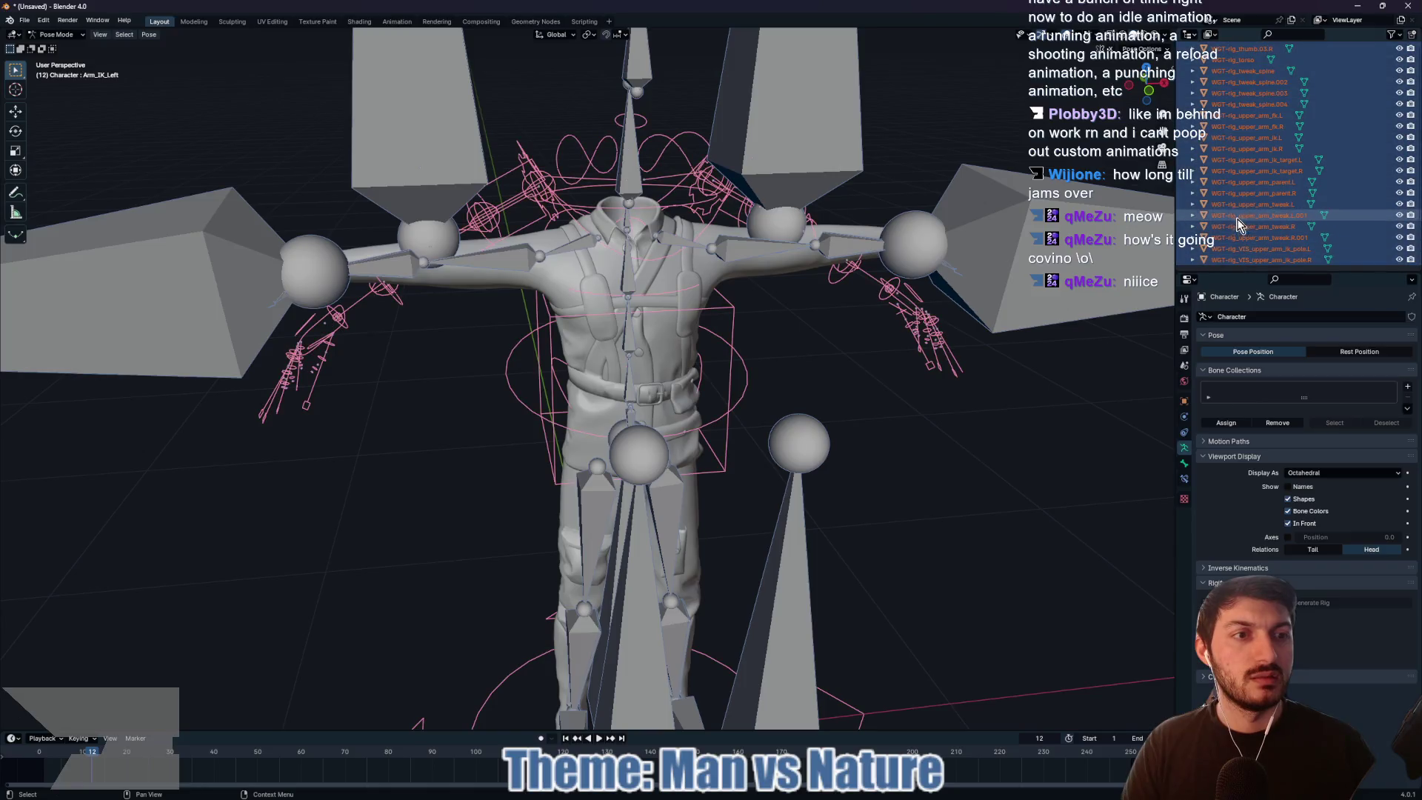
# Step: Delete the WGT widget objects and expand the Character rig in the Outliner
pyautogui.press('Delete')
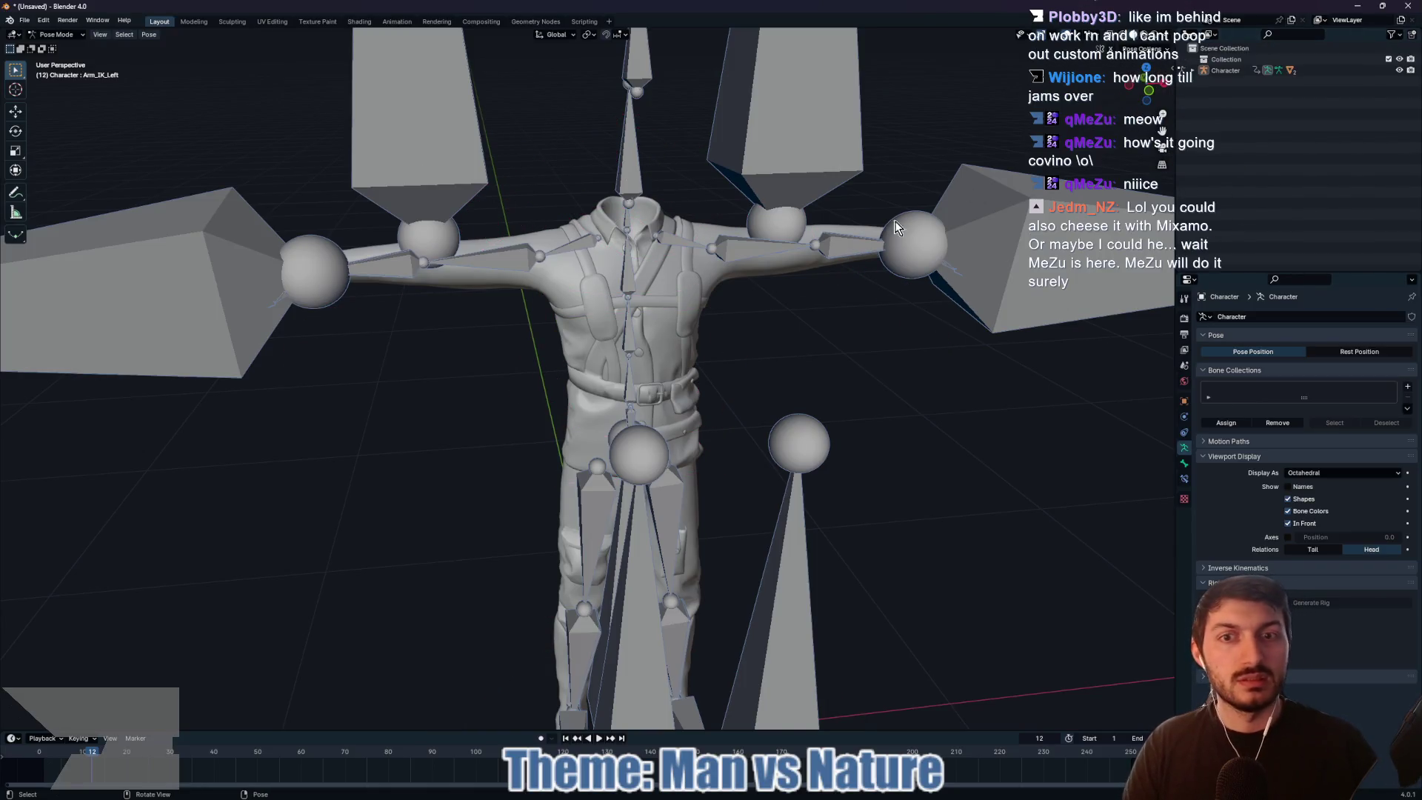
pyautogui.press('KP_4')
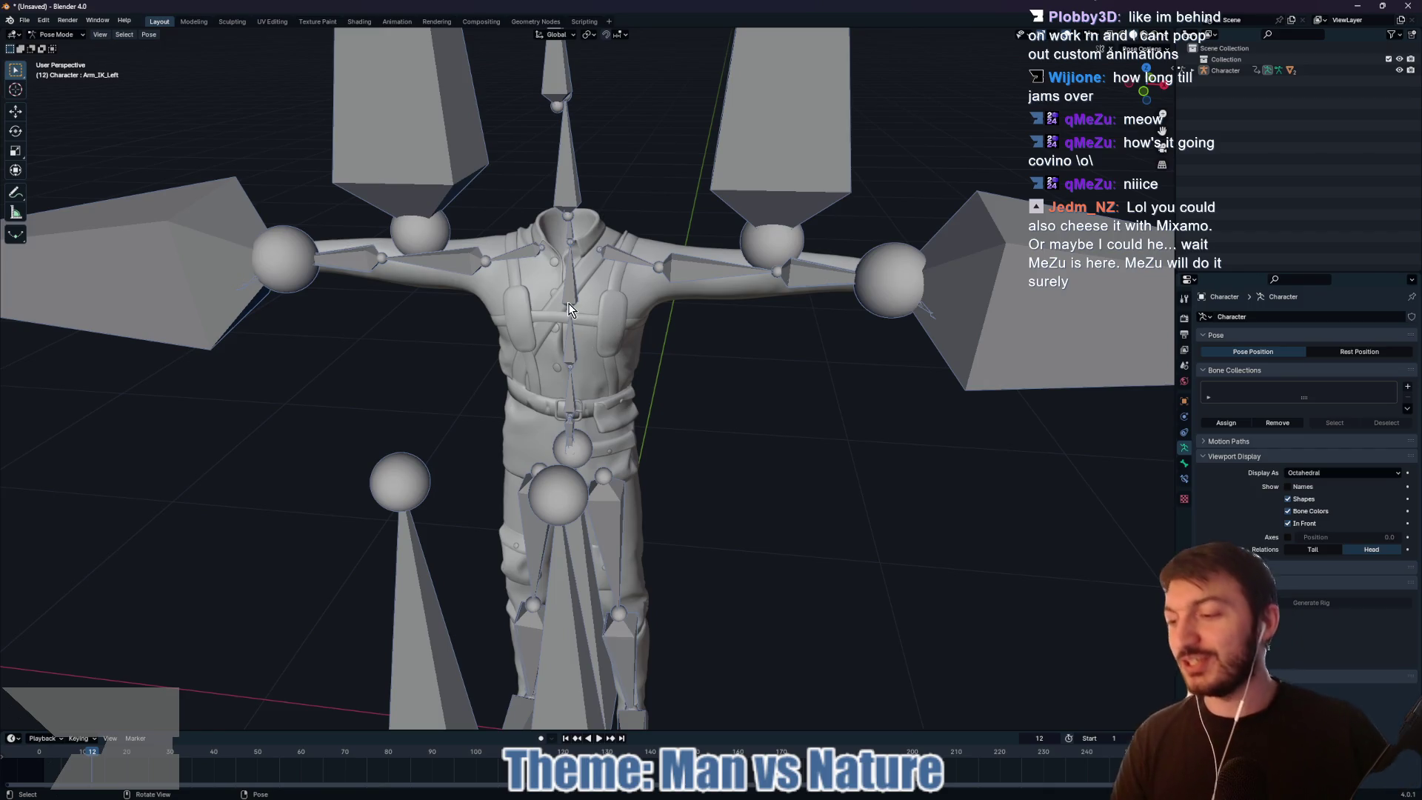
pyautogui.click(703, 268)
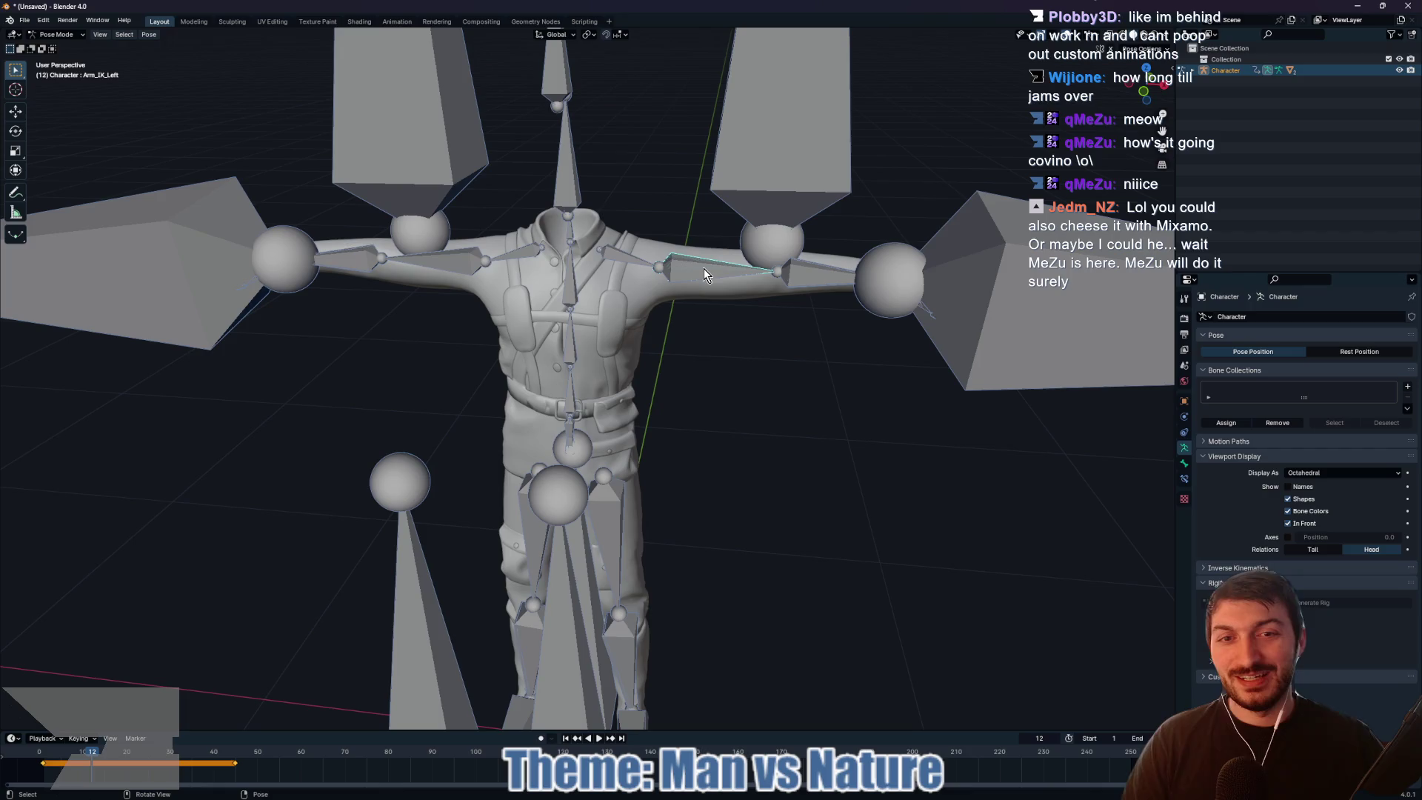
pyautogui.click(1193, 71)
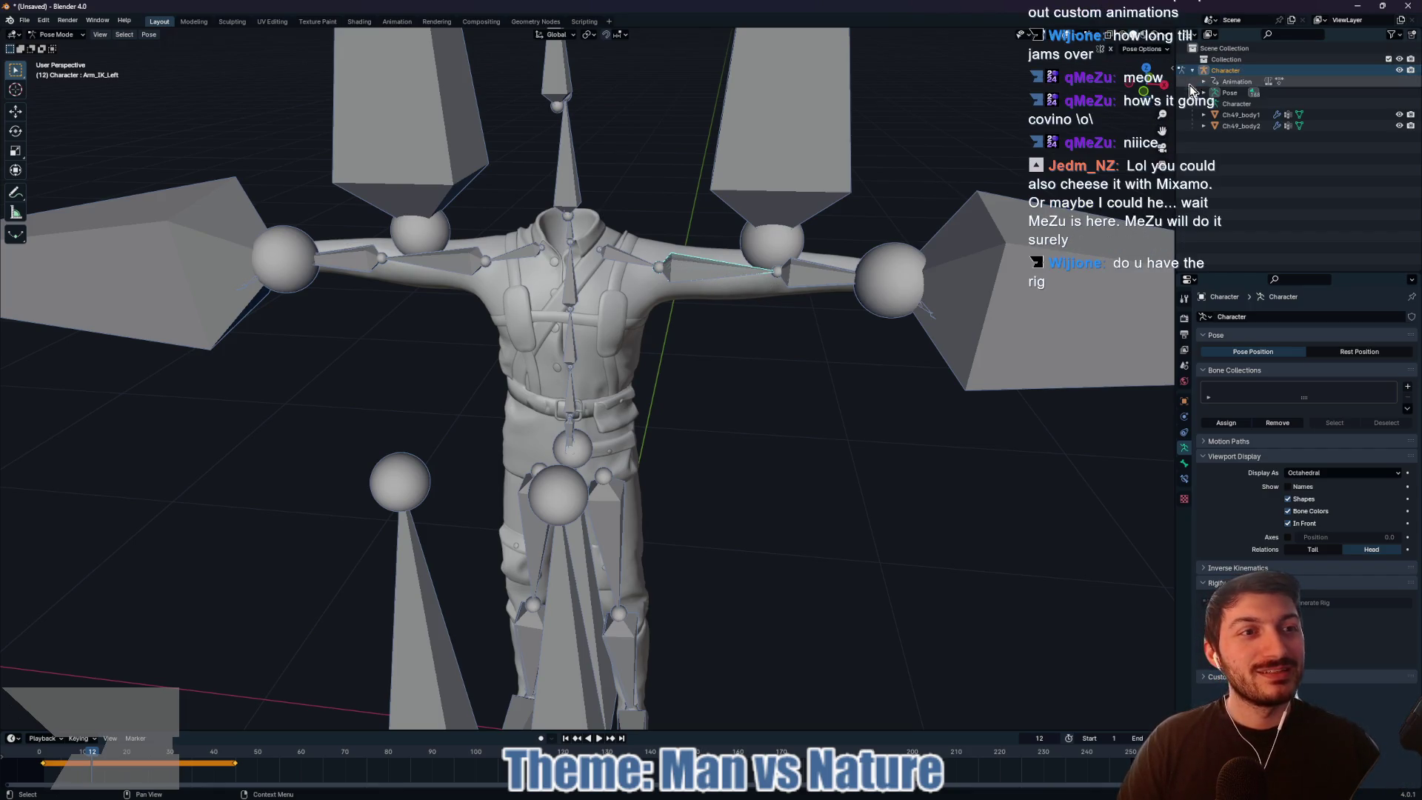
# Step: Test-rotate the left upper-arm bone to check the skinning, then cancel the rotation
pyautogui.click(1238, 127)
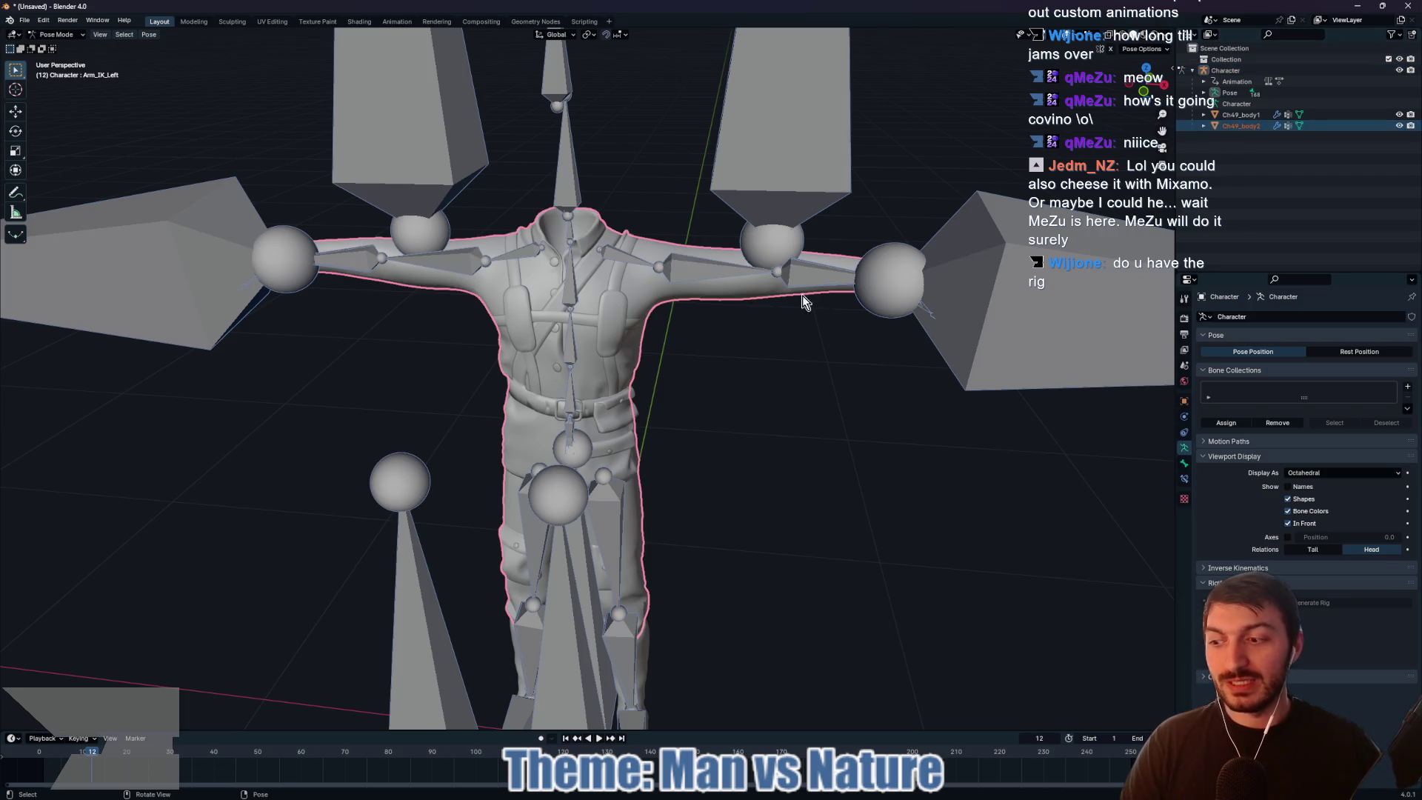
pyautogui.moveTo(761, 327)
pyautogui.mouseDown()
pyautogui.moveTo(829, 352)
pyautogui.moveTo(758, 345)
pyautogui.mouseUp()
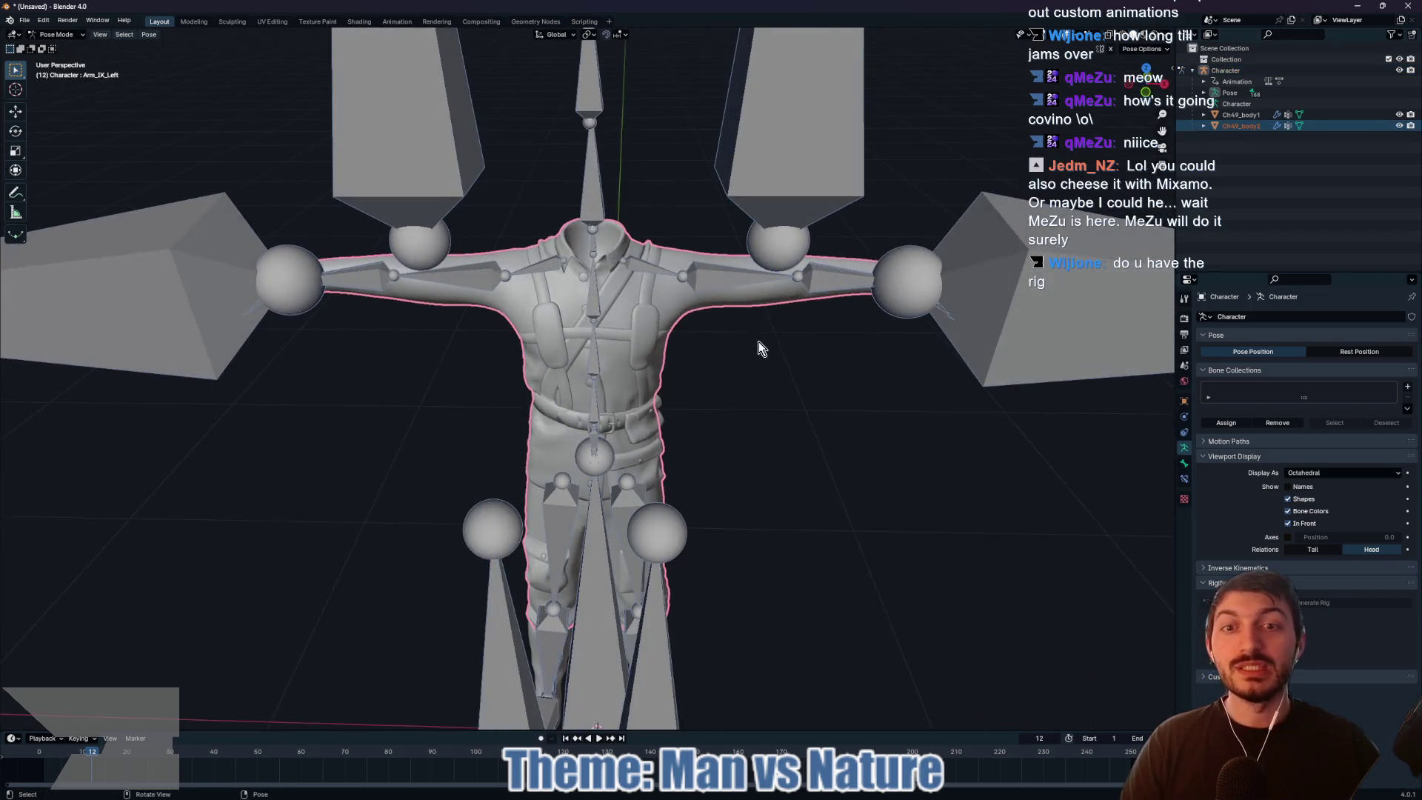
pyautogui.click(753, 286)
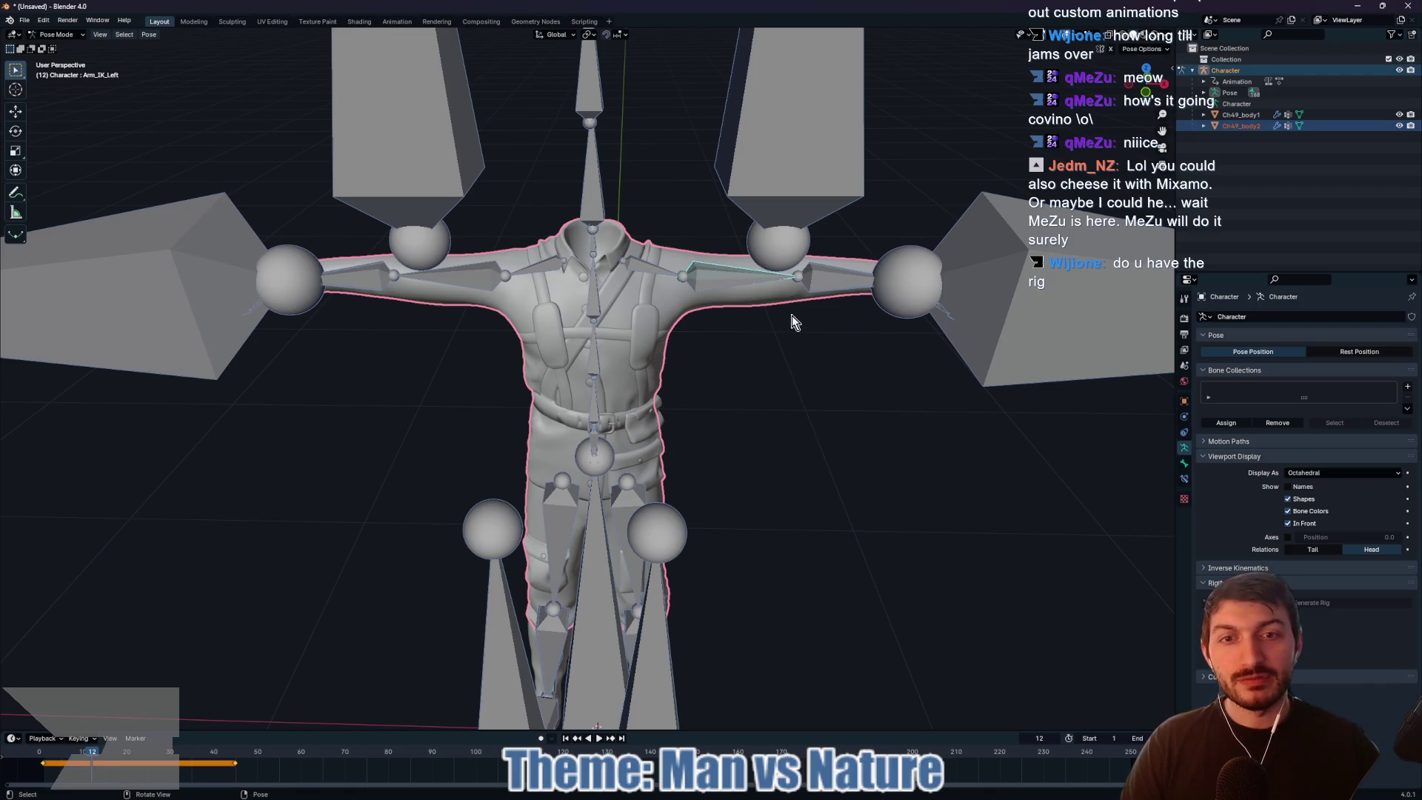
pyautogui.scroll(4, 794, 317)
pyautogui.press('r')
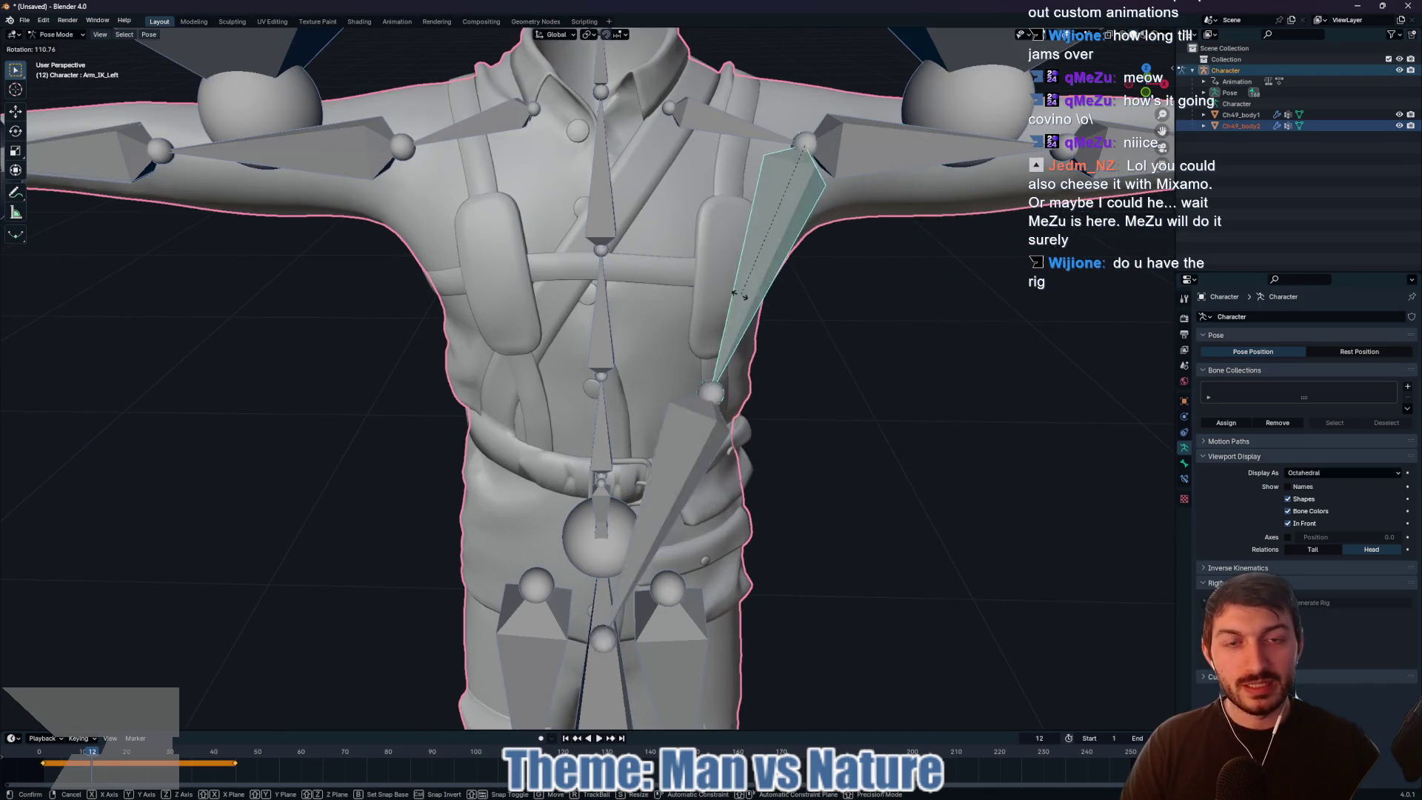
pyautogui.press('Escape')
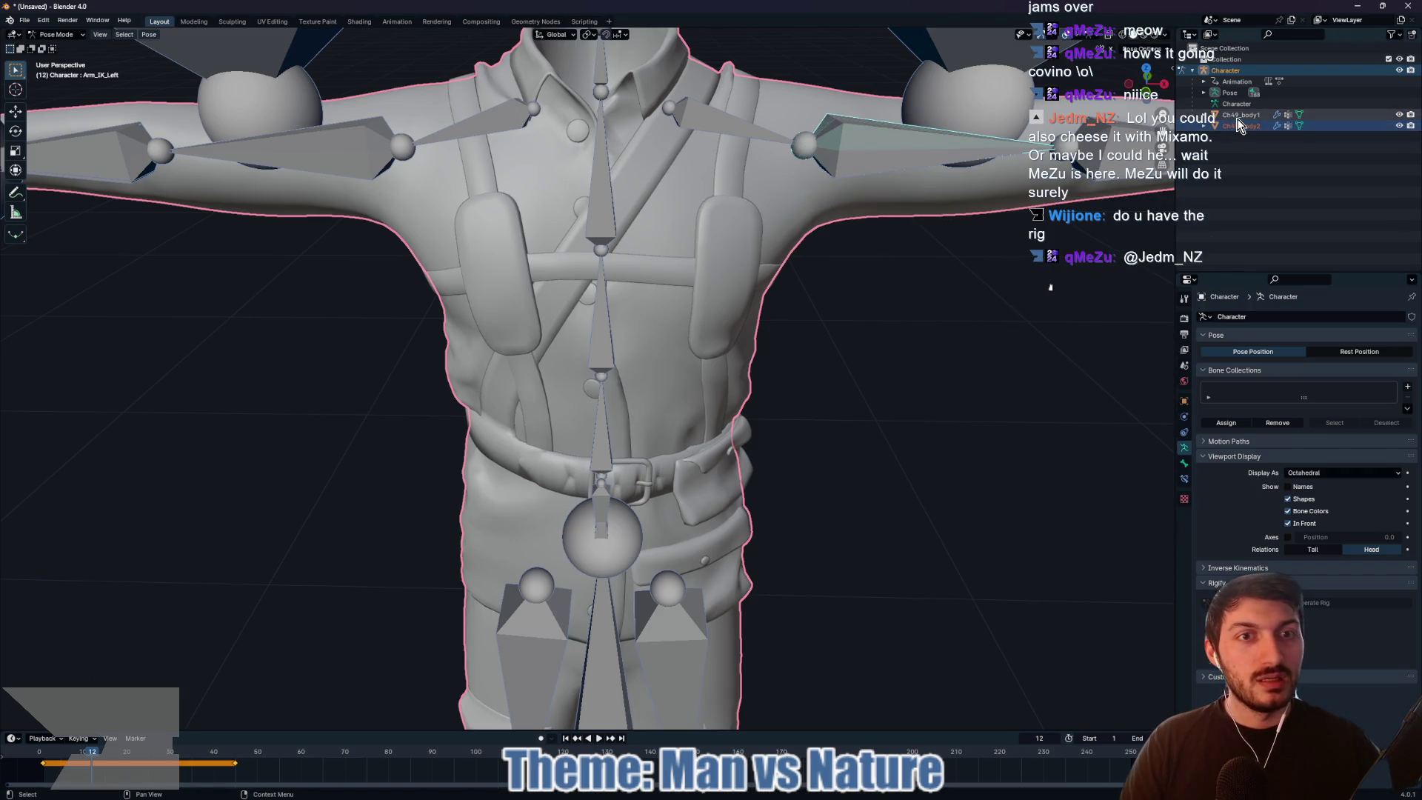
# Step: Trial-delete the Ch49_body2 and Ch49_body1 meshes, undoing each deletion
pyautogui.click(1238, 116)
pyautogui.click(1236, 125)
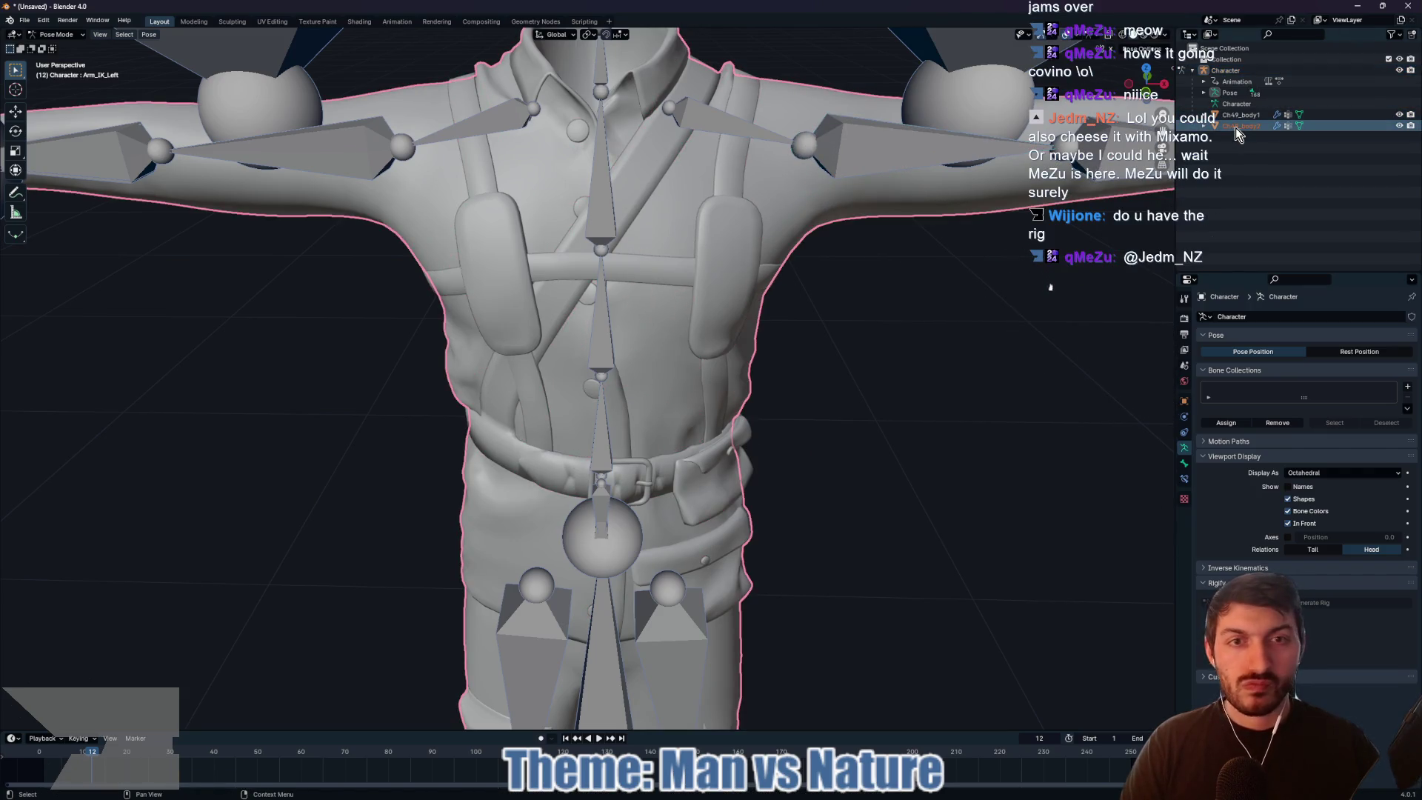
pyautogui.press('Delete')
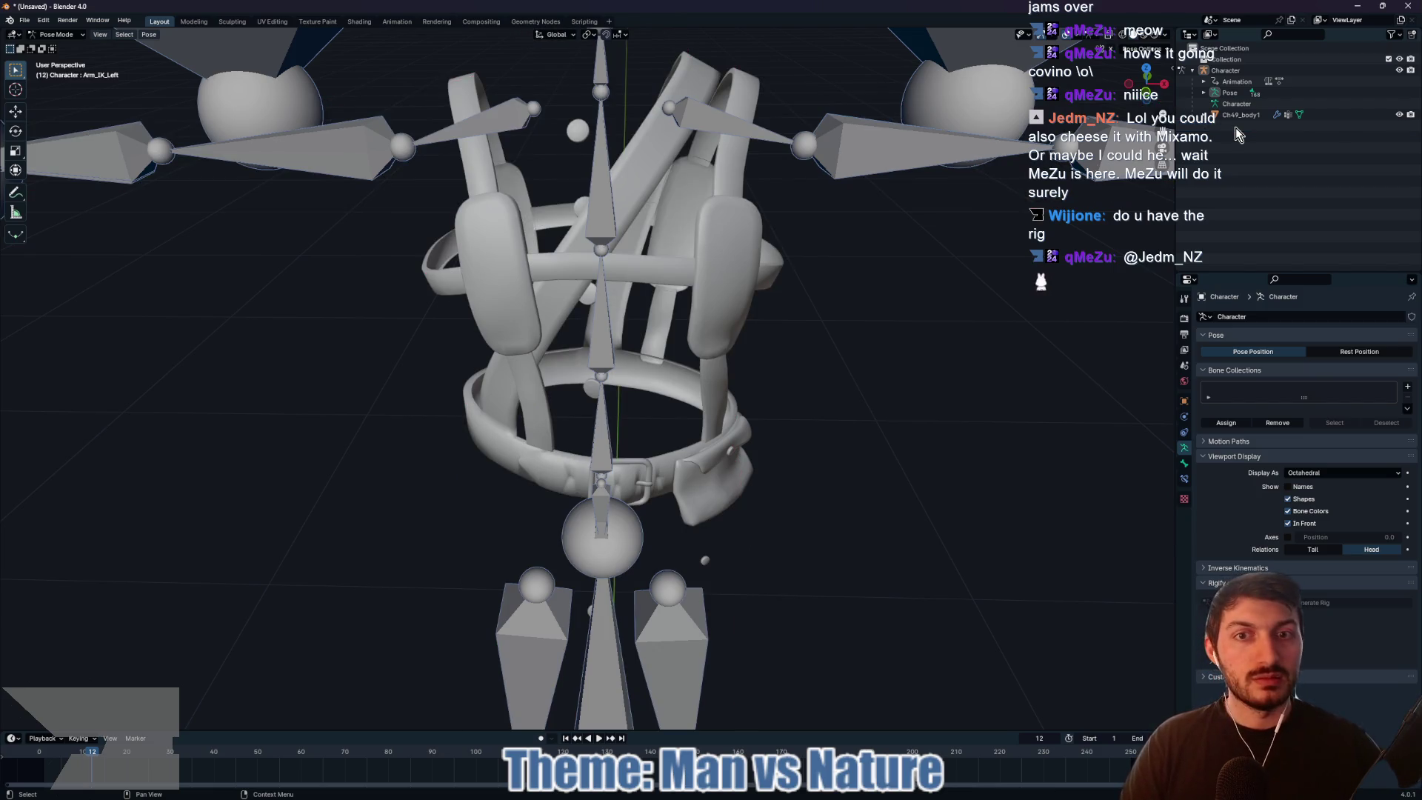
pyautogui.hotkey('ctrl', 'z')
pyautogui.click(1240, 116)
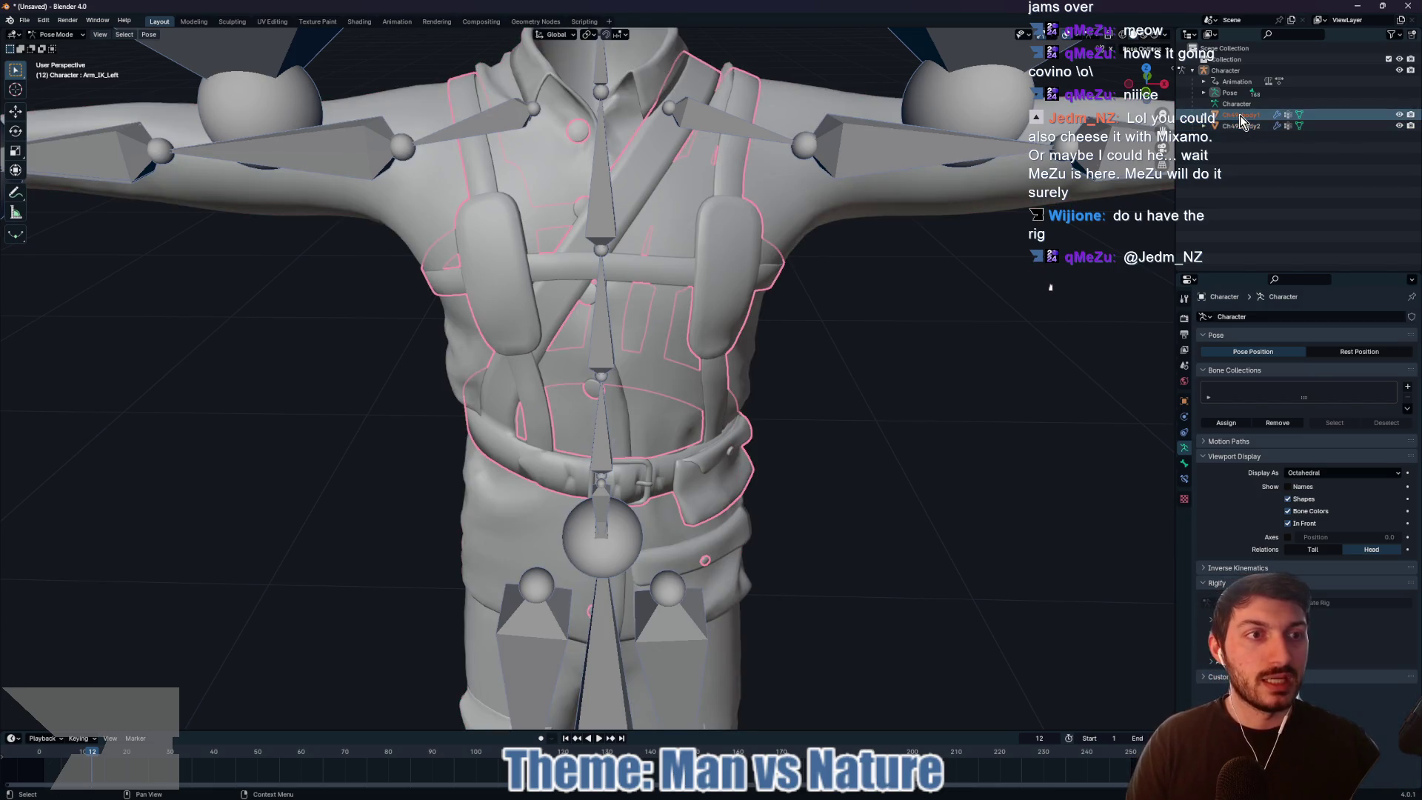
pyautogui.press('Delete')
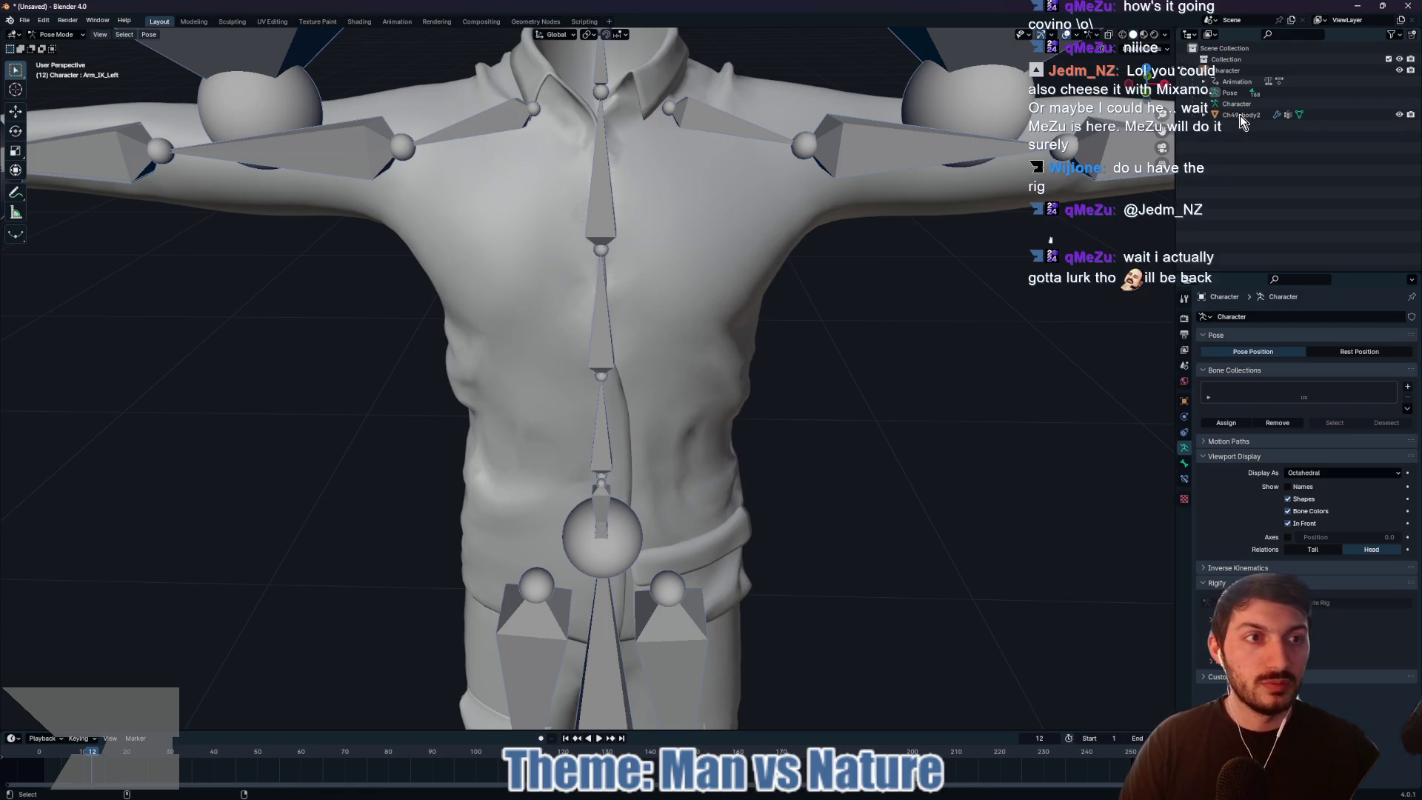
pyautogui.hotkey('ctrl', 'z')
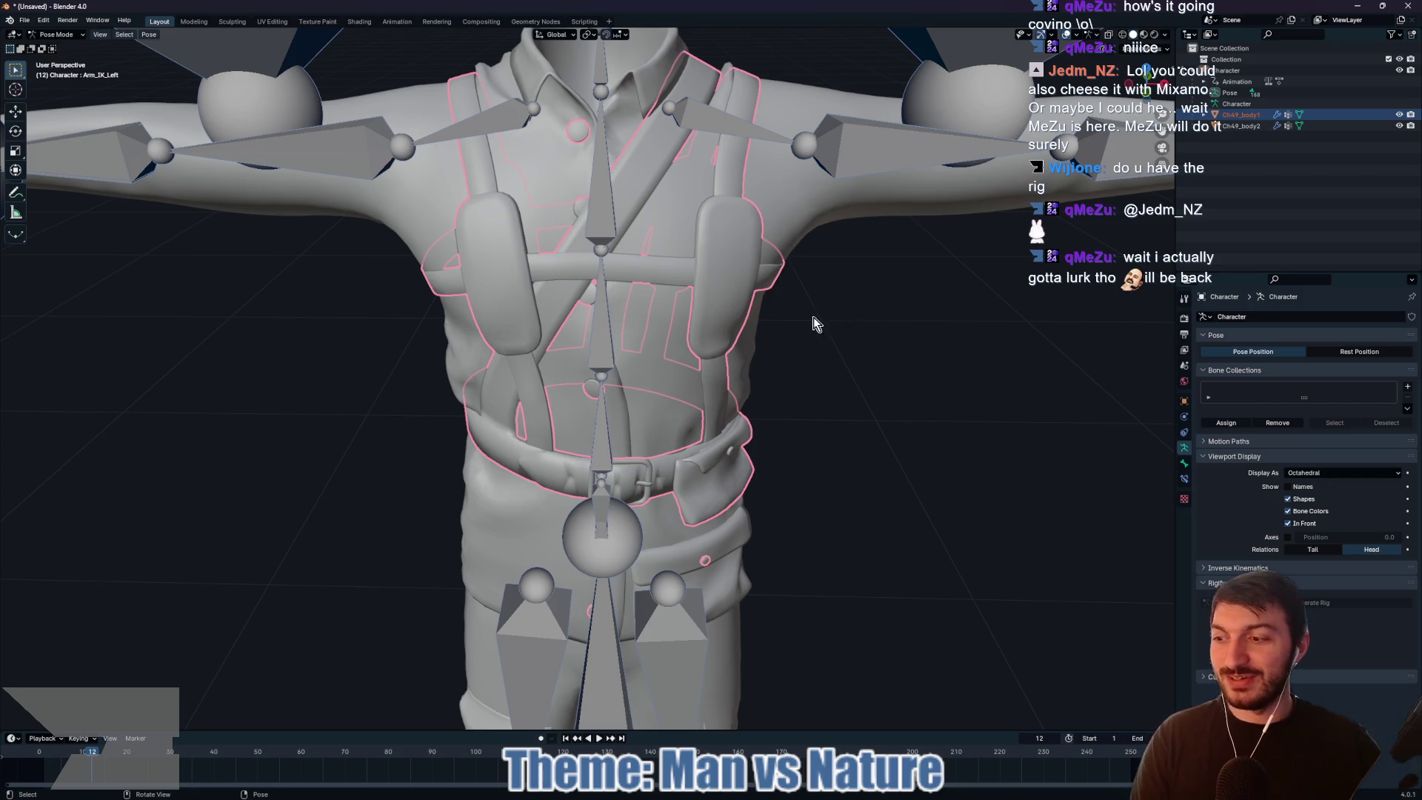
# Step: Expand Ch49_body2 to show Mesh.005, Modifiers and Vertex Groups
pyautogui.scroll(3, 918, 301)
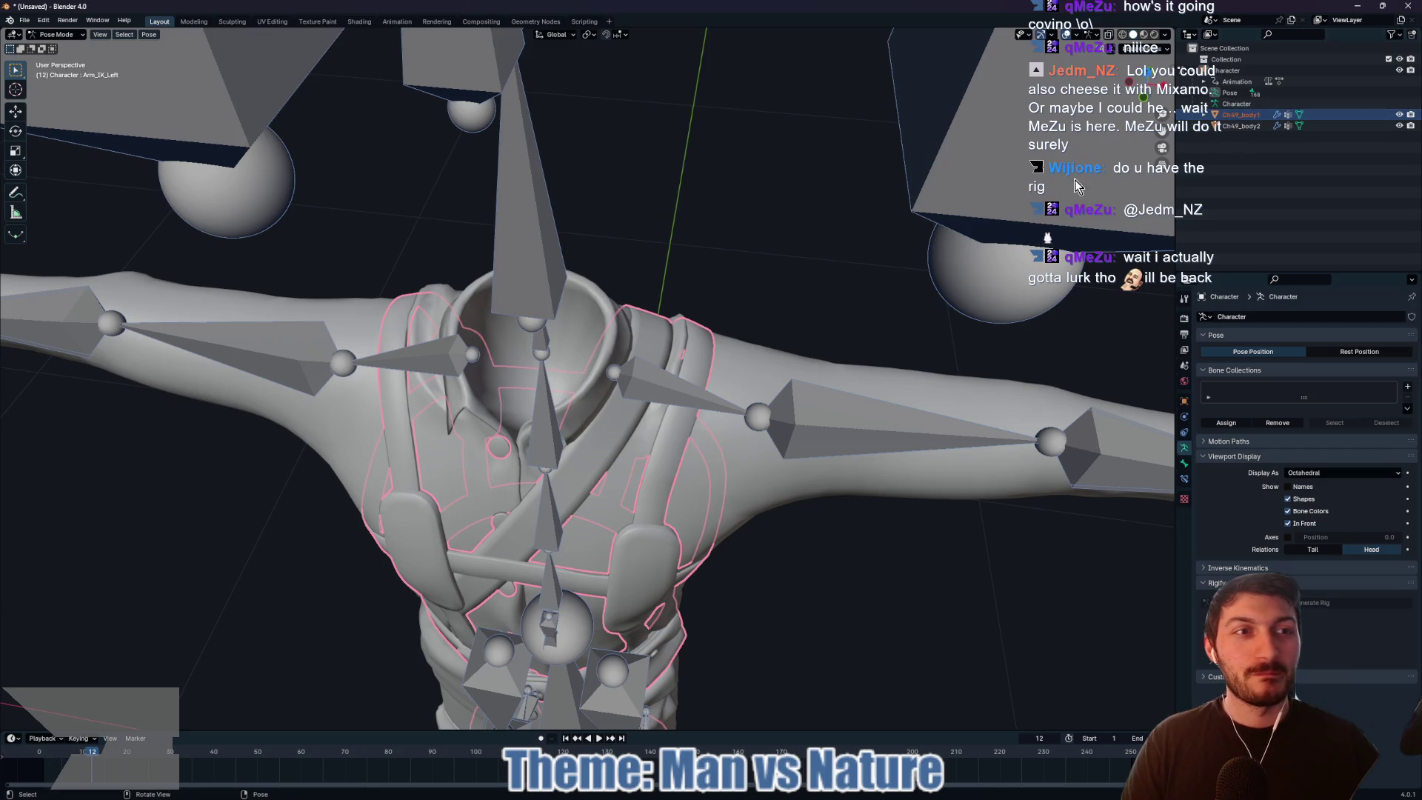
pyautogui.scroll(-5, 732, 287)
pyautogui.scroll(2, 779, 404)
pyautogui.moveTo(779, 397)
pyautogui.mouseDown()
pyautogui.moveTo(794, 364)
pyautogui.moveTo(797, 378)
pyautogui.mouseUp()
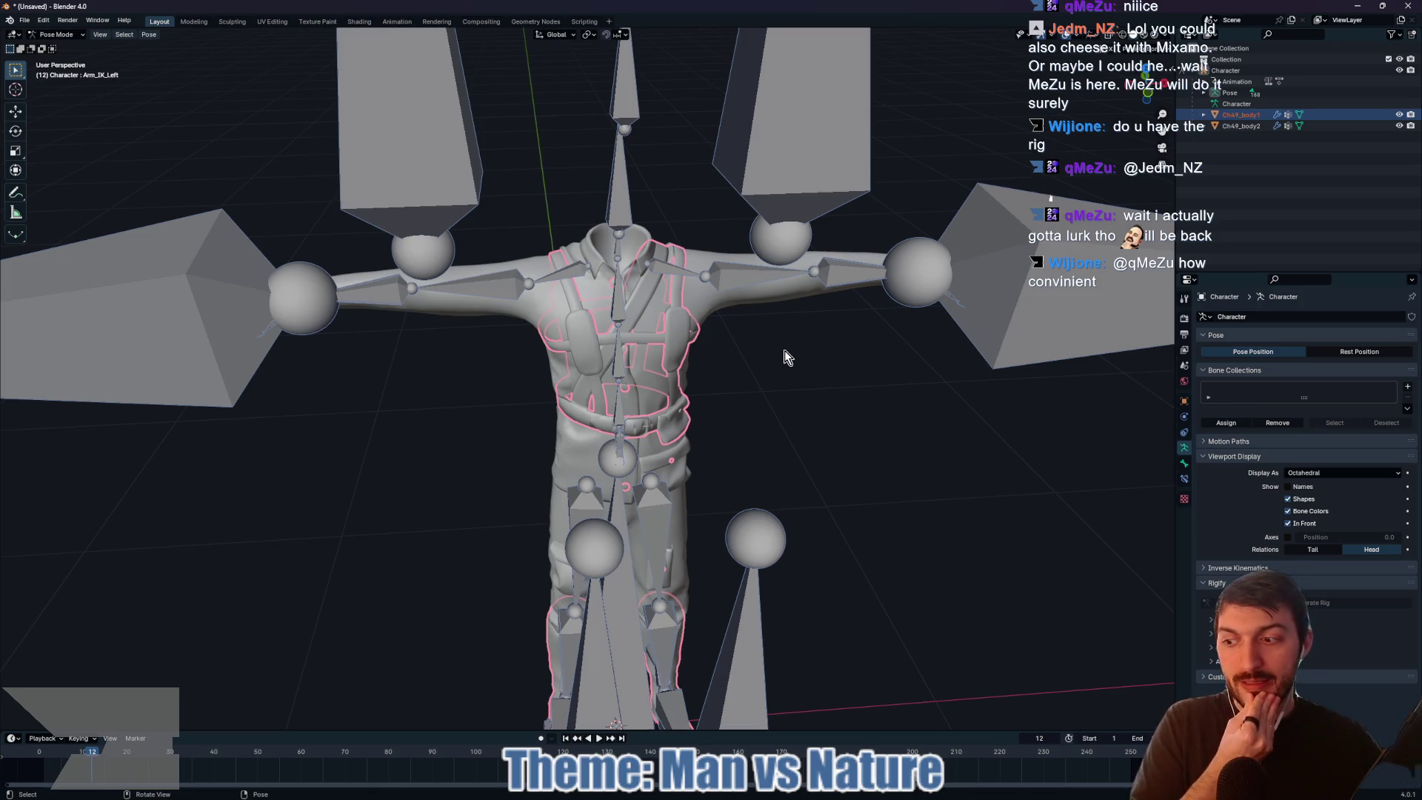
pyautogui.click(1203, 126)
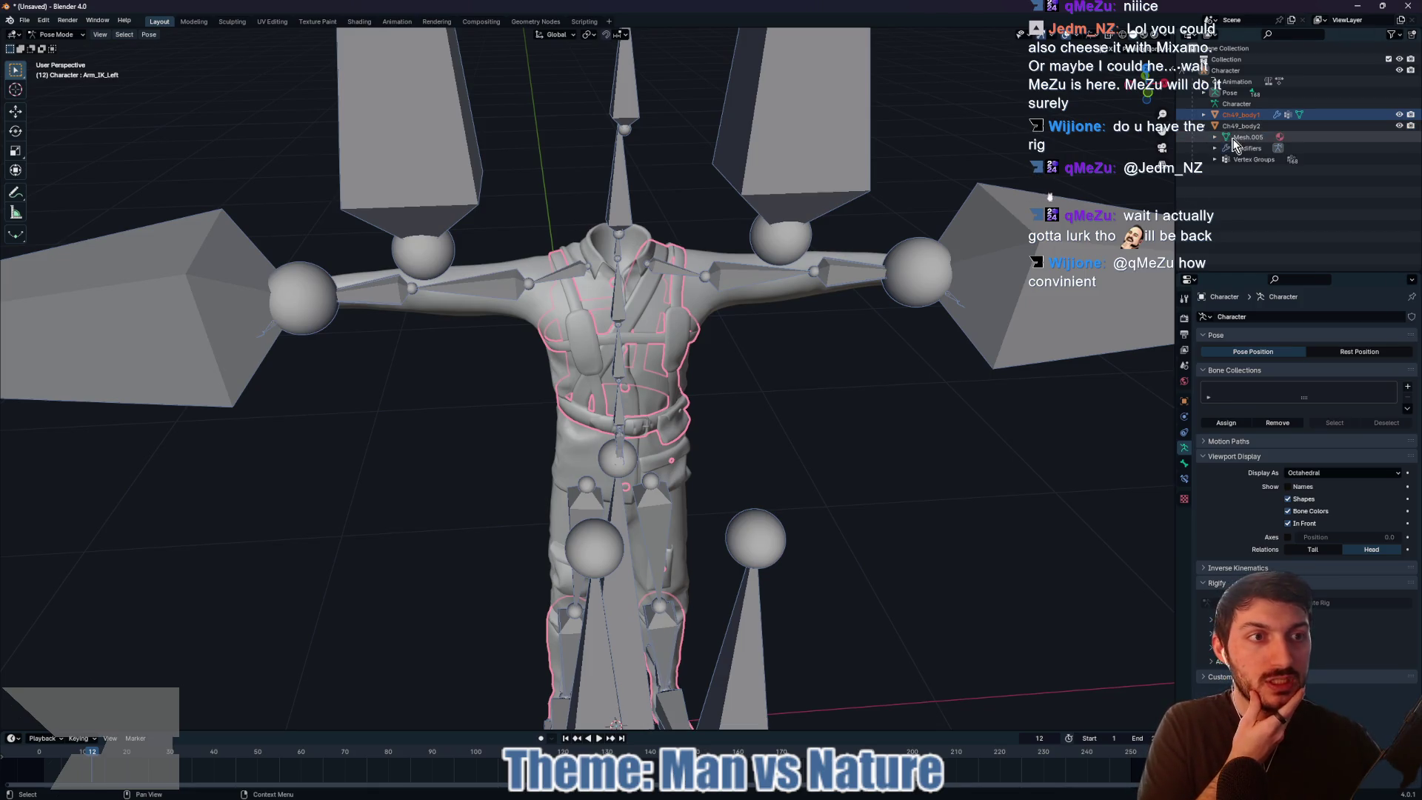
pyautogui.click(1233, 139)
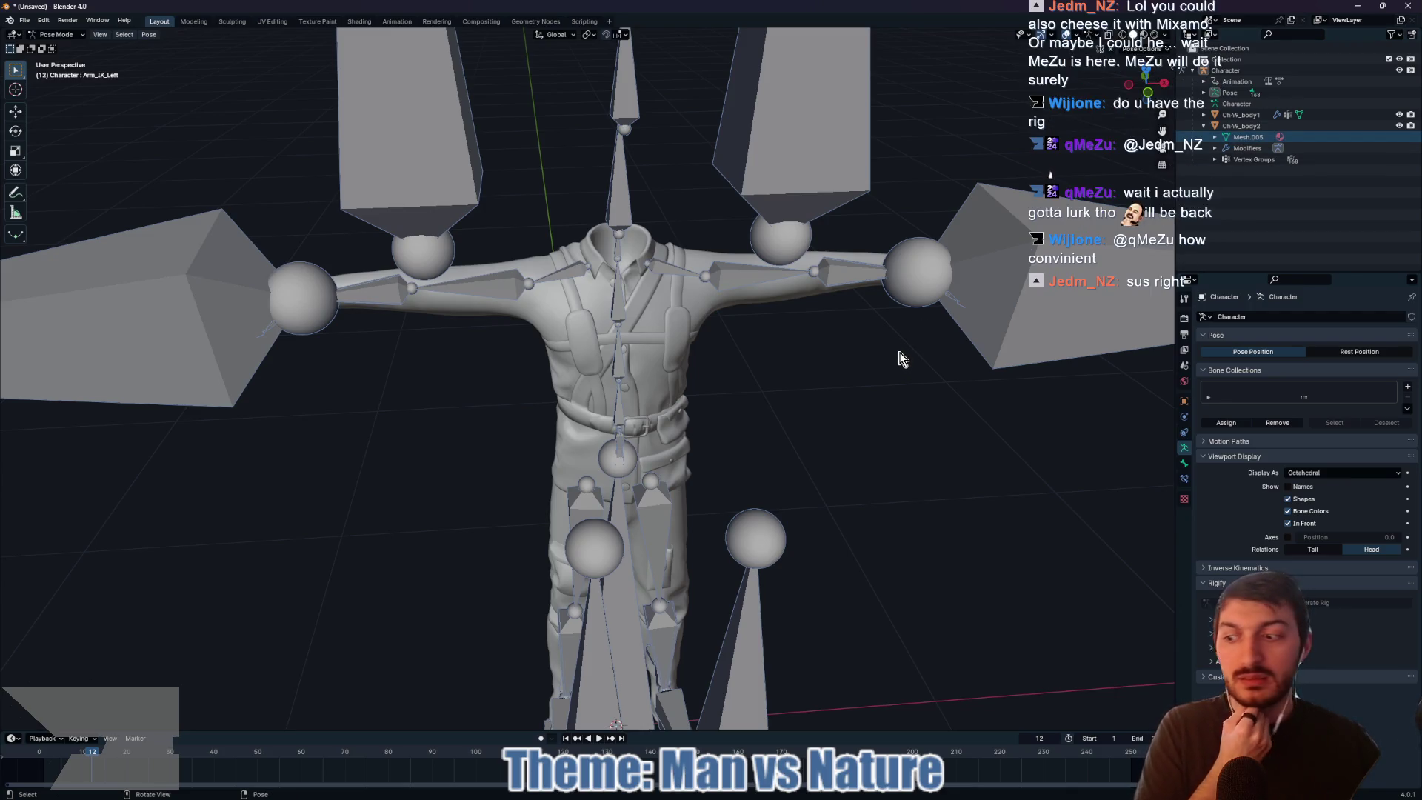
pyautogui.moveTo(893, 351)
pyautogui.mouseDown()
pyautogui.moveTo(829, 354)
pyautogui.moveTo(967, 330)
pyautogui.moveTo(807, 294)
pyautogui.moveTo(874, 291)
pyautogui.mouseUp()
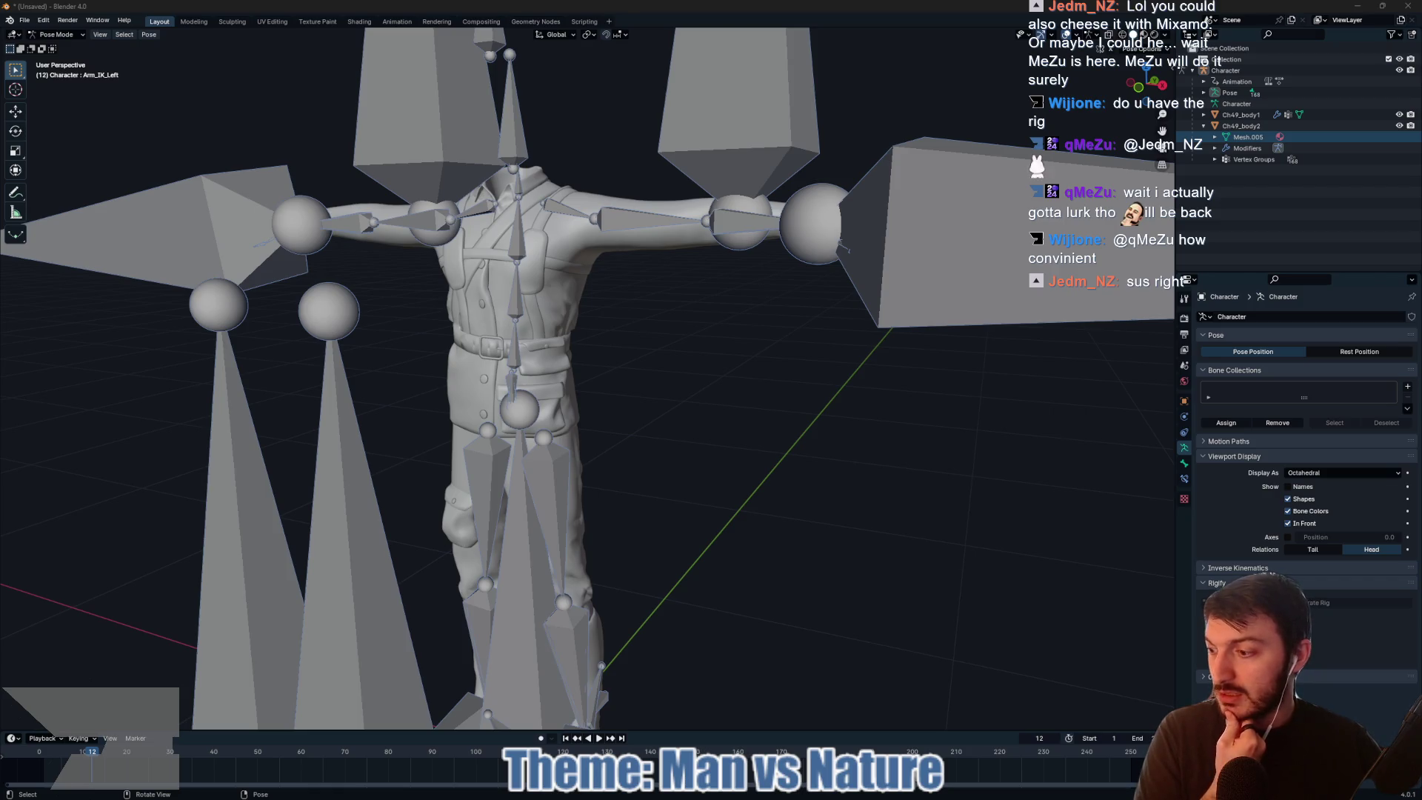
pyautogui.moveTo(713, 420)
pyautogui.mouseDown()
pyautogui.moveTo(726, 406)
pyautogui.moveTo(867, 416)
pyautogui.moveTo(738, 411)
pyautogui.moveTo(724, 438)
pyautogui.moveTo(550, 414)
pyautogui.moveTo(790, 428)
pyautogui.mouseUp()
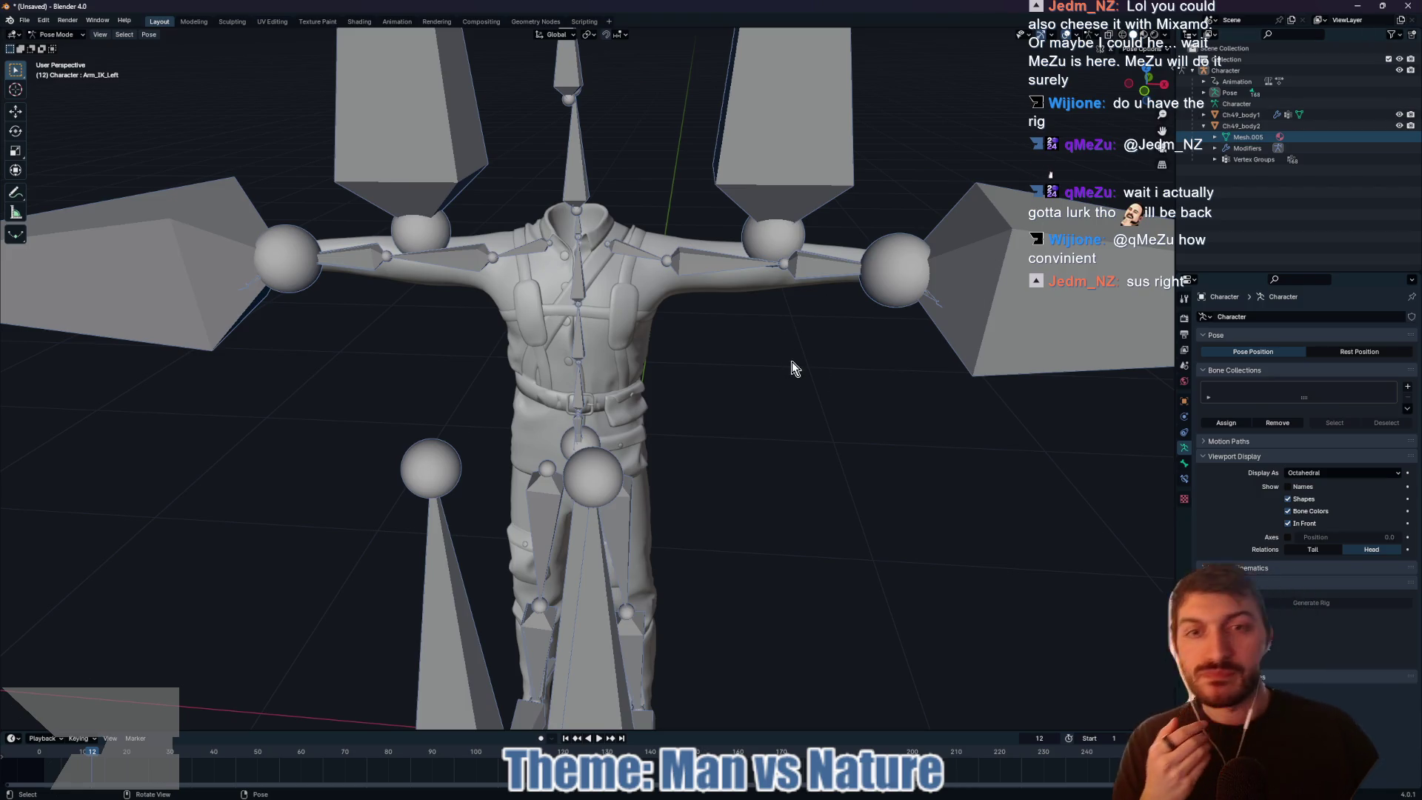
pyautogui.moveTo(796, 388); pyautogui.dragTo(762, 383)
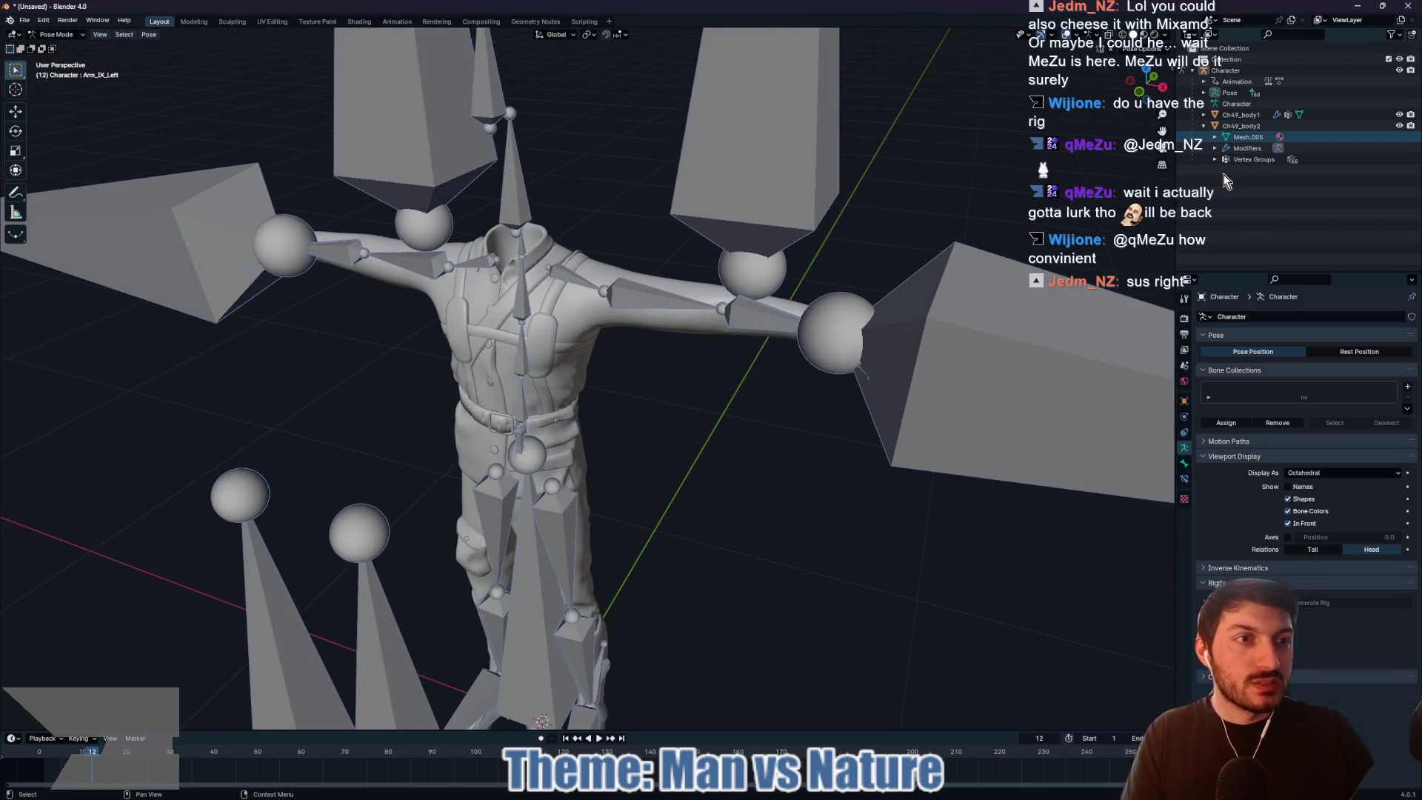
pyautogui.click(1236, 105)
# Step: Move Ch49_body1 and Ch49_body2 out of the rig directly into Collection
pyautogui.click(1233, 117)
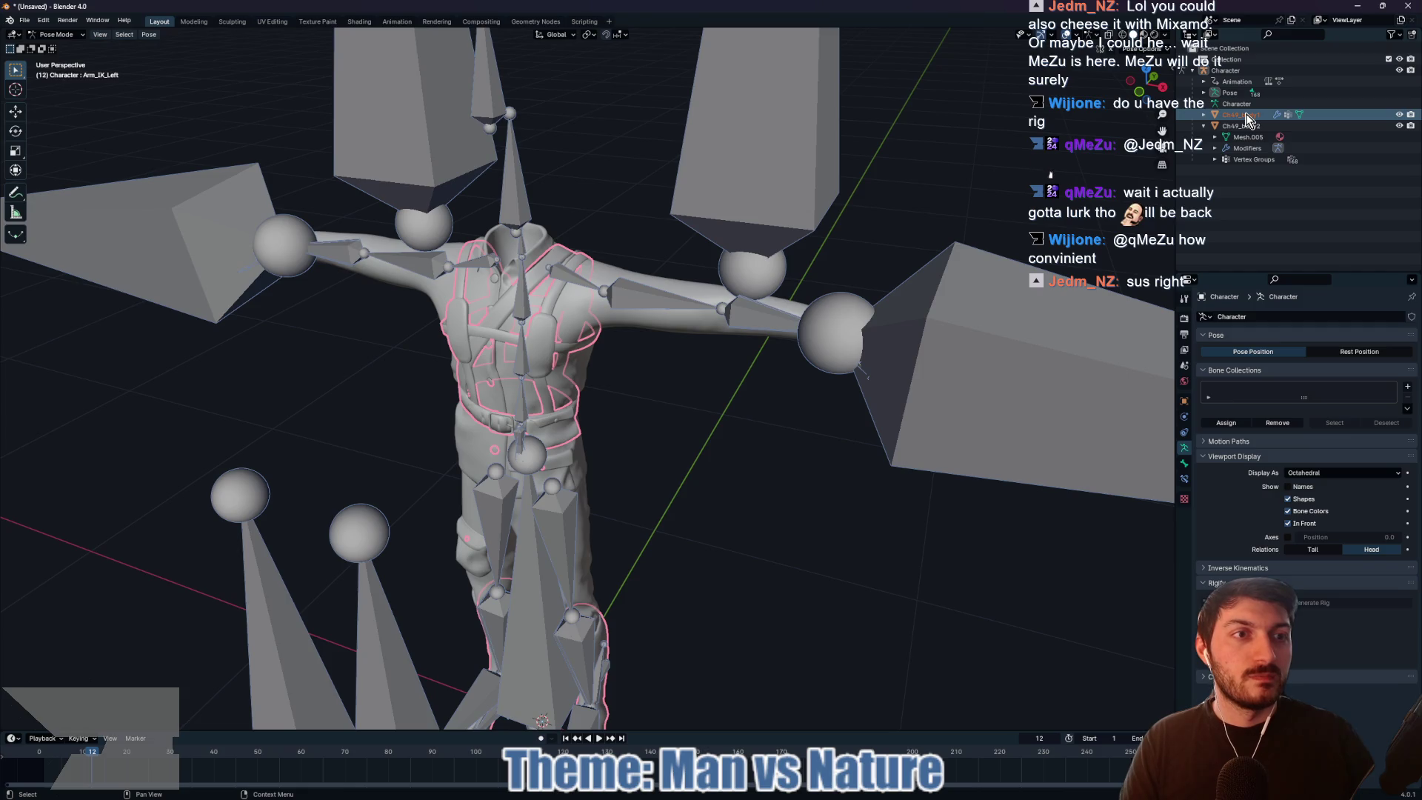
pyautogui.moveTo(1249, 120); pyautogui.dragTo(1199, 63)
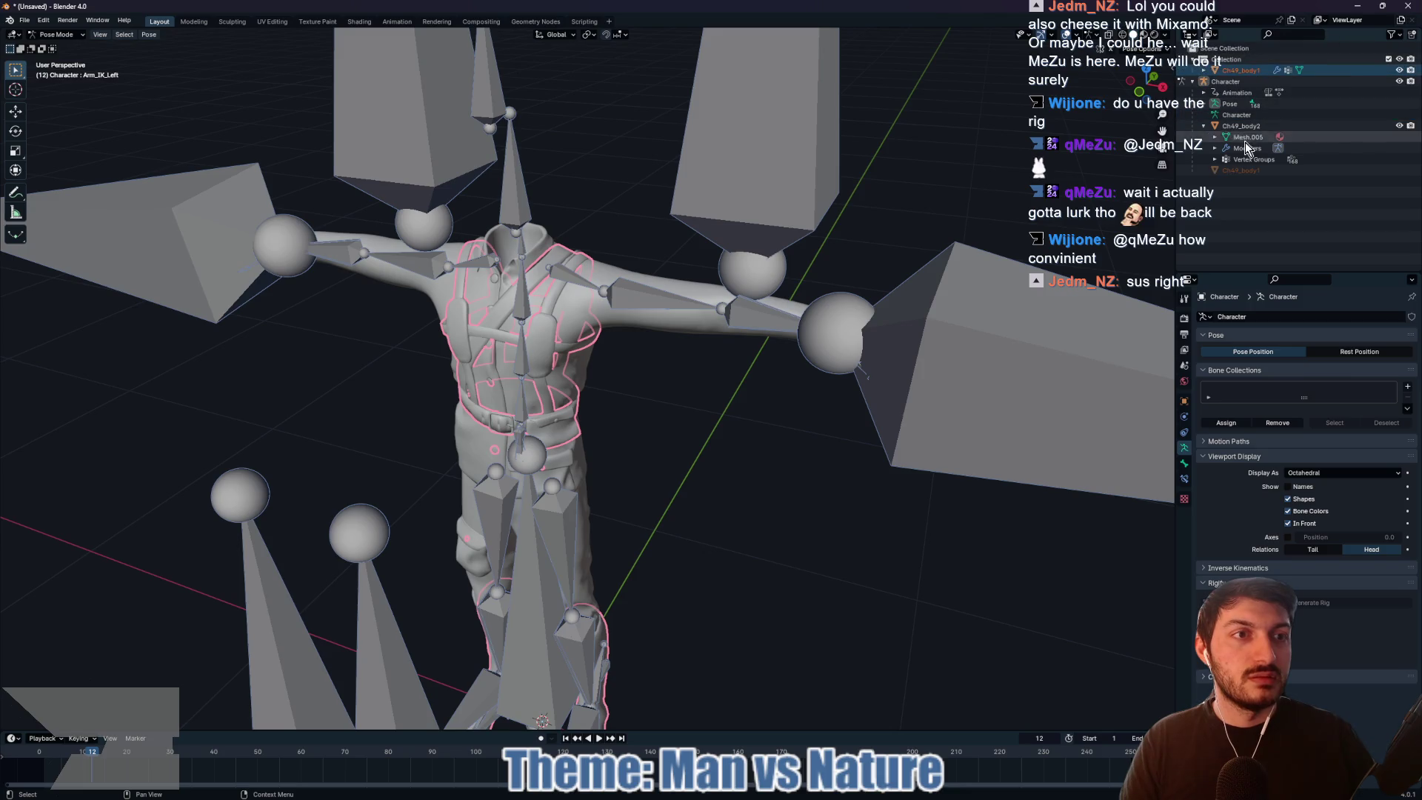
pyautogui.moveTo(1241, 170); pyautogui.dragTo(1222, 74)
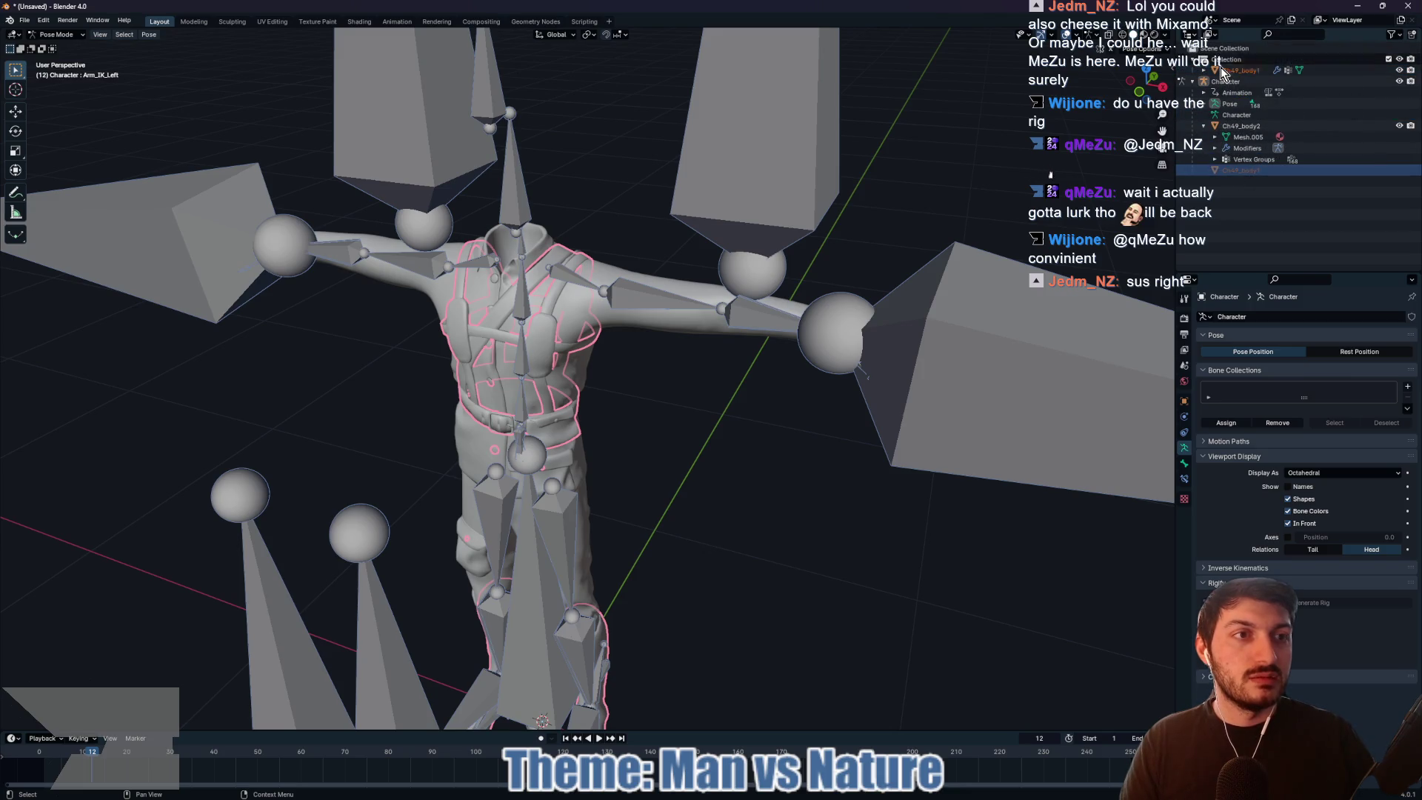
pyautogui.moveTo(1241, 126); pyautogui.dragTo(1219, 72)
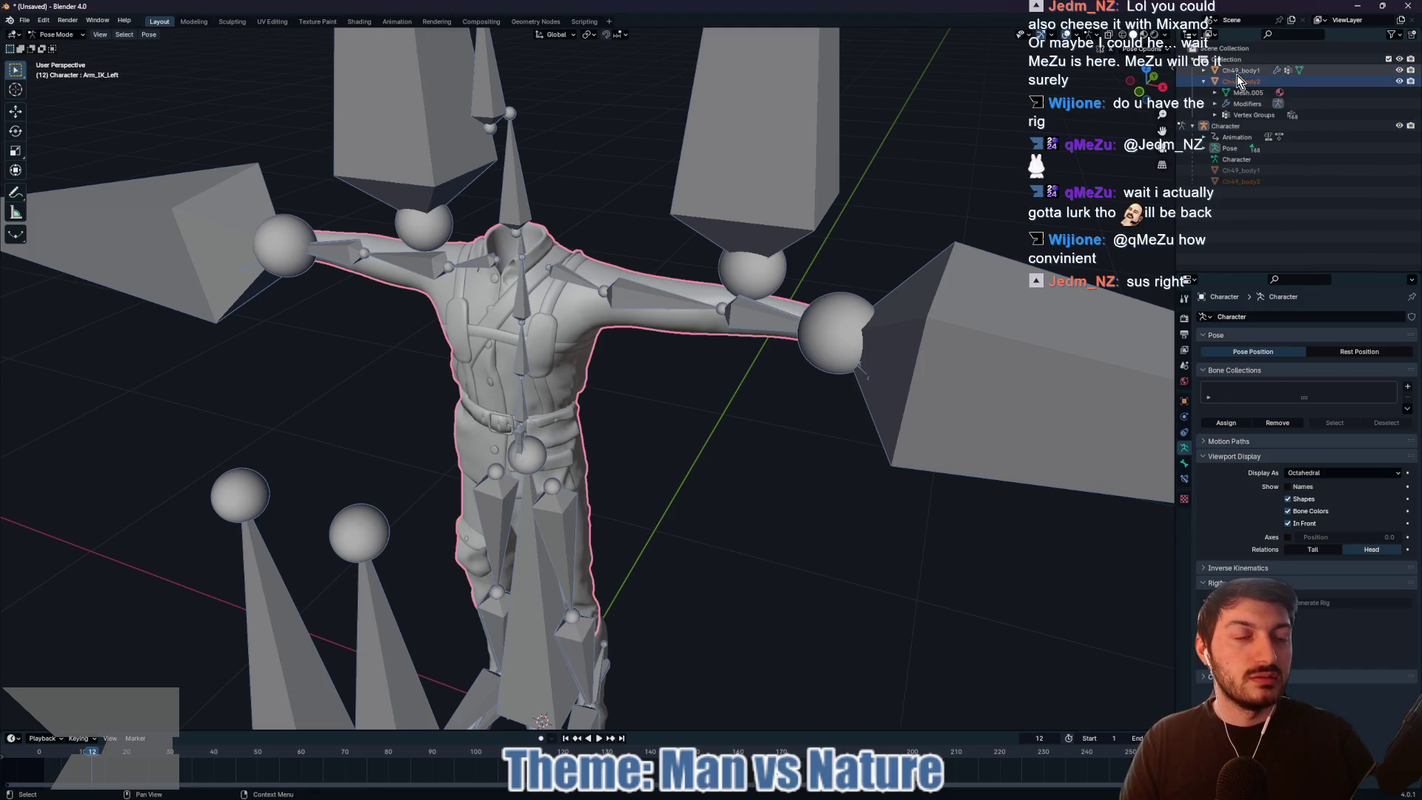
# Step: Inspect the constraints, data, transform and world Properties tabs of the objects
pyautogui.click(1184, 432)
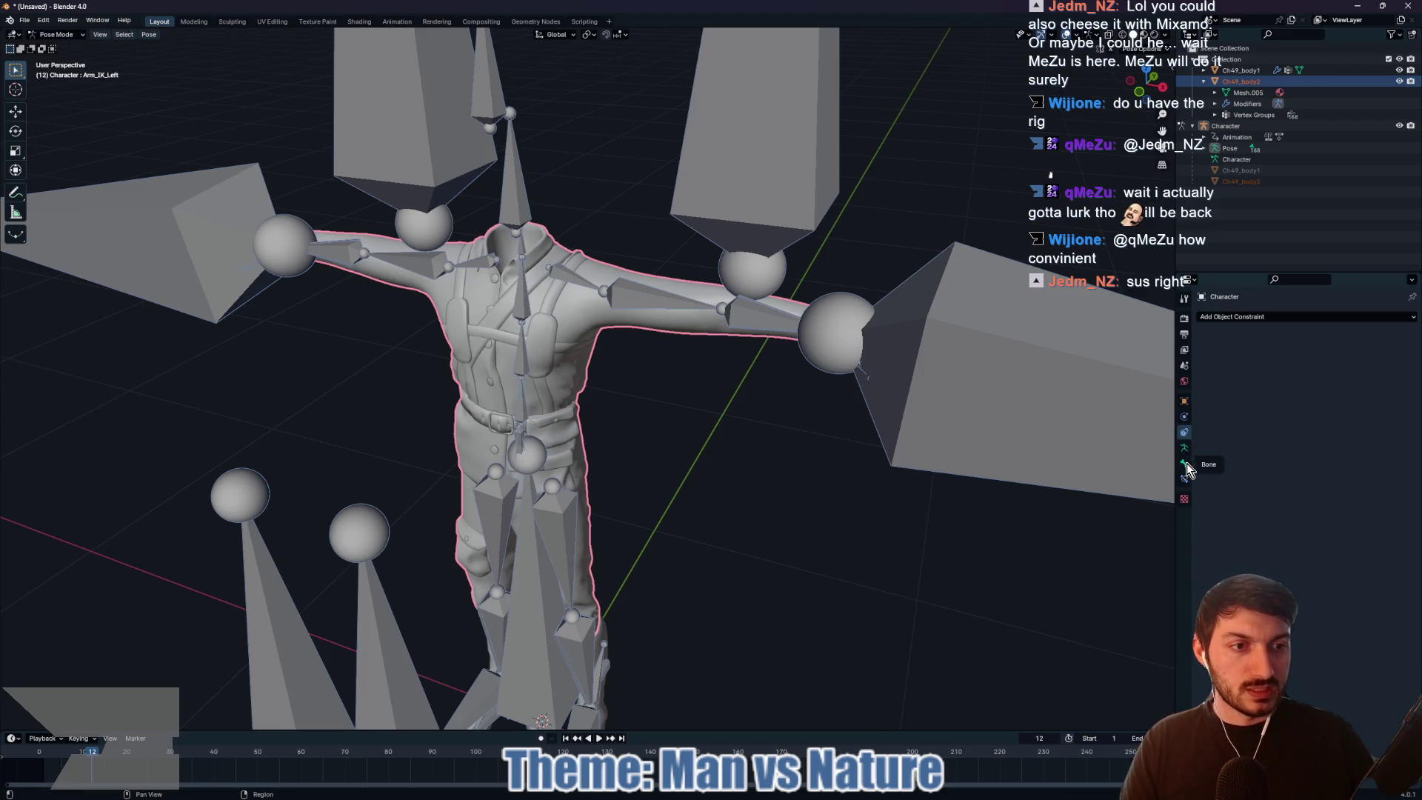
pyautogui.click(1238, 108)
pyautogui.click(1241, 70)
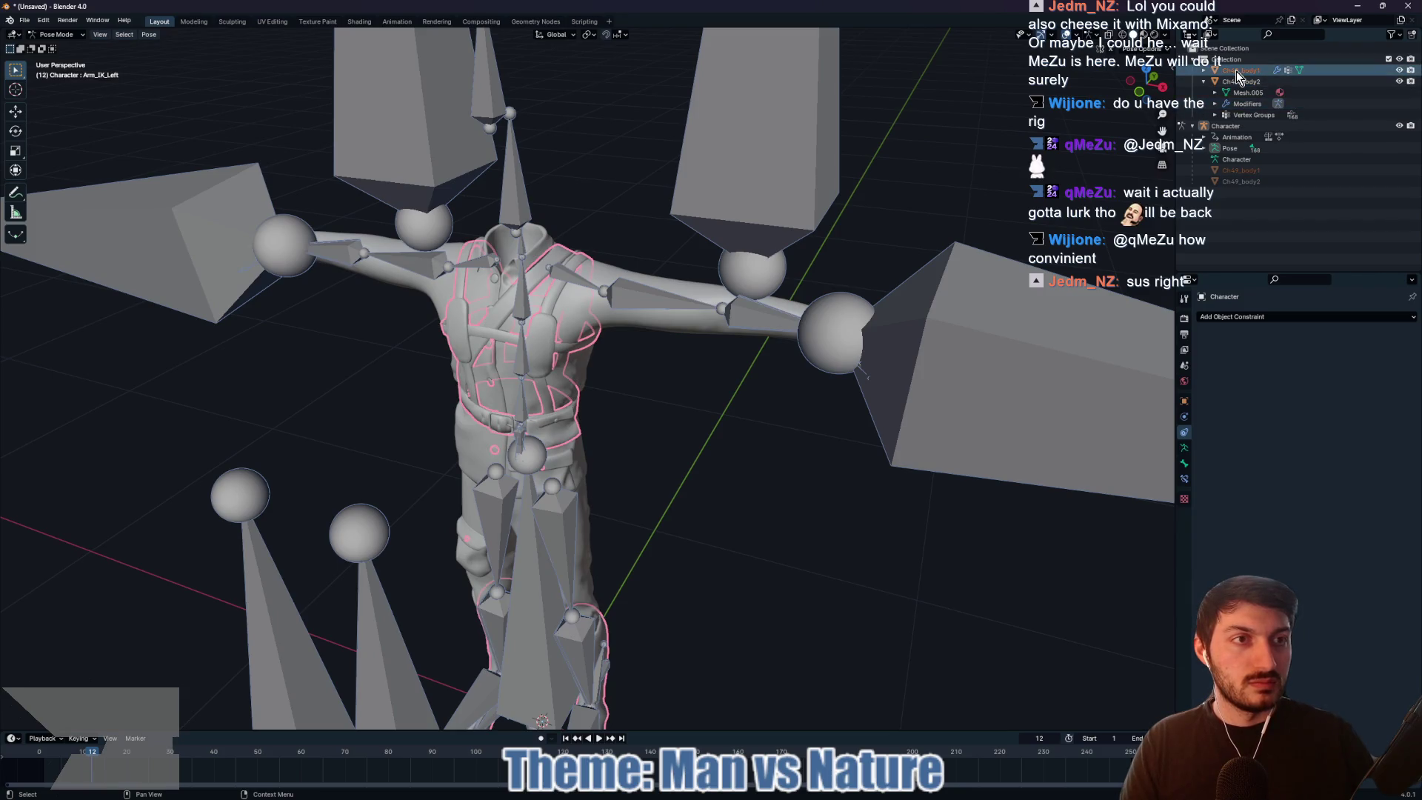
pyautogui.click(1185, 465)
pyautogui.click(1184, 442)
pyautogui.click(1184, 401)
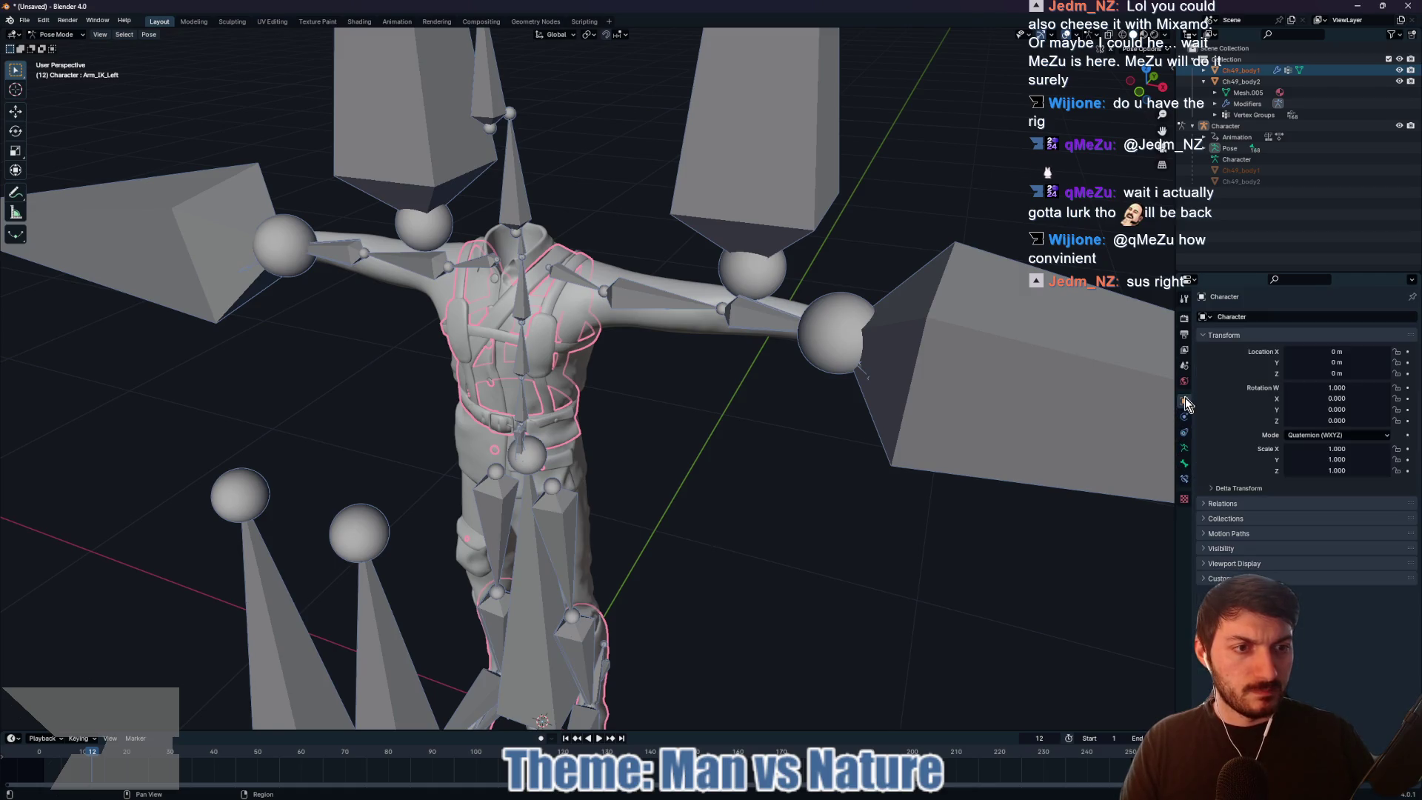
pyautogui.click(1185, 381)
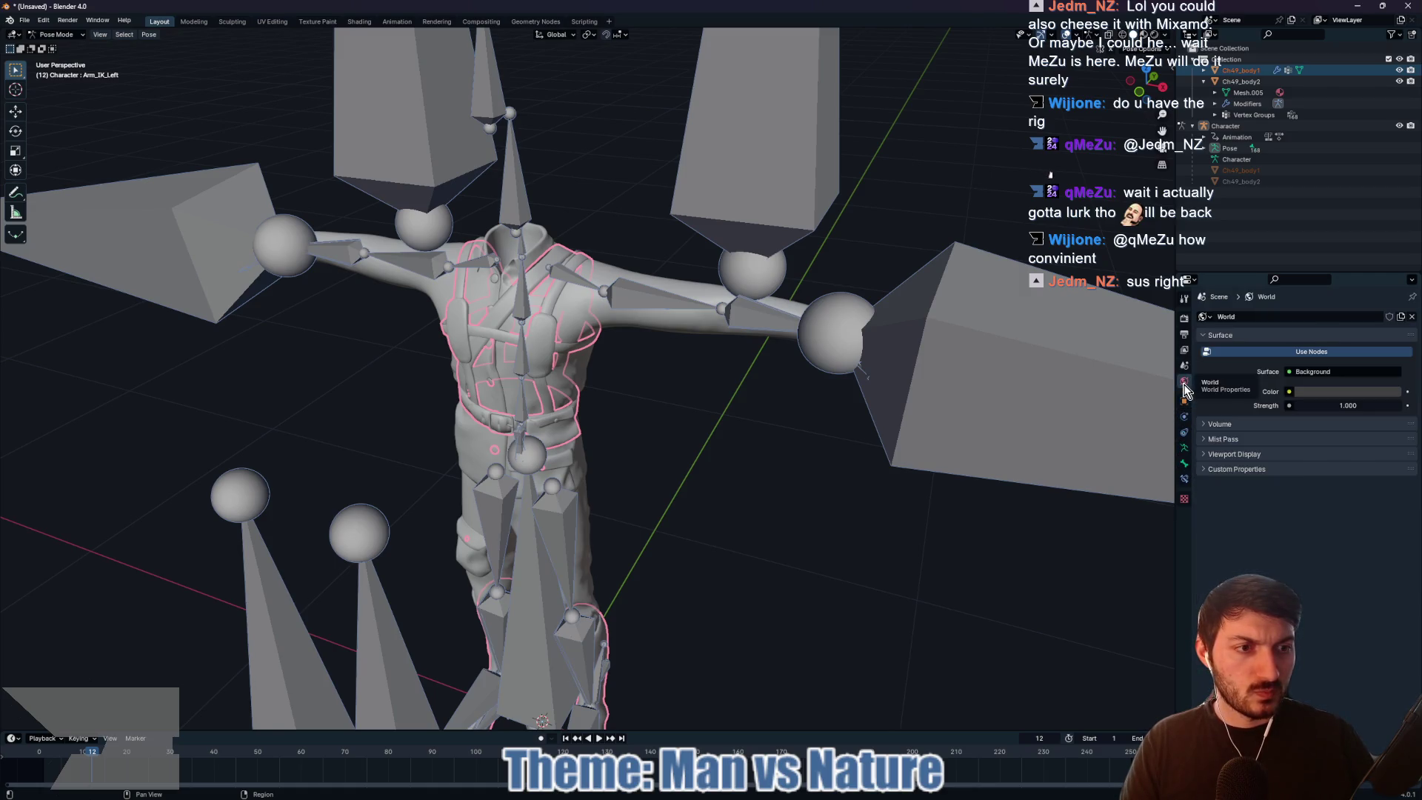
pyautogui.click(1184, 451)
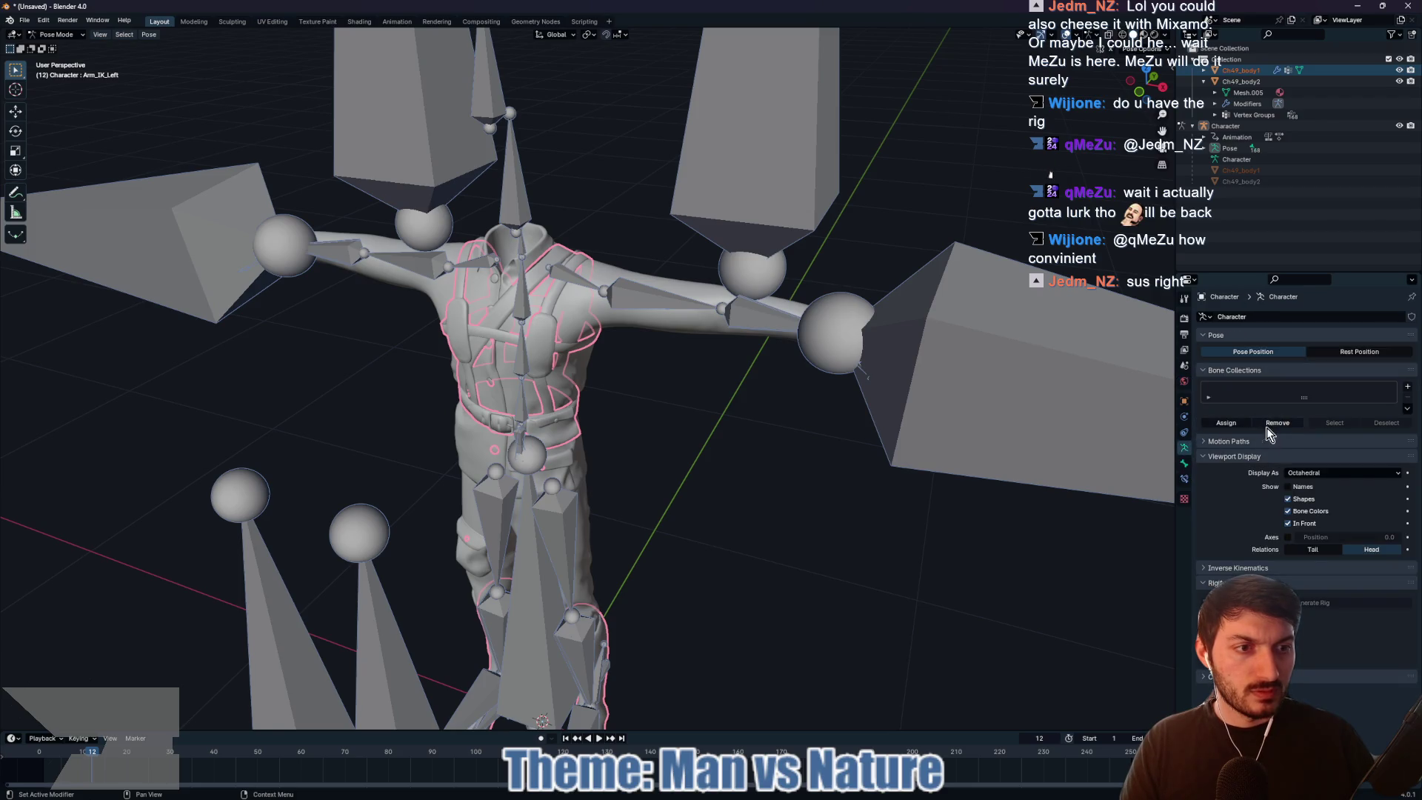
# Step: Delete the Character armature
pyautogui.click(1229, 127)
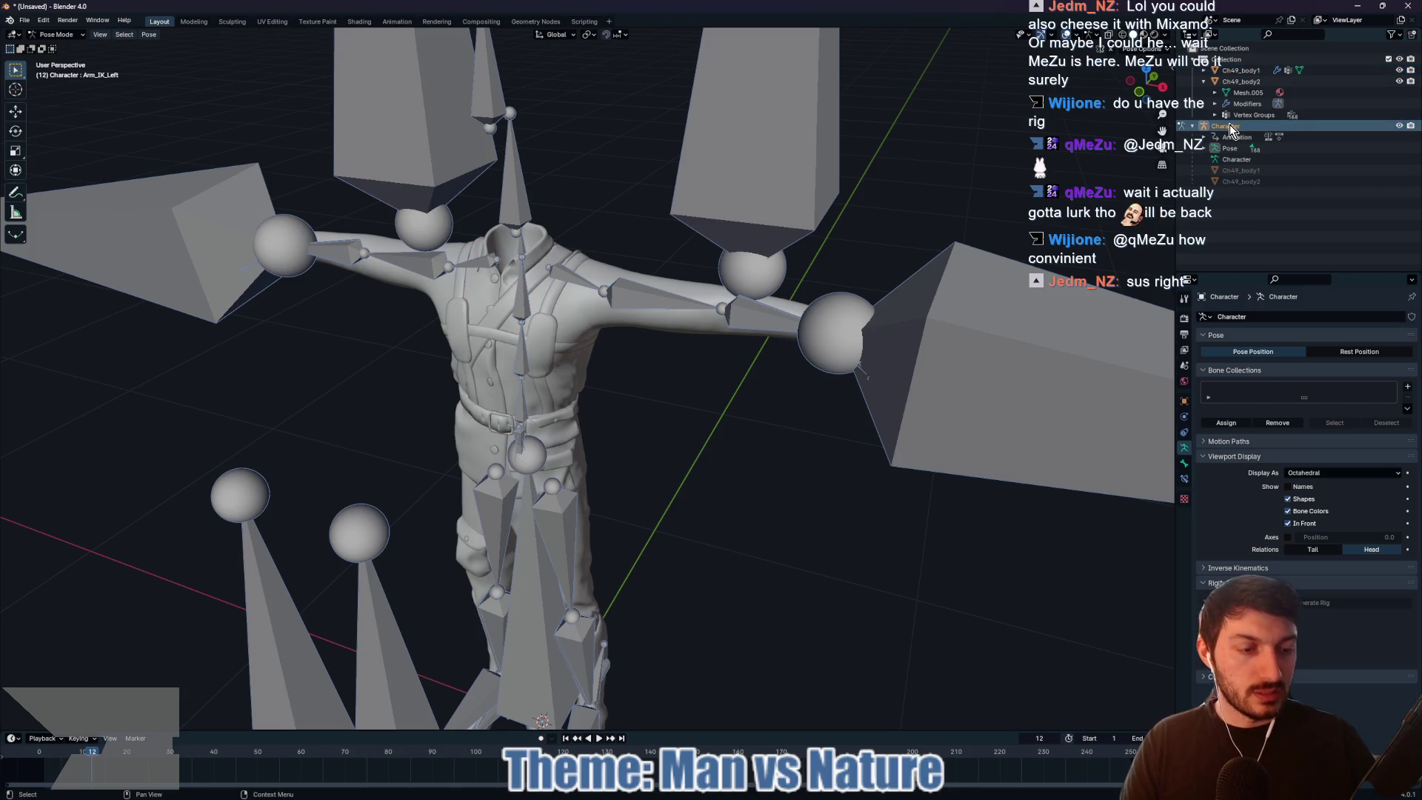
pyautogui.press('Delete')
pyautogui.moveTo(890, 311)
pyautogui.mouseDown()
pyautogui.moveTo(818, 374)
pyautogui.moveTo(857, 353)
pyautogui.moveTo(808, 348)
pyautogui.mouseUp()
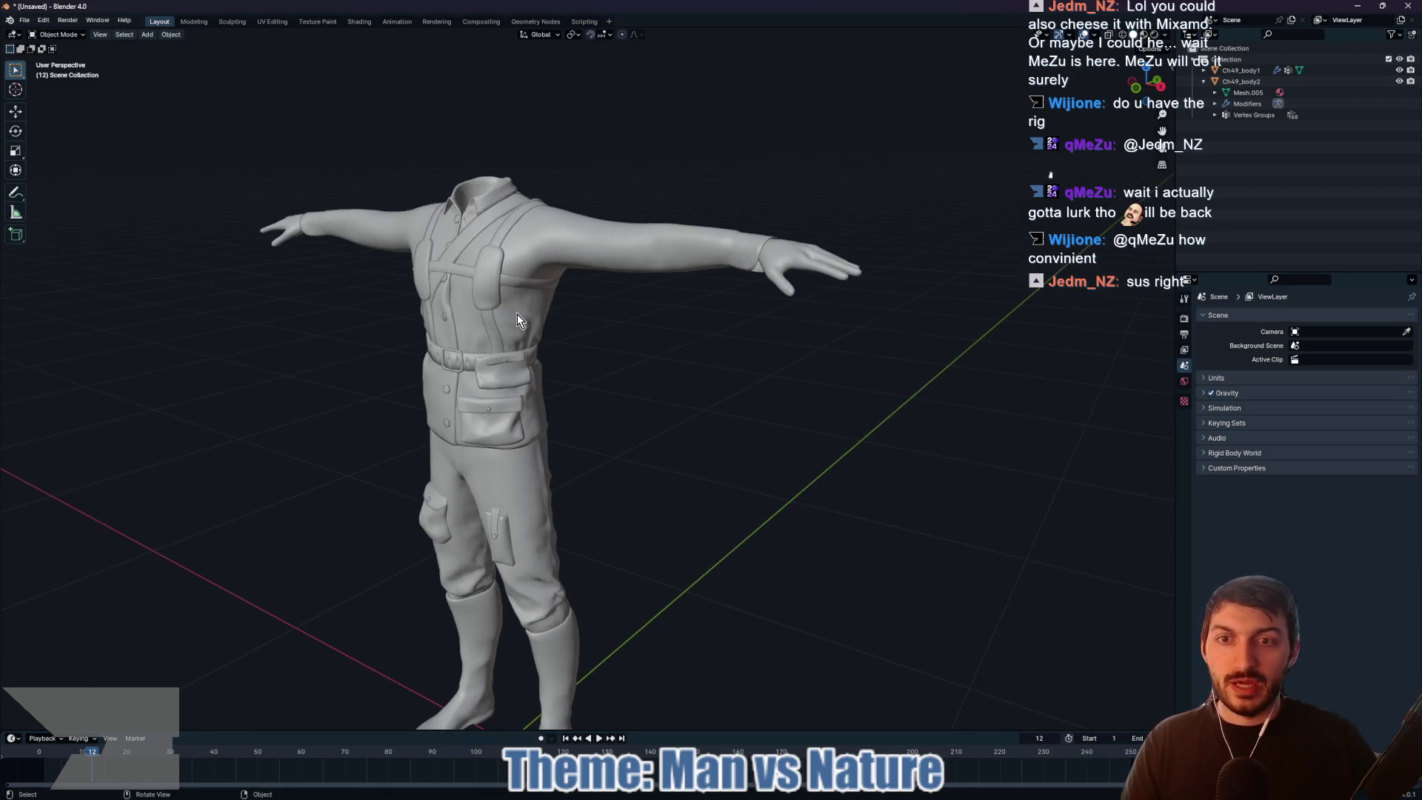
# Step: Remove the Armature modifier from both Ch49_body1 and Ch49_body2
pyautogui.click(546, 321)
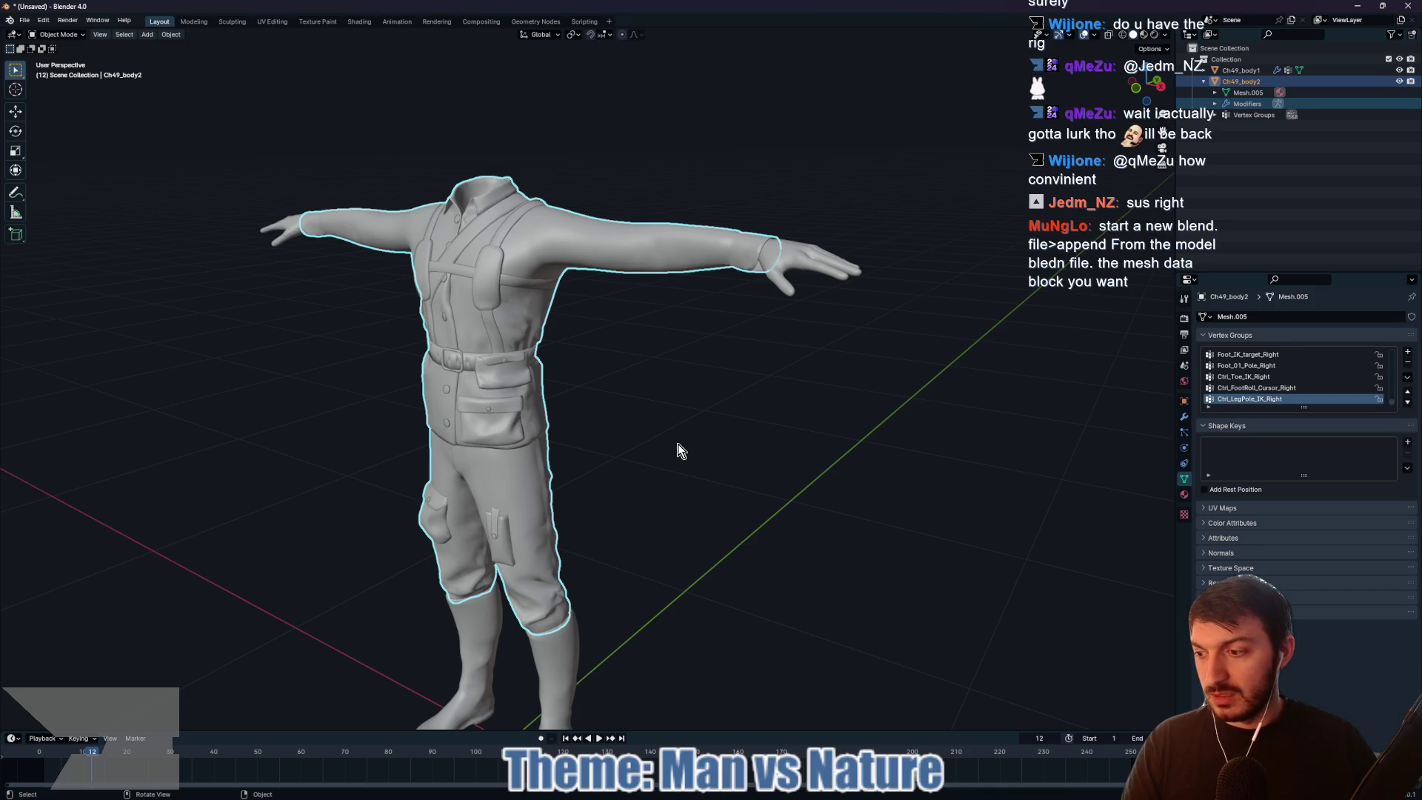
pyautogui.moveTo(678, 443)
pyautogui.mouseDown()
pyautogui.moveTo(890, 411)
pyautogui.moveTo(896, 284)
pyautogui.moveTo(780, 412)
pyautogui.mouseUp()
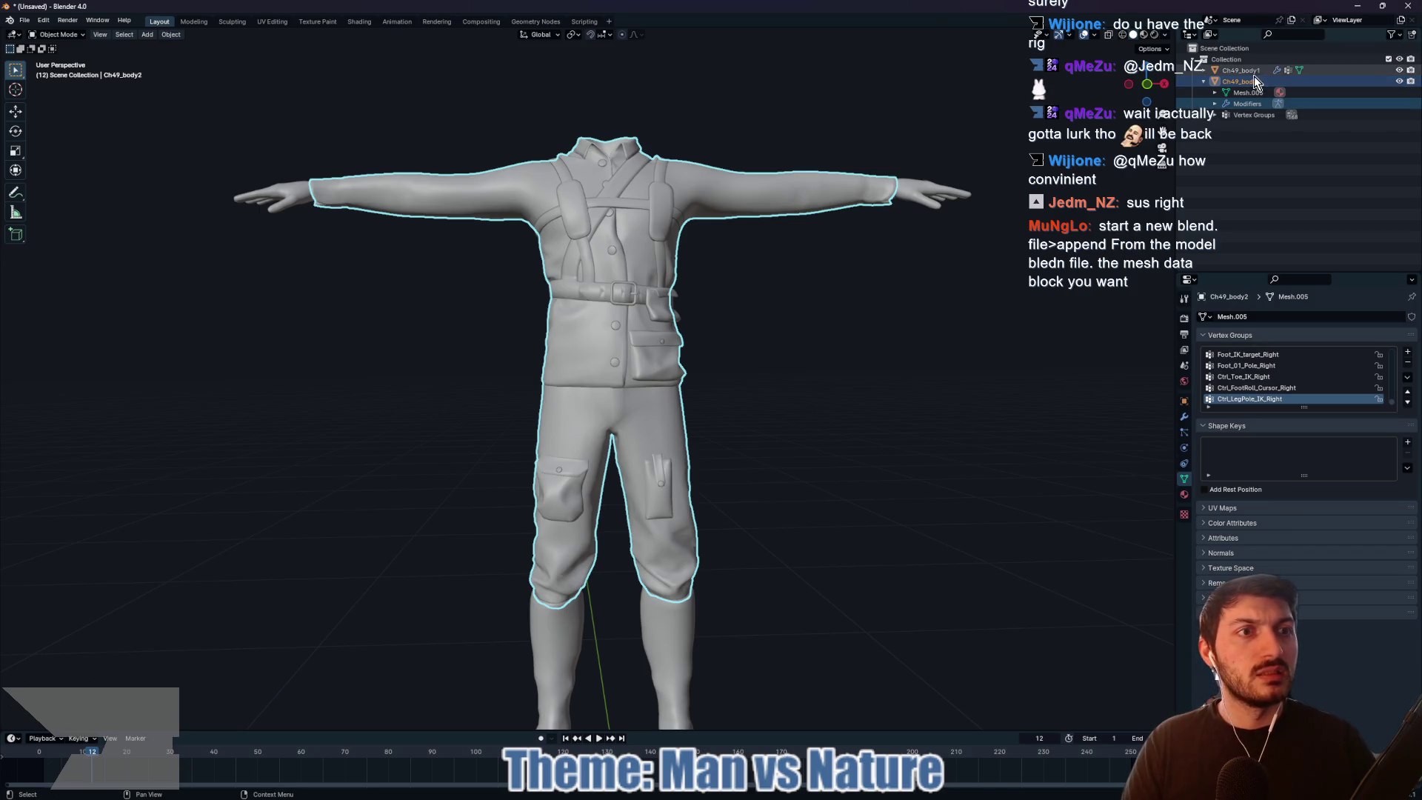
pyautogui.click(1241, 71)
pyautogui.click(1183, 417)
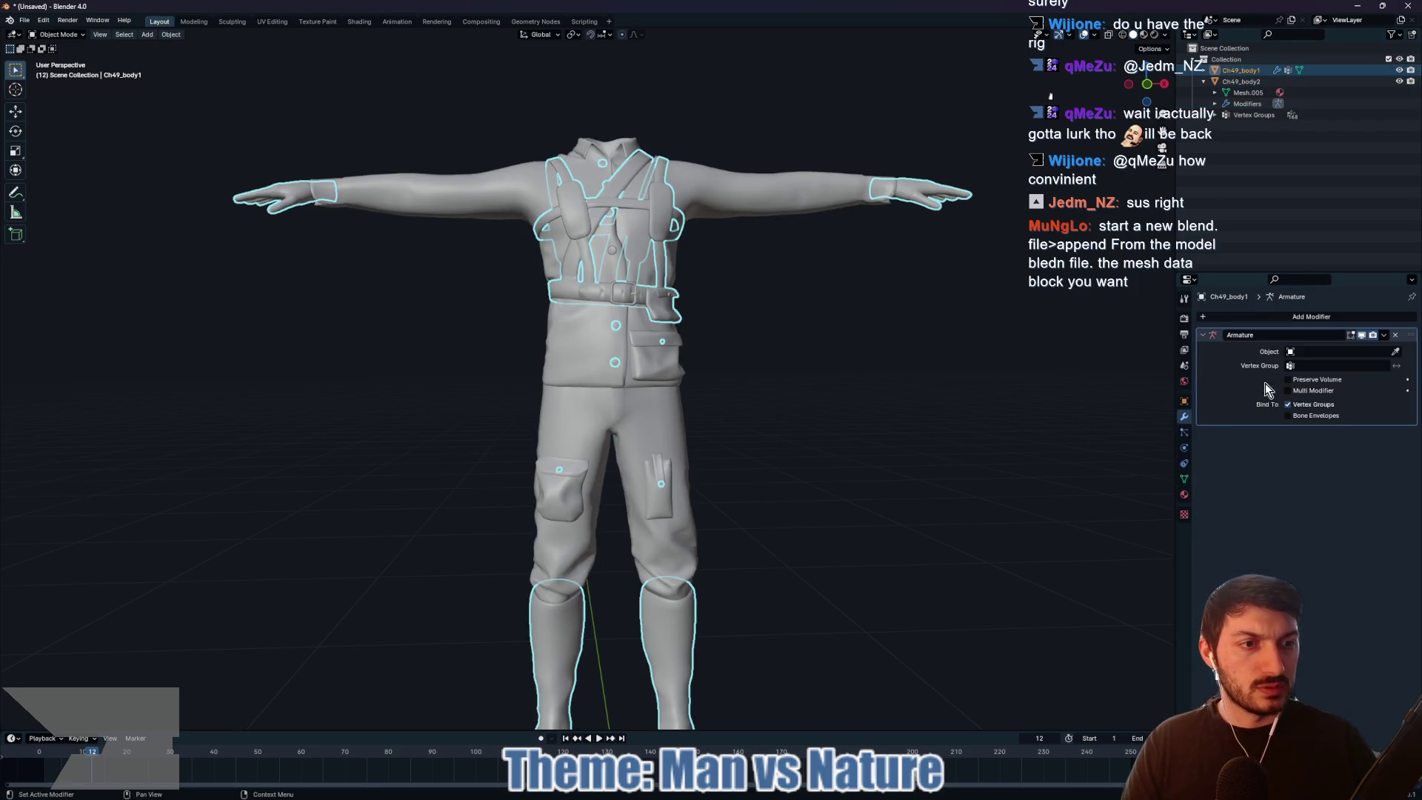
pyautogui.click(1397, 335)
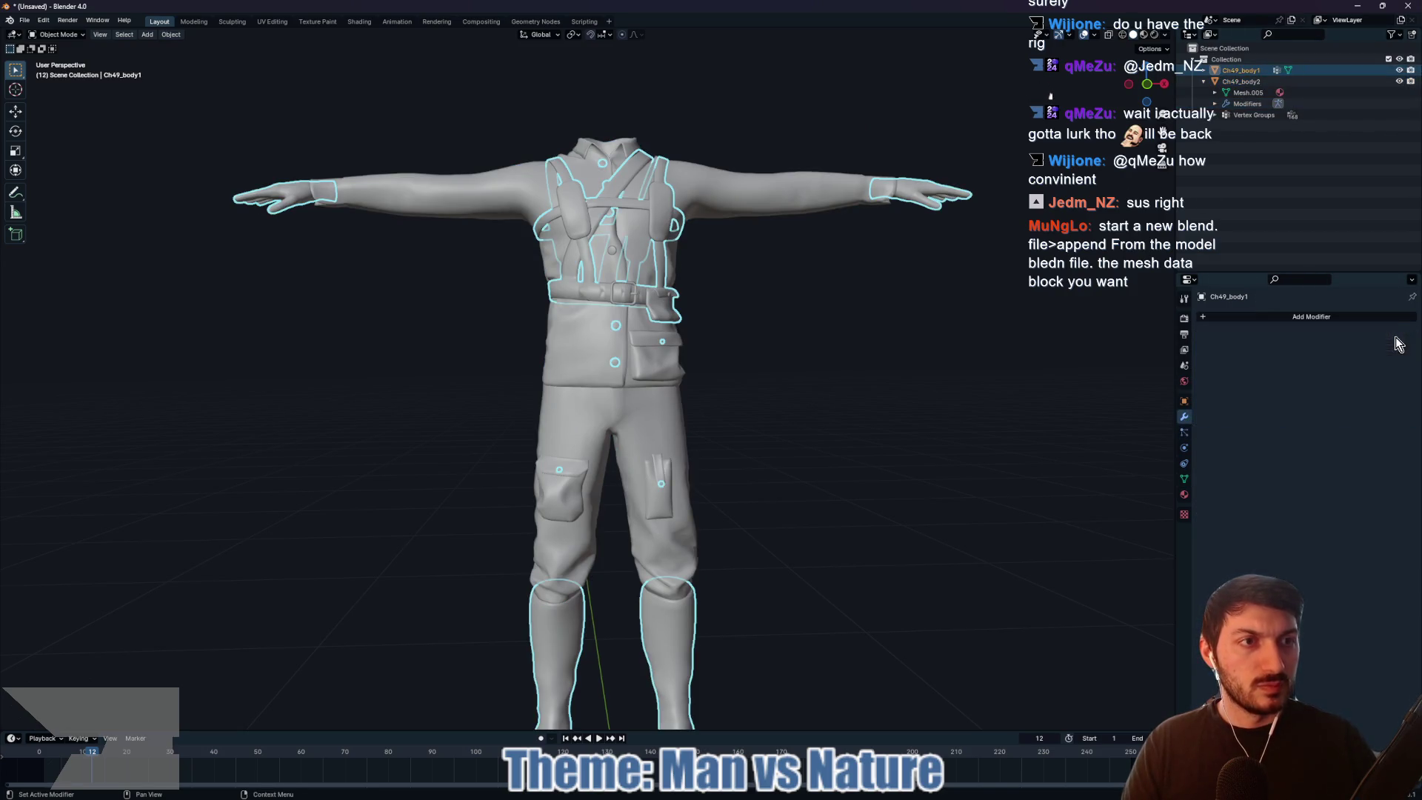
pyautogui.click(1244, 81)
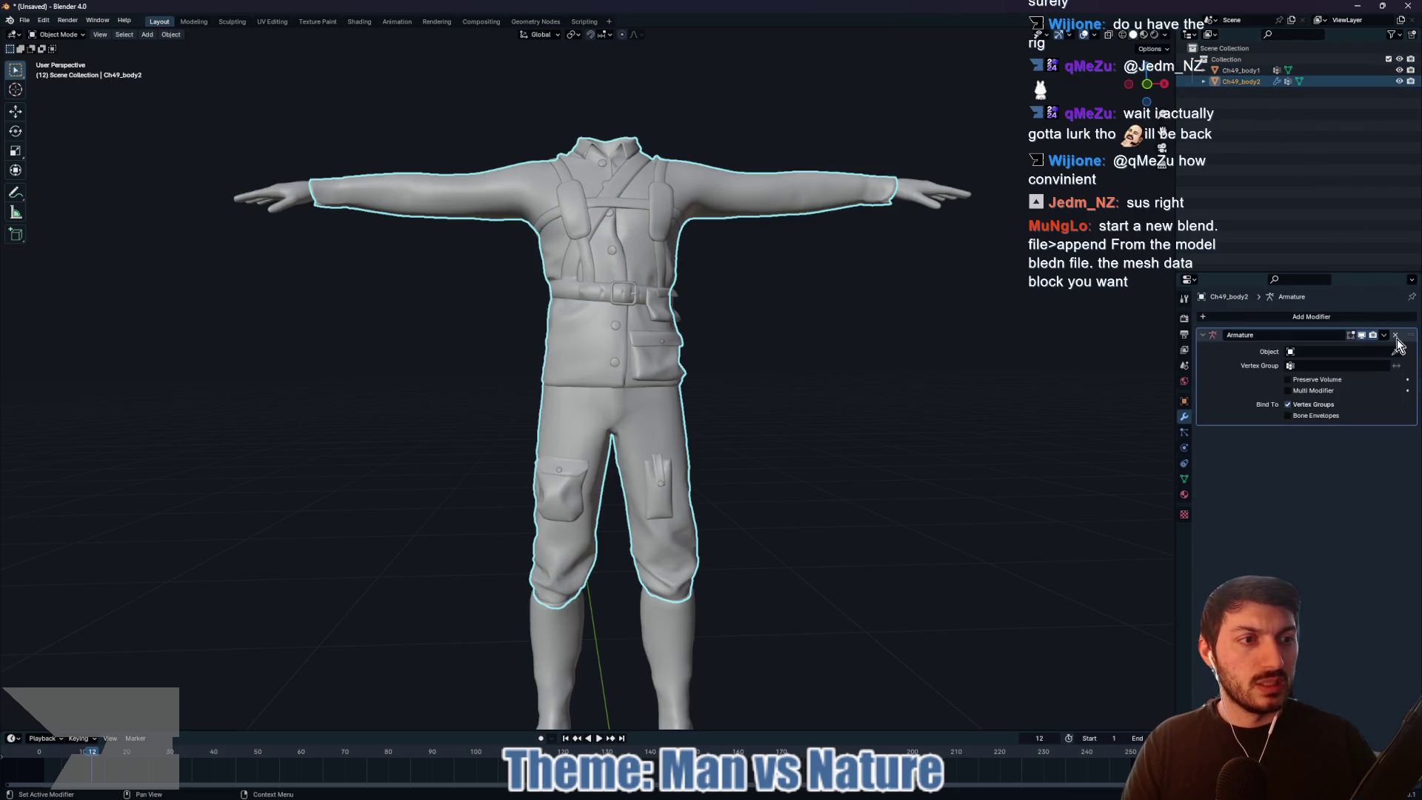
pyautogui.click(1397, 336)
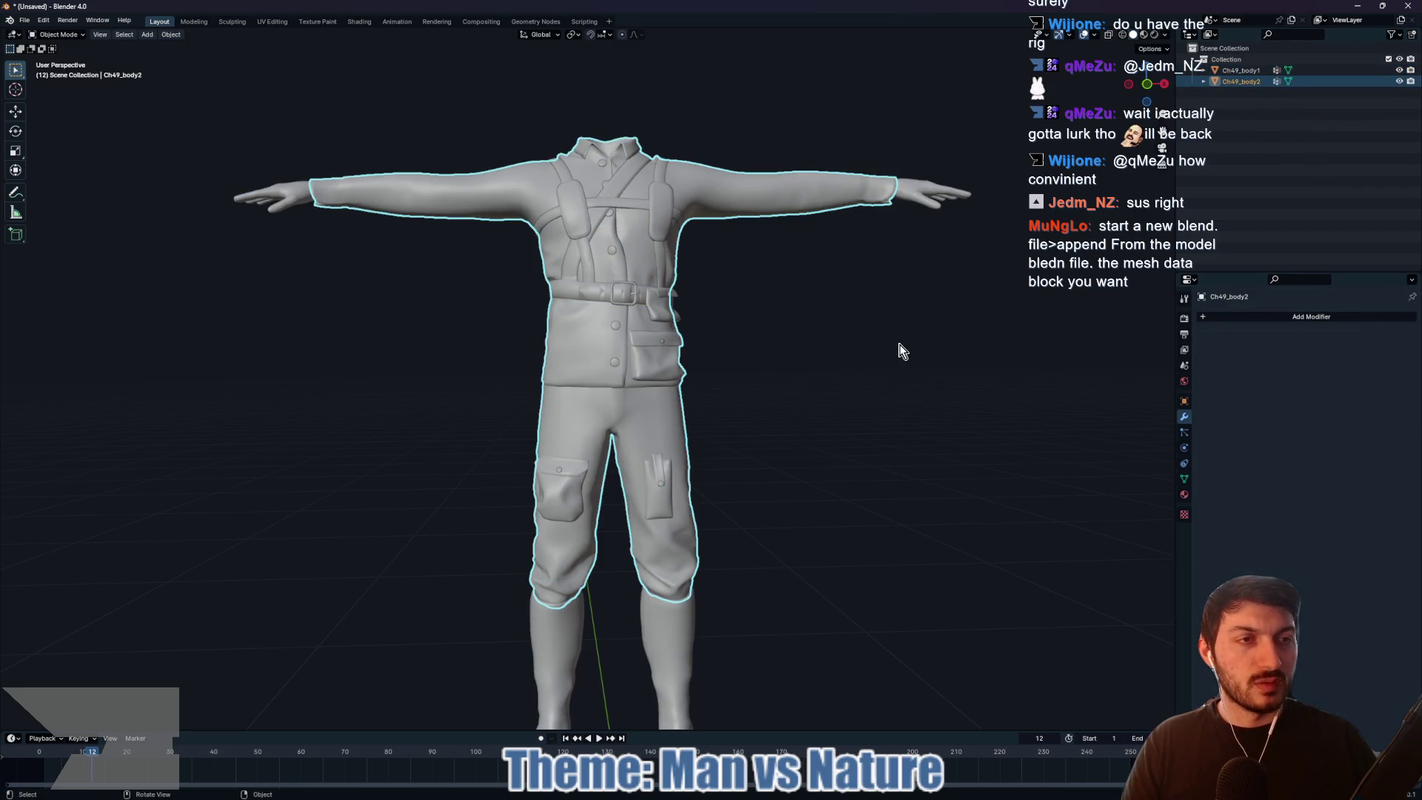
pyautogui.moveTo(896, 312); pyautogui.dragTo(830, 371)
# Step: Join Ch49_body2 into Ch49_body1 with Ctrl+J, keeping Ch49_body1 active
pyautogui.click(1240, 71)
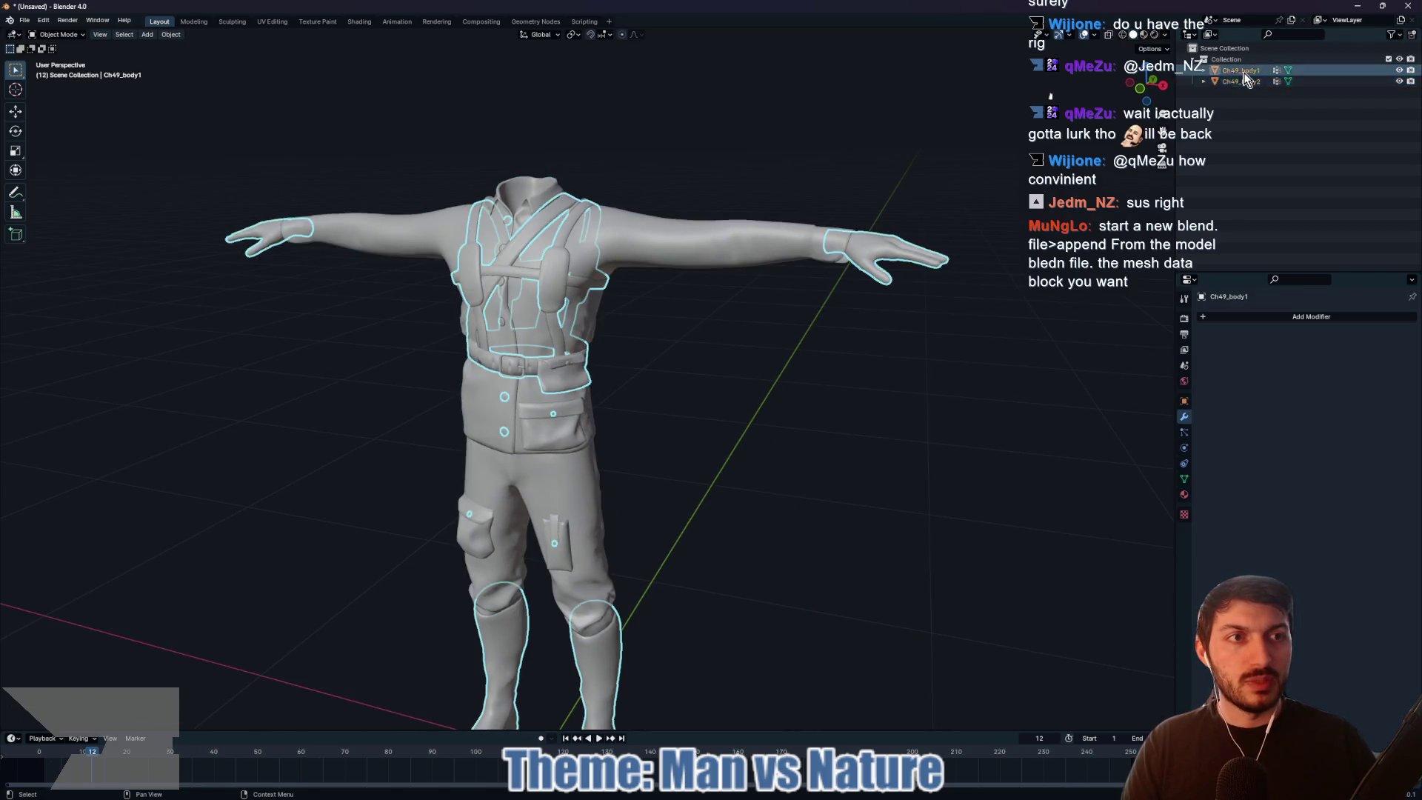
pyautogui.click(1240, 81)
pyautogui.click(1242, 71)
pyautogui.click(1238, 81)
pyautogui.click(1238, 72)
pyautogui.click(1238, 81)
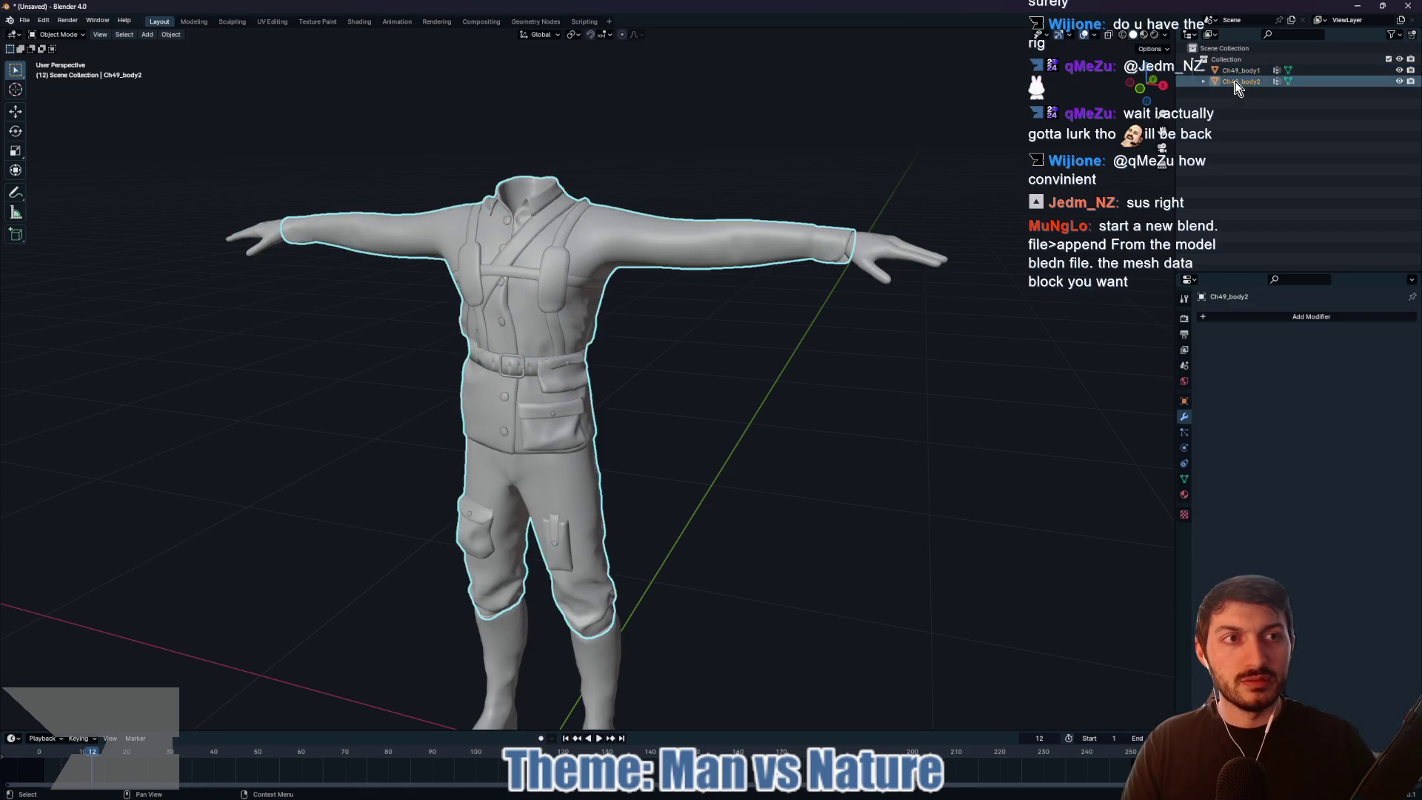
pyautogui.keyDown('ctrl'); pyautogui.click(1238, 70); pyautogui.keyUp('ctrl')
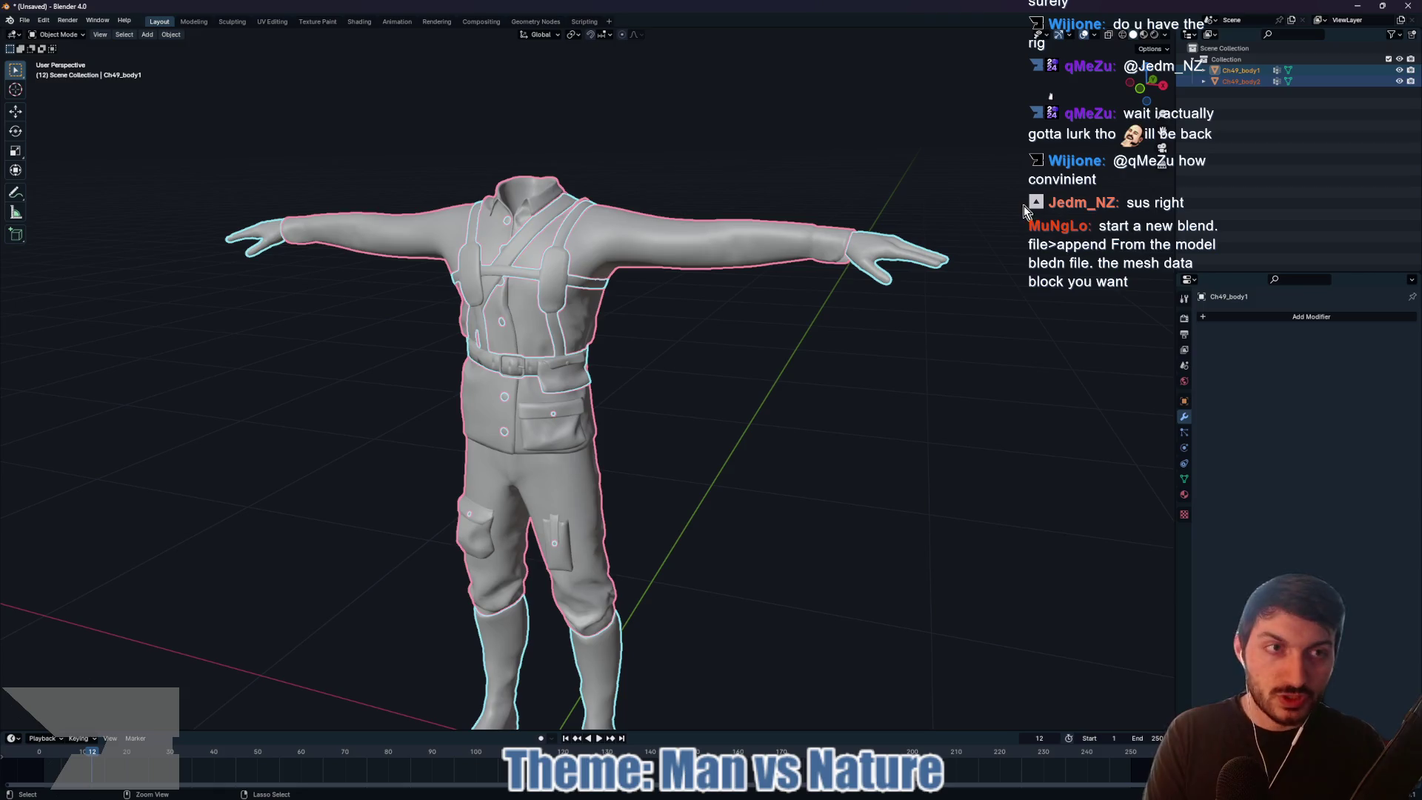
pyautogui.hotkey('ctrl', 'j')
pyautogui.moveTo(730, 371)
pyautogui.mouseDown()
pyautogui.moveTo(842, 349)
pyautogui.moveTo(759, 350)
pyautogui.moveTo(771, 339)
pyautogui.moveTo(717, 393)
pyautogui.mouseUp()
# Step: Add a Human (Meta-Rig) armature to the scene
pyautogui.click(704, 385)
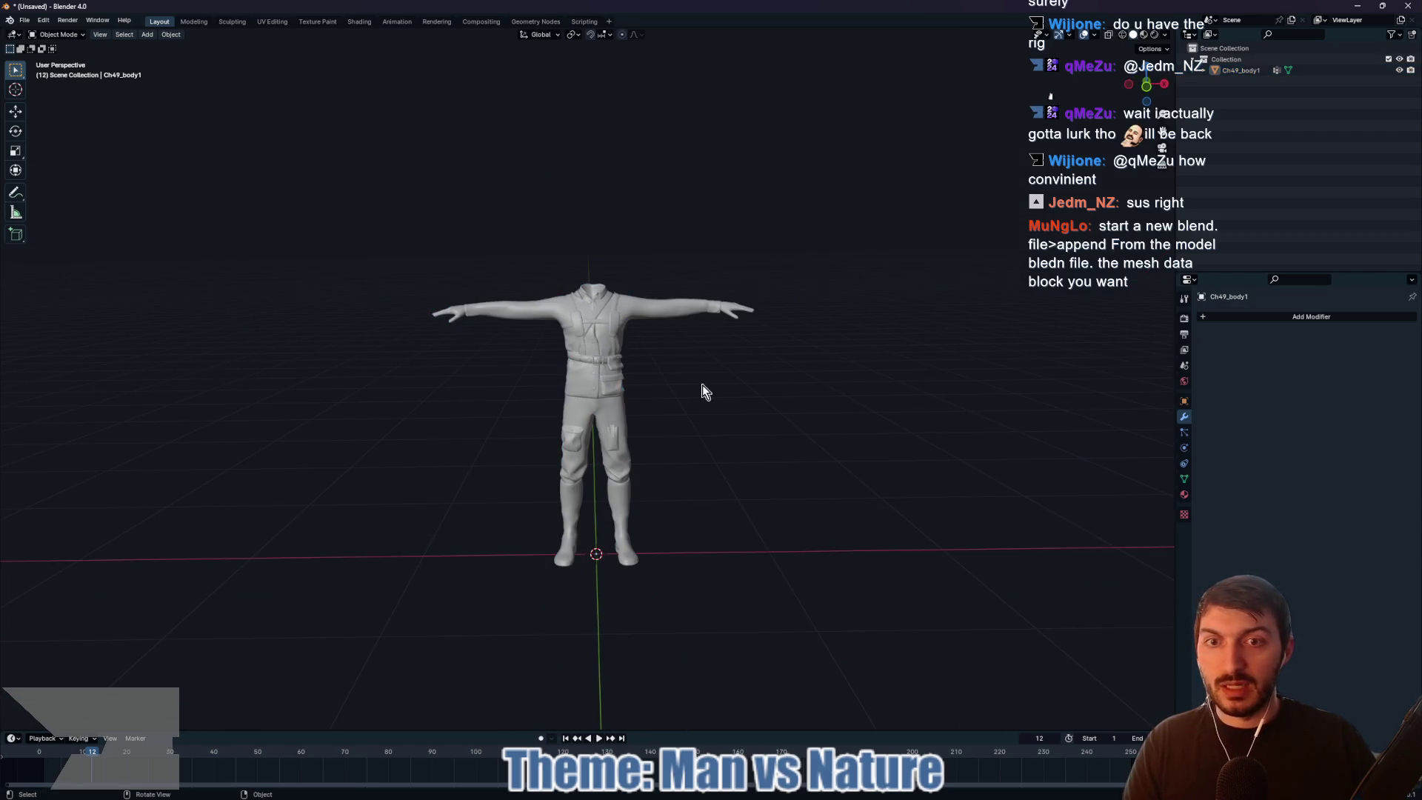
pyautogui.hotkey('shift', 'a')
pyautogui.moveTo(697, 384)
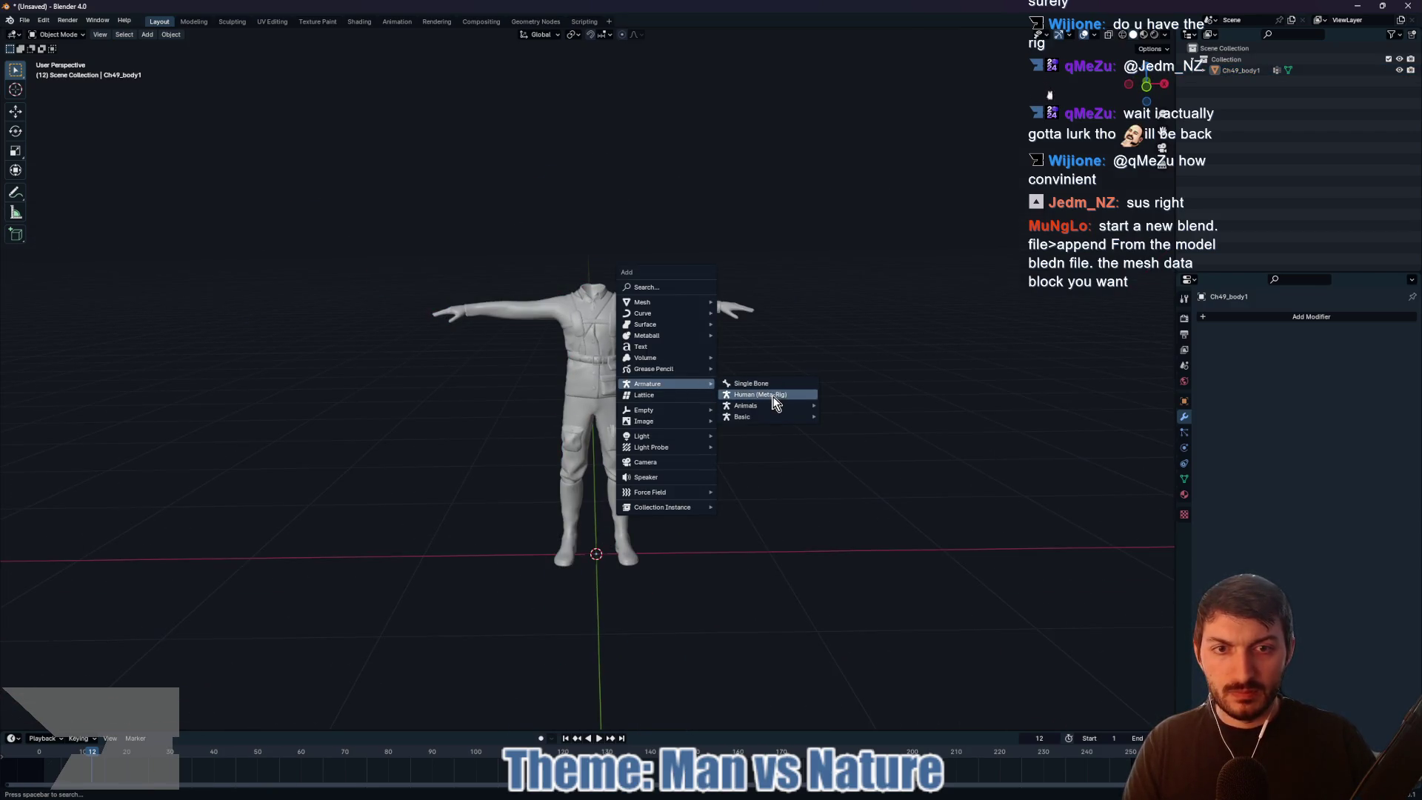
pyautogui.click(772, 397)
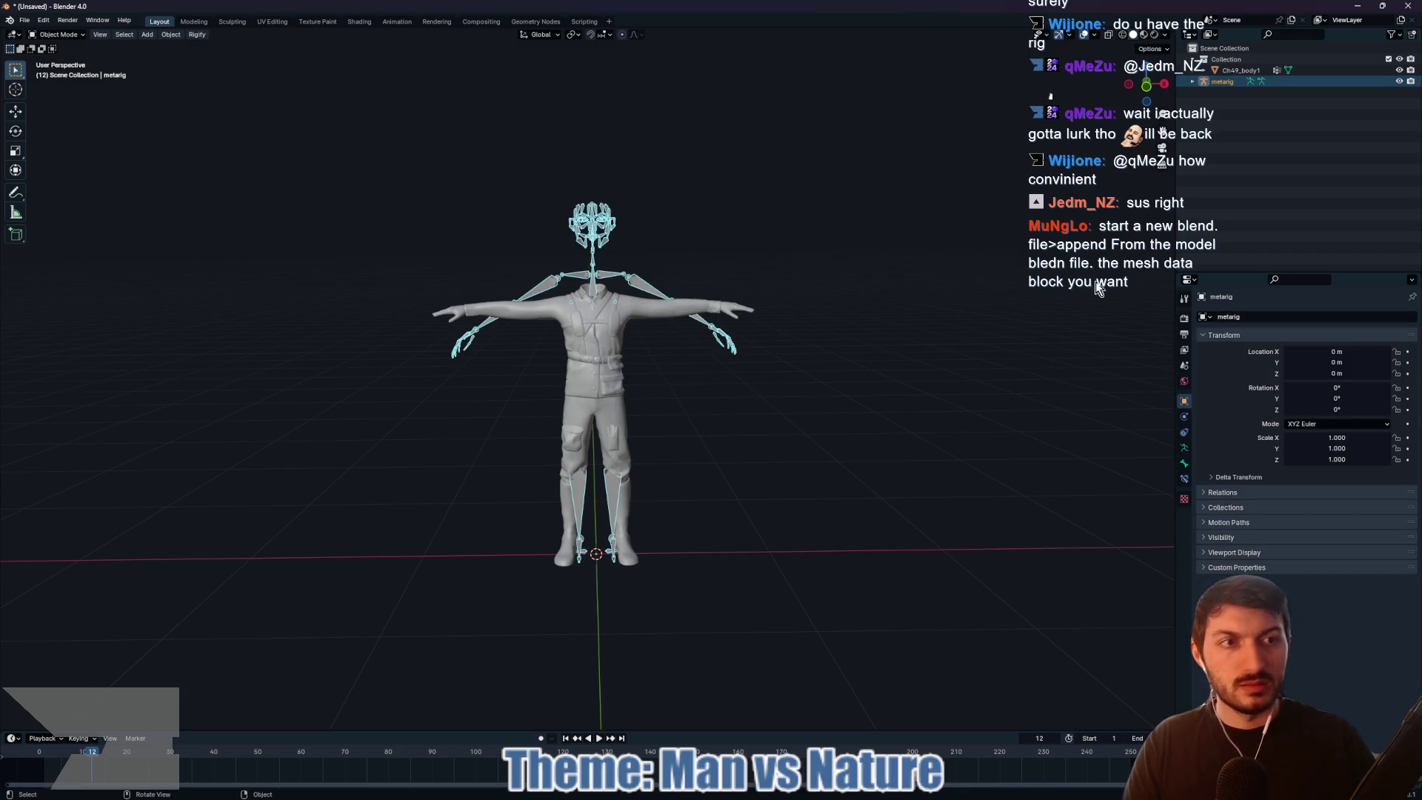
# Step: Draw the meta-rig's bones In Front and scale it to 0.916
pyautogui.click(1210, 538)
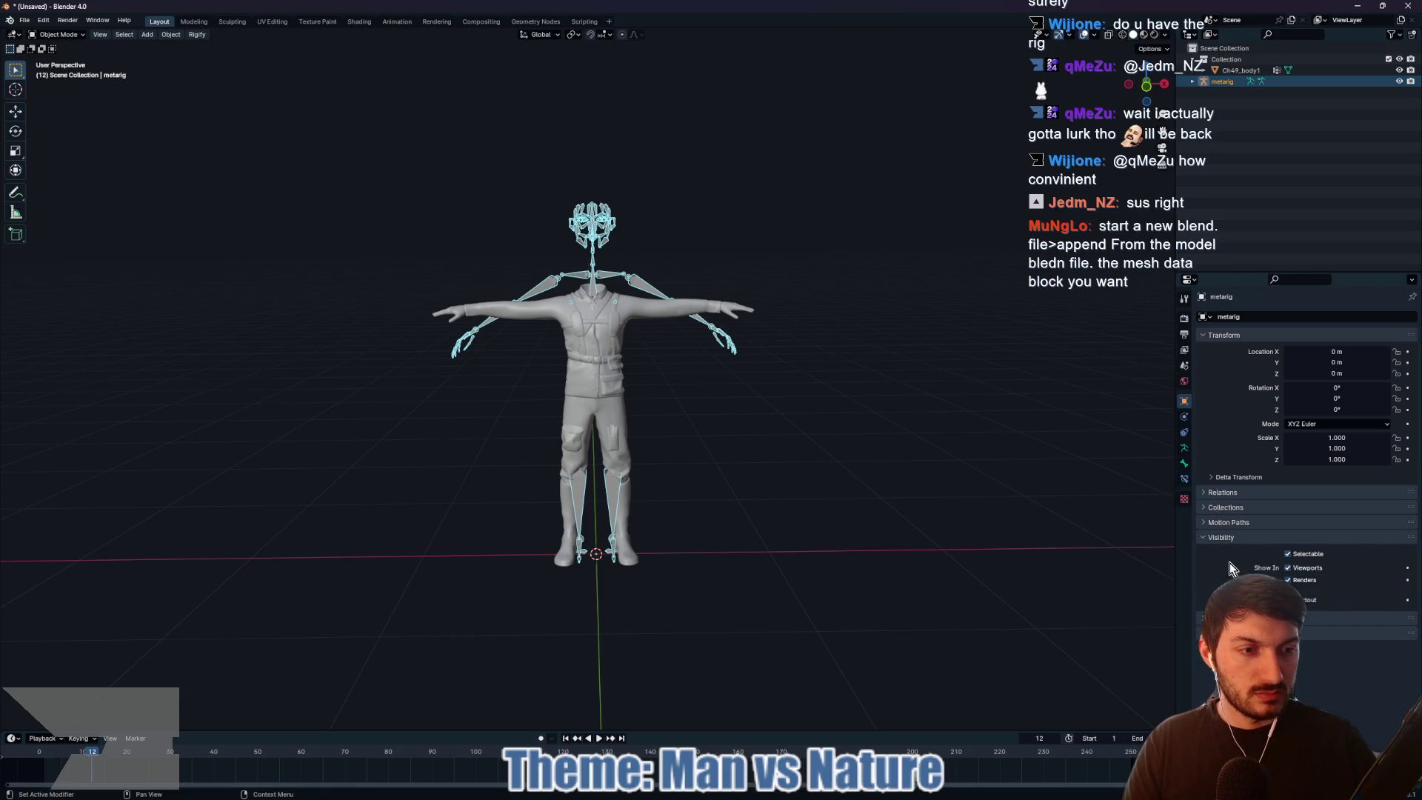
pyautogui.click(1209, 538)
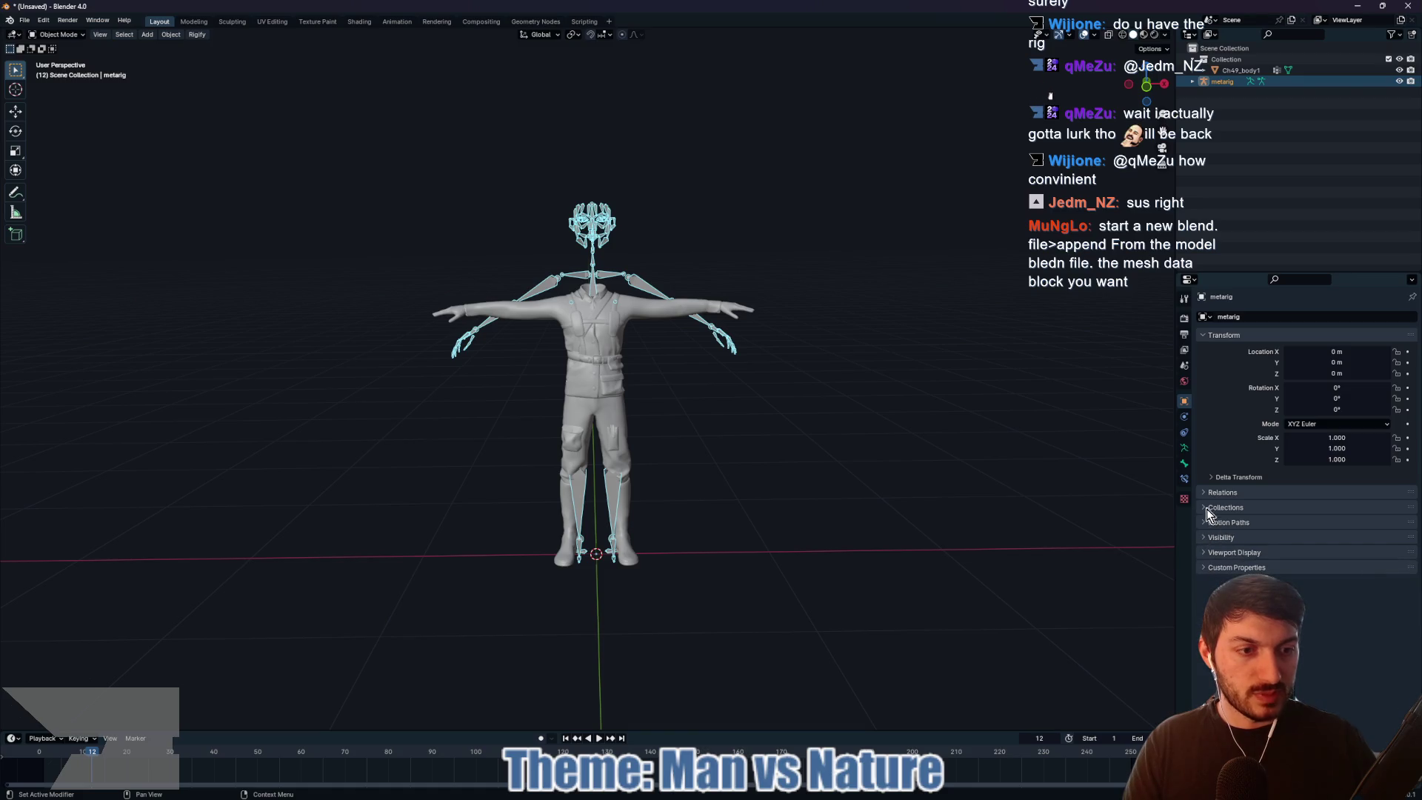
pyautogui.click(1207, 552)
pyautogui.click(1288, 594)
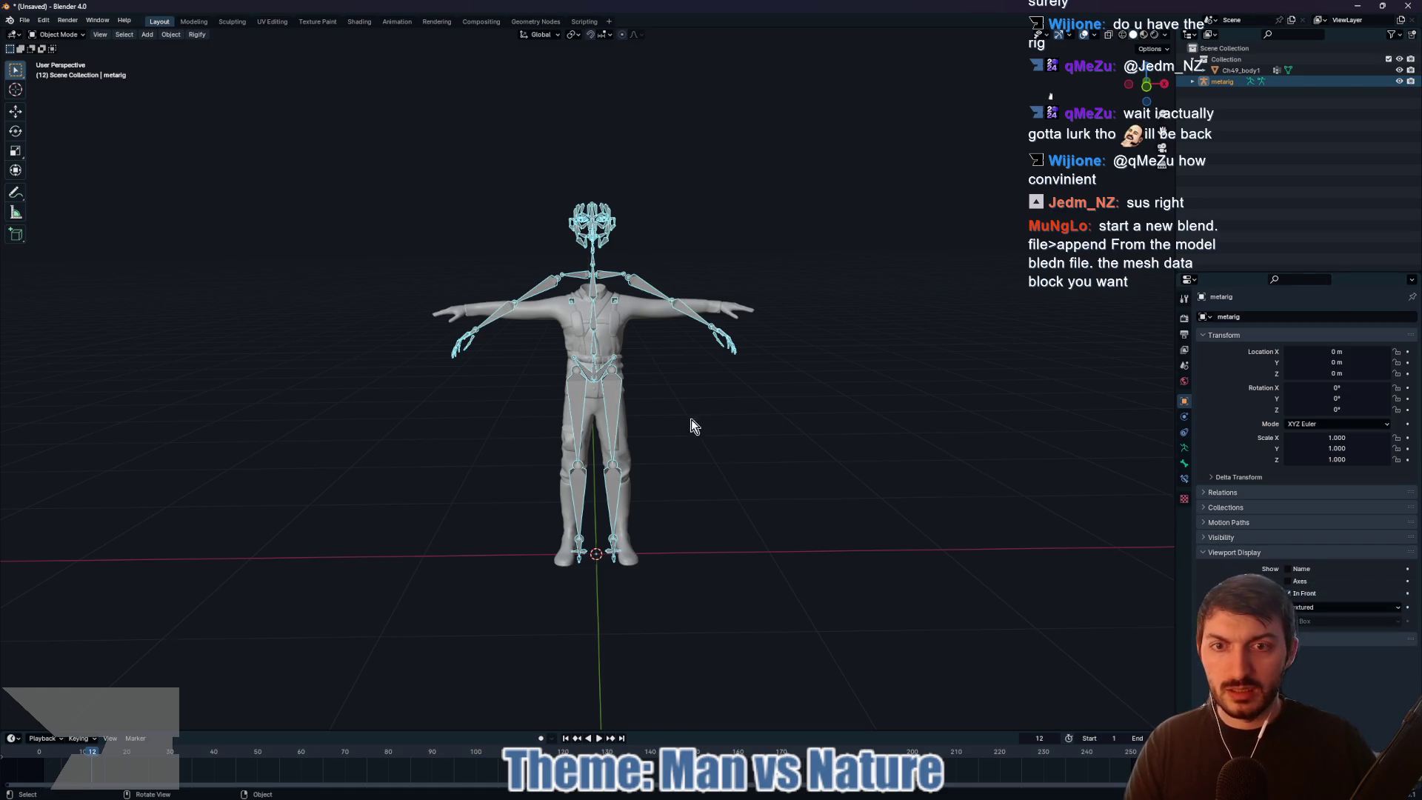
pyautogui.press('s')
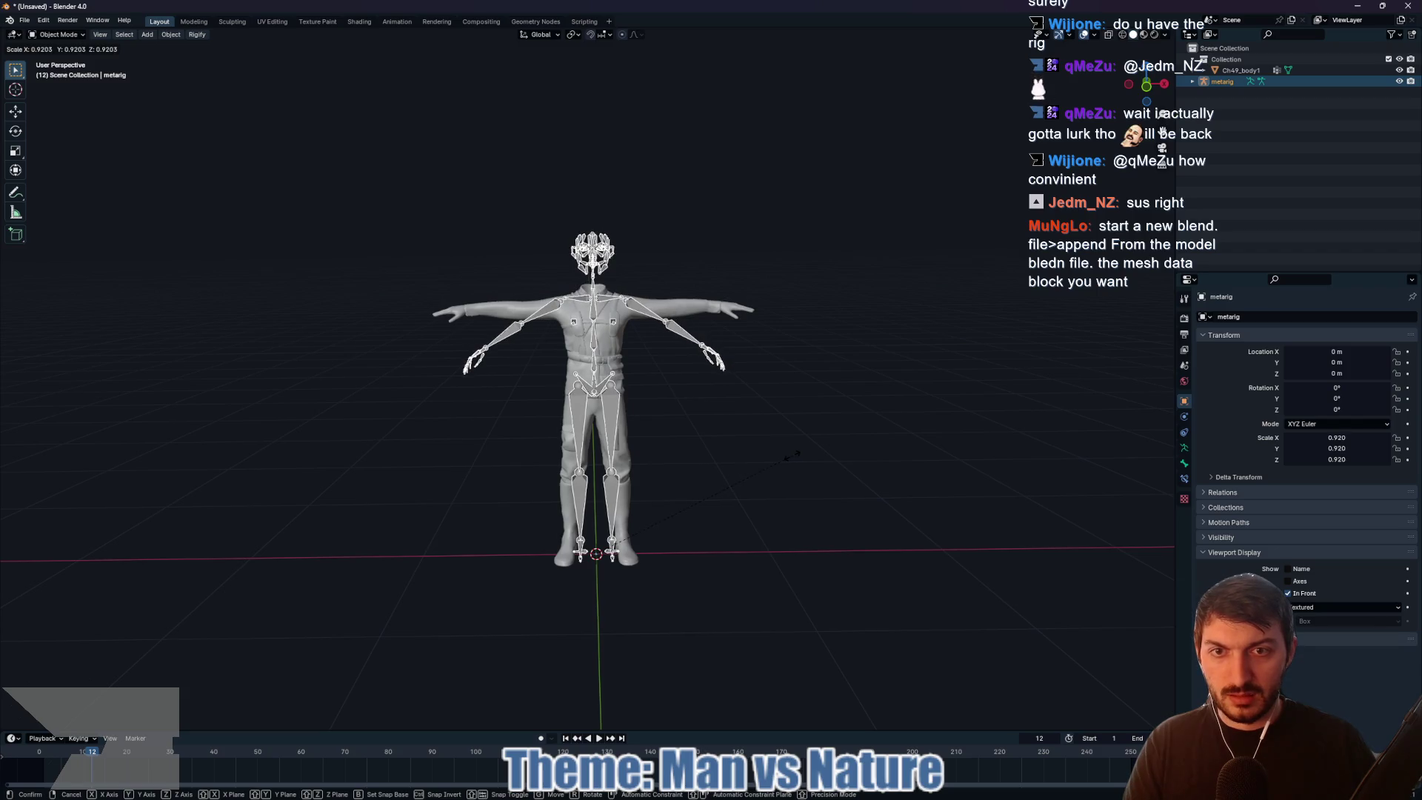
pyautogui.click(746, 373)
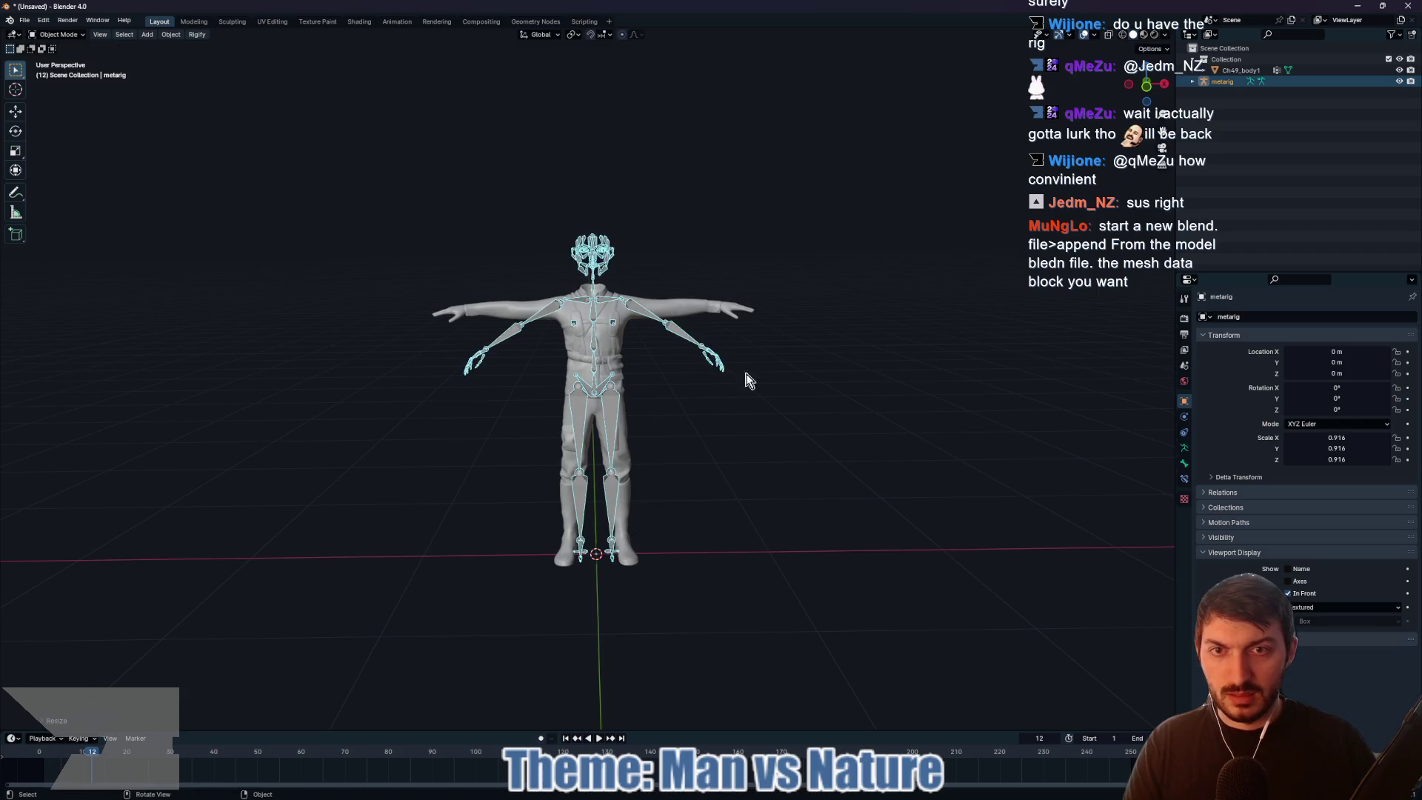
# Step: In Edit Mode, box-select and delete the meta-rig's head bones
pyautogui.click(701, 232)
pyautogui.moveTo(529, 174); pyautogui.dragTo(671, 282)
pyautogui.press('Tab')
pyautogui.click(532, 206)
pyautogui.moveTo(533, 203); pyautogui.dragTo(655, 280)
pyautogui.press('x')
pyautogui.click(645, 282)
# Step: Rotate the upper_arm.L, forearm and hand bones about Y and move them onto the mesh arm
pyautogui.scroll(4, 639, 284)
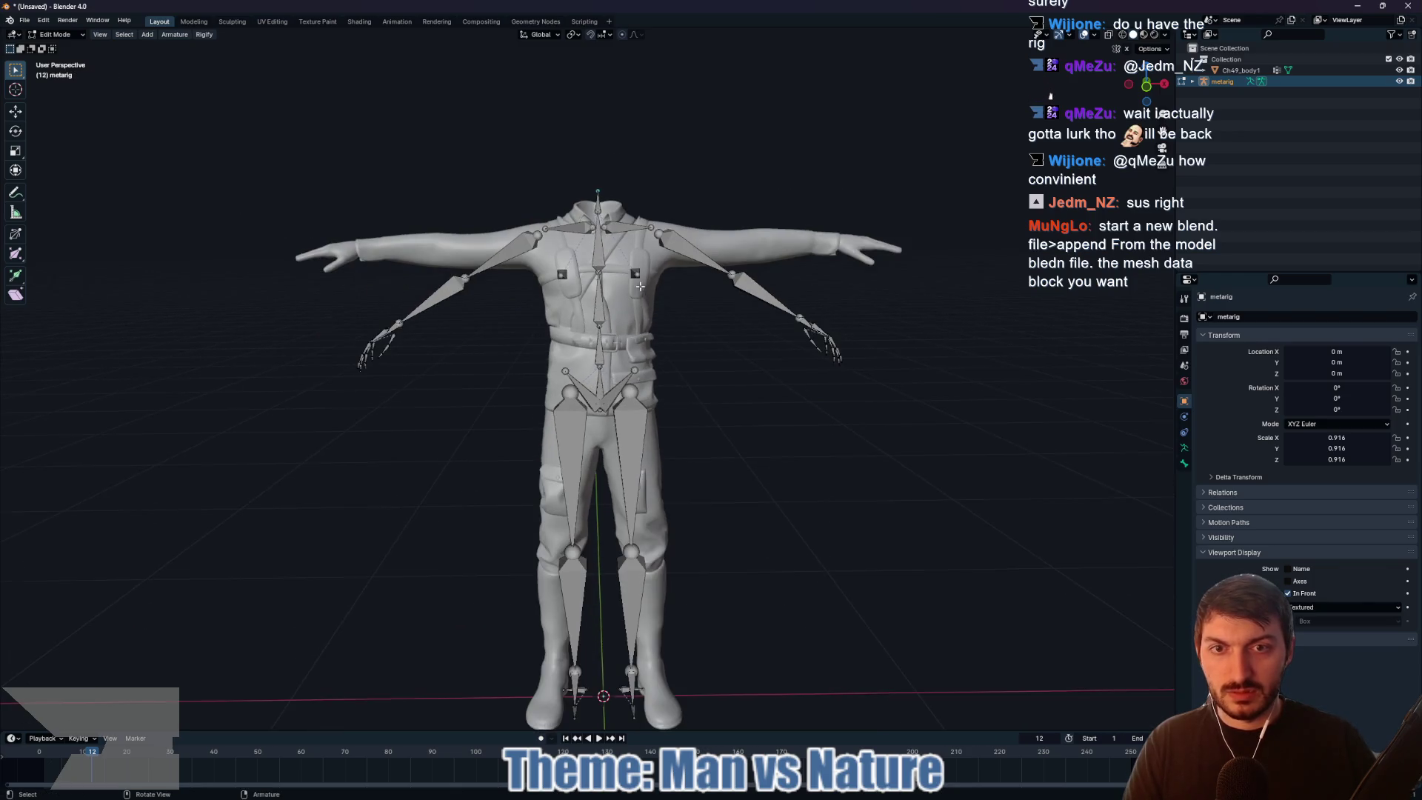
pyautogui.moveTo(687, 418)
pyautogui.mouseDown()
pyautogui.moveTo(693, 434)
pyautogui.moveTo(657, 454)
pyautogui.moveTo(746, 461)
pyautogui.mouseUp()
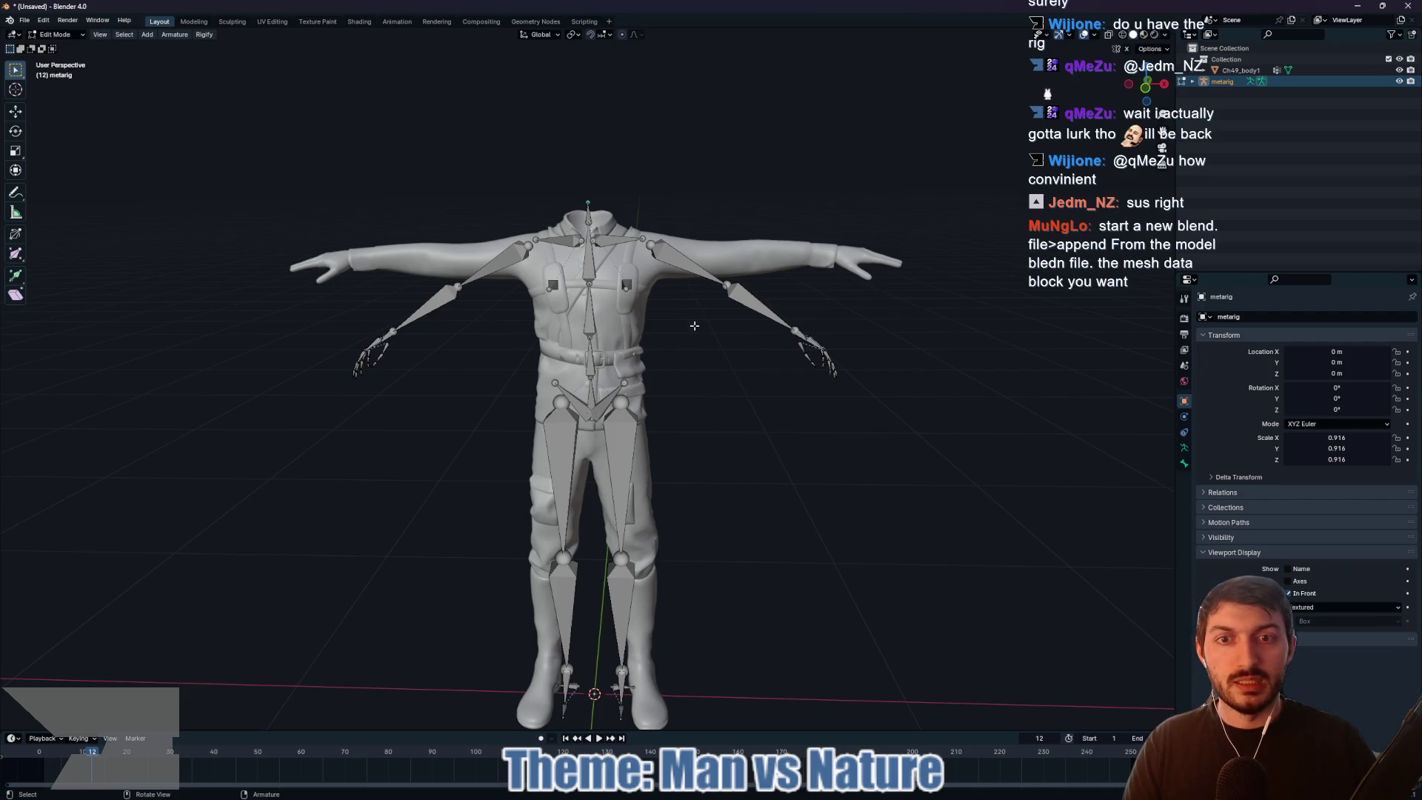
pyautogui.press('Tab')
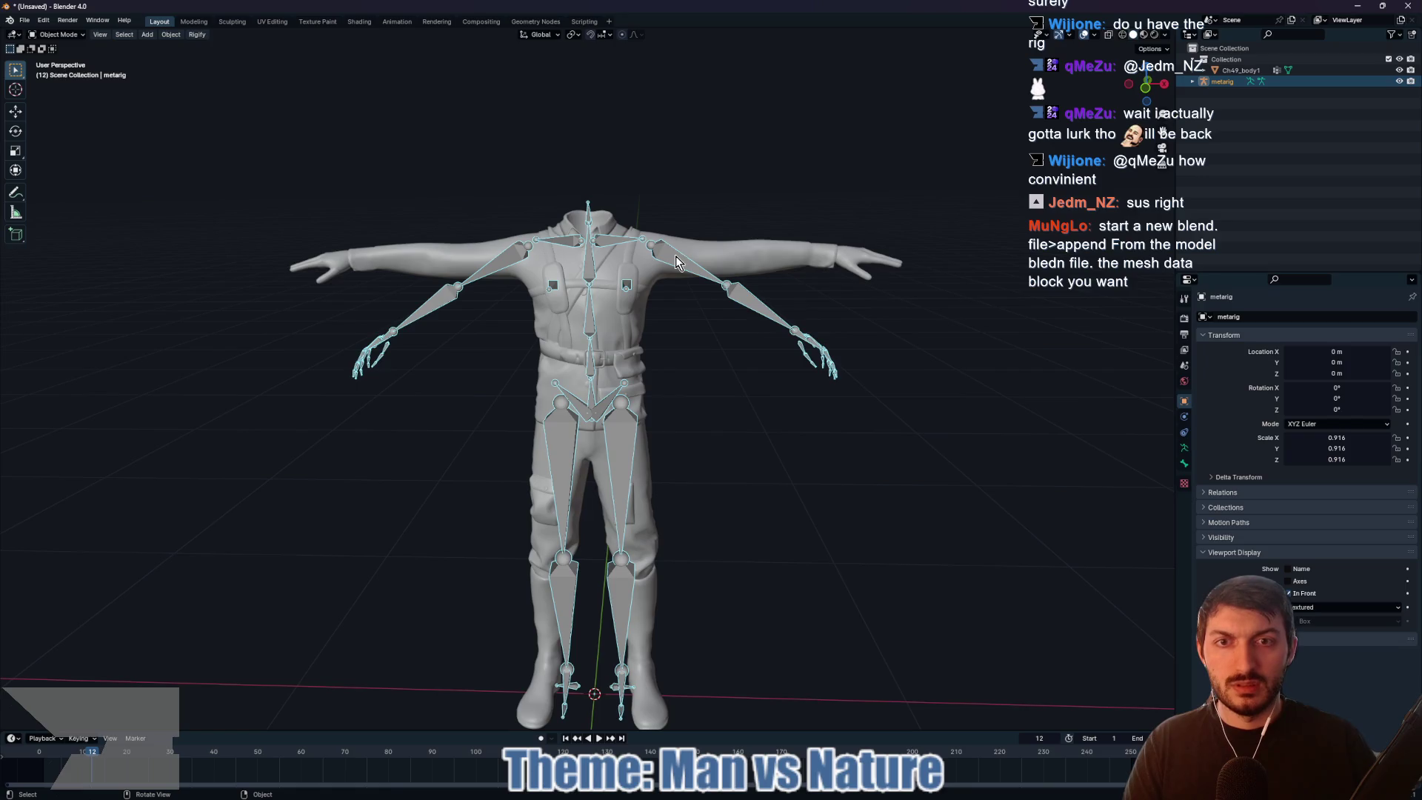
pyautogui.press('Tab')
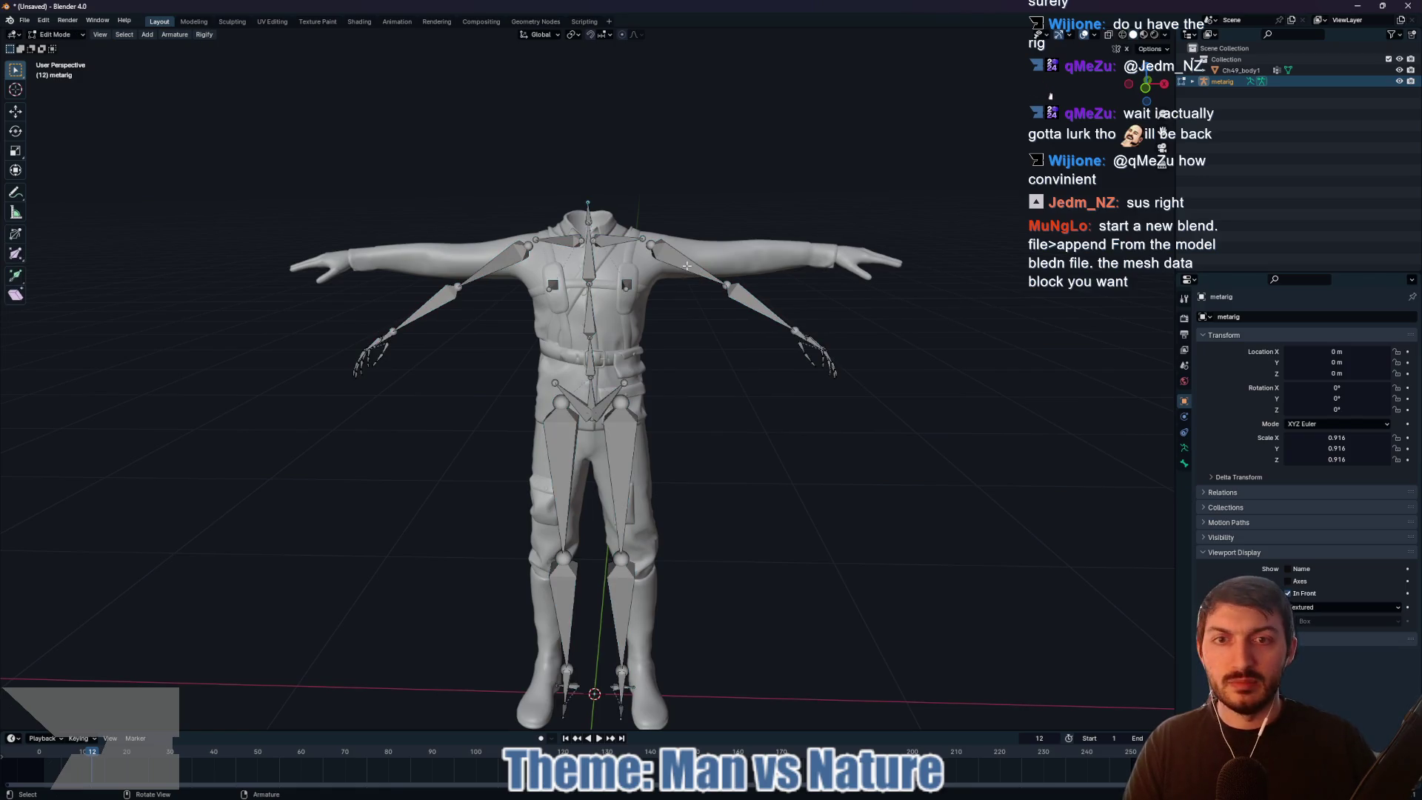
pyautogui.click(687, 265)
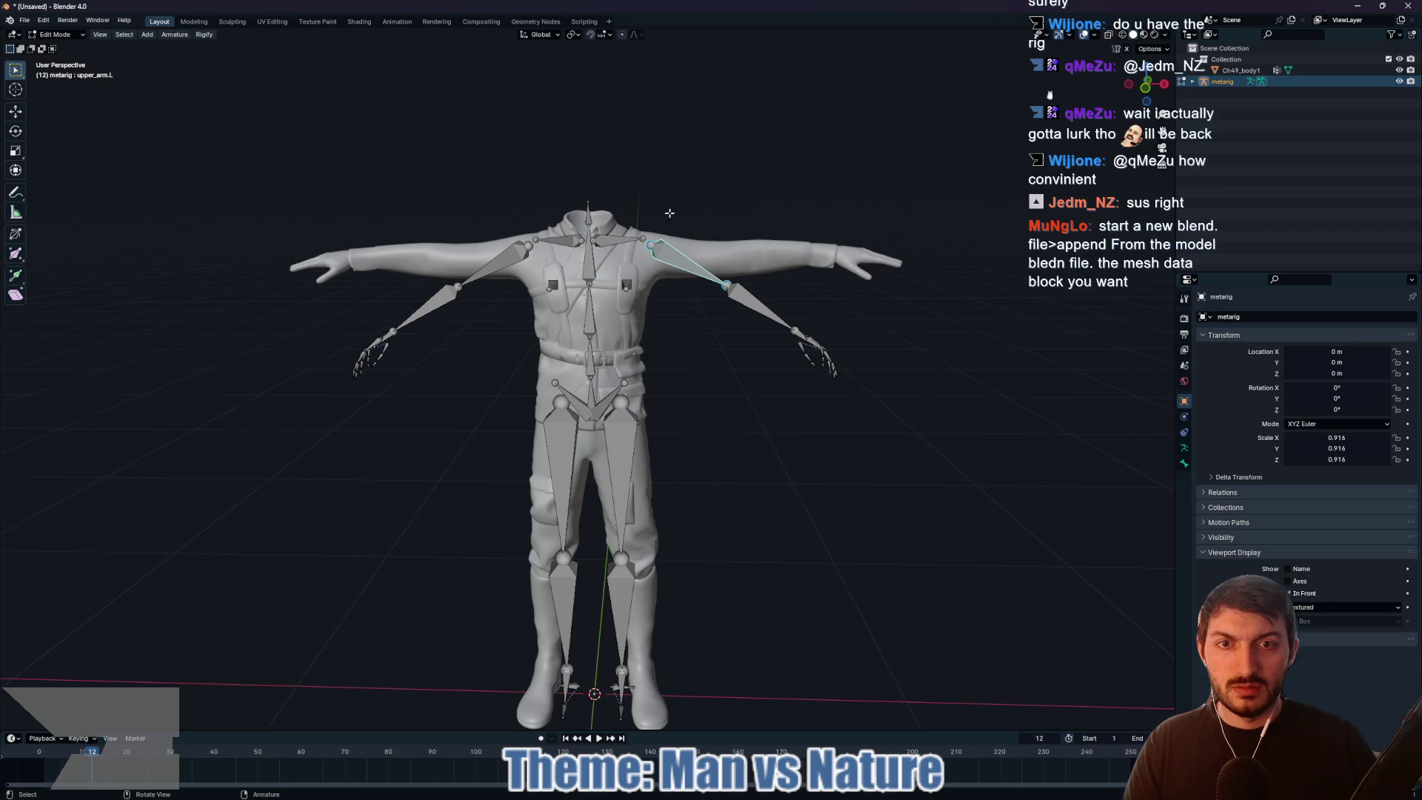
pyautogui.moveTo(658, 208)
pyautogui.mouseDown()
pyautogui.moveTo(876, 412)
pyautogui.moveTo(900, 416)
pyautogui.mouseUp()
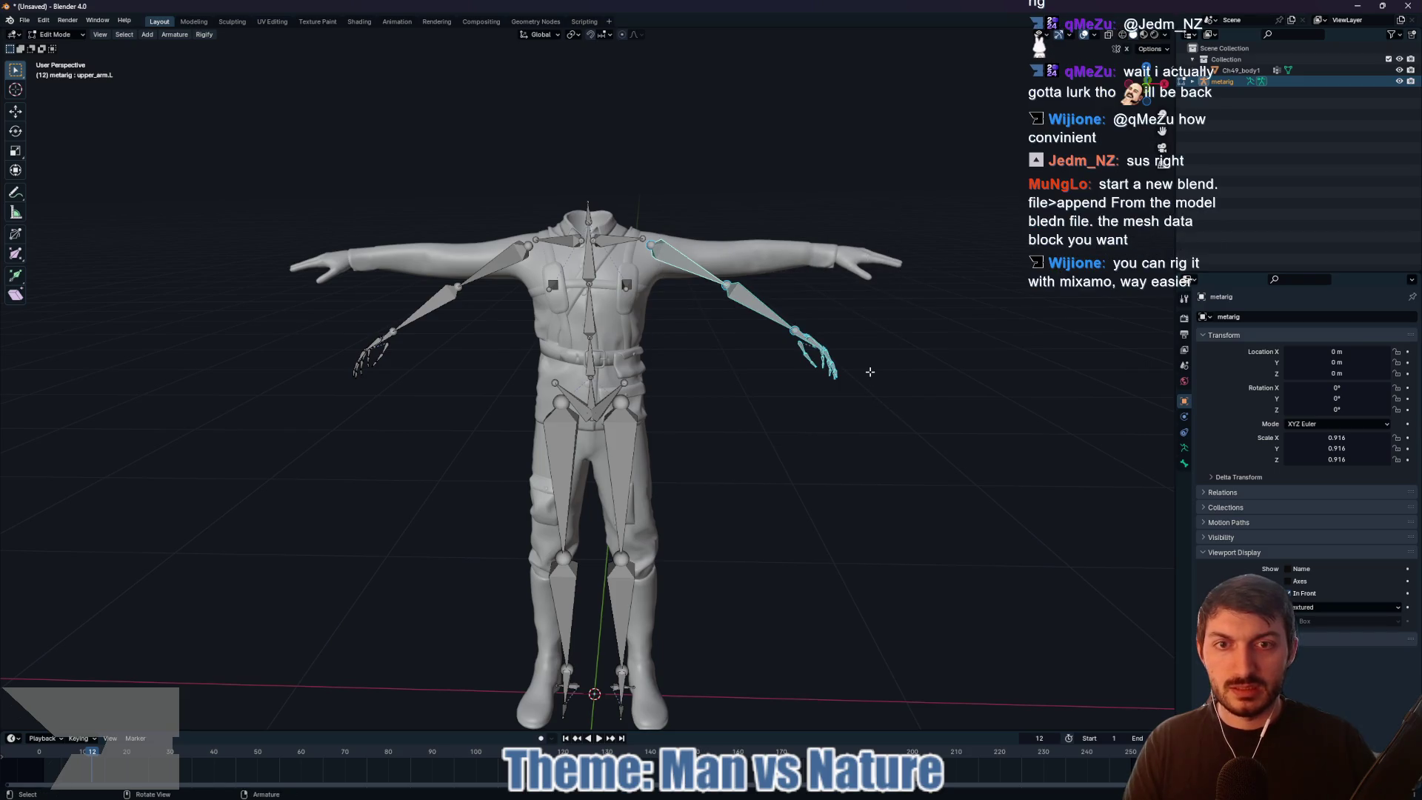
pyautogui.press('r')
pyautogui.press('x')
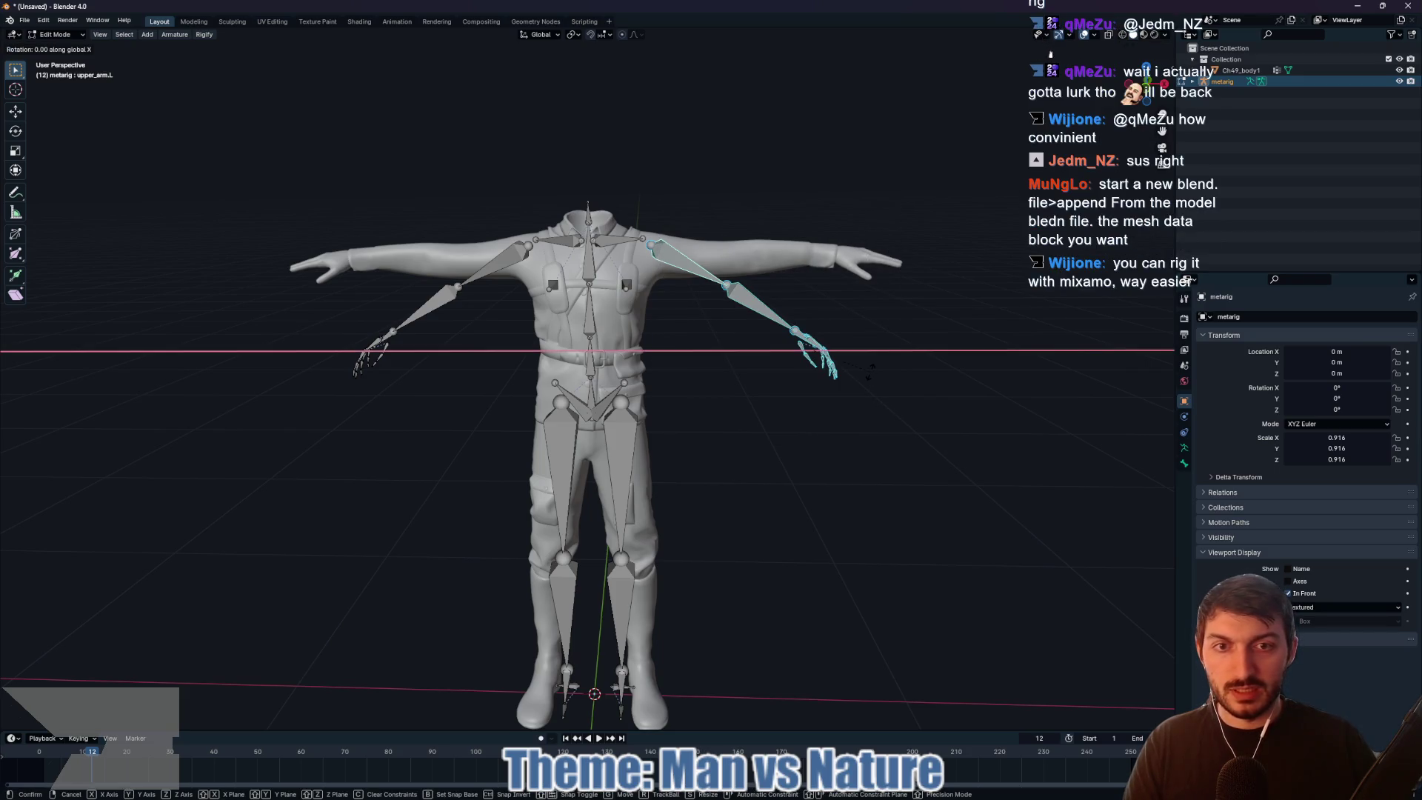
pyautogui.press('y')
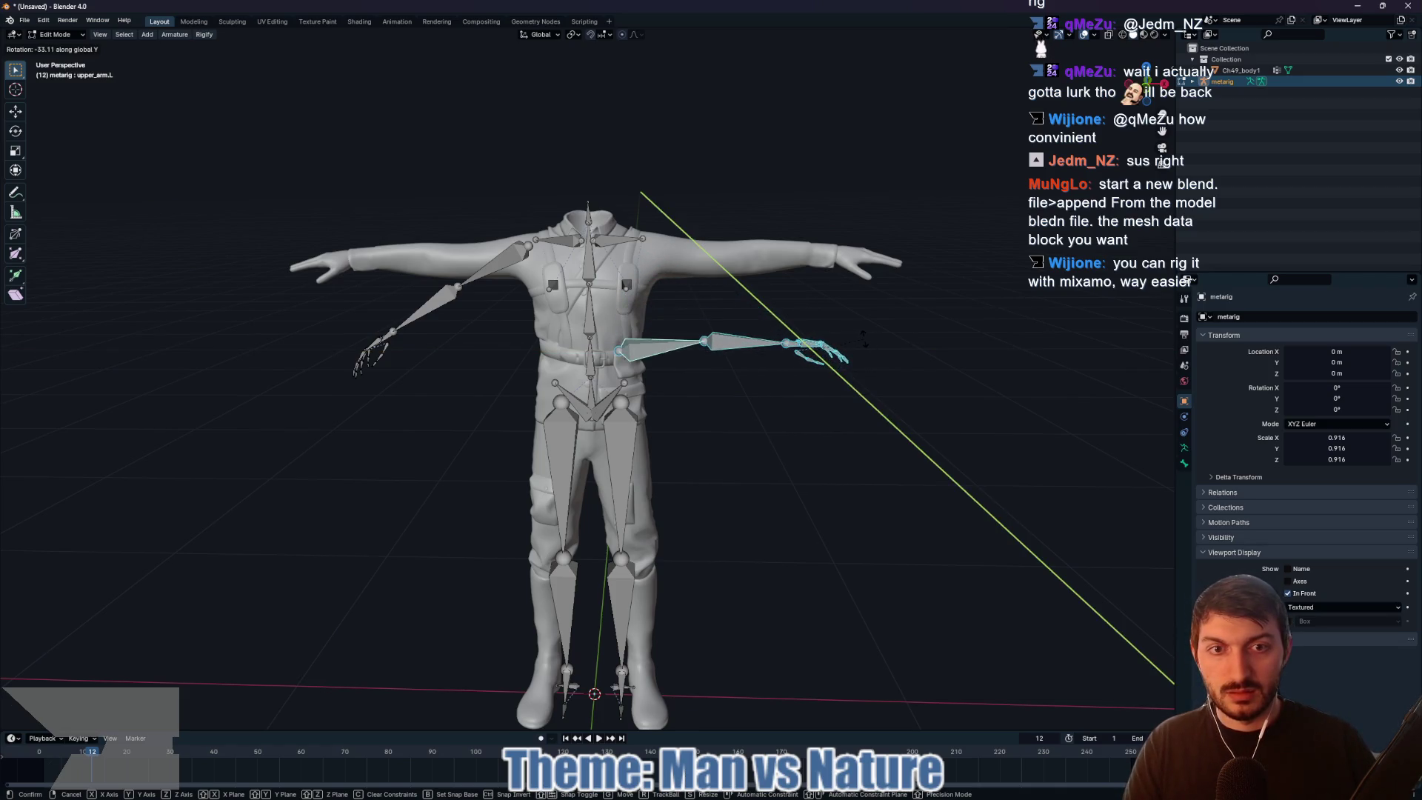
pyautogui.click(863, 338)
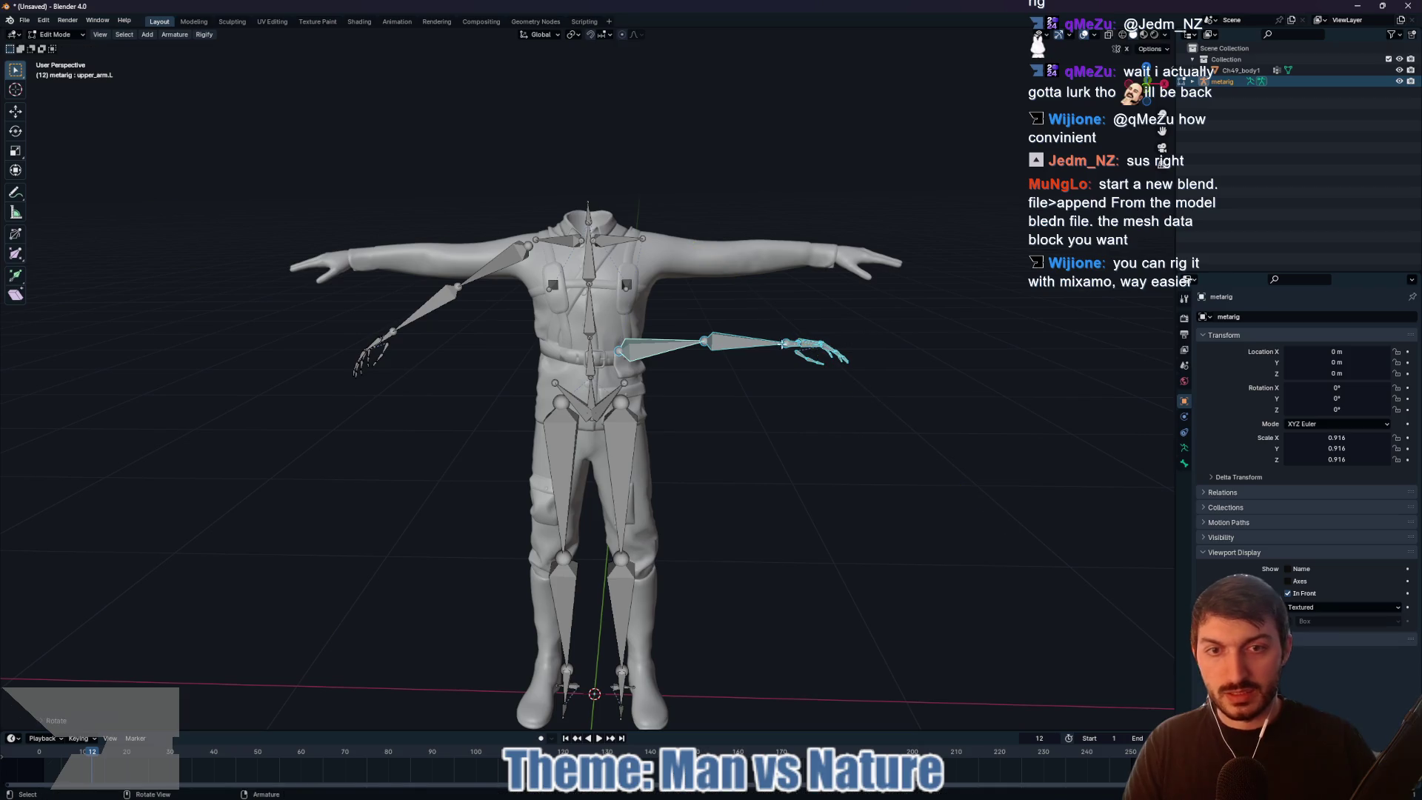
pyautogui.click(1144, 87)
pyautogui.press('g')
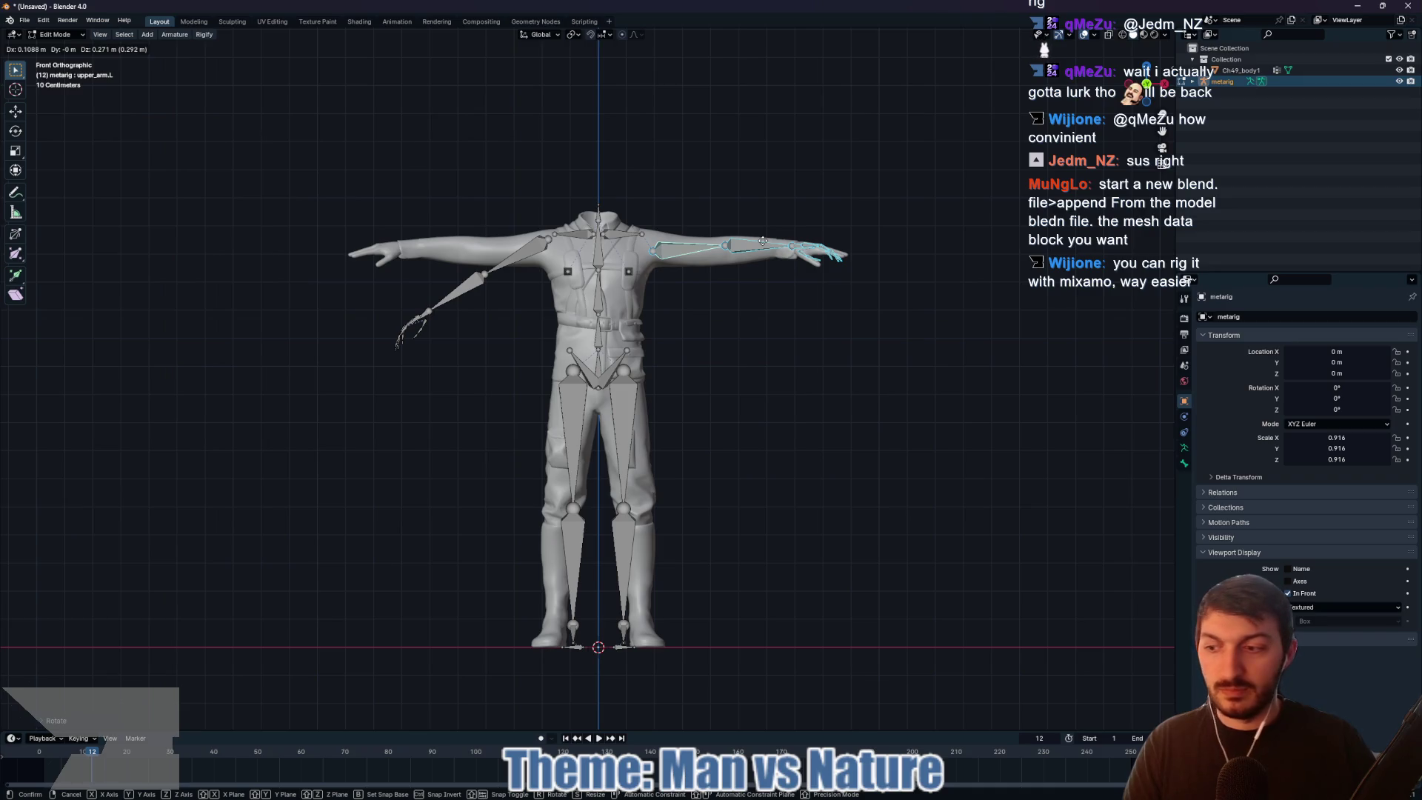
# Step: Finish placing the left arm, then rotate and move the right arm bones into the mesh arm
pyautogui.click(763, 242)
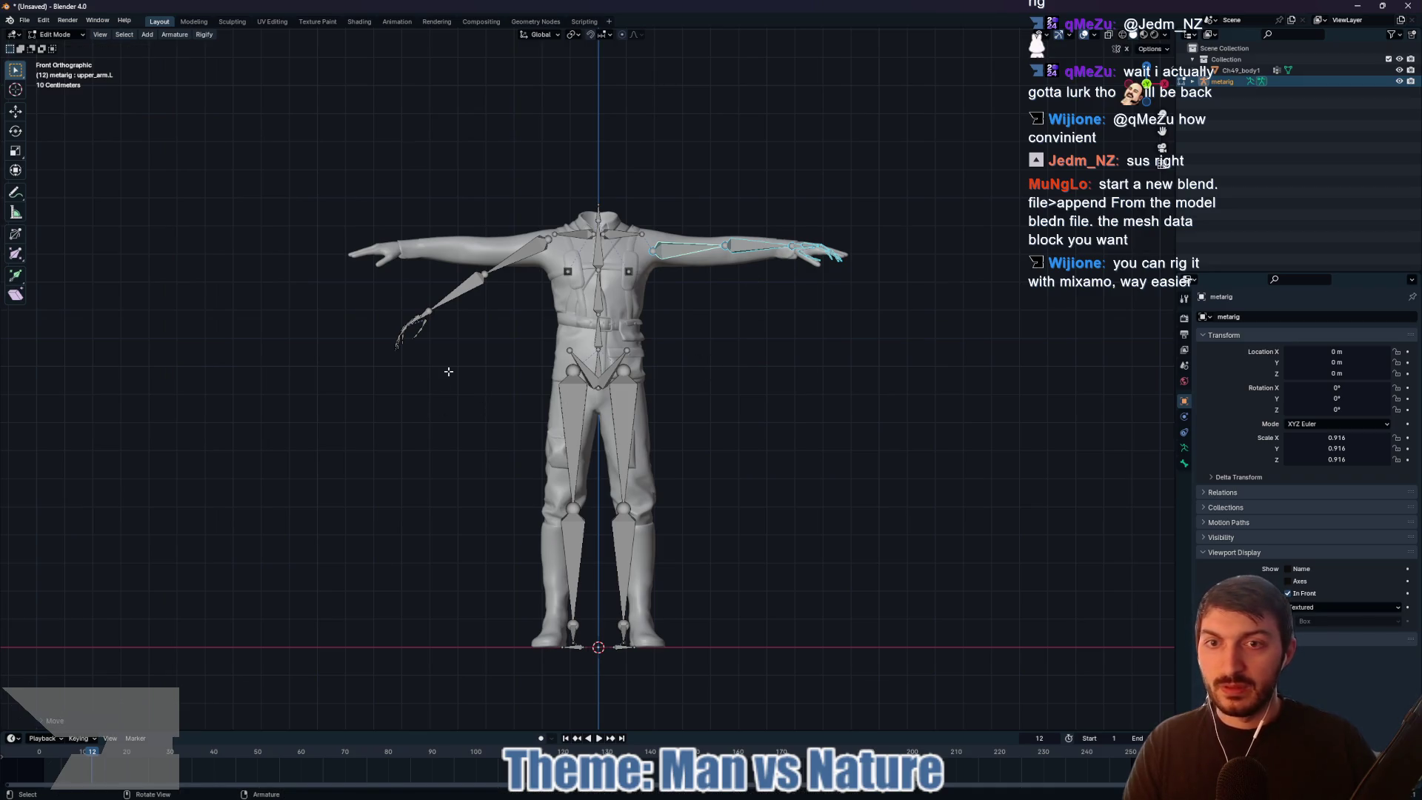
pyautogui.click(473, 368)
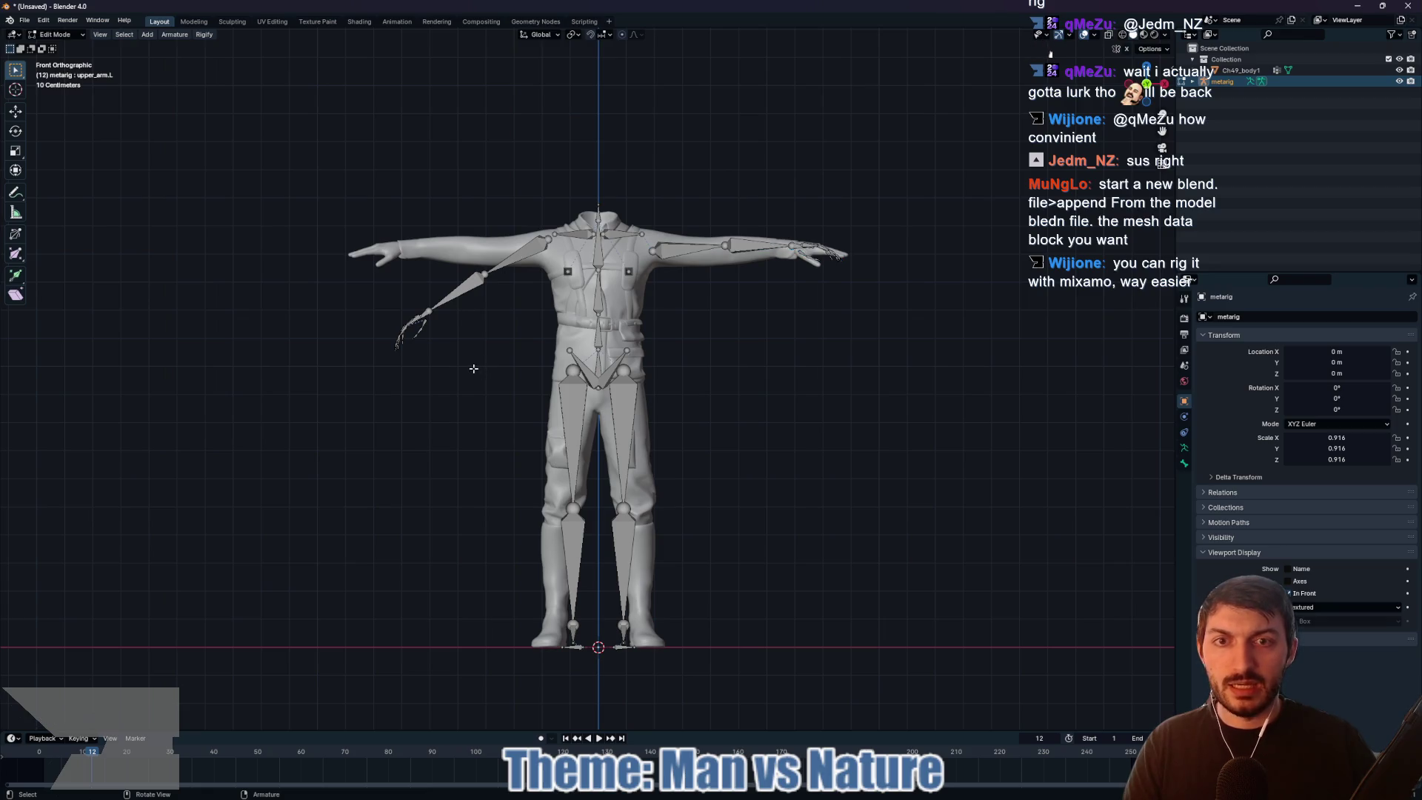
pyautogui.moveTo(321, 216); pyautogui.dragTo(537, 366)
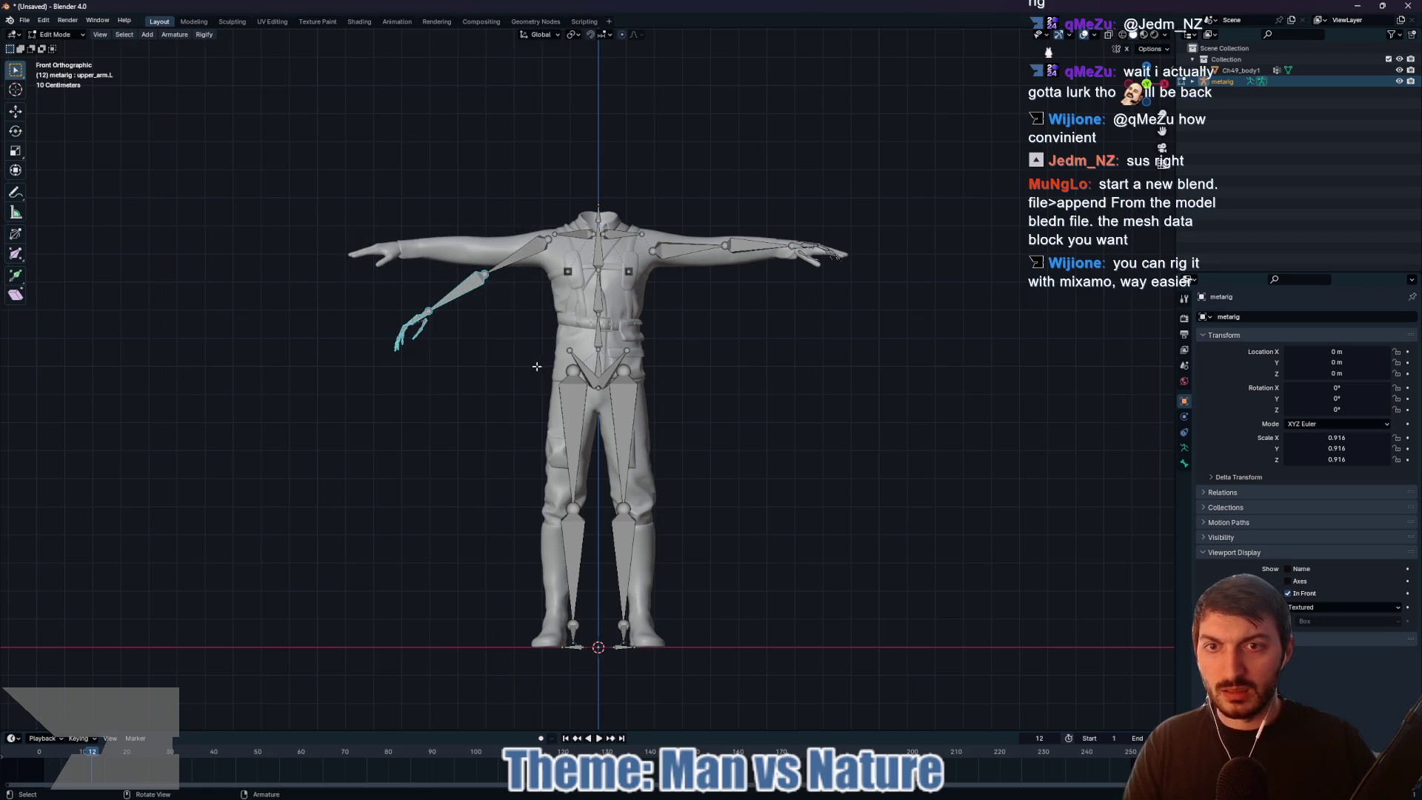
pyautogui.keyDown('shift'); pyautogui.click(509, 265); pyautogui.keyUp('shift')
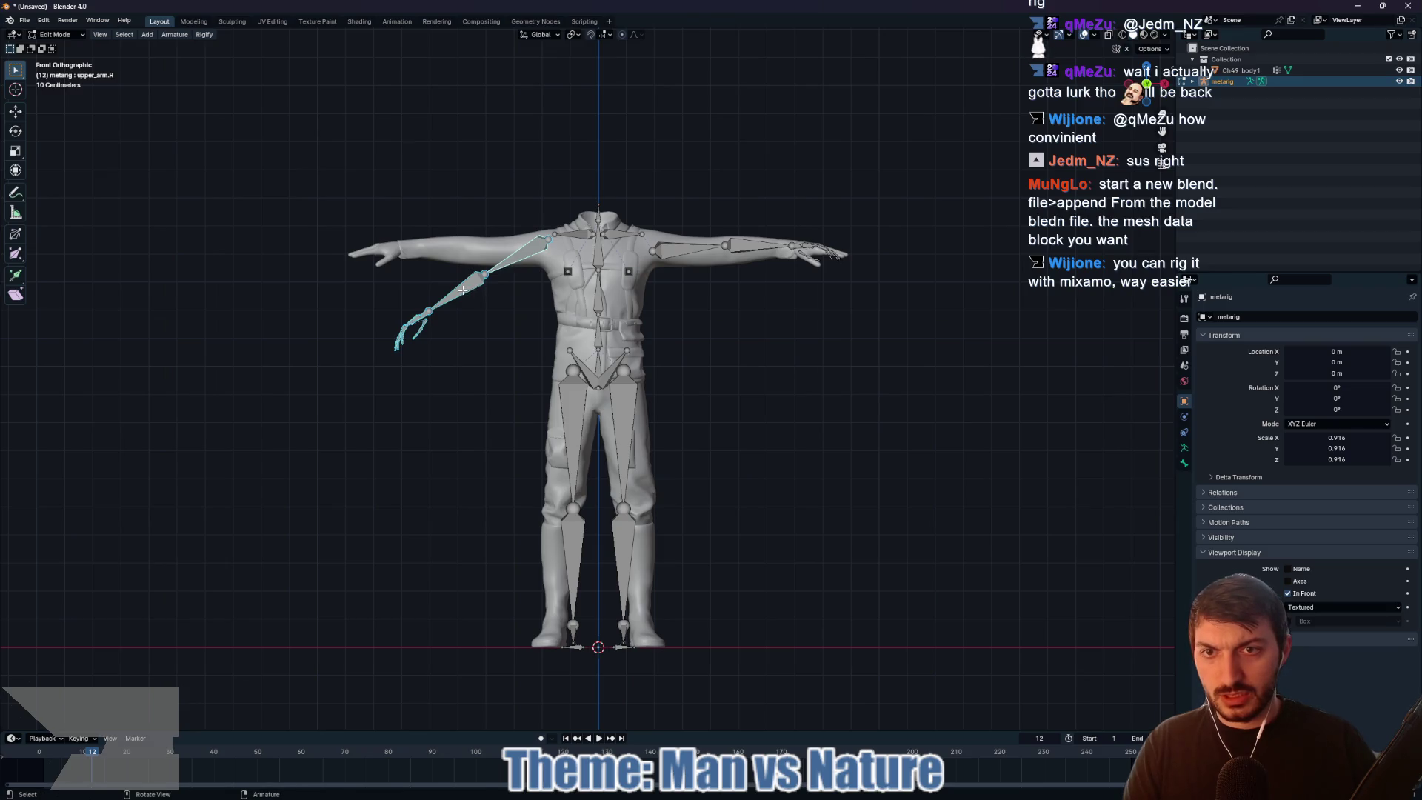
pyautogui.press('r')
pyautogui.press('y')
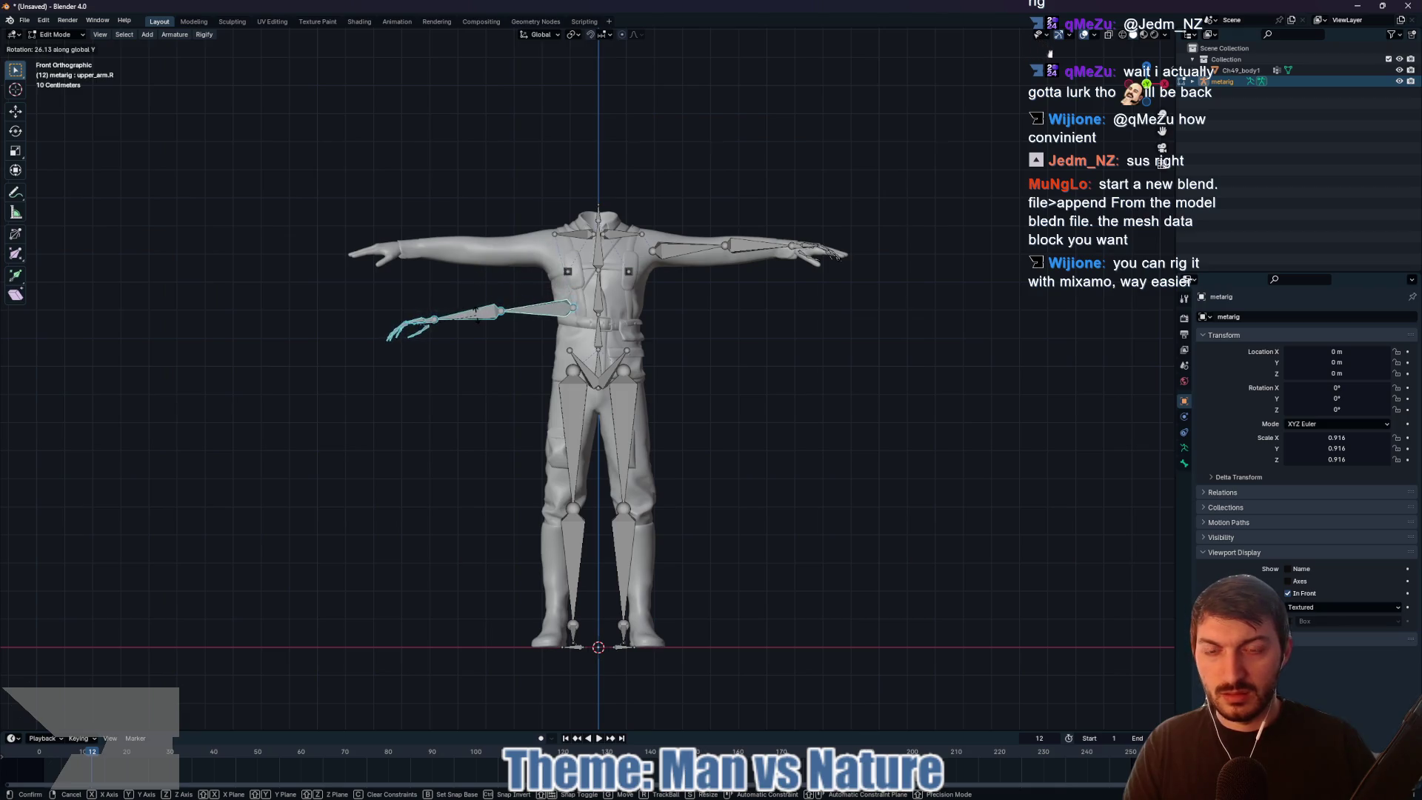
pyautogui.click(476, 319)
pyautogui.press('g')
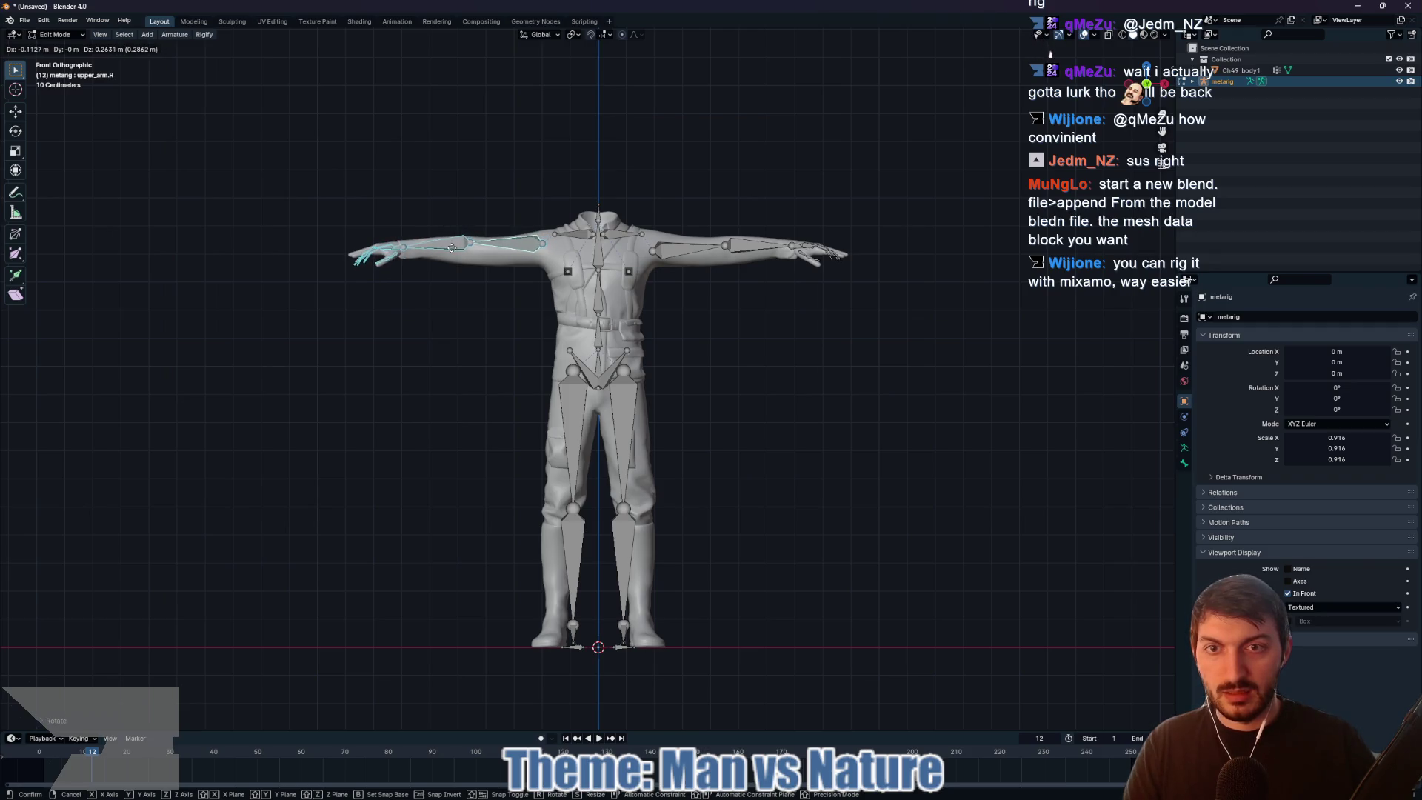
pyautogui.click(454, 250)
pyautogui.moveTo(738, 325); pyautogui.dragTo(724, 355)
# Step: Parent the Ch49_body1 mesh to the metarig With Automatic Weights in Object Mode
pyautogui.press('a')
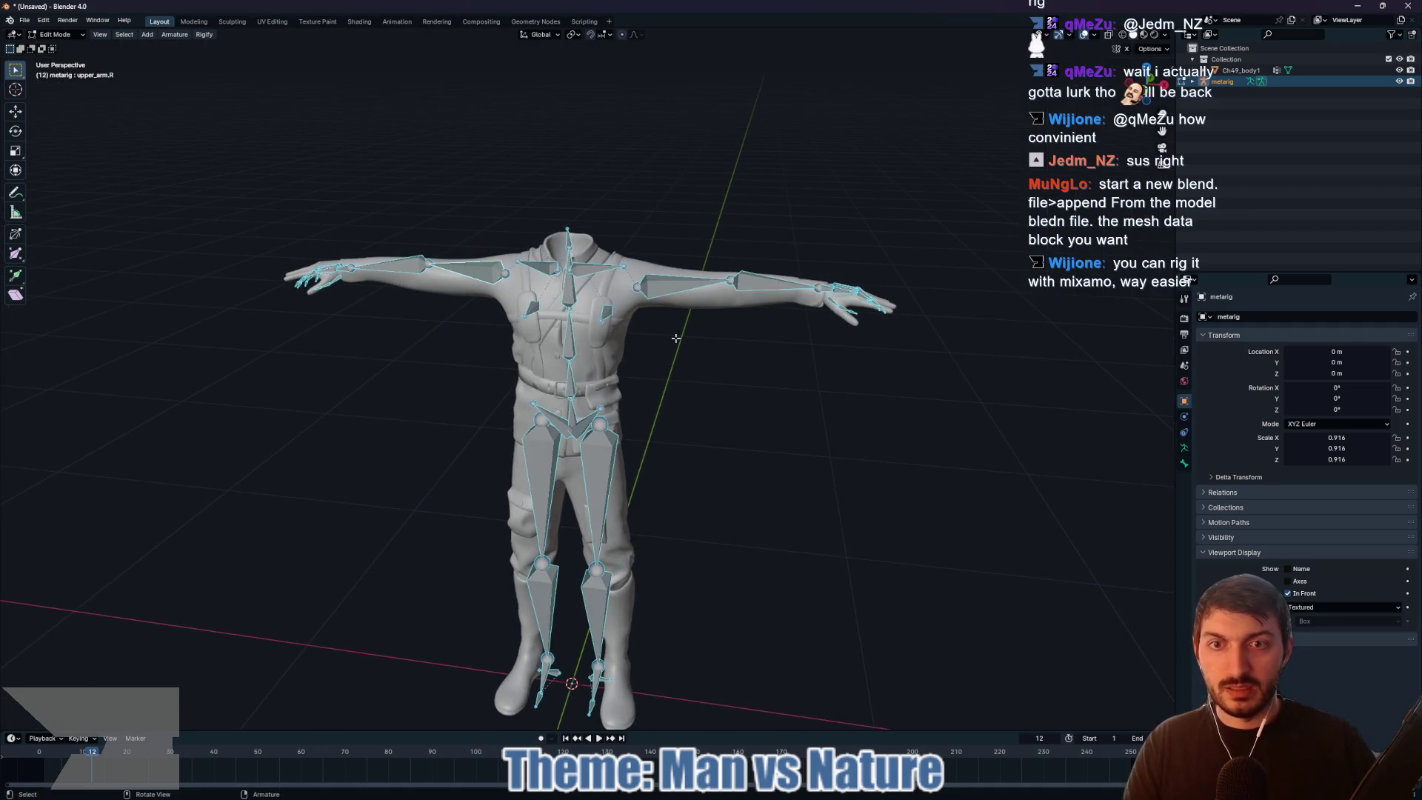
pyautogui.press('Tab')
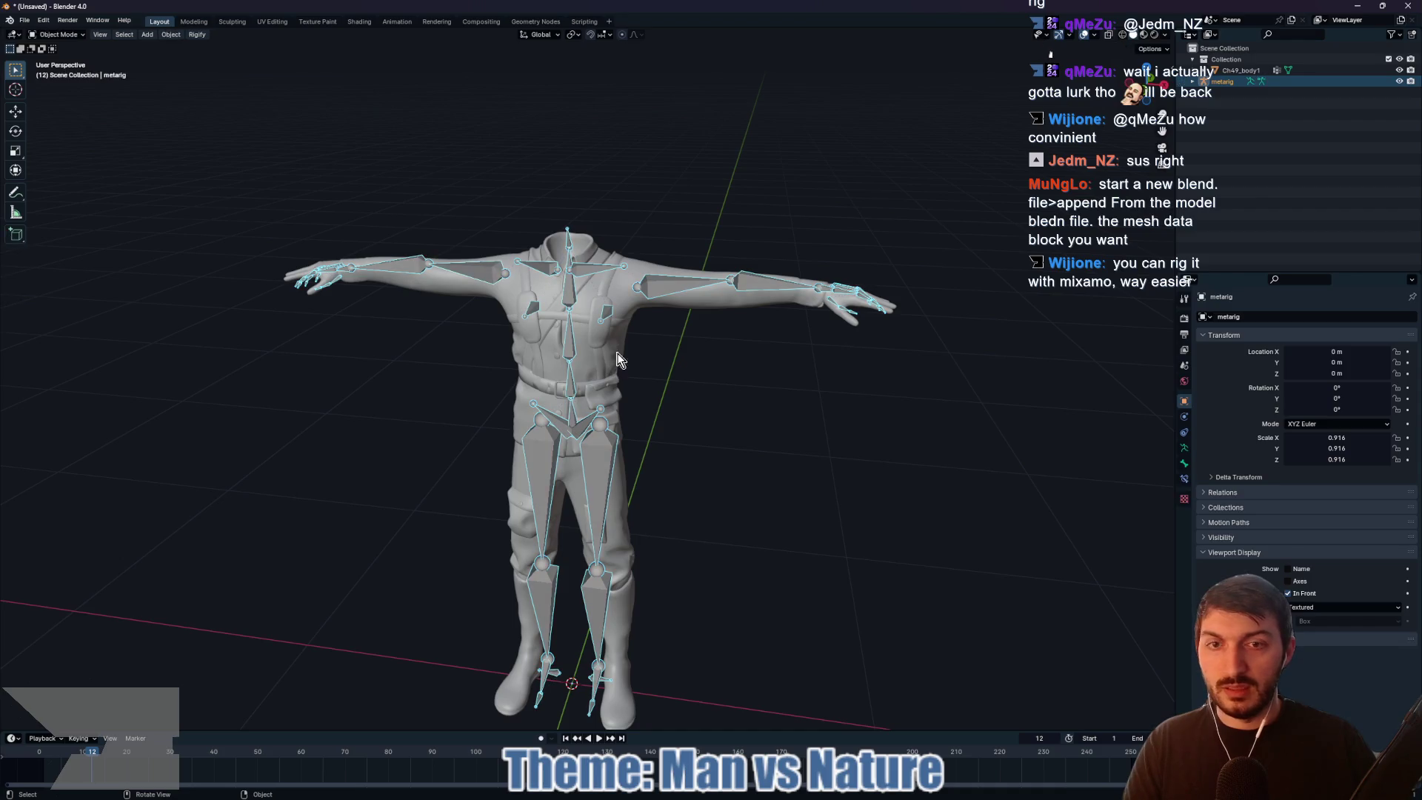
pyautogui.keyDown('shift'); pyautogui.click(610, 359); pyautogui.keyUp('shift')
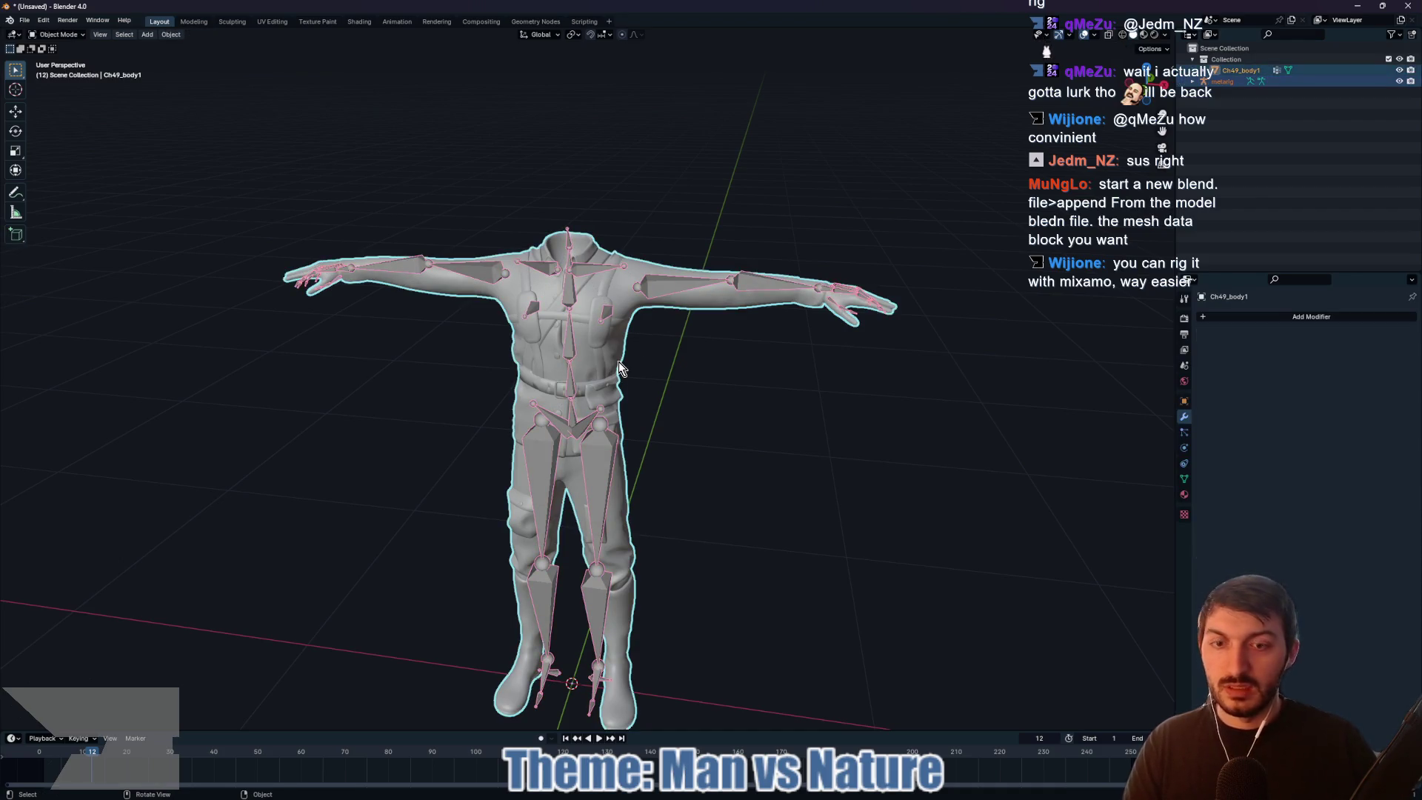
pyautogui.hotkey('ctrl', 'p')
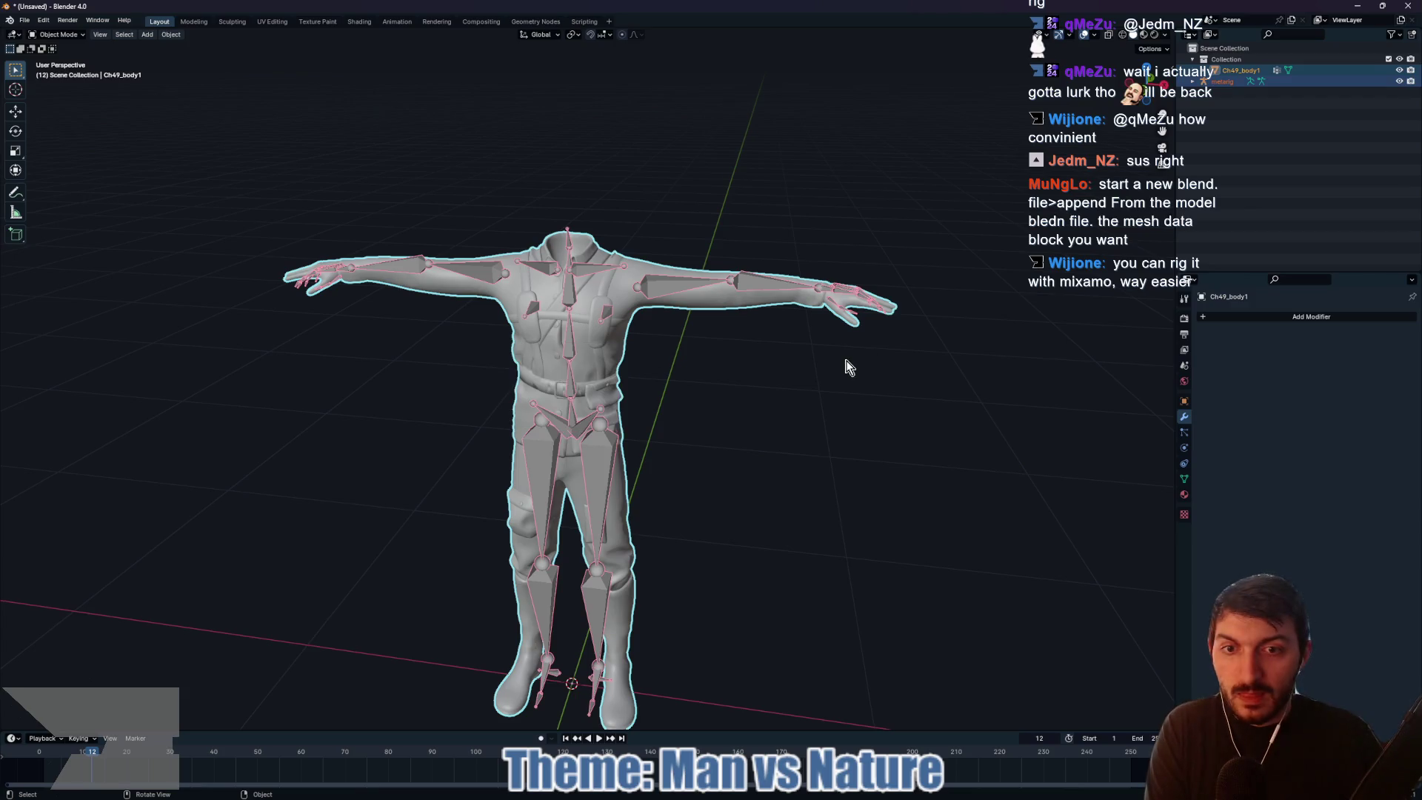
pyautogui.click(673, 288)
pyautogui.keyDown('shift'); pyautogui.click(607, 367); pyautogui.keyUp('shift')
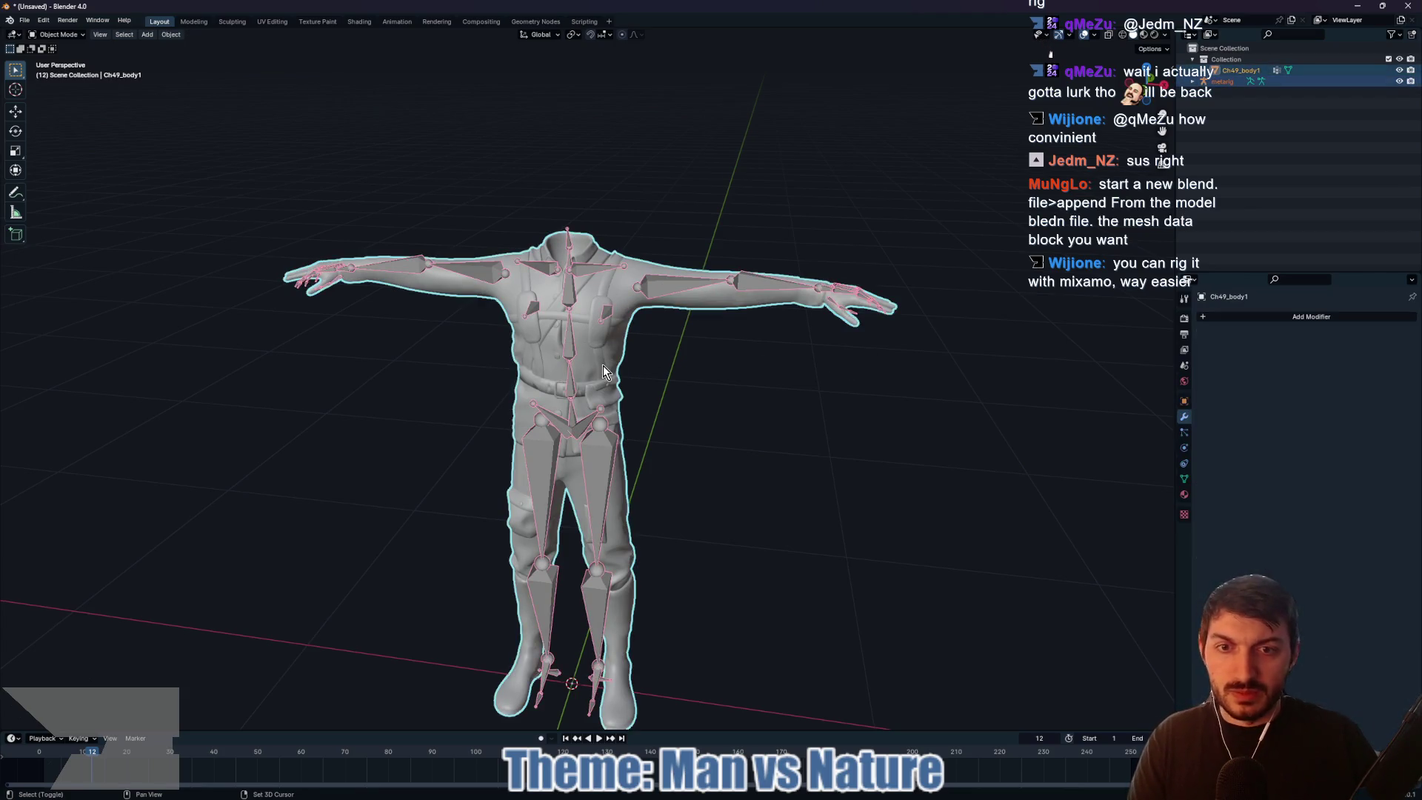
pyautogui.hotkey('ctrl', 'p')
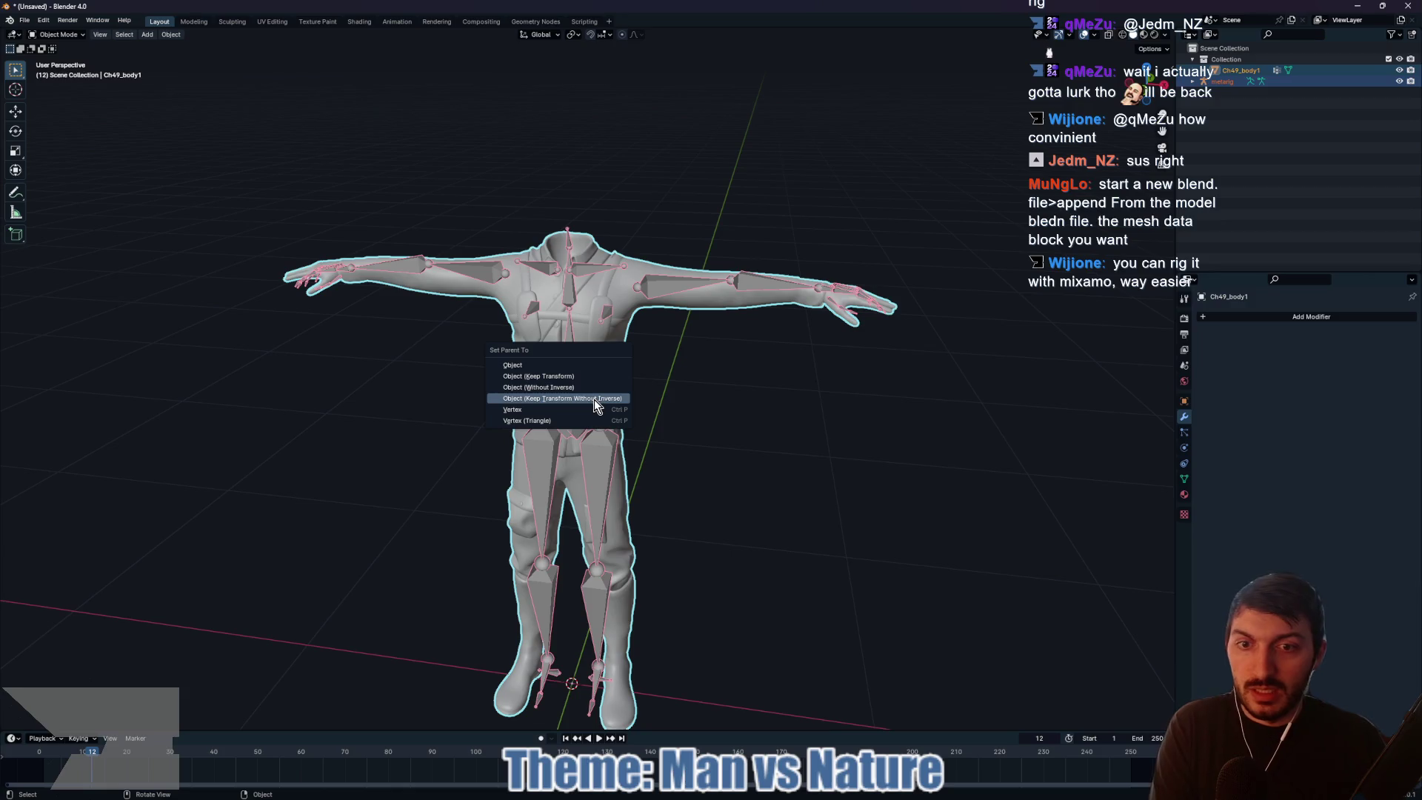
pyautogui.click(594, 399)
pyautogui.click(600, 362)
pyautogui.keyDown('shift'); pyautogui.click(638, 320); pyautogui.keyUp('shift')
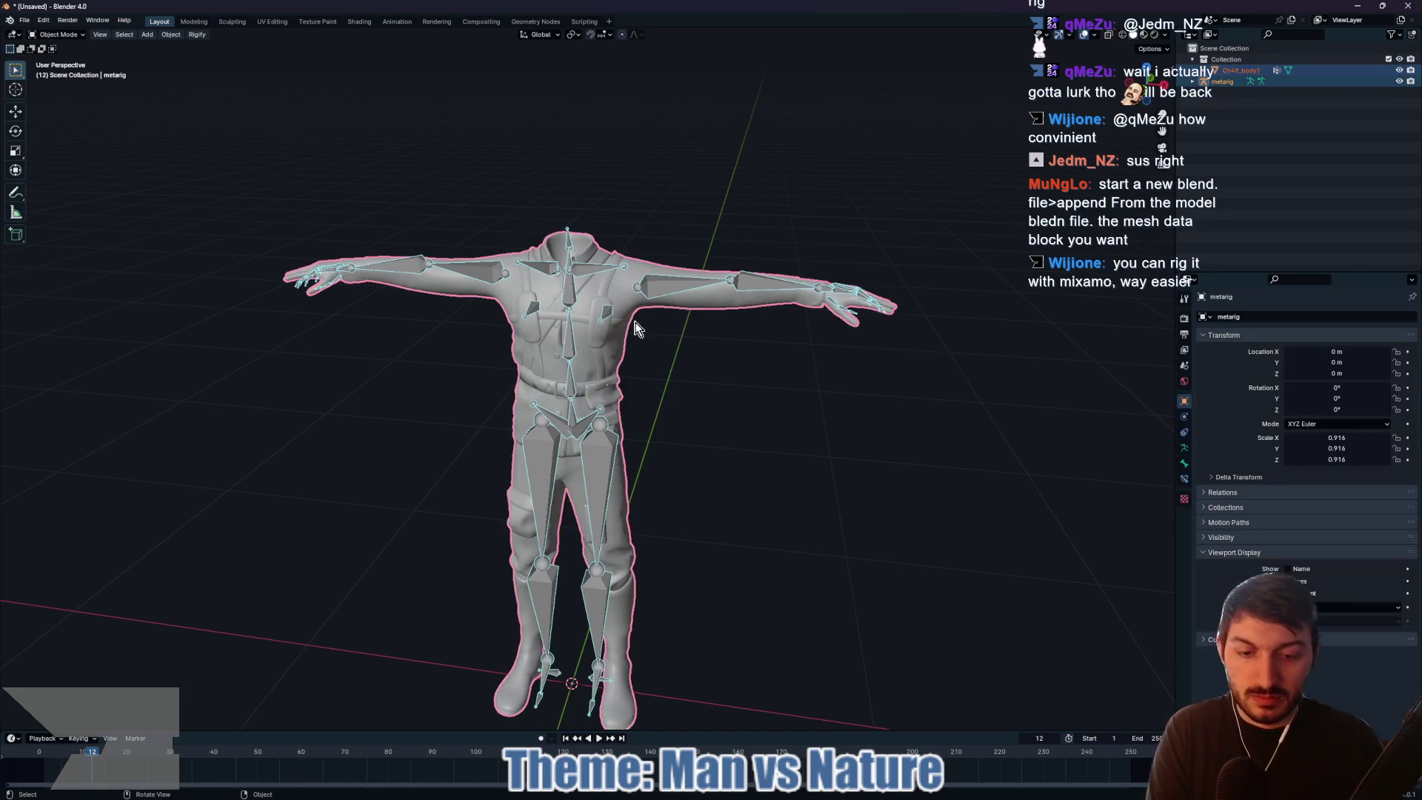
pyautogui.hotkey('ctrl', 'p')
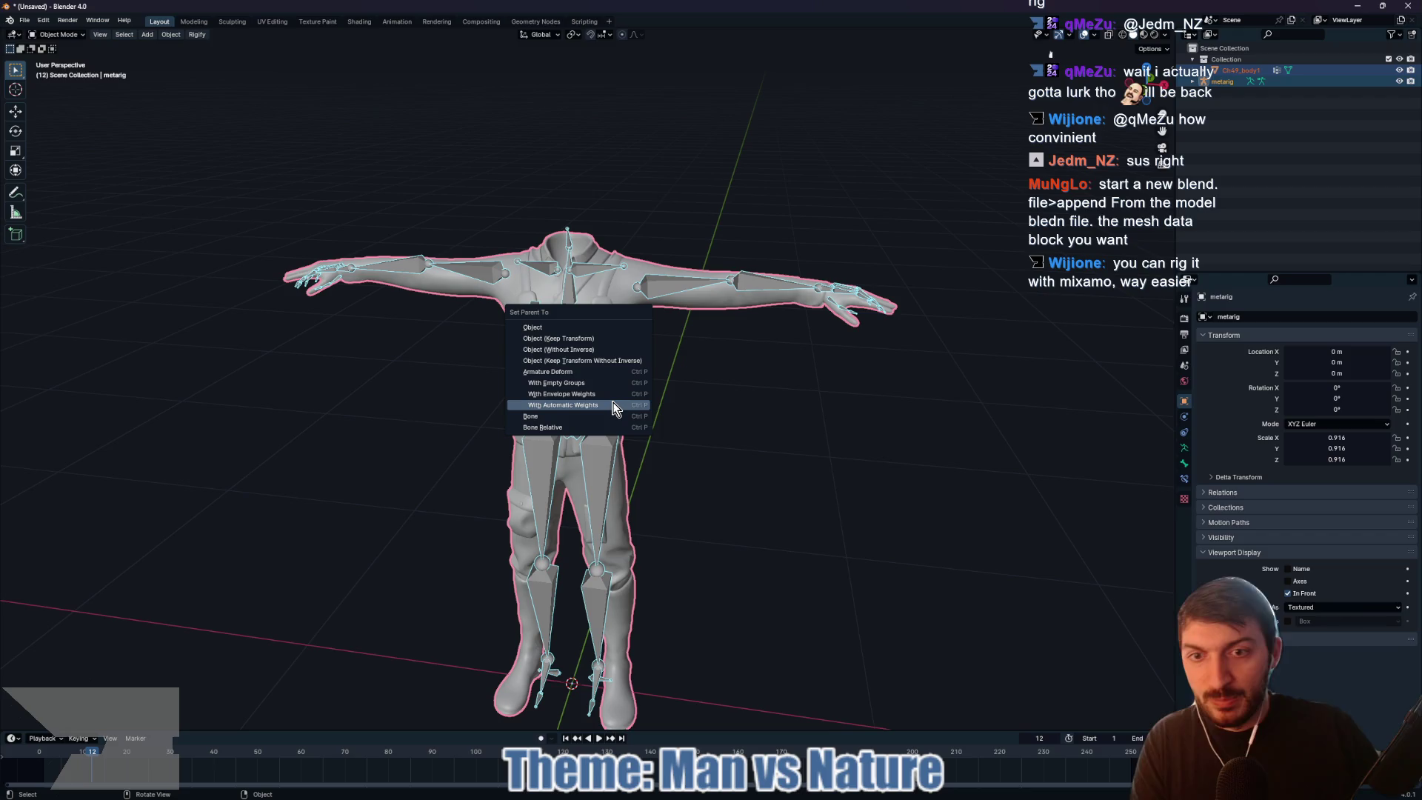
pyautogui.click(613, 408)
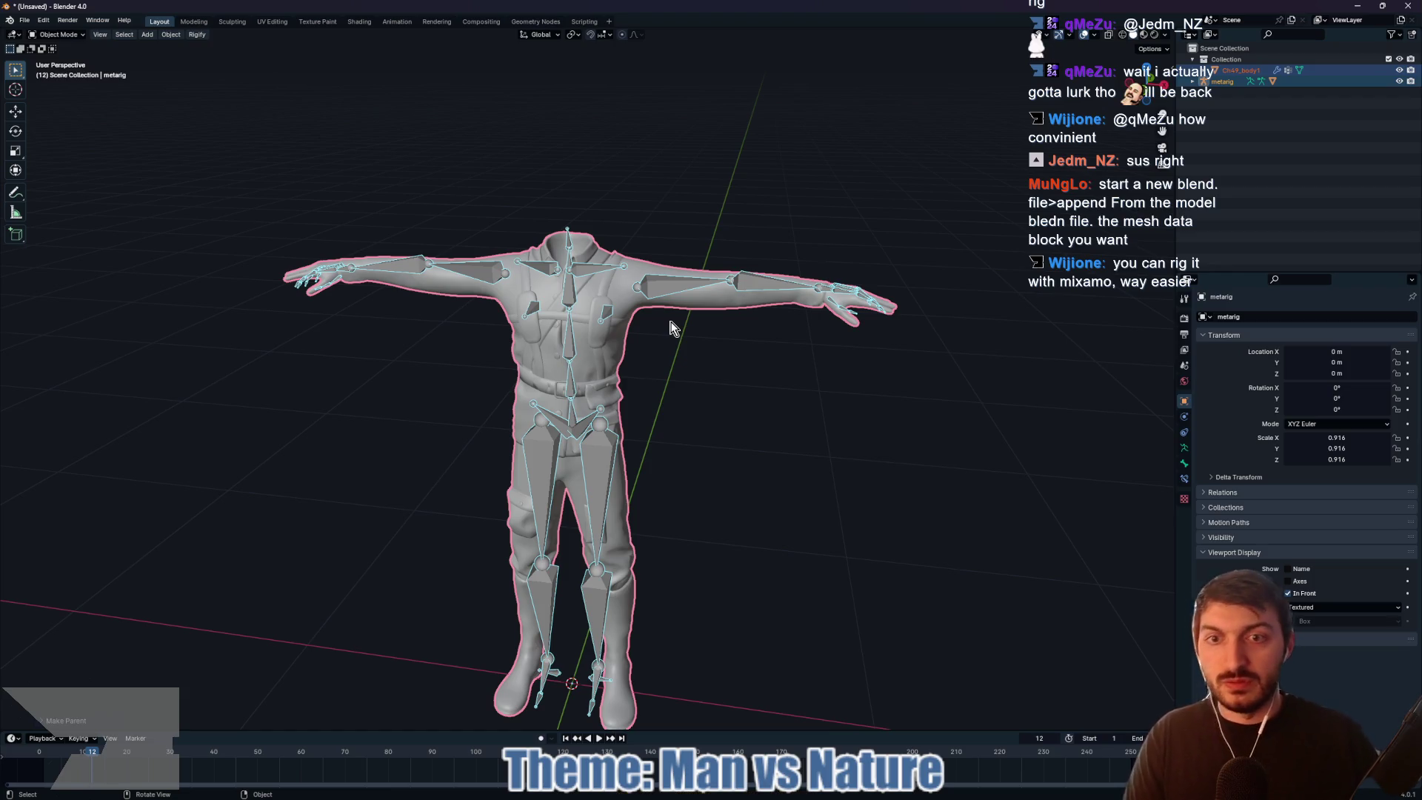
pyautogui.press('F3')
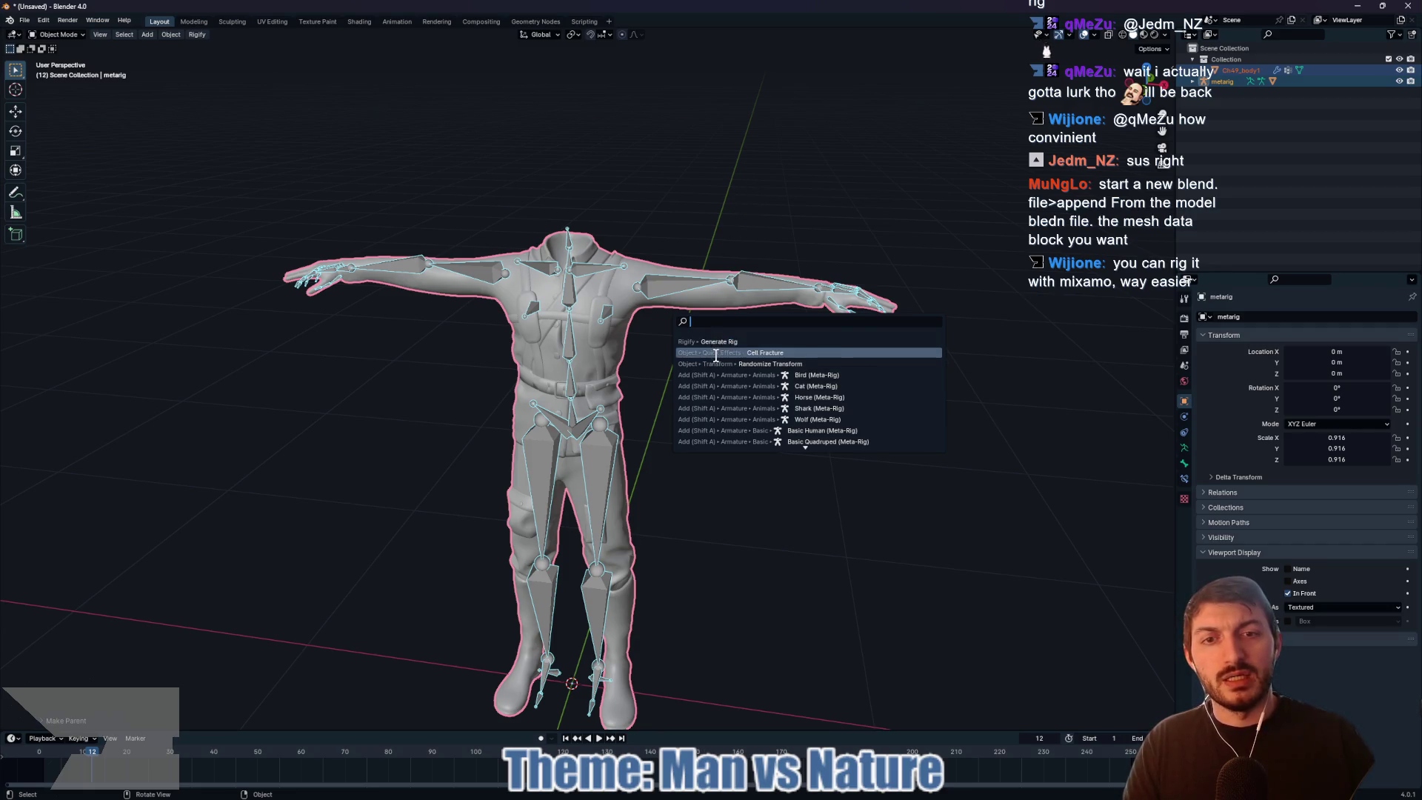
pyautogui.click(711, 343)
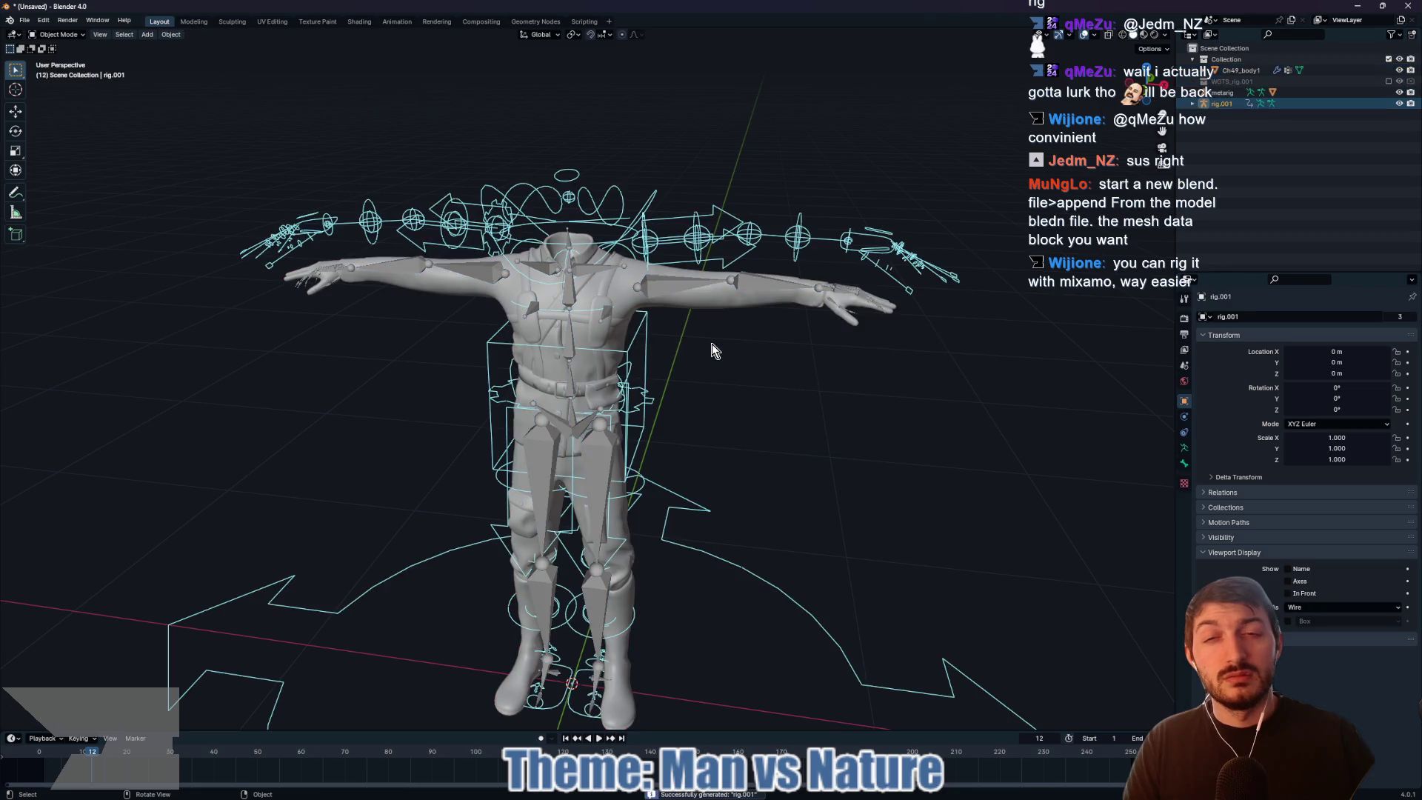
pyautogui.scroll(-5, 711, 342)
pyautogui.moveTo(710, 338)
pyautogui.mouseDown()
pyautogui.moveTo(716, 371)
pyautogui.moveTo(736, 367)
pyautogui.moveTo(710, 362)
pyautogui.mouseUp()
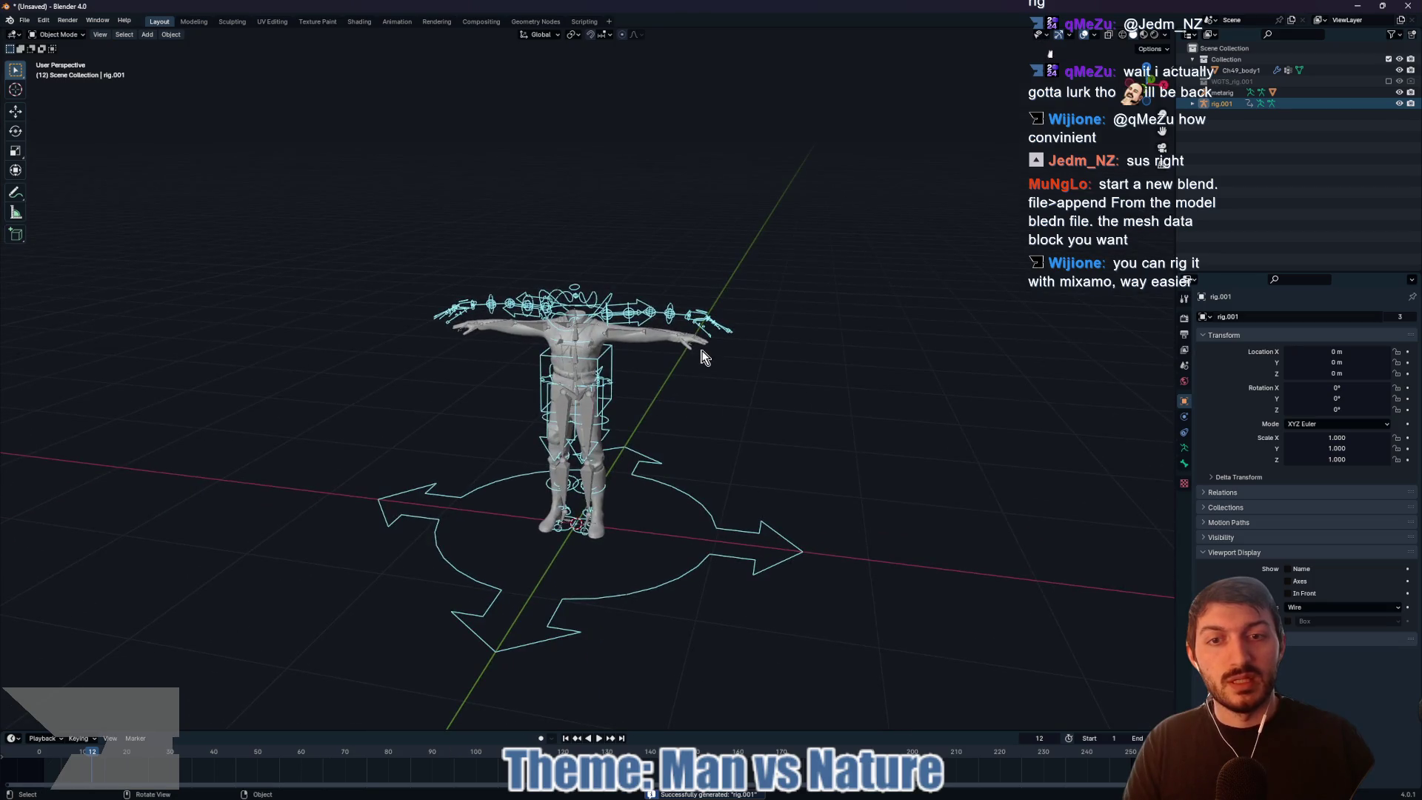
pyautogui.scroll(4, 676, 355)
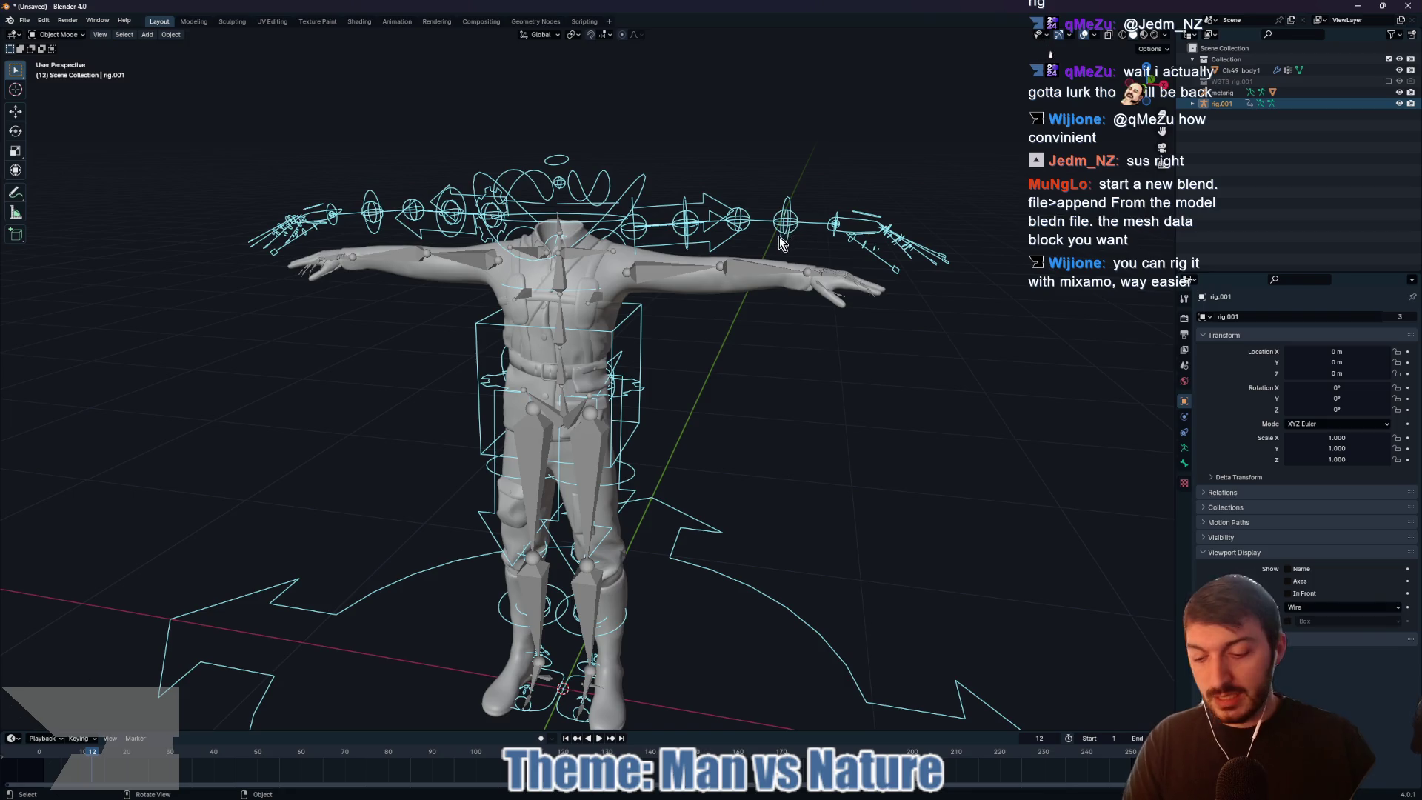
pyautogui.hotkey('ctrl', 'z')
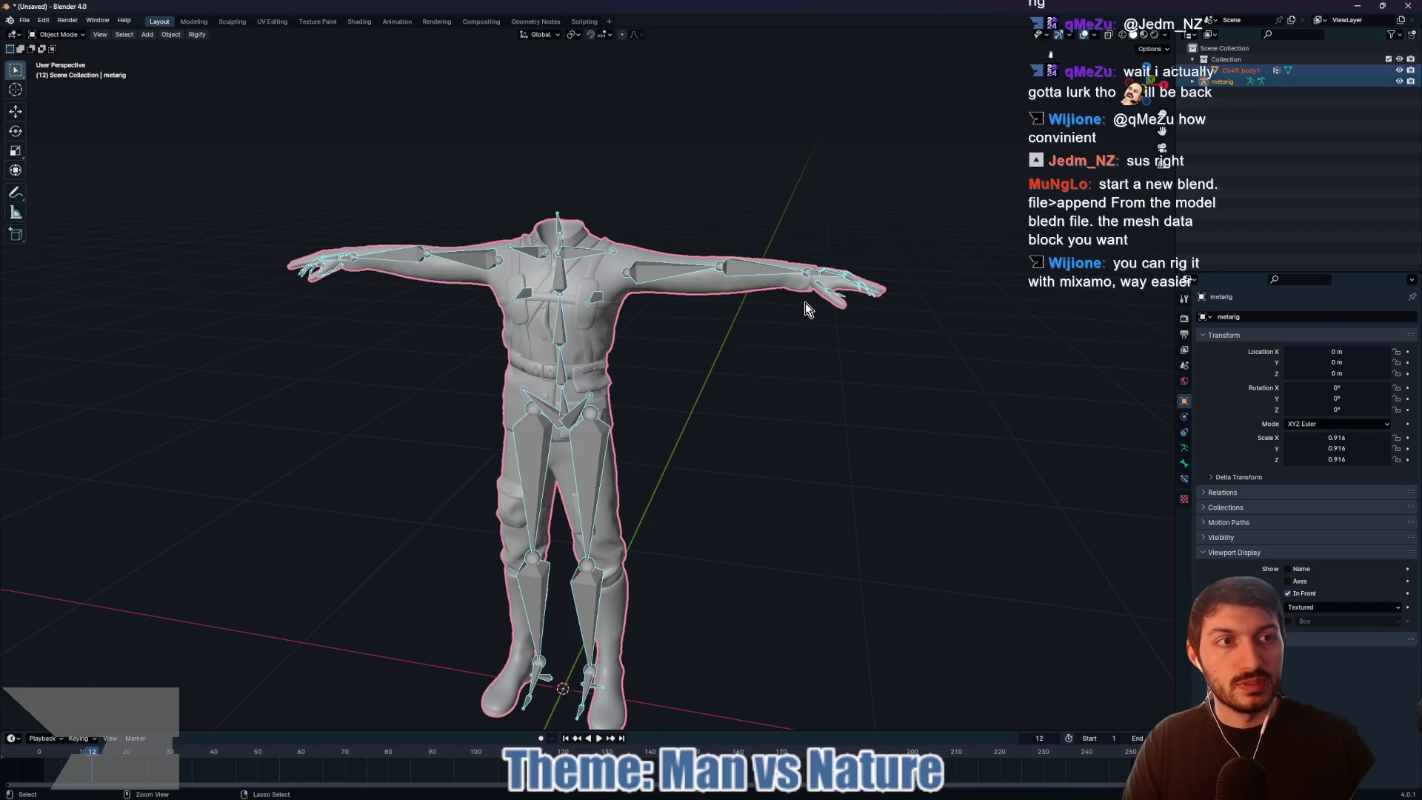
# Step: Undo back to the unfitted metarig at scale 1.000 with its face bones restored
pyautogui.click(806, 303)
pyautogui.click(806, 302)
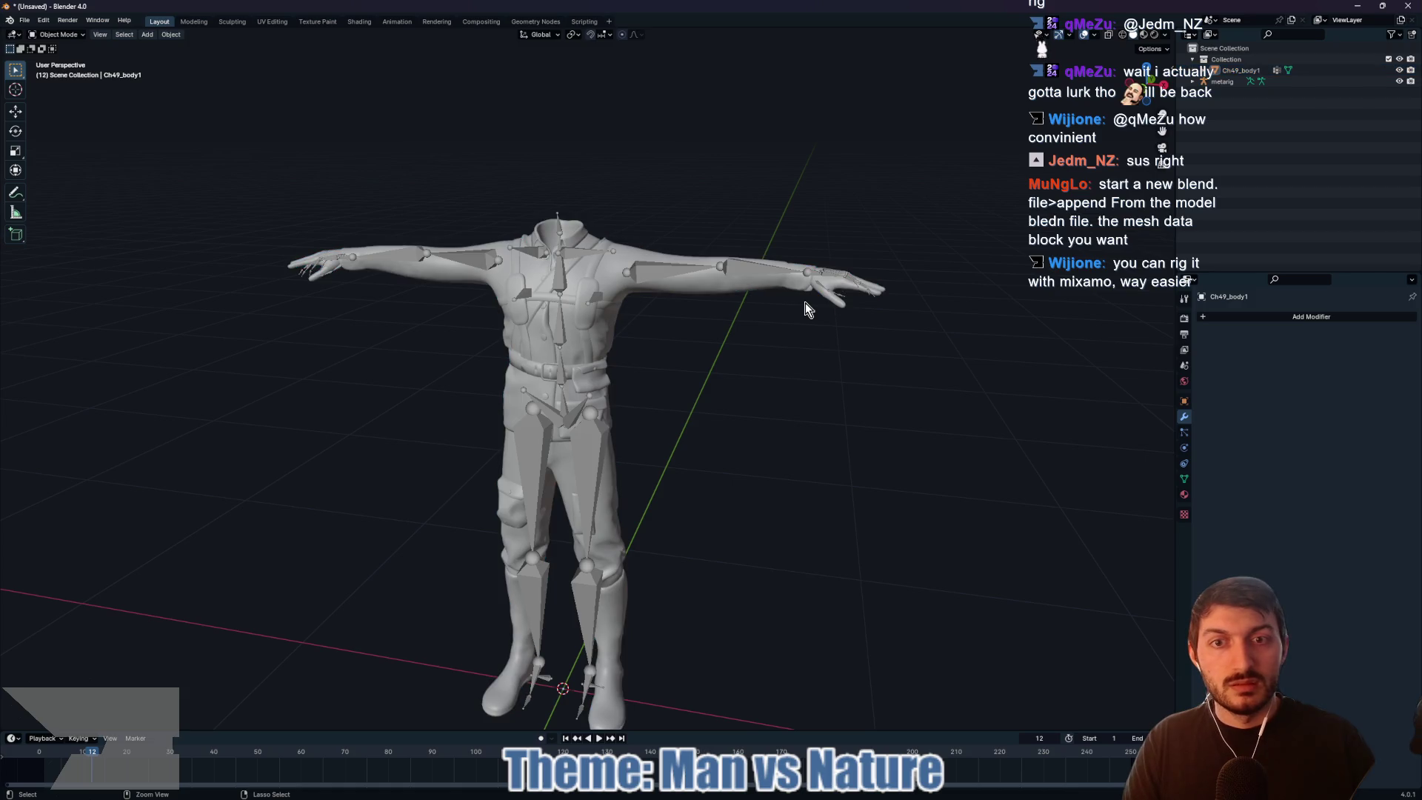
pyautogui.click(806, 302)
pyautogui.click(806, 302)
pyautogui.click(802, 301)
pyautogui.hotkey('ctrl', 'z')
pyautogui.hotkey('ctrl', 'z')
pyautogui.hotkey('ctrl', 'z')
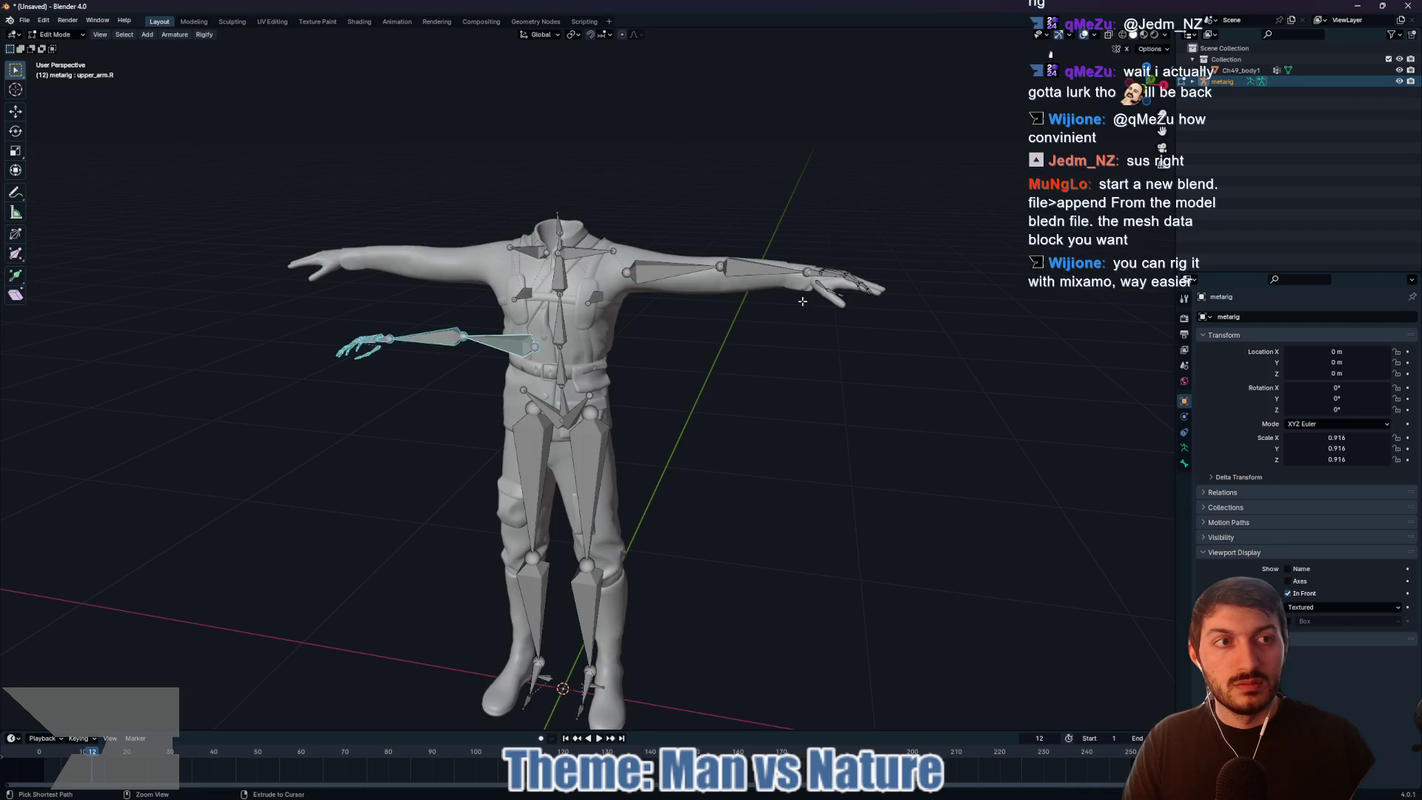
pyautogui.hotkey('ctrl', 'z')
pyautogui.hotkey('ctrl', 'z')
pyautogui.hotkey('ctrl', 'z')
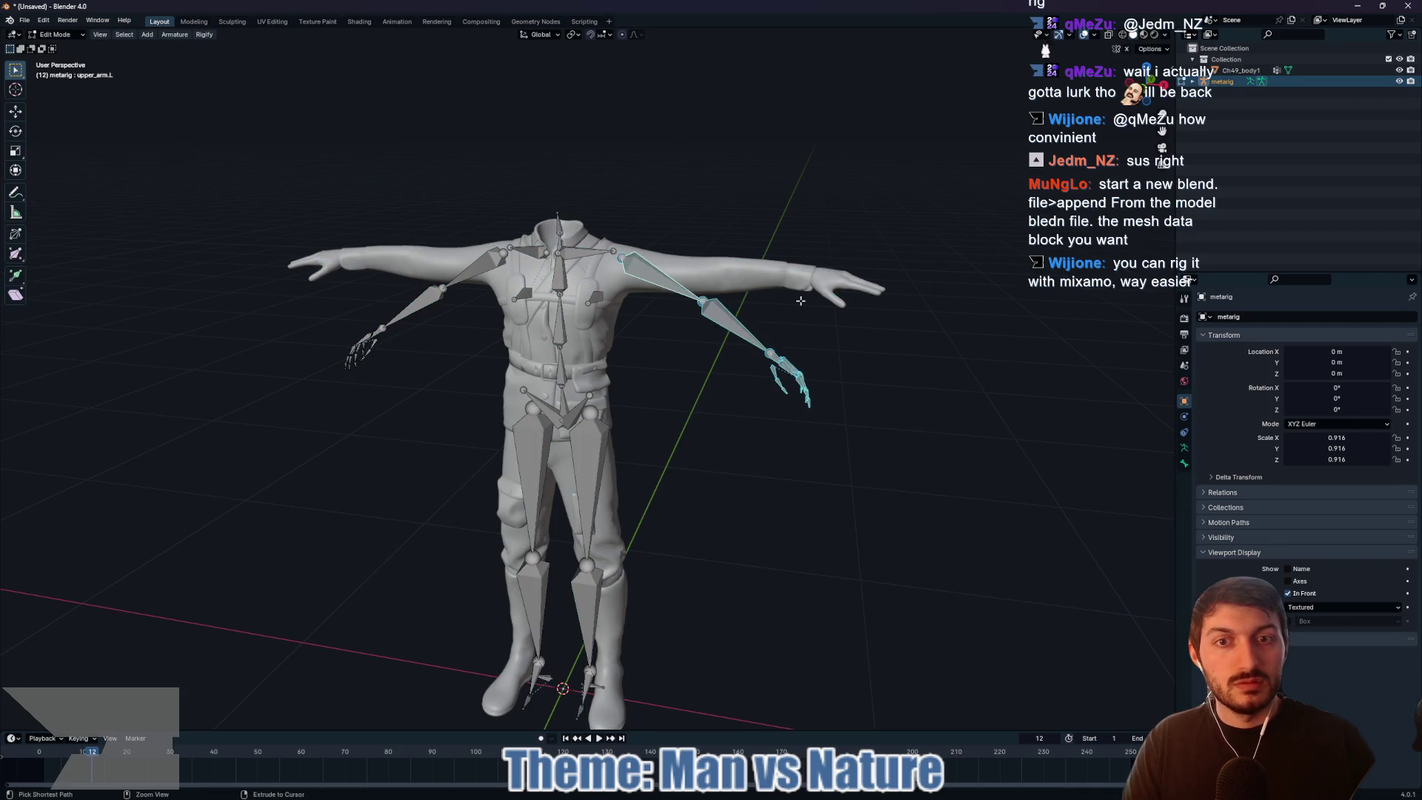
pyautogui.hotkey('ctrl', 'z')
pyautogui.hotkey('ctrl', 'z')
pyautogui.hotkey('ctrl', 'z')
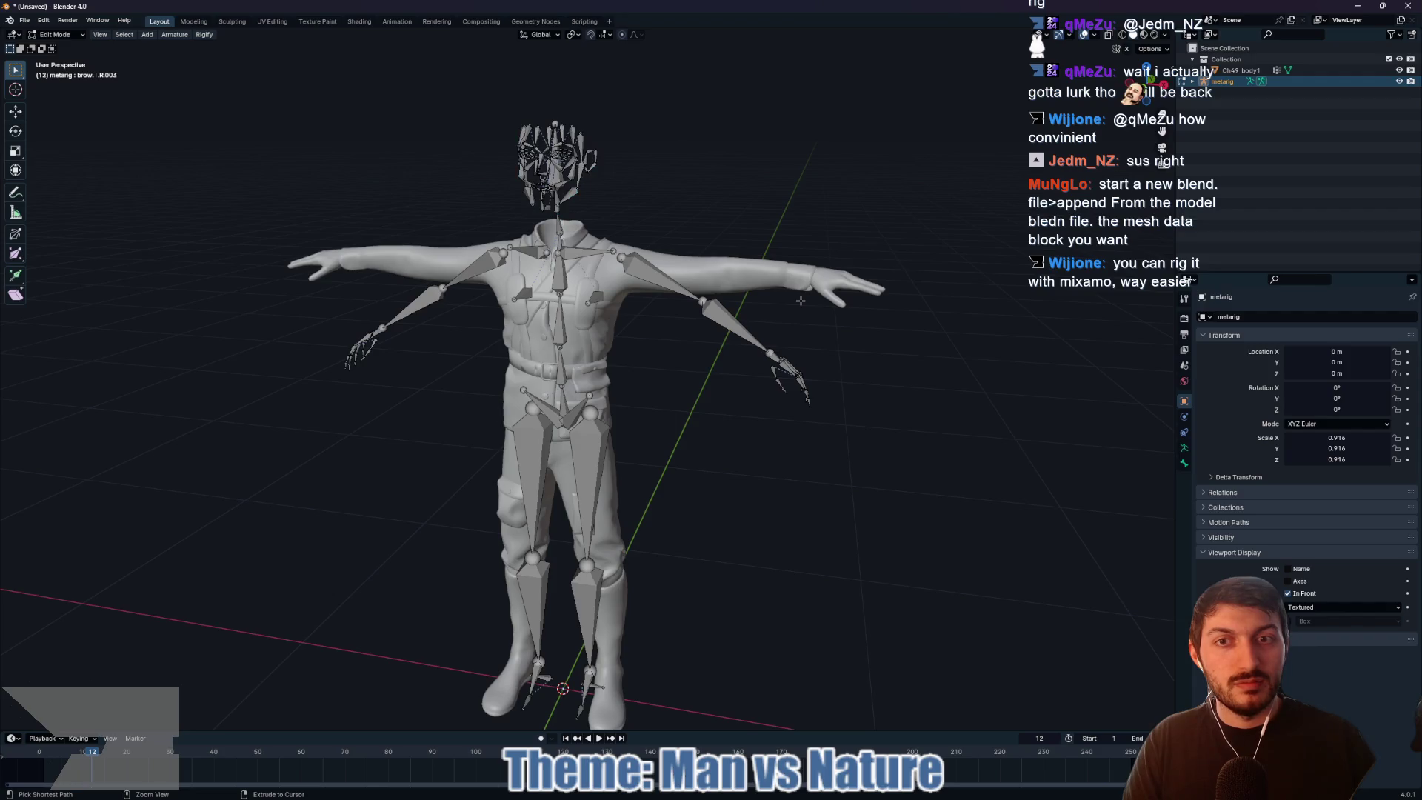
pyautogui.hotkey('ctrl', 'z')
pyautogui.hotkey('ctrl', 'z')
pyautogui.hotkey('ctrl', 'z')
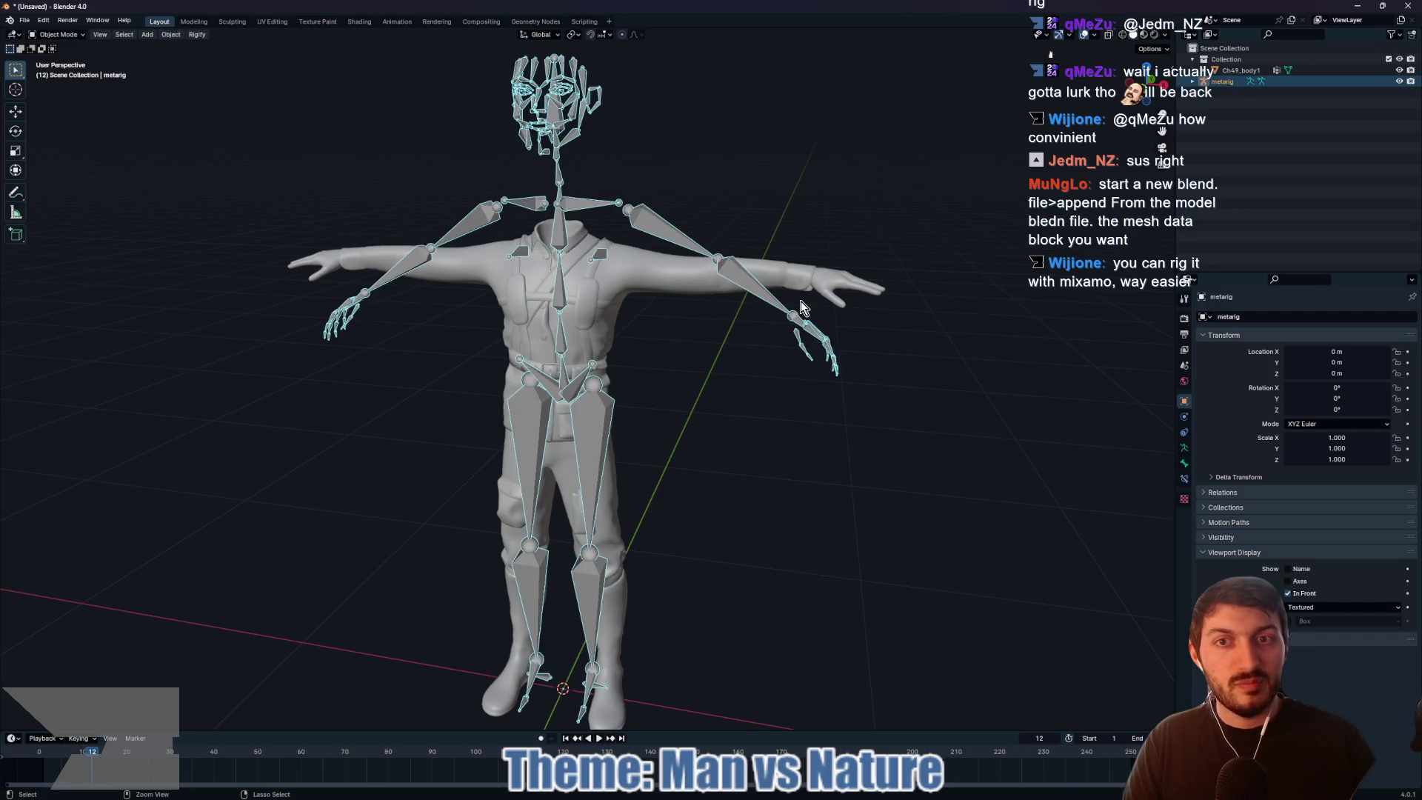
# Step: Undo the metarig, look up 'rigify' in operator search on the mesh, then cancel and deselect
pyautogui.hotkey('ctrl', 'z')
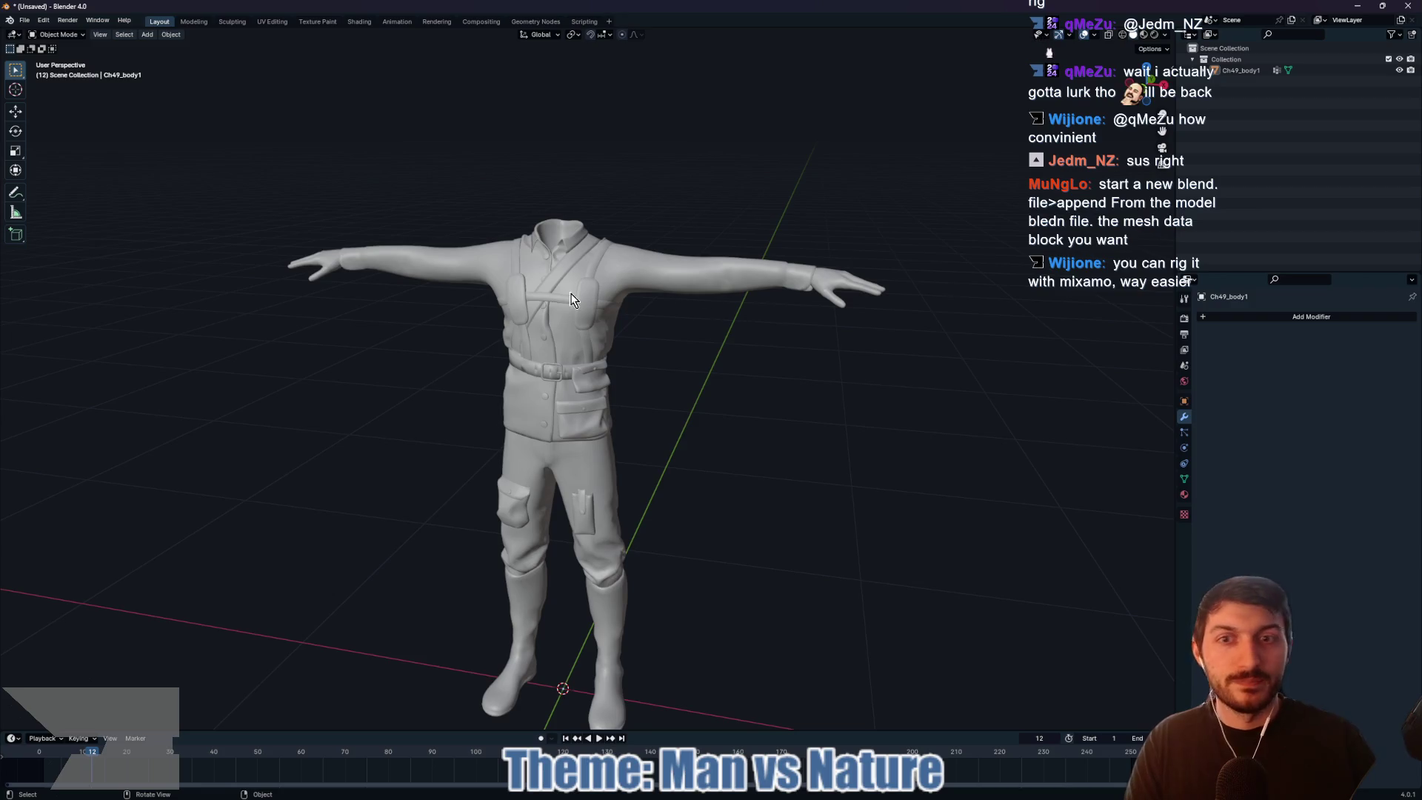
pyautogui.click(559, 299)
pyautogui.press('F3')
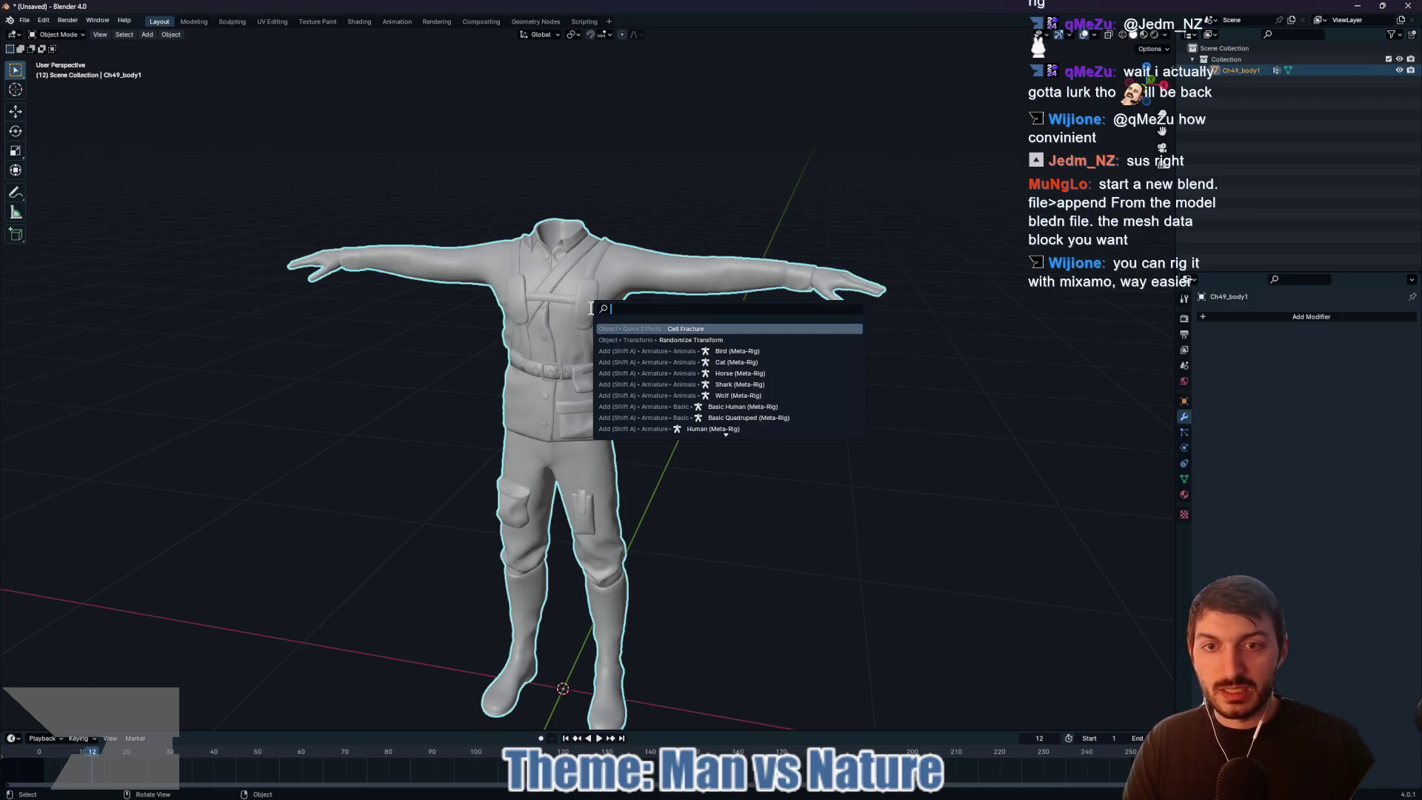
pyautogui.write('rigif')
pyautogui.press('BackSpace')
pyautogui.press('BackSpace')
pyautogui.press('BackSpace')
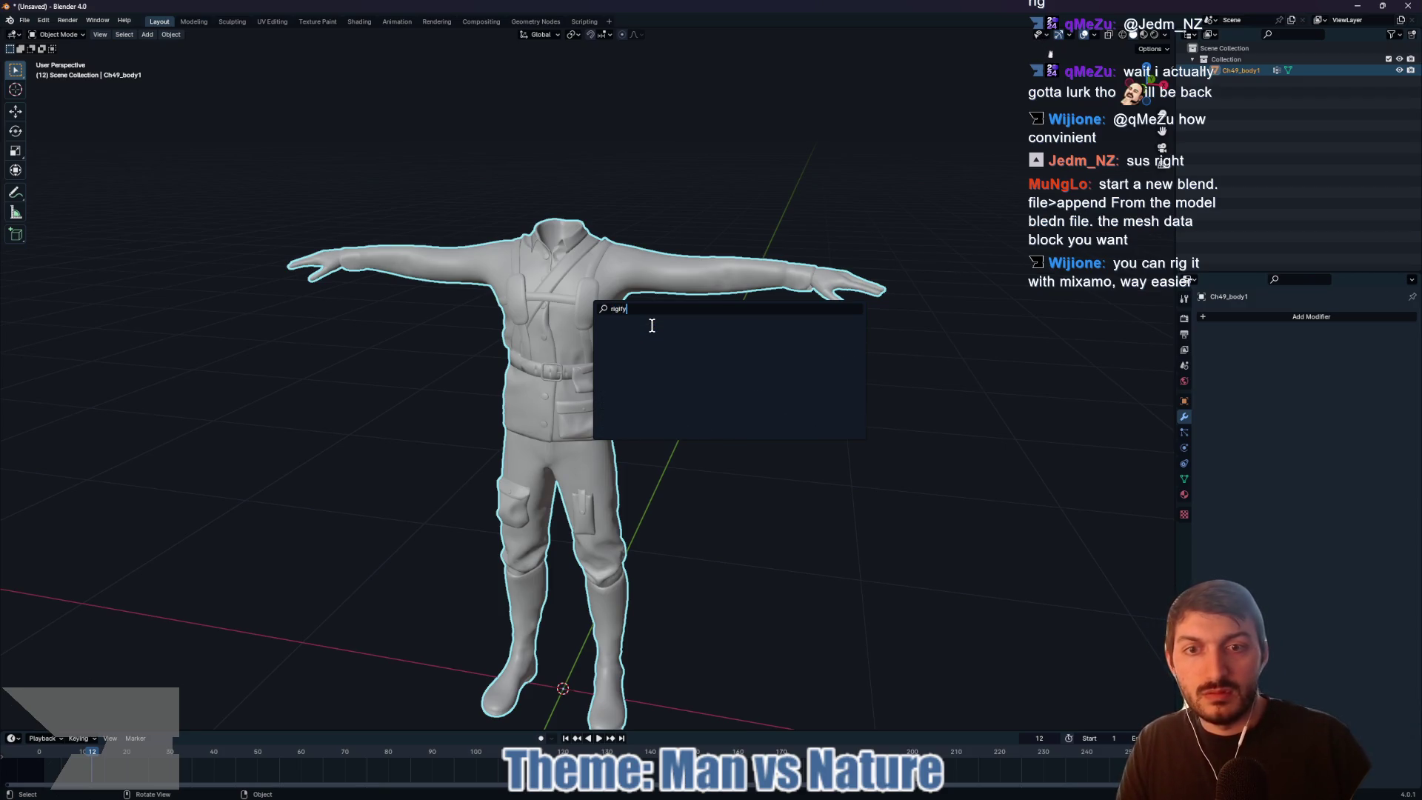
pyautogui.write('r')
pyautogui.press('Escape')
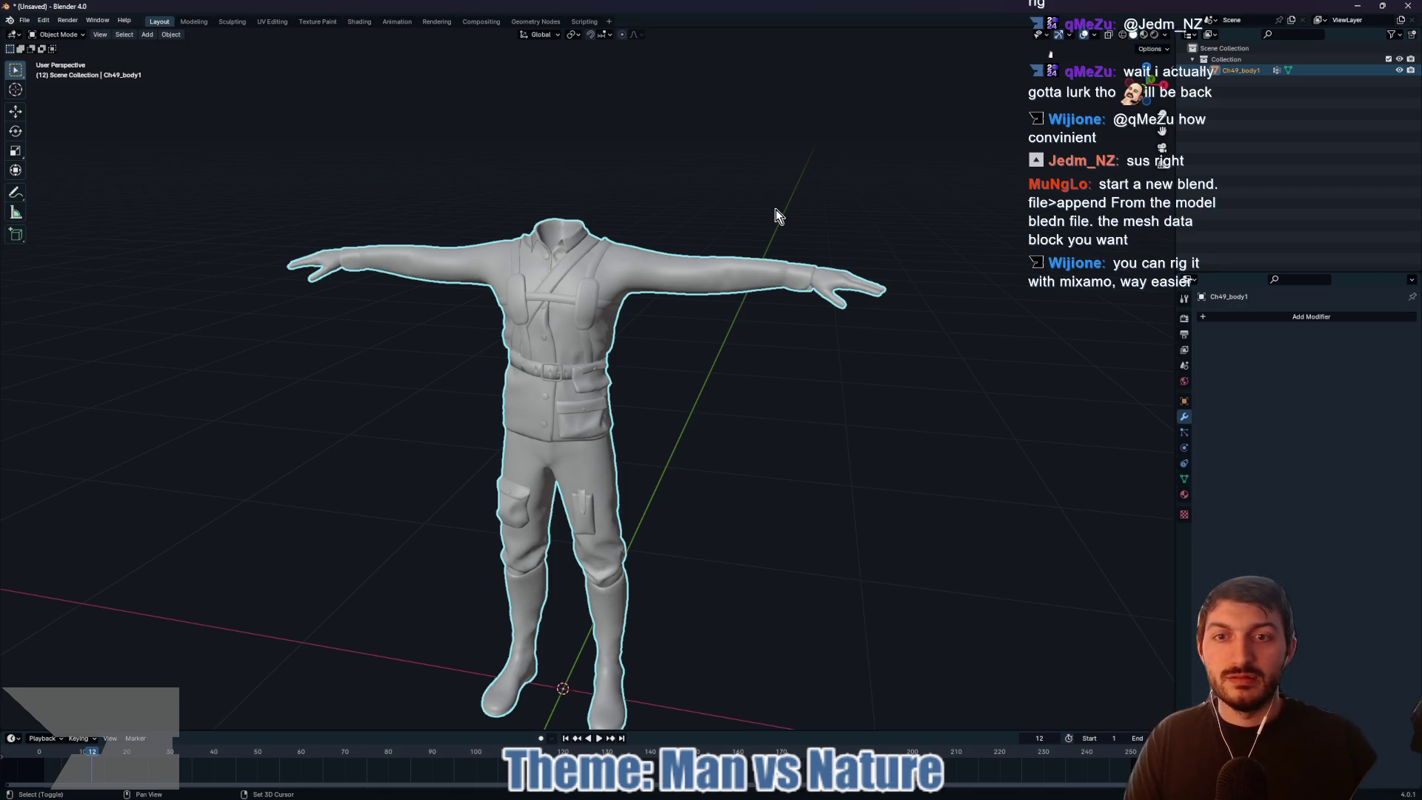
pyautogui.press('Tab')
pyautogui.press('Tab')
pyautogui.hotkey('alt', 'a')
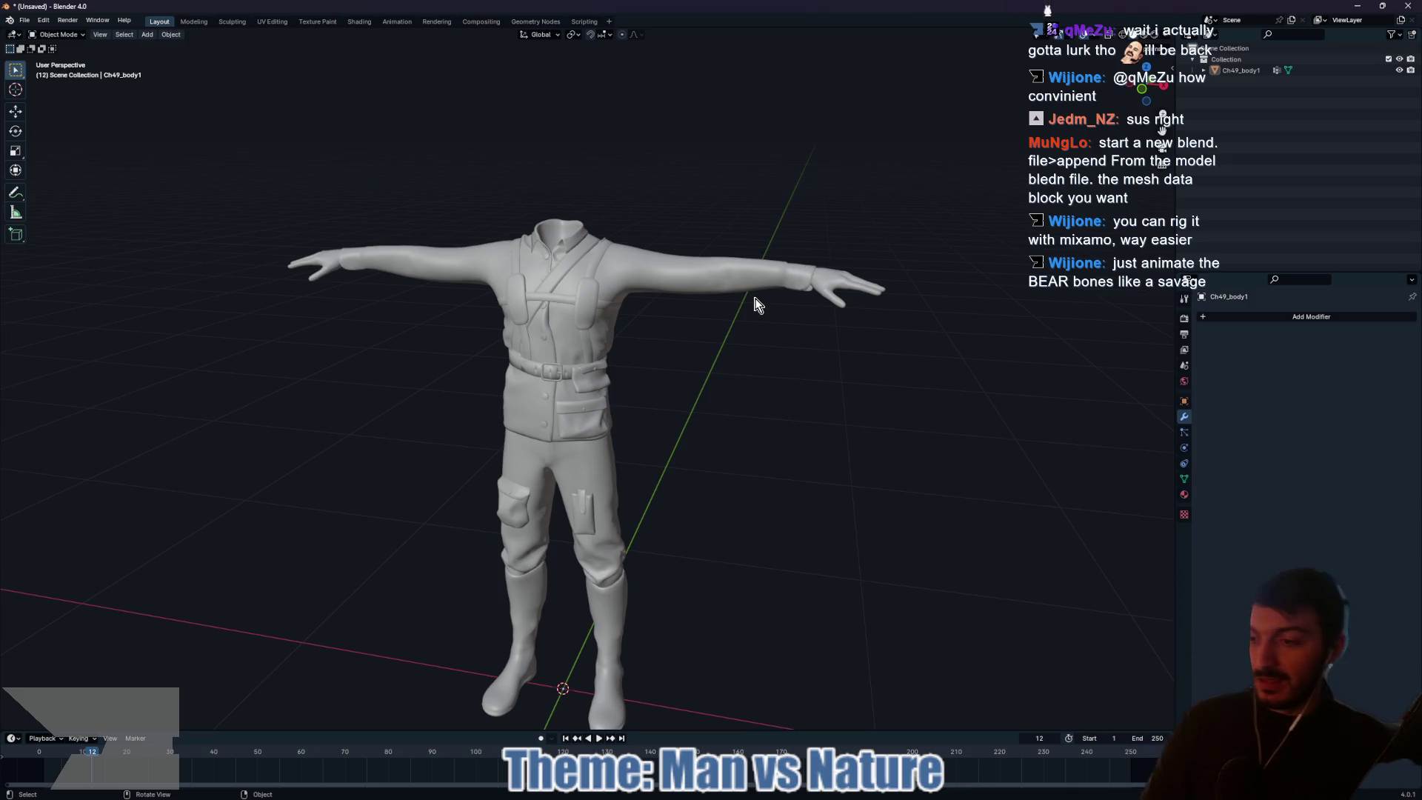
# Step: Play the character animation, then stop it and rewind to frame 0
pyautogui.moveTo(738, 381)
pyautogui.mouseDown()
pyautogui.moveTo(750, 386)
pyautogui.moveTo(736, 389)
pyautogui.mouseUp()
pyautogui.press('a')
pyautogui.press('space')
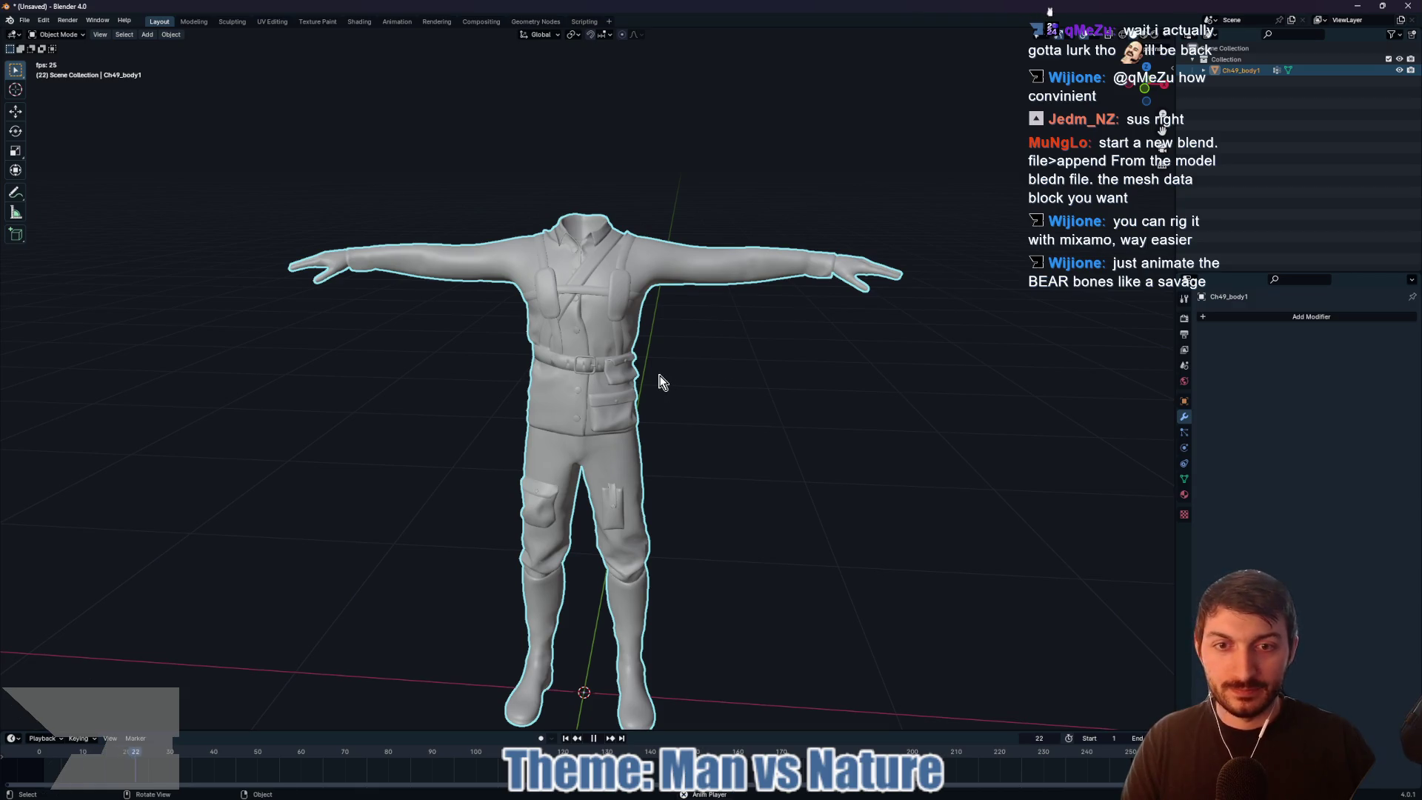
pyautogui.rightClick(662, 381)
pyautogui.press('space')
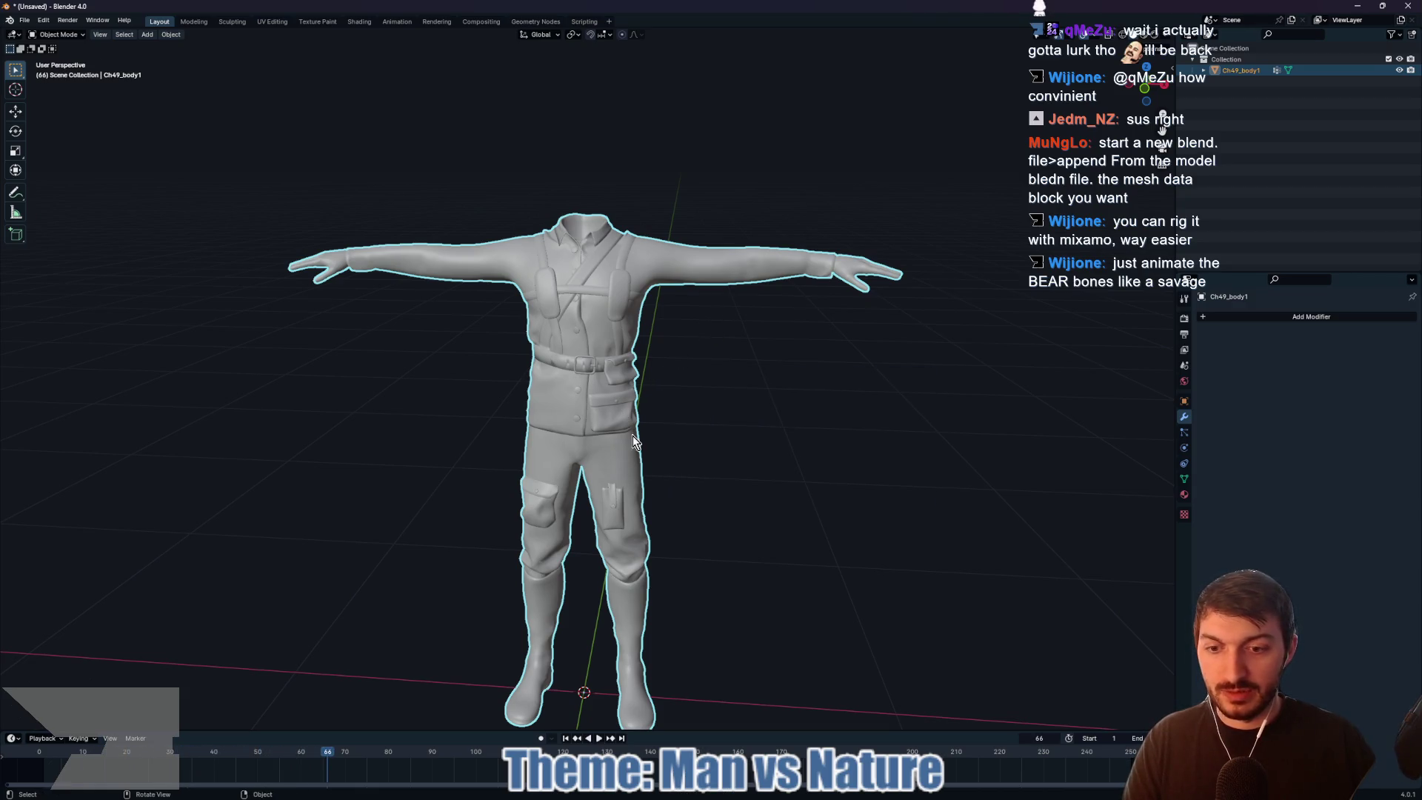
pyautogui.click(39, 757)
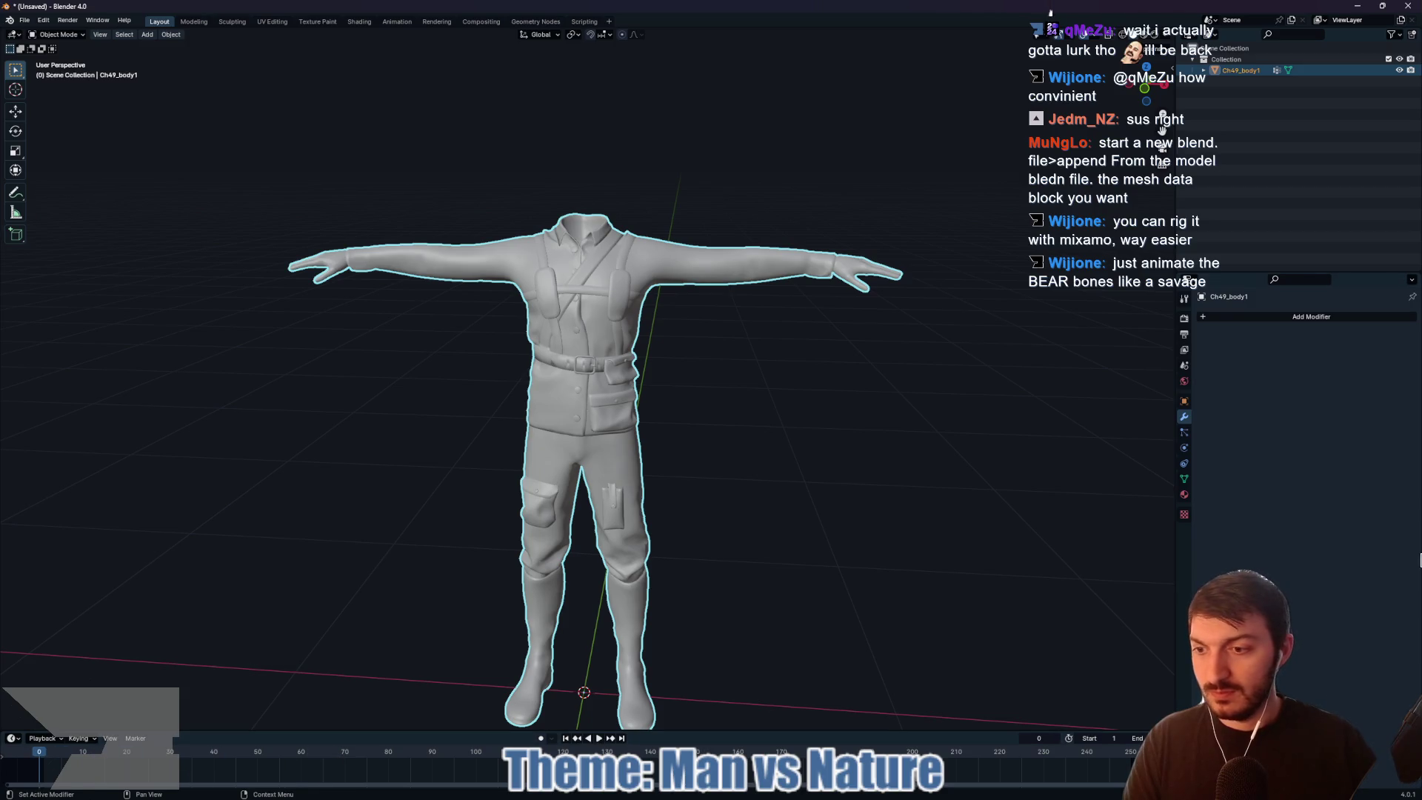
pyautogui.click(763, 379)
# Step: Replay from frame 0, stop and rewind again, deselect the body mesh, and bring up Add options
pyautogui.press('F3')
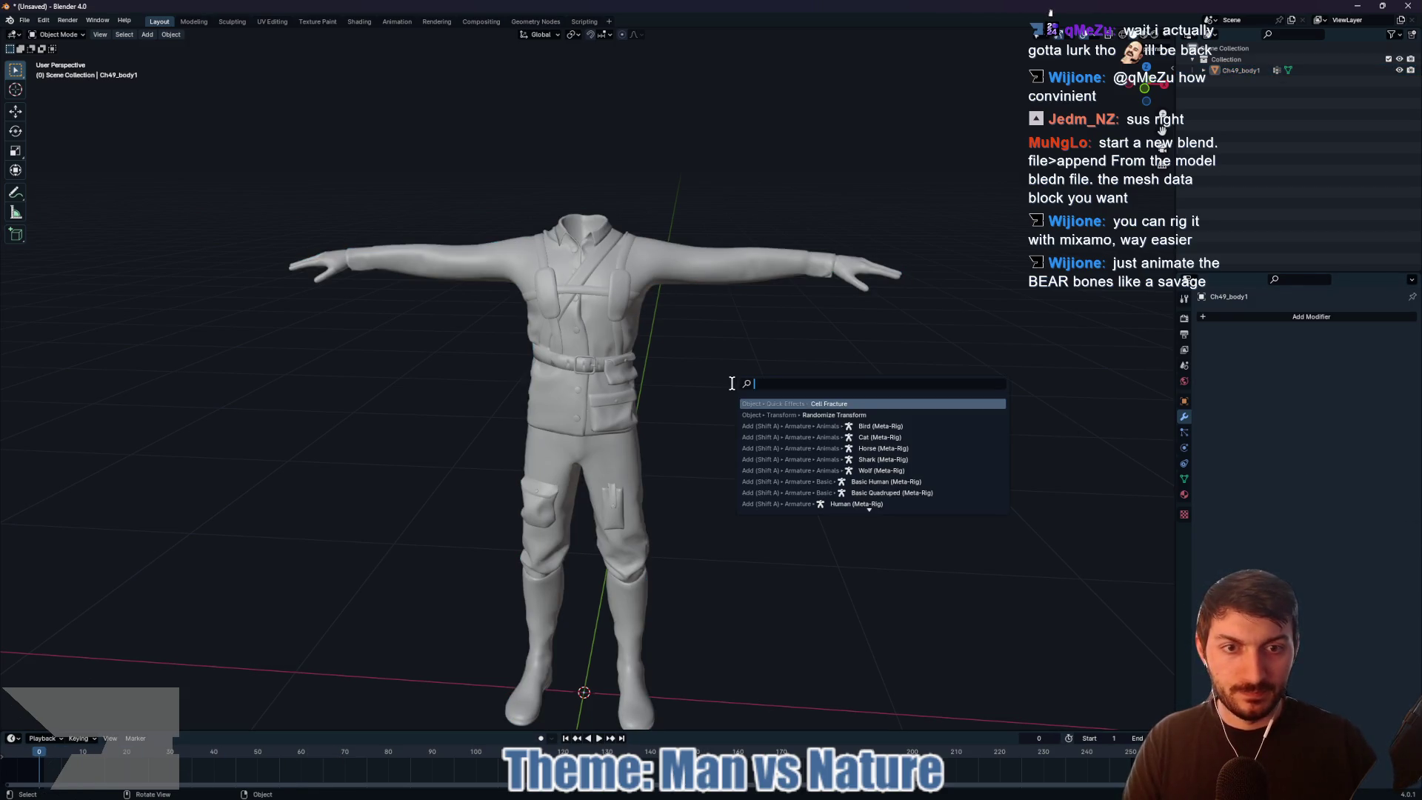
pyautogui.press('Escape')
pyautogui.press('space')
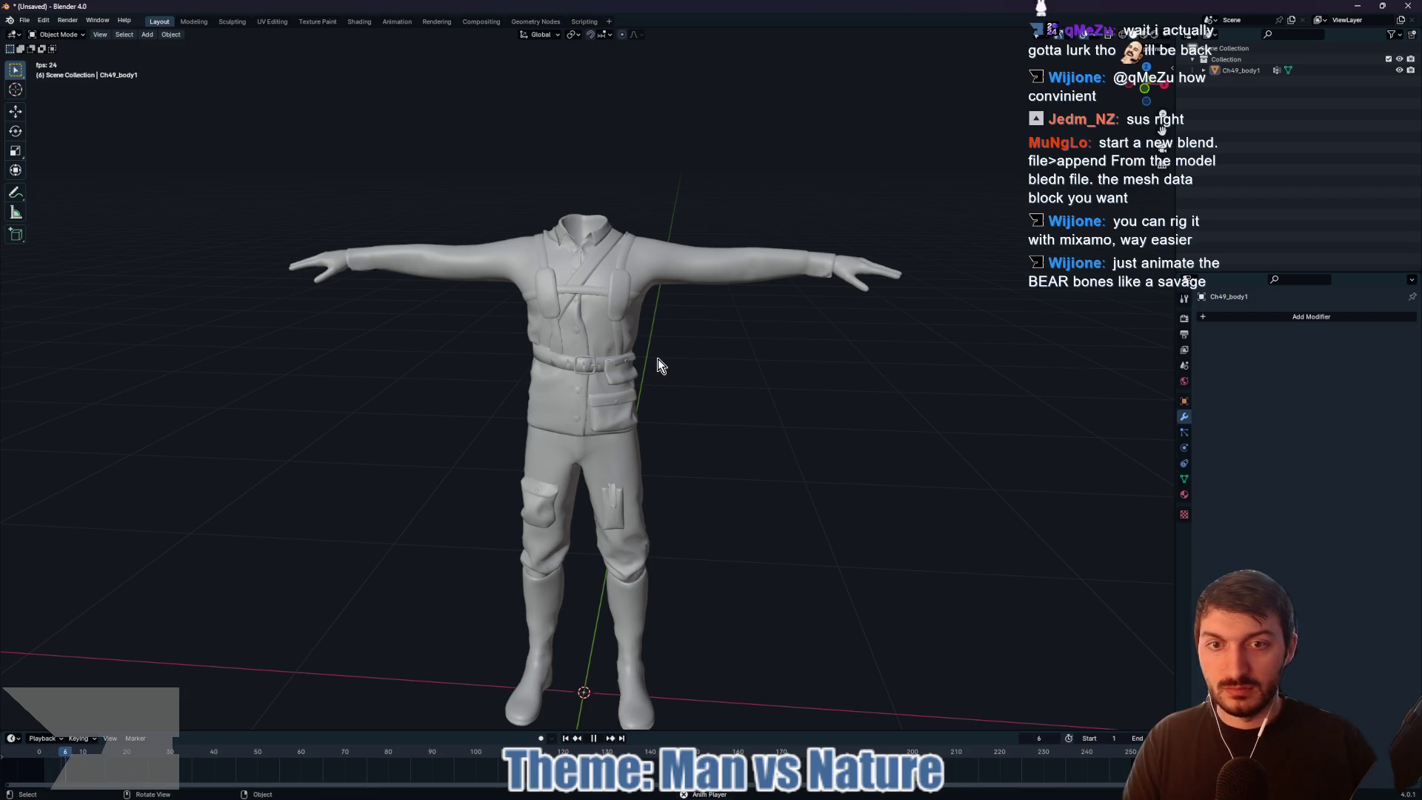
pyautogui.press('F3')
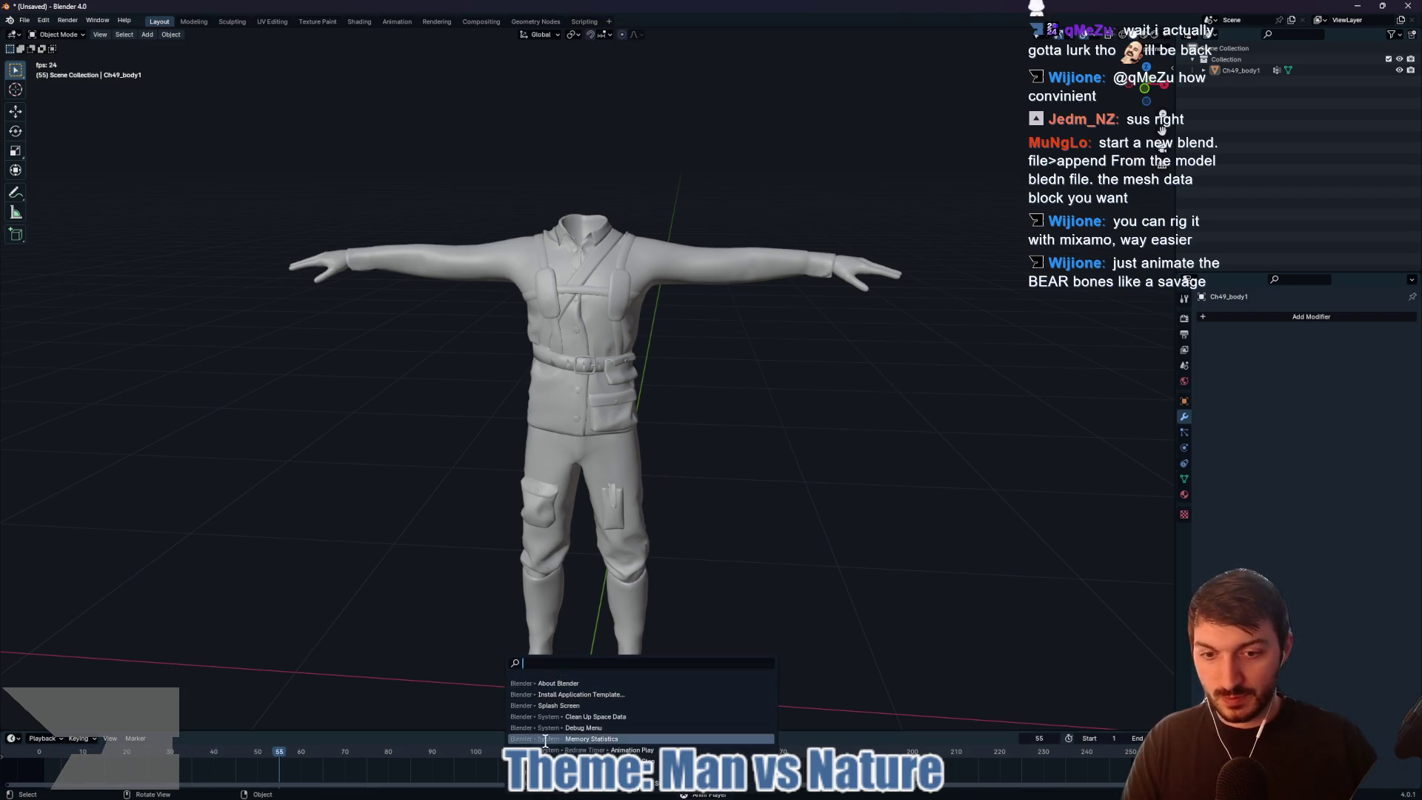
pyautogui.click(594, 739)
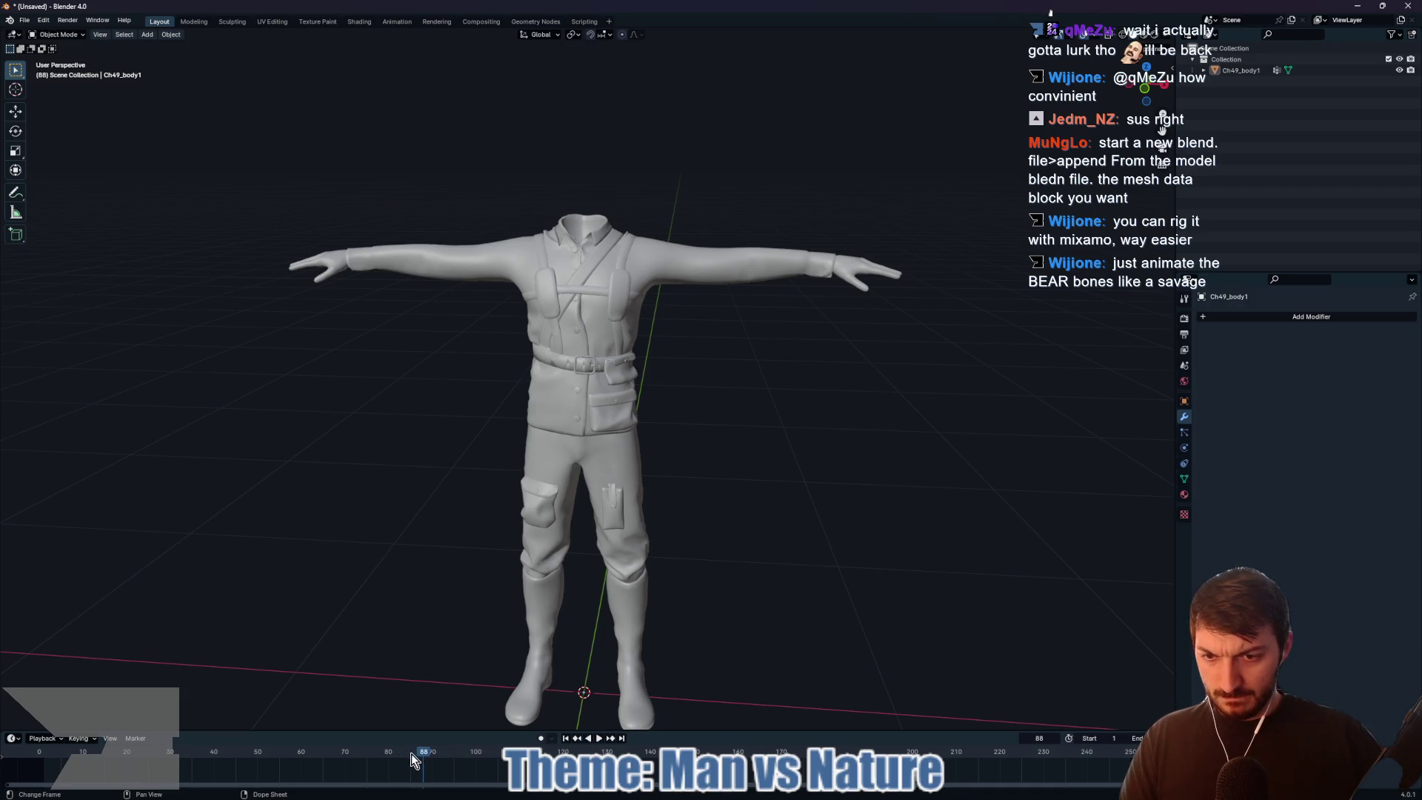
pyautogui.click(37, 751)
pyautogui.press('a')
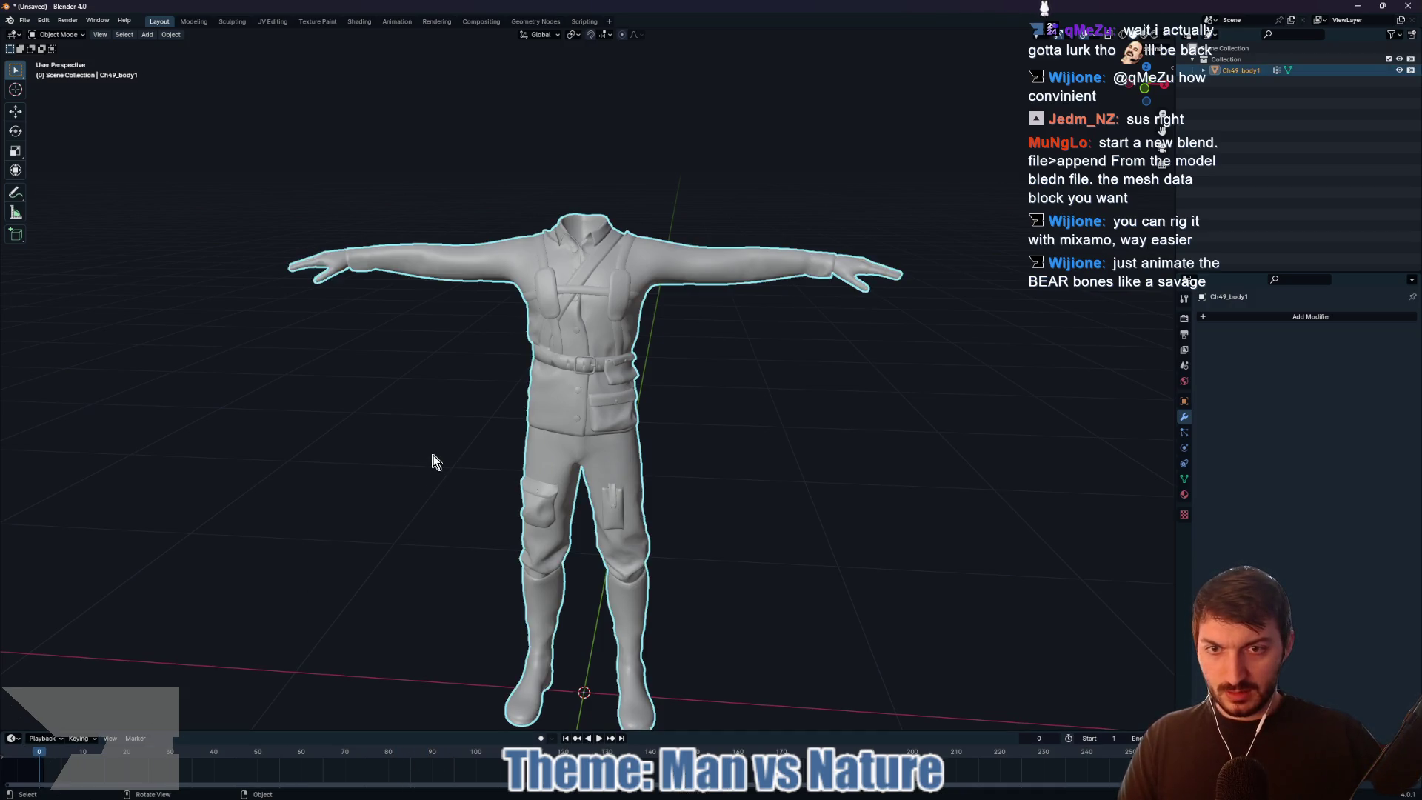
pyautogui.hotkey('alt', 'a')
pyautogui.hotkey('shift', 'a')
# Step: Add a Human Meta-Rig, scale it to 0.892, and enable In Front
pyautogui.moveTo(437, 455)
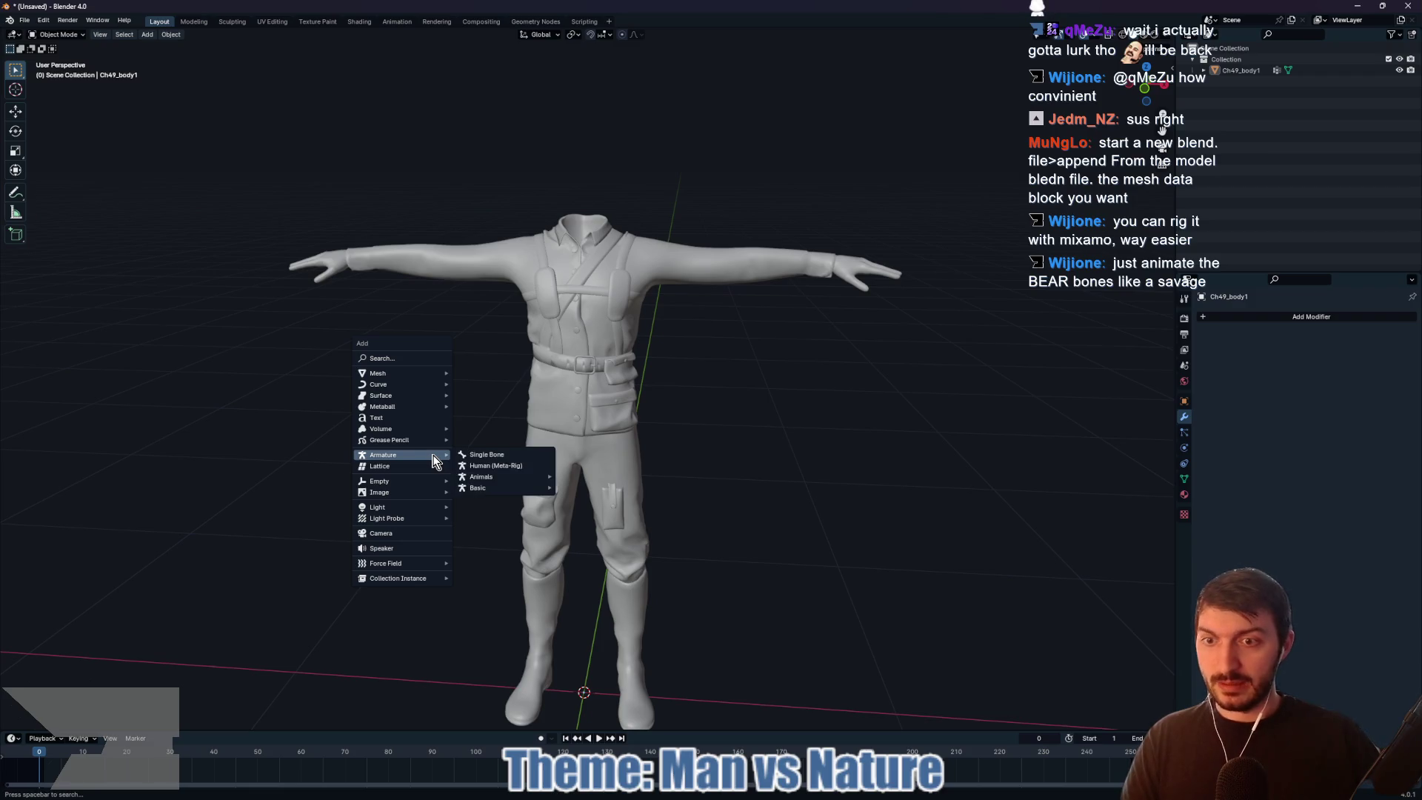
pyautogui.click(501, 468)
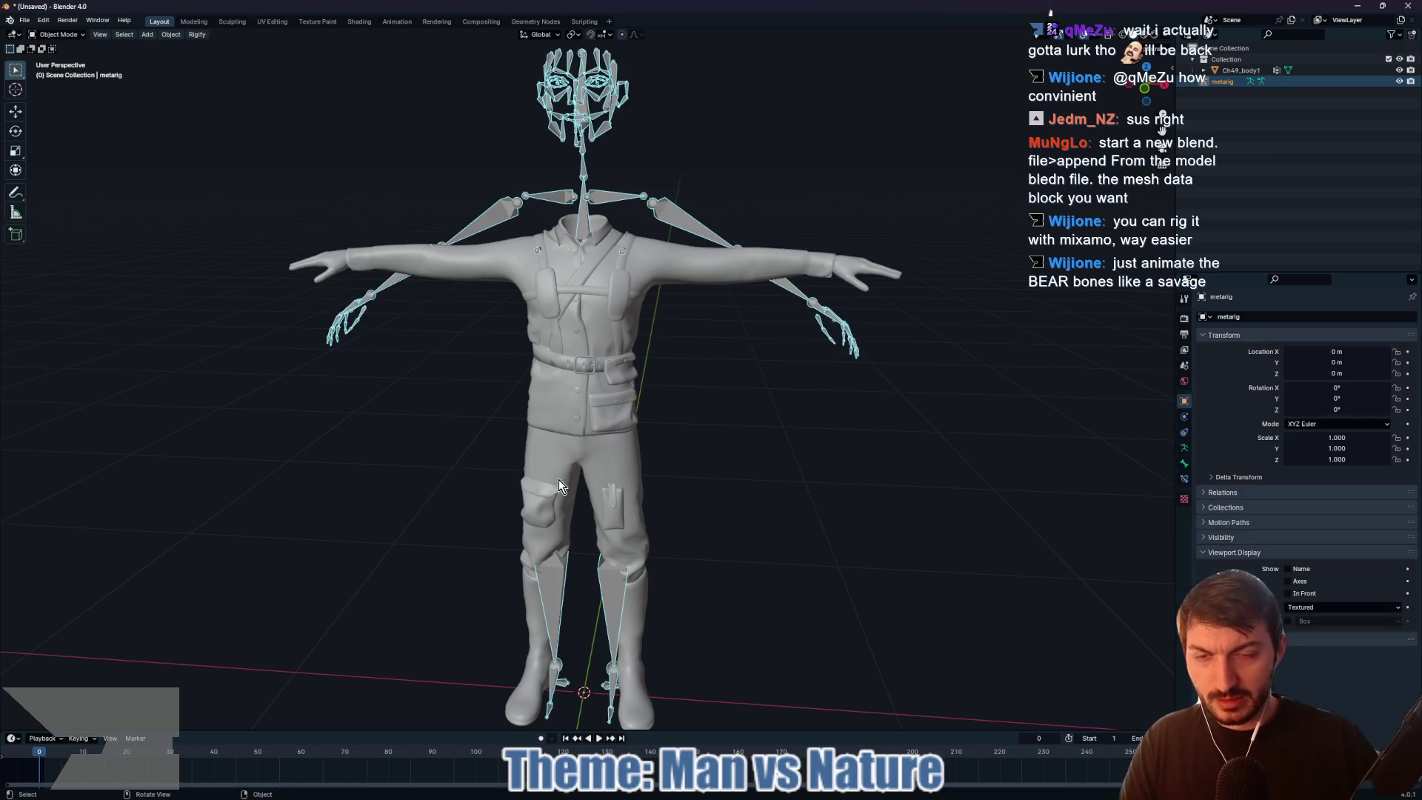
pyautogui.scroll(-1, 705, 454)
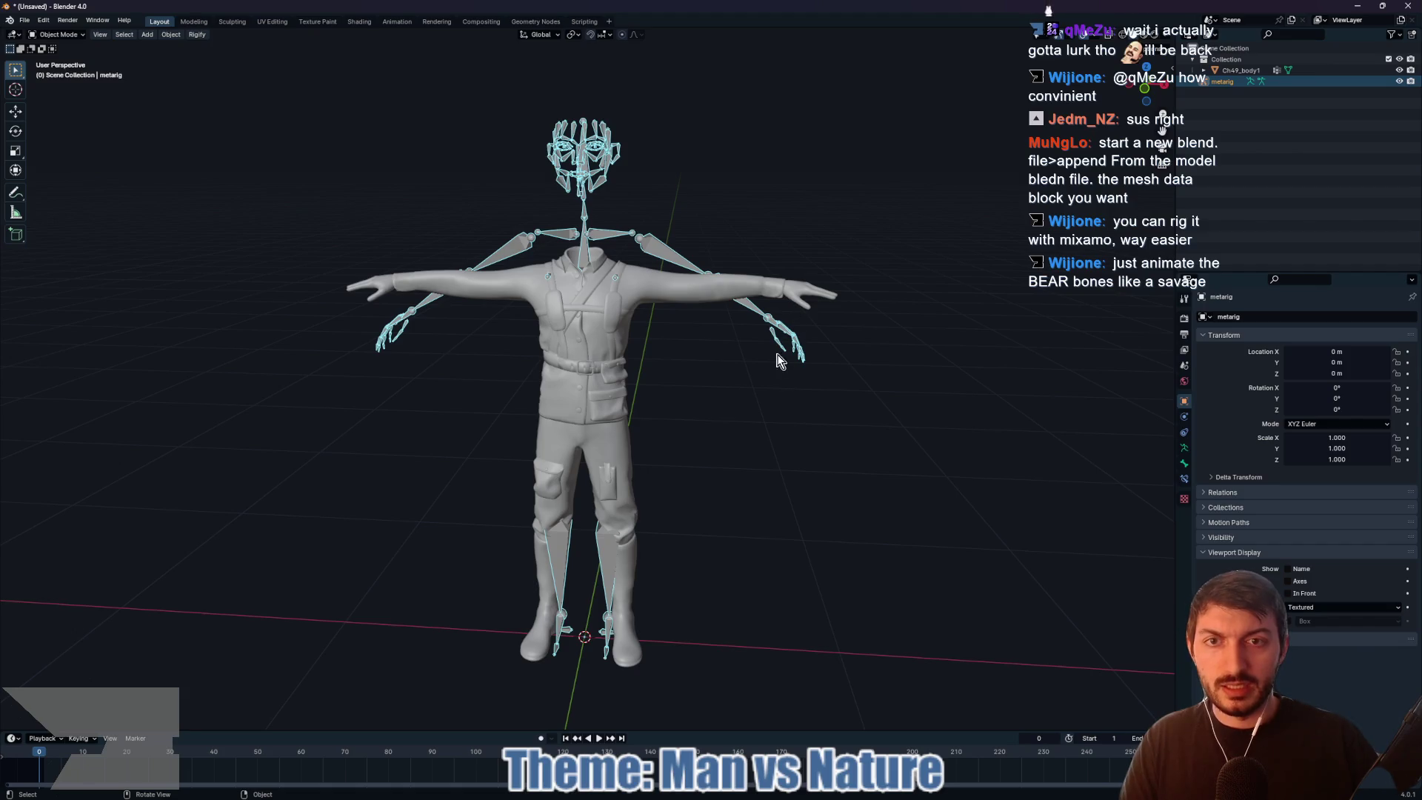
pyautogui.press('s')
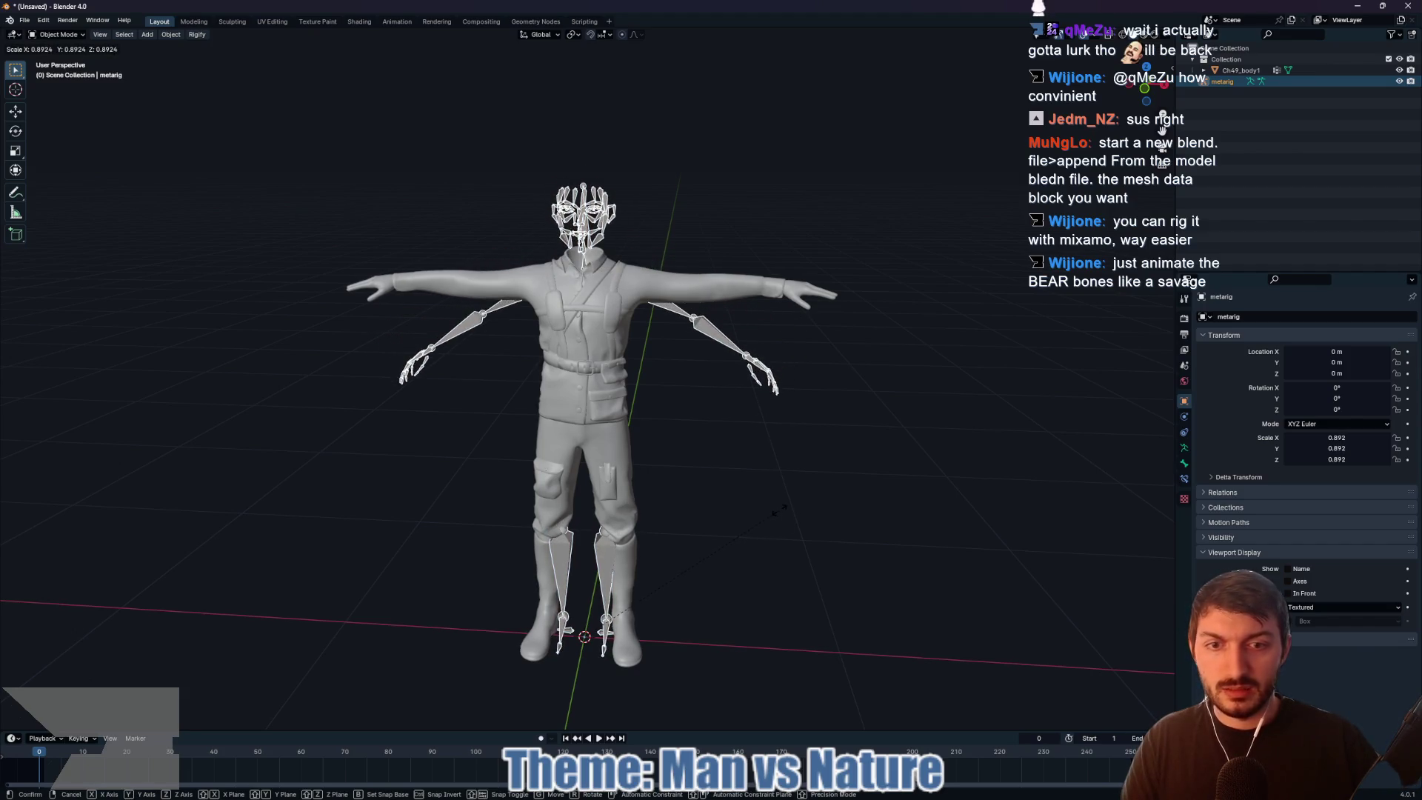
pyautogui.click(778, 518)
pyautogui.click(1288, 593)
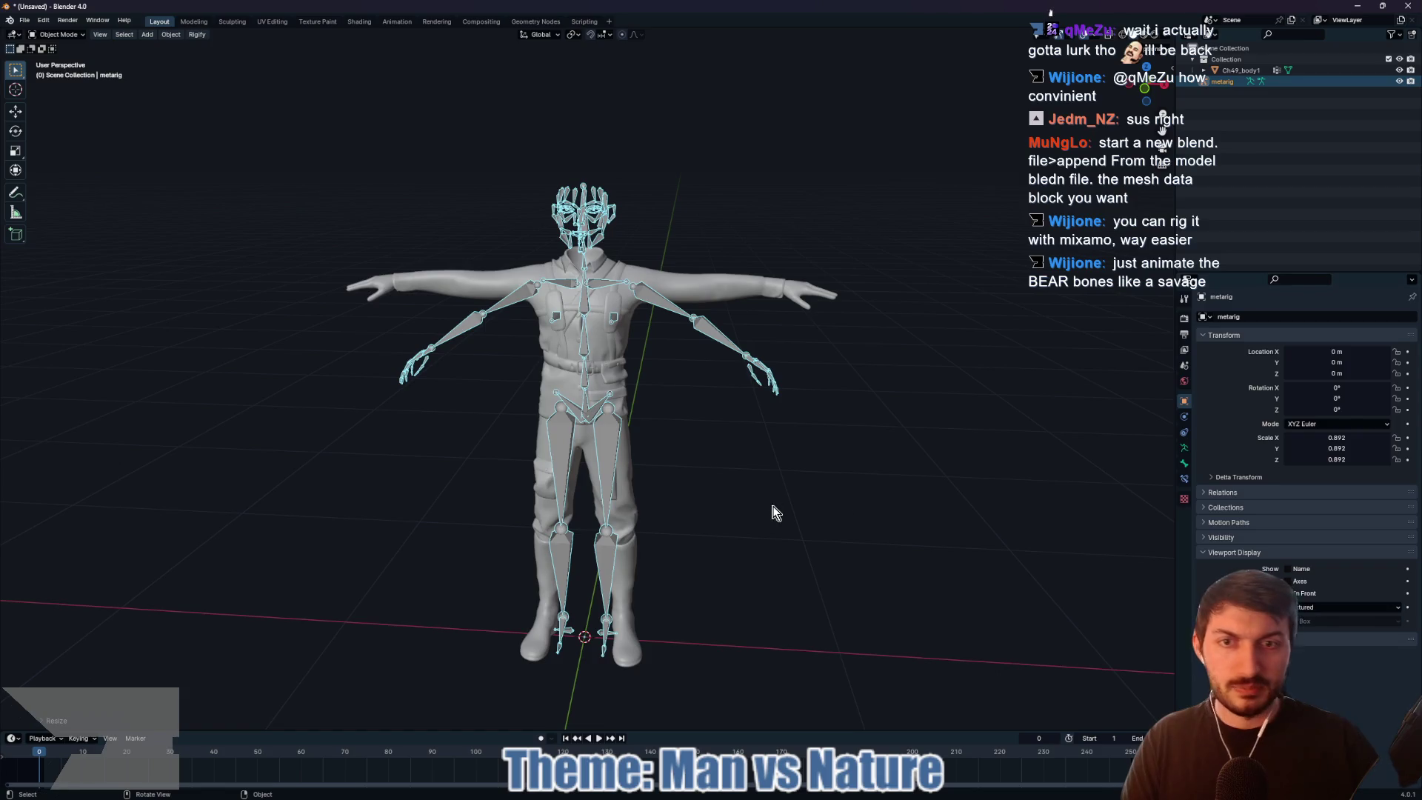
pyautogui.moveTo(748, 451); pyautogui.dragTo(735, 458)
# Step: Delete the meta-rig's head bones in Edit Mode and switch to front orthographic view
pyautogui.press('Tab')
pyautogui.moveTo(501, 146); pyautogui.dragTo(686, 251)
pyautogui.press('x')
pyautogui.click(686, 251)
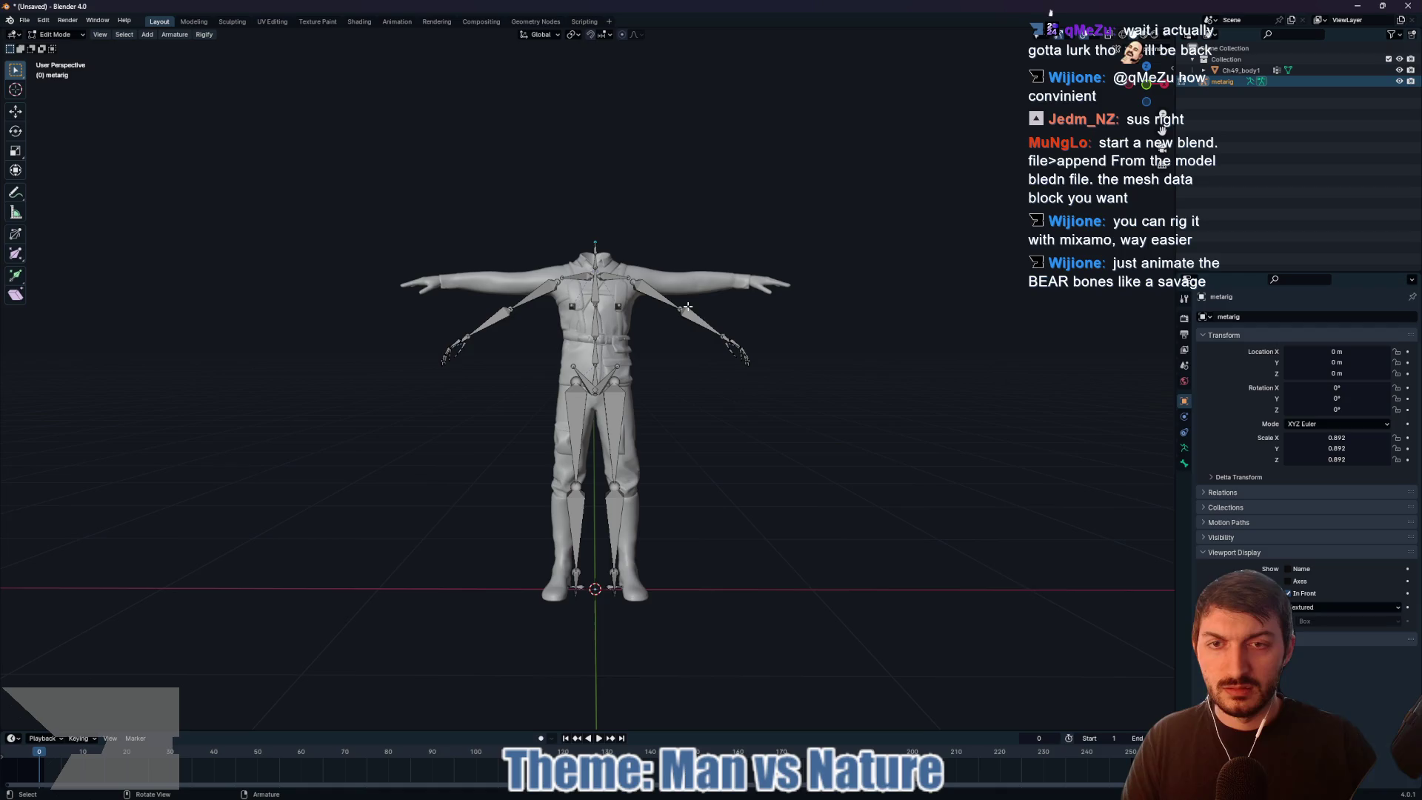
pyautogui.click(1146, 84)
# Step: Rotate and move the left arm chain level along the mesh's arm at shoulder height
pyautogui.click(646, 296)
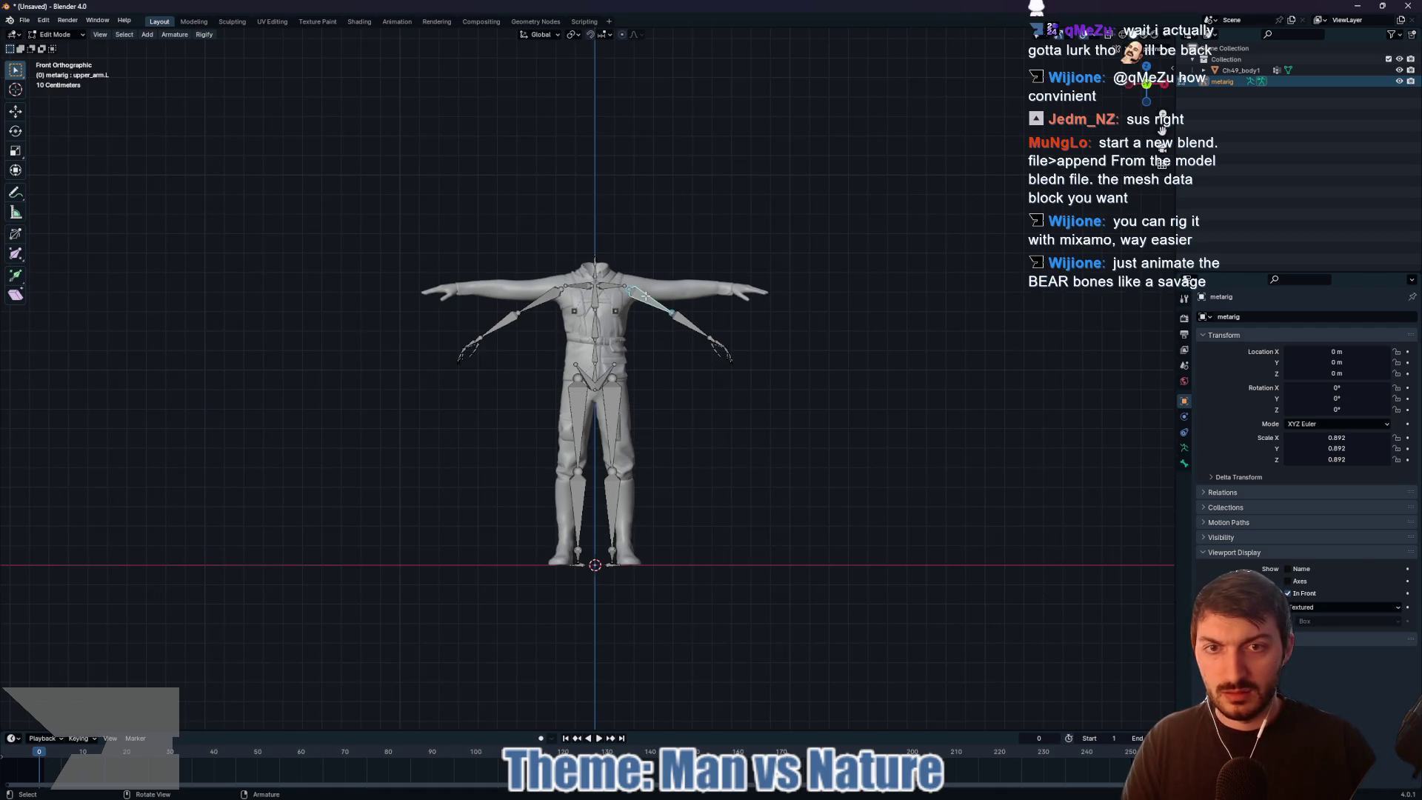
pyautogui.press('r')
pyautogui.press('y')
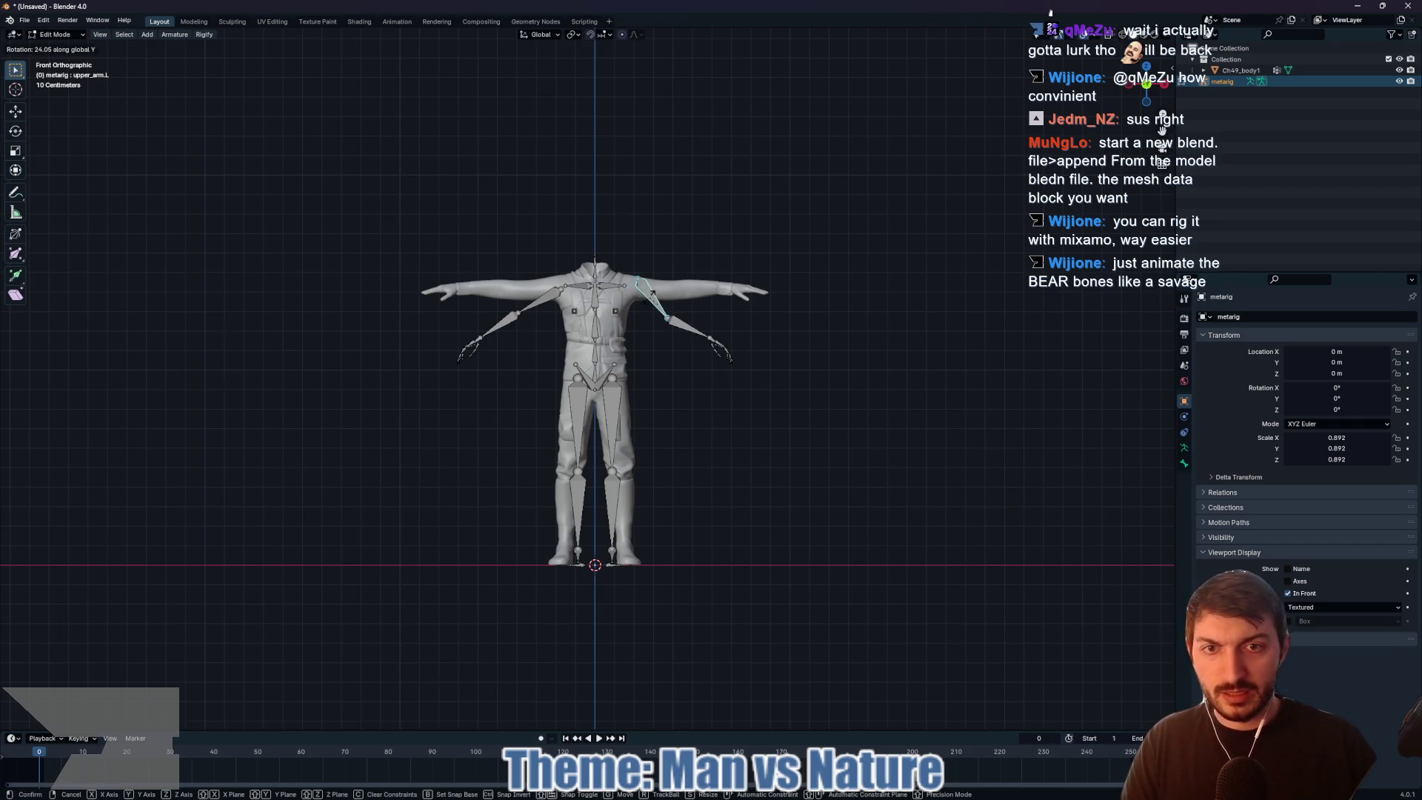
pyautogui.rightClick(633, 304)
pyautogui.moveTo(642, 268)
pyautogui.mouseDown()
pyautogui.moveTo(704, 365)
pyautogui.moveTo(783, 407)
pyautogui.mouseUp()
pyautogui.keyDown('shift'); pyautogui.click(646, 298); pyautogui.keyUp('shift')
pyautogui.press('r')
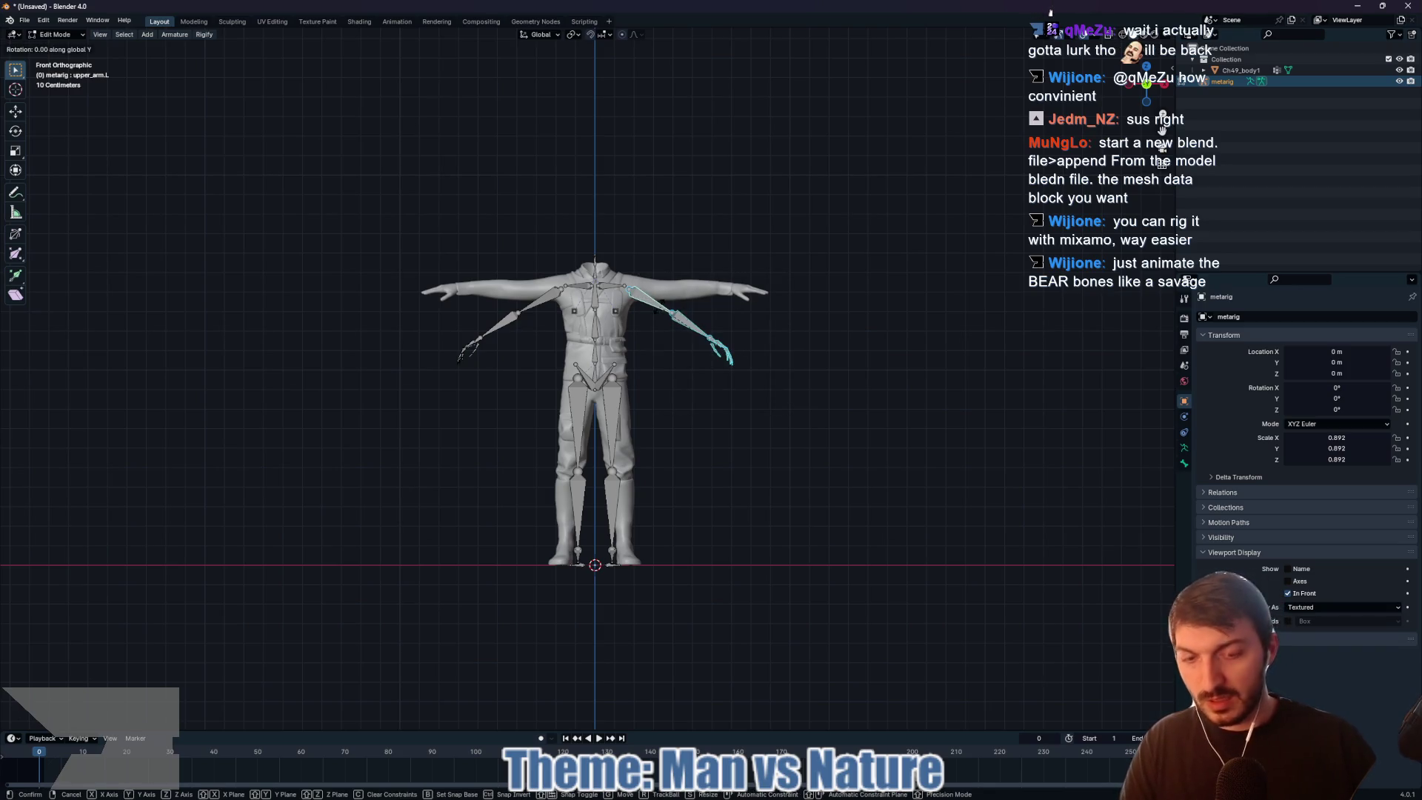
pyautogui.click(641, 346)
pyautogui.press('g')
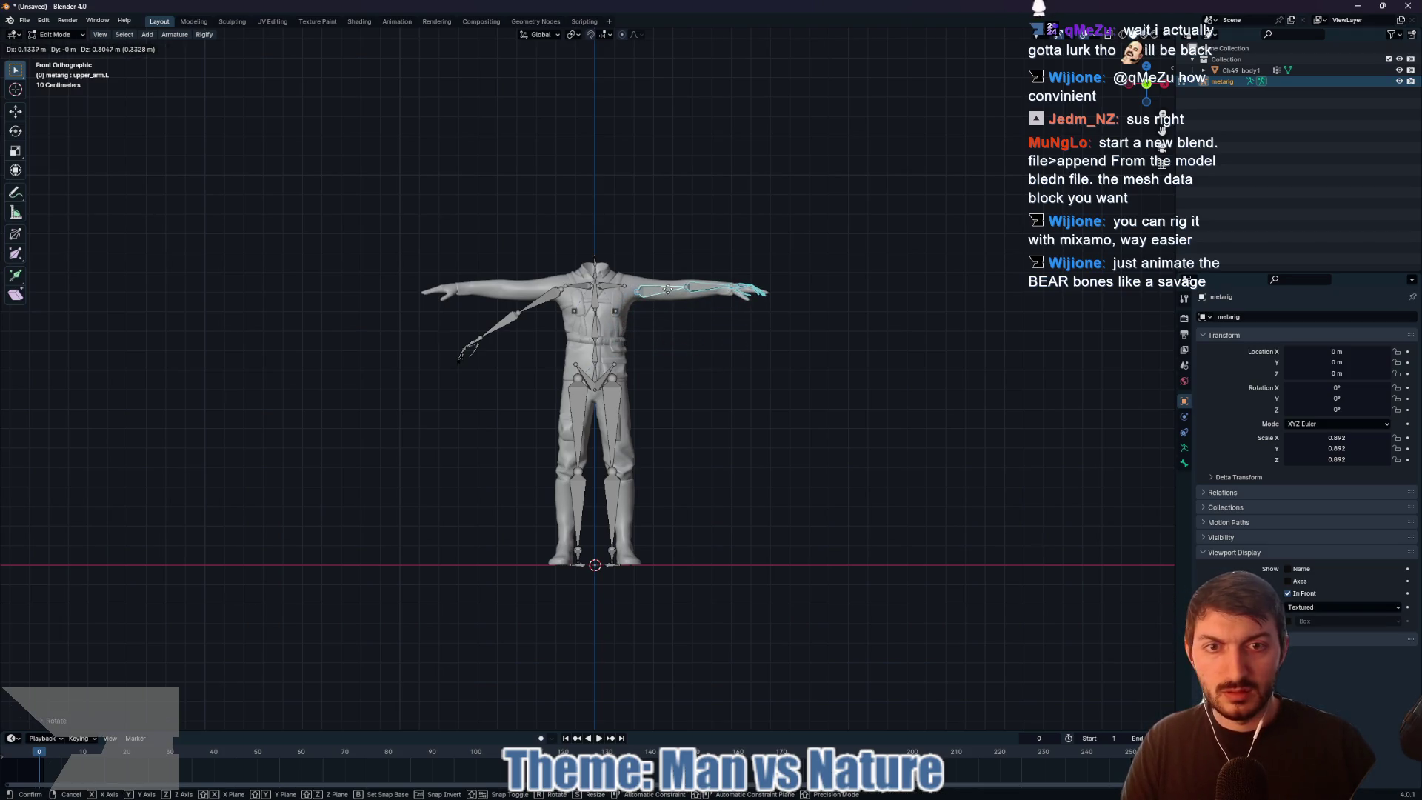
pyautogui.click(665, 296)
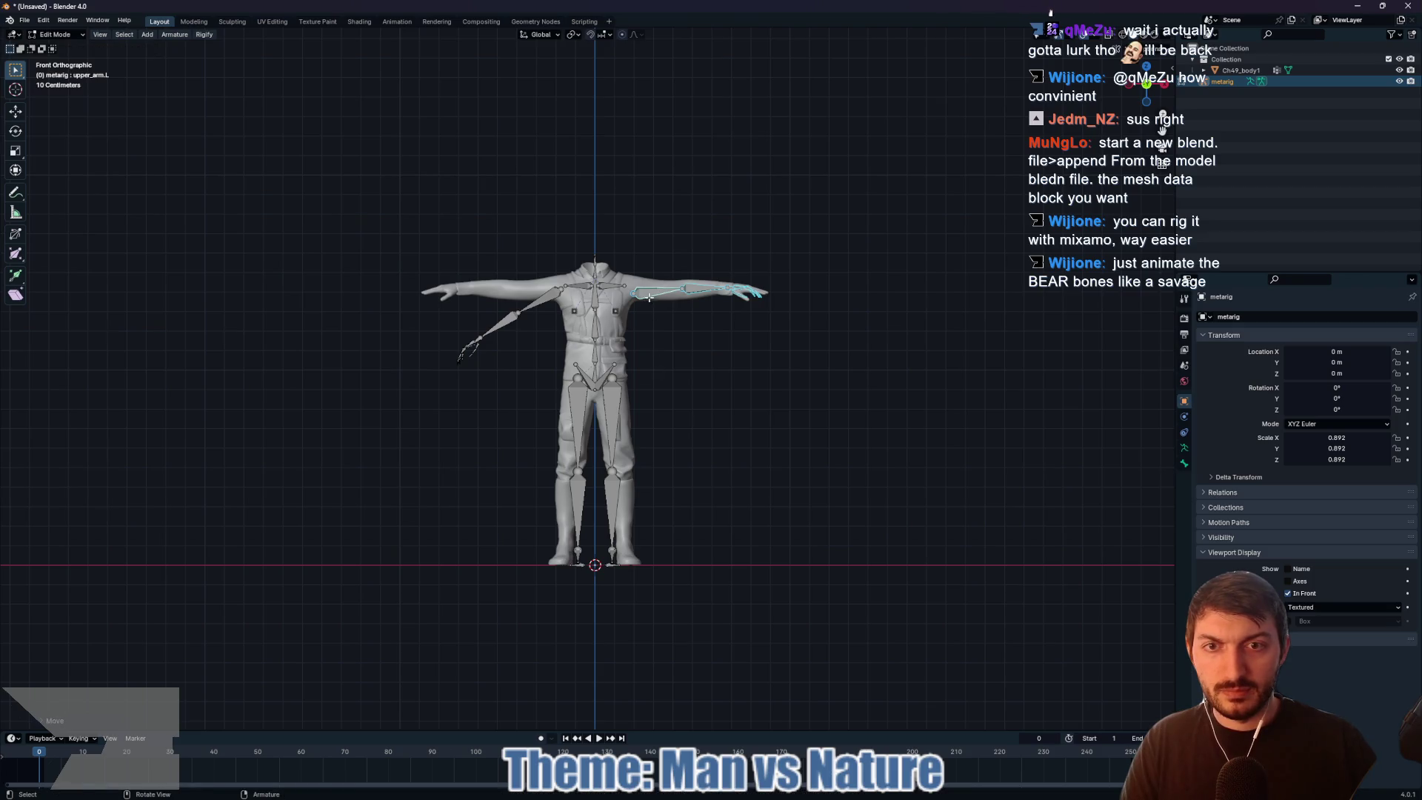
pyautogui.click(649, 293)
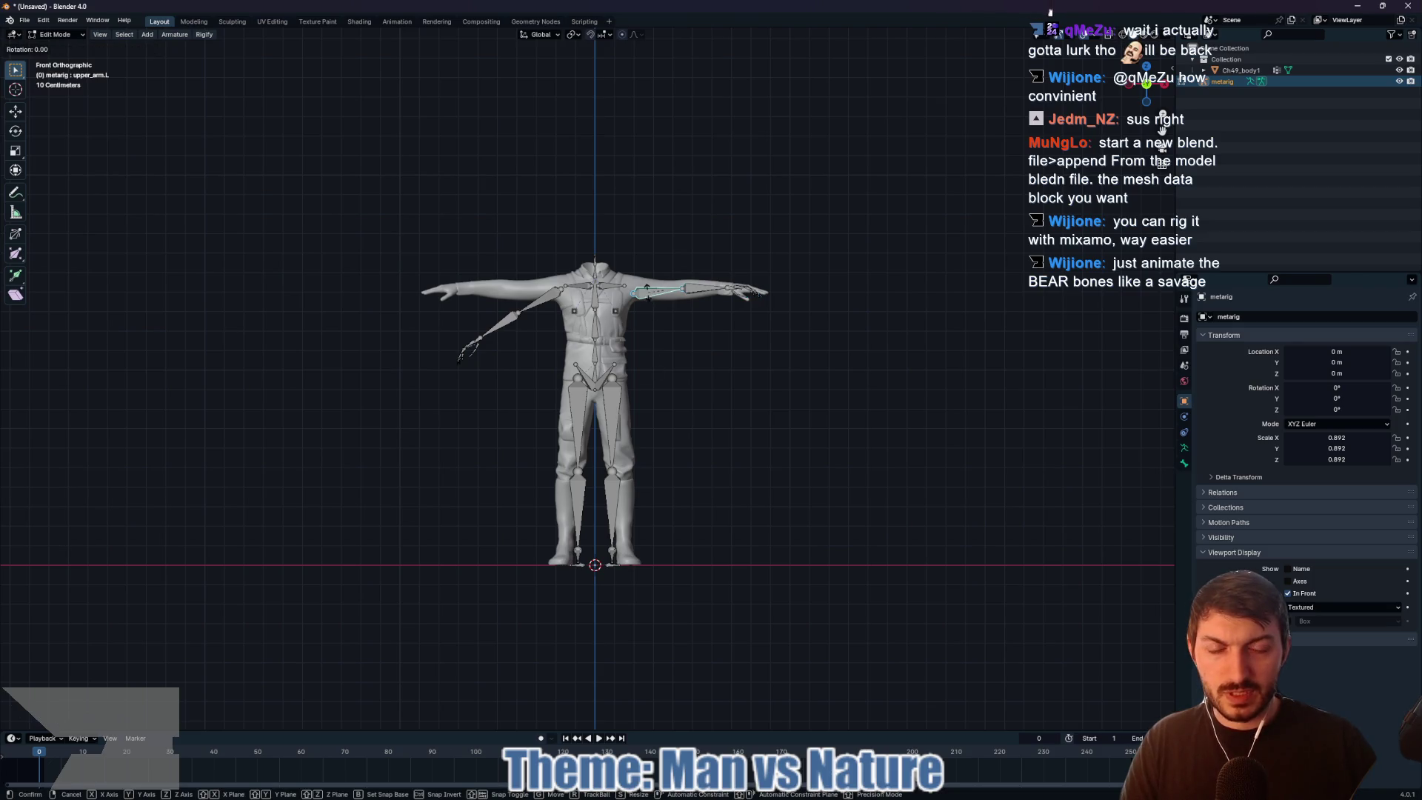
pyautogui.press('r')
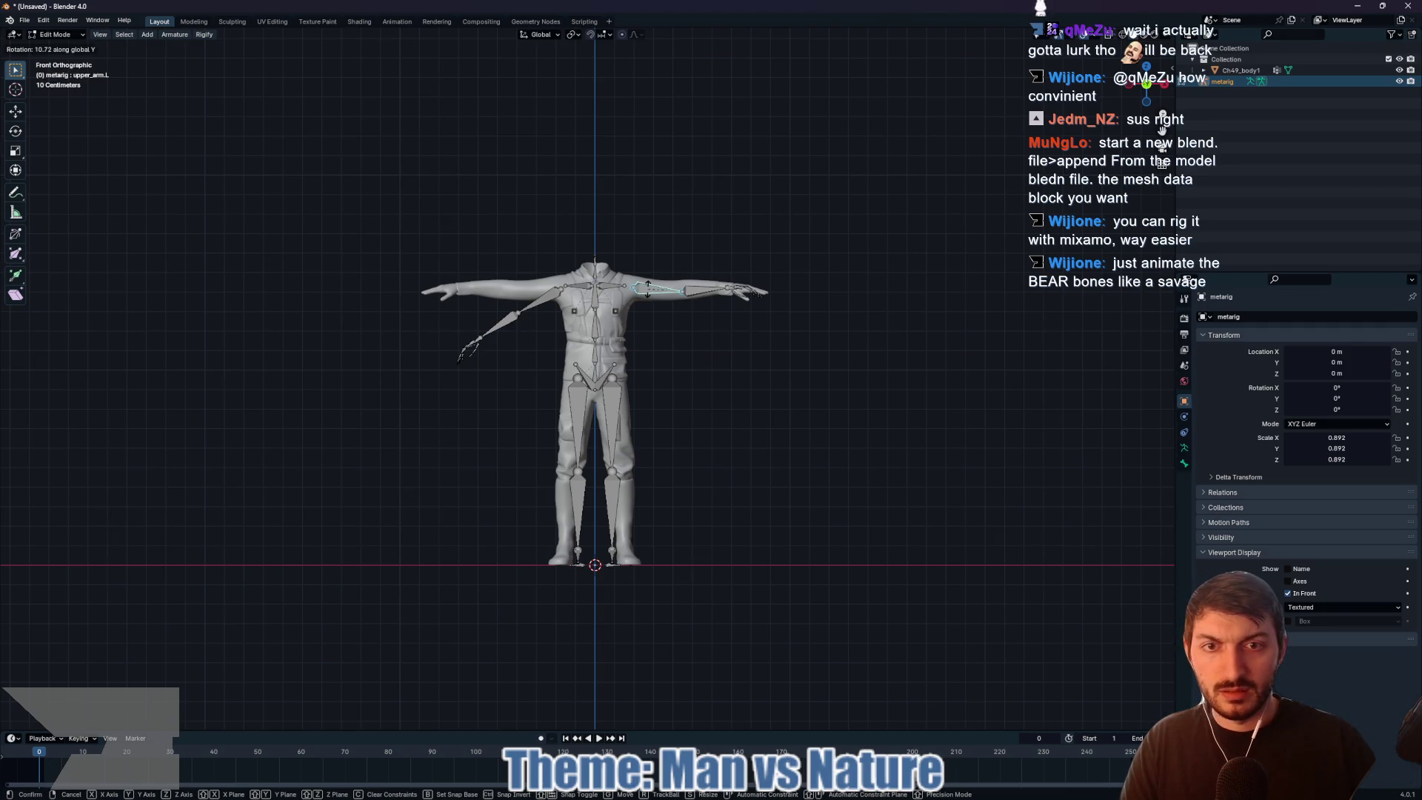
pyautogui.click(648, 288)
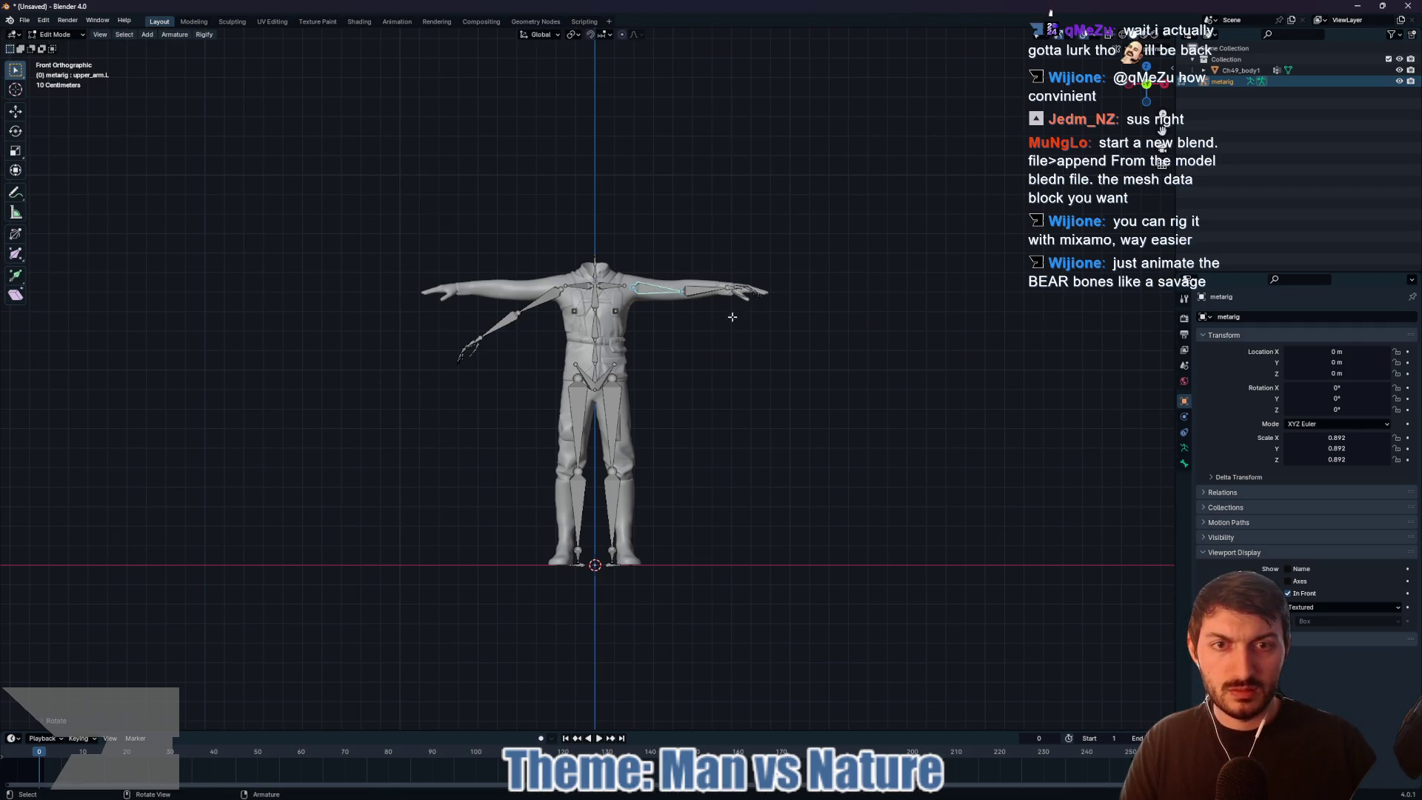
# Step: Lay the right arm bones horizontal, then select the right hand's finger bones
pyautogui.moveTo(430, 332); pyautogui.dragTo(537, 376)
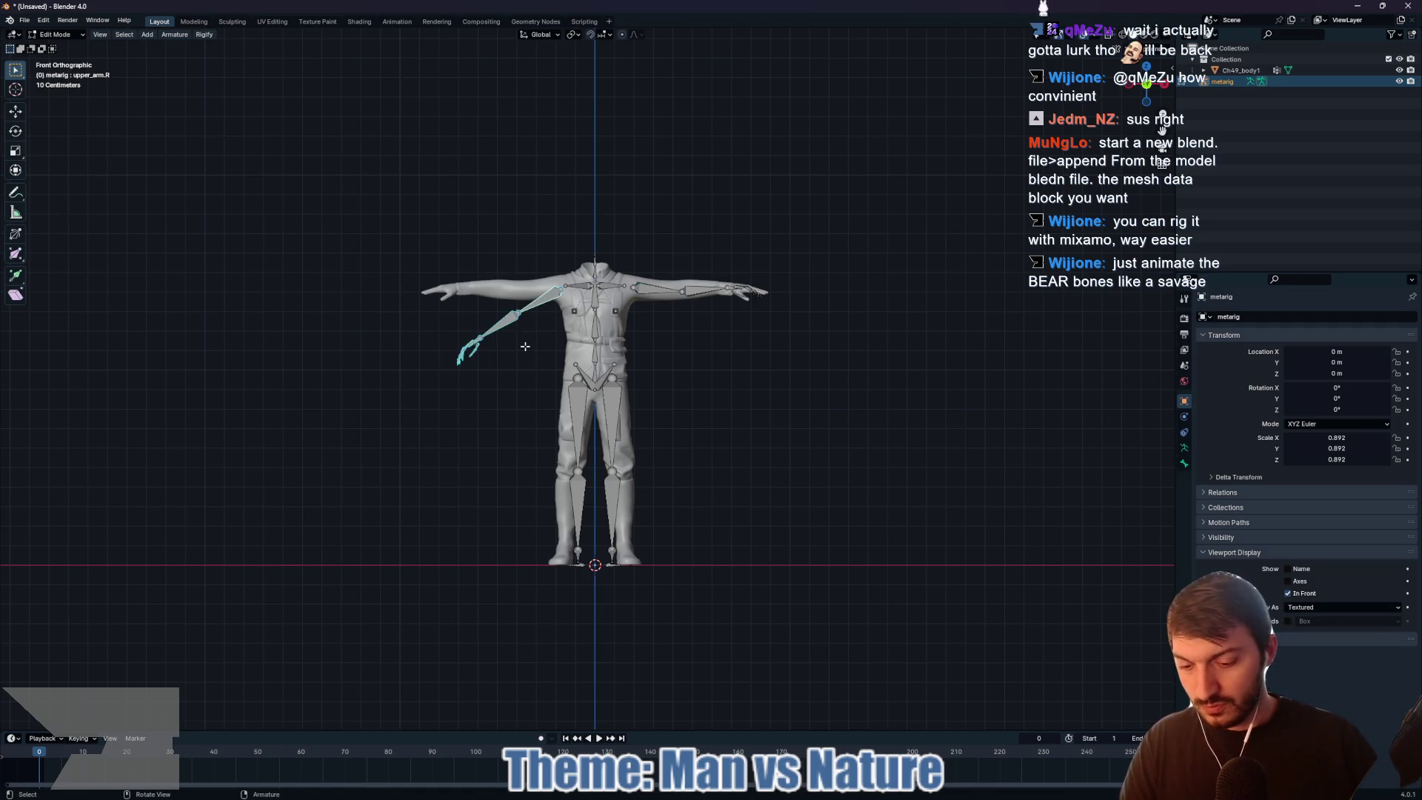
pyautogui.press('r')
pyautogui.click(526, 351)
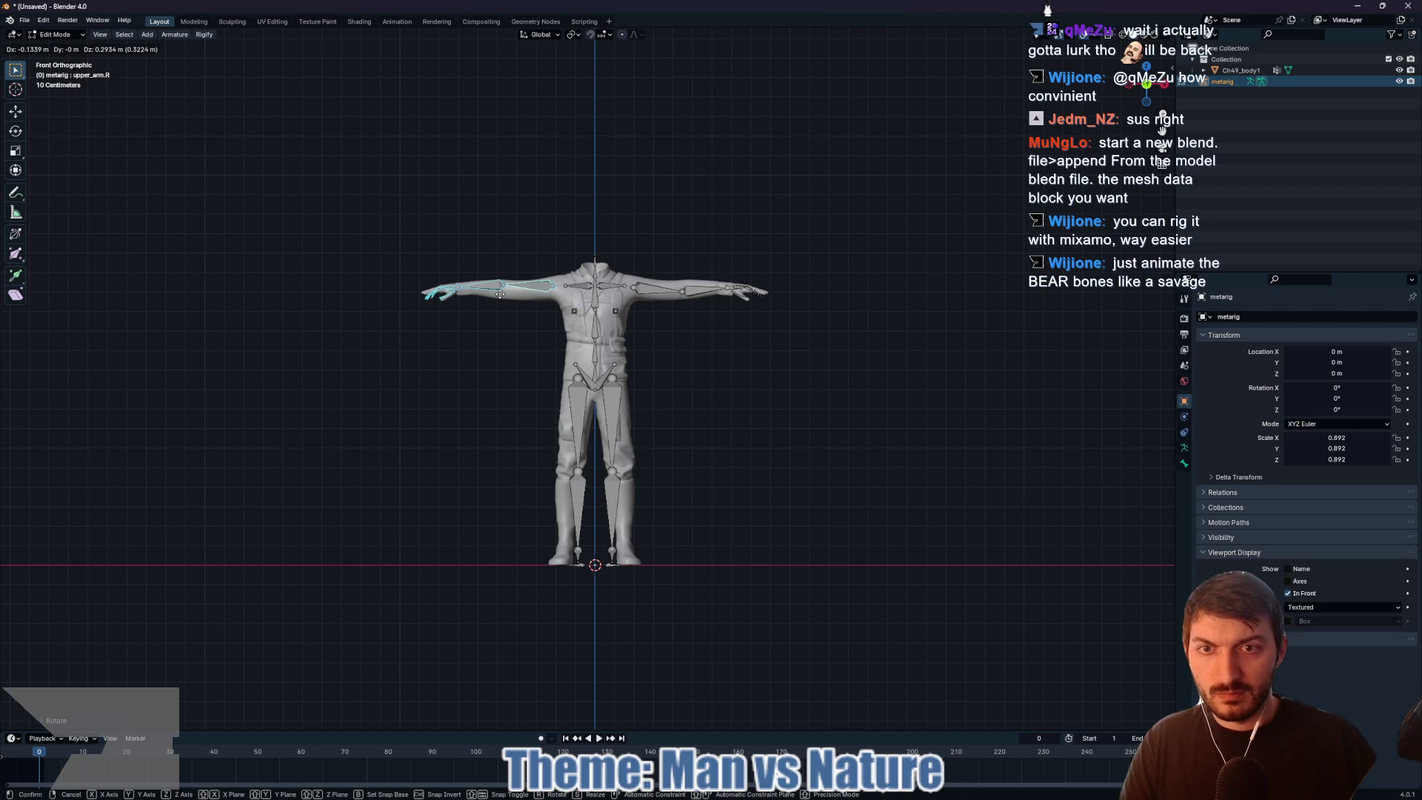
pyautogui.click(515, 326)
pyautogui.scroll(3, 518, 333)
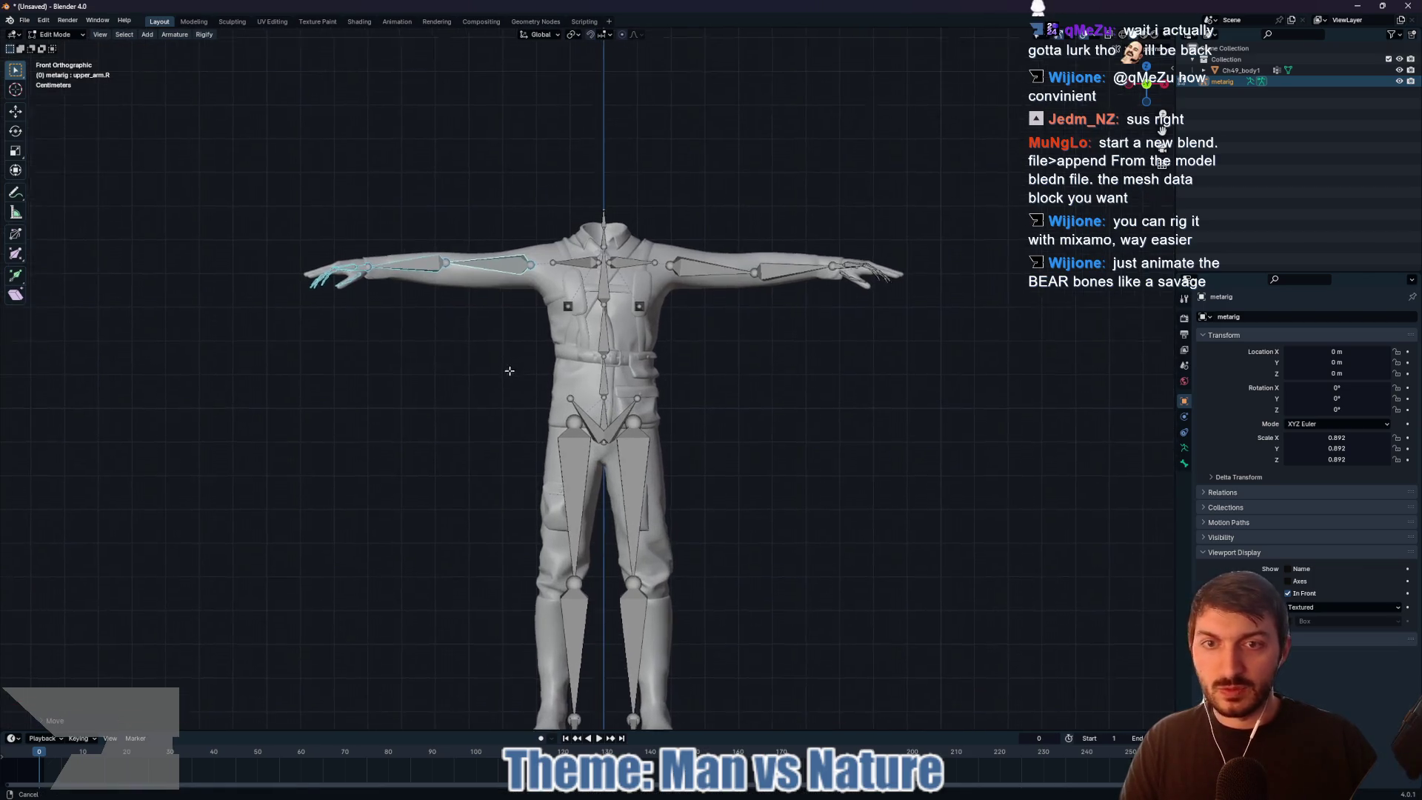
pyautogui.moveTo(509, 362); pyautogui.dragTo(536, 422)
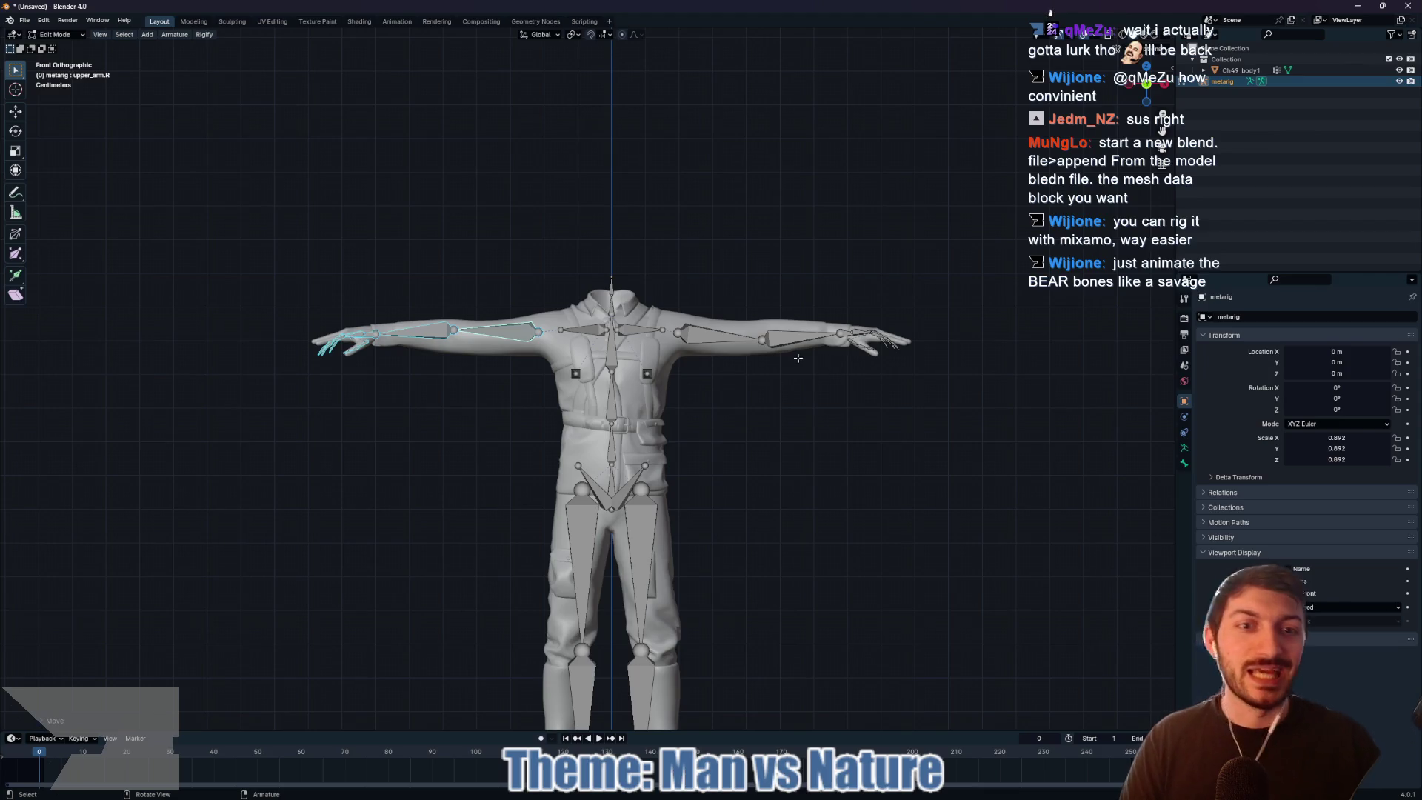
pyautogui.scroll(5, 440, 400)
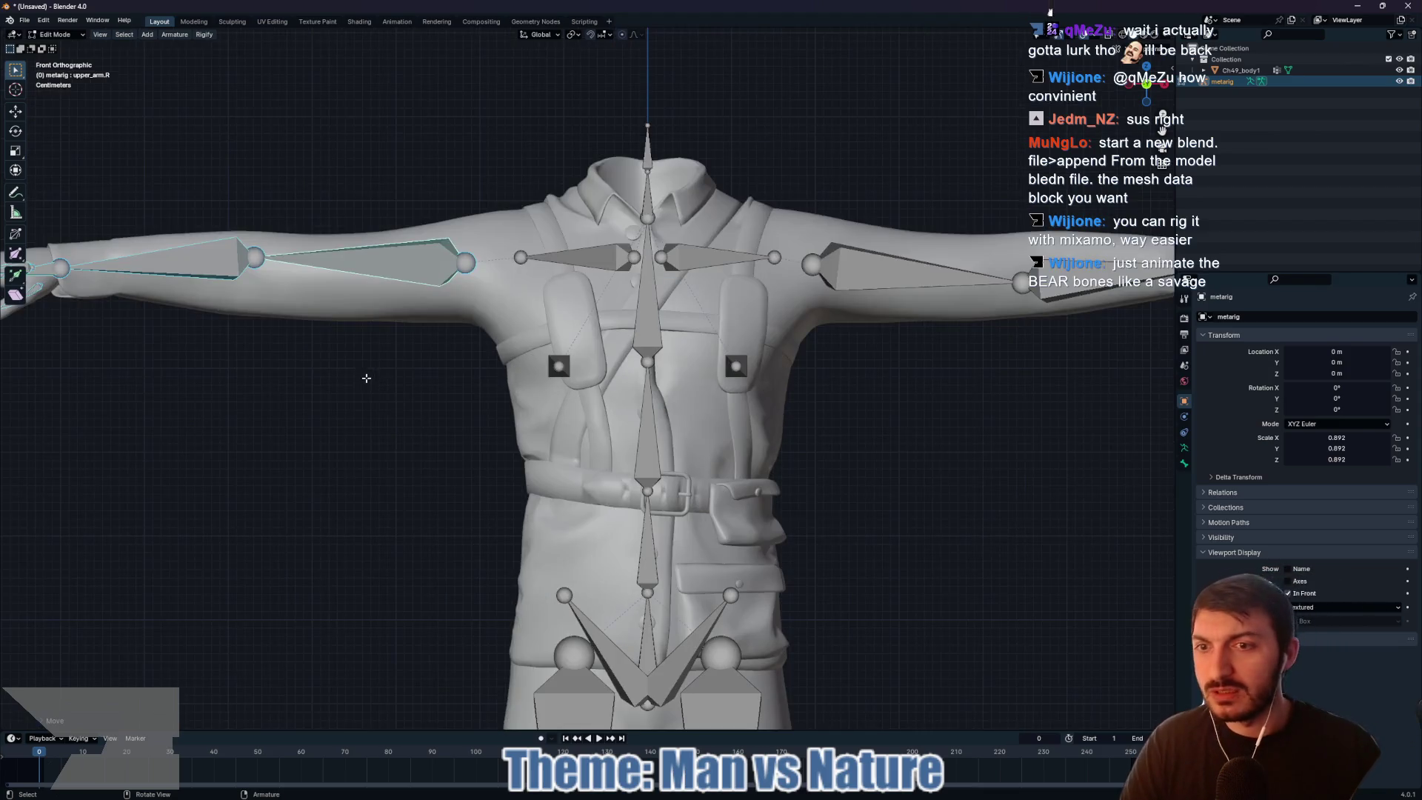
pyautogui.click(391, 443)
pyautogui.moveTo(346, 293)
pyautogui.mouseDown()
pyautogui.moveTo(460, 396)
pyautogui.moveTo(447, 400)
pyautogui.moveTo(464, 429)
pyautogui.moveTo(422, 393)
pyautogui.moveTo(890, 200)
pyautogui.mouseUp()
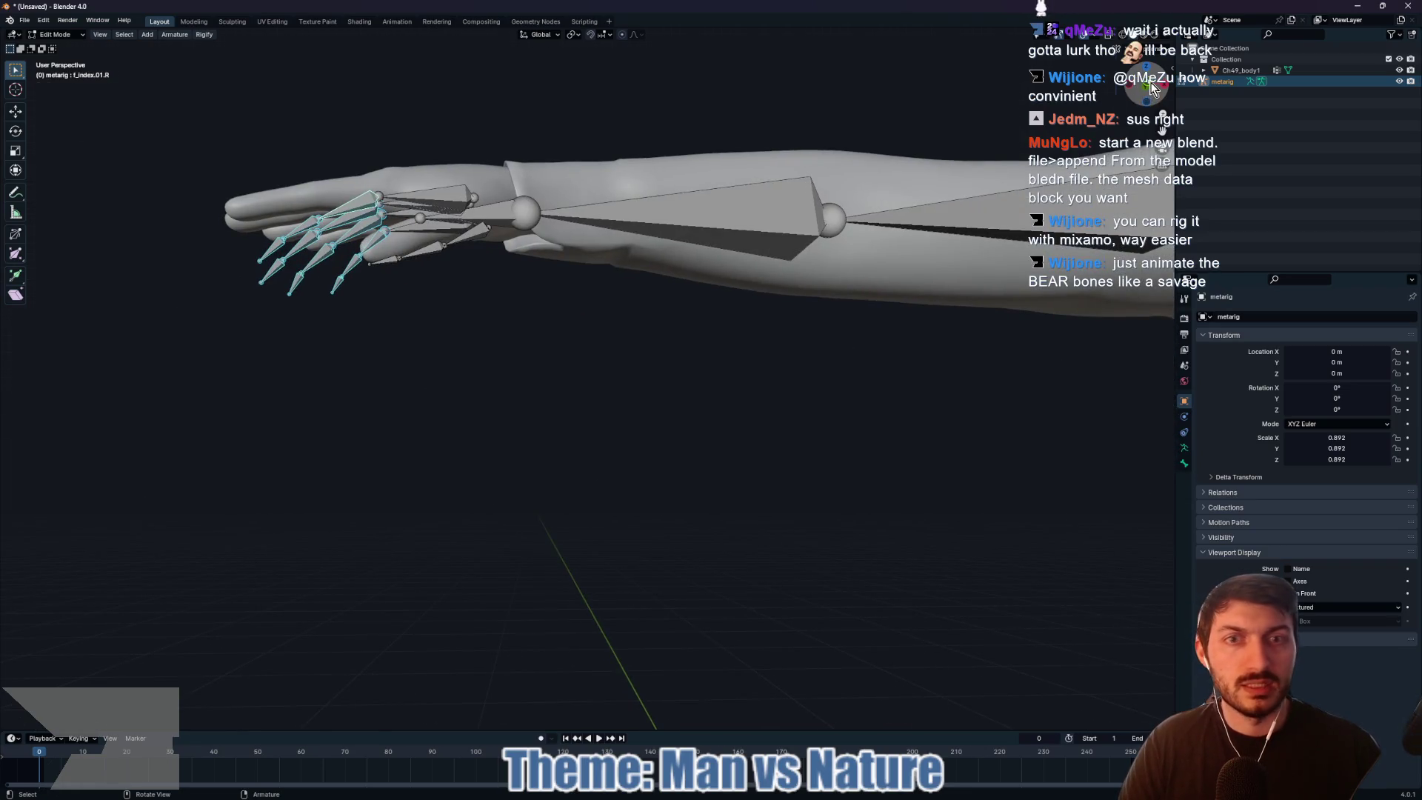
# Step: Rotate the finger bones about Y in front ortho, then view the arm from the top
pyautogui.click(1152, 87)
pyautogui.press('r')
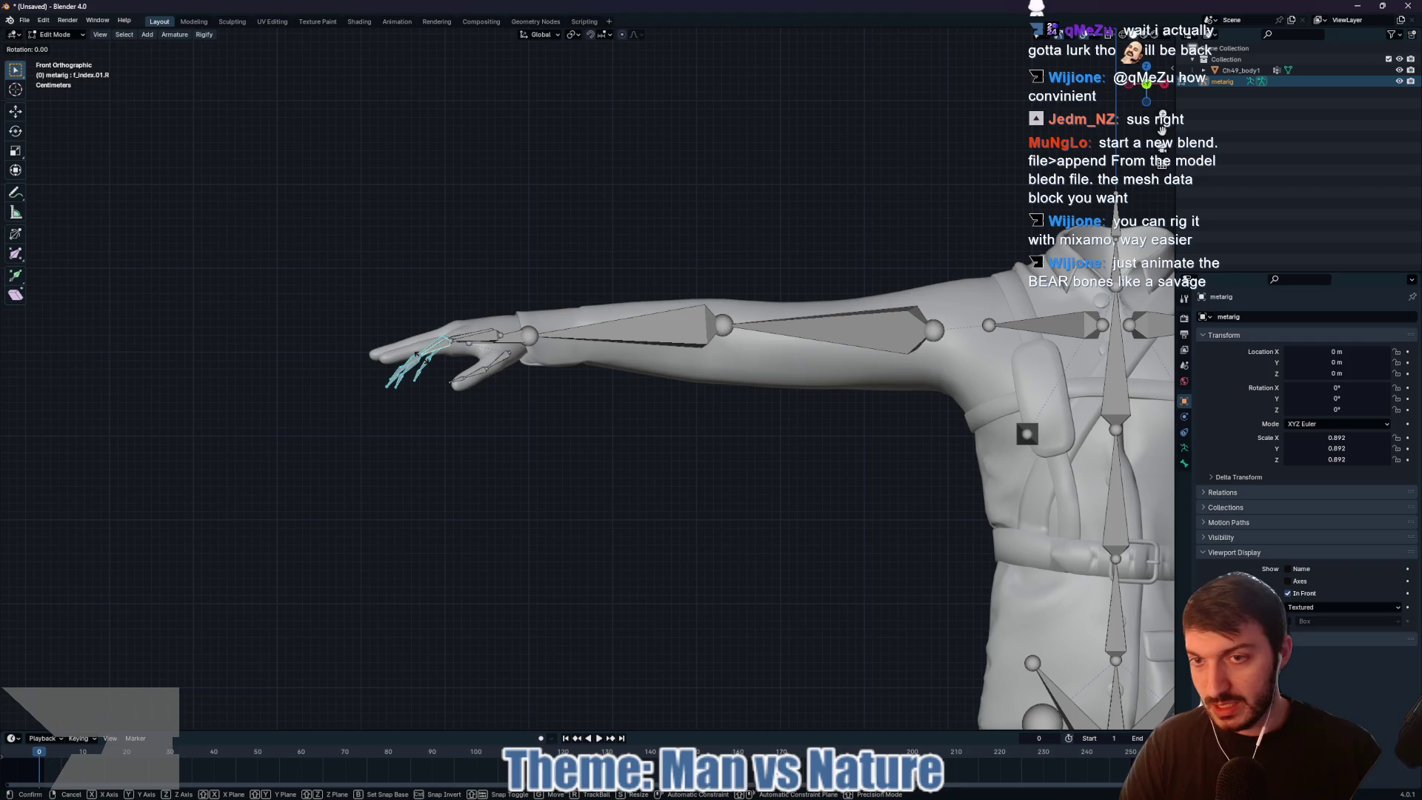
pyautogui.press('y')
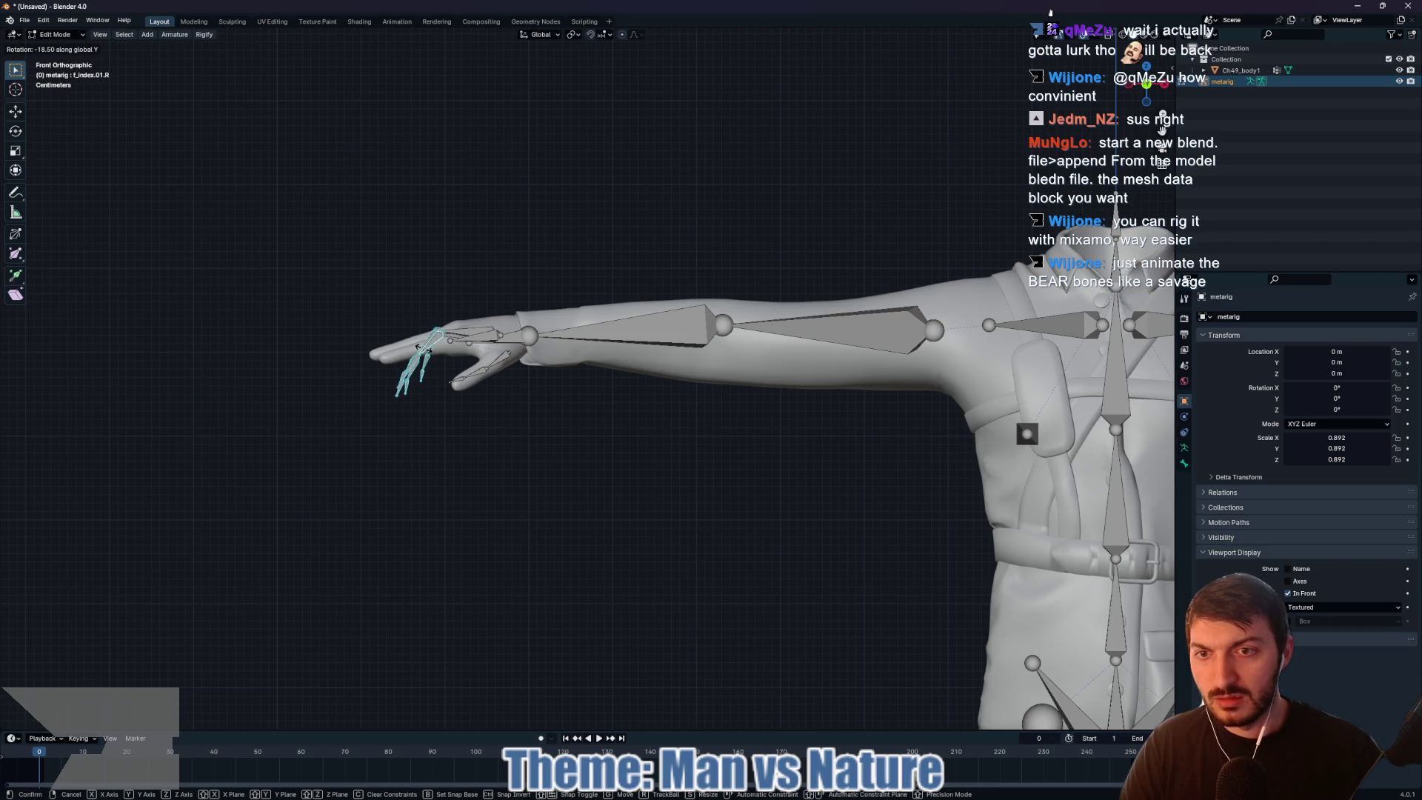
pyautogui.click(477, 333)
pyautogui.moveTo(444, 333)
pyautogui.mouseDown()
pyautogui.moveTo(477, 334)
pyautogui.moveTo(476, 390)
pyautogui.moveTo(514, 371)
pyautogui.moveTo(730, 480)
pyautogui.mouseUp()
pyautogui.scroll(-3, 471, 351)
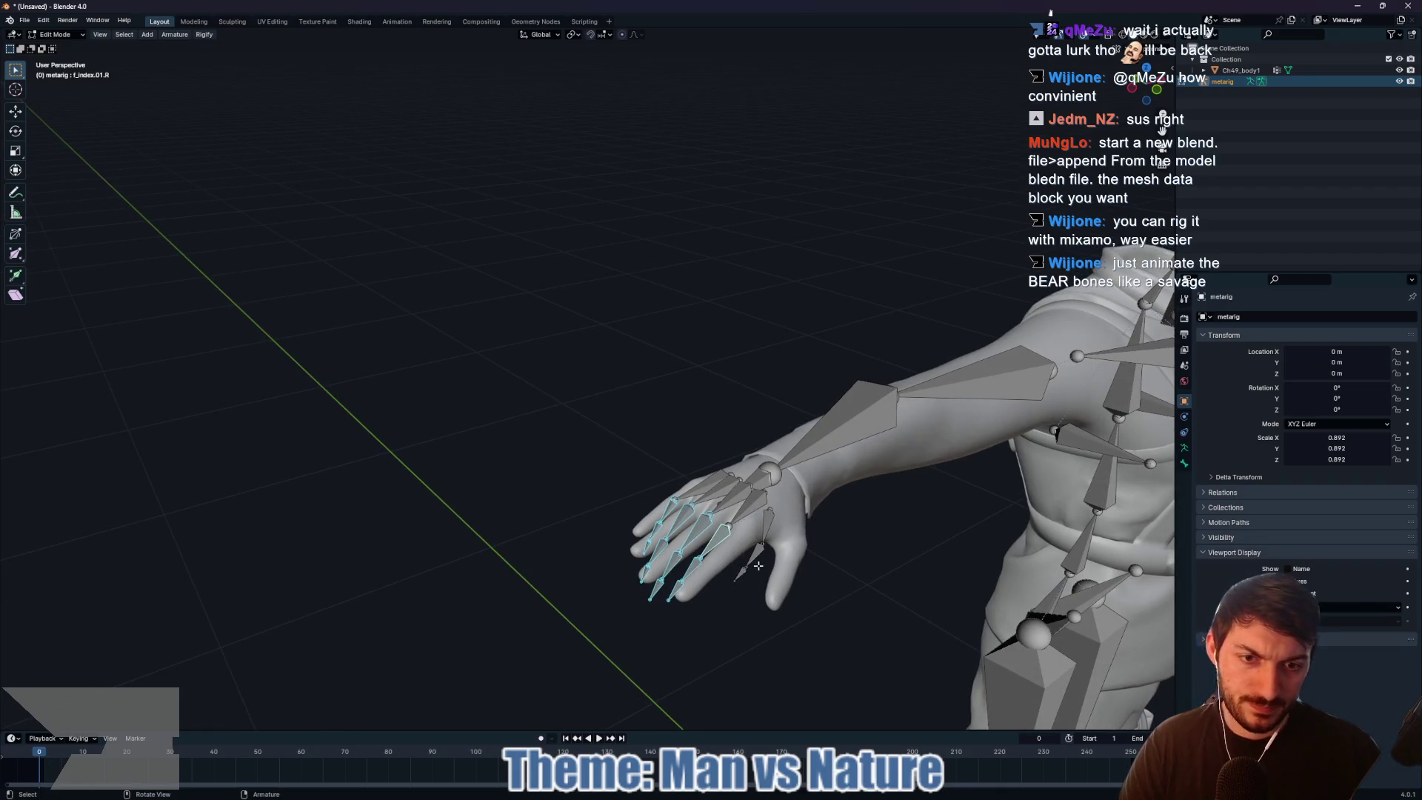
pyautogui.moveTo(837, 608); pyautogui.dragTo(621, 490)
pyautogui.moveTo(507, 482); pyautogui.dragTo(1036, 494)
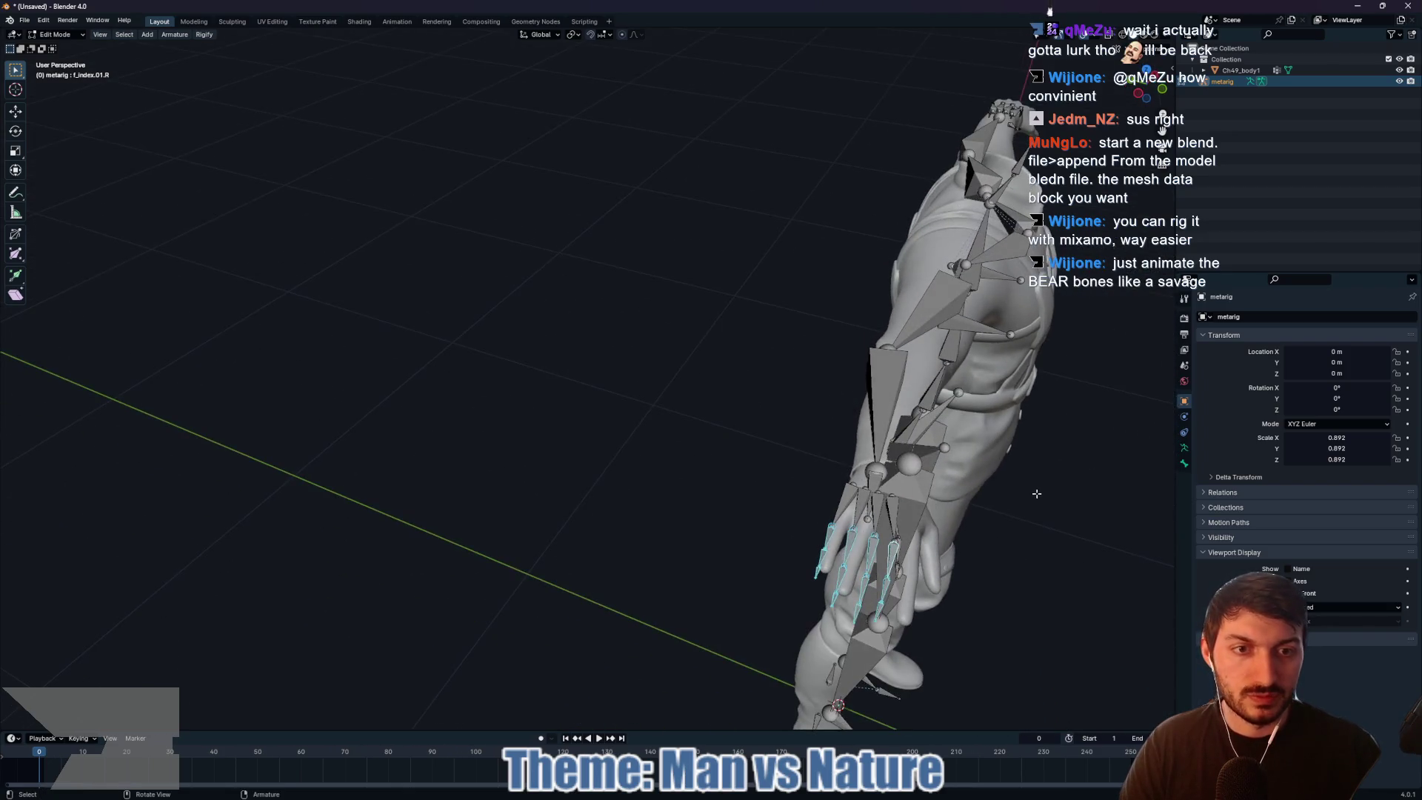
pyautogui.click(1149, 74)
pyautogui.moveTo(610, 585); pyautogui.dragTo(682, 406)
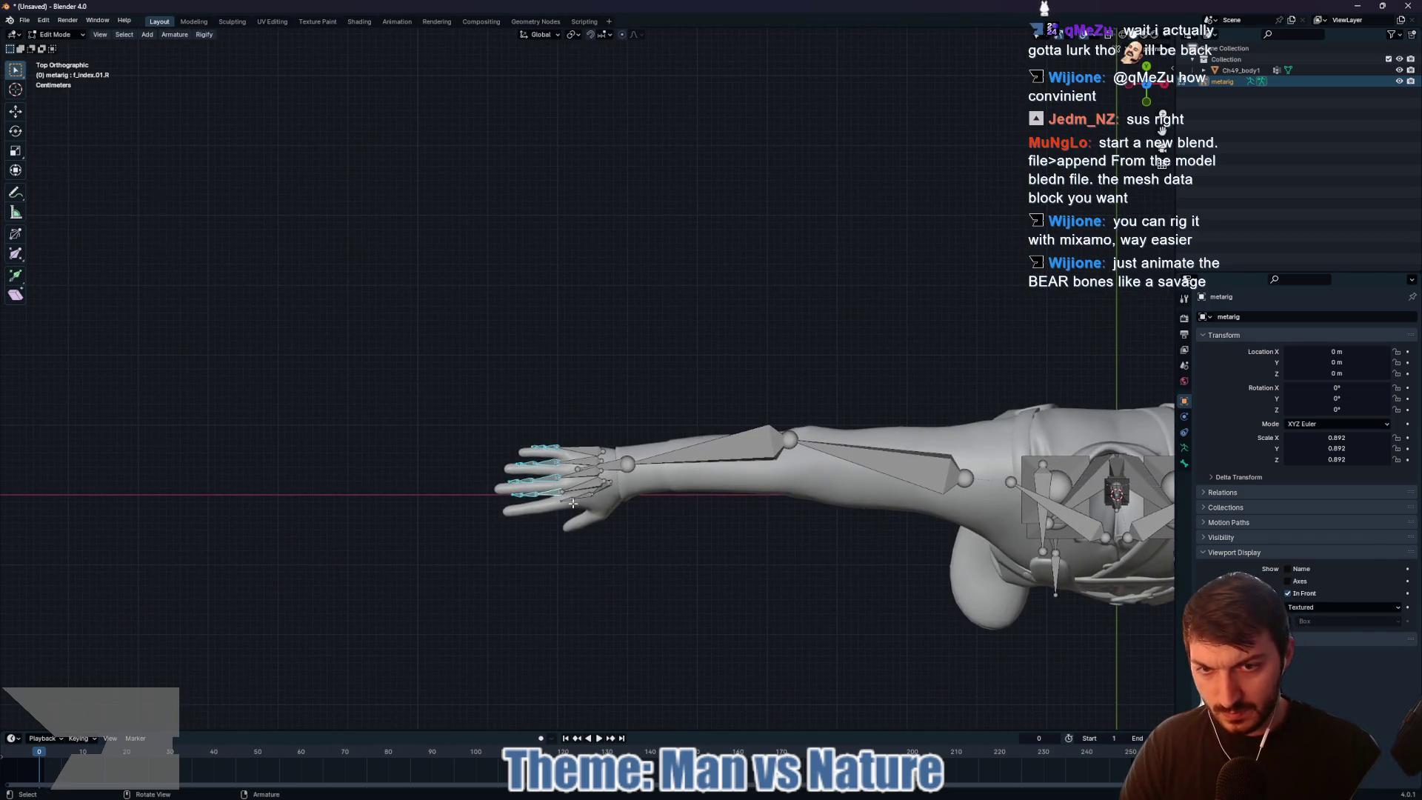
# Step: Move the finger bones into place inside the hand and check the rig at an angle
pyautogui.press('g')
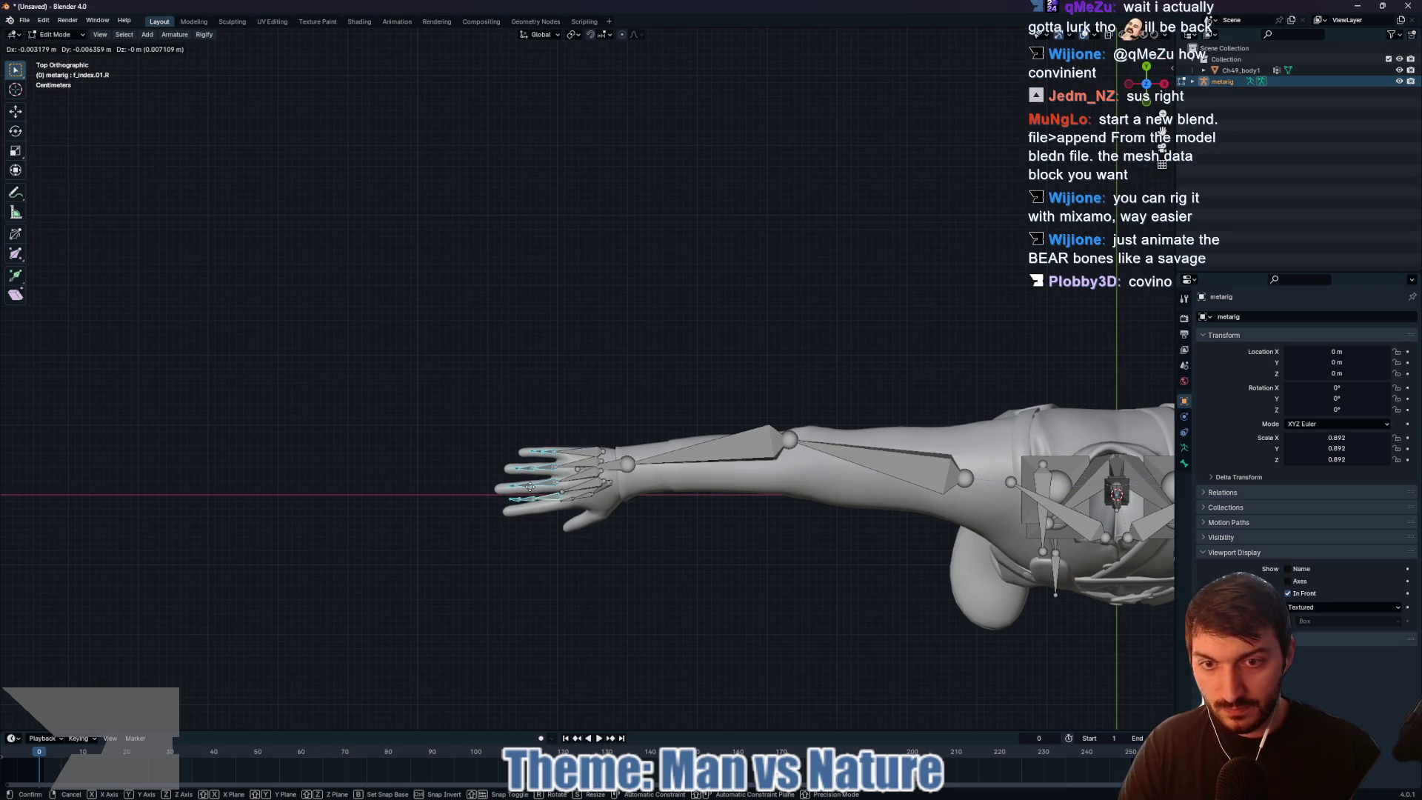
pyautogui.click(530, 487)
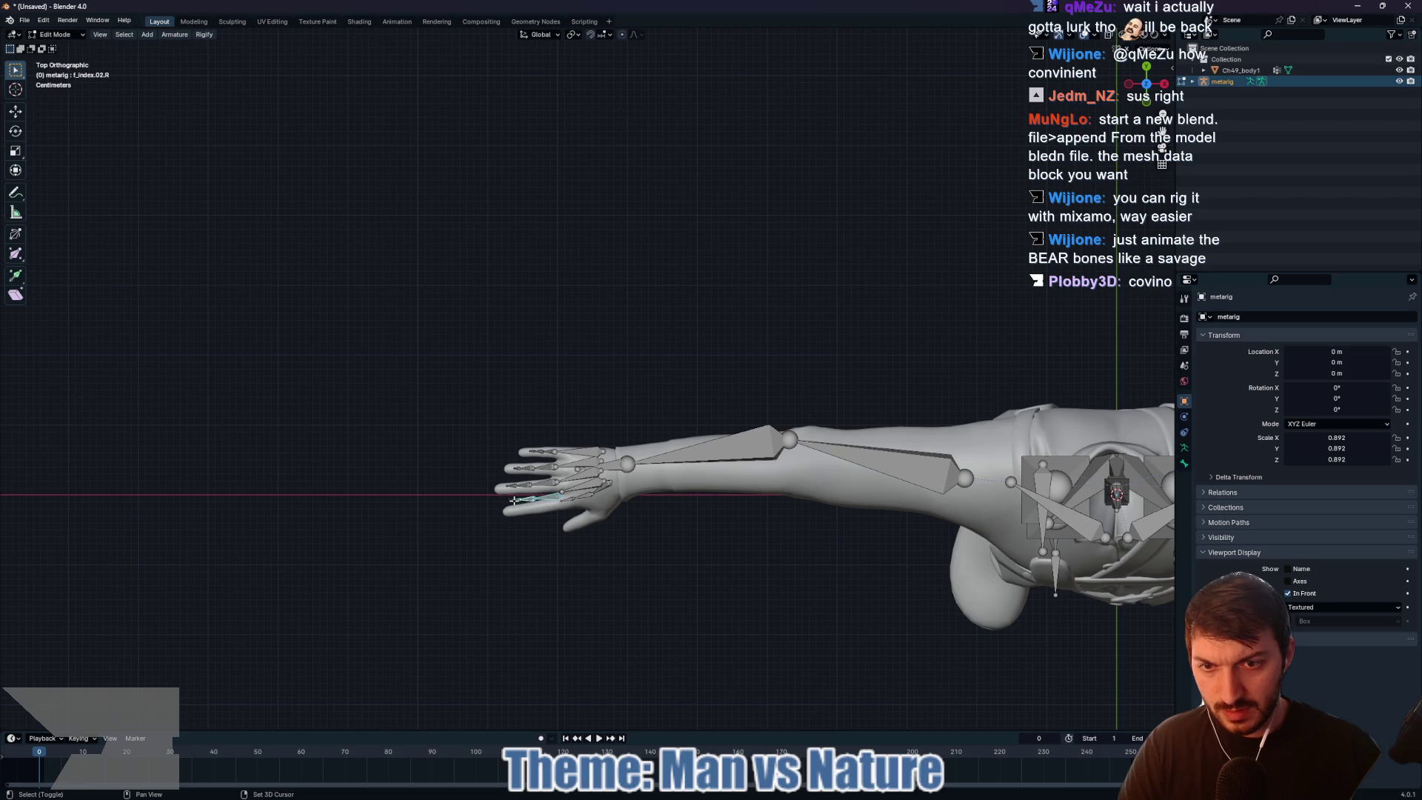
pyautogui.press('g')
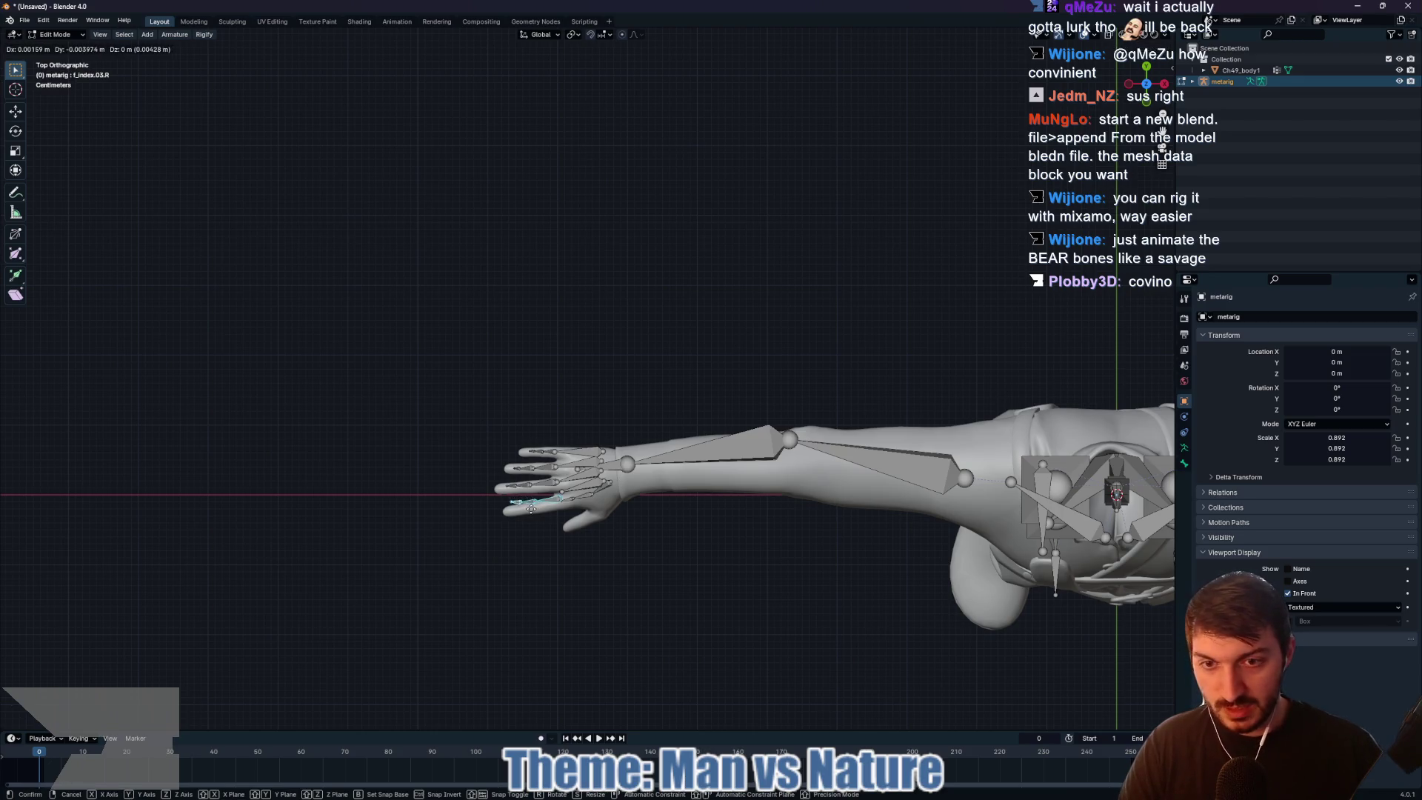
pyautogui.click(527, 518)
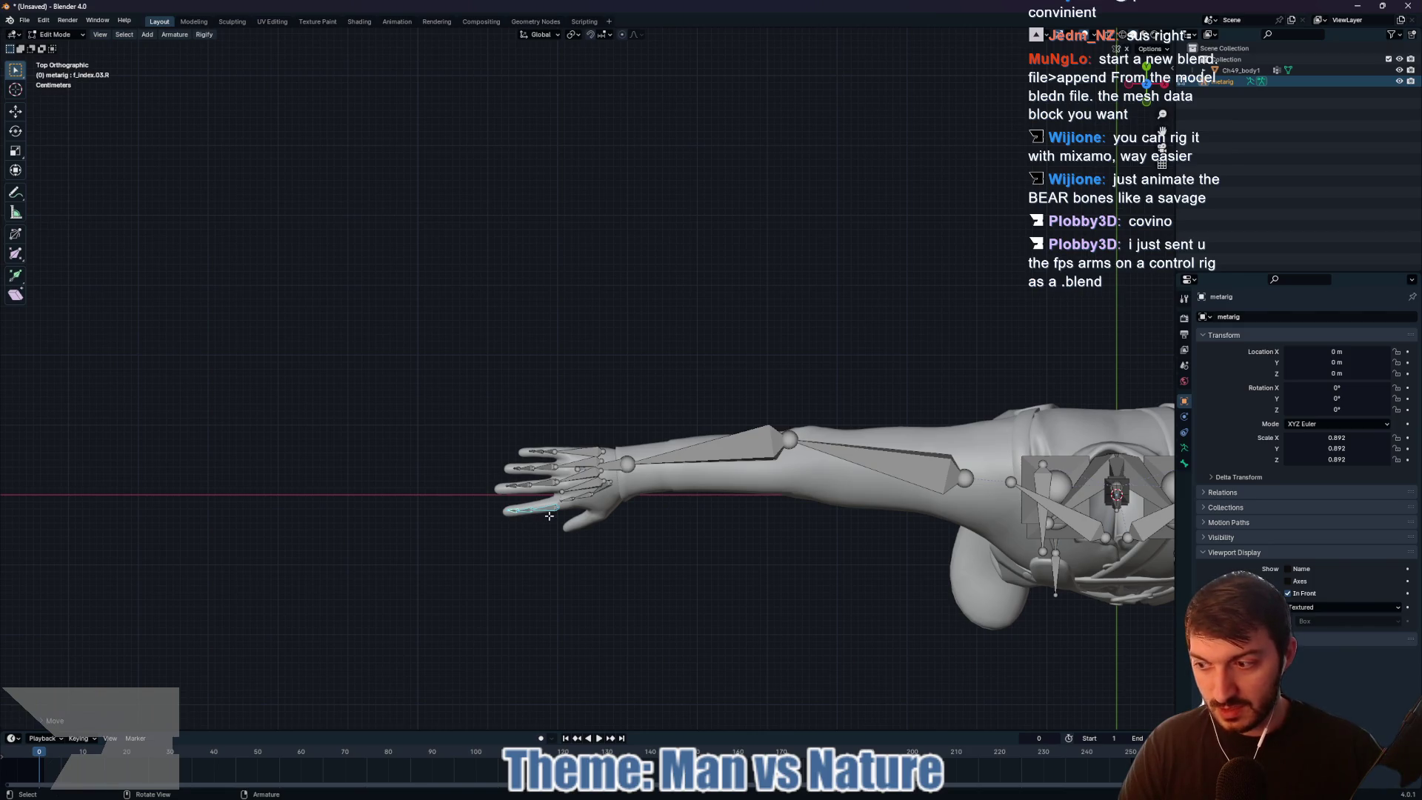
pyautogui.press('g')
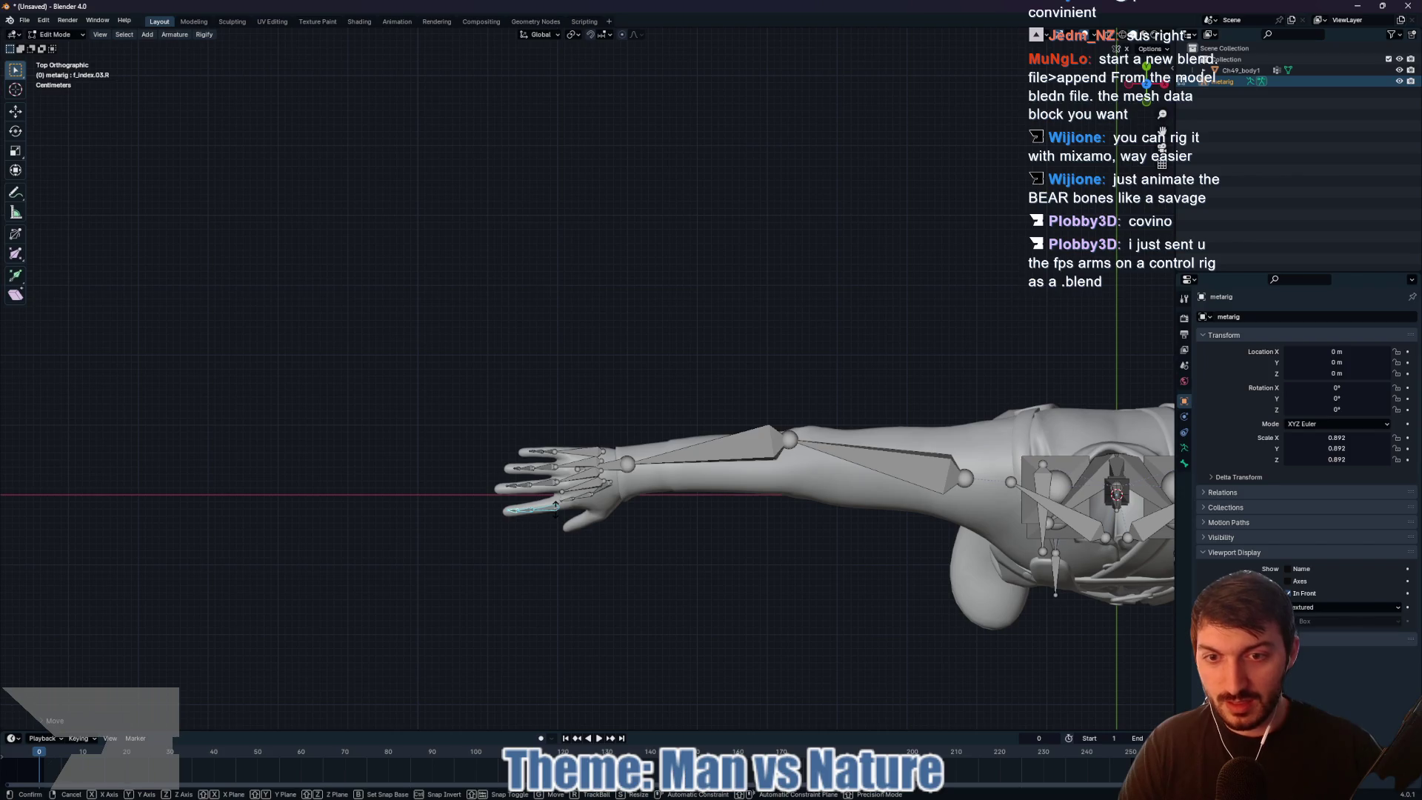
pyautogui.click(555, 502)
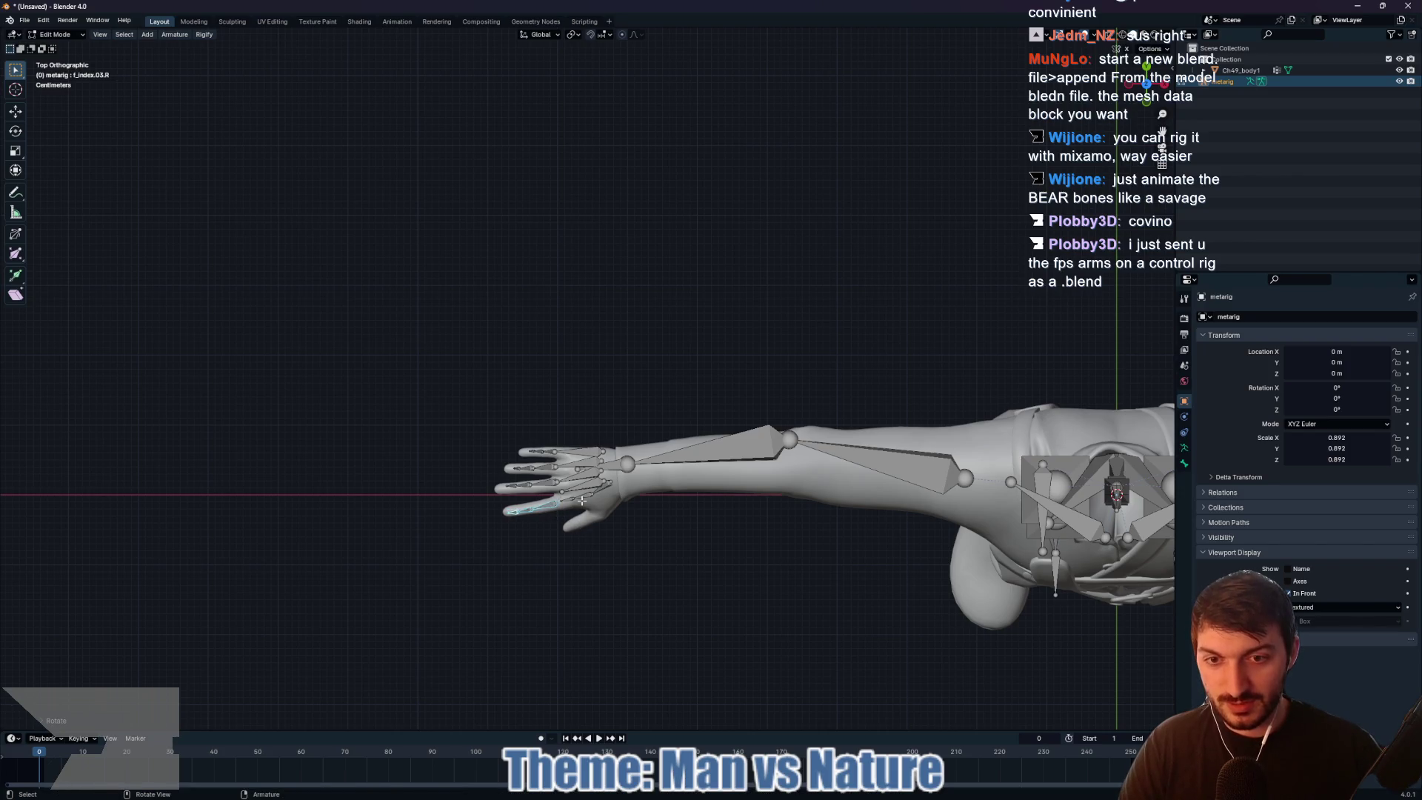
pyautogui.moveTo(627, 528); pyautogui.dragTo(625, 506)
pyautogui.scroll(-8, 706, 522)
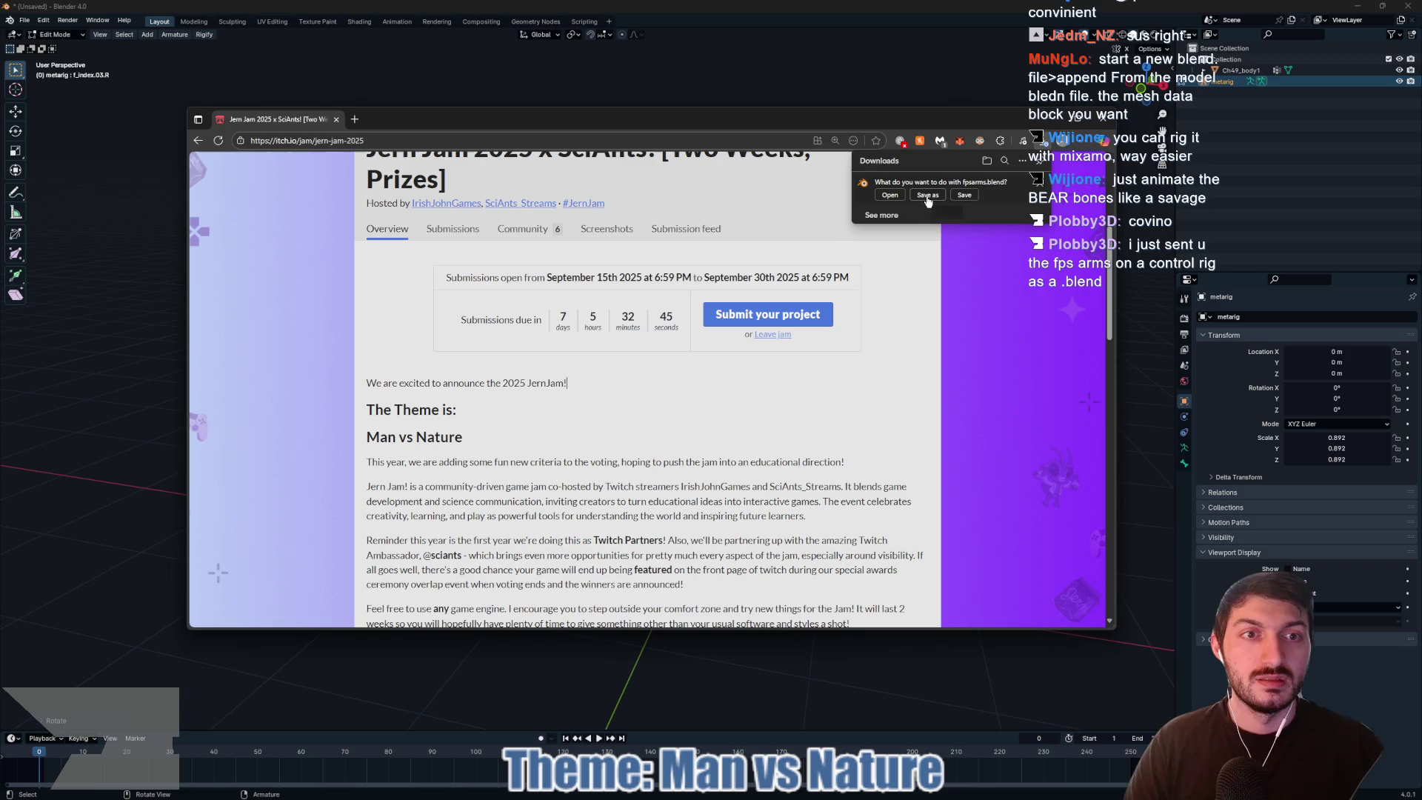
# Step: Save fpsarms.blend into assets/player_character via Save as, then minimize Chrome
pyautogui.click(927, 197)
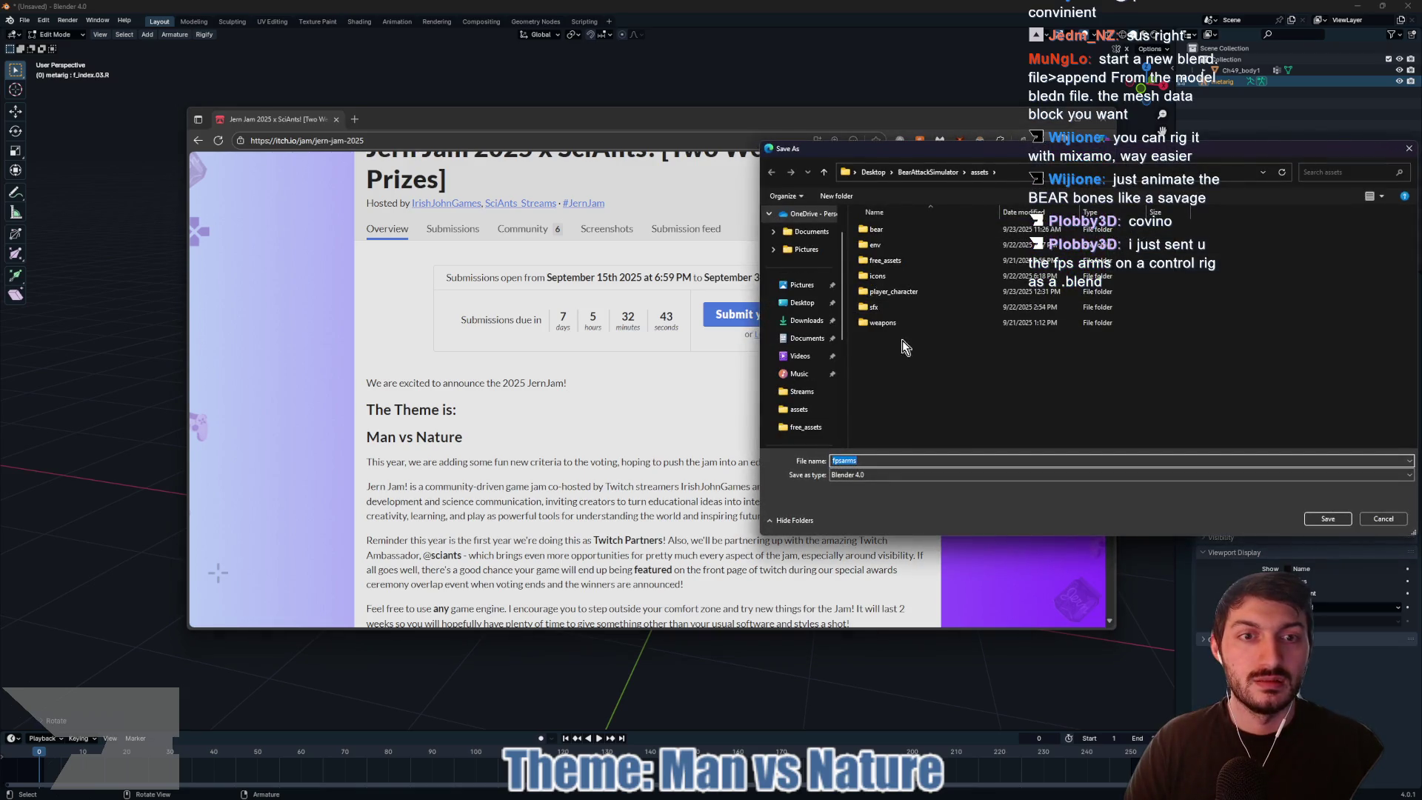
pyautogui.doubleClick(899, 290)
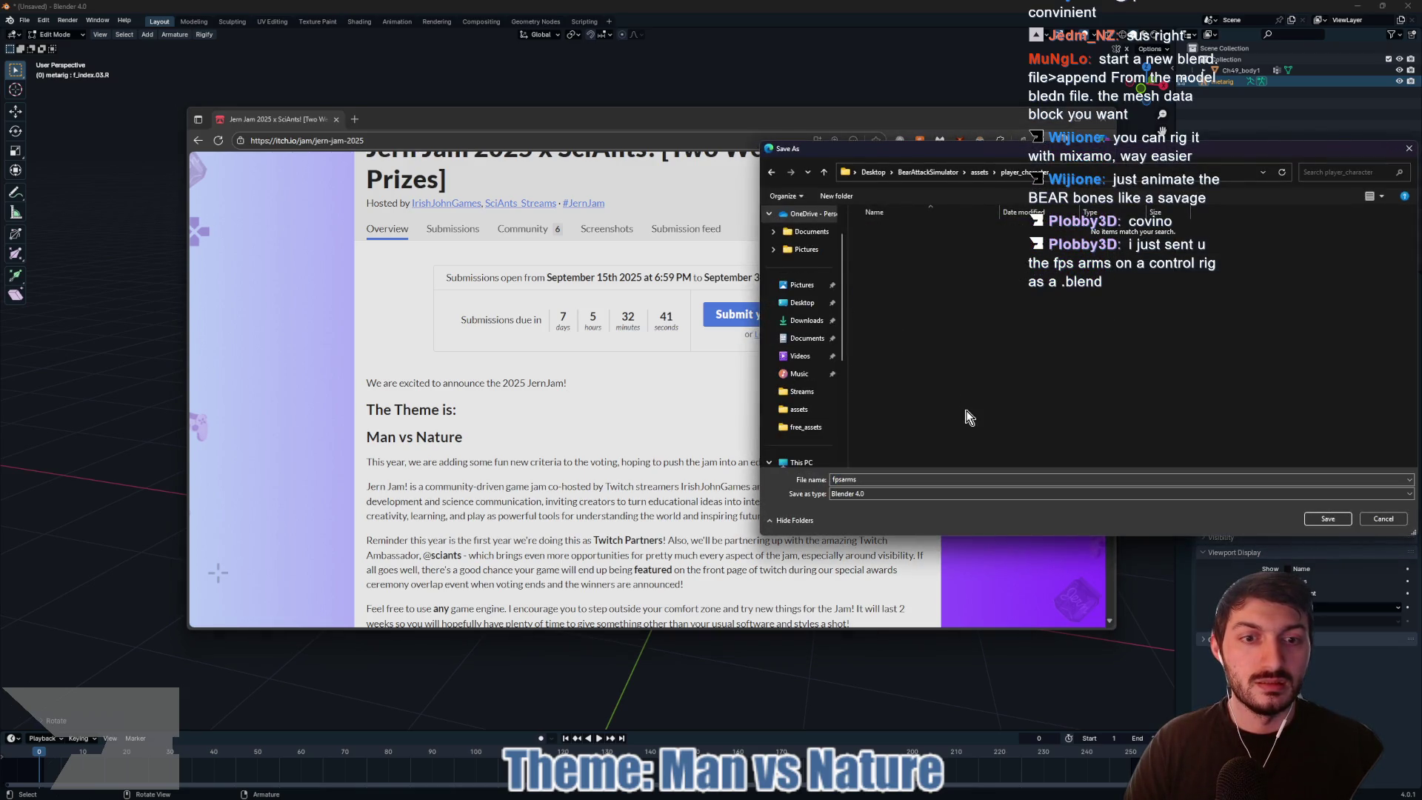
pyautogui.click(1327, 518)
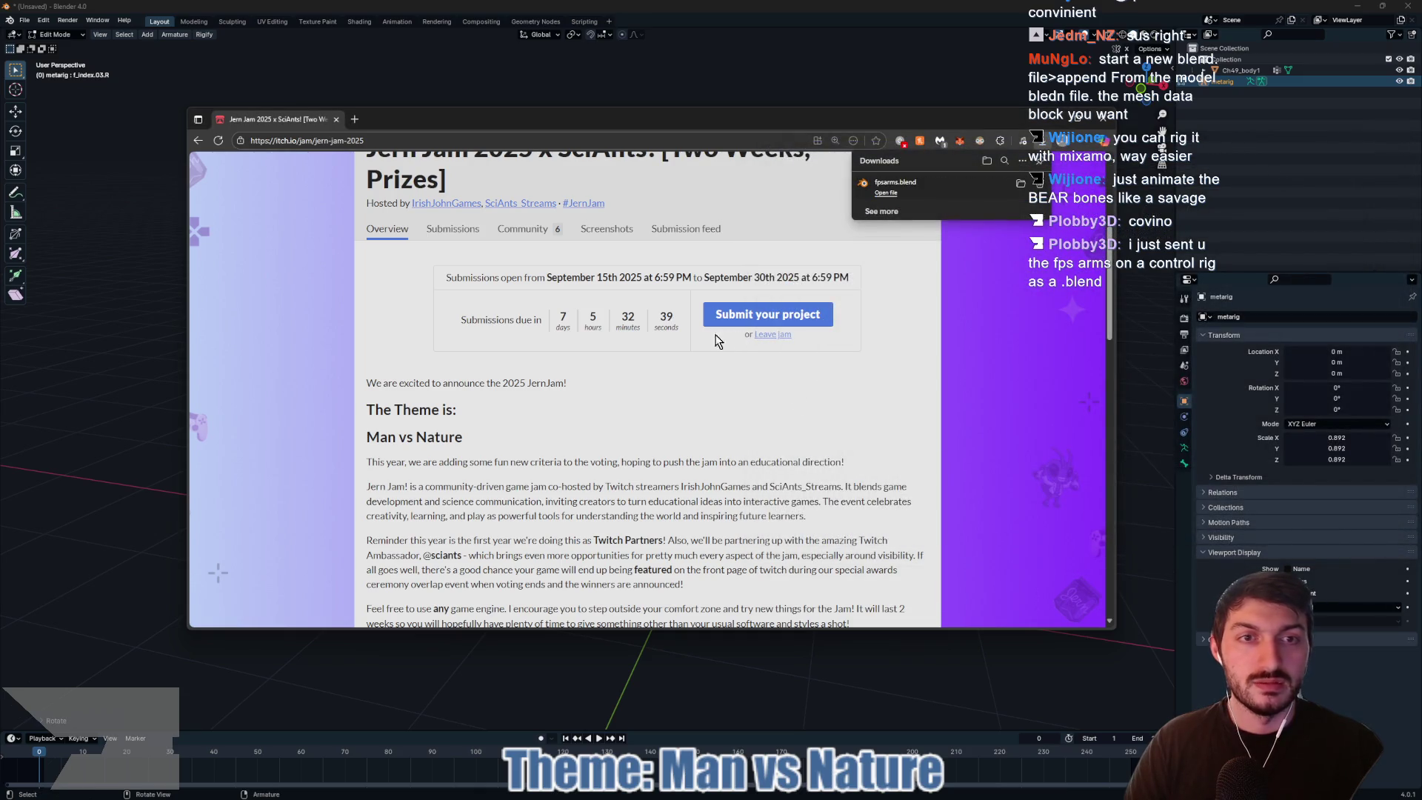
pyautogui.click(118, 374)
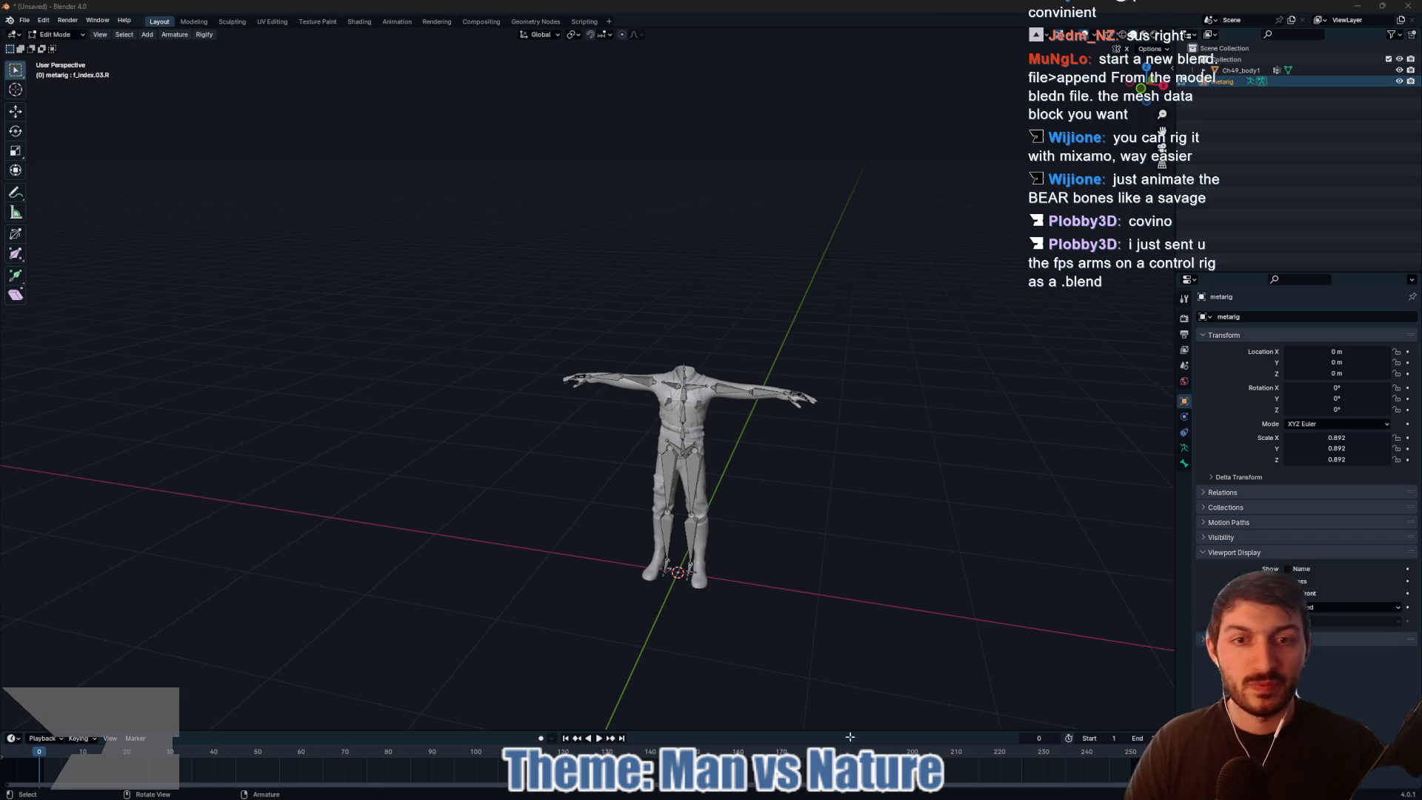
pyautogui.moveTo(814, 795)
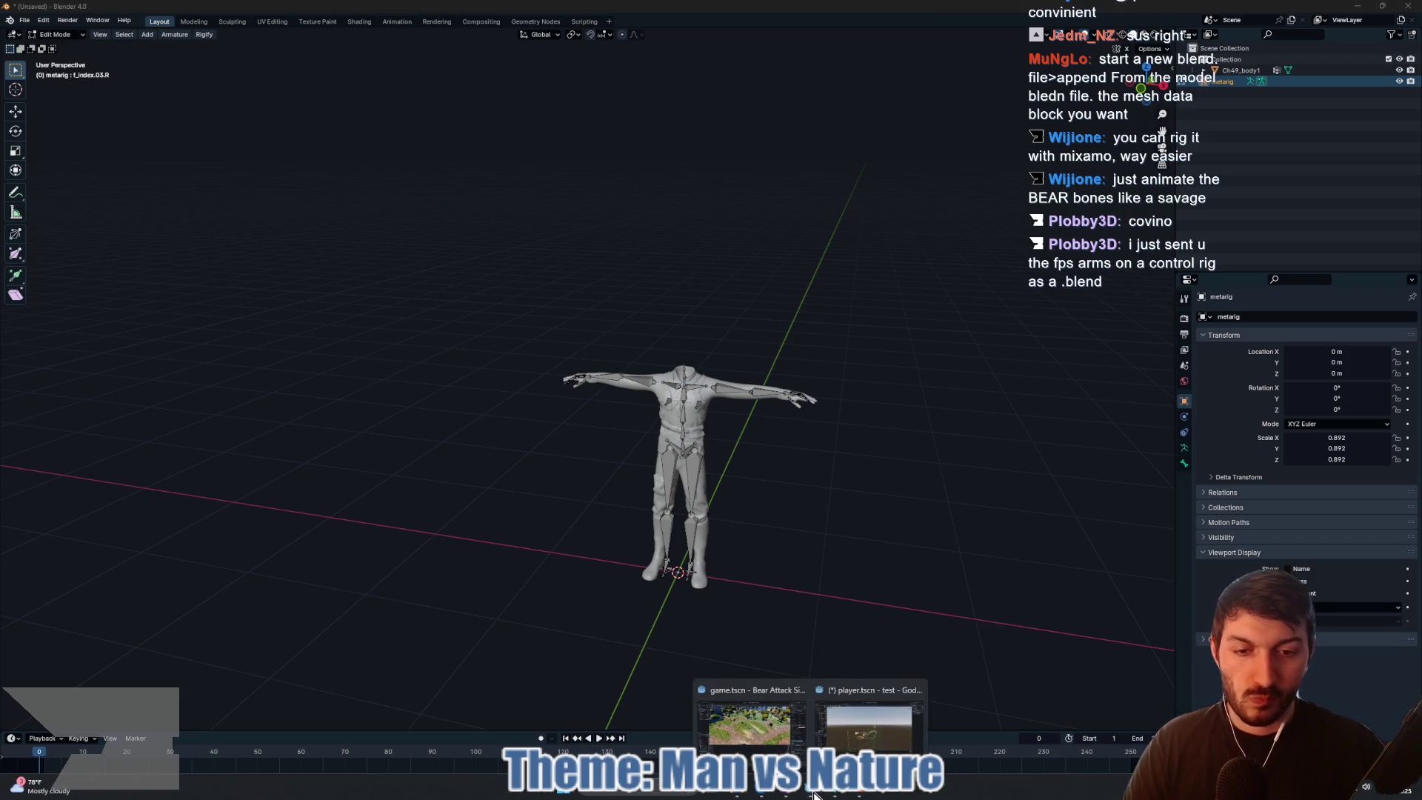
# Step: Close the extra test-project Godot window with Don't Save and switch to the player scene
pyautogui.click(749, 722)
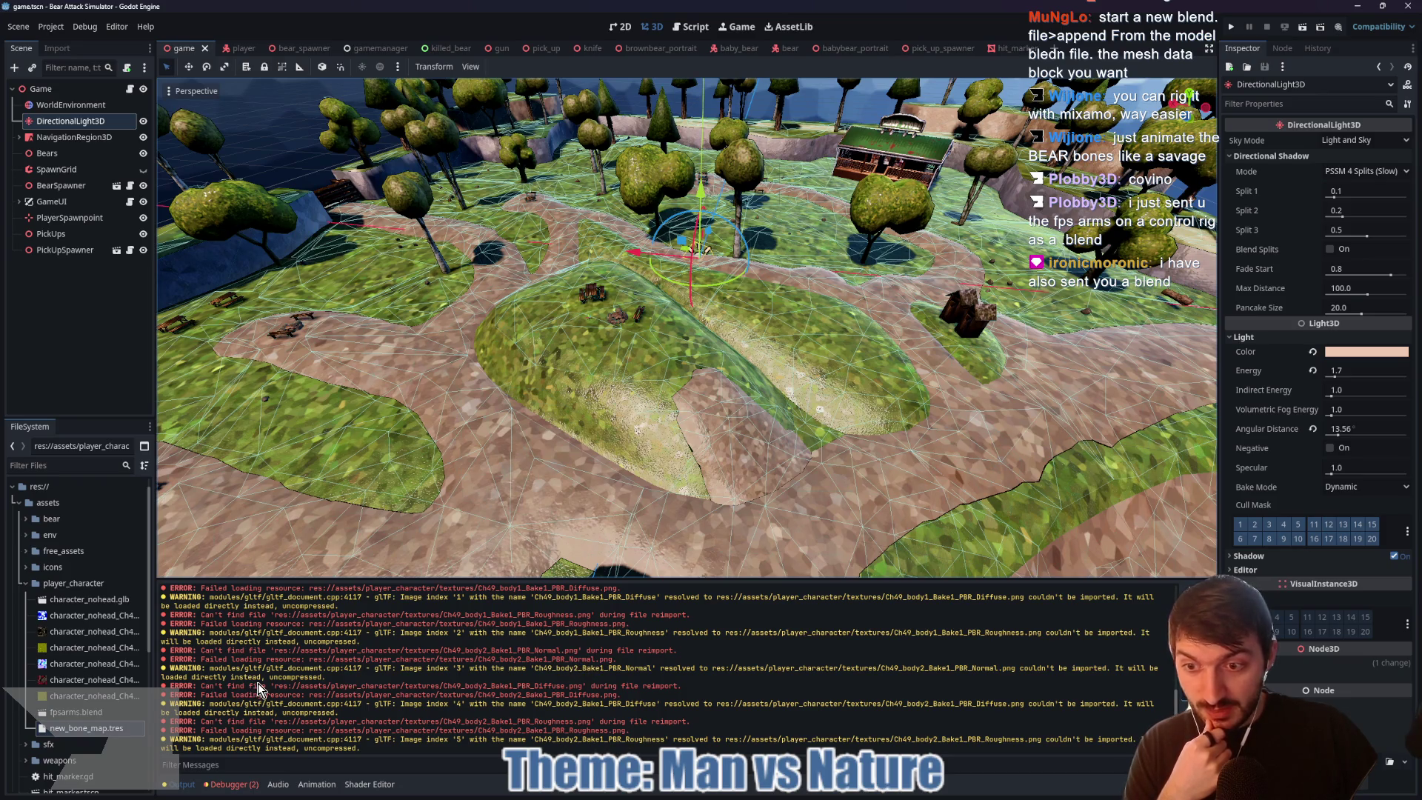
pyautogui.moveTo(824, 791)
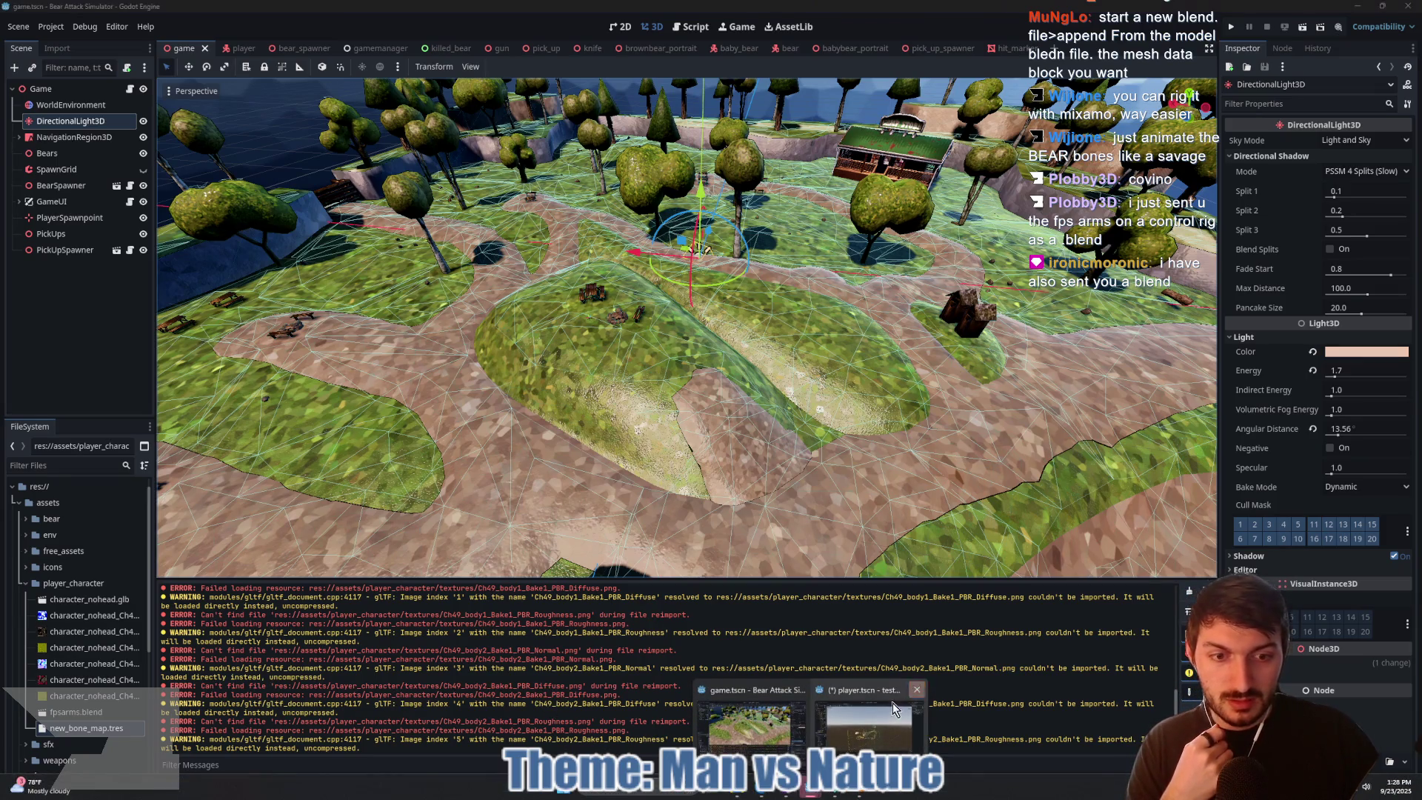
pyautogui.click(917, 690)
pyautogui.click(785, 431)
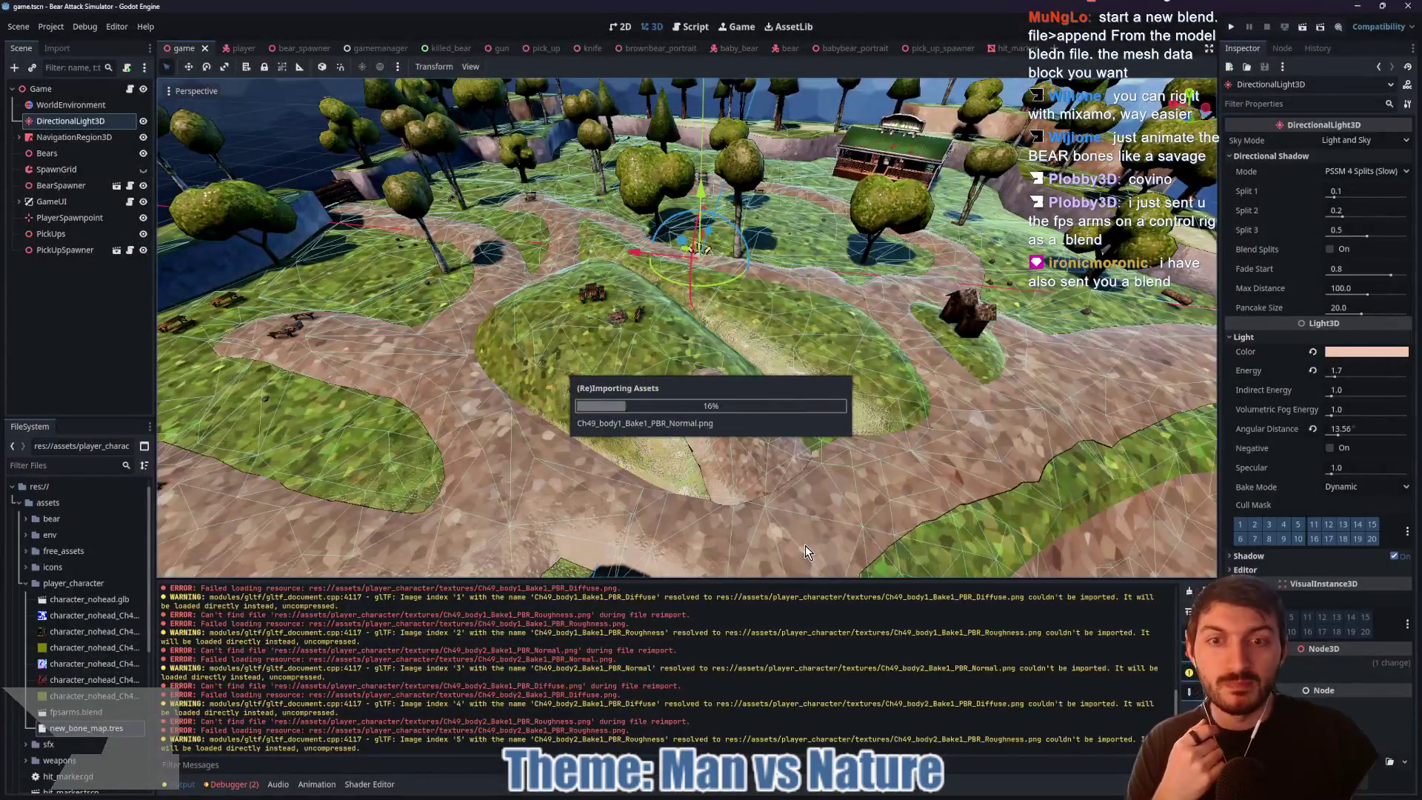
pyautogui.click(241, 48)
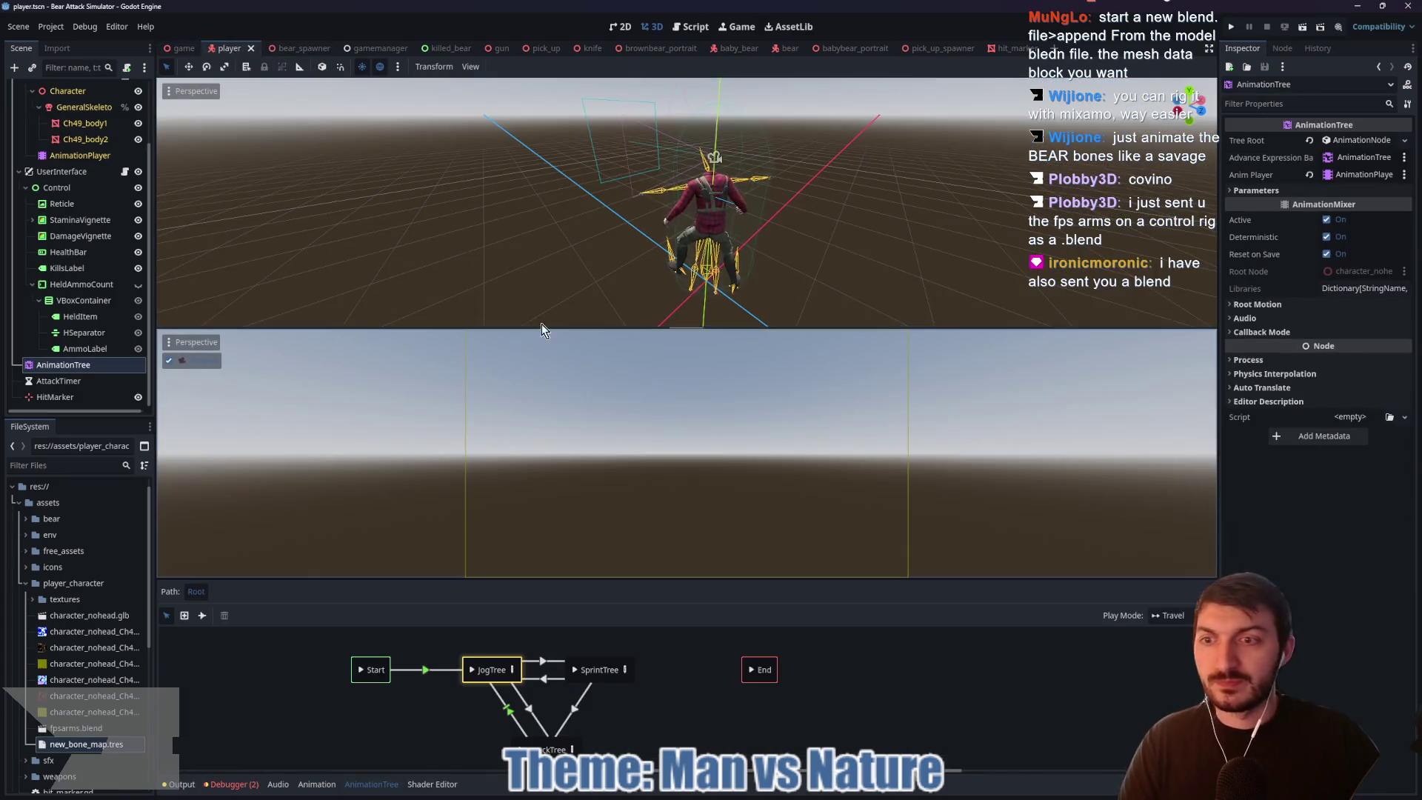
# Step: Switch to the 1 Viewport layout and drag fpsarms.blend into the player scene
pyautogui.click(470, 67)
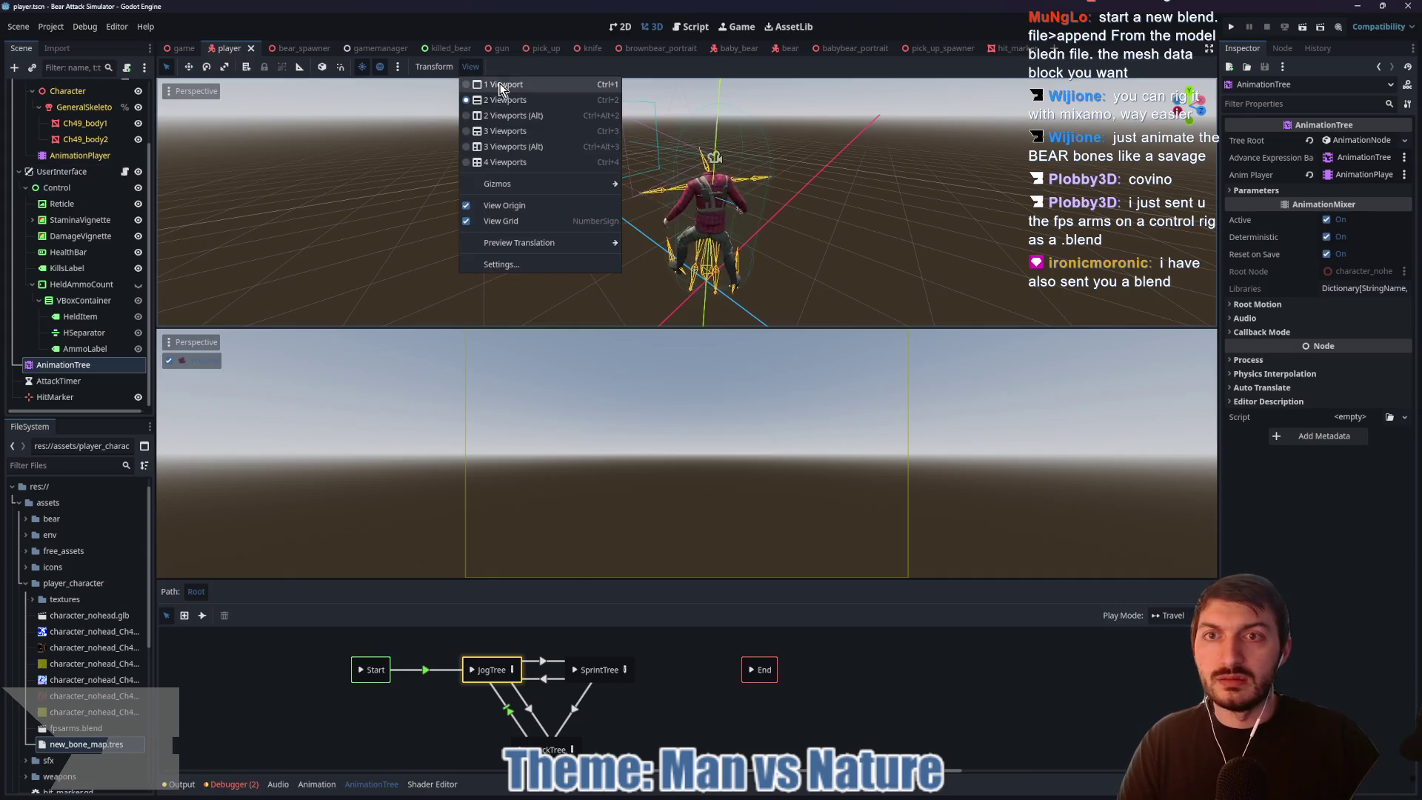
pyautogui.click(500, 87)
pyautogui.scroll(-2, 501, 393)
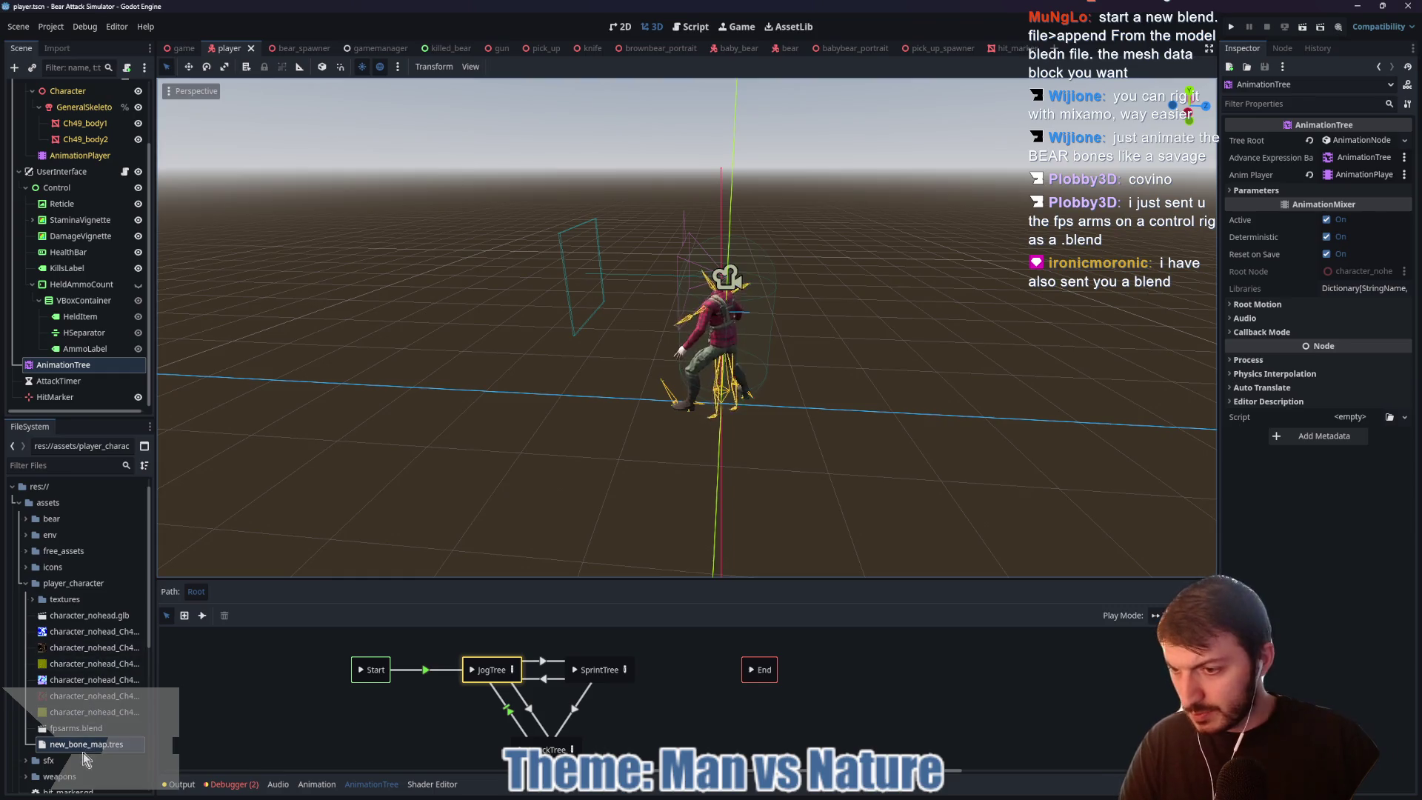
pyautogui.moveTo(59, 735)
pyautogui.mouseDown()
pyautogui.moveTo(593, 438)
pyautogui.moveTo(523, 461)
pyautogui.mouseUp()
pyautogui.scroll(2, 504, 478)
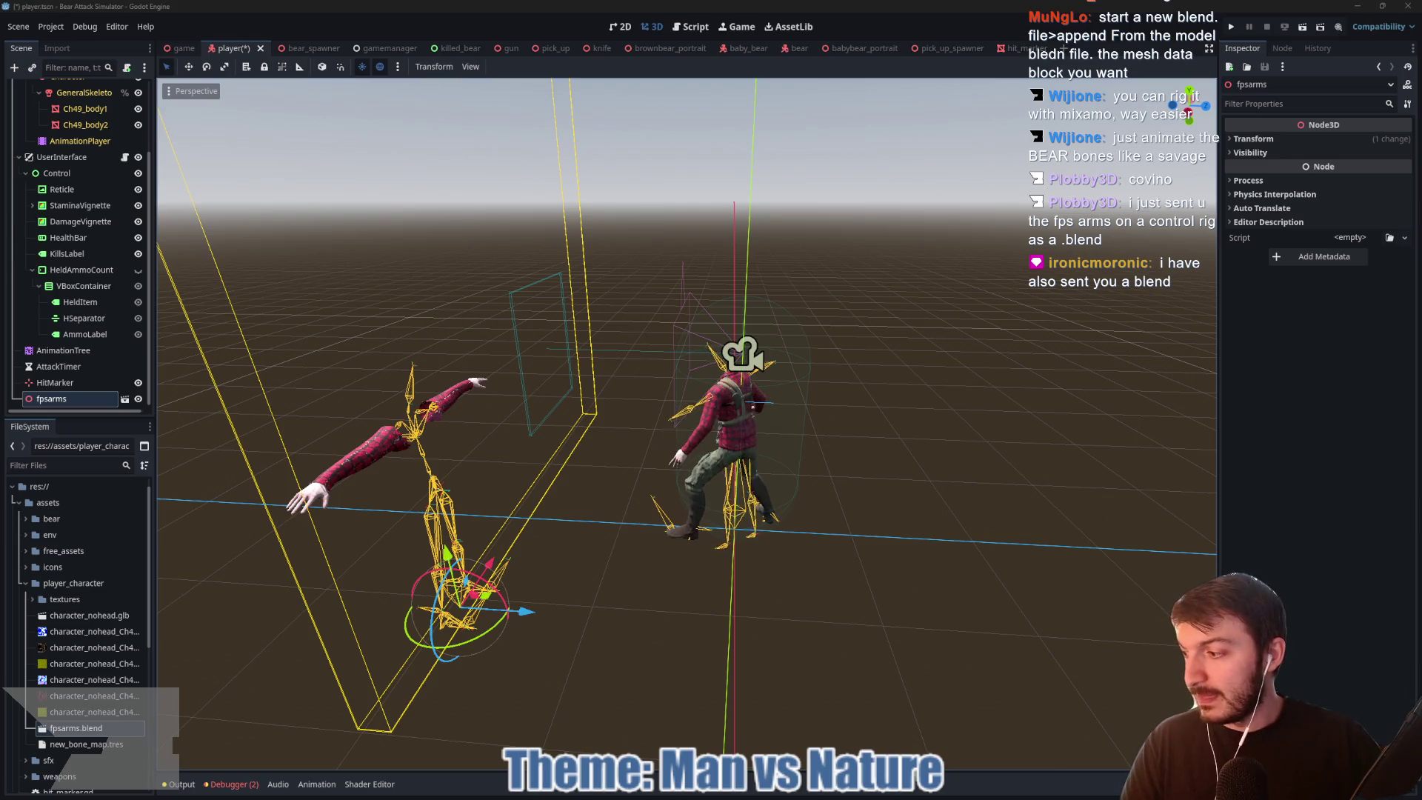
# Step: Save arms.blend from Chrome into assets/player_character, then return to Godot
pyautogui.hotkey('alt', 'Tab')
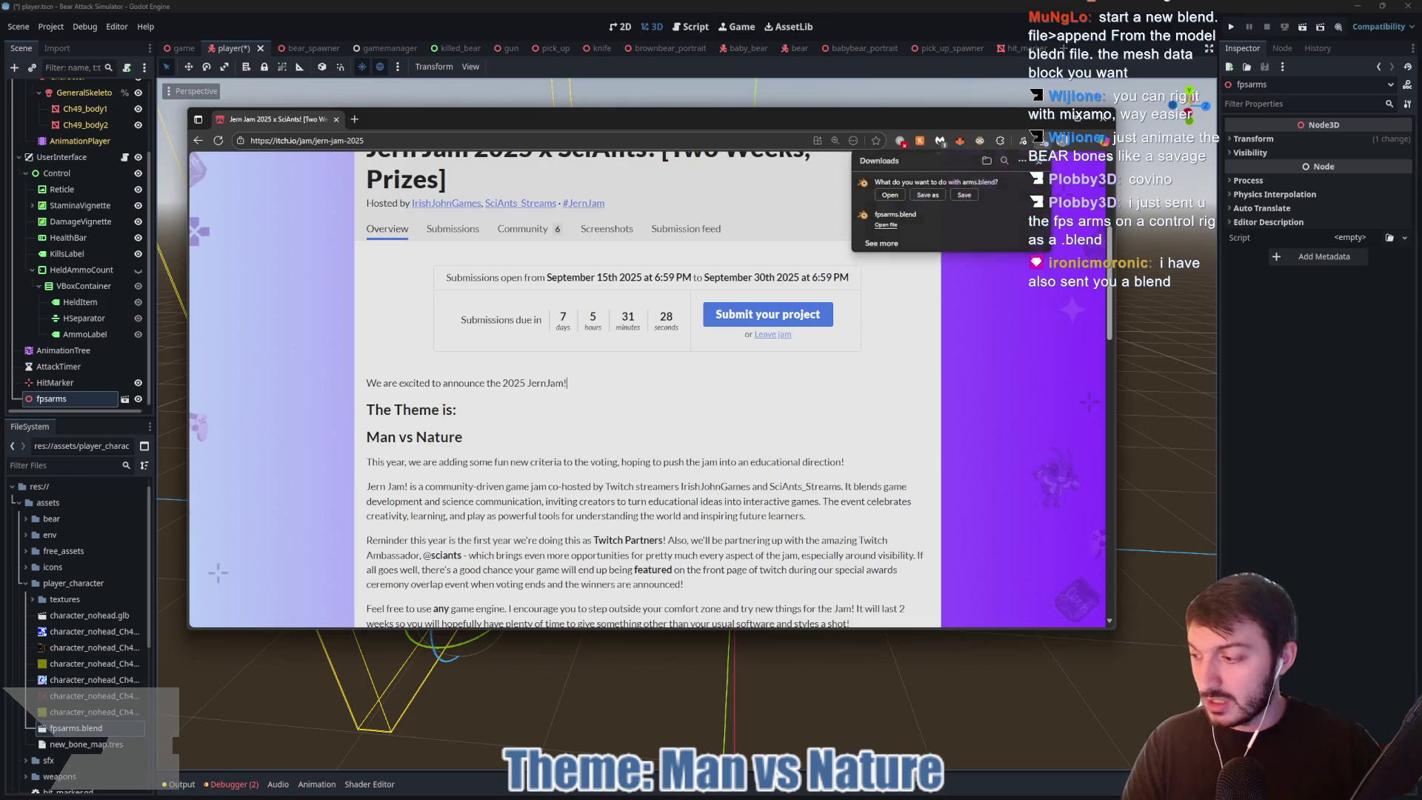
pyautogui.click(928, 195)
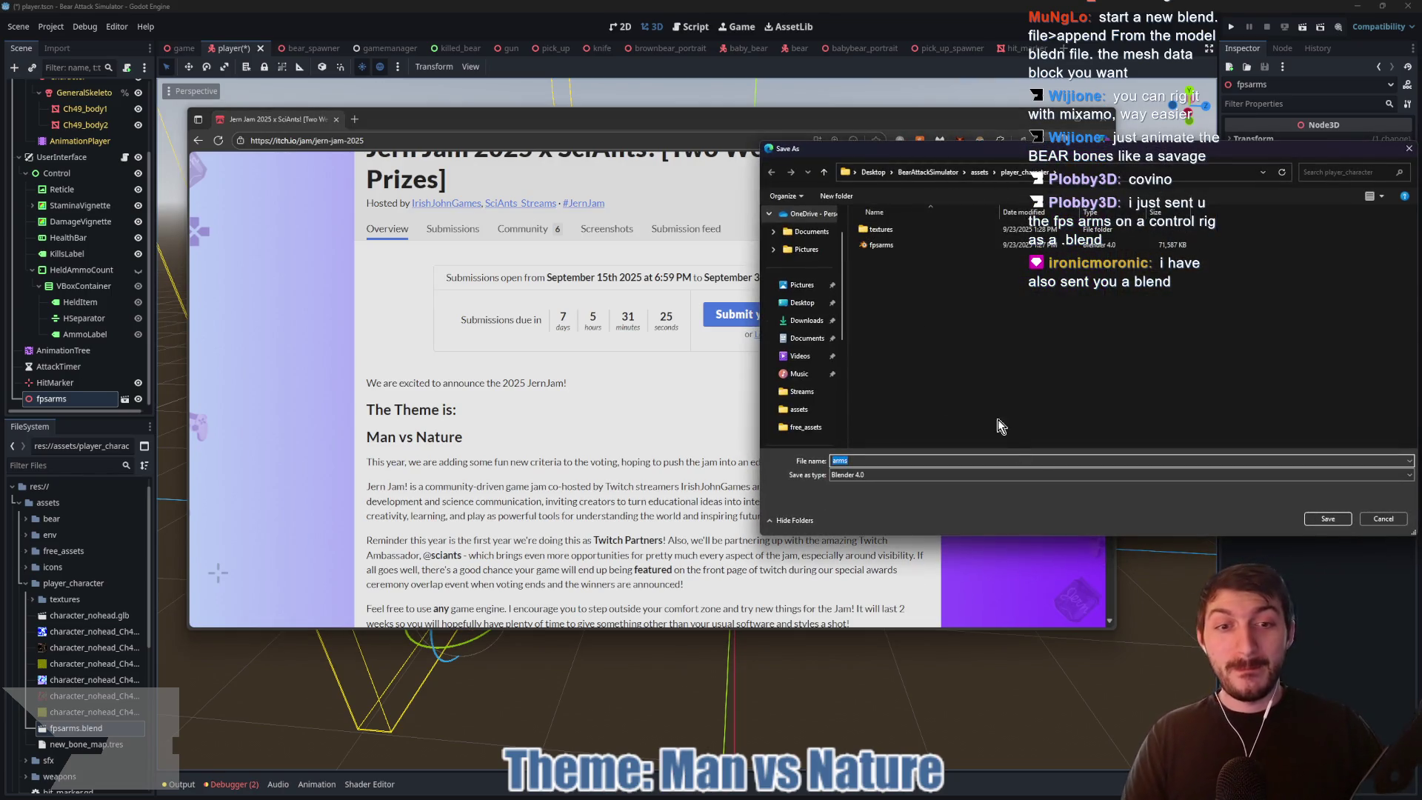
pyautogui.click(1339, 519)
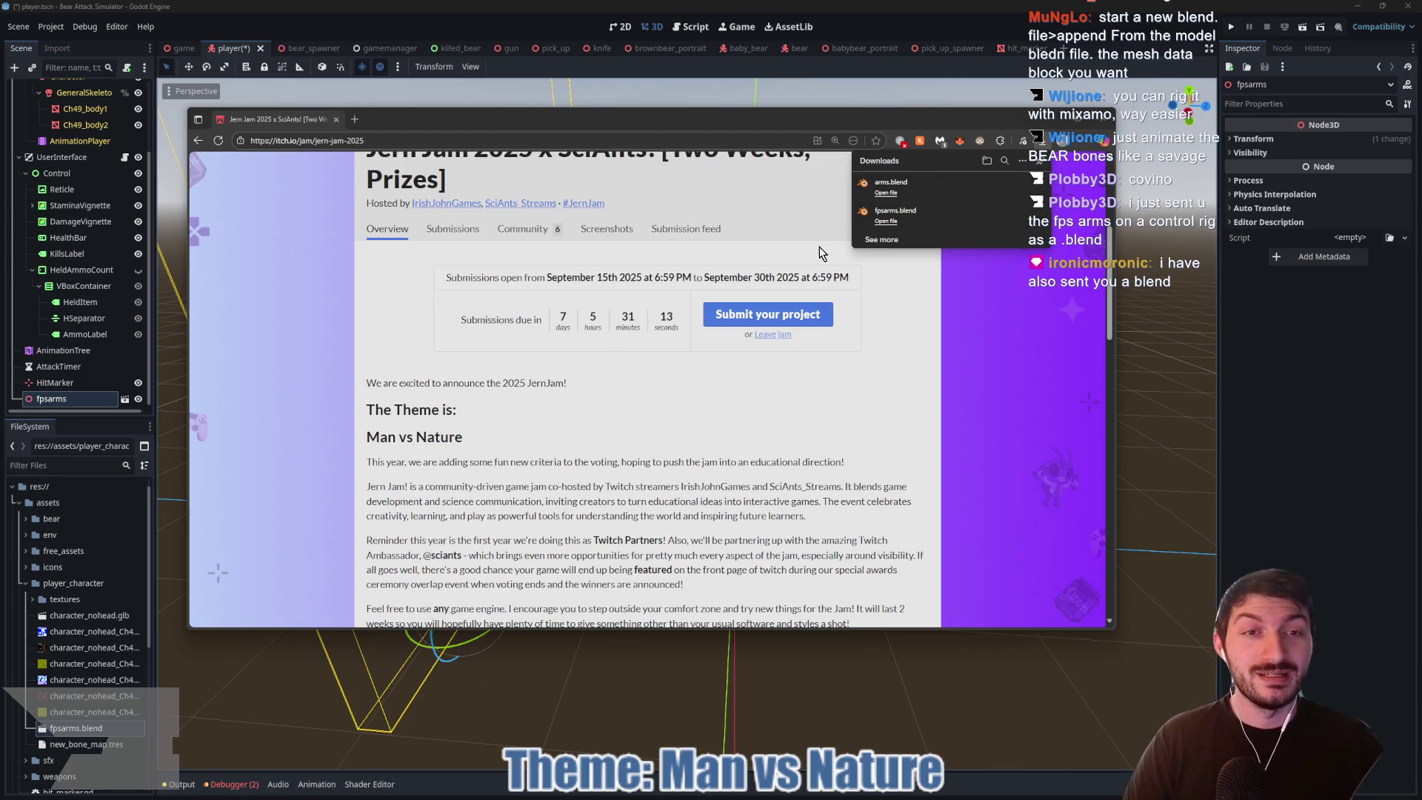
pyautogui.click(1290, 518)
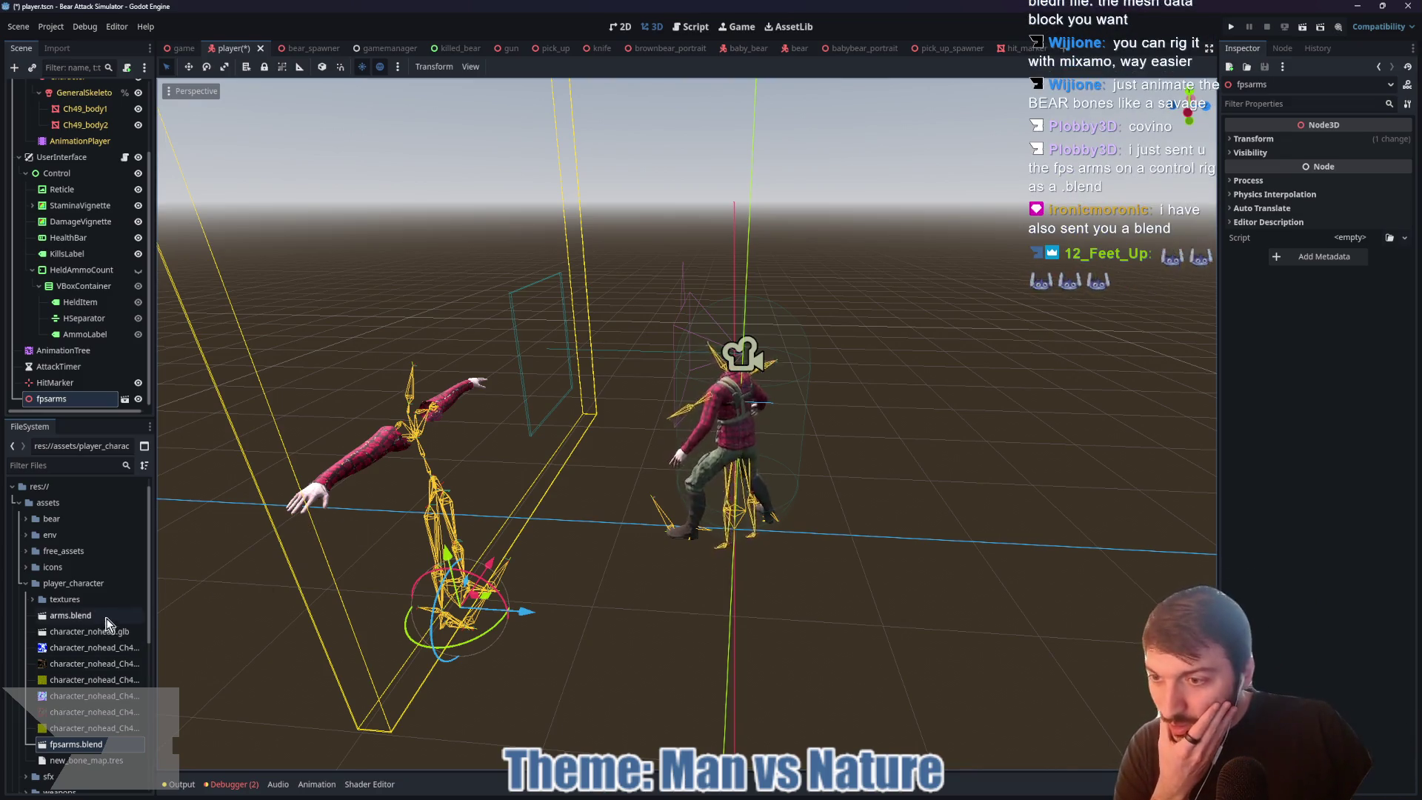
# Step: Instance arms.blend in the player scene, lift it 1.757 units up Y, then select fpsarms
pyautogui.moveTo(113, 618)
pyautogui.mouseDown()
pyautogui.moveTo(365, 651)
pyautogui.moveTo(693, 564)
pyautogui.moveTo(652, 590)
pyautogui.mouseUp()
pyautogui.scroll(3, 667, 608)
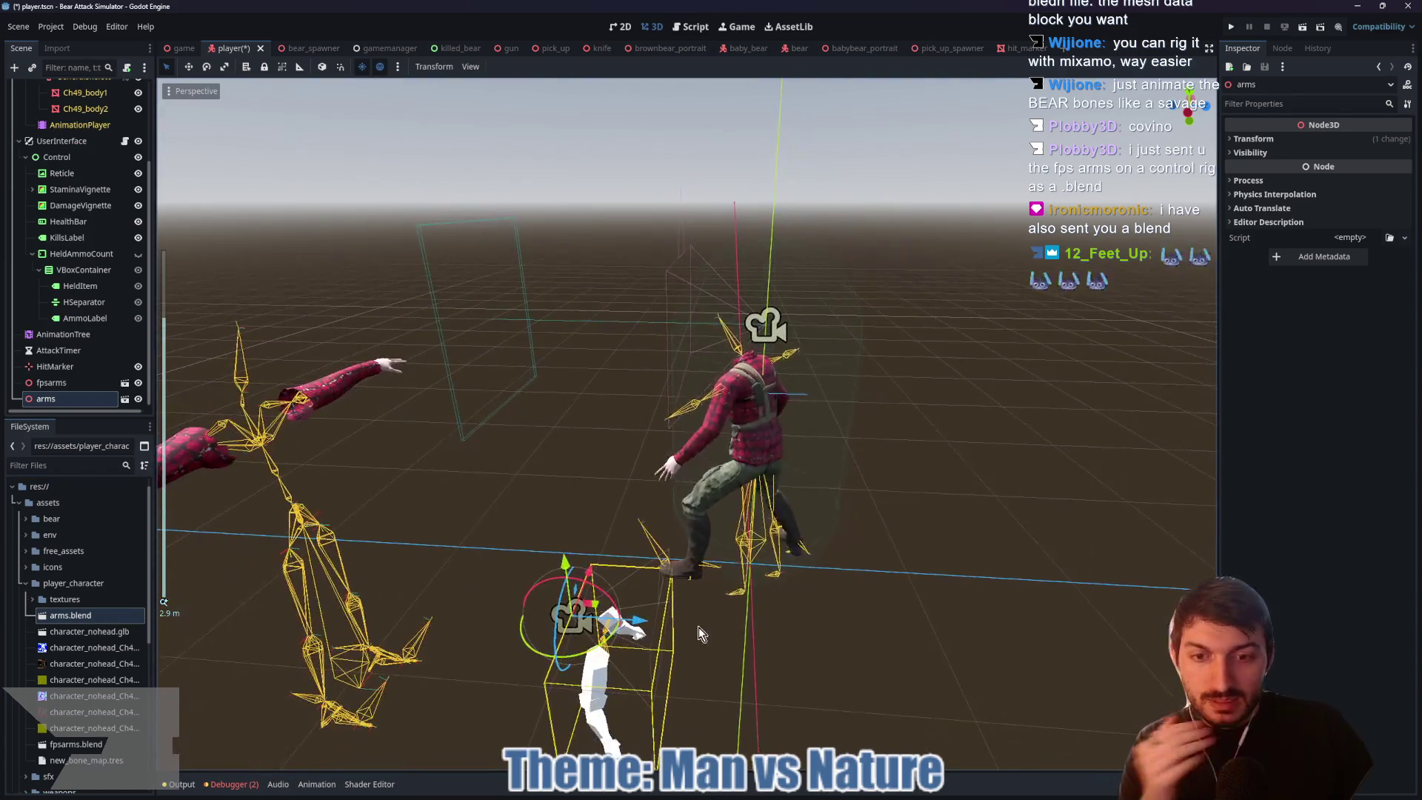
pyautogui.moveTo(565, 567); pyautogui.dragTo(551, 199)
pyautogui.moveTo(640, 455)
pyautogui.mouseDown()
pyautogui.moveTo(519, 497)
pyautogui.moveTo(642, 511)
pyautogui.moveTo(565, 406)
pyautogui.mouseUp()
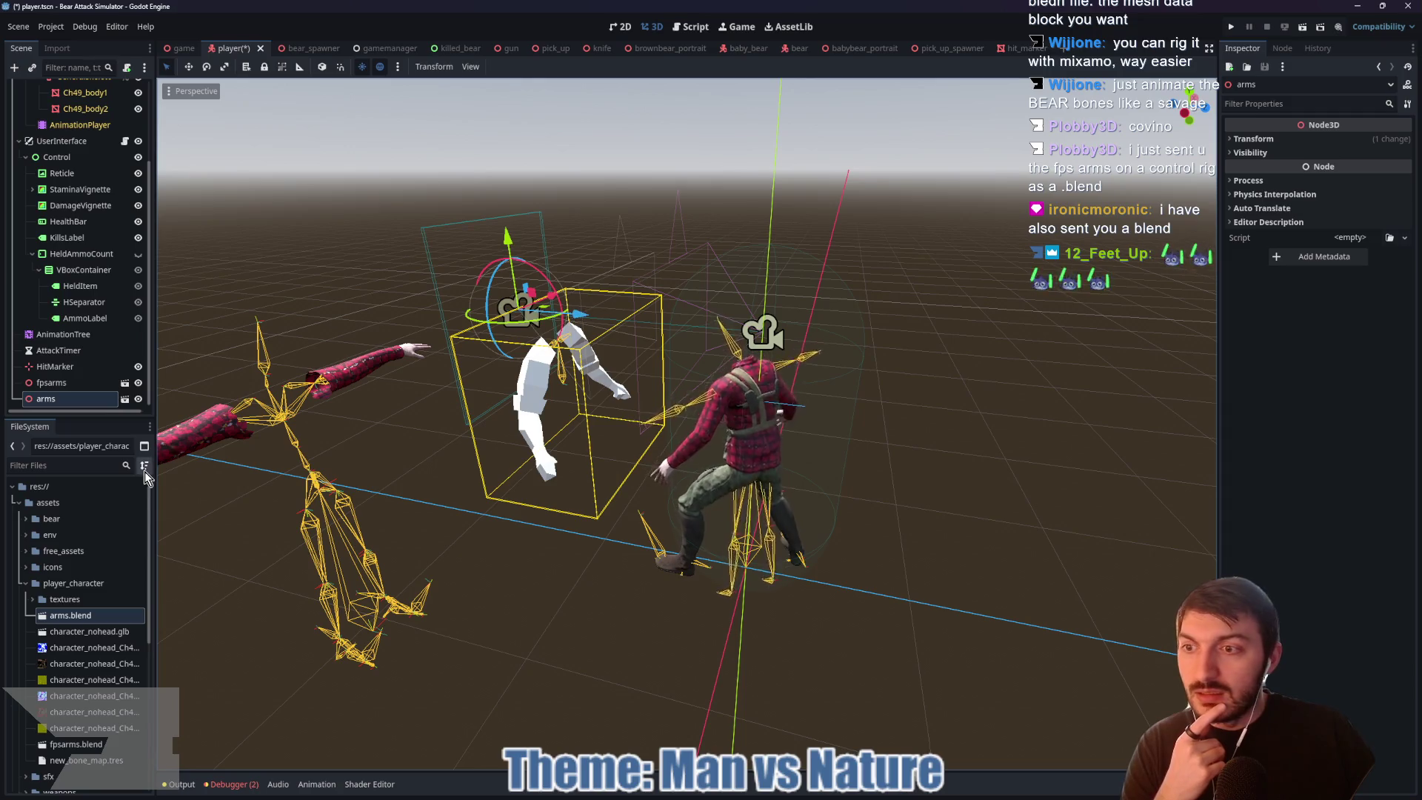
pyautogui.scroll(2, 501, 455)
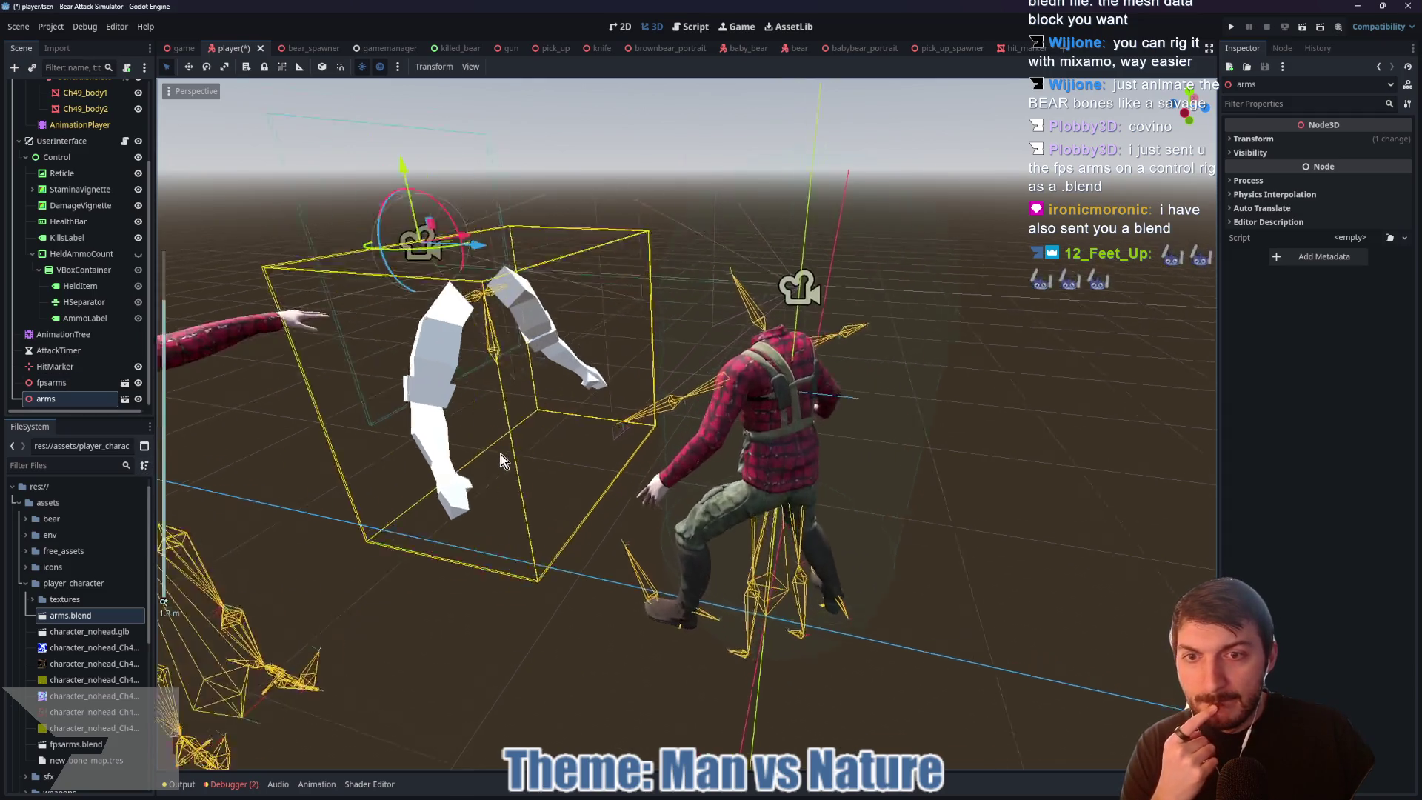
pyautogui.scroll(3, 501, 454)
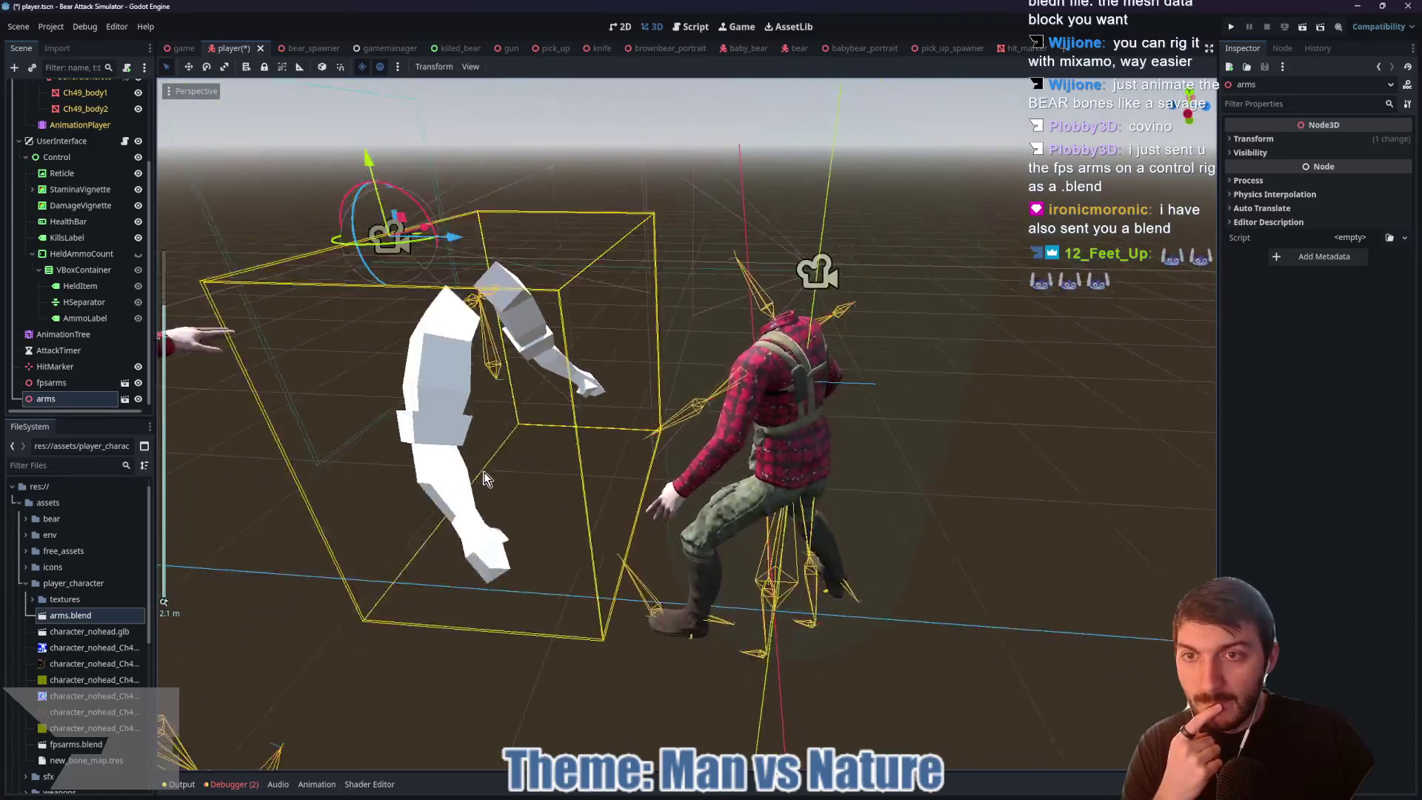
pyautogui.scroll(-5, 486, 477)
pyautogui.click(52, 381)
pyautogui.rightClick(64, 381)
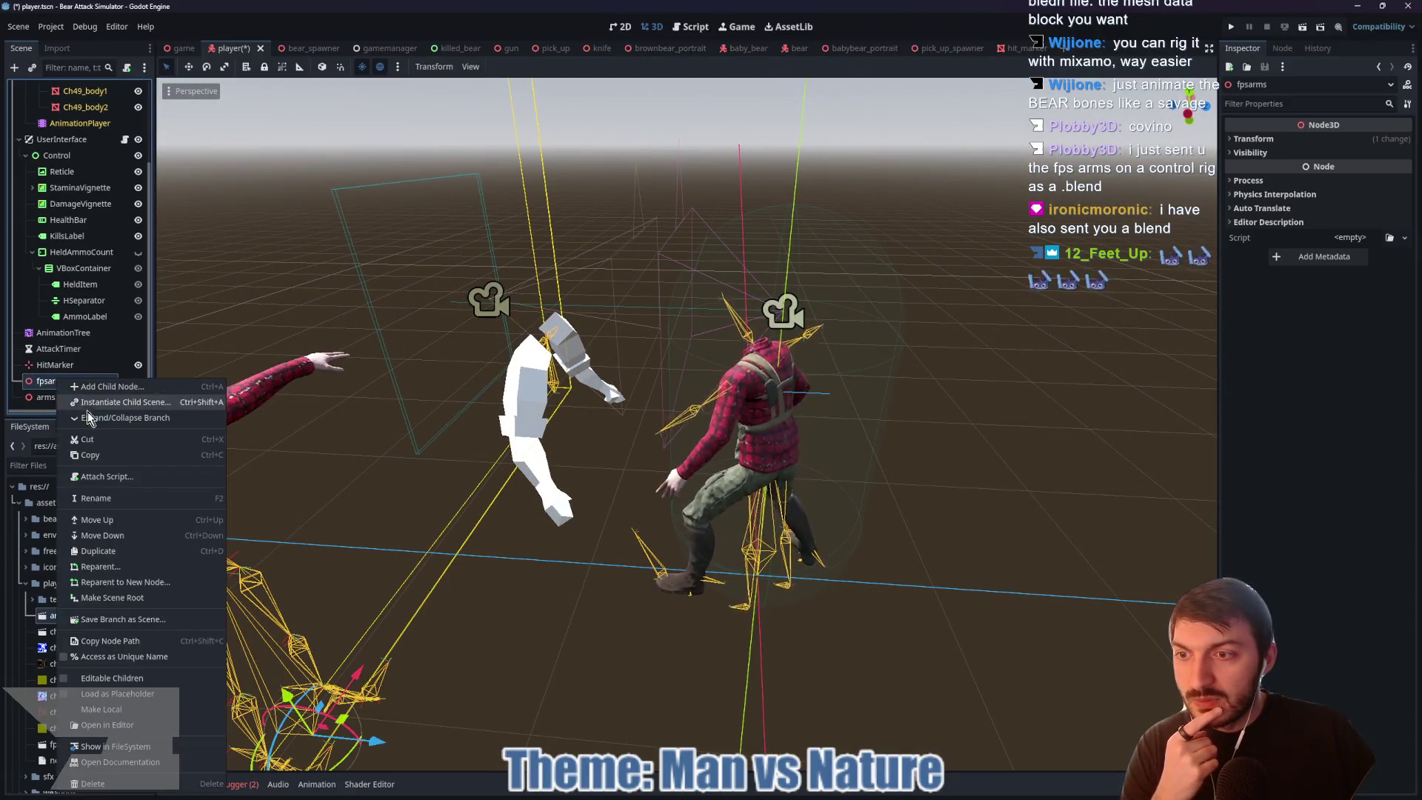
# Step: Enable Editable Children on fpsarms and inspect its AnimationPlayer clip Armature_001|mixamo_com|Layer0
pyautogui.click(111, 678)
pyautogui.scroll(-3, 72, 385)
pyautogui.scroll(-8, 74, 370)
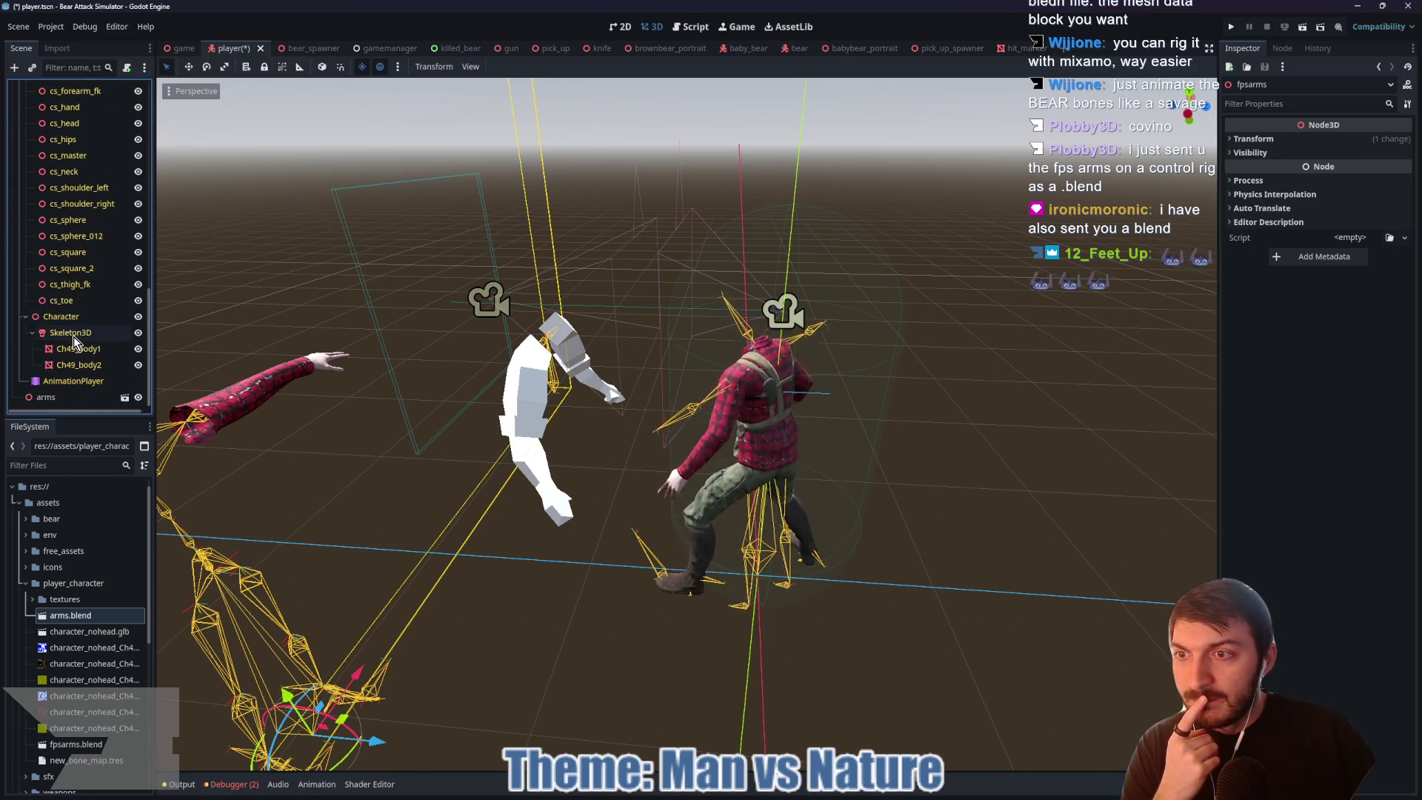
pyautogui.click(74, 380)
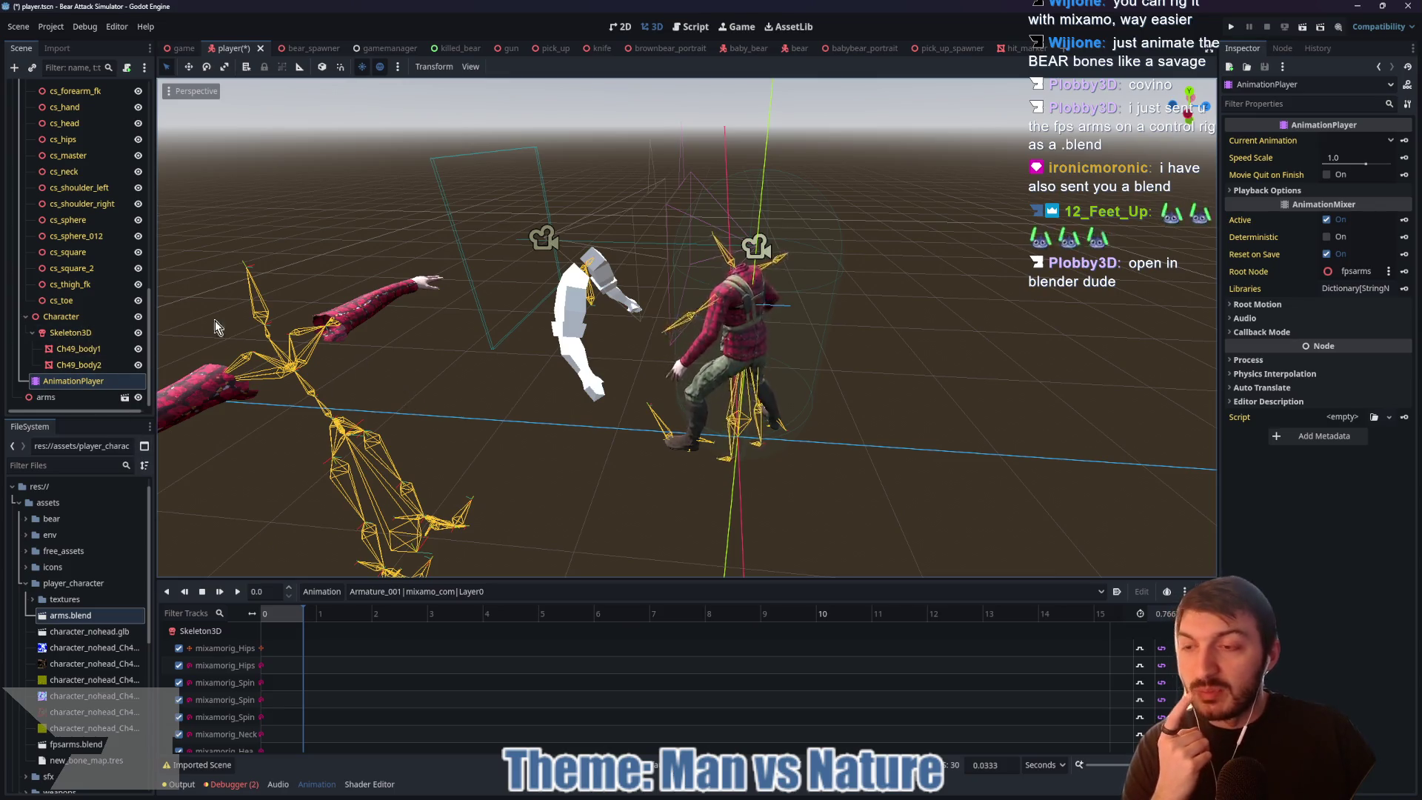
pyautogui.scroll(5, 44, 361)
pyautogui.click(52, 304)
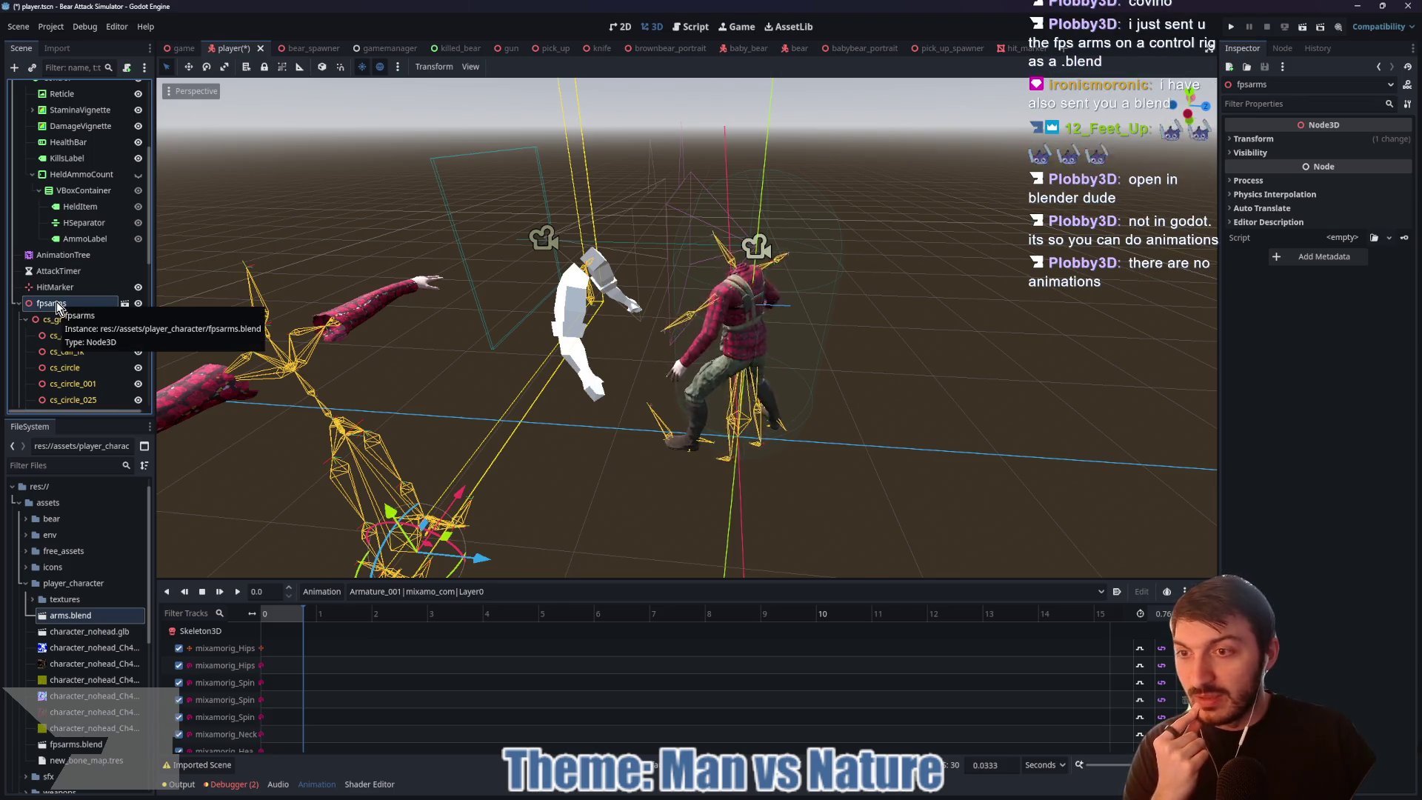
# Step: Preview the melee_idle and pistol_run animations on the fpsarms model
pyautogui.click(371, 592)
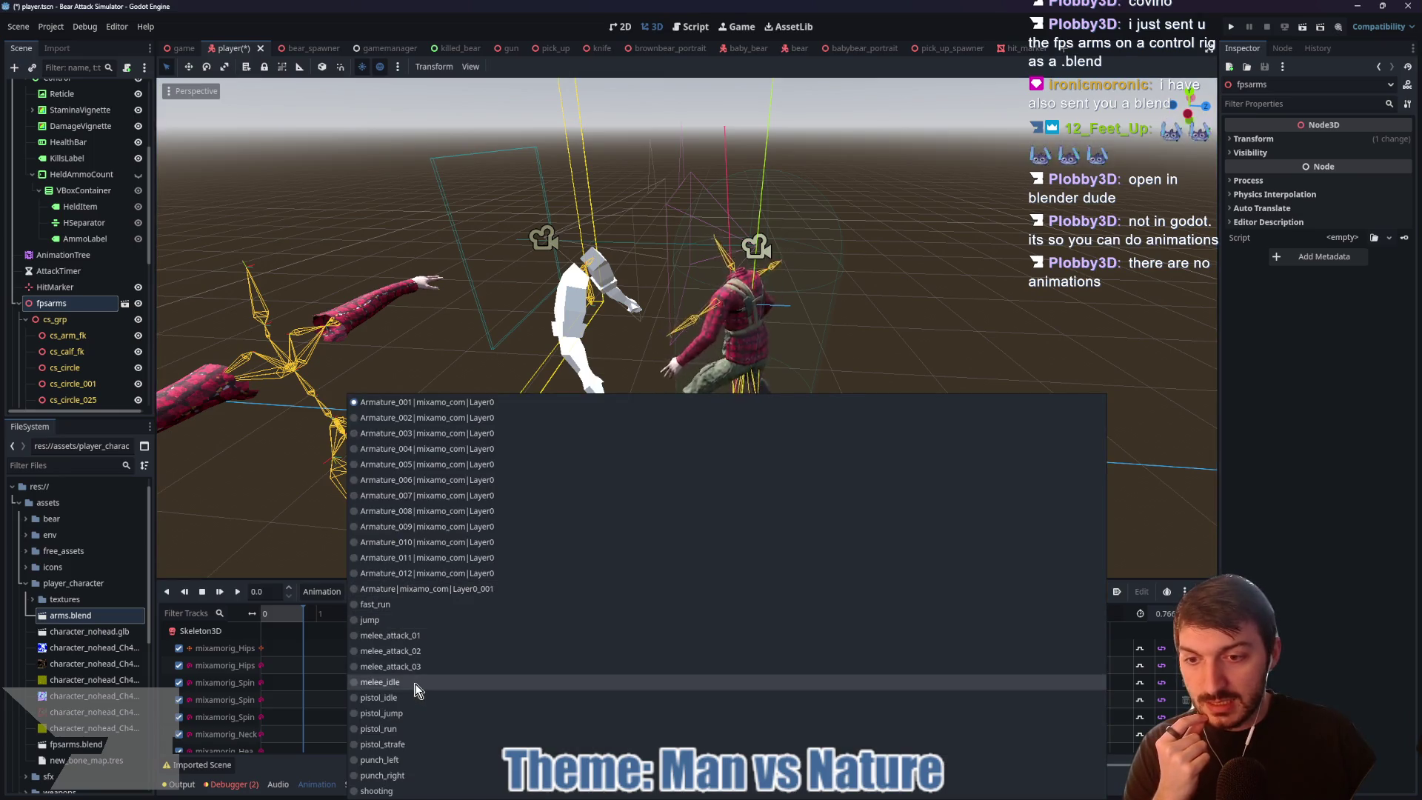
pyautogui.click(417, 683)
pyautogui.click(238, 592)
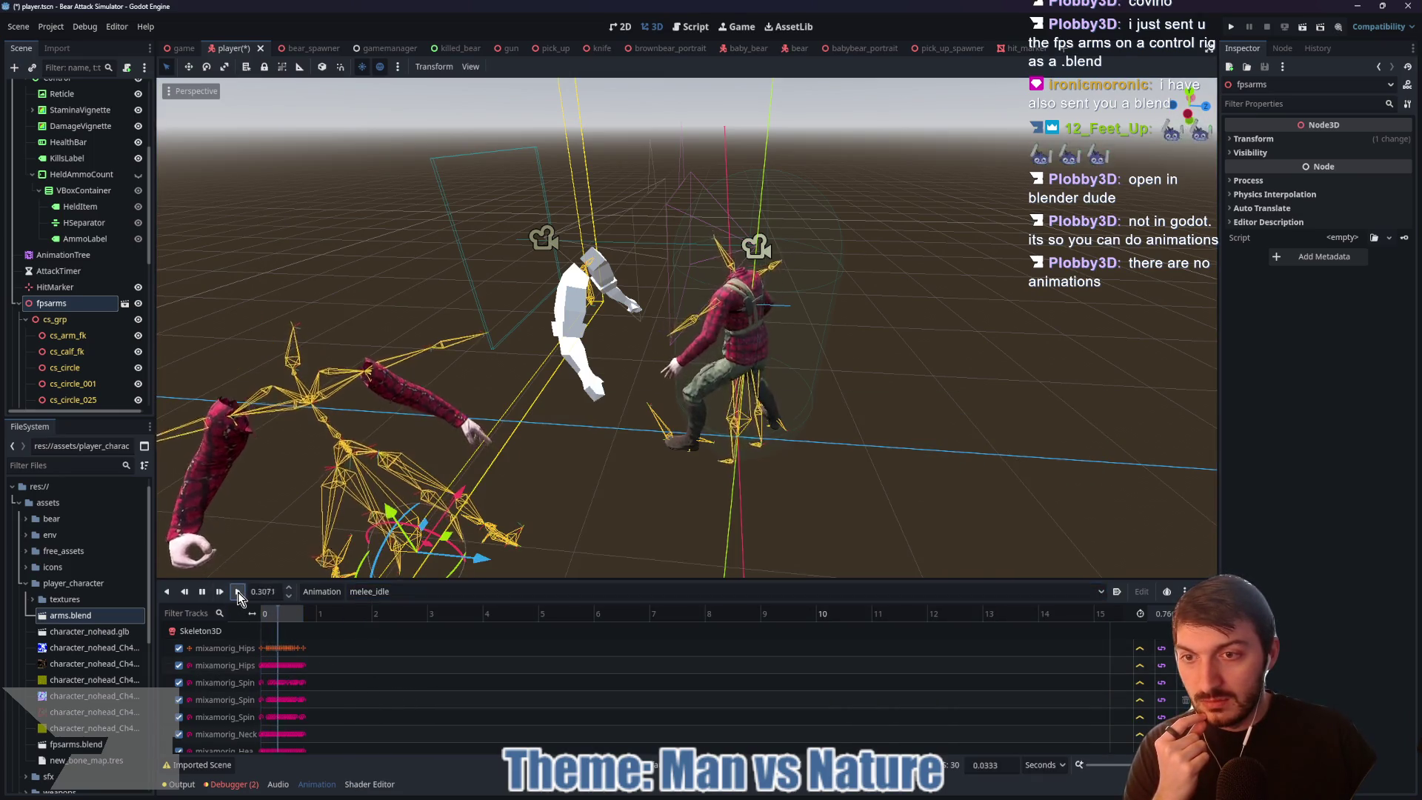
pyautogui.click(371, 592)
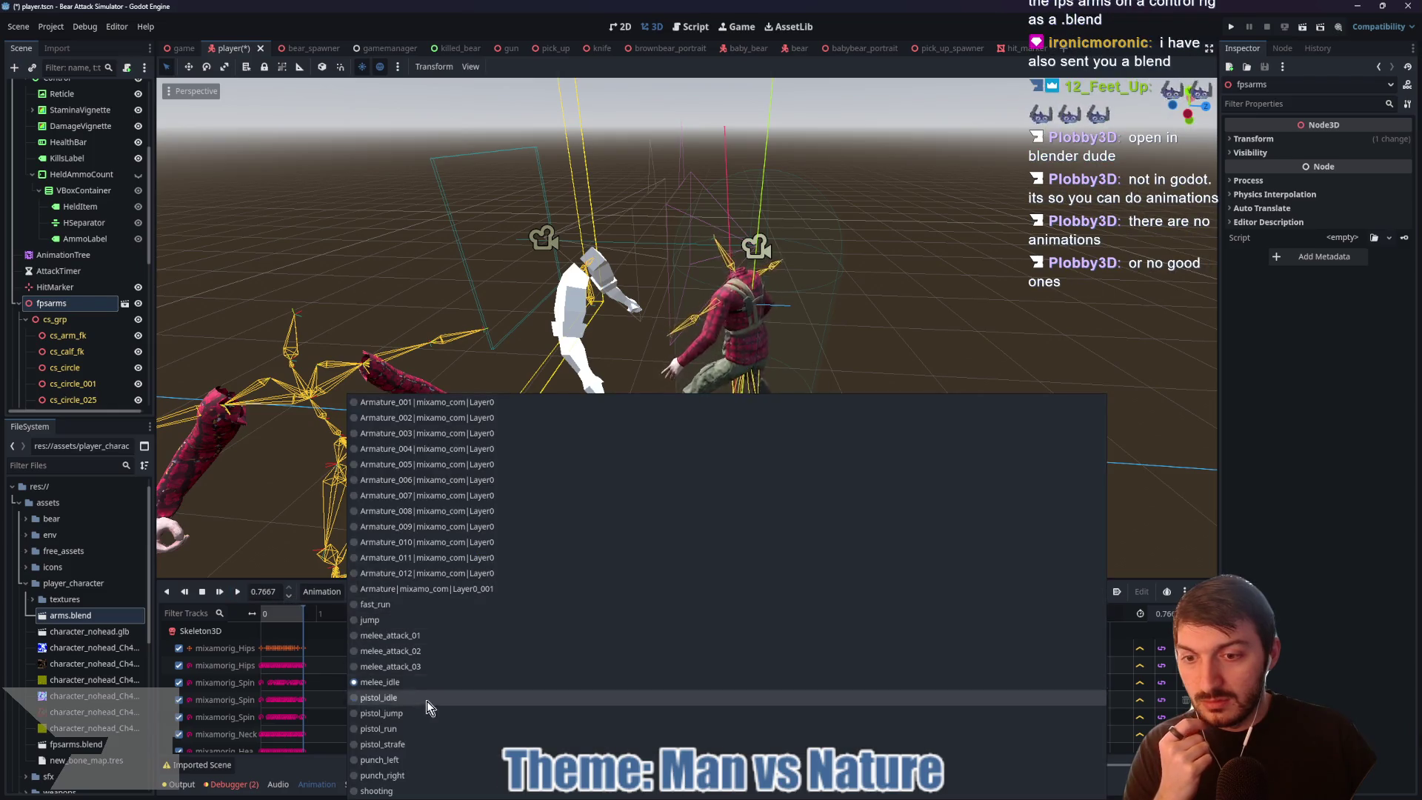
pyautogui.click(398, 730)
pyautogui.click(238, 593)
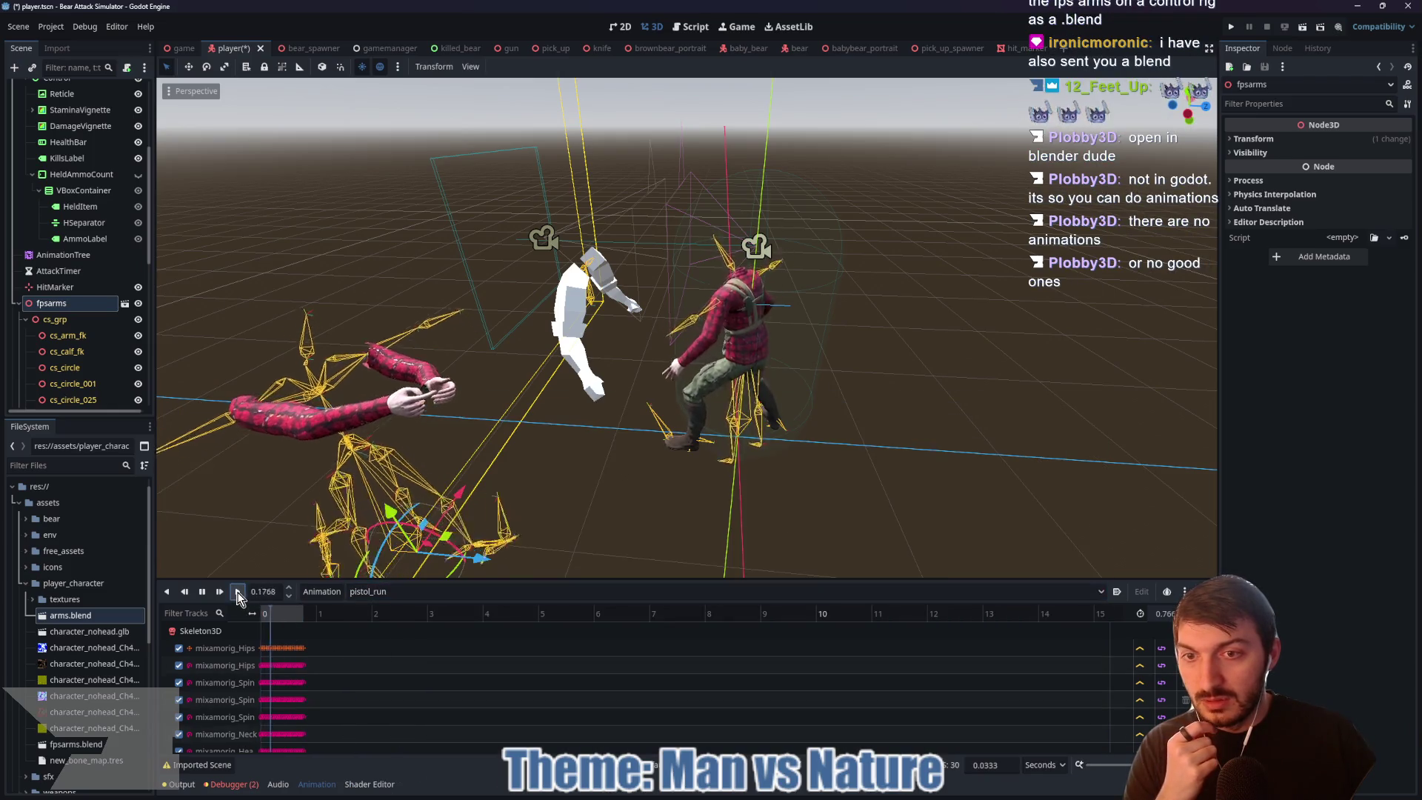
pyautogui.click(238, 593)
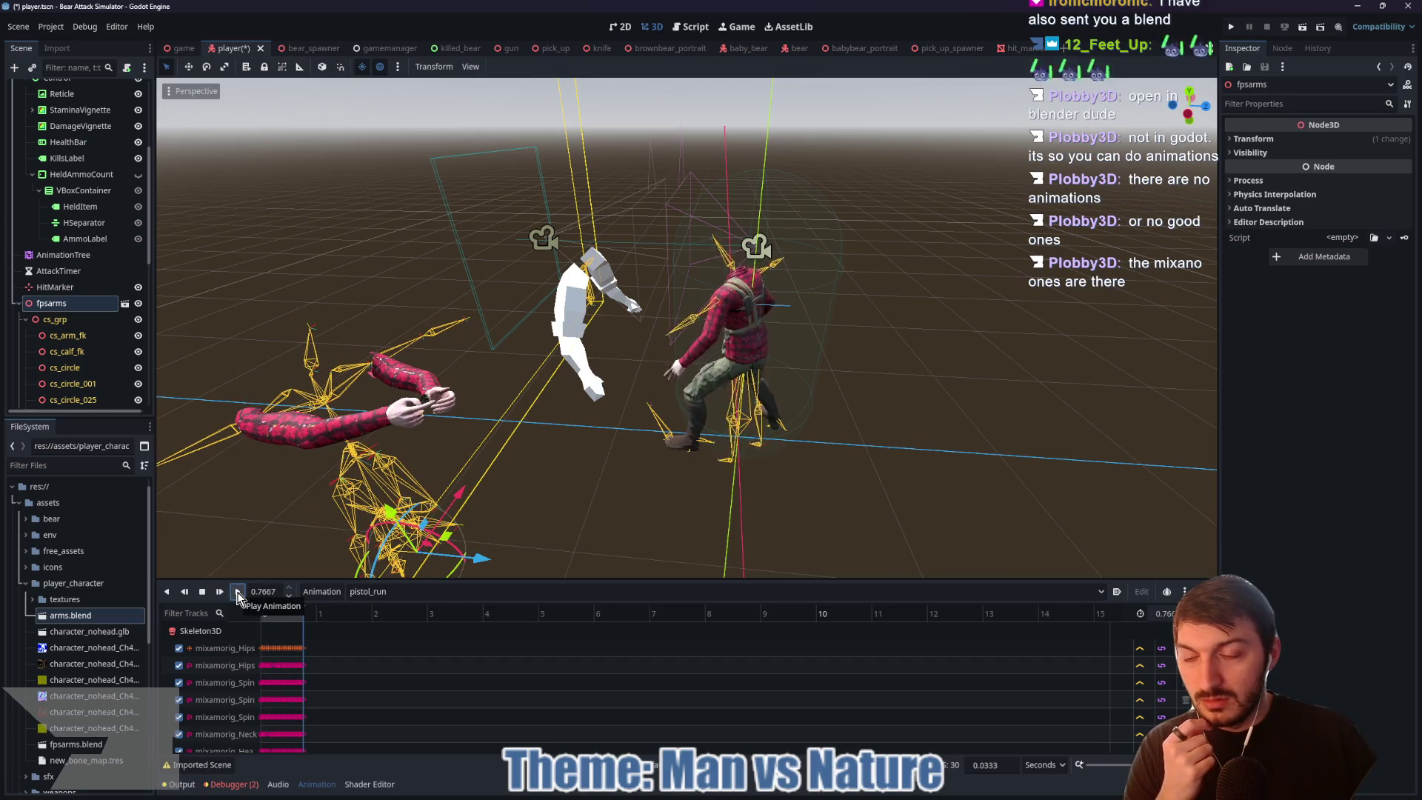
# Step: Play punch_left, inspect the posed arms, and start deleting the fpsarms node
pyautogui.click(369, 591)
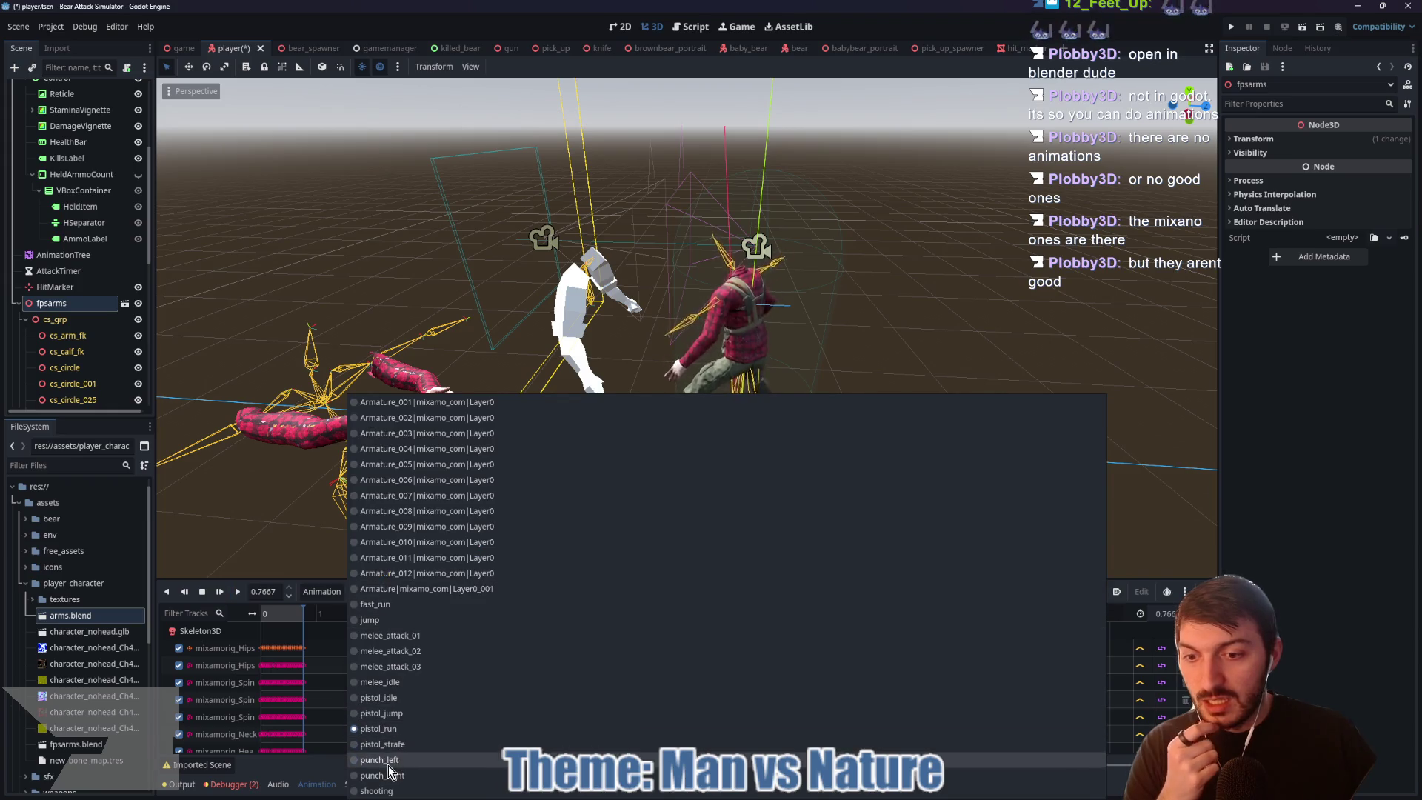
pyautogui.click(348, 690)
pyautogui.click(239, 592)
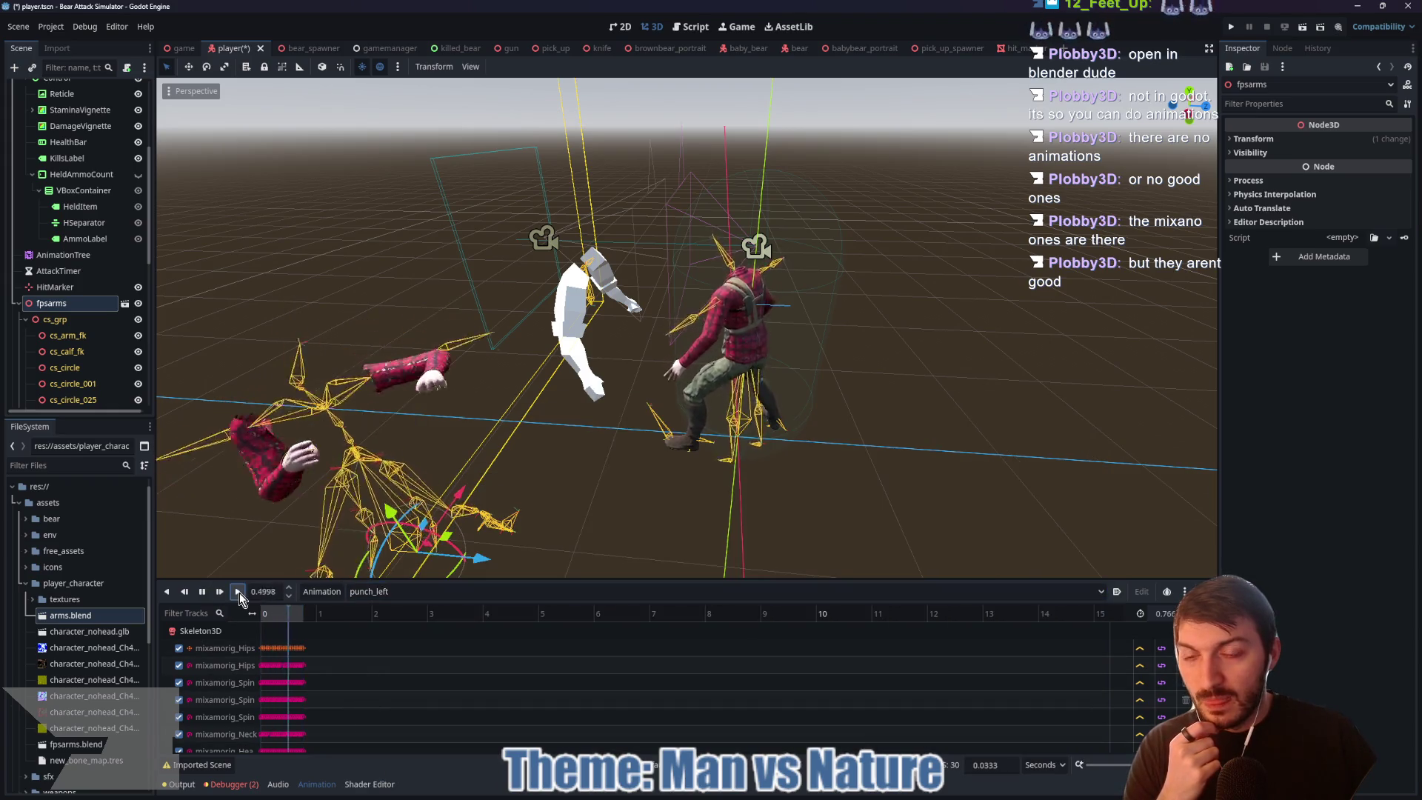
pyautogui.moveTo(474, 445)
pyautogui.mouseDown()
pyautogui.moveTo(517, 422)
pyautogui.moveTo(648, 405)
pyautogui.moveTo(505, 428)
pyautogui.mouseUp()
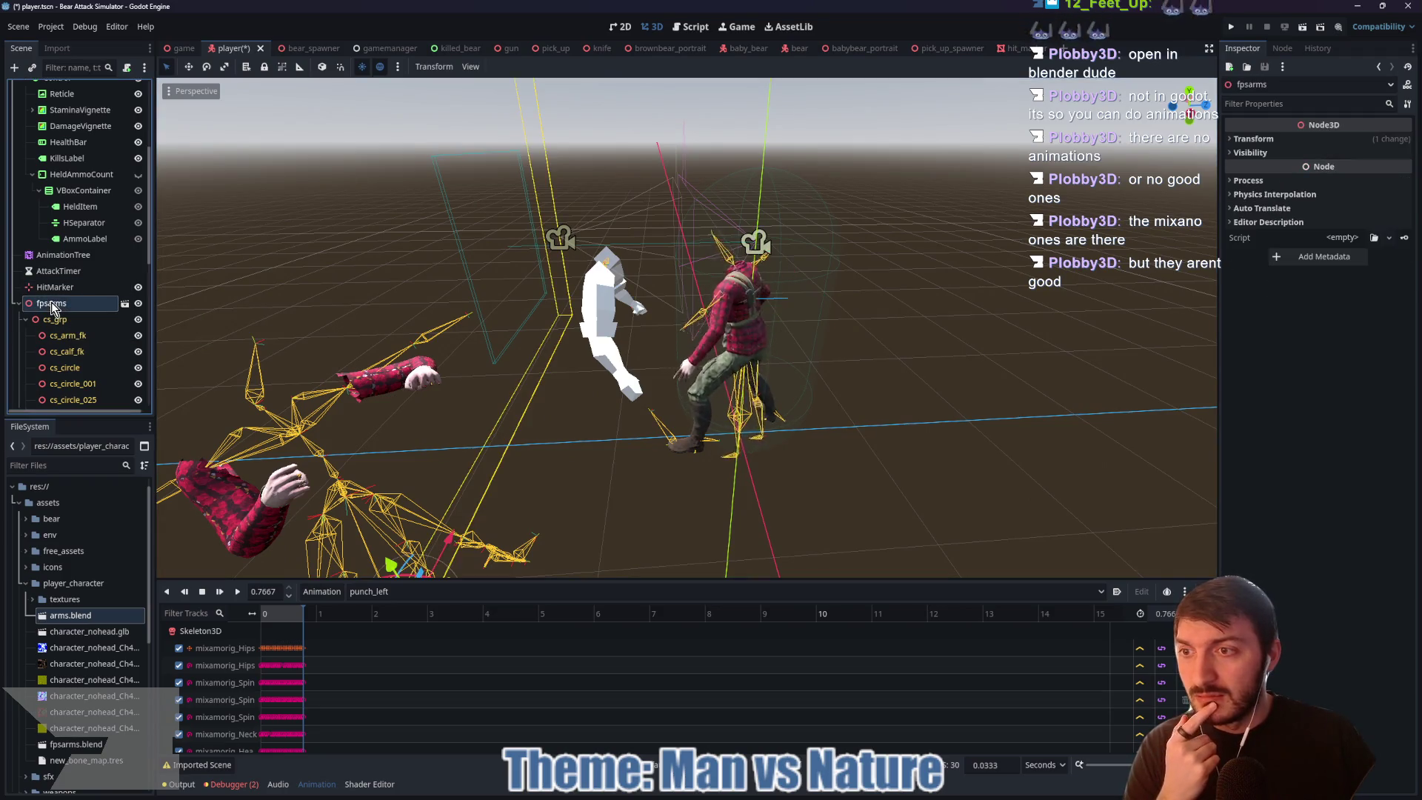
pyautogui.scroll(-1, 56, 300)
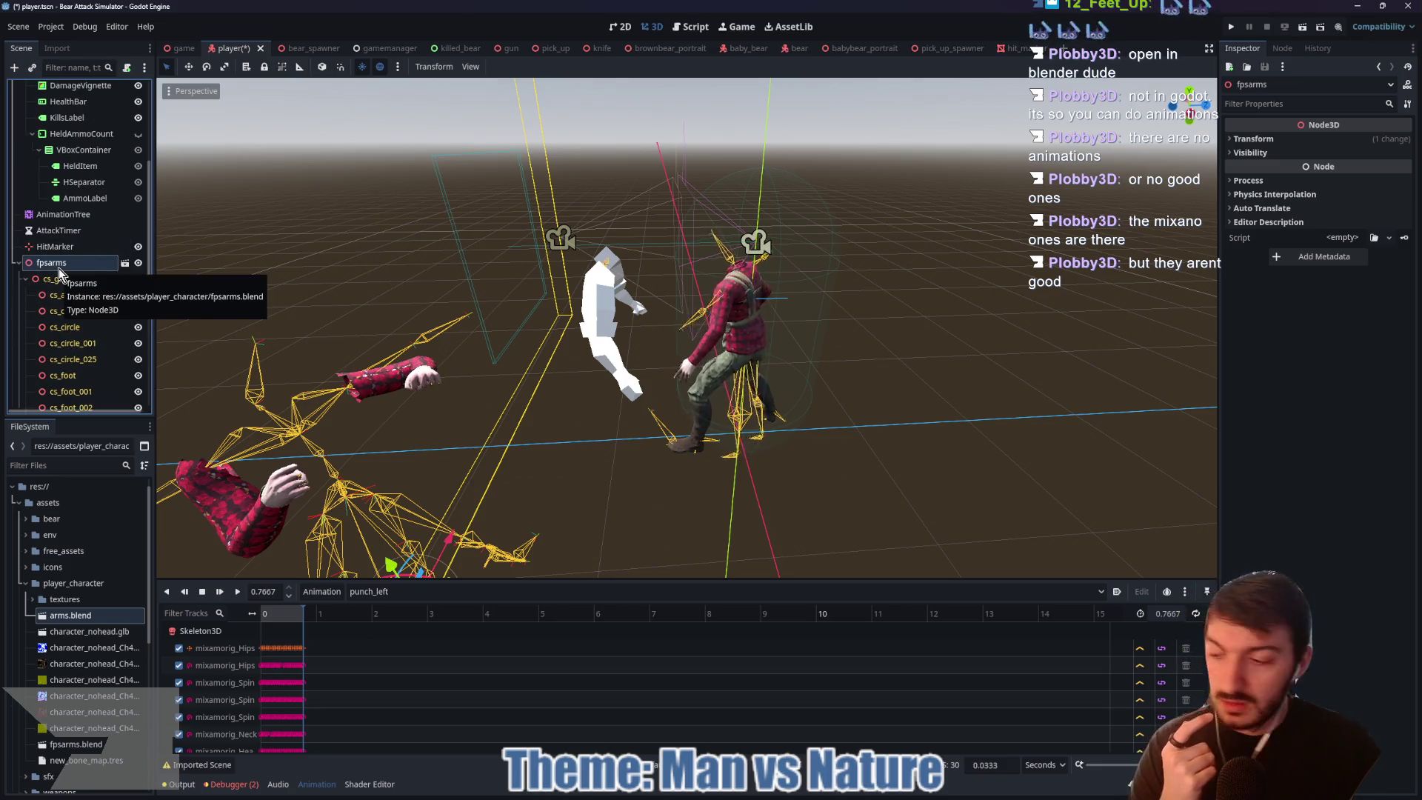
pyautogui.press('Delete')
# Step: Confirm deleting fpsarms, switch to Blender, and return the armature to Object Mode
pyautogui.press('Return')
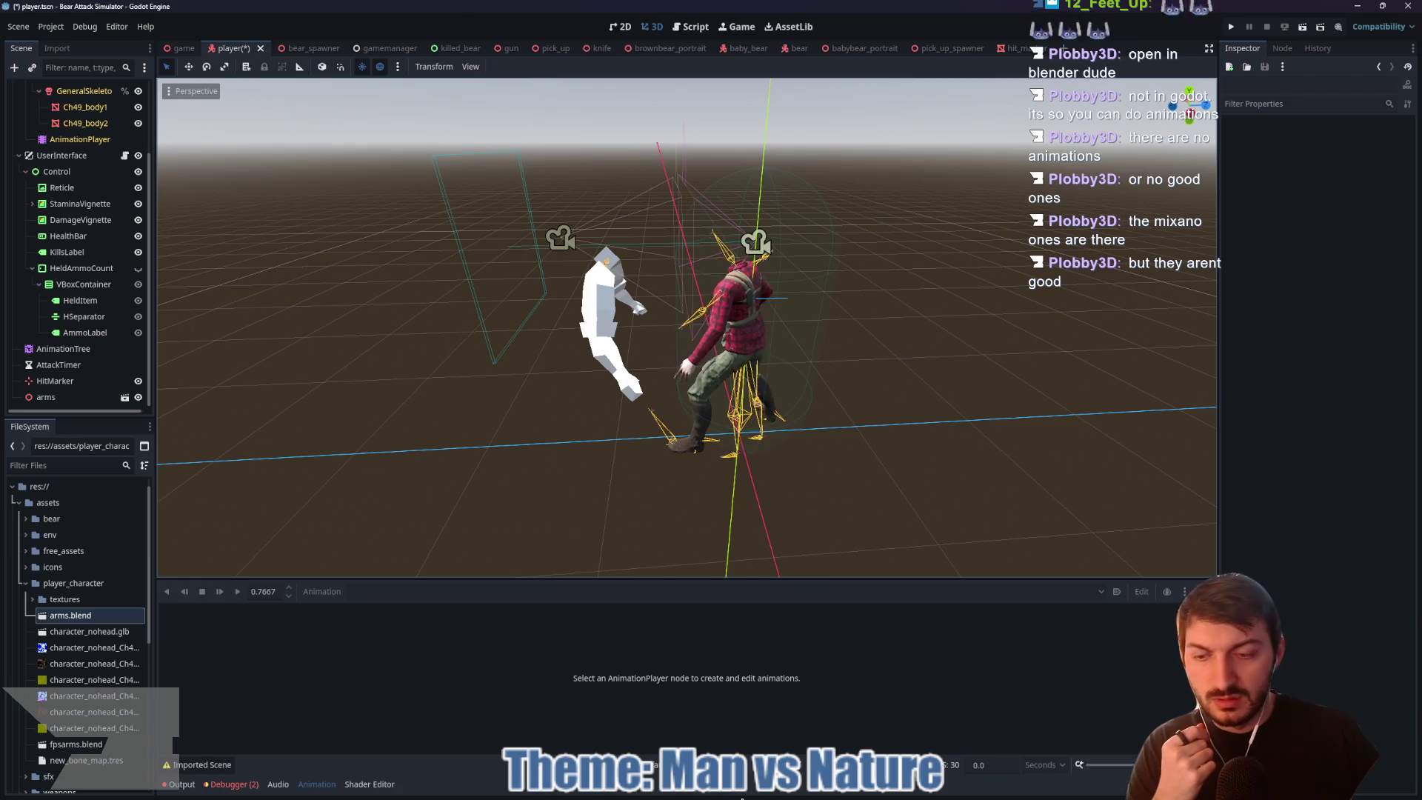
pyautogui.click(861, 794)
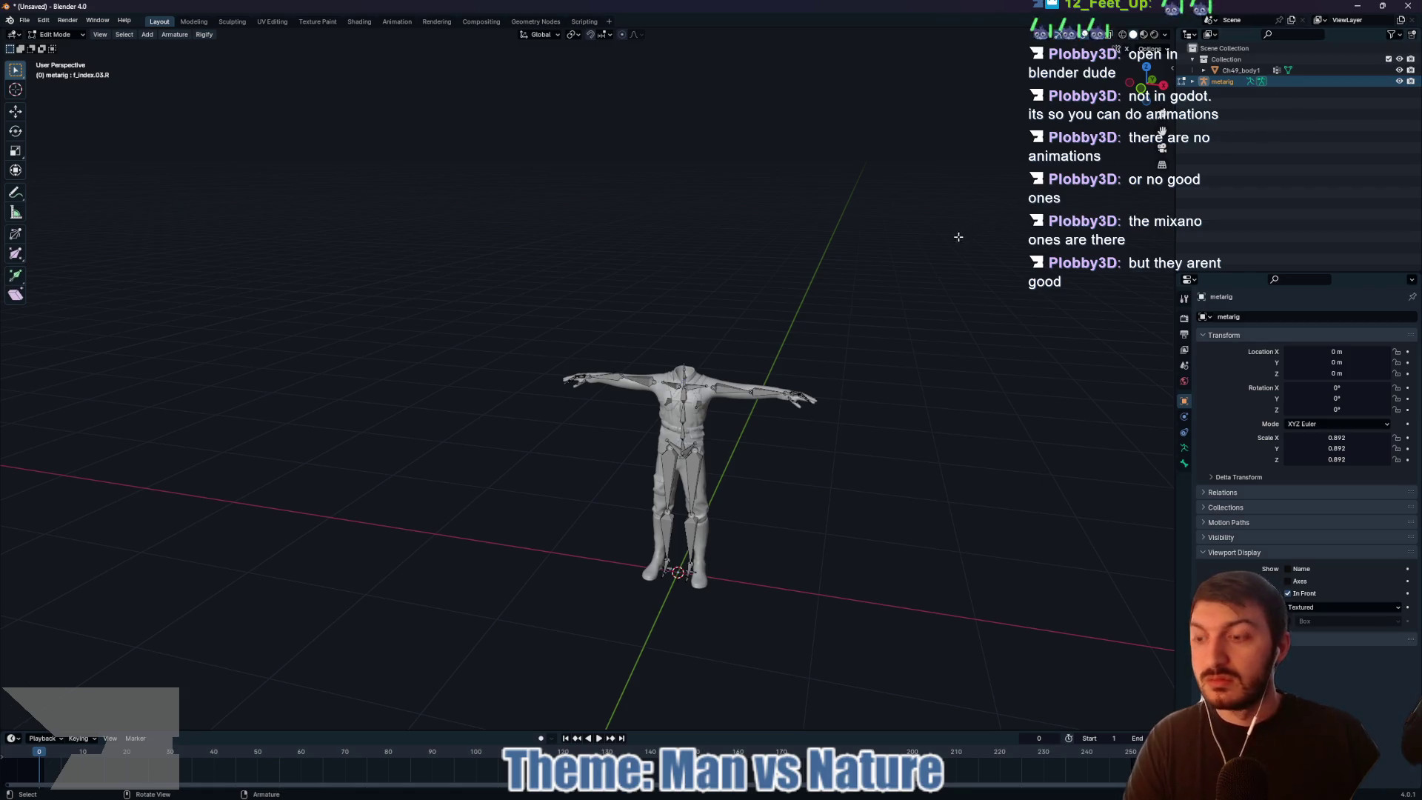
pyautogui.press('Tab')
# Step: Delete the body mesh and metarig in Blender, then close Blender
pyautogui.press('a')
pyautogui.press('x')
pyautogui.click(902, 247)
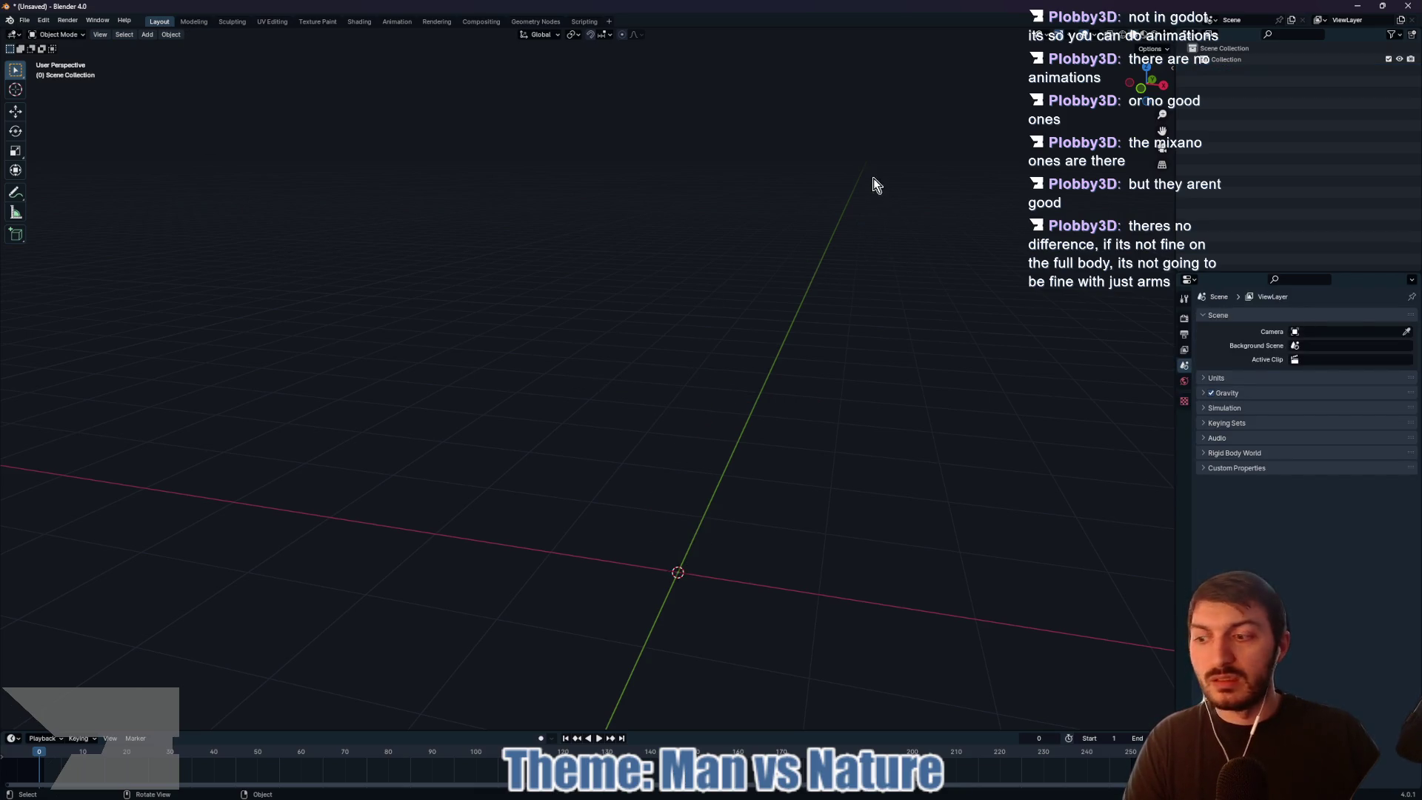
pyautogui.click(744, 422)
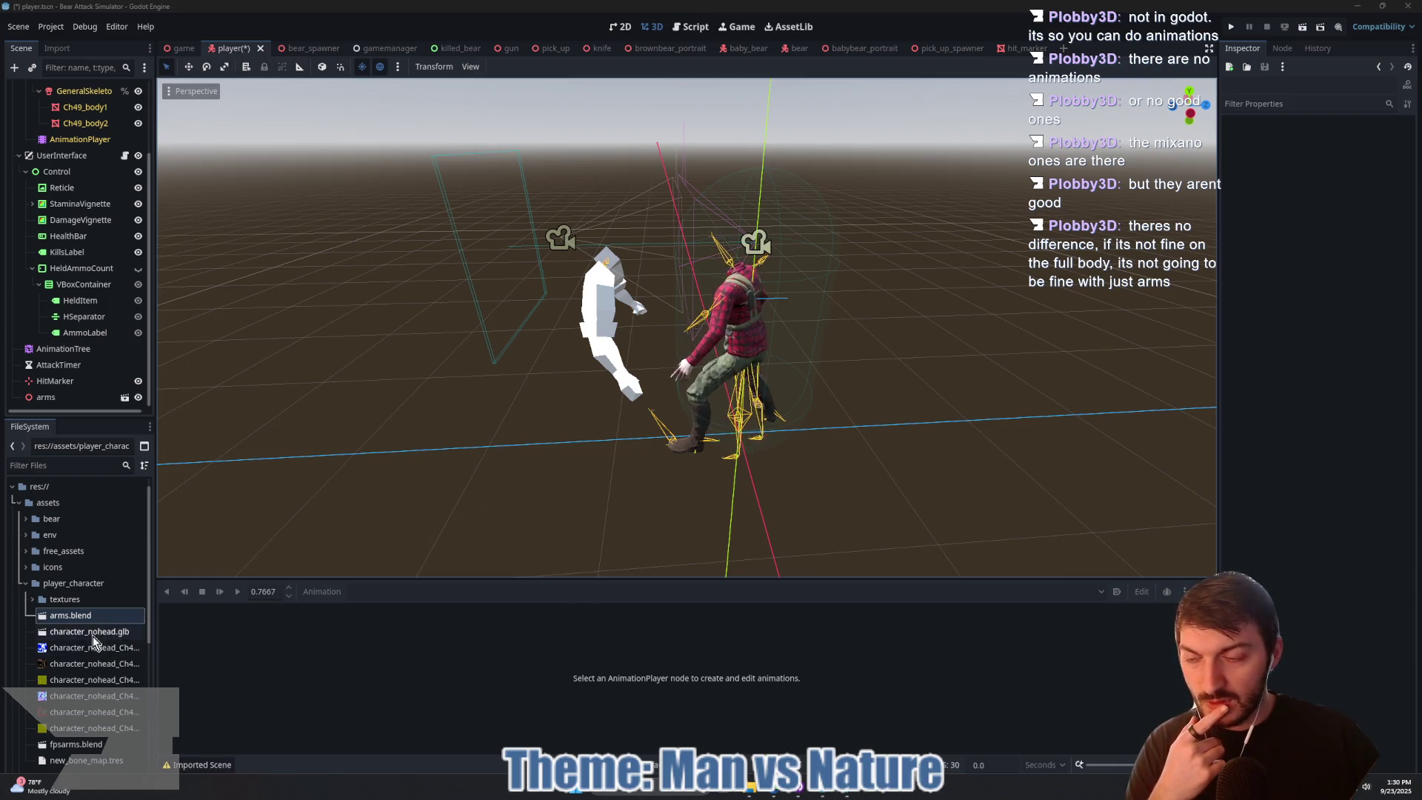
# Step: Move fpsarms.blend from BearAttackSimulator/assets/player_character onto the desktop
pyautogui.click(751, 794)
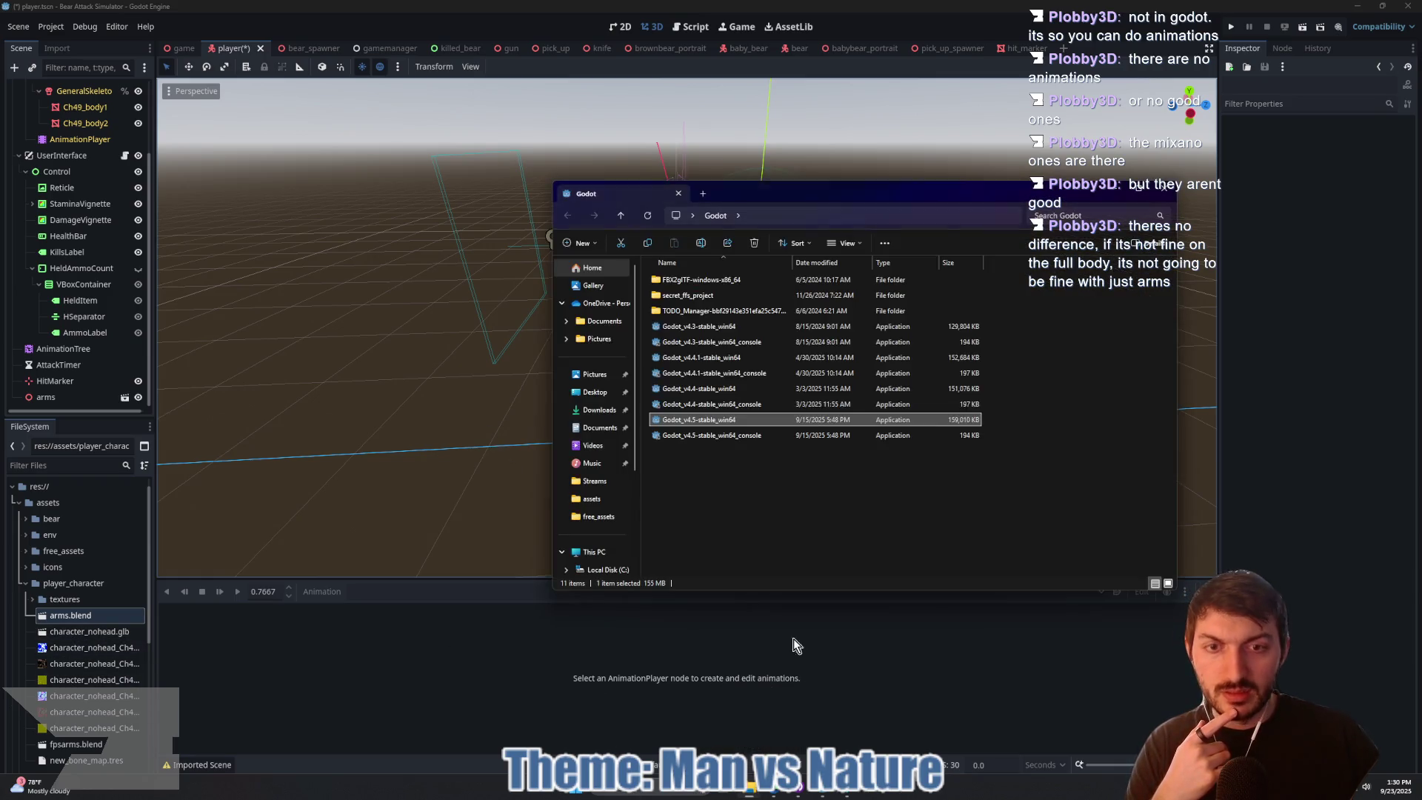
pyautogui.click(596, 394)
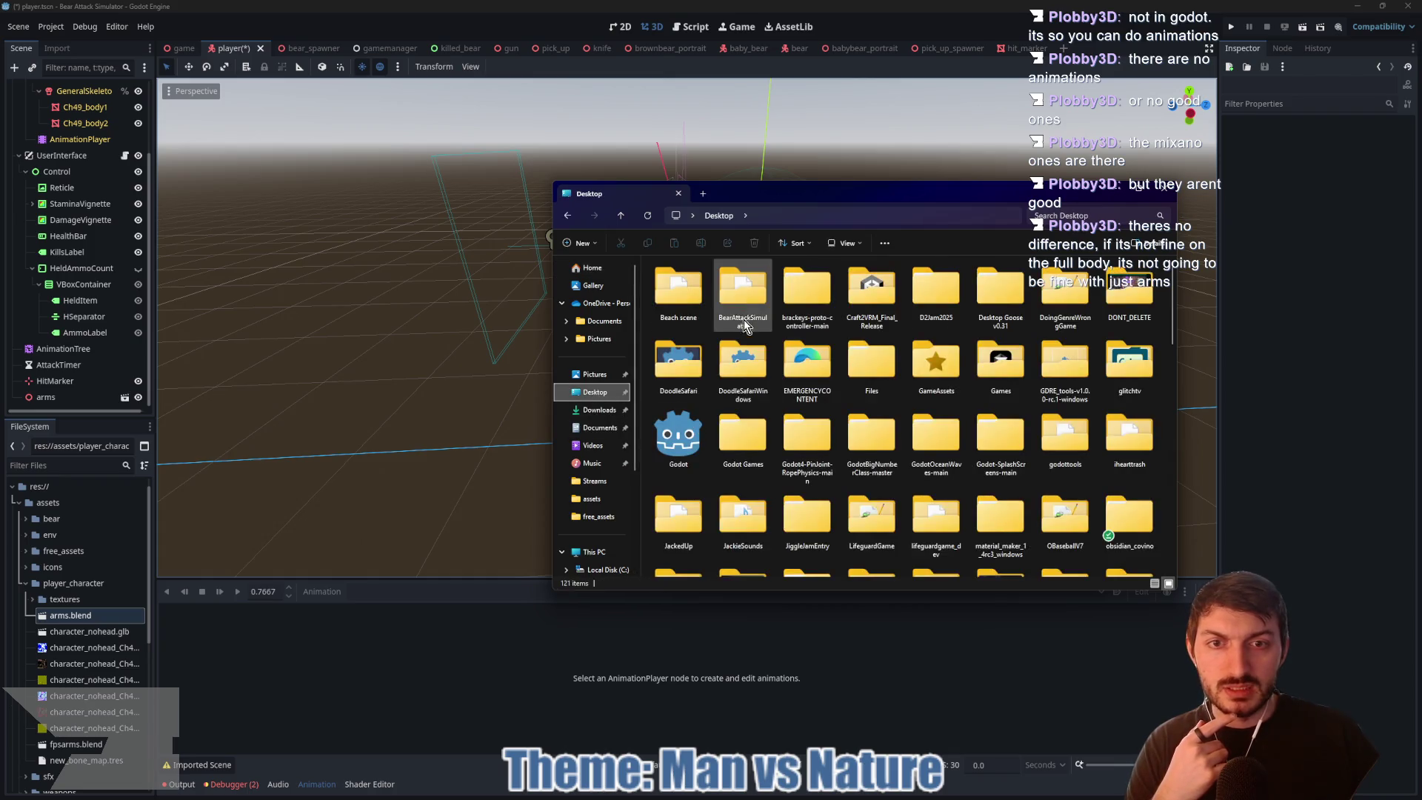
pyautogui.doubleClick(738, 310)
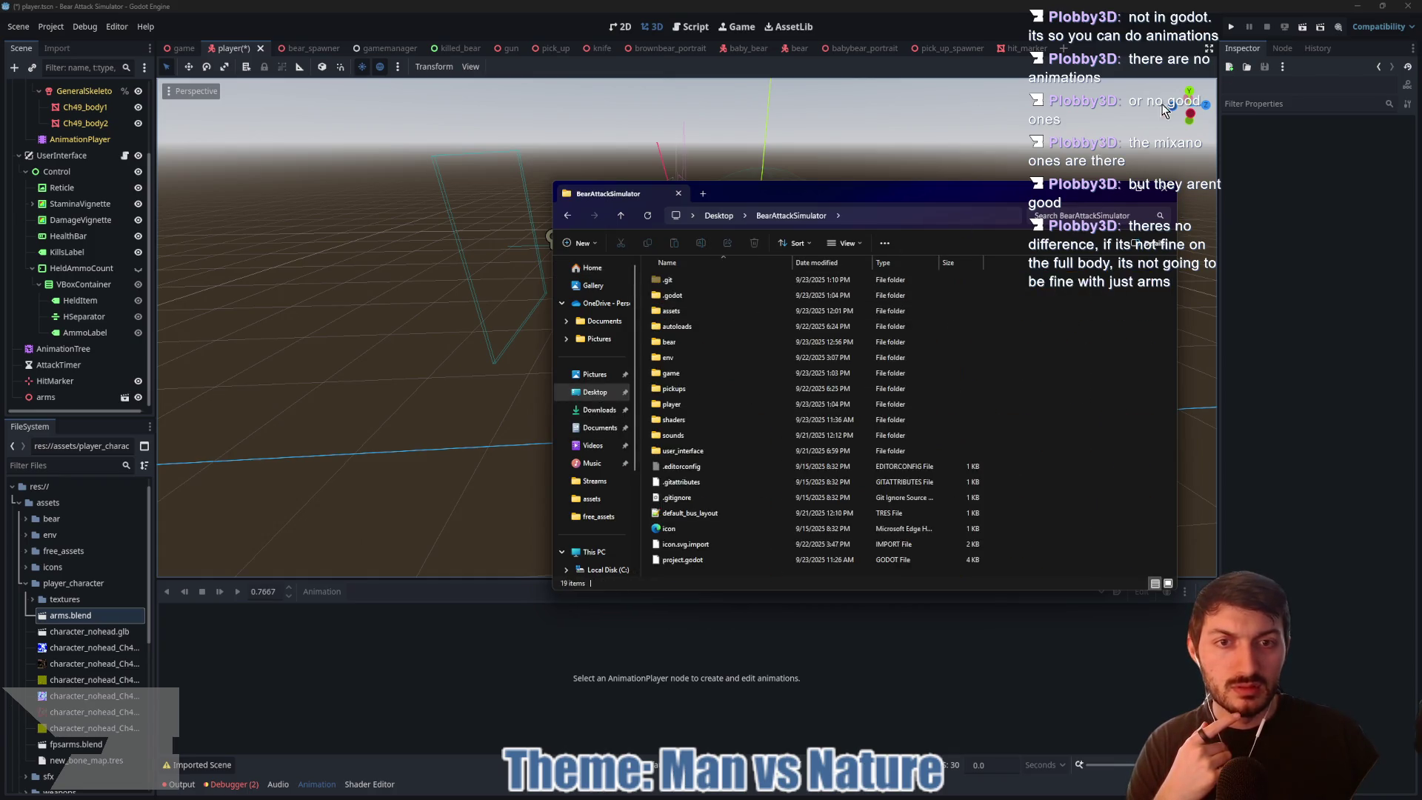
pyautogui.click(1357, 9)
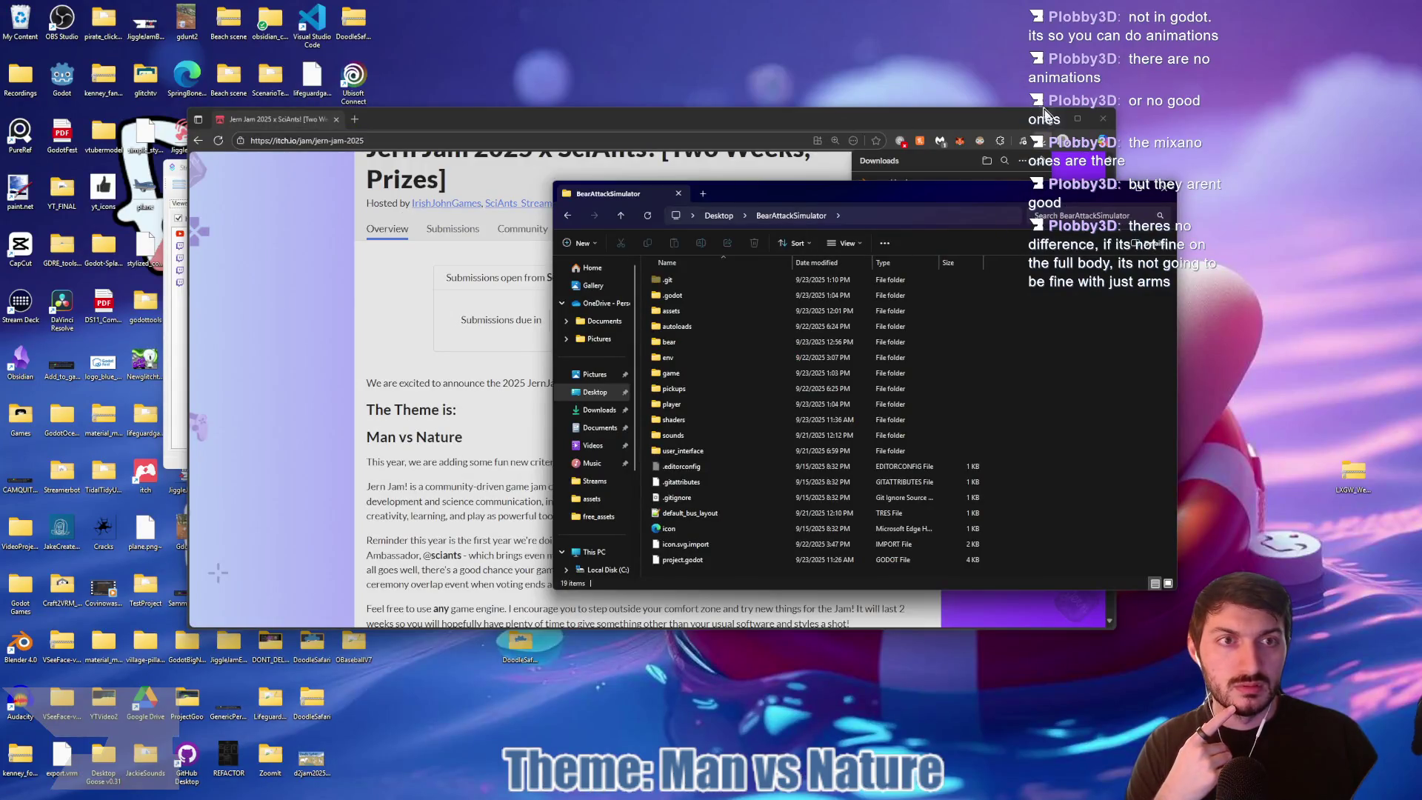
pyautogui.doubleClick(679, 311)
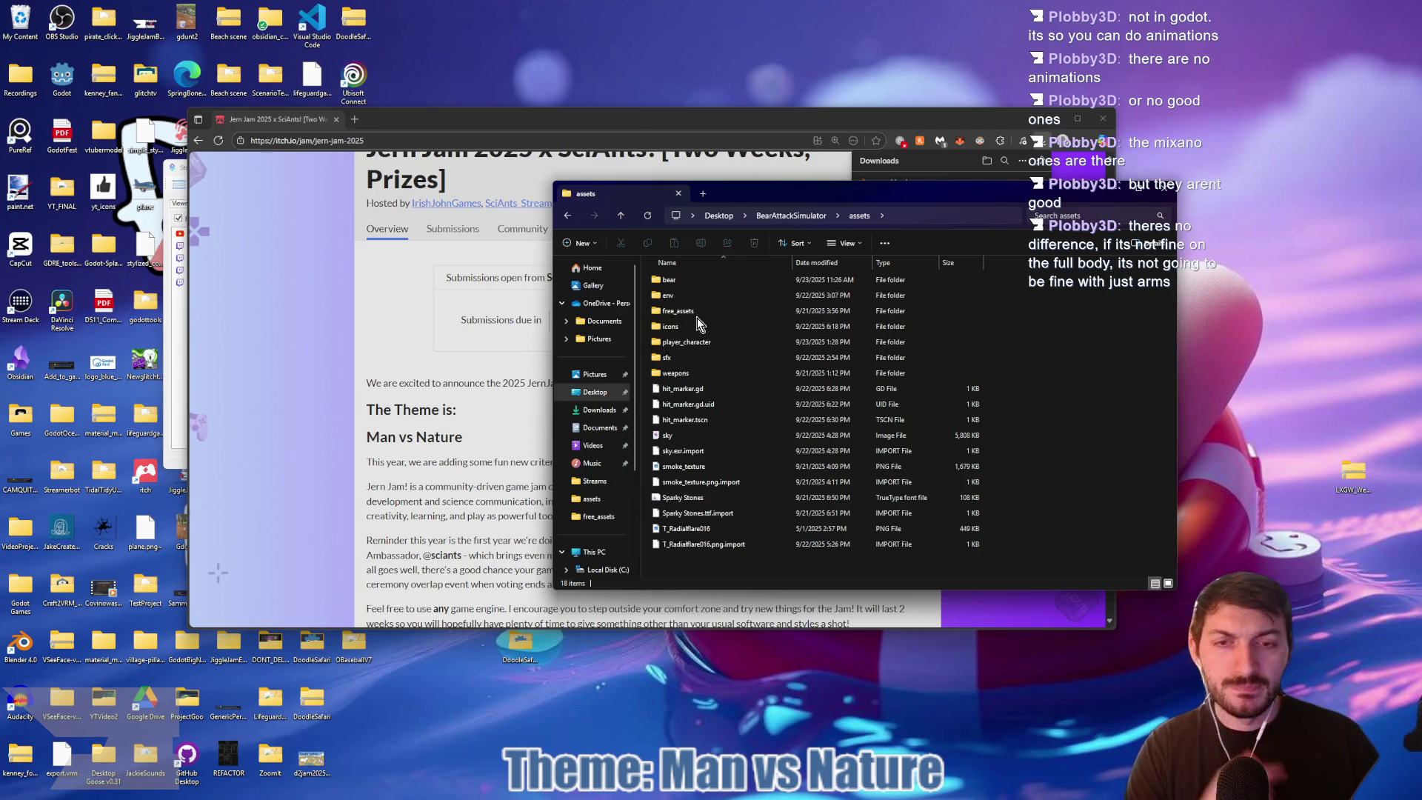
pyautogui.doubleClick(690, 344)
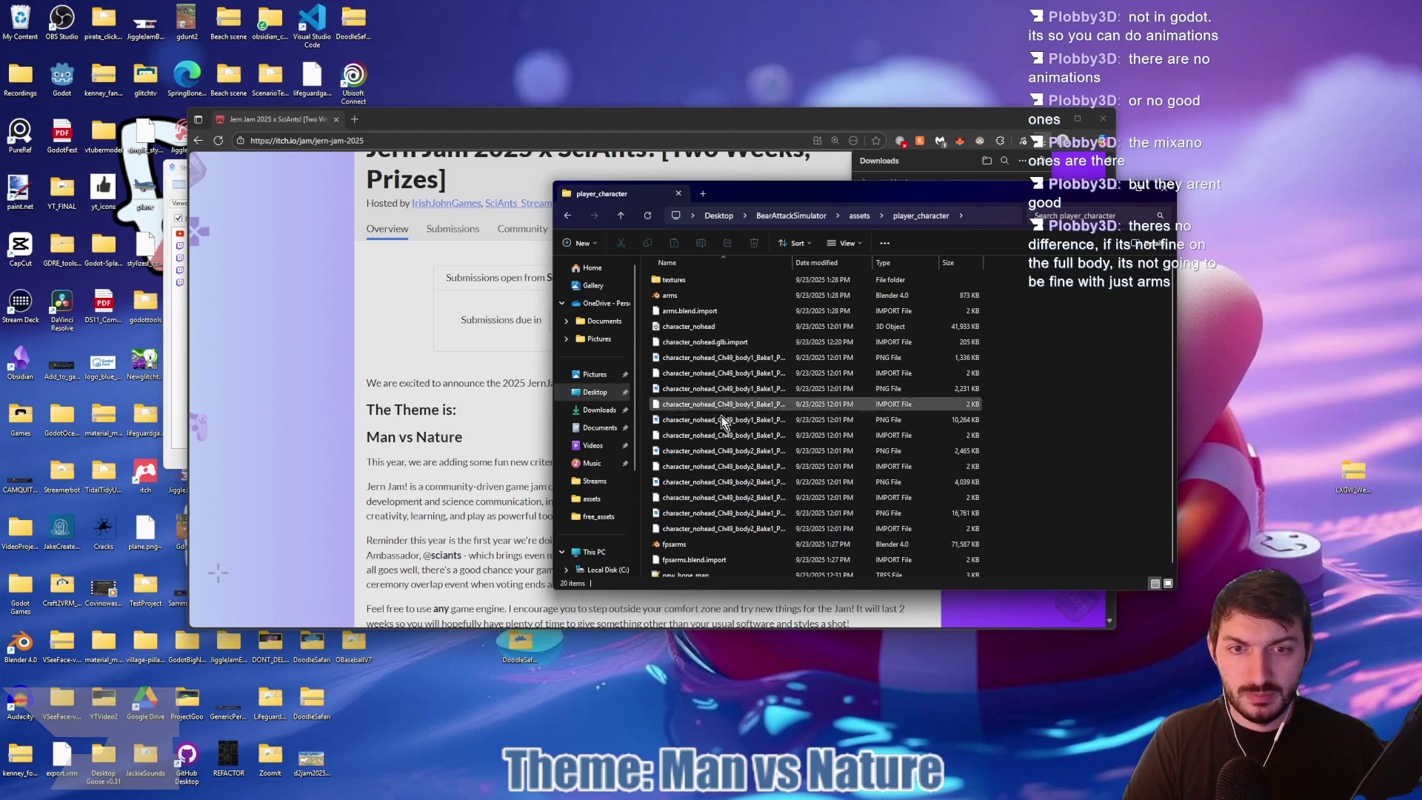
pyautogui.scroll(-1, 718, 460)
pyautogui.click(683, 546)
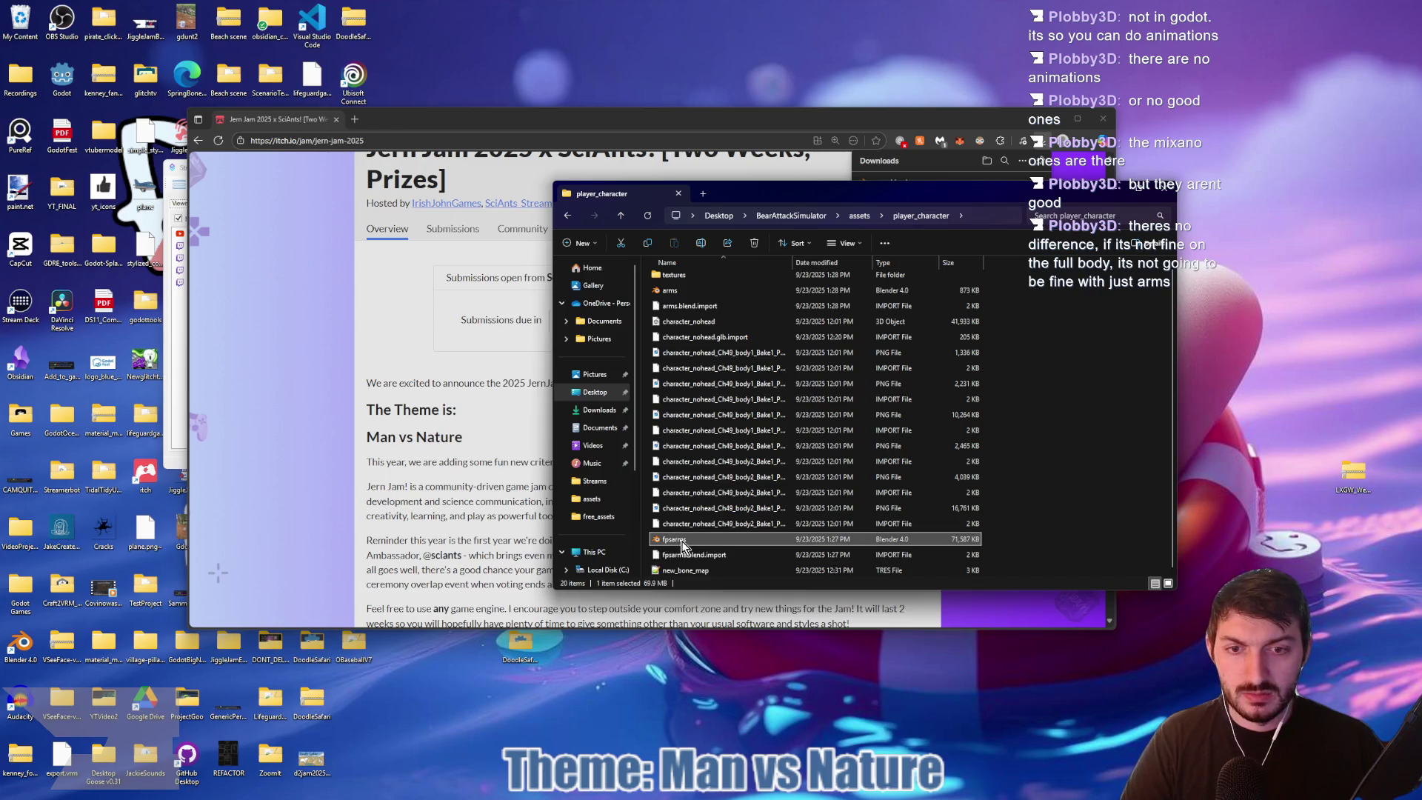
pyautogui.moveTo(702, 546); pyautogui.dragTo(1290, 392)
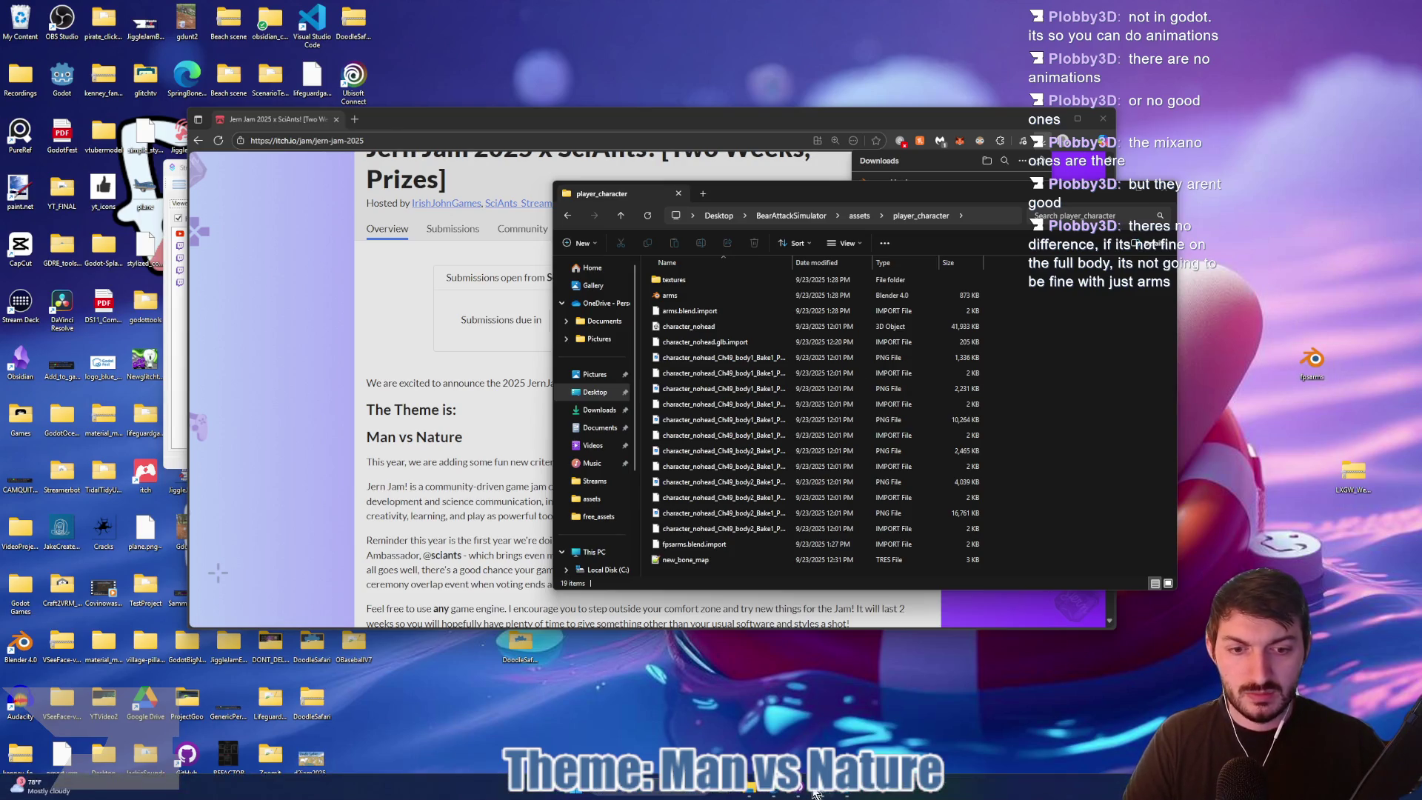
pyautogui.click(822, 791)
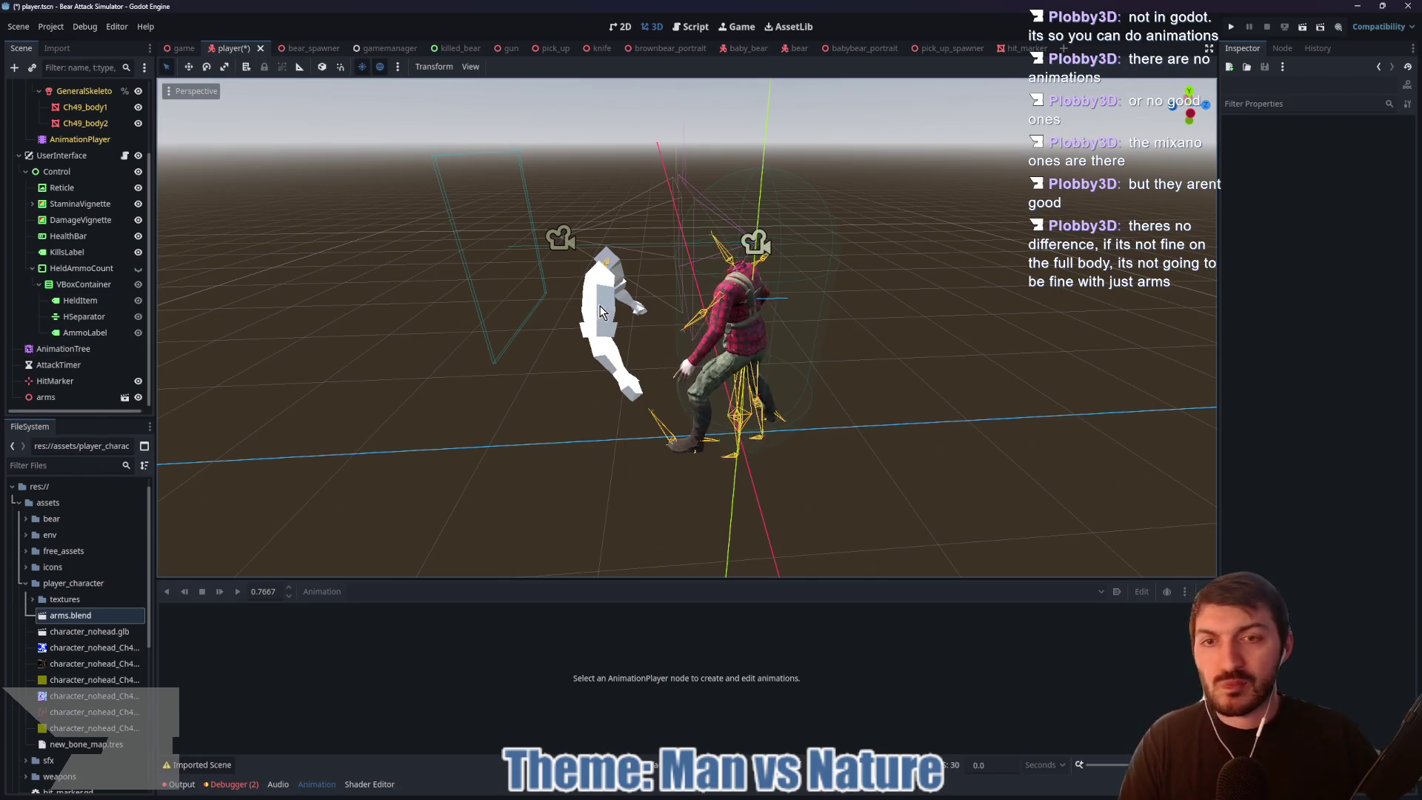
# Step: Make the arms node's children editable
pyautogui.moveTo(637, 317); pyautogui.dragTo(561, 314)
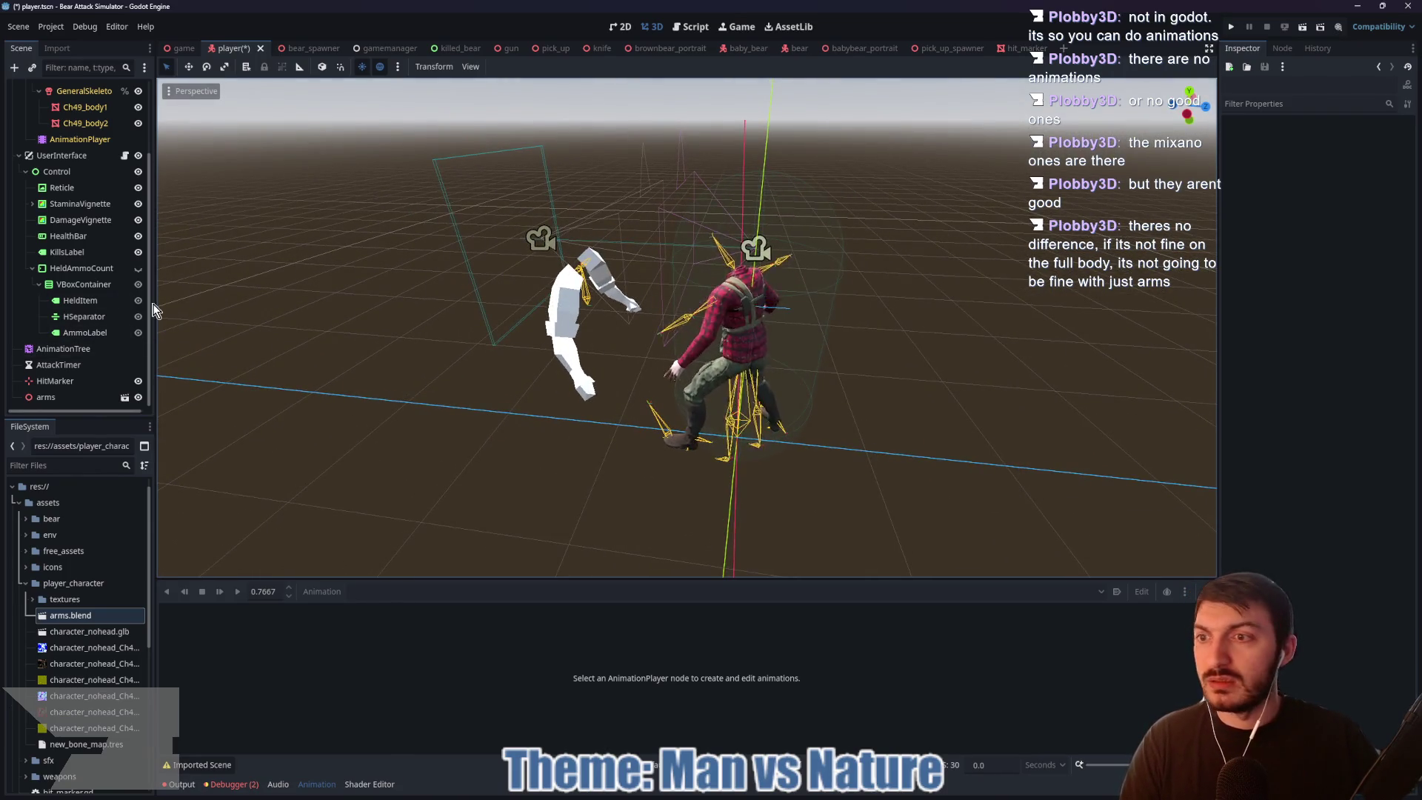
pyautogui.rightClick(59, 397)
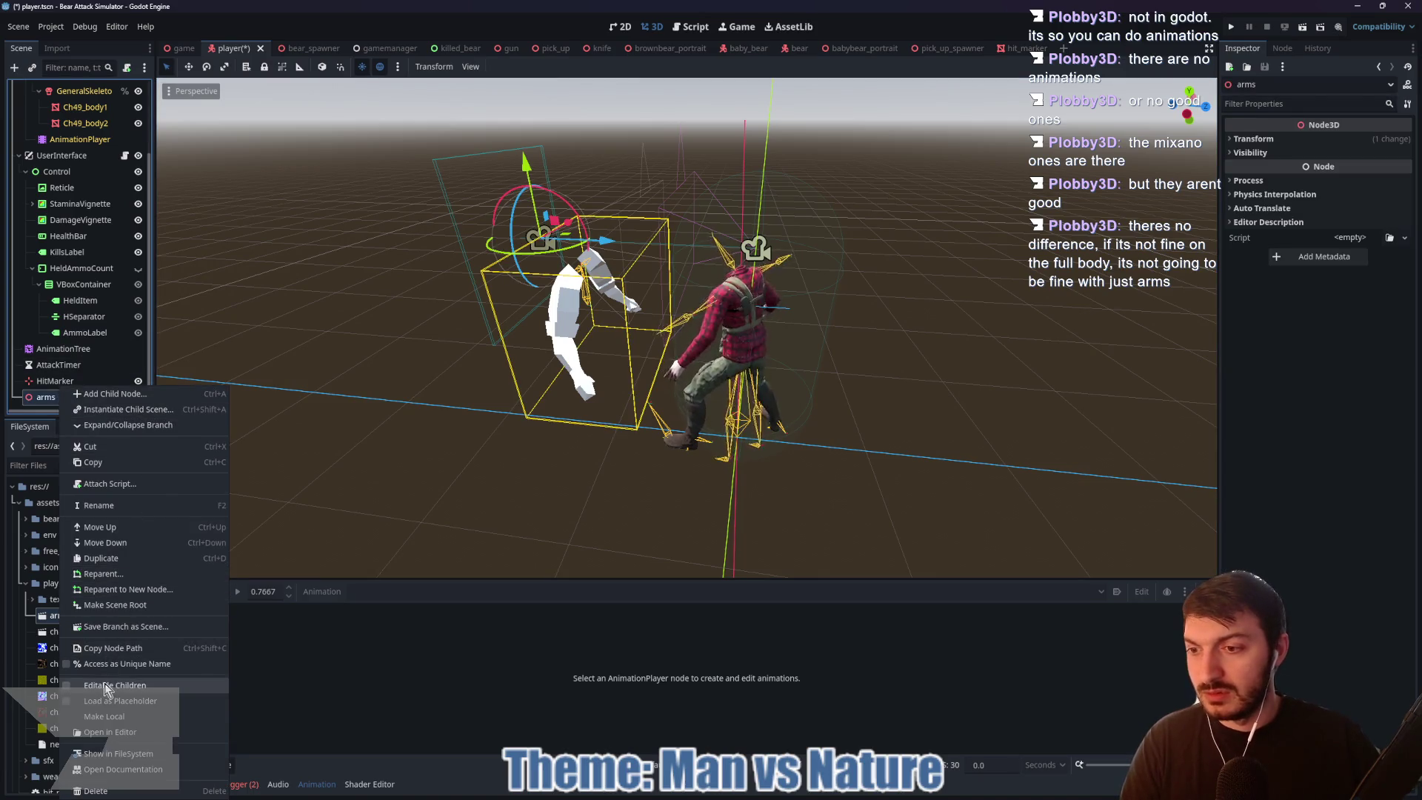
pyautogui.click(104, 685)
pyautogui.scroll(-2, 99, 374)
# Step: Preview the blocking animation, then set idle as current and play it
pyautogui.click(73, 397)
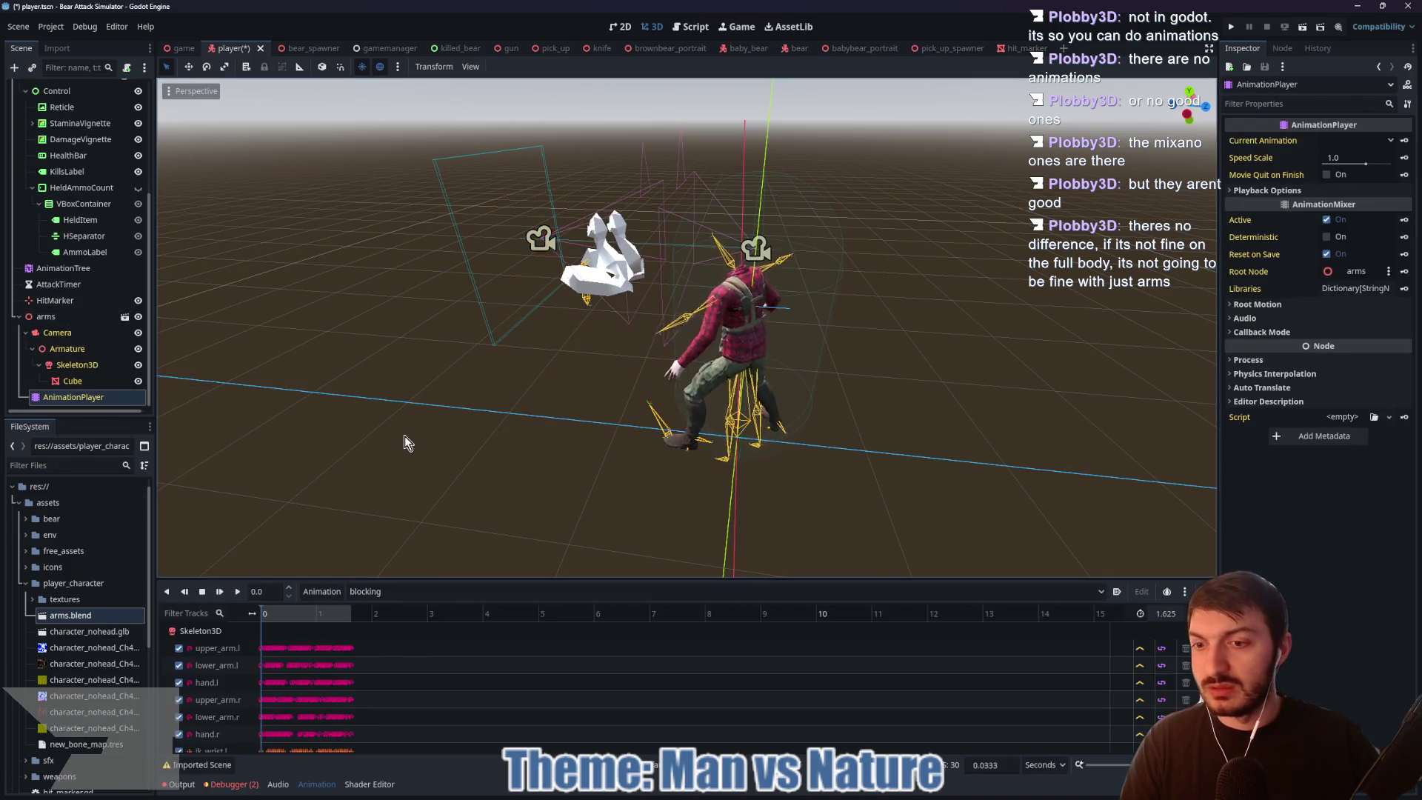
pyautogui.click(239, 592)
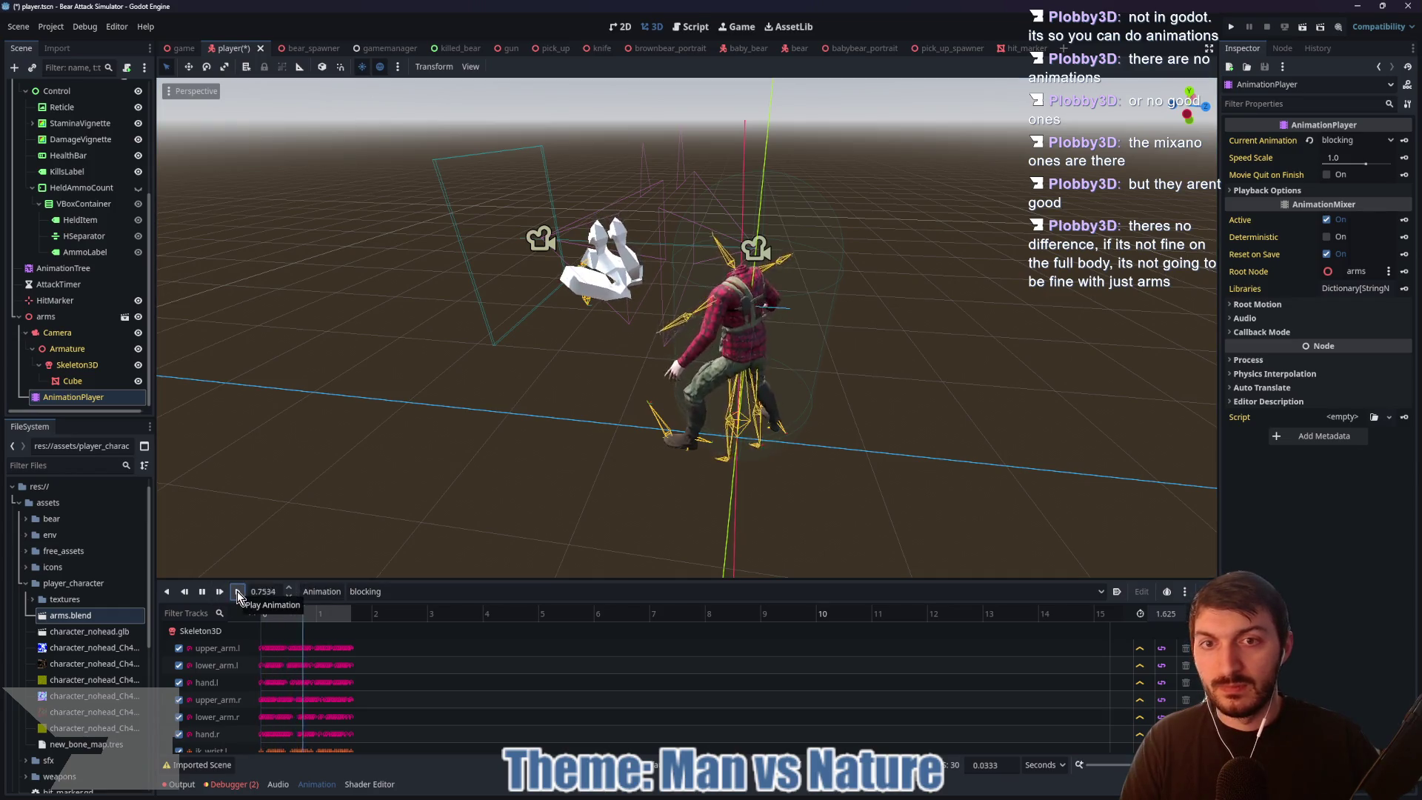
pyautogui.click(420, 592)
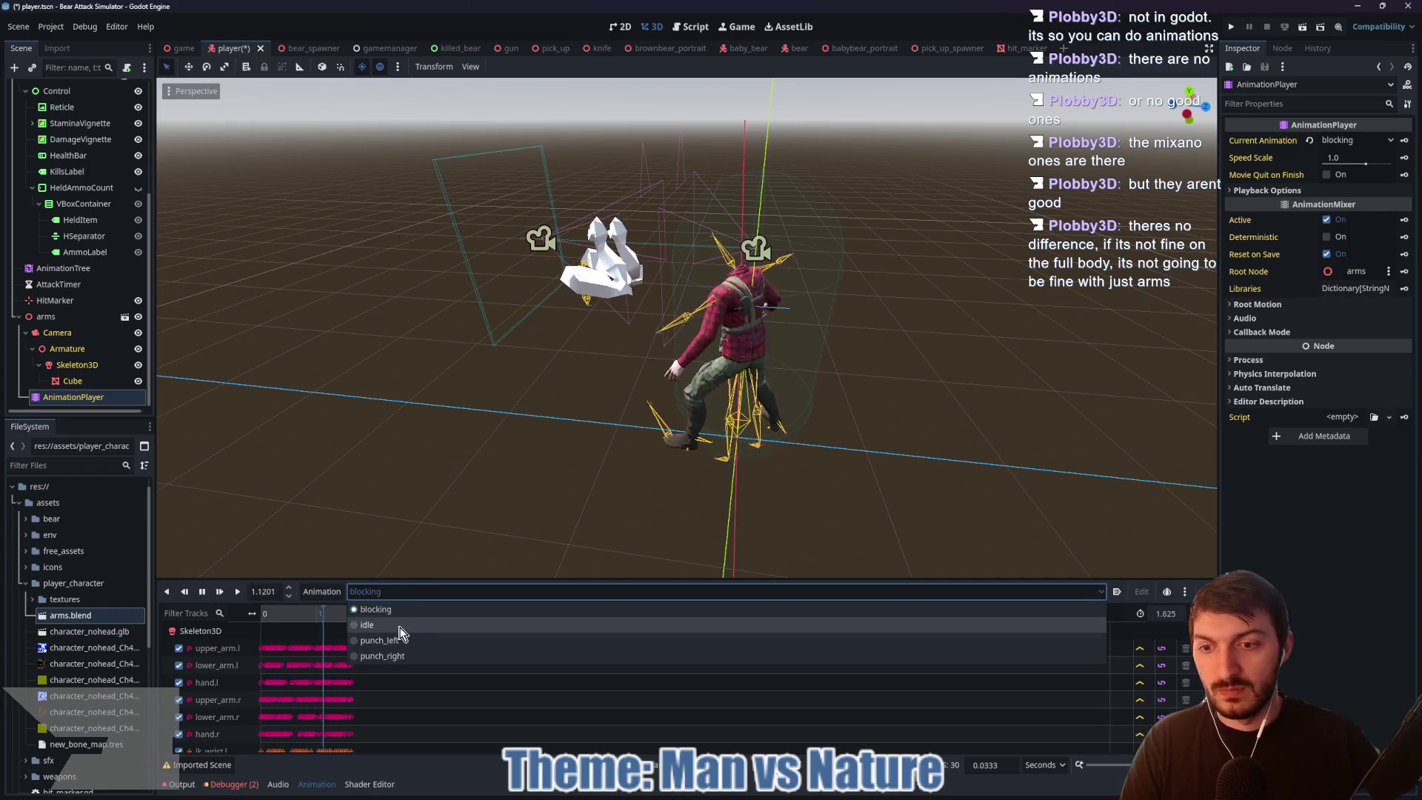
pyautogui.click(370, 628)
pyautogui.click(238, 592)
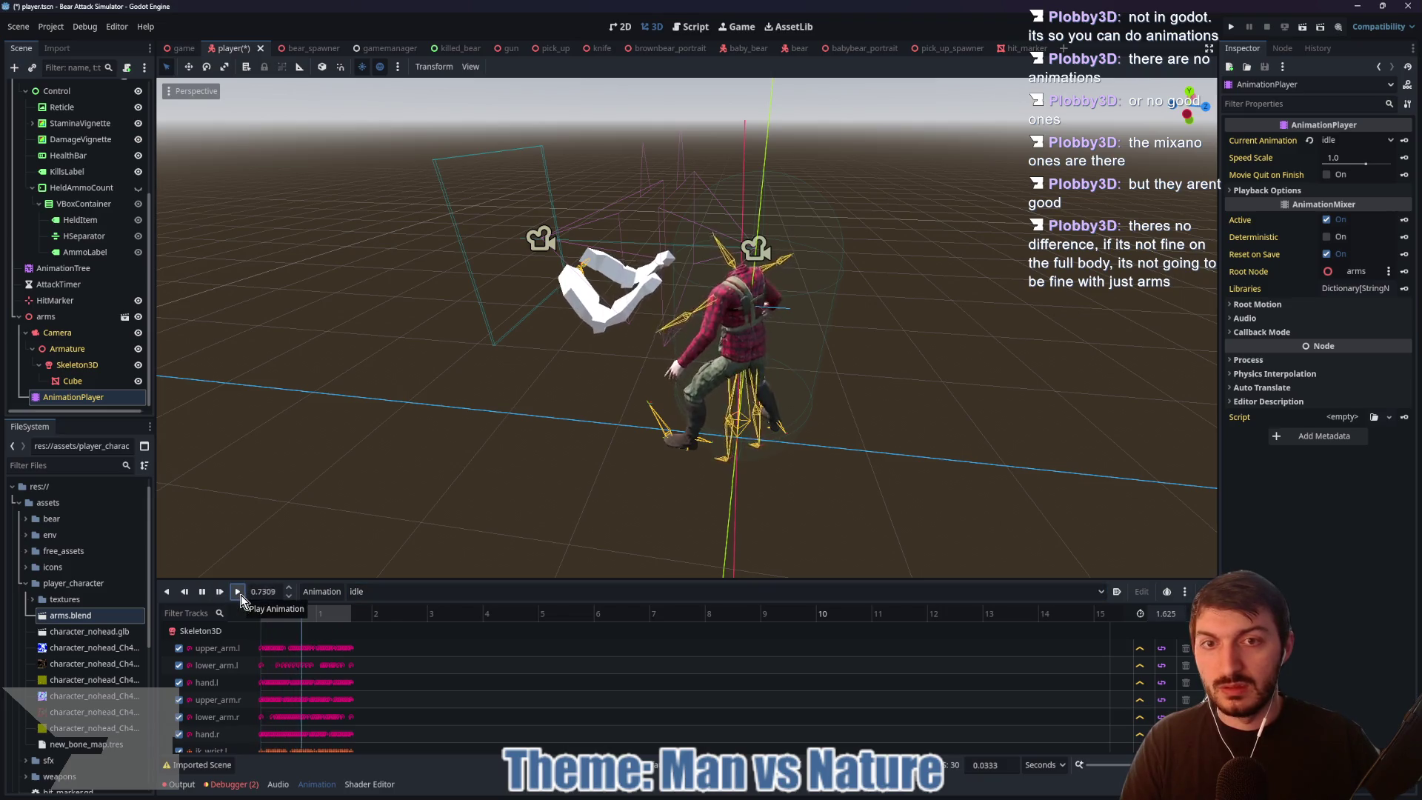
pyautogui.moveTo(618, 438)
pyautogui.mouseDown()
pyautogui.moveTo(480, 448)
pyautogui.moveTo(443, 432)
pyautogui.moveTo(628, 435)
pyautogui.mouseUp()
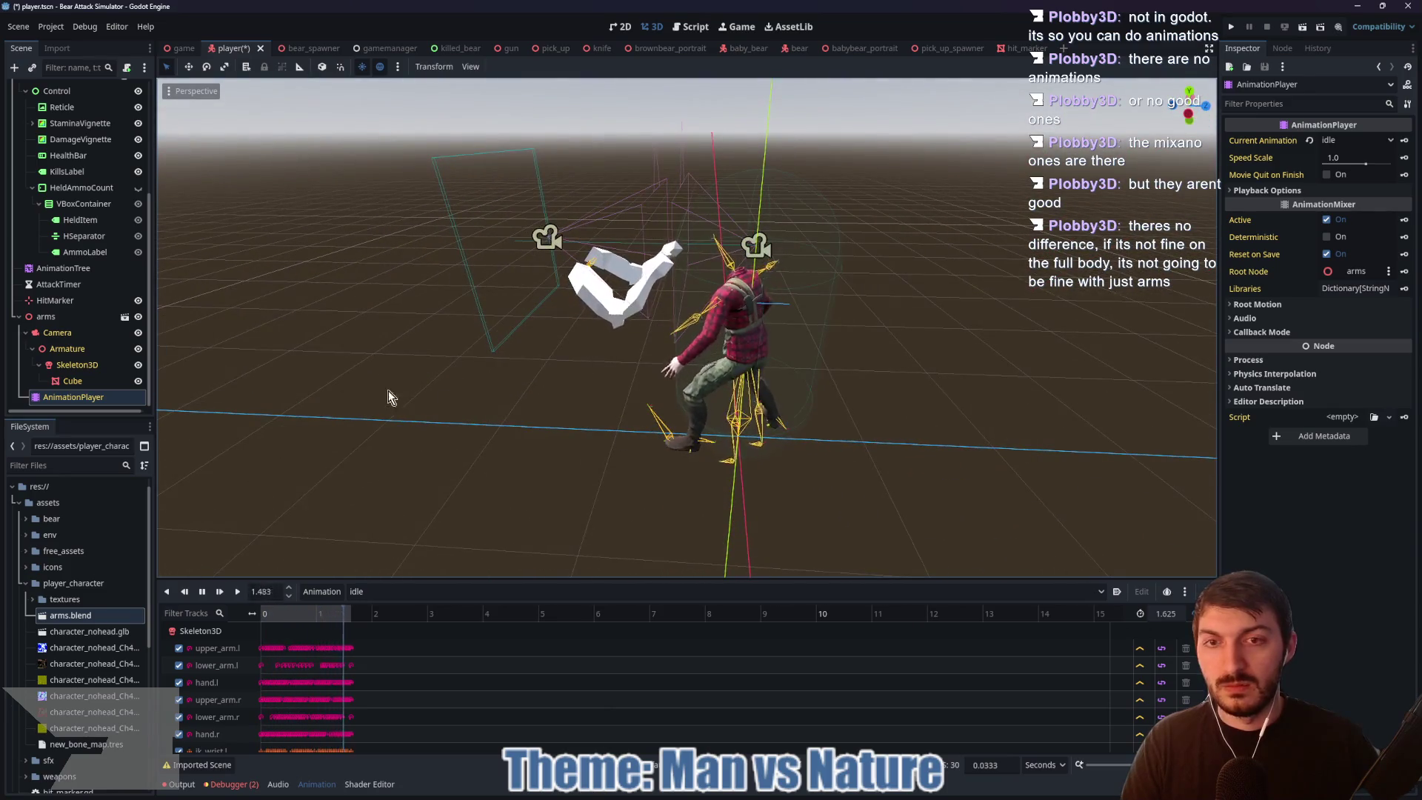
pyautogui.click(70, 364)
pyautogui.scroll(5, 621, 311)
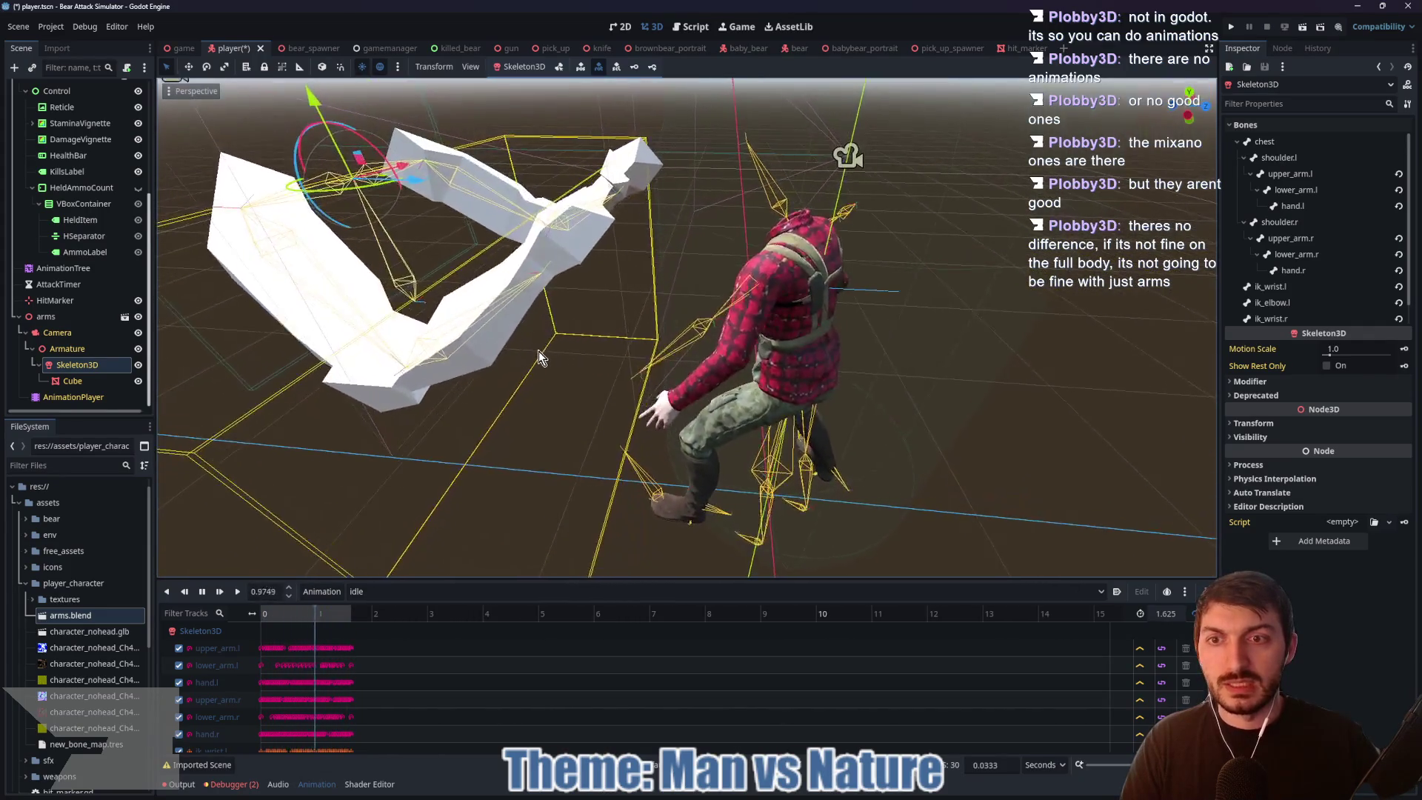
# Step: Turn the arms skeleton around with the rotation gizmo and select the arms node
pyautogui.scroll(-5, 553, 348)
pyautogui.moveTo(598, 379)
pyautogui.mouseDown()
pyautogui.moveTo(563, 374)
pyautogui.moveTo(585, 371)
pyautogui.mouseUp()
pyautogui.moveTo(518, 285)
pyautogui.mouseDown()
pyautogui.moveTo(495, 286)
pyautogui.moveTo(457, 247)
pyautogui.moveTo(518, 266)
pyautogui.mouseUp()
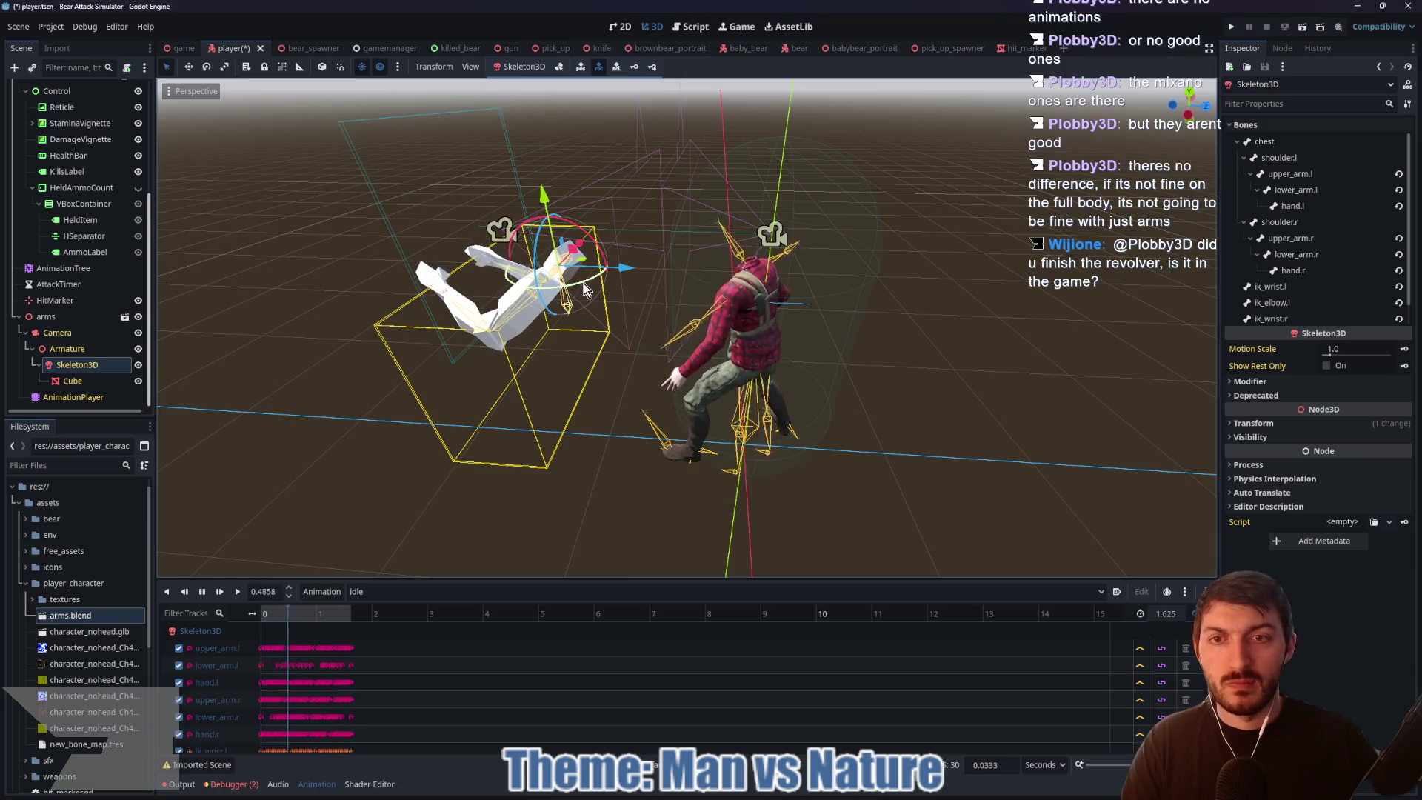
pyautogui.scroll(-2, 545, 423)
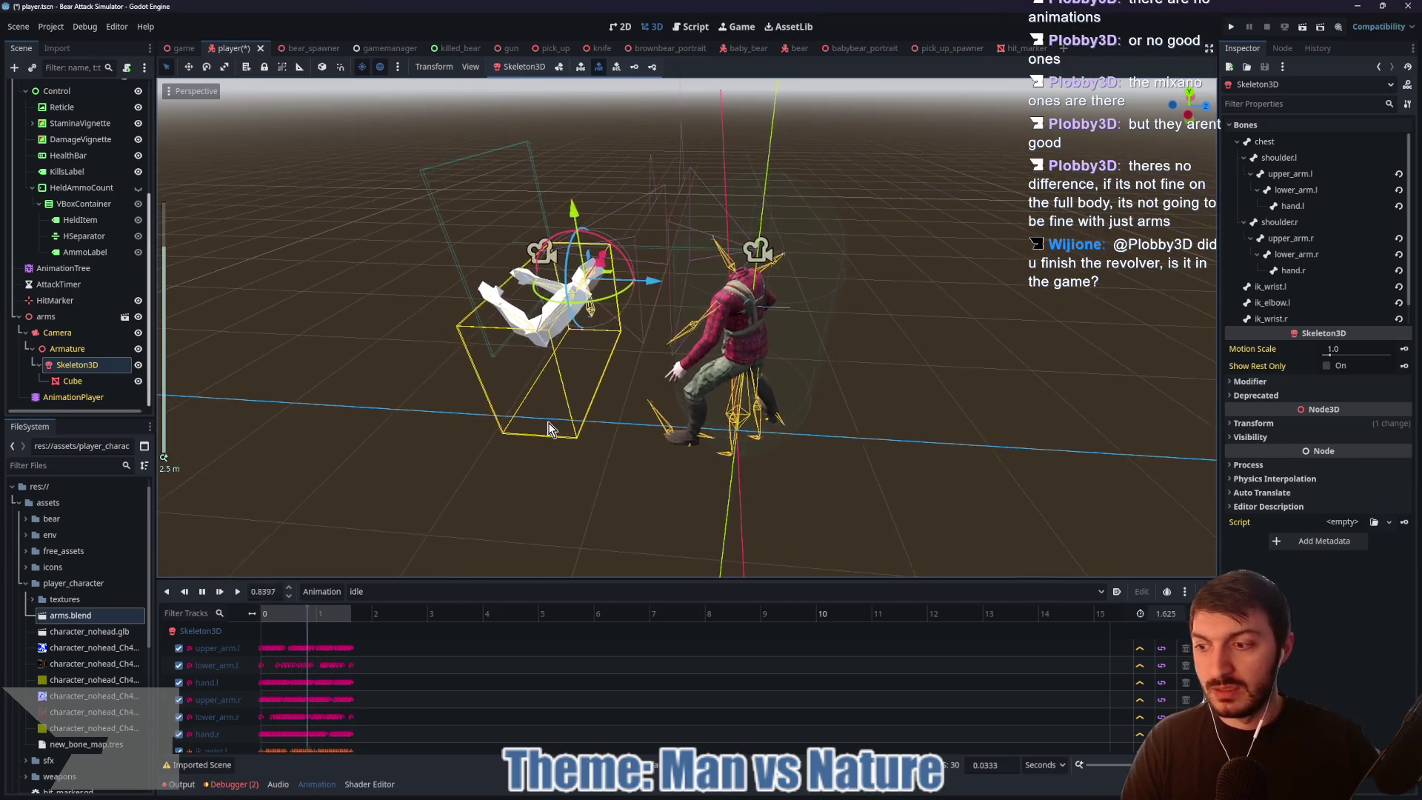
pyautogui.moveTo(600, 424); pyautogui.dragTo(667, 259)
pyautogui.moveTo(823, 366); pyautogui.dragTo(754, 355)
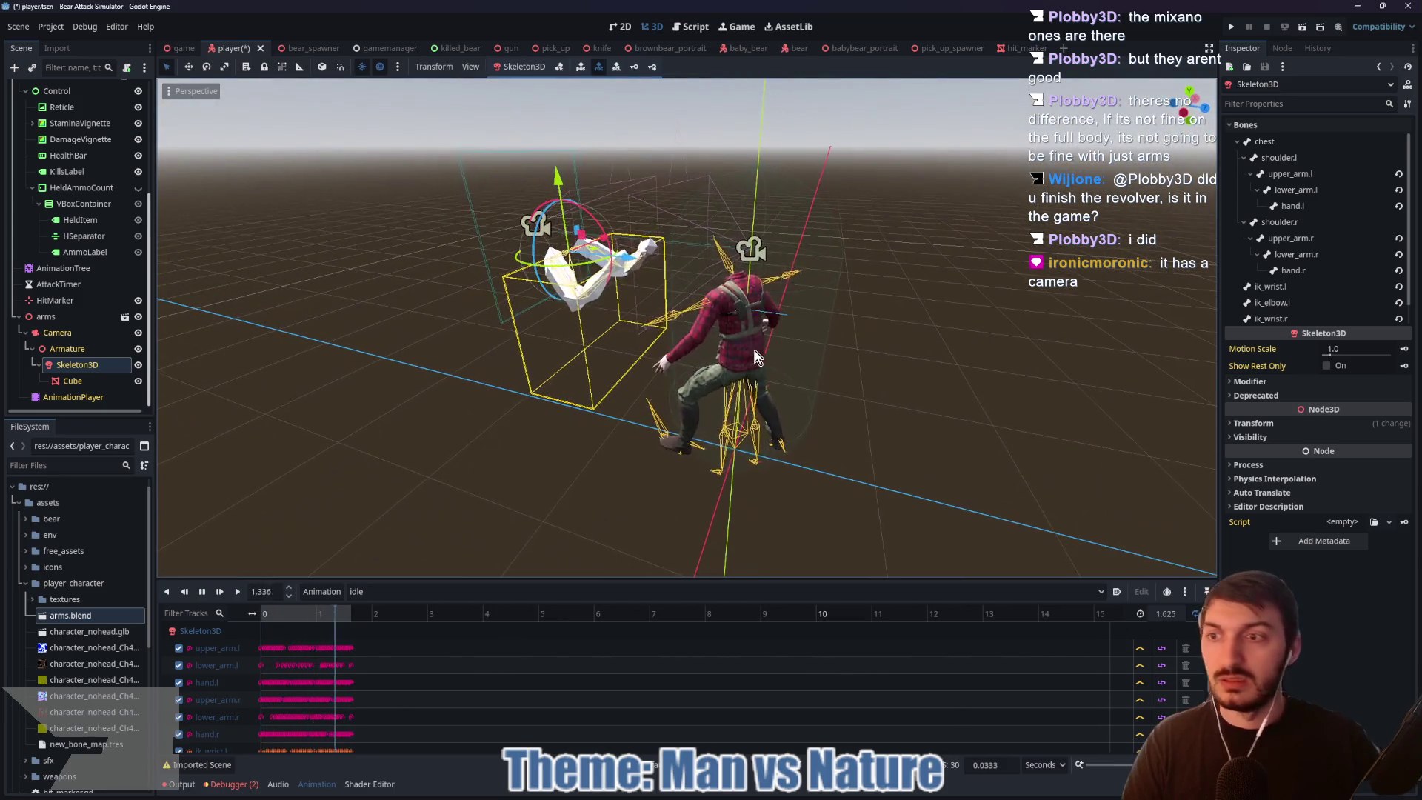
pyautogui.click(46, 317)
pyautogui.moveTo(397, 331); pyautogui.dragTo(612, 281)
# Step: Set the arms' Y rotation to 180 and slide them forward to Z 0.106
pyautogui.click(1253, 138)
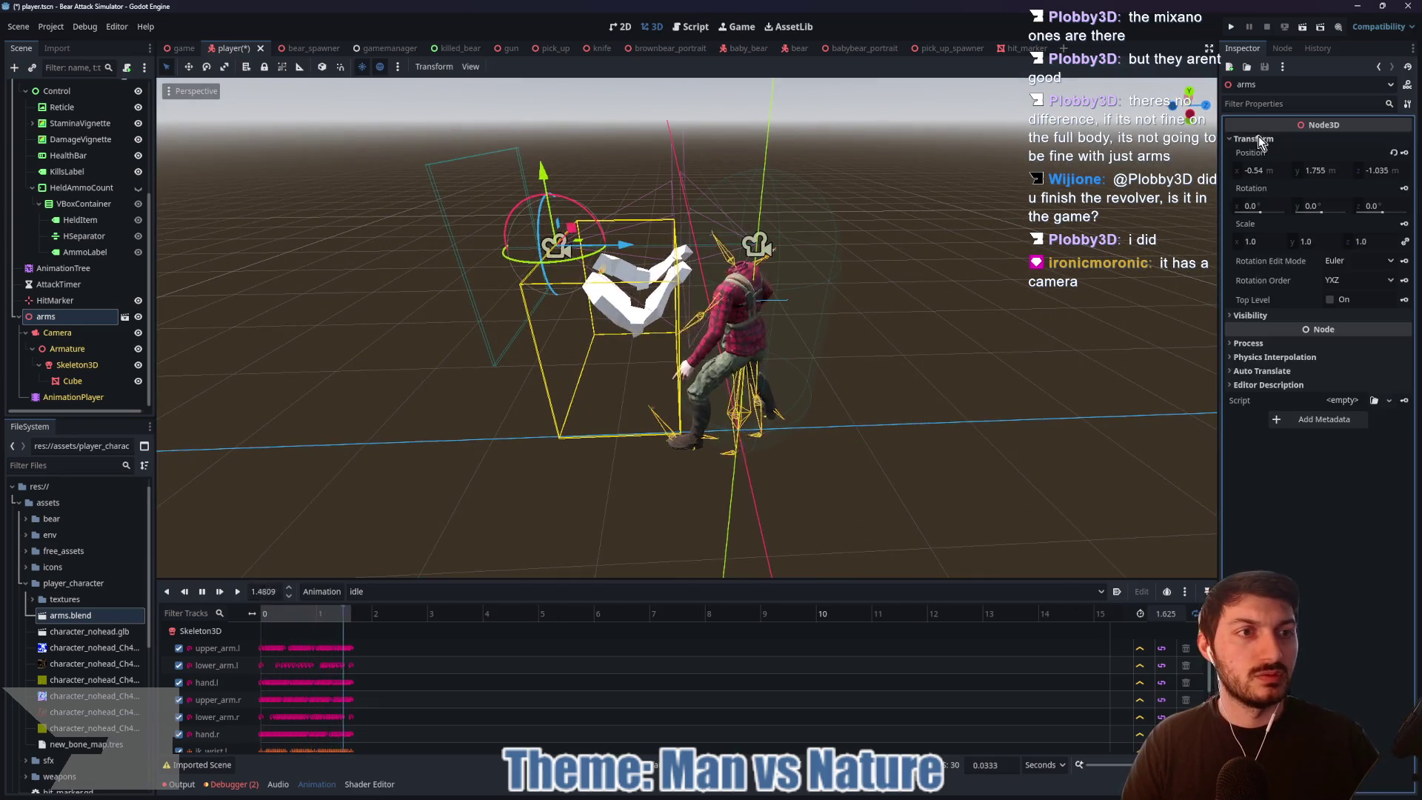
pyautogui.click(1320, 205)
pyautogui.write('180')
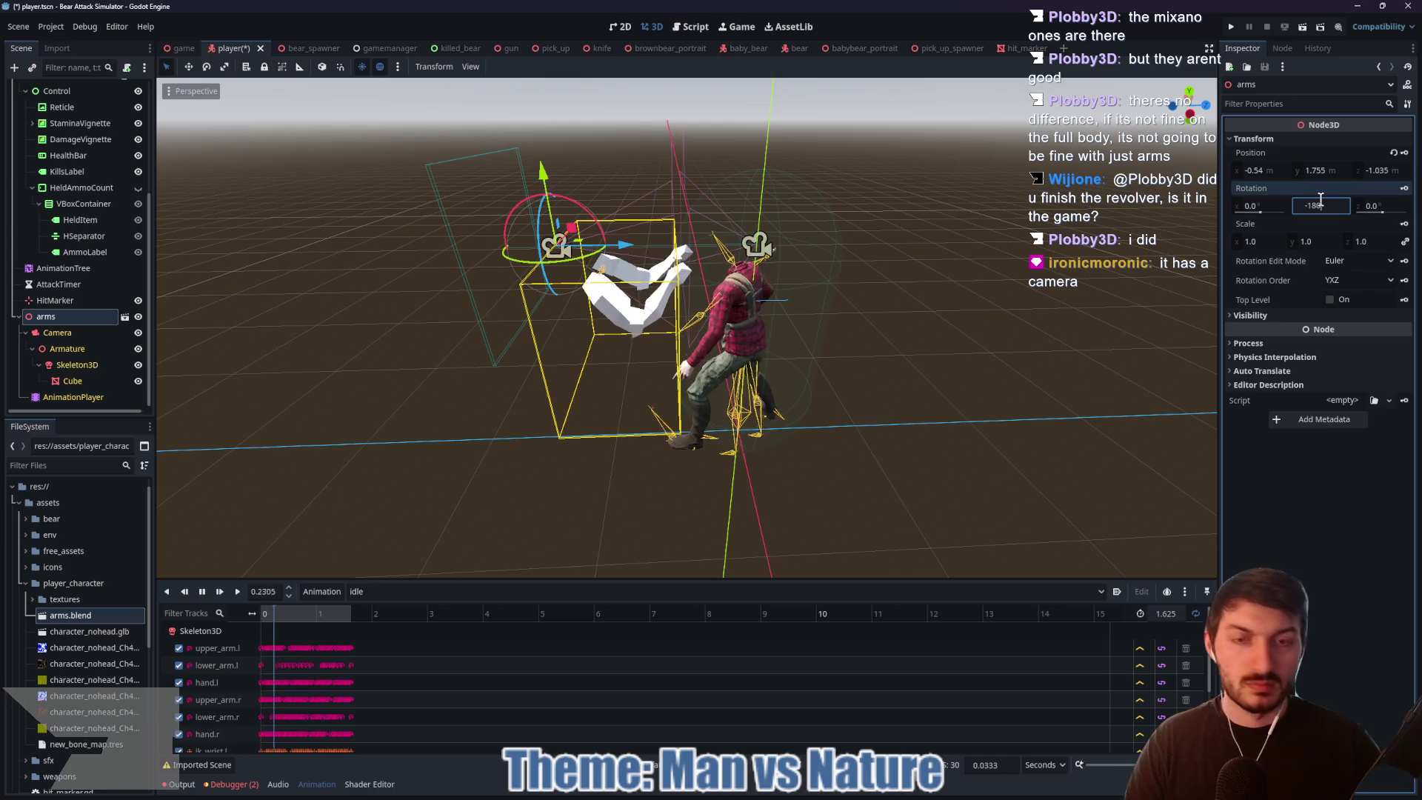
pyautogui.press('Return')
pyautogui.moveTo(614, 256)
pyautogui.mouseDown()
pyautogui.moveTo(845, 267)
pyautogui.moveTo(918, 314)
pyautogui.moveTo(1077, 327)
pyautogui.moveTo(929, 329)
pyautogui.mouseUp()
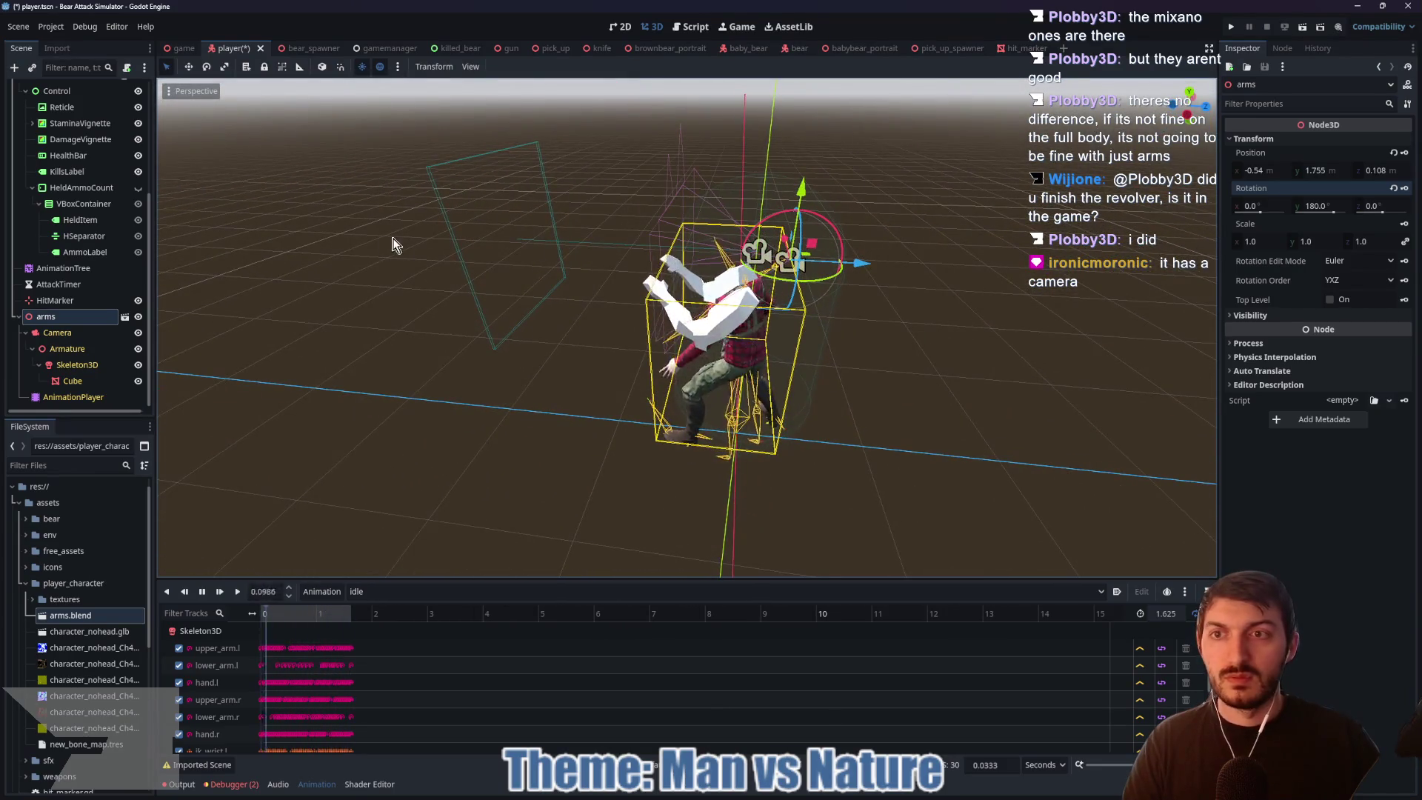
pyautogui.click(58, 332)
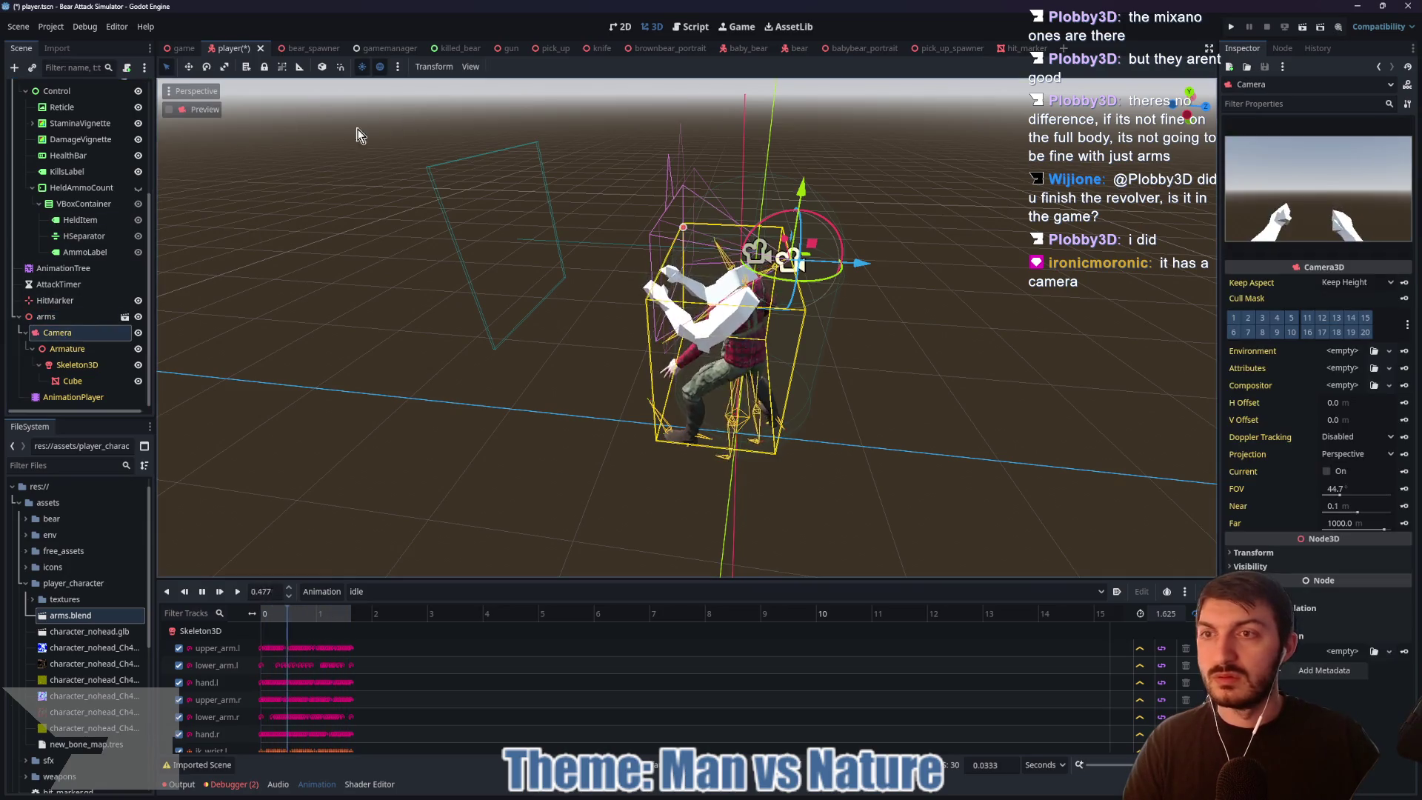
# Step: Preview through the arms' camera and play punch_left, punch_right and blocking
pyautogui.click(171, 110)
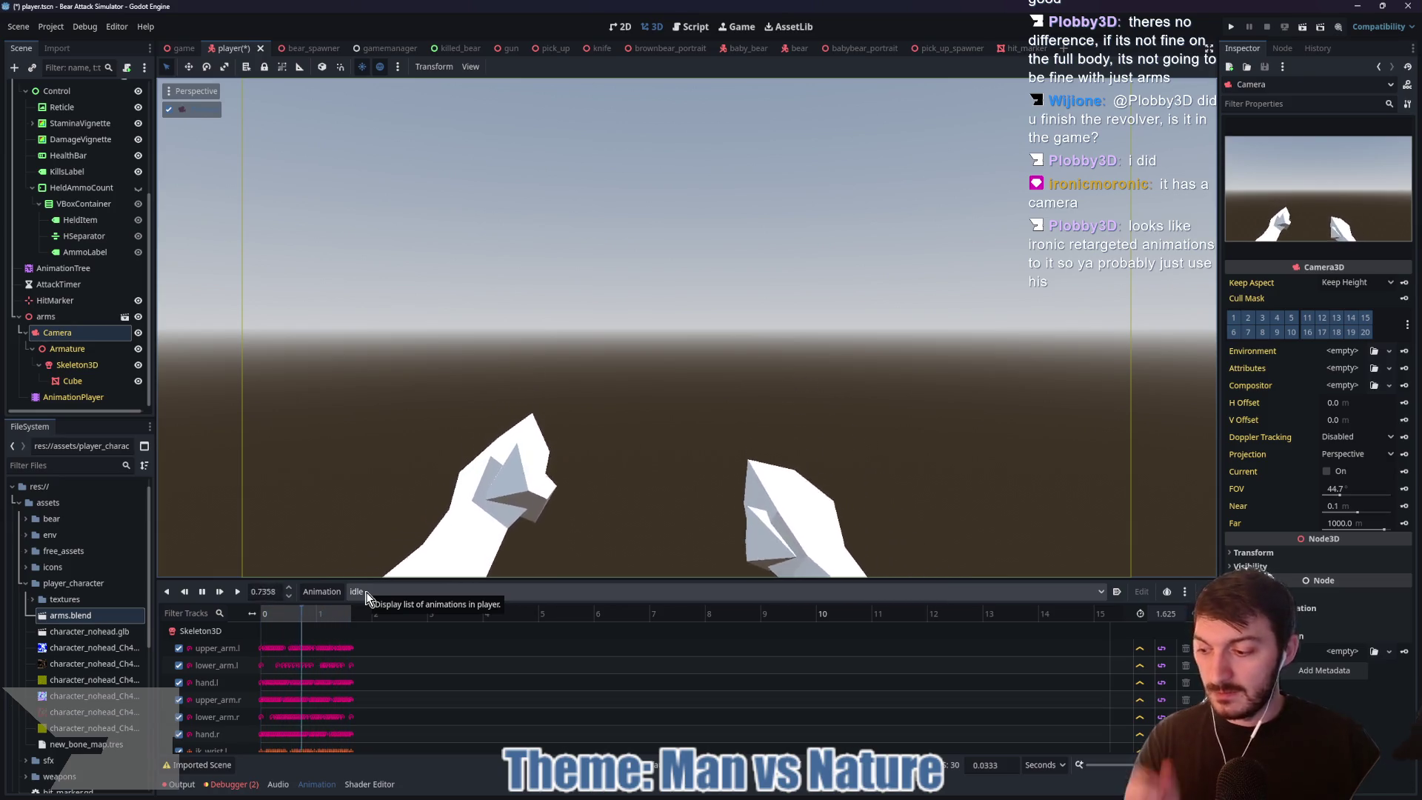
pyautogui.click(366, 597)
pyautogui.click(401, 639)
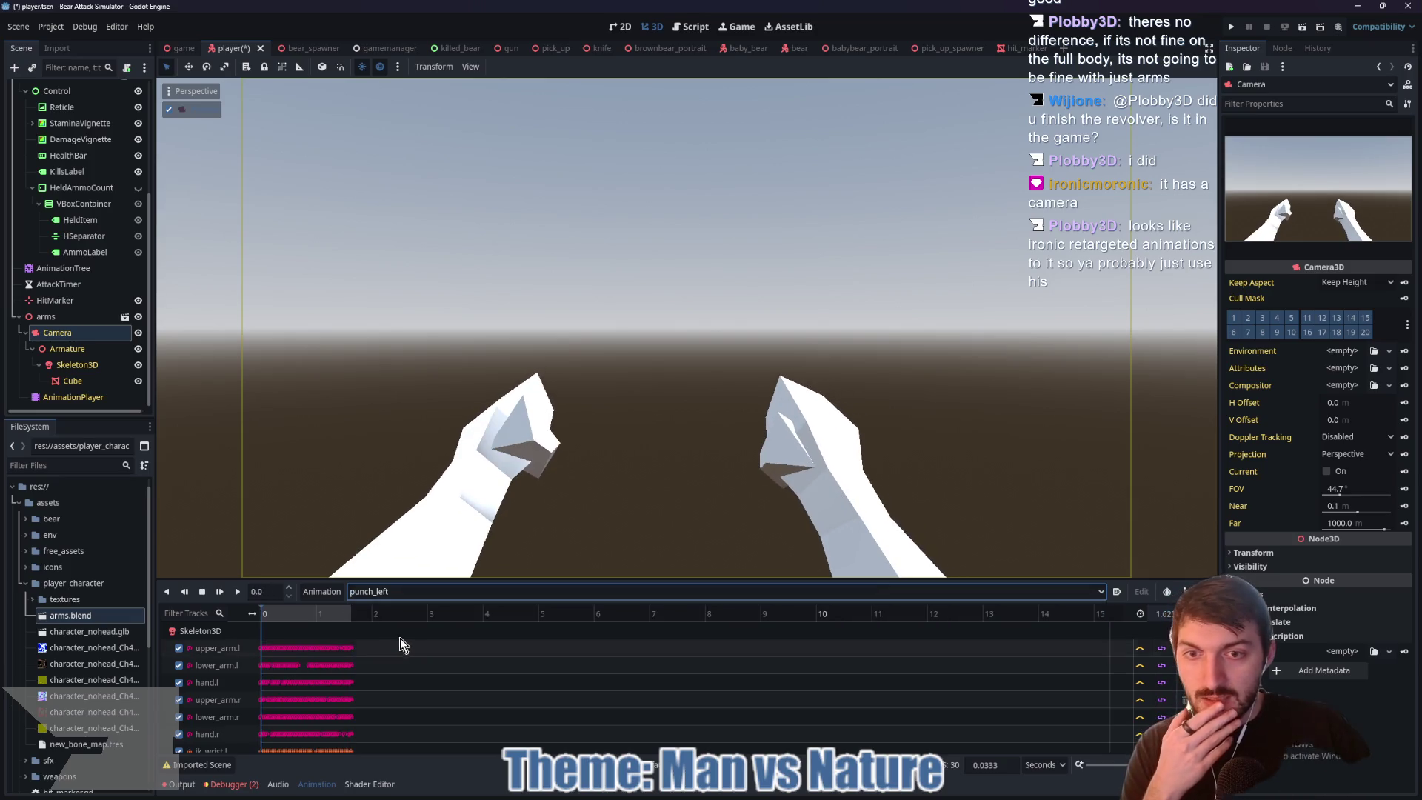
pyautogui.click(240, 591)
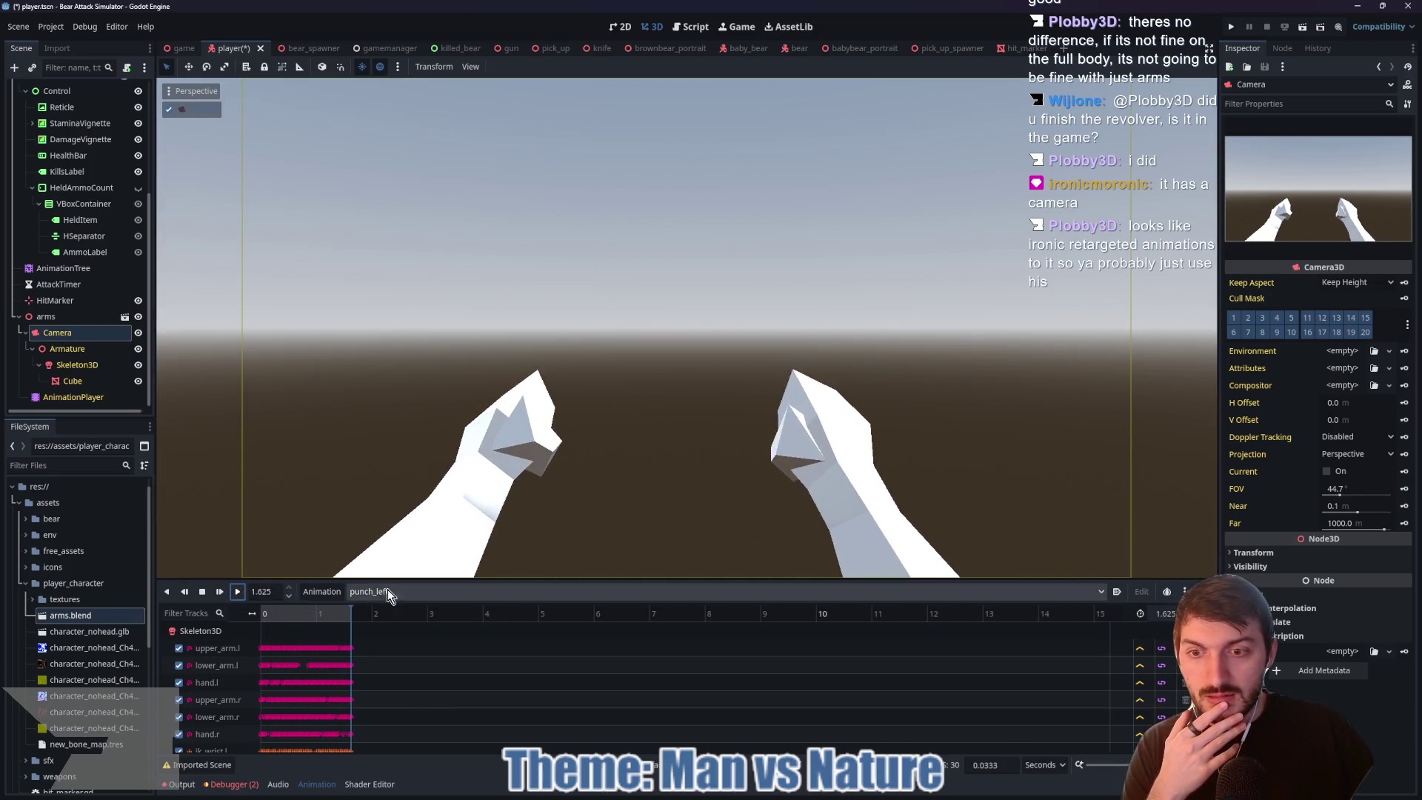
pyautogui.click(386, 591)
pyautogui.click(393, 660)
pyautogui.click(239, 592)
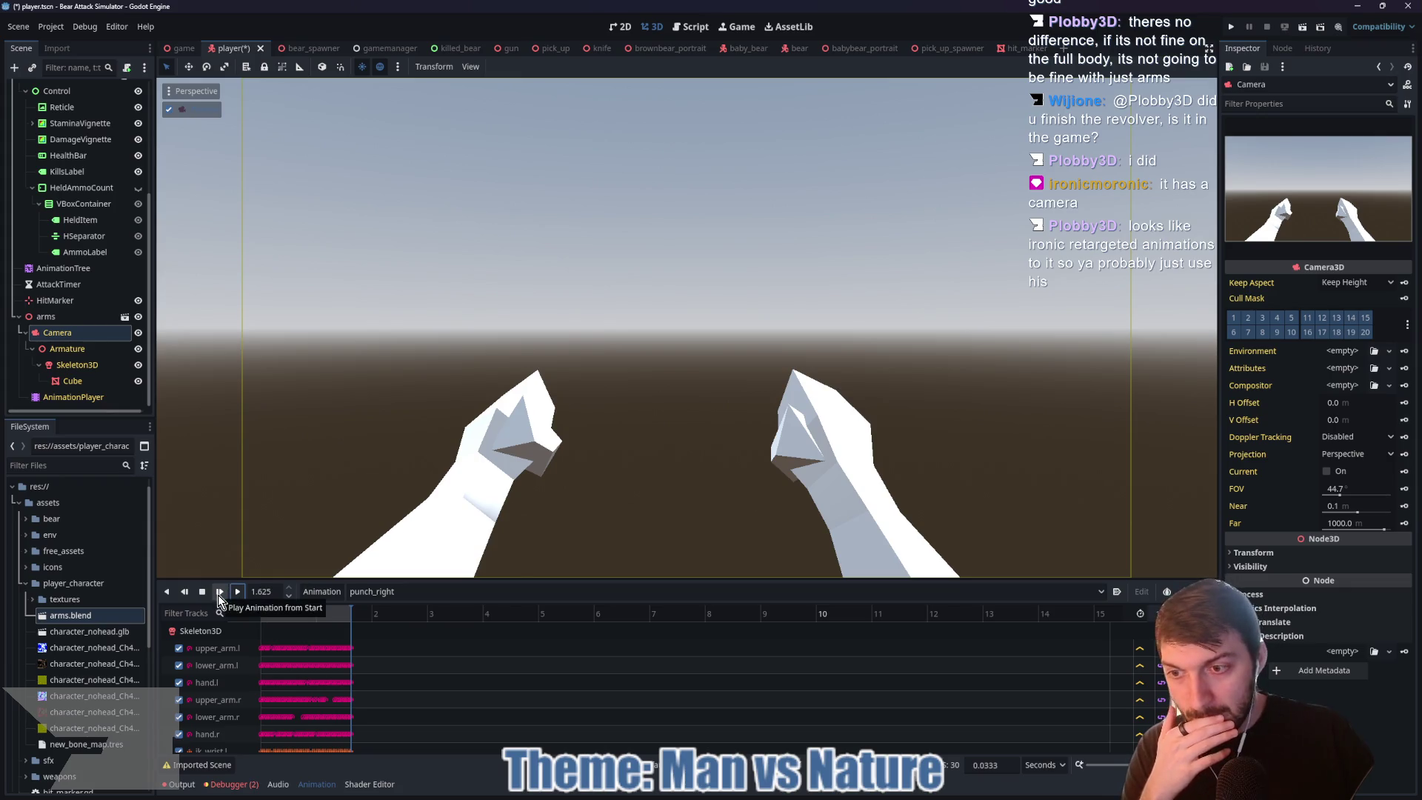
pyautogui.click(376, 592)
pyautogui.click(398, 614)
pyautogui.click(237, 592)
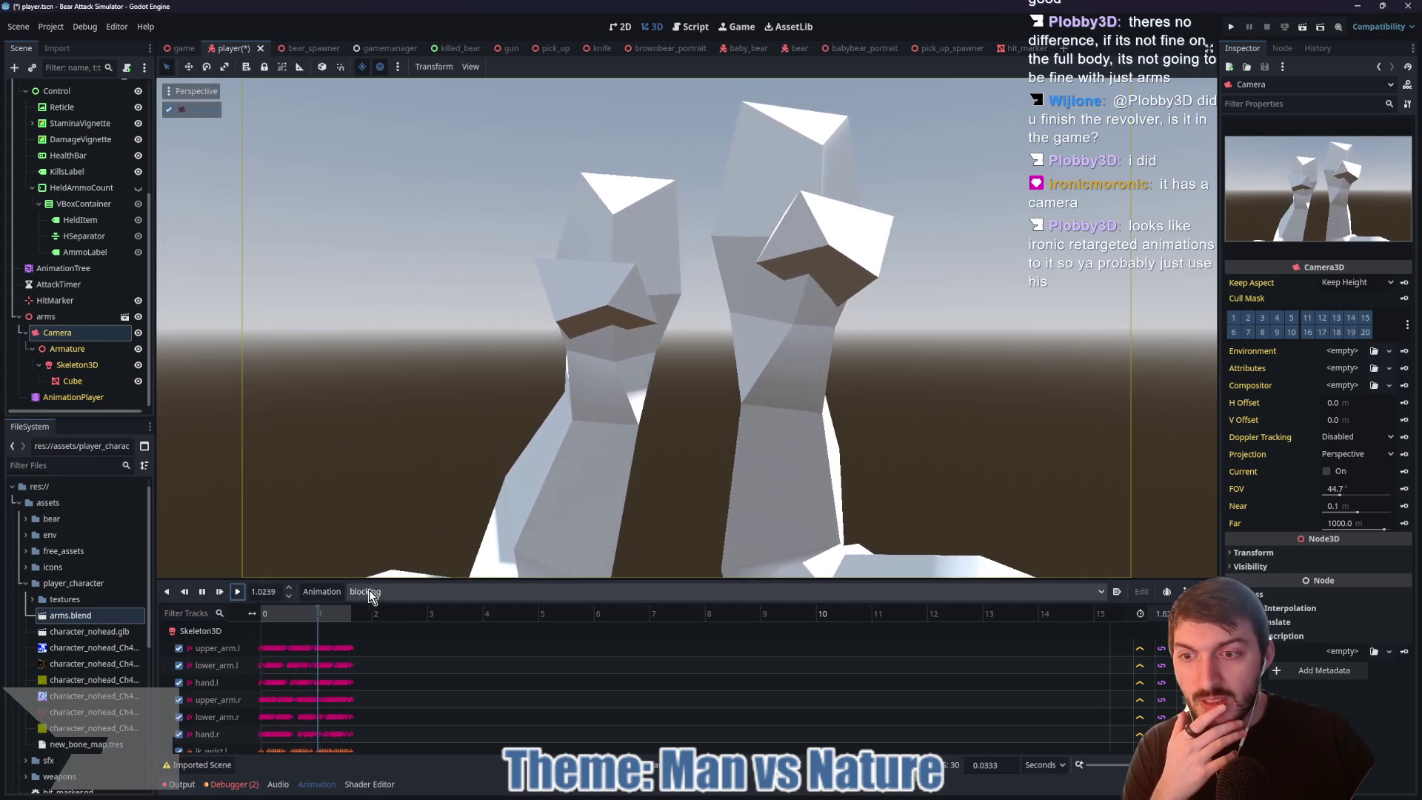
# Step: Alternate punch_left and punch_right playback, ending on punch_right rewound to frame 0
pyautogui.click(364, 591)
pyautogui.click(402, 640)
pyautogui.click(237, 591)
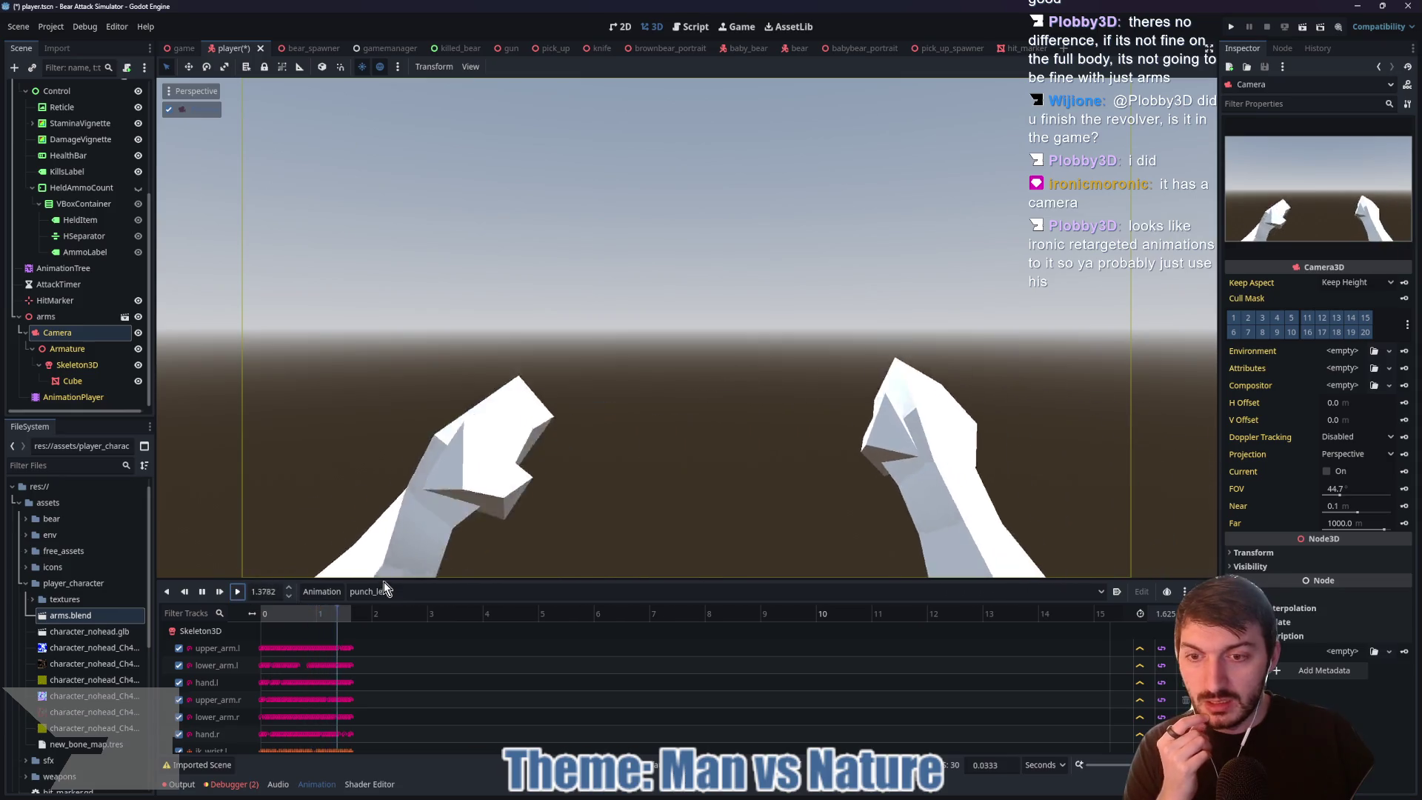
pyautogui.click(365, 591)
pyautogui.click(402, 656)
pyautogui.click(237, 592)
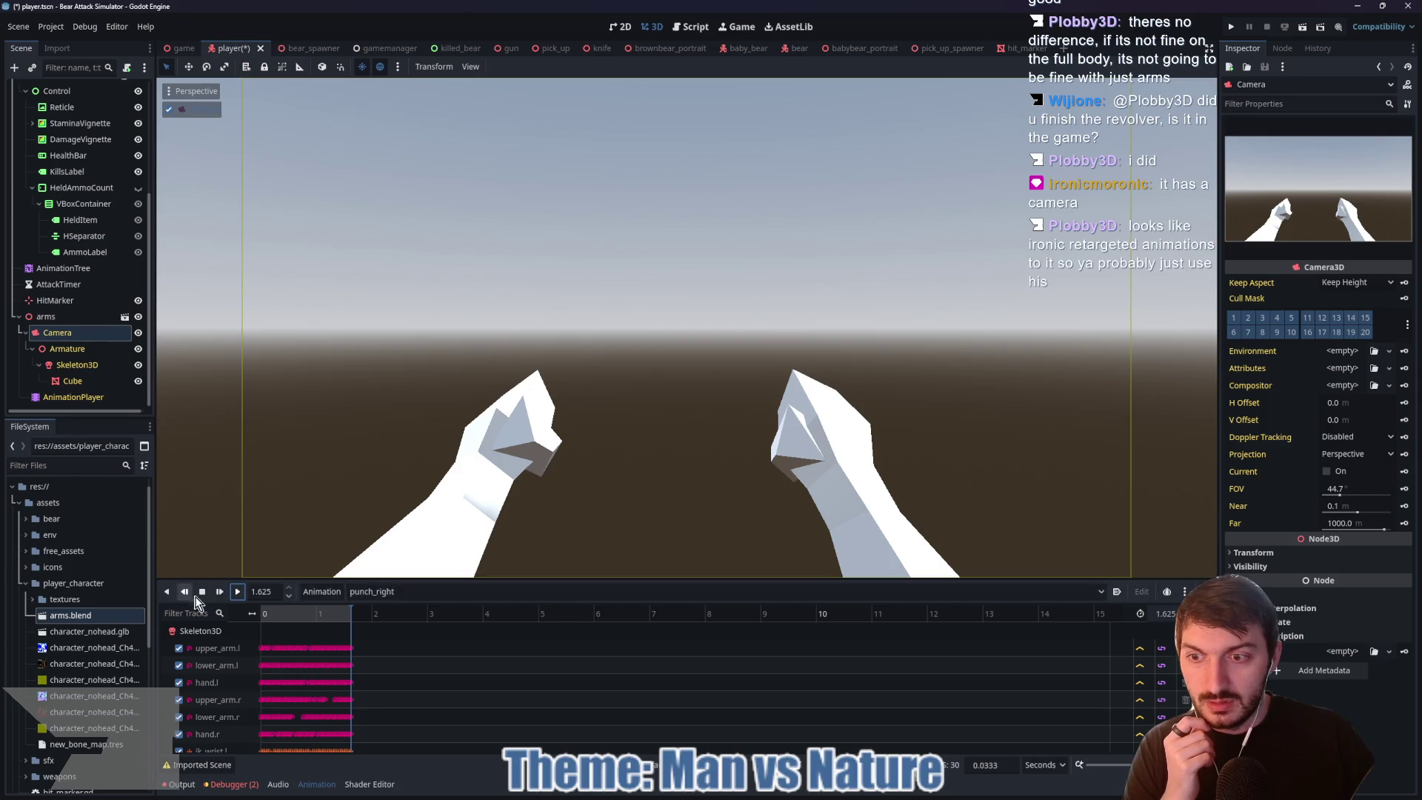
pyautogui.click(371, 591)
pyautogui.click(402, 640)
pyautogui.click(235, 593)
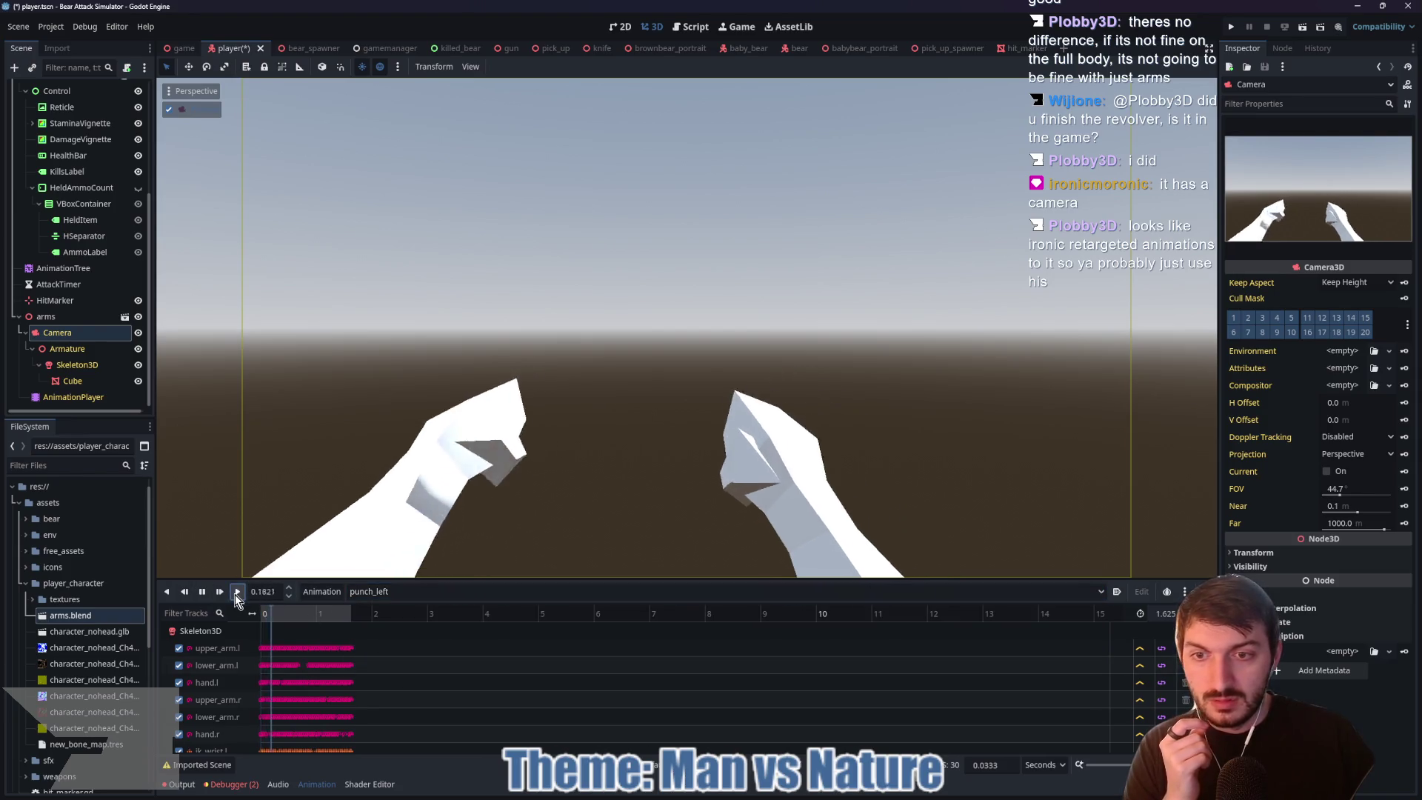
pyautogui.click(359, 593)
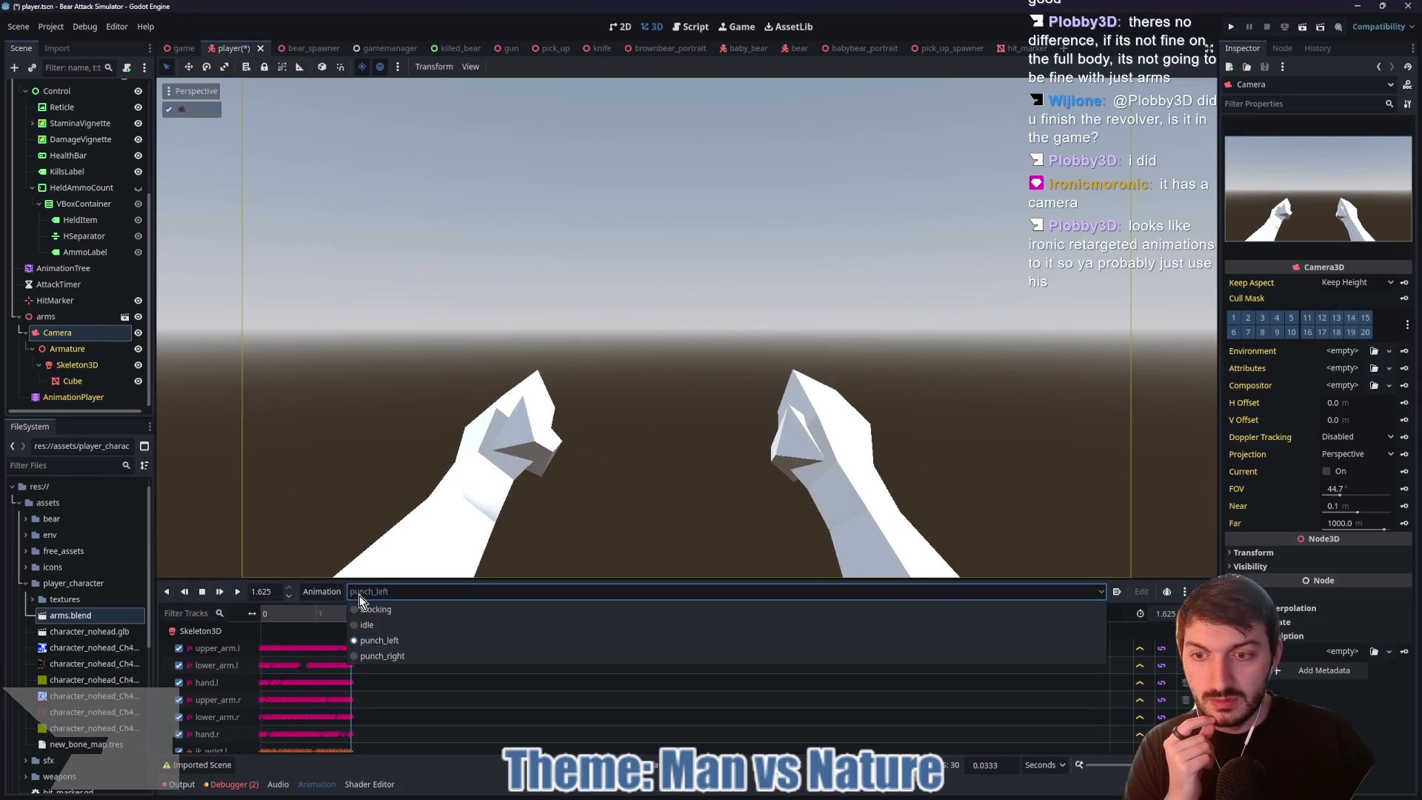
pyautogui.click(416, 655)
pyautogui.click(241, 594)
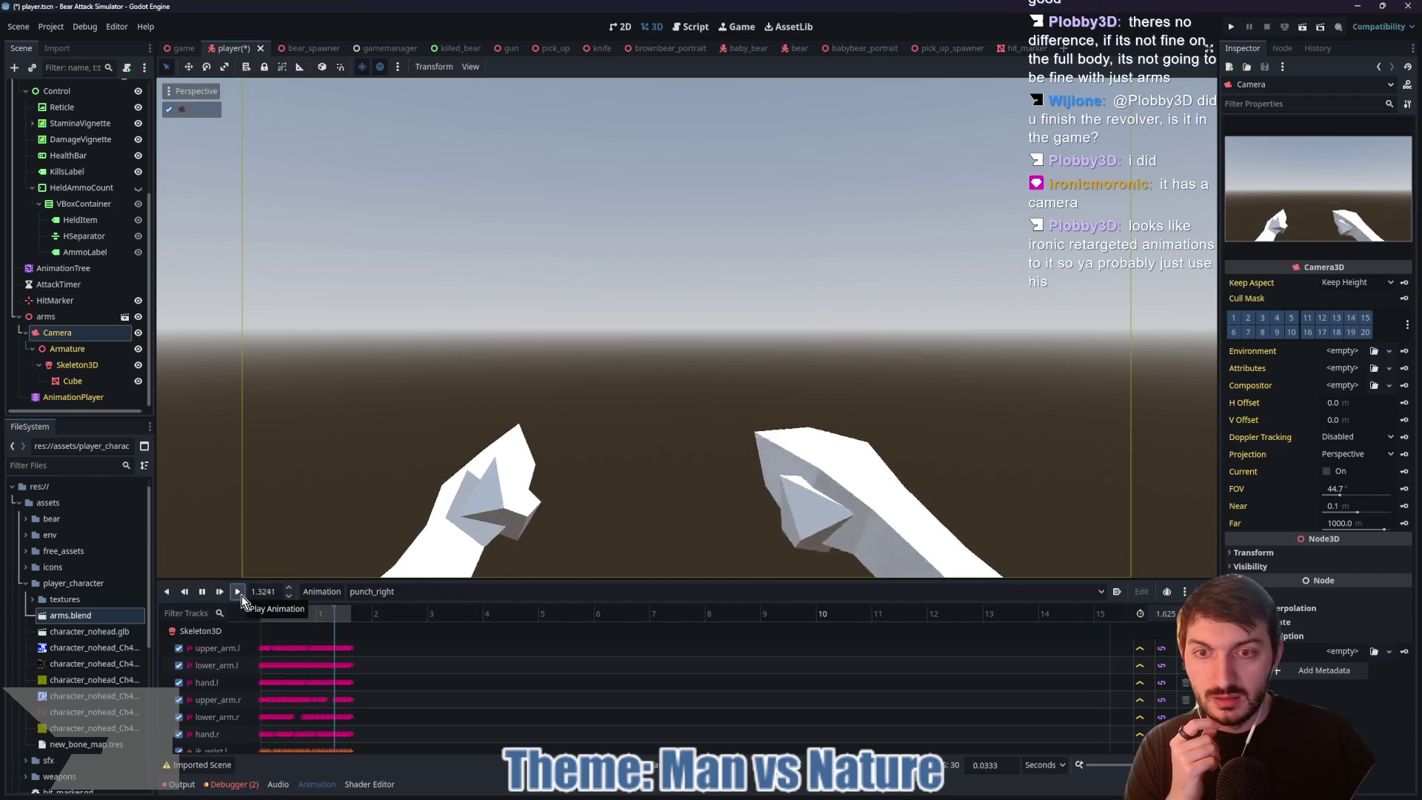
pyautogui.click(202, 593)
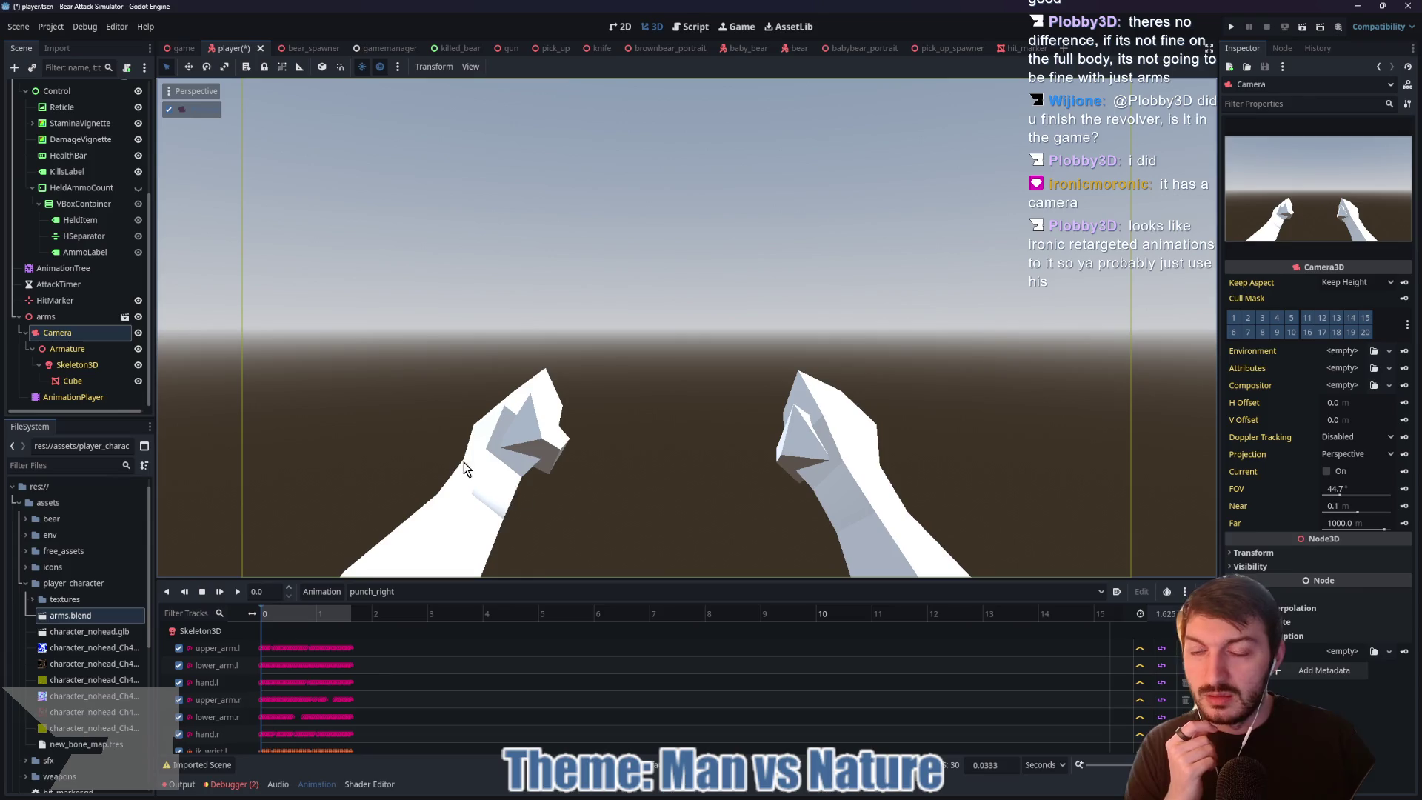
pyautogui.scroll(5, 74, 311)
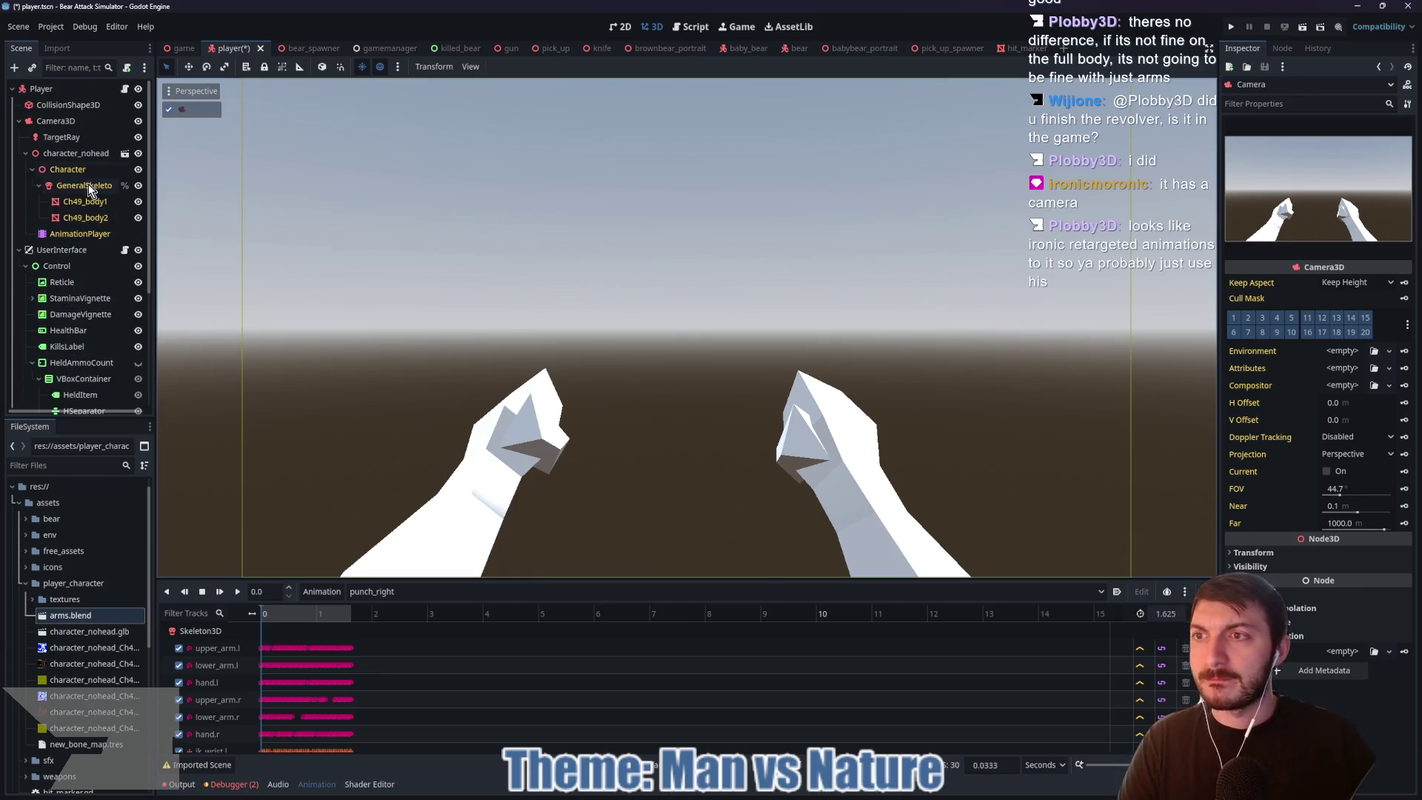
# Step: Move arms directly under Player and TargetRay under the arms' Camera
pyautogui.scroll(-5, 94, 233)
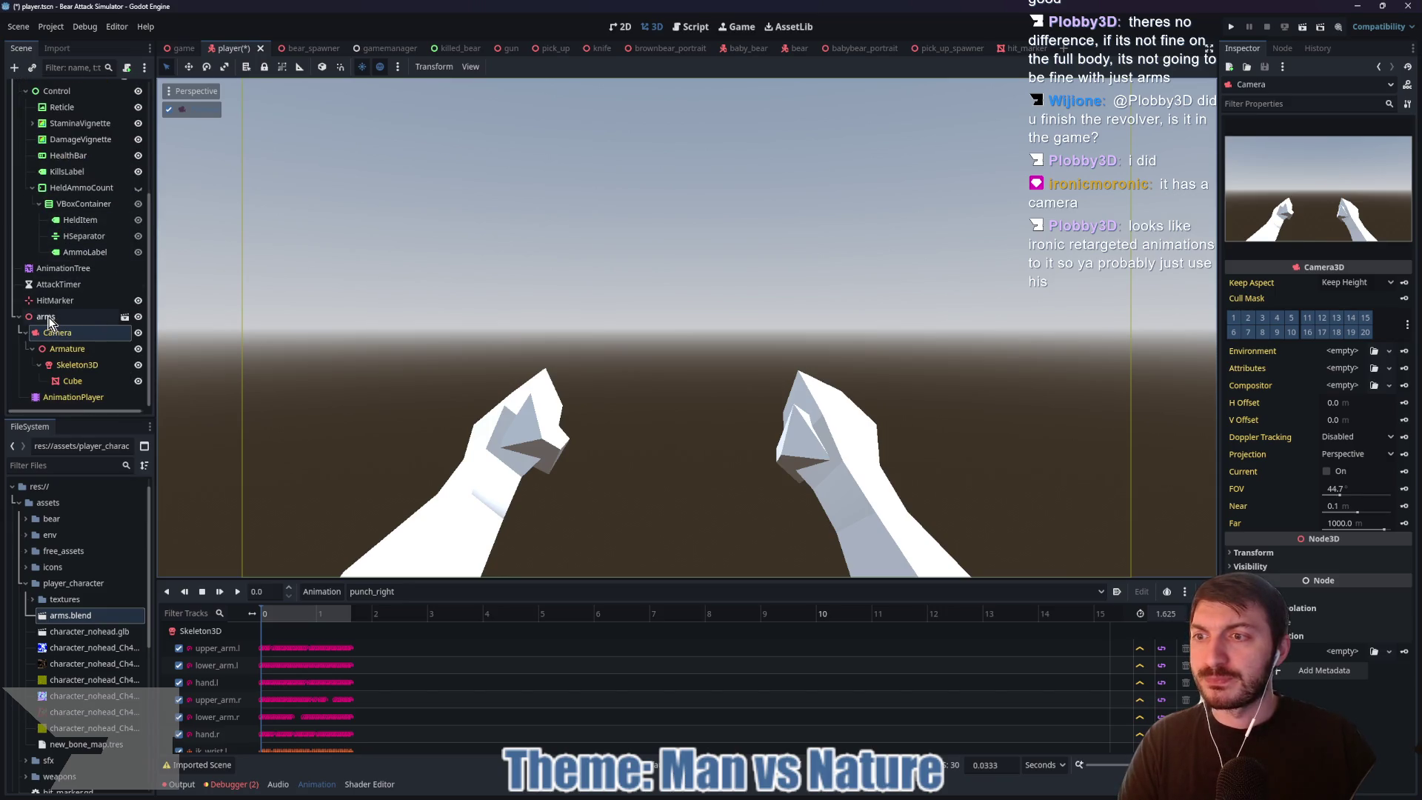
pyautogui.click(47, 318)
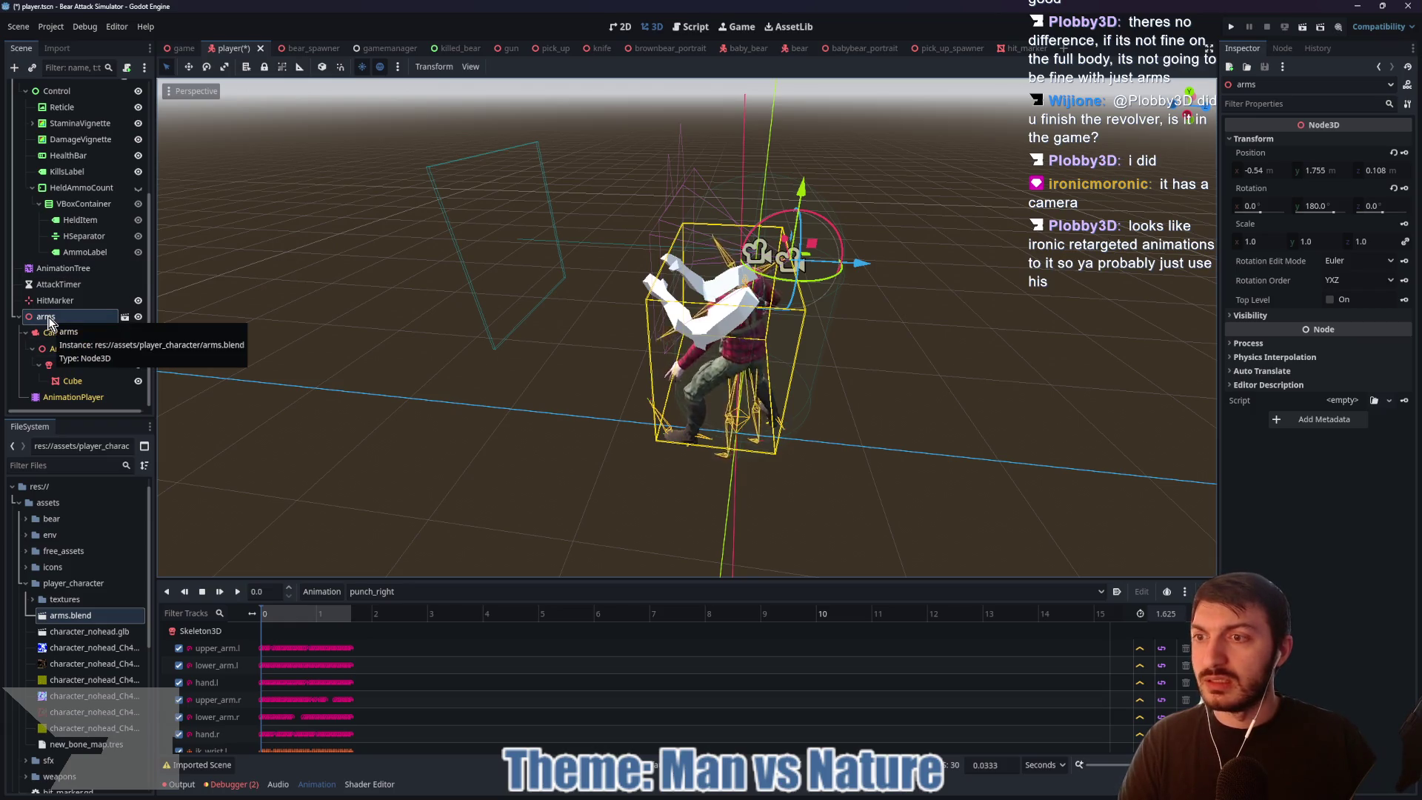
pyautogui.scroll(2, 46, 348)
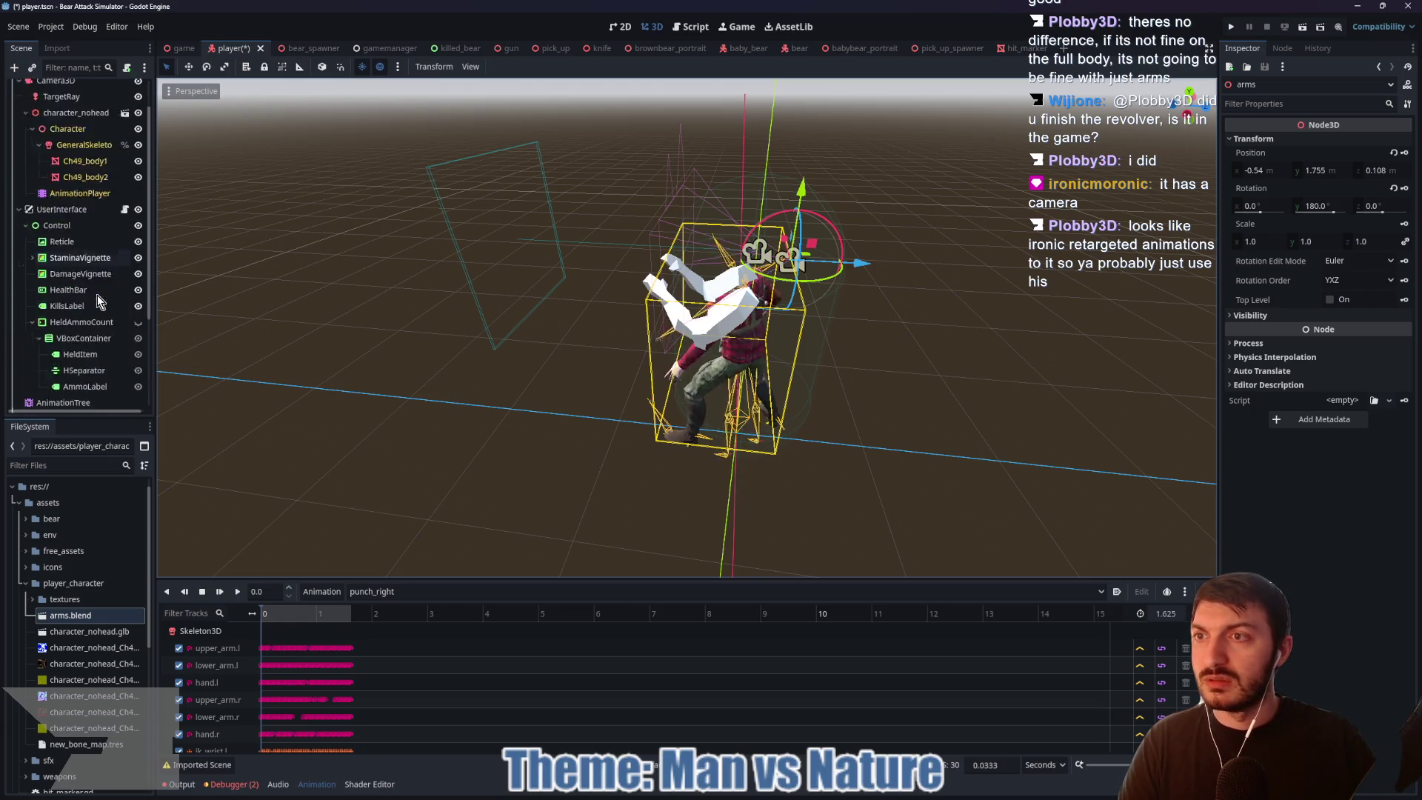
pyautogui.moveTo(36, 378)
pyautogui.mouseDown()
pyautogui.moveTo(52, 88)
pyautogui.moveTo(70, 100)
pyautogui.moveTo(49, 122)
pyautogui.moveTo(20, 120)
pyautogui.mouseUp()
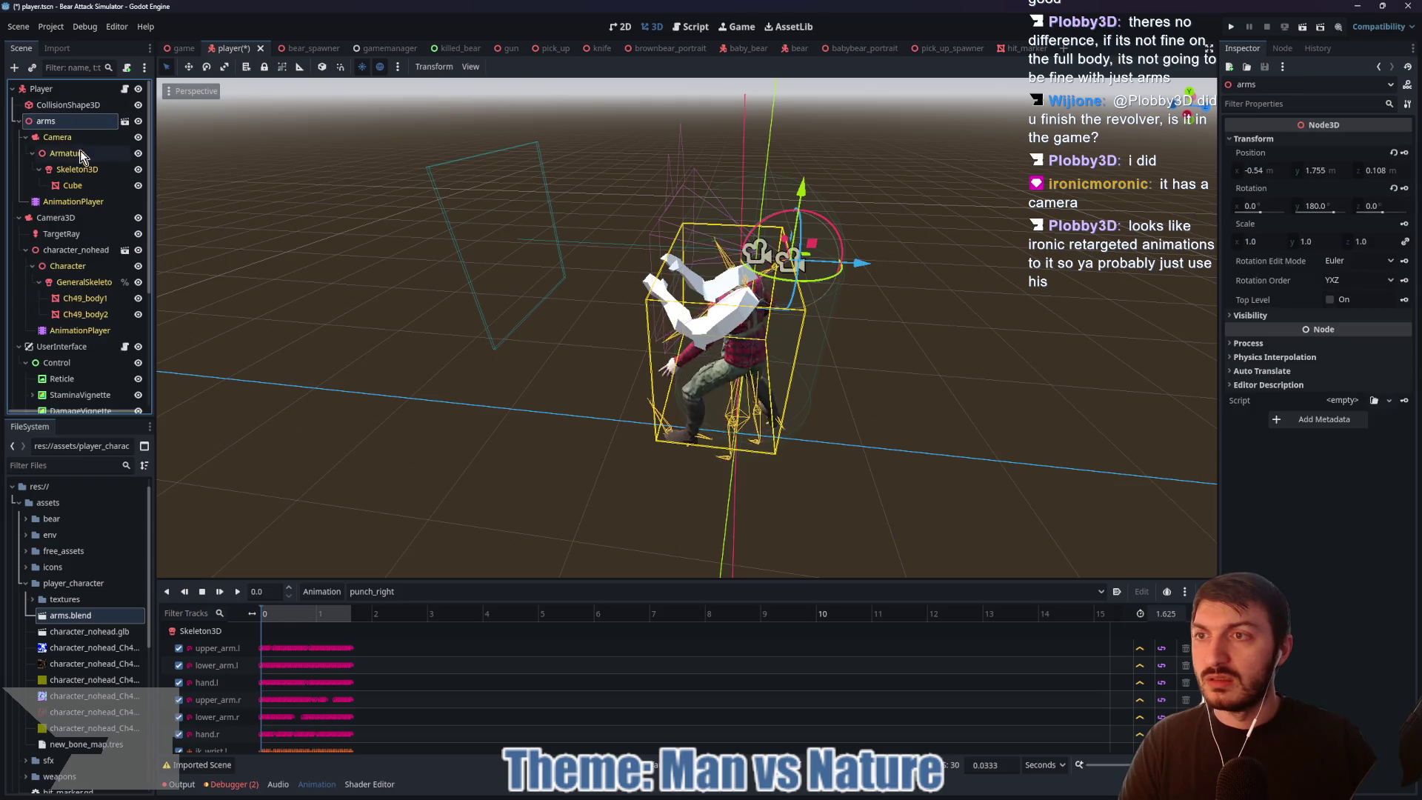
pyautogui.click(70, 234)
pyautogui.moveTo(72, 238); pyautogui.dragTo(27, 154)
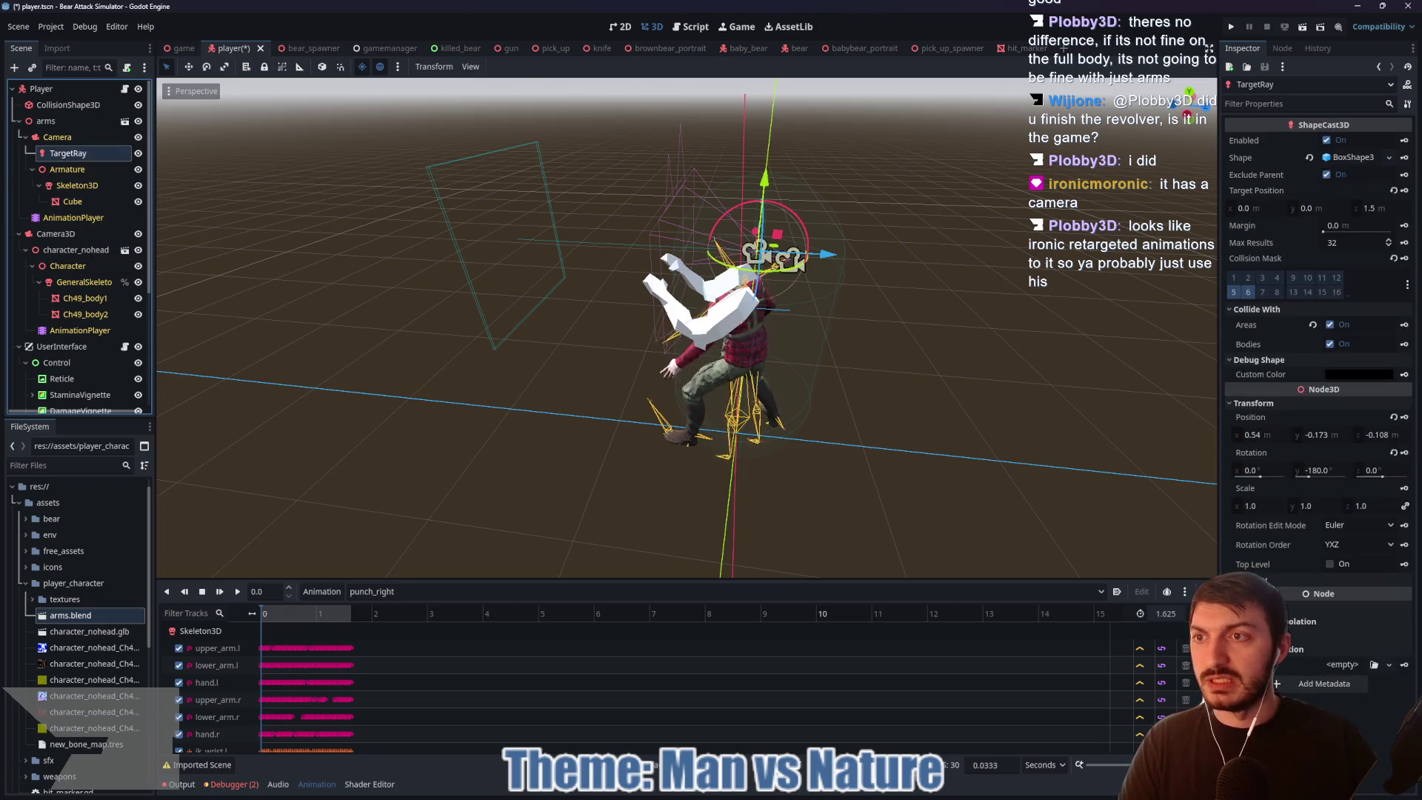
# Step: Delete the old Camera3D, then undo the deletion
pyautogui.click(74, 234)
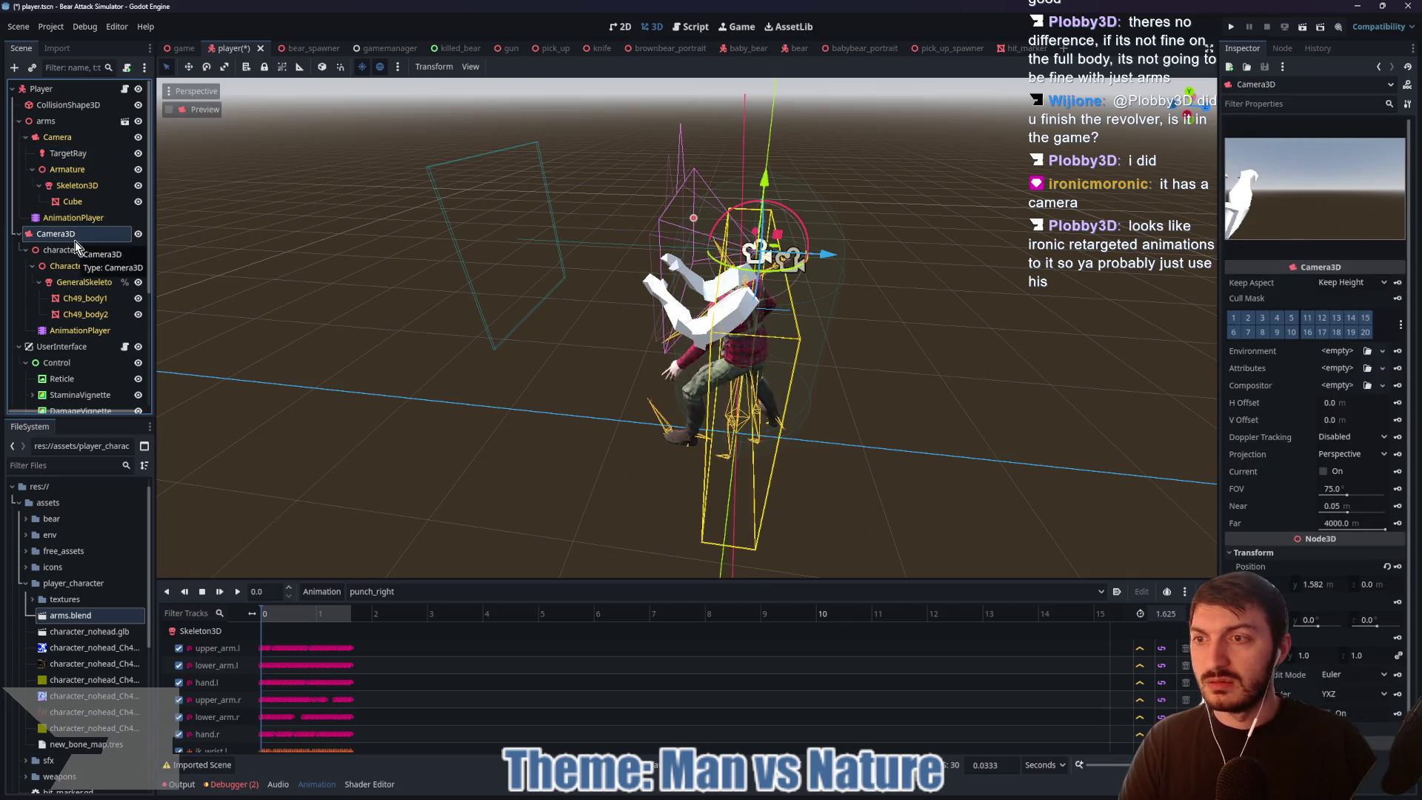
pyautogui.press('Delete')
pyautogui.click(673, 408)
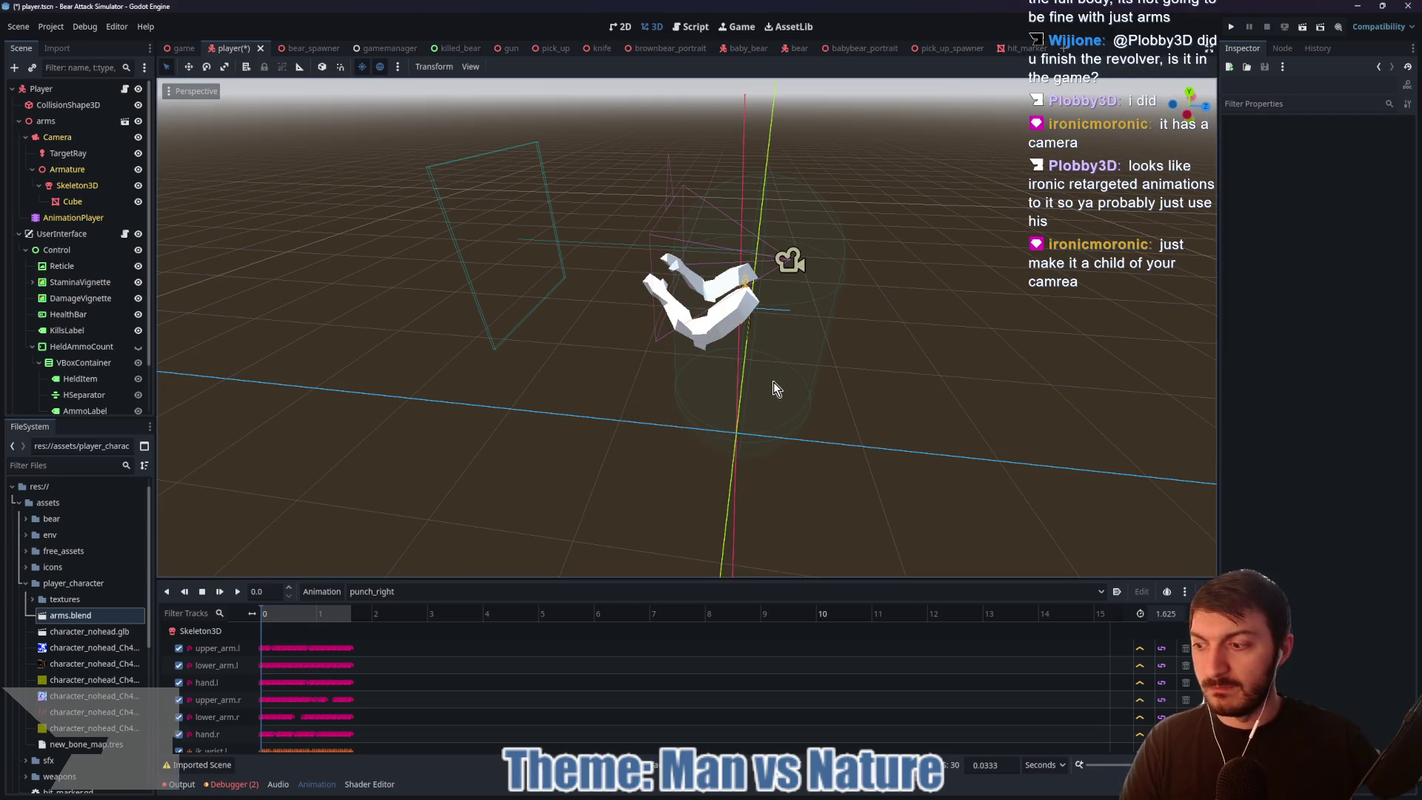
pyautogui.moveTo(704, 361)
pyautogui.mouseDown()
pyautogui.moveTo(807, 340)
pyautogui.moveTo(889, 356)
pyautogui.moveTo(745, 355)
pyautogui.mouseUp()
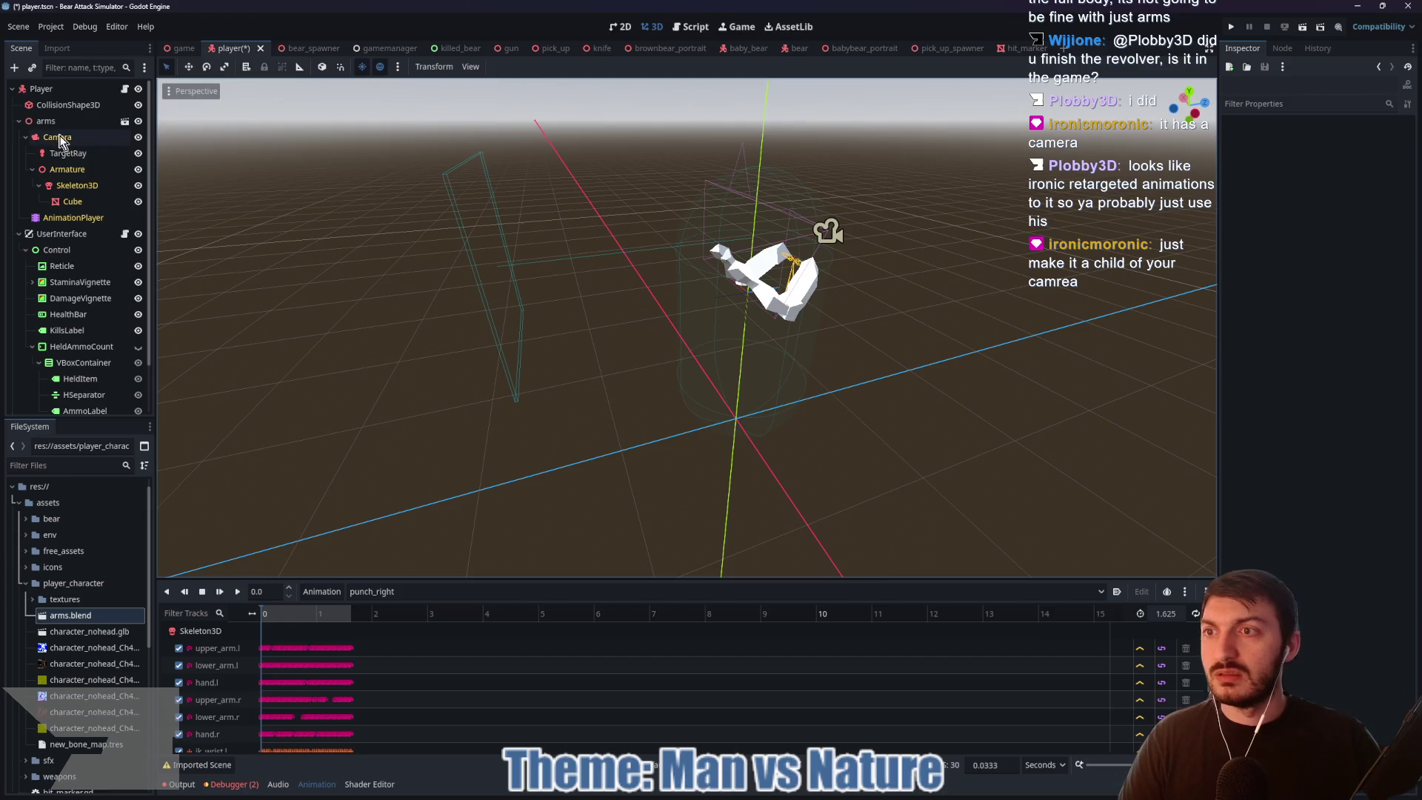
pyautogui.hotkey('ctrl', 'z')
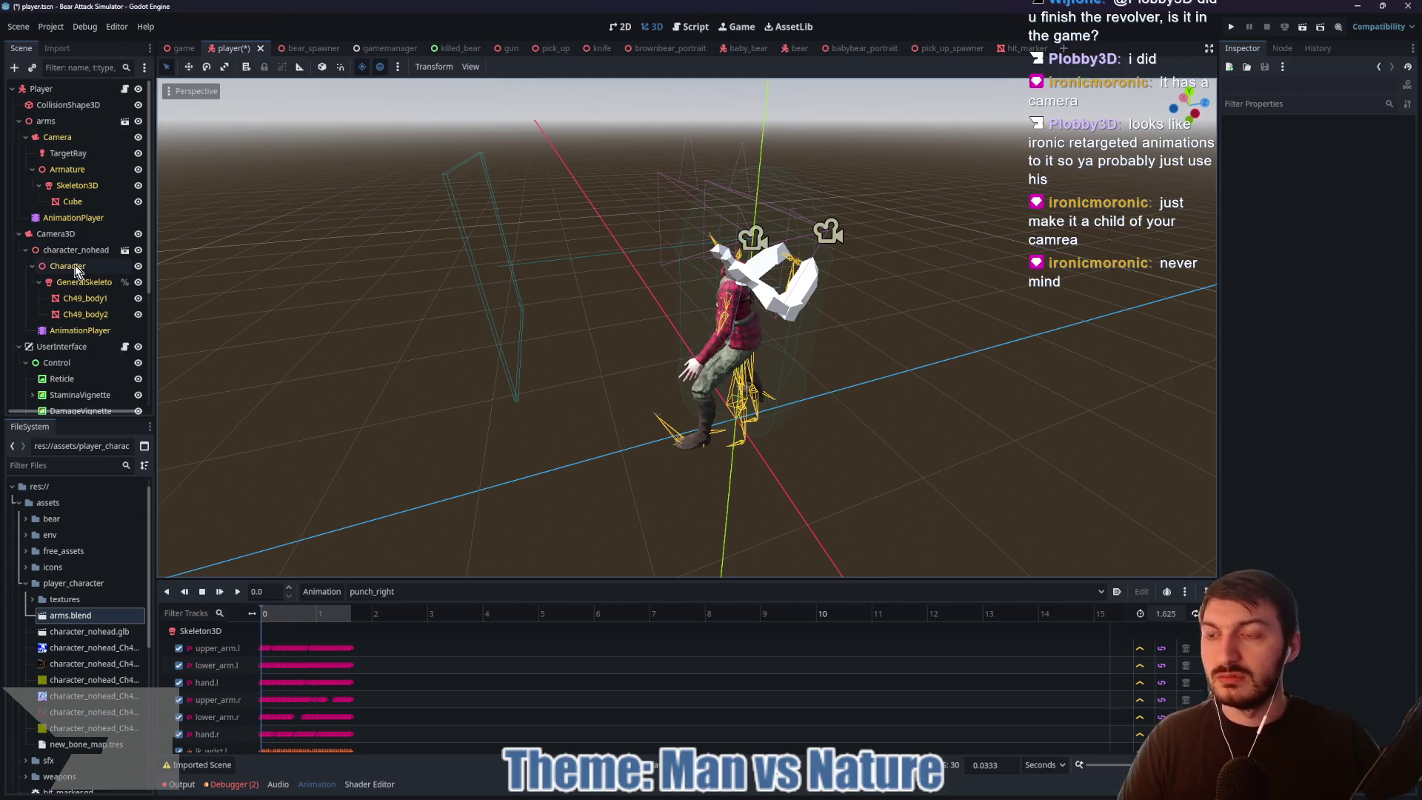
pyautogui.moveTo(638, 268)
pyautogui.mouseDown()
pyautogui.moveTo(732, 289)
pyautogui.moveTo(840, 279)
pyautogui.moveTo(837, 259)
pyautogui.moveTo(850, 282)
pyautogui.moveTo(935, 300)
pyautogui.moveTo(702, 298)
pyautogui.mouseUp()
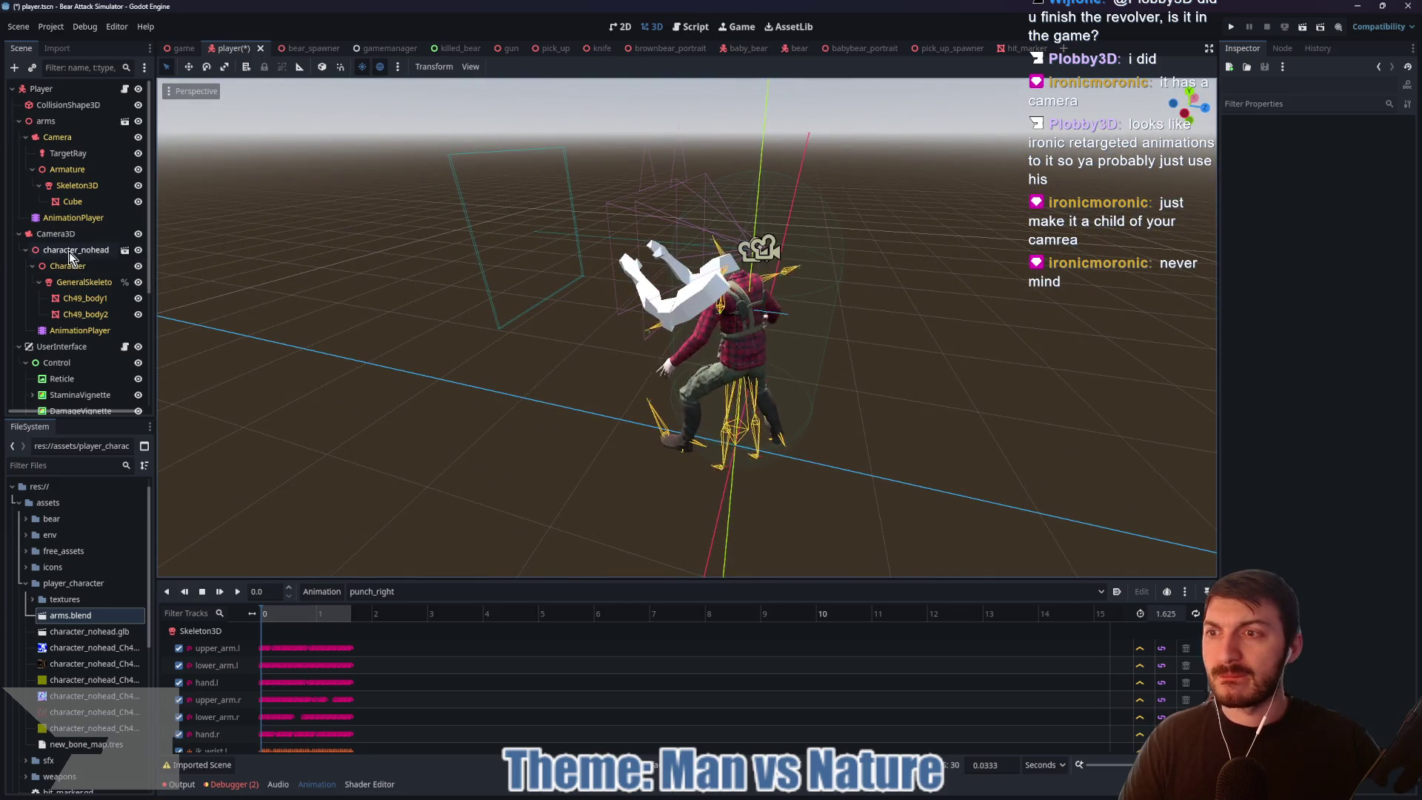
# Step: Delete the character_nohead model from the player scene
pyautogui.click(58, 140)
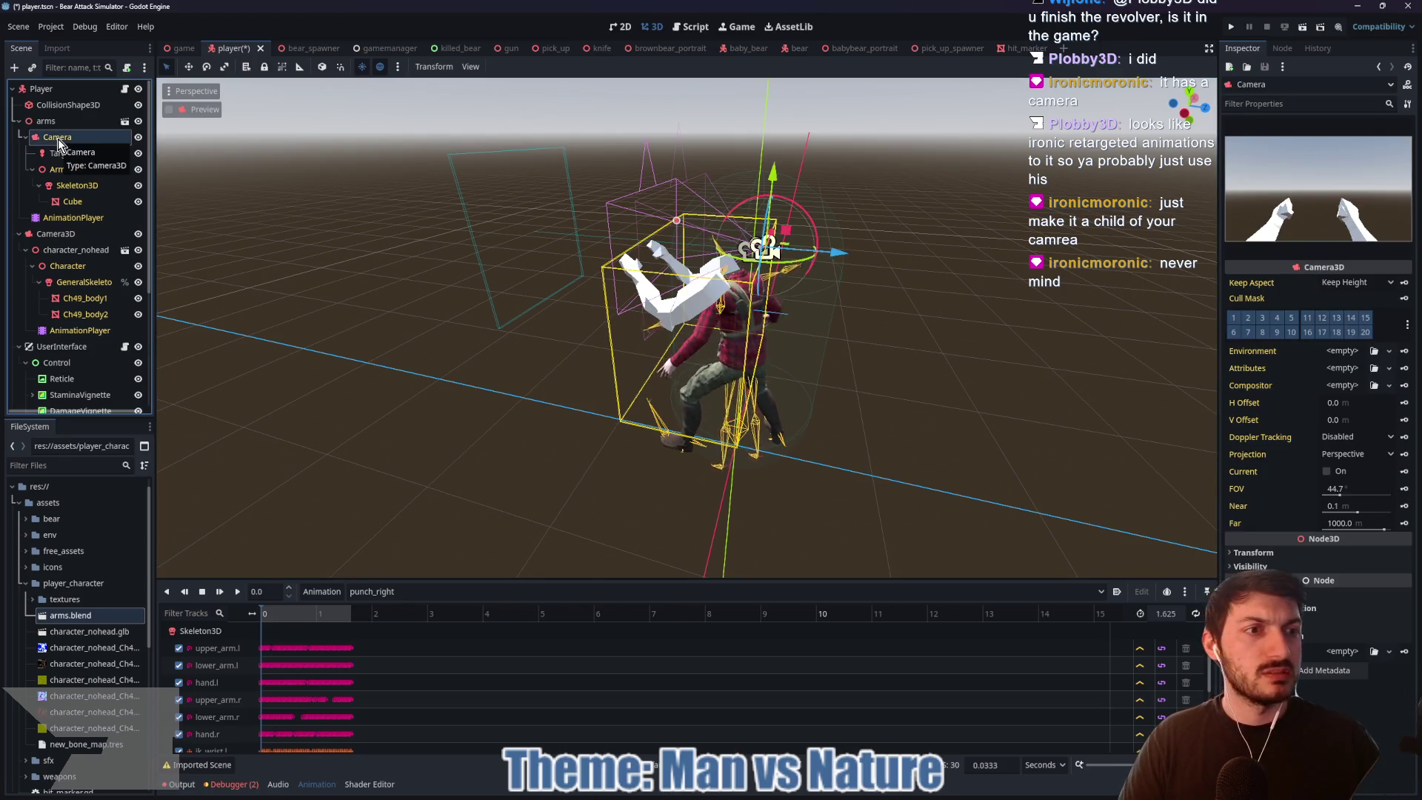
pyautogui.click(56, 250)
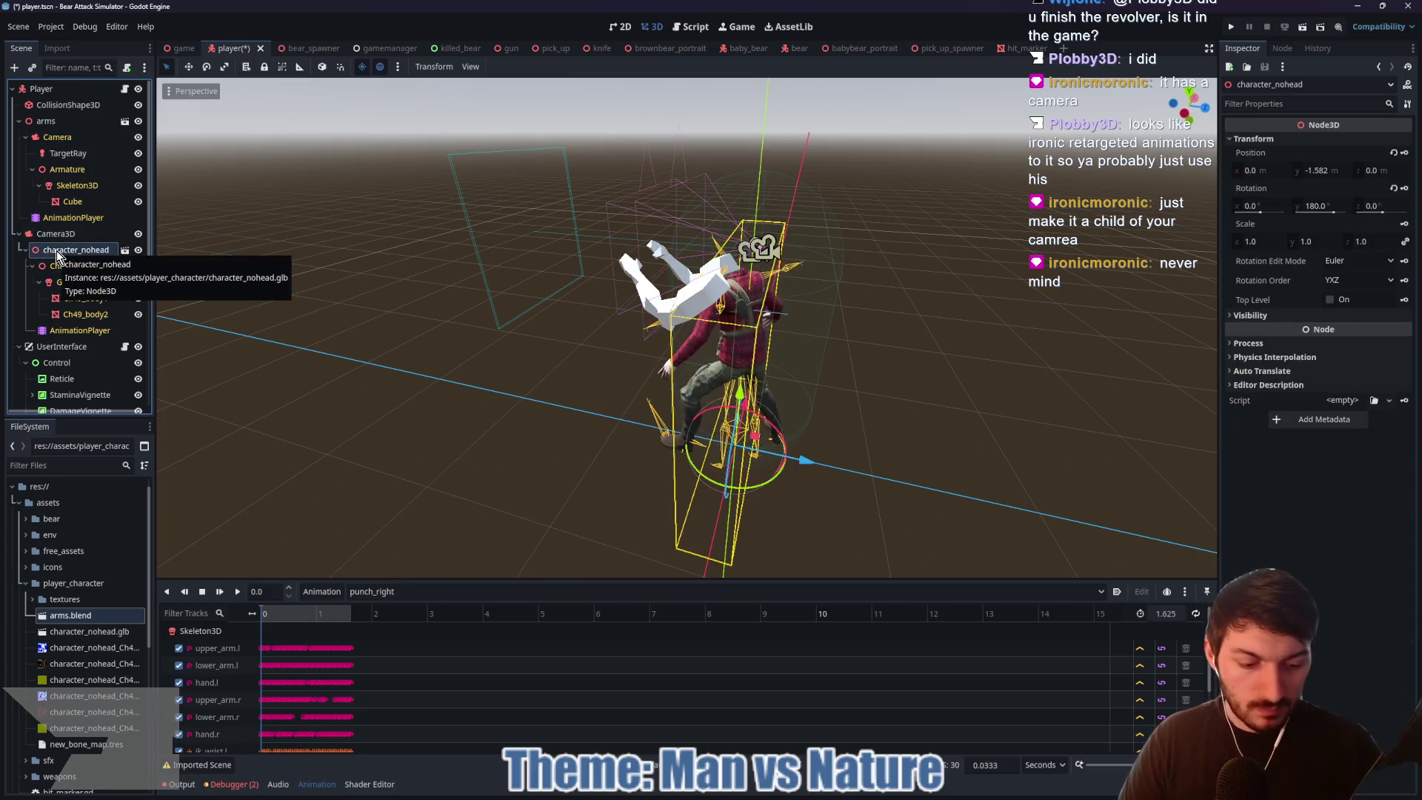
pyautogui.press('Delete')
pyautogui.click(678, 410)
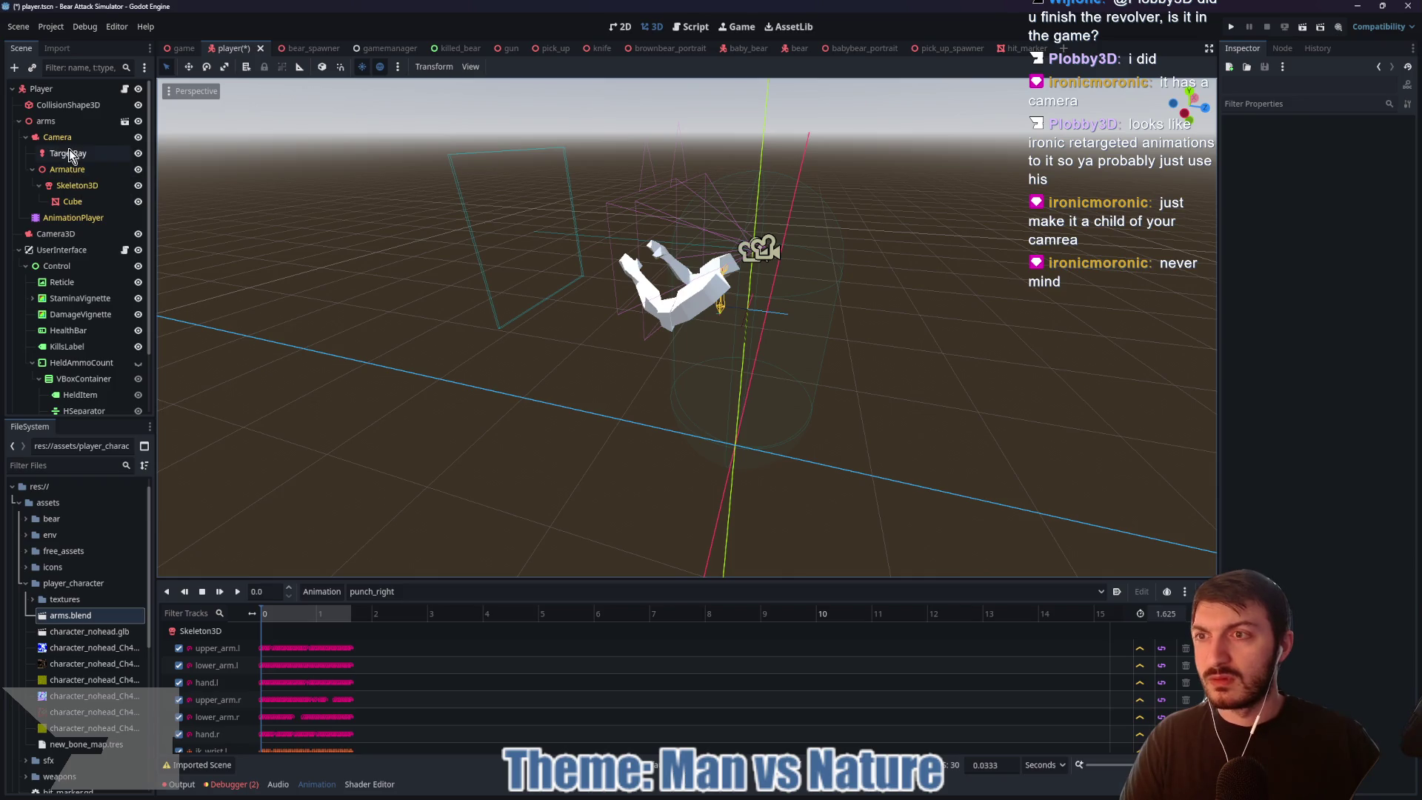
# Step: Hide Camera3D and slide the arms sideways to X −0.033
pyautogui.click(138, 234)
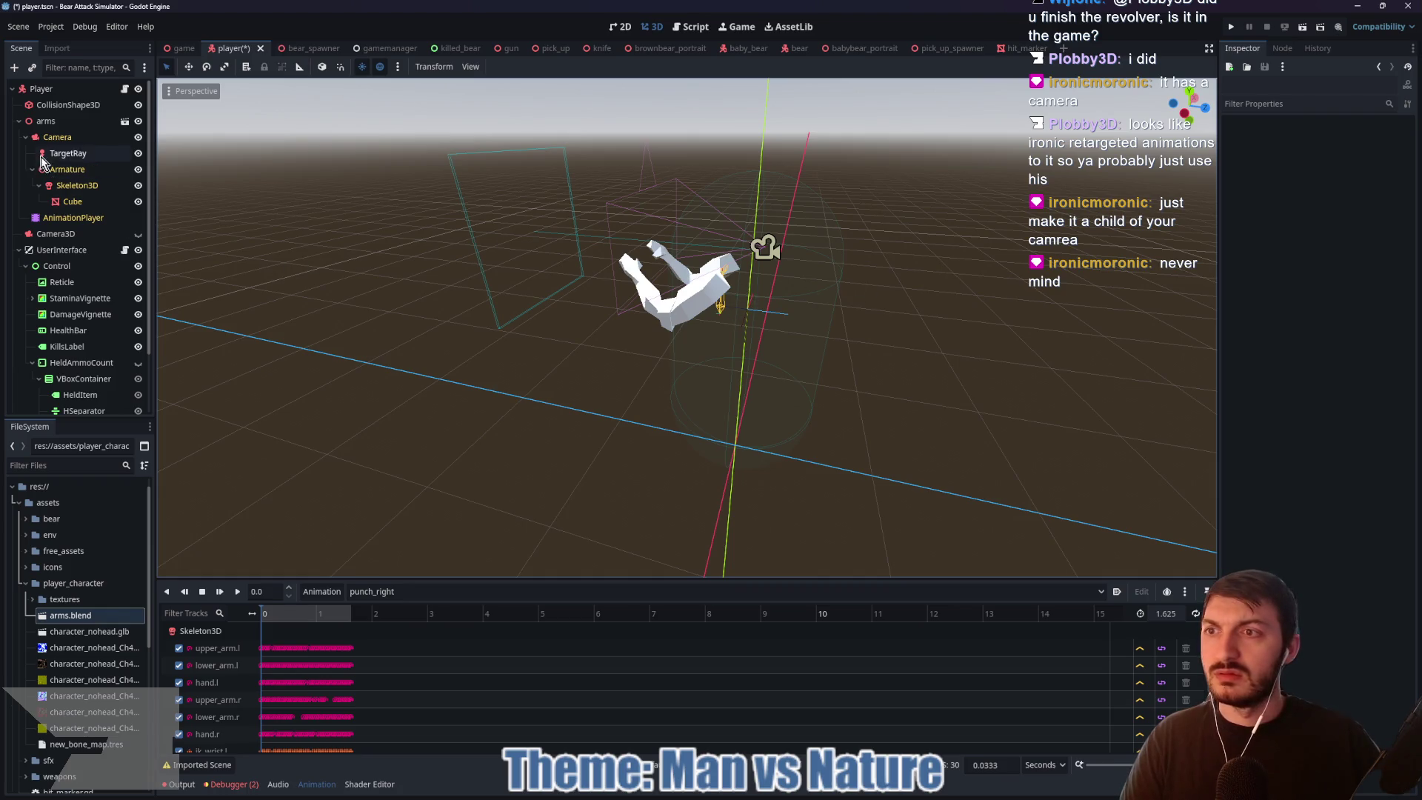
pyautogui.click(52, 121)
pyautogui.moveTo(908, 257); pyautogui.dragTo(861, 268)
pyautogui.moveTo(637, 247)
pyautogui.mouseDown()
pyautogui.moveTo(733, 255)
pyautogui.moveTo(849, 319)
pyautogui.moveTo(1117, 289)
pyautogui.moveTo(1167, 324)
pyautogui.mouseUp()
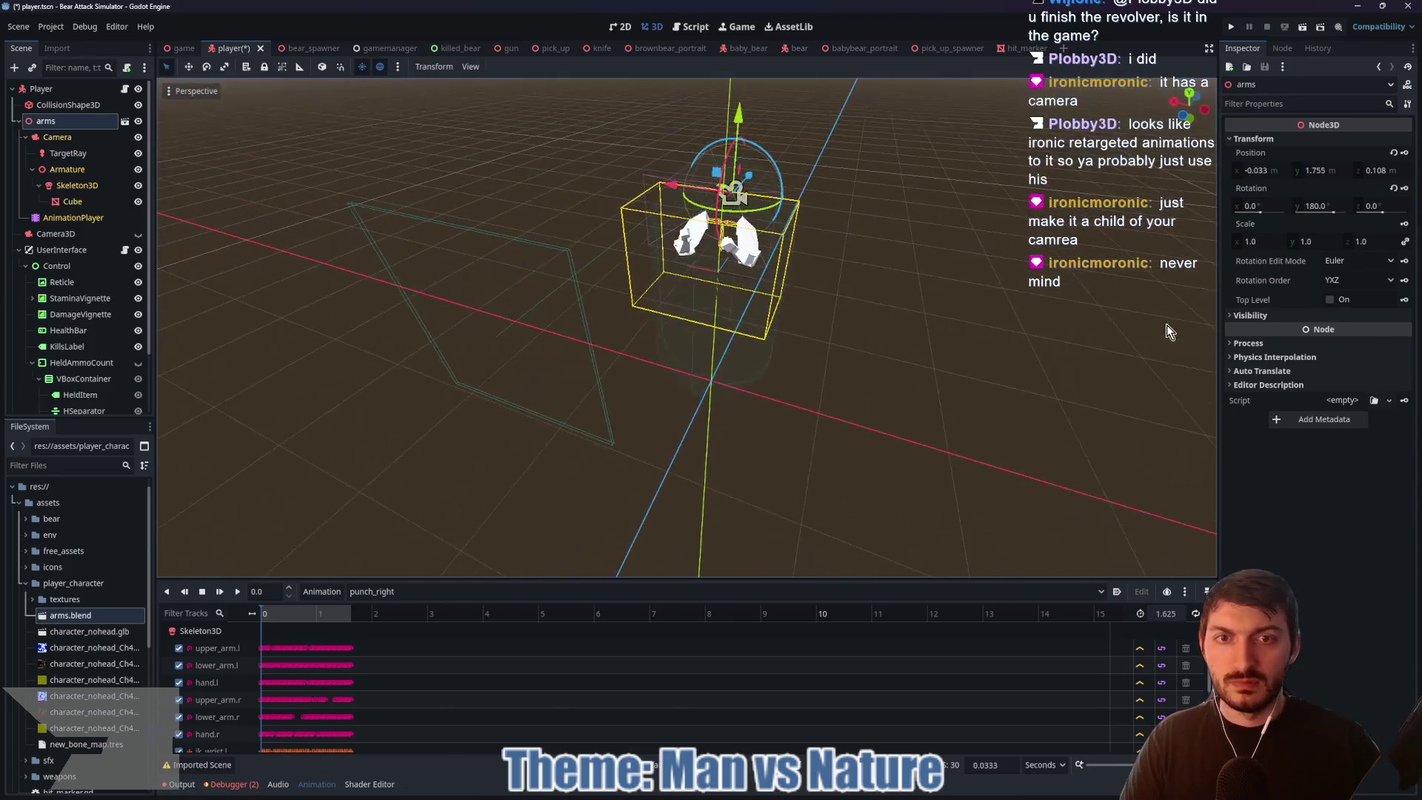
# Step: Centre the arms near X 0, zero TargetRay's position, and inspect the arms' Camera
pyautogui.moveTo(917, 305)
pyautogui.mouseDown()
pyautogui.moveTo(962, 261)
pyautogui.moveTo(828, 300)
pyautogui.moveTo(565, 291)
pyautogui.mouseUp()
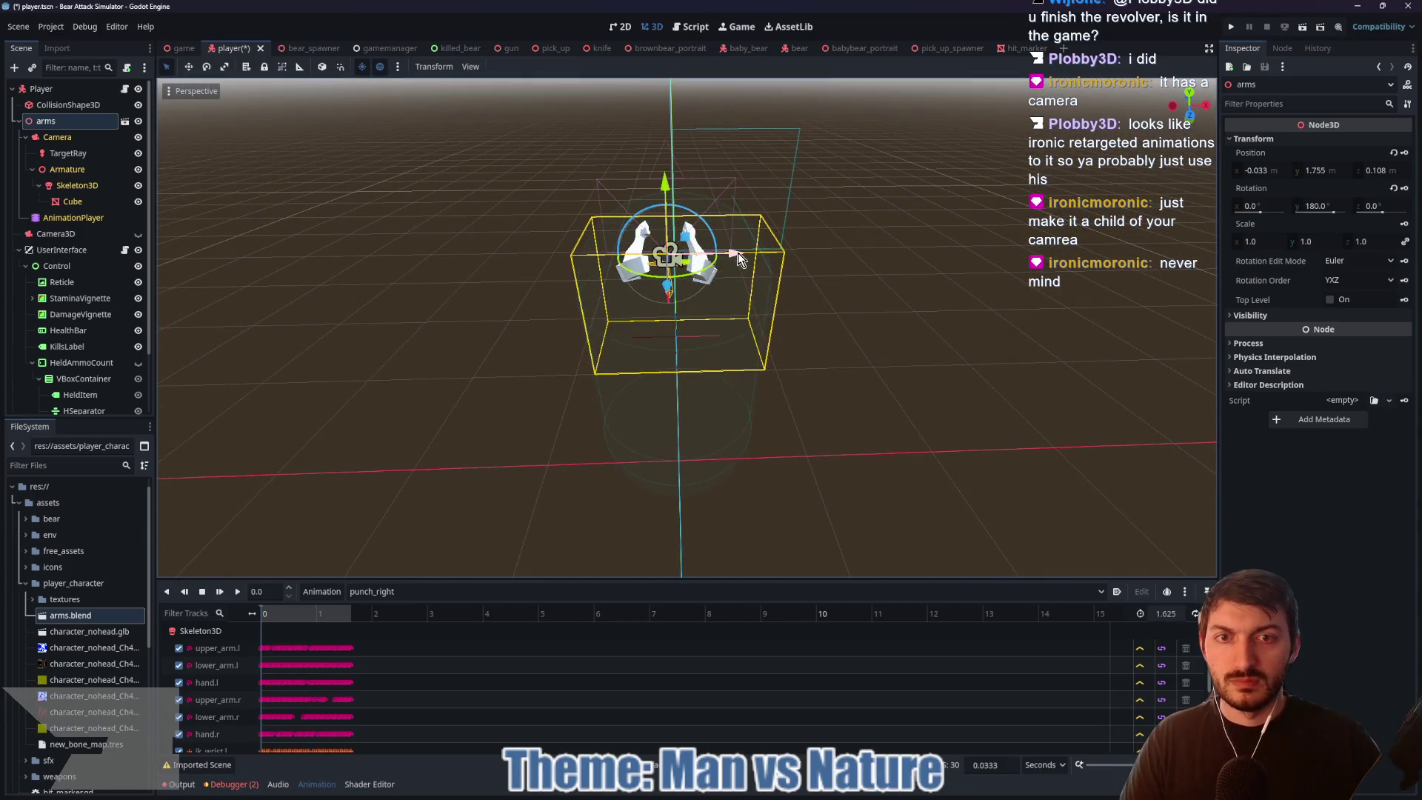
pyautogui.moveTo(740, 252); pyautogui.dragTo(746, 259)
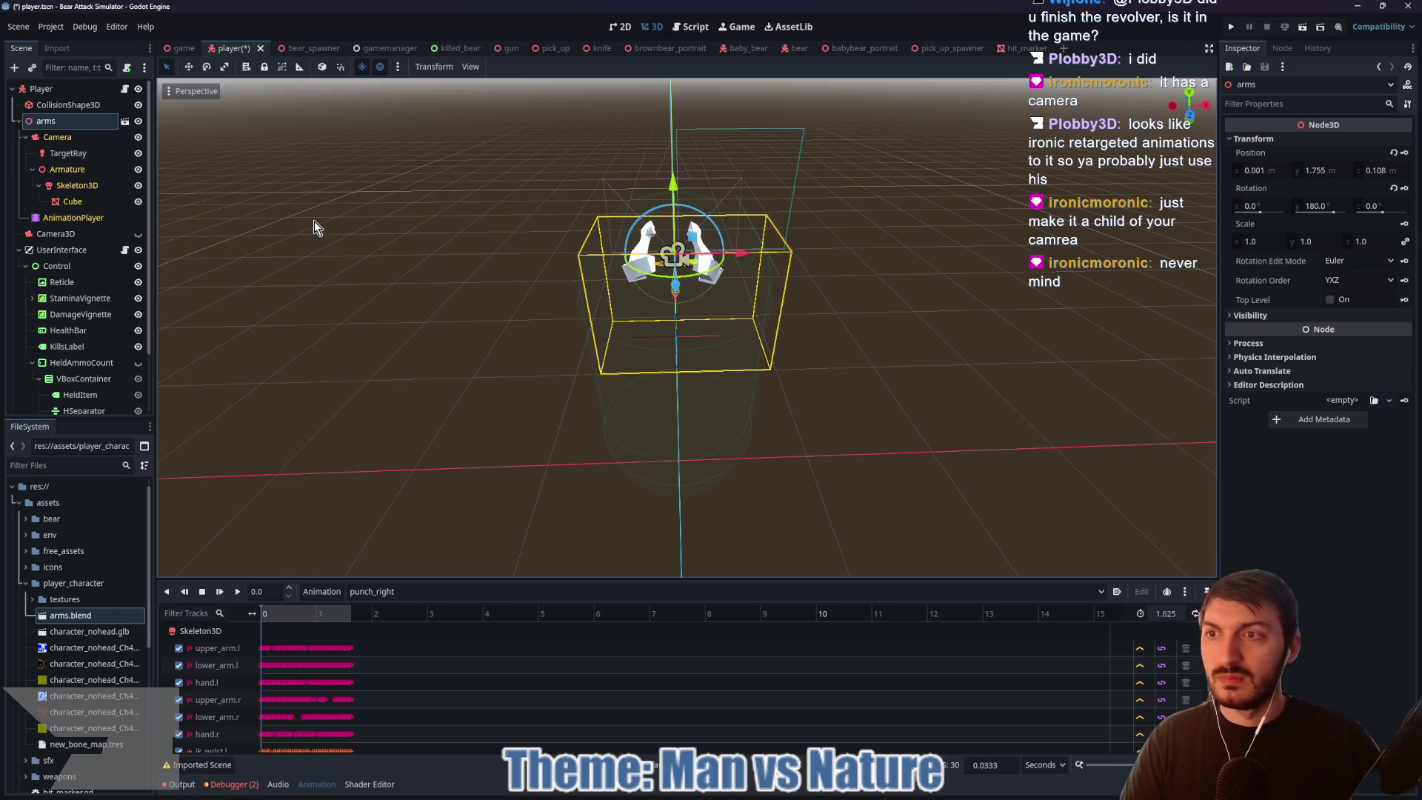
pyautogui.click(56, 155)
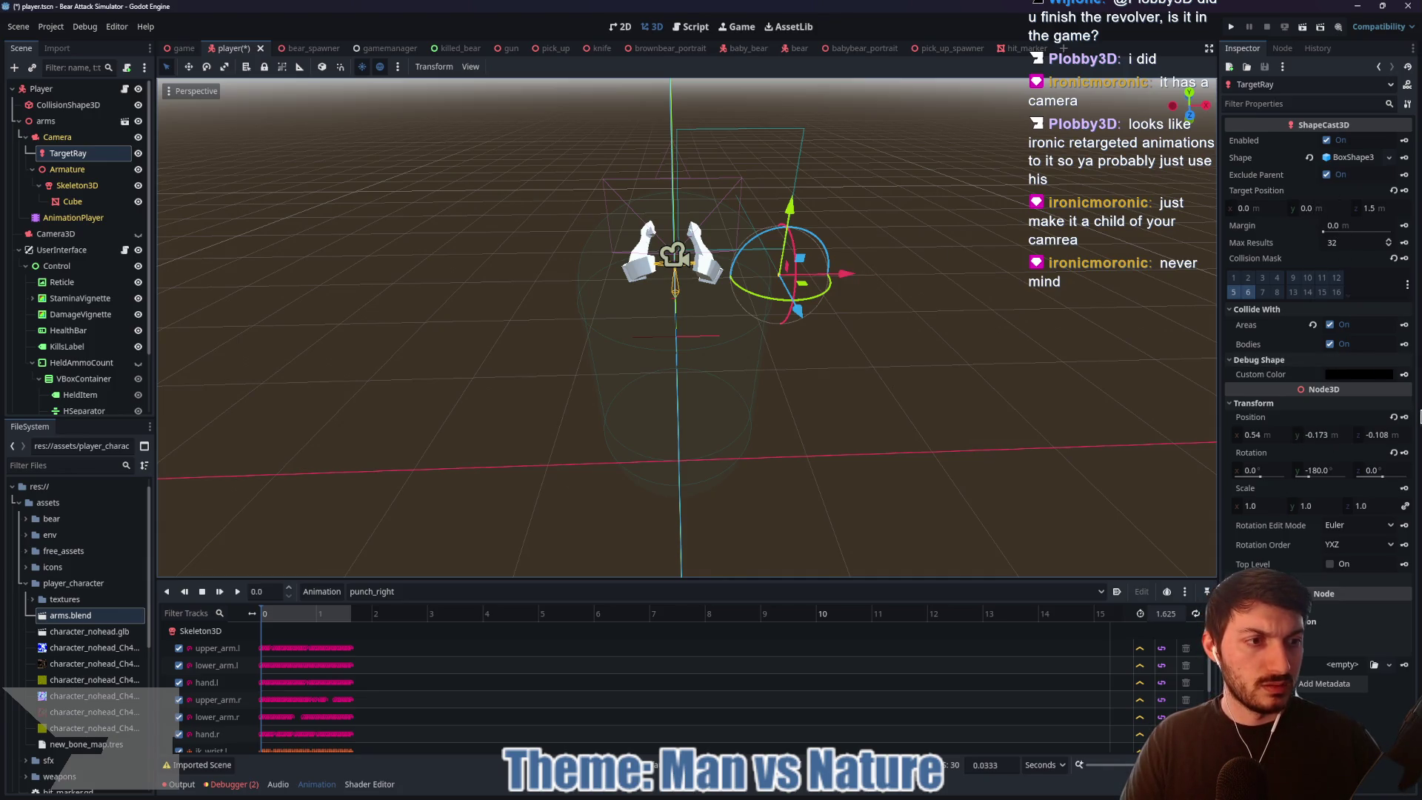
pyautogui.click(1393, 417)
pyautogui.moveTo(942, 418)
pyautogui.mouseDown()
pyautogui.moveTo(1098, 398)
pyautogui.moveTo(921, 391)
pyautogui.mouseUp()
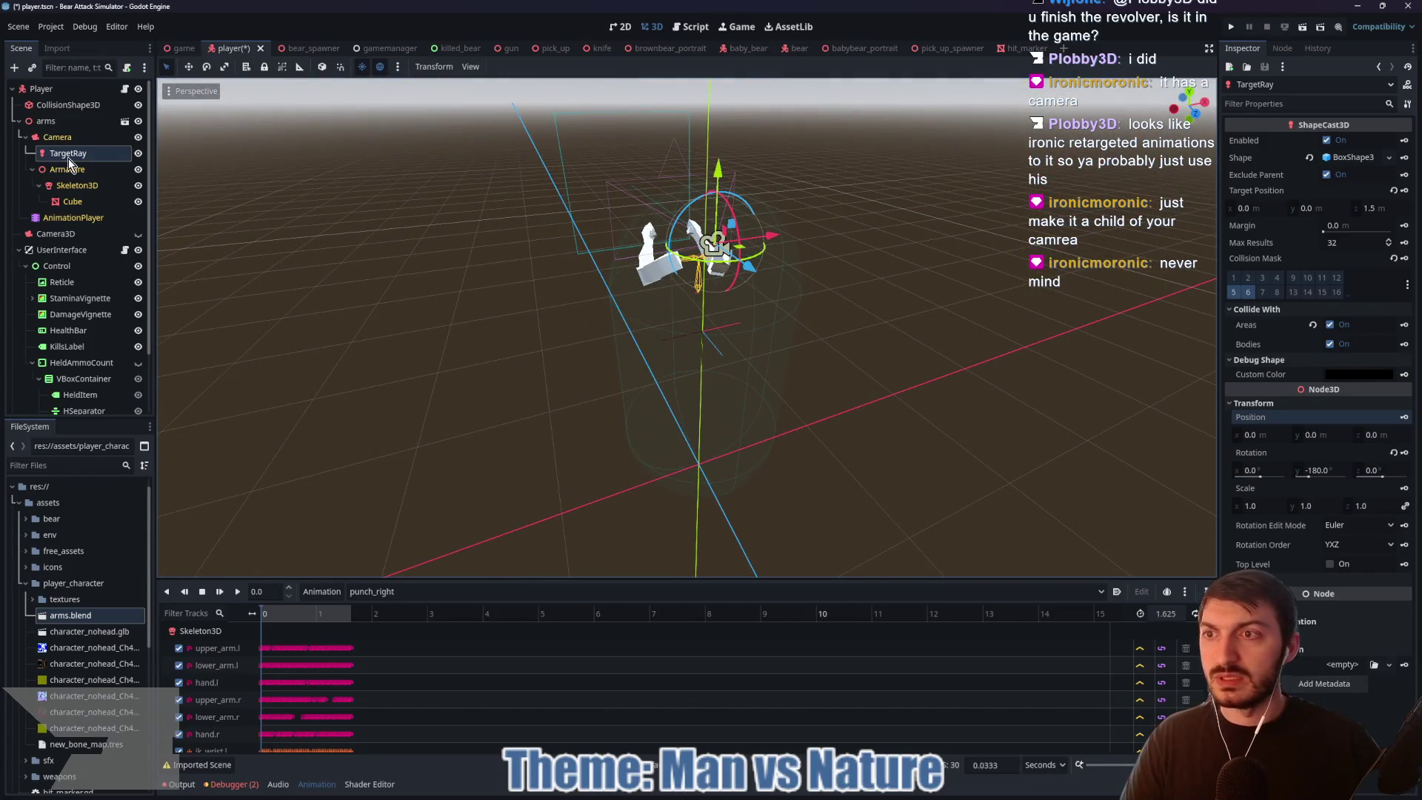
pyautogui.click(59, 137)
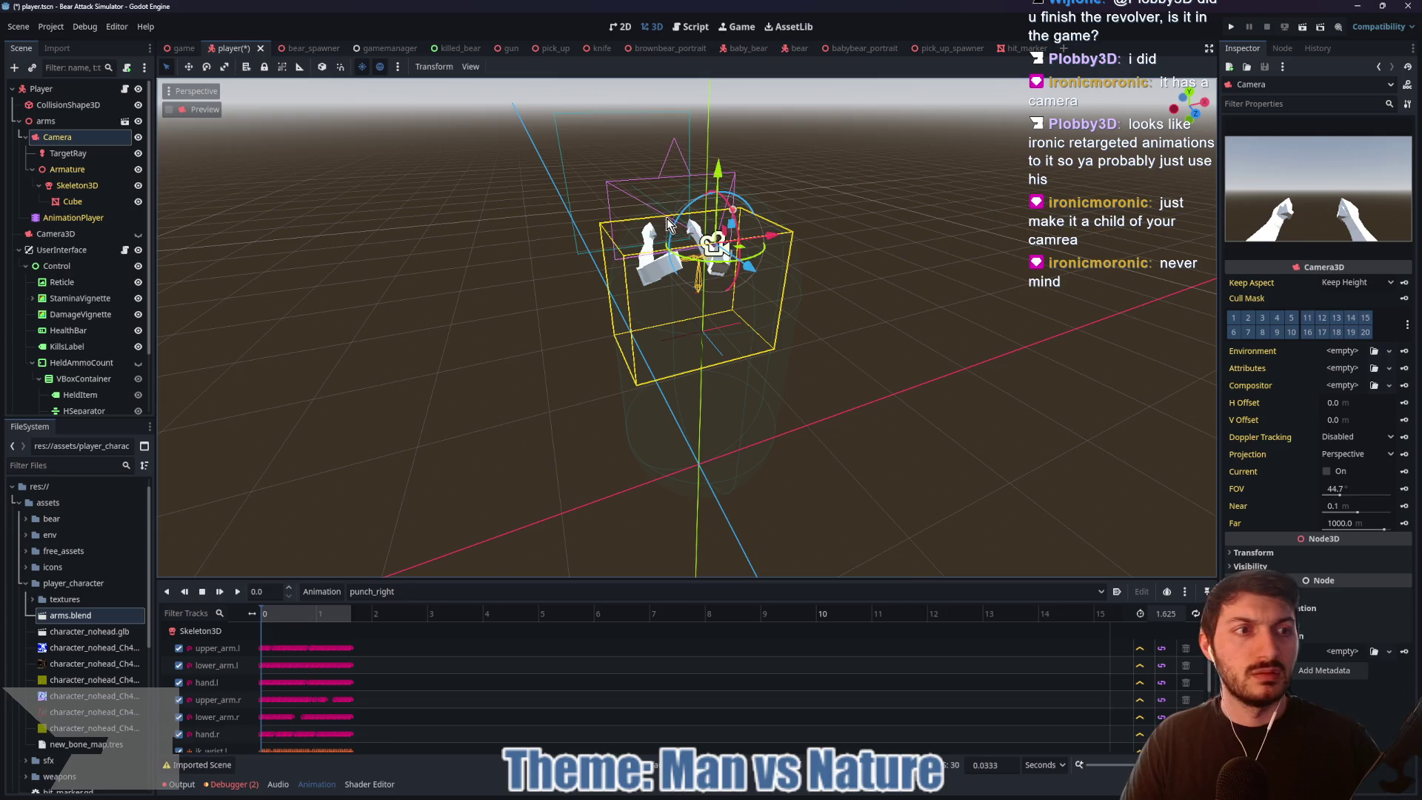
pyautogui.moveTo(374, 296)
pyautogui.mouseDown()
pyautogui.moveTo(628, 308)
pyautogui.moveTo(552, 292)
pyautogui.mouseUp()
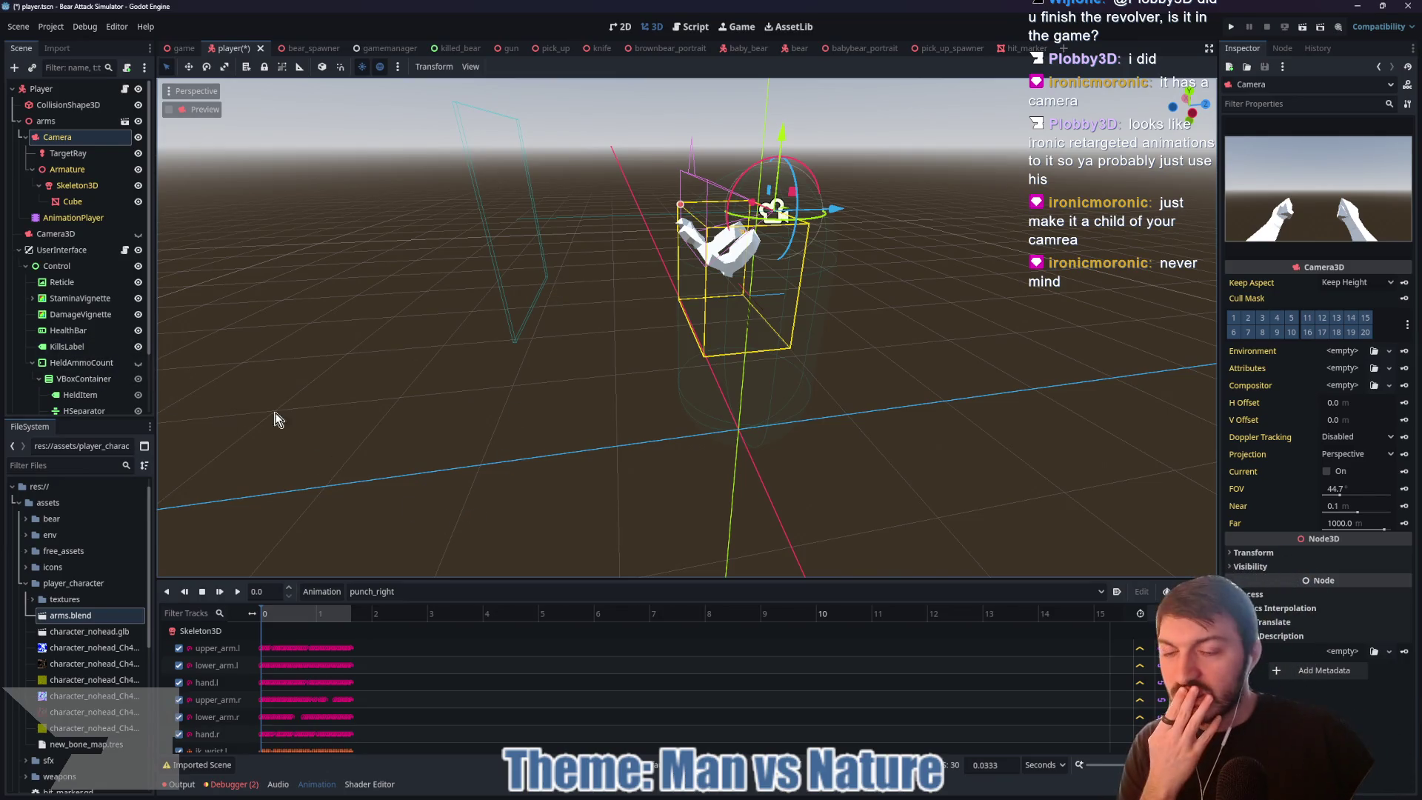
pyautogui.moveTo(584, 368); pyautogui.dragTo(946, 363)
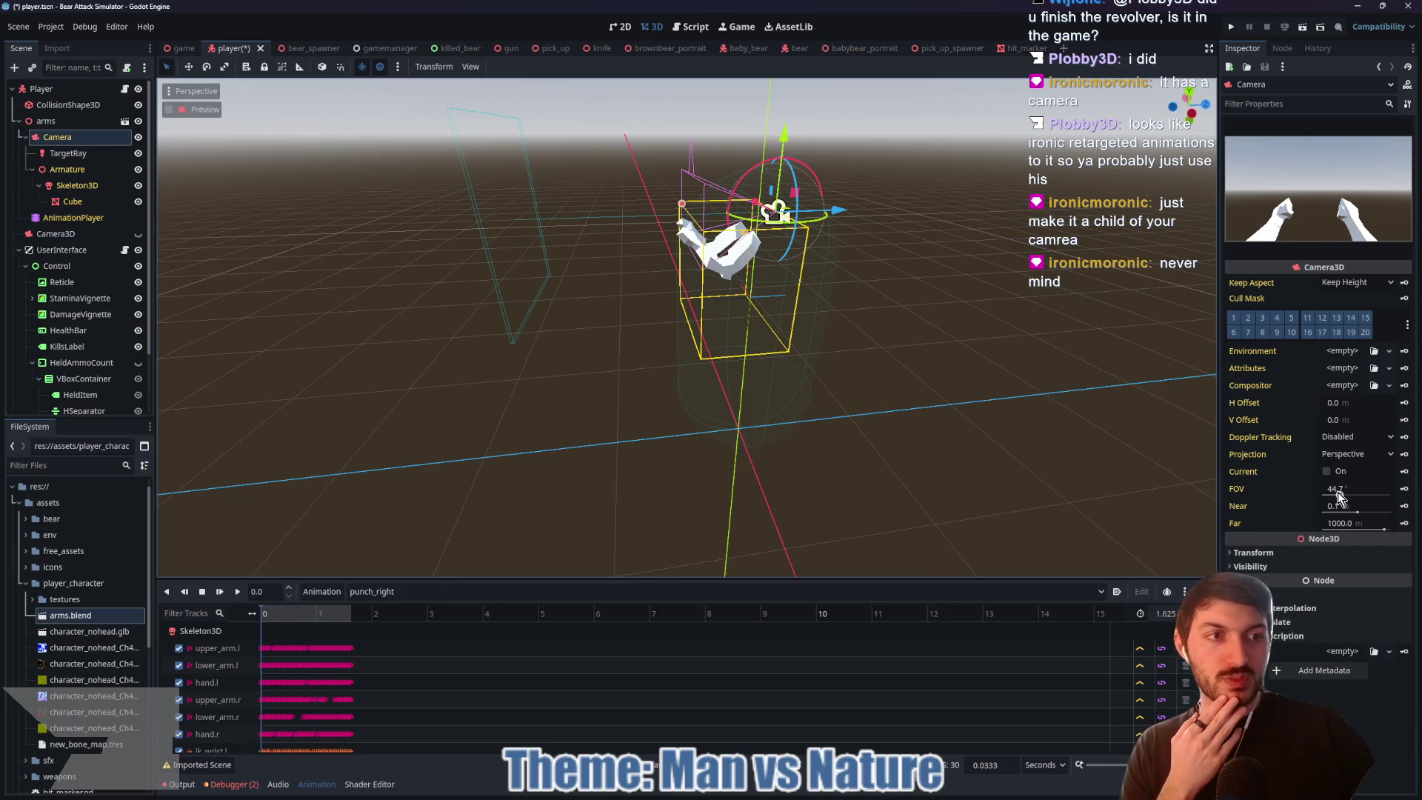
pyautogui.click(59, 238)
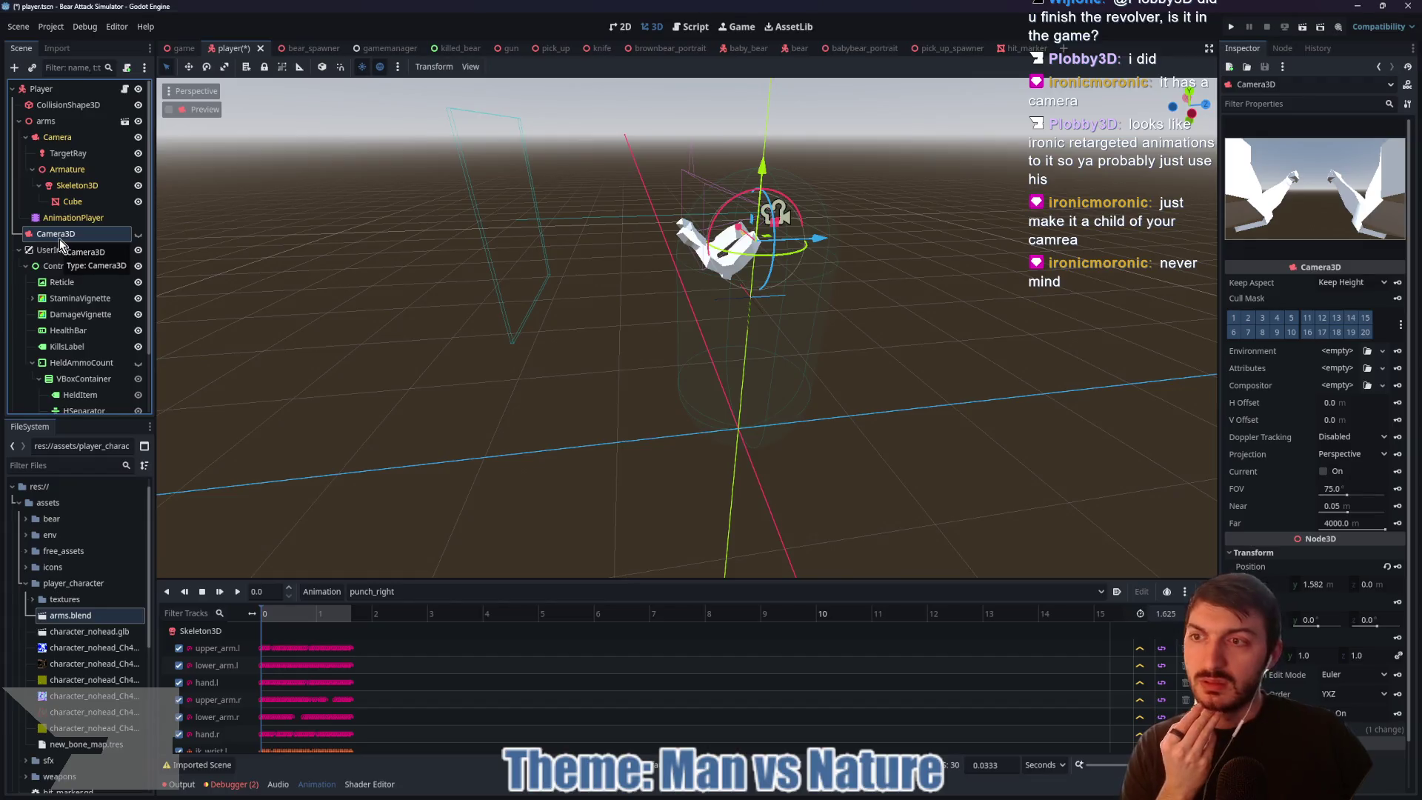
# Step: Delete the old Camera3D and save the player scene
pyautogui.press('Delete')
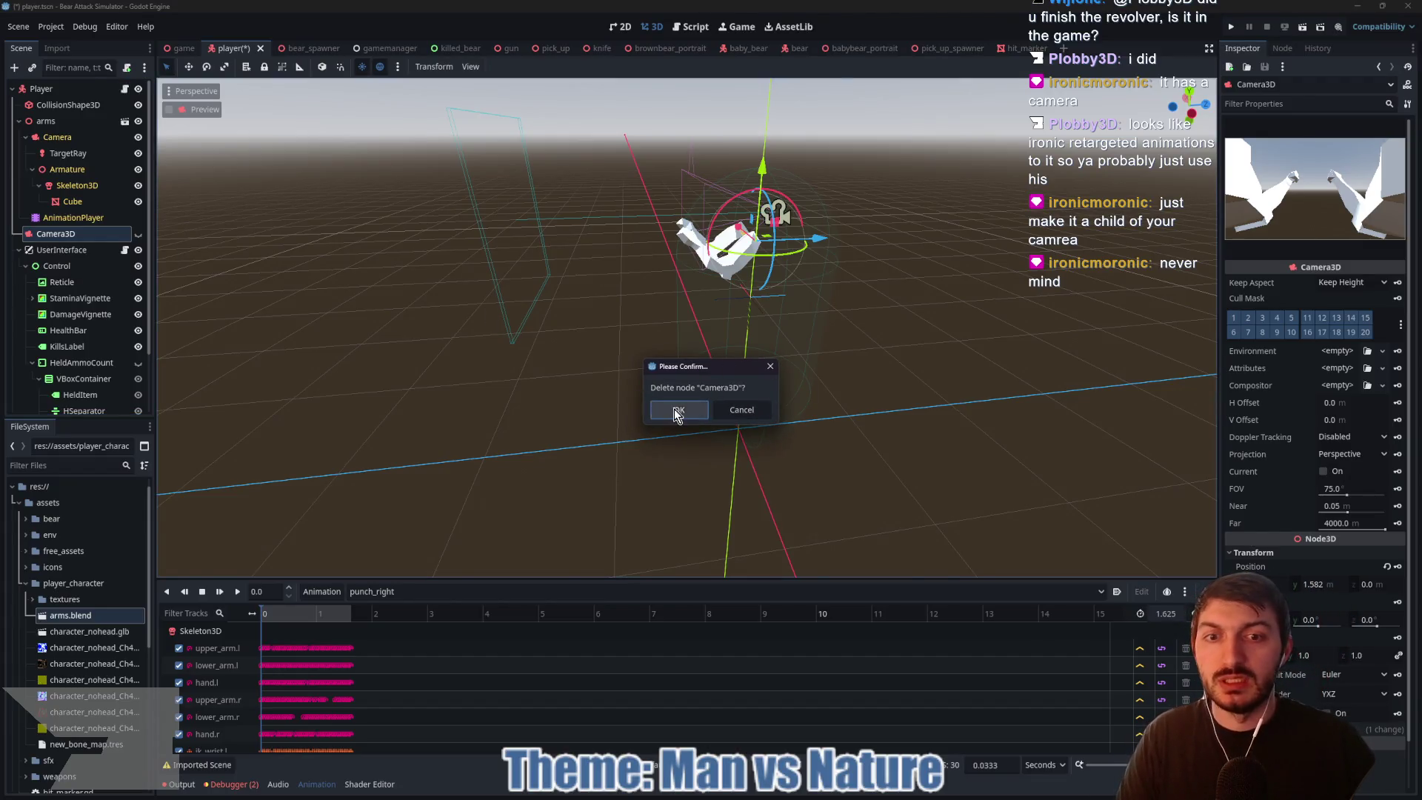
pyautogui.click(676, 411)
pyautogui.hotkey('ctrl', 's')
pyautogui.scroll(-2, 111, 326)
# Step: Set the AnimationTree's Anim Player to arms/AnimationPlayer
pyautogui.click(74, 372)
pyautogui.click(1357, 175)
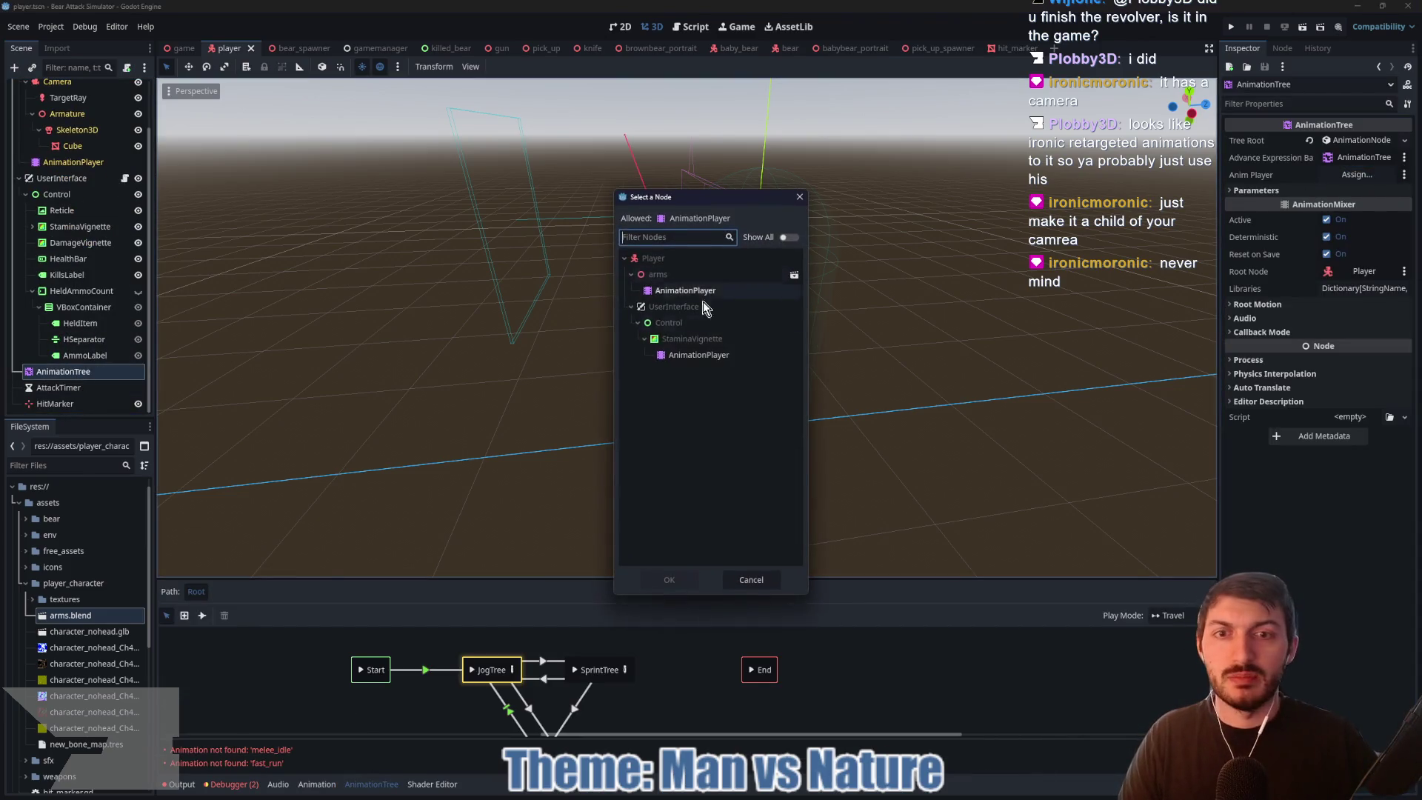
pyautogui.click(695, 291)
pyautogui.click(659, 579)
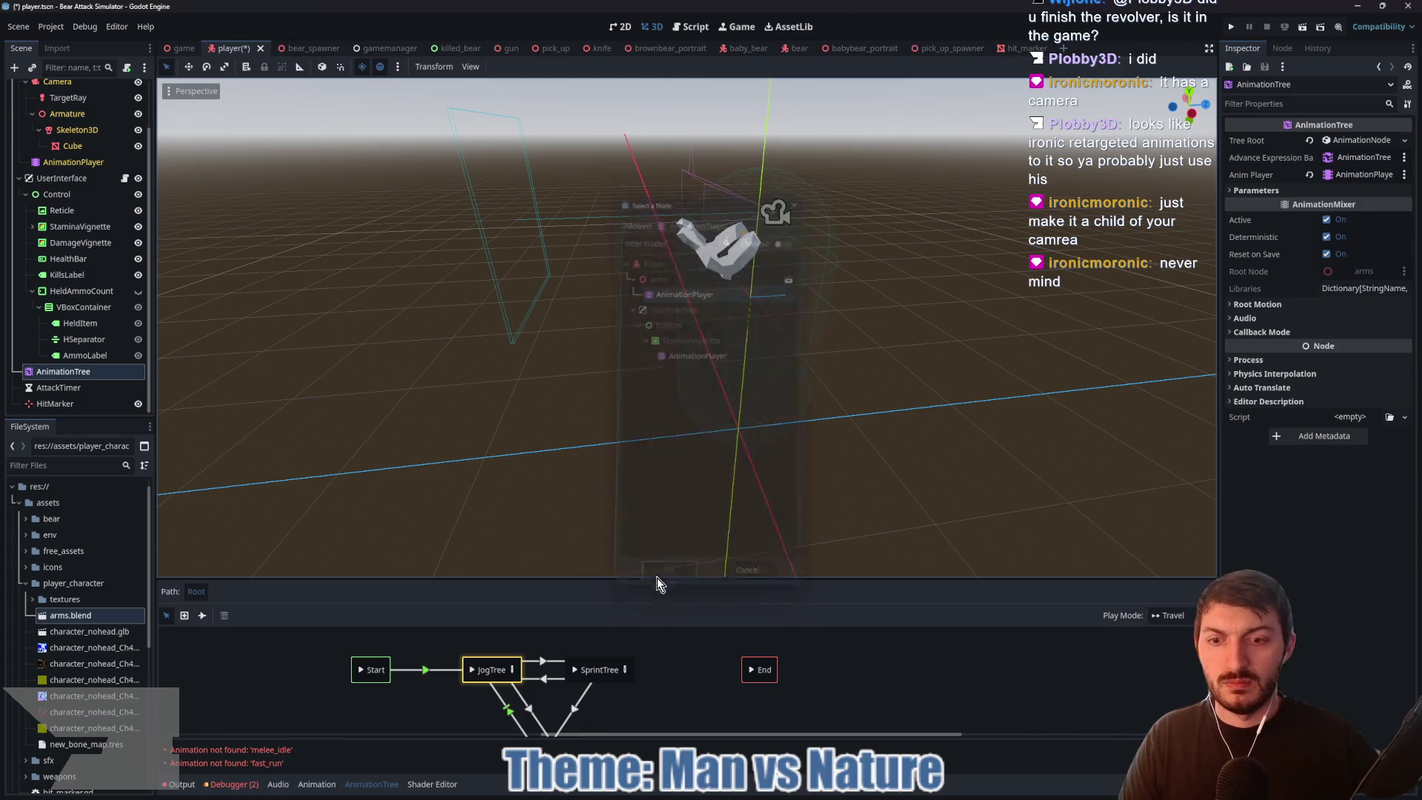
pyautogui.moveTo(605, 578); pyautogui.dragTo(606, 371)
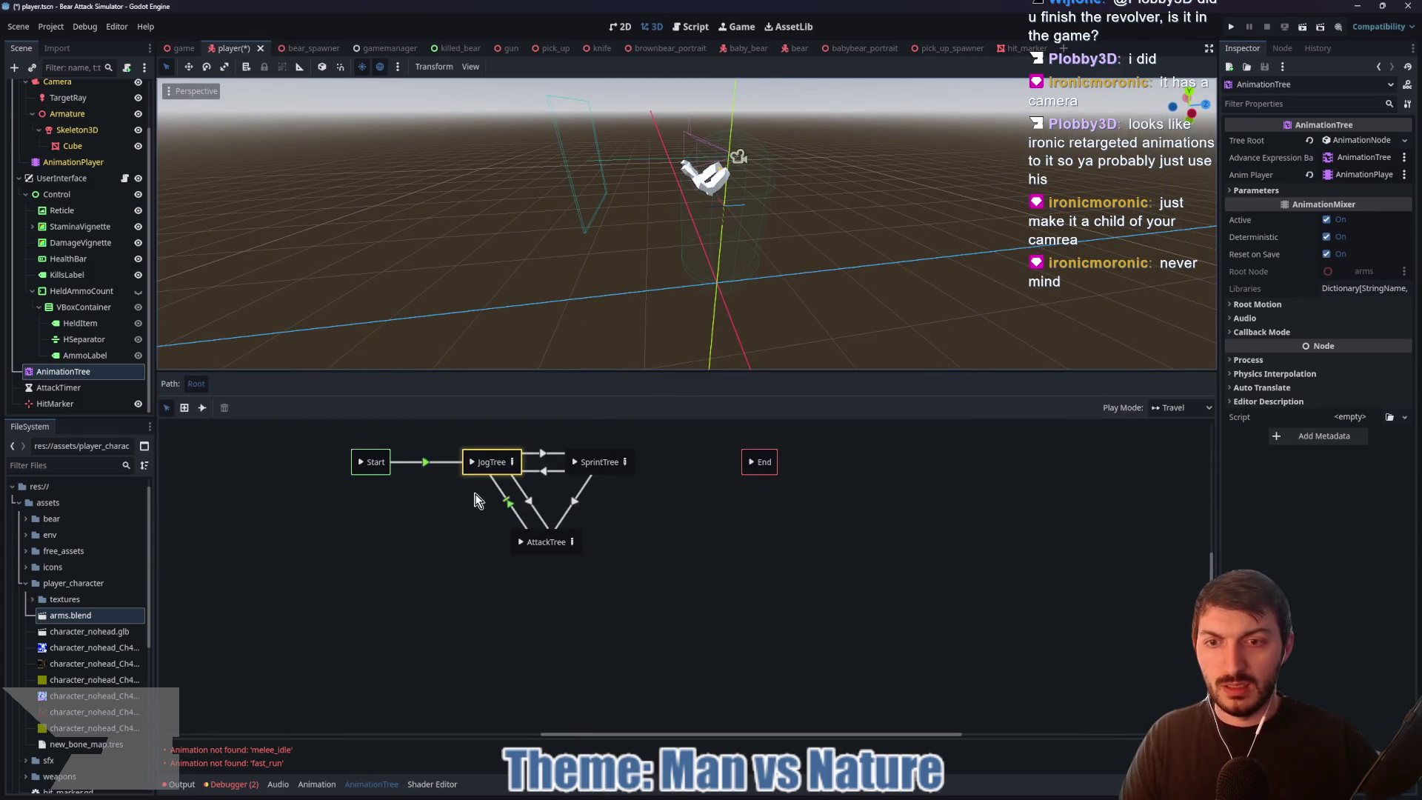
# Step: In AttackTree, replace the old Animation nodes with a punch_left node wired to the Transition
pyautogui.click(574, 544)
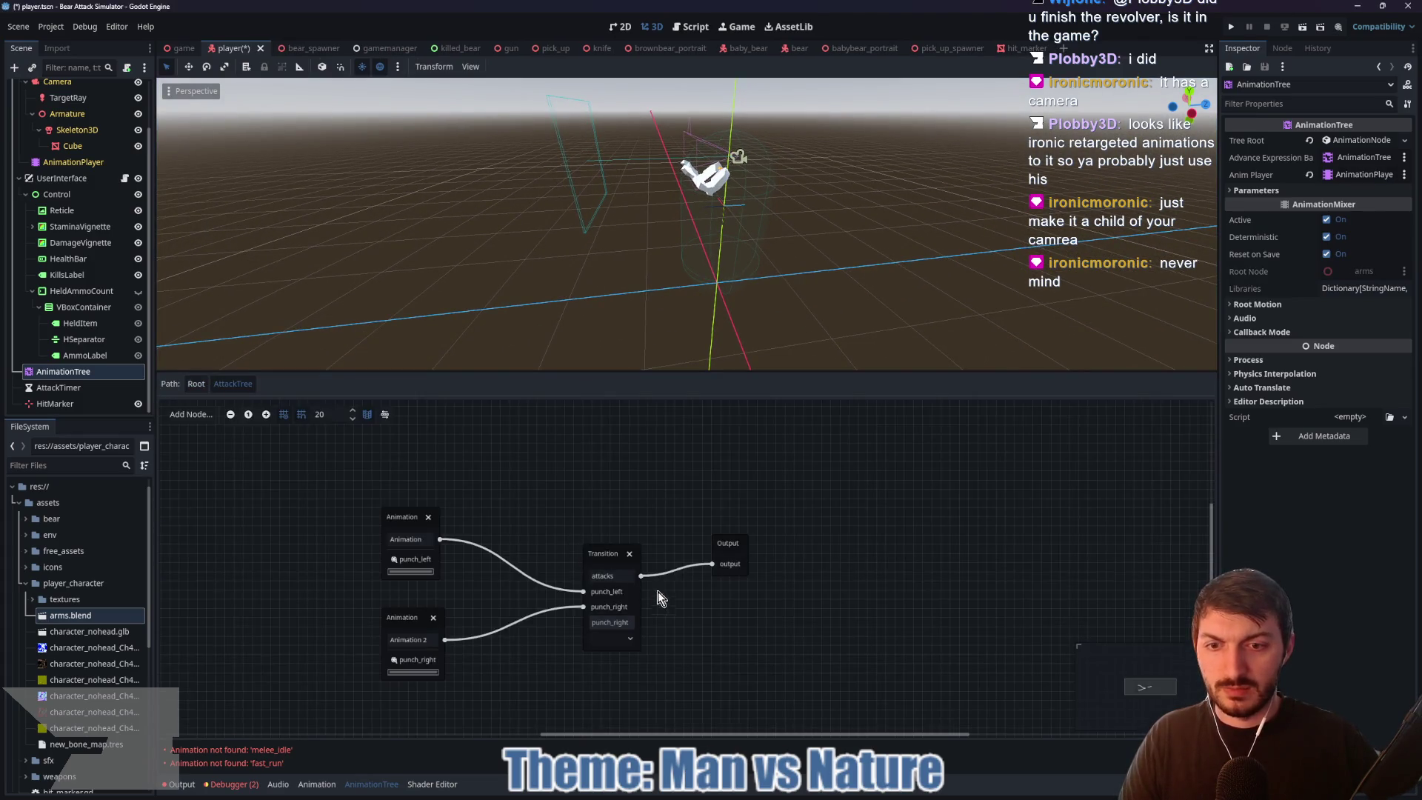
pyautogui.click(429, 517)
pyautogui.click(435, 618)
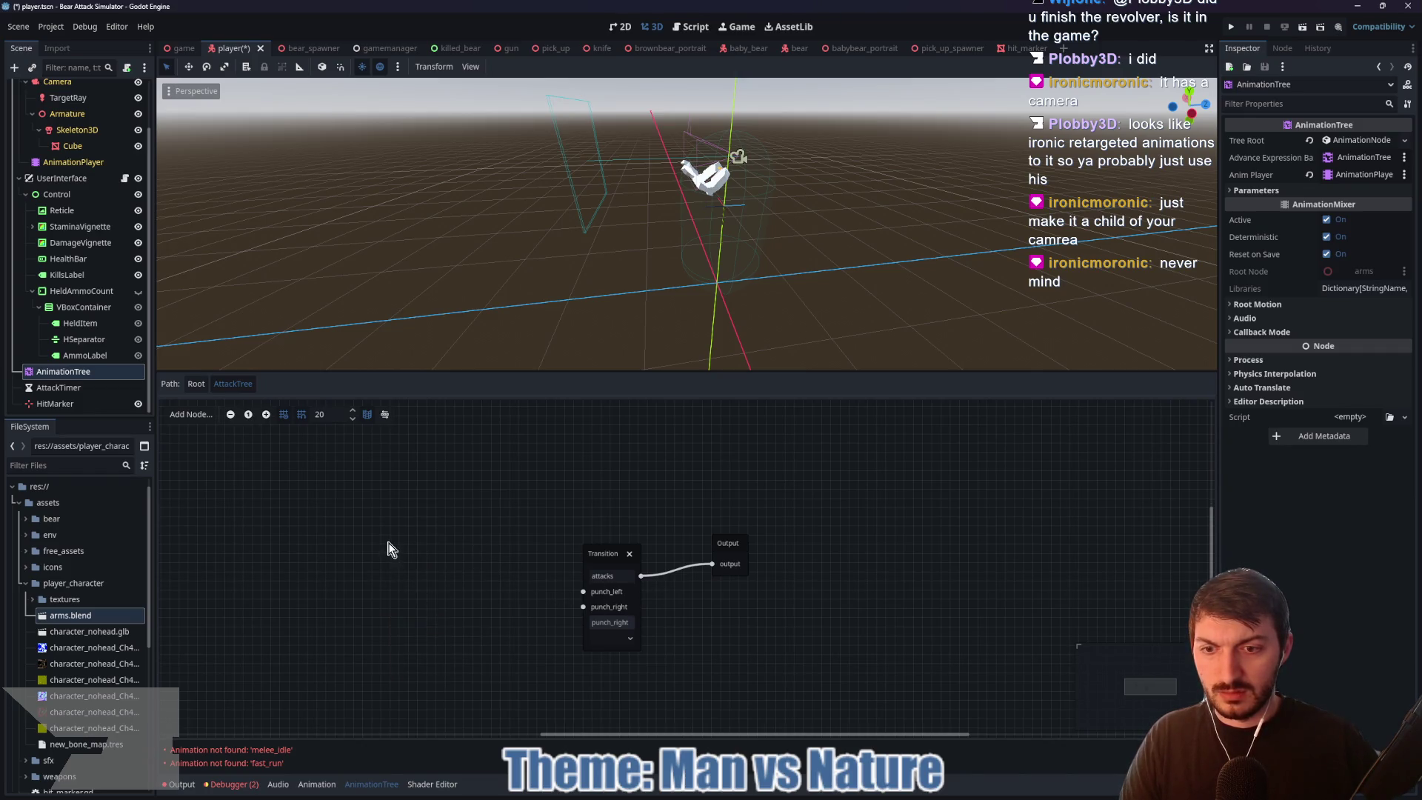
pyautogui.rightClick(388, 544)
pyautogui.click(408, 549)
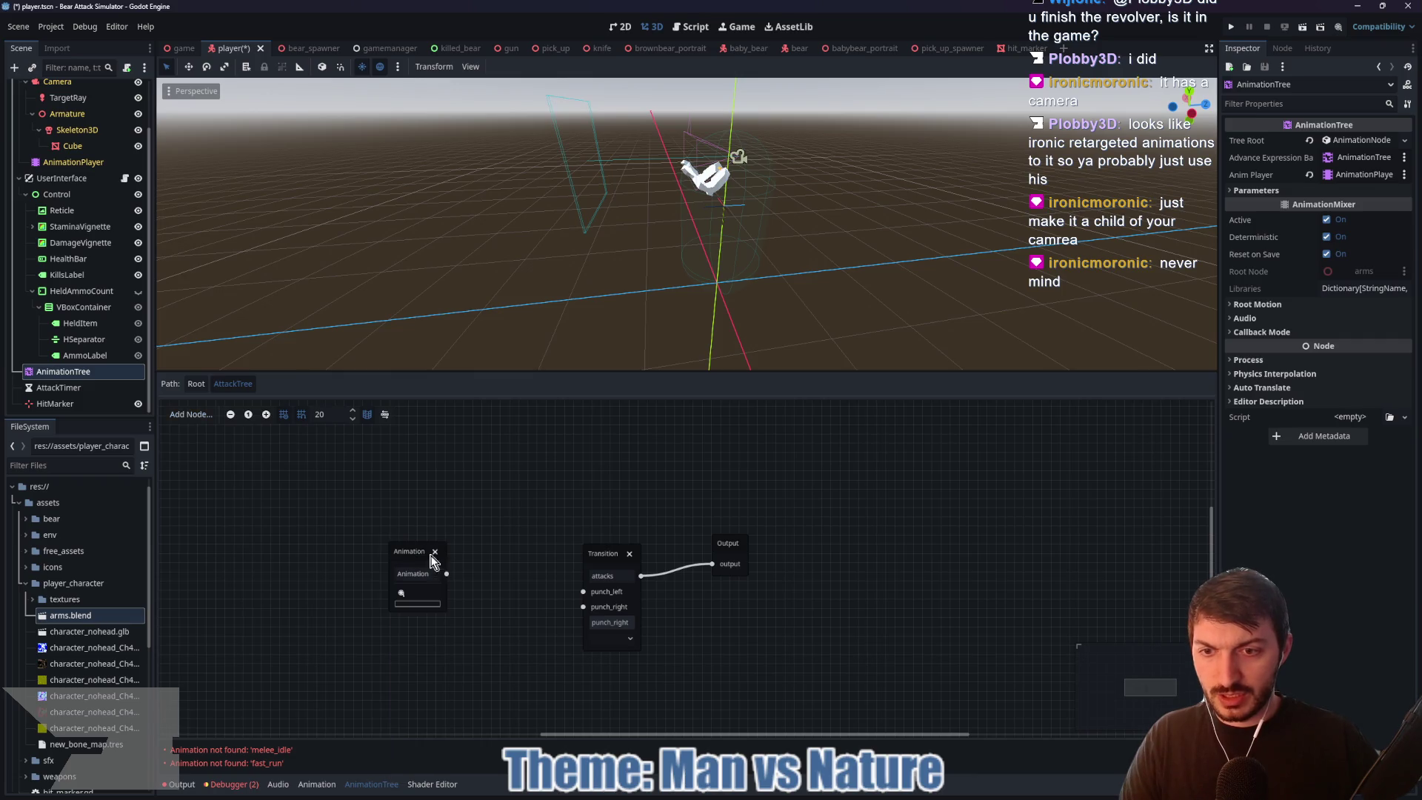
pyautogui.click(400, 594)
pyautogui.click(415, 645)
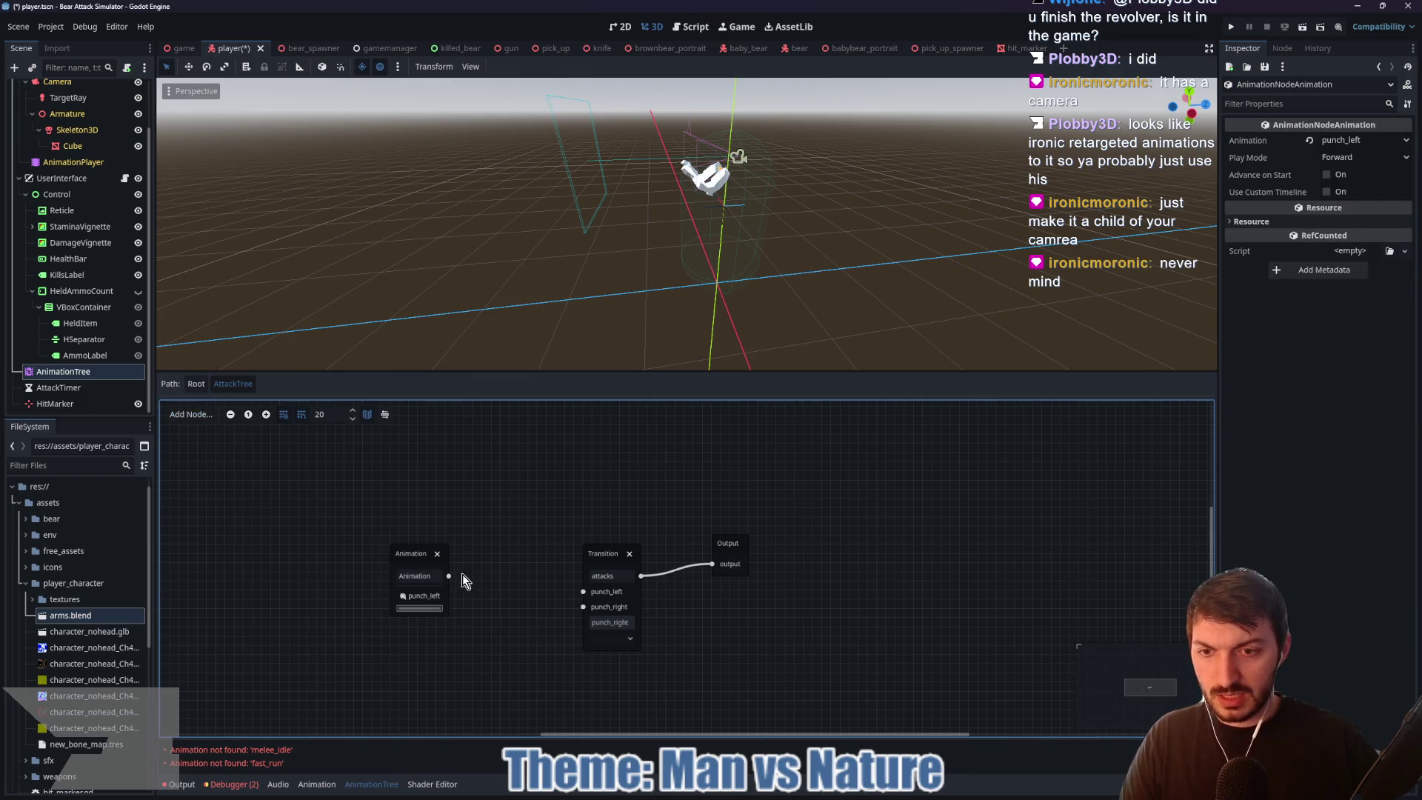
pyautogui.moveTo(405, 553); pyautogui.dragTo(415, 508)
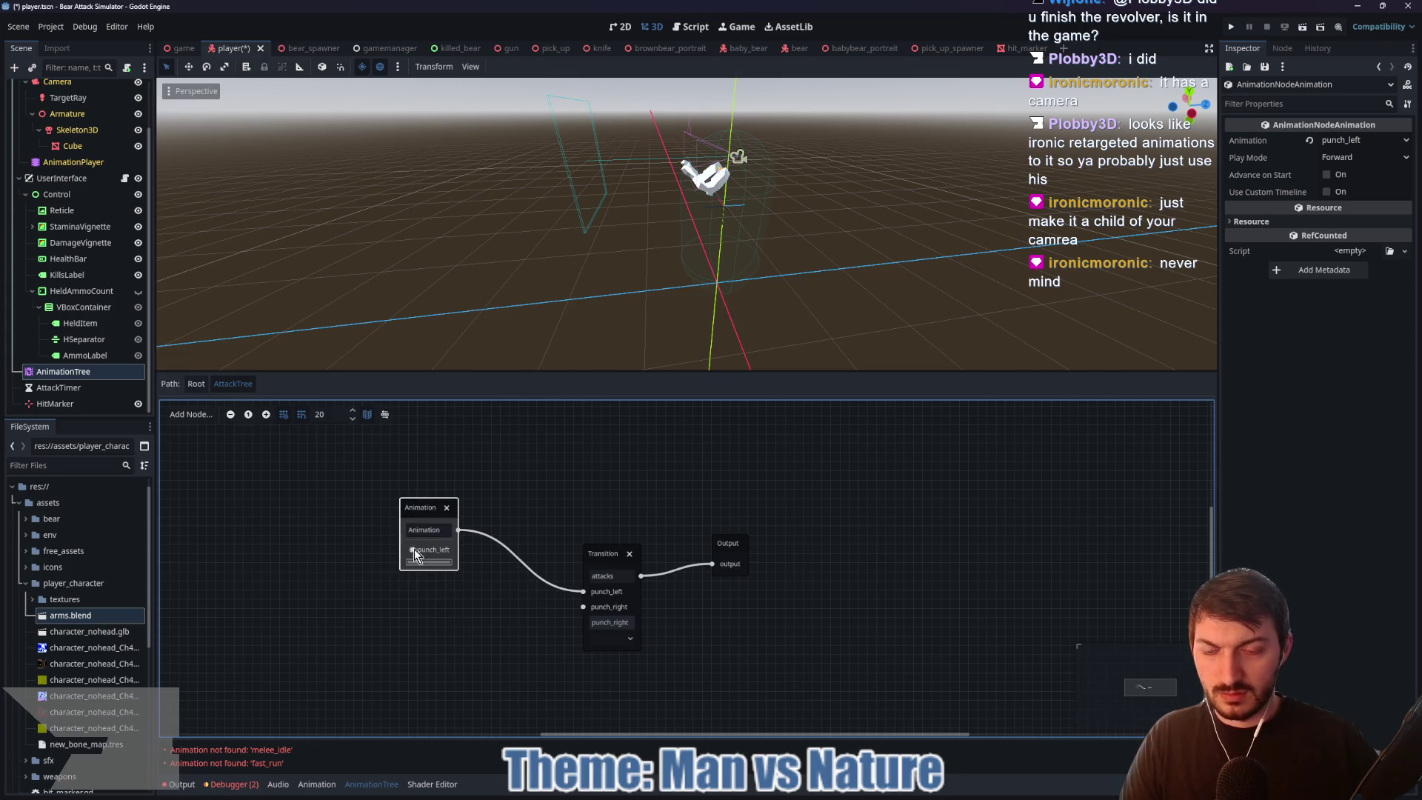
# Step: Add a punch_right Animation node, save, and return to the root state machine
pyautogui.rightClick(409, 617)
pyautogui.click(433, 566)
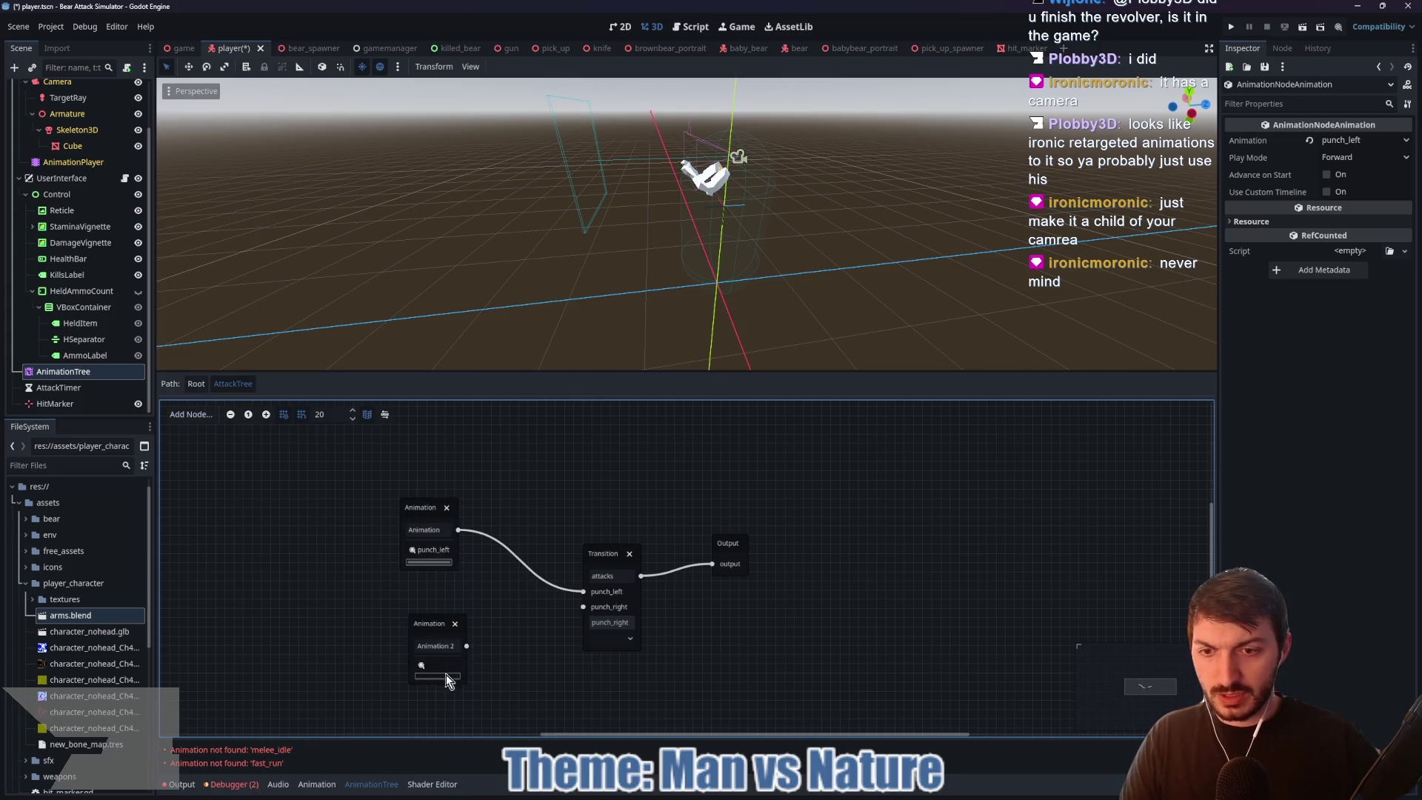
pyautogui.click(422, 665)
pyautogui.click(451, 703)
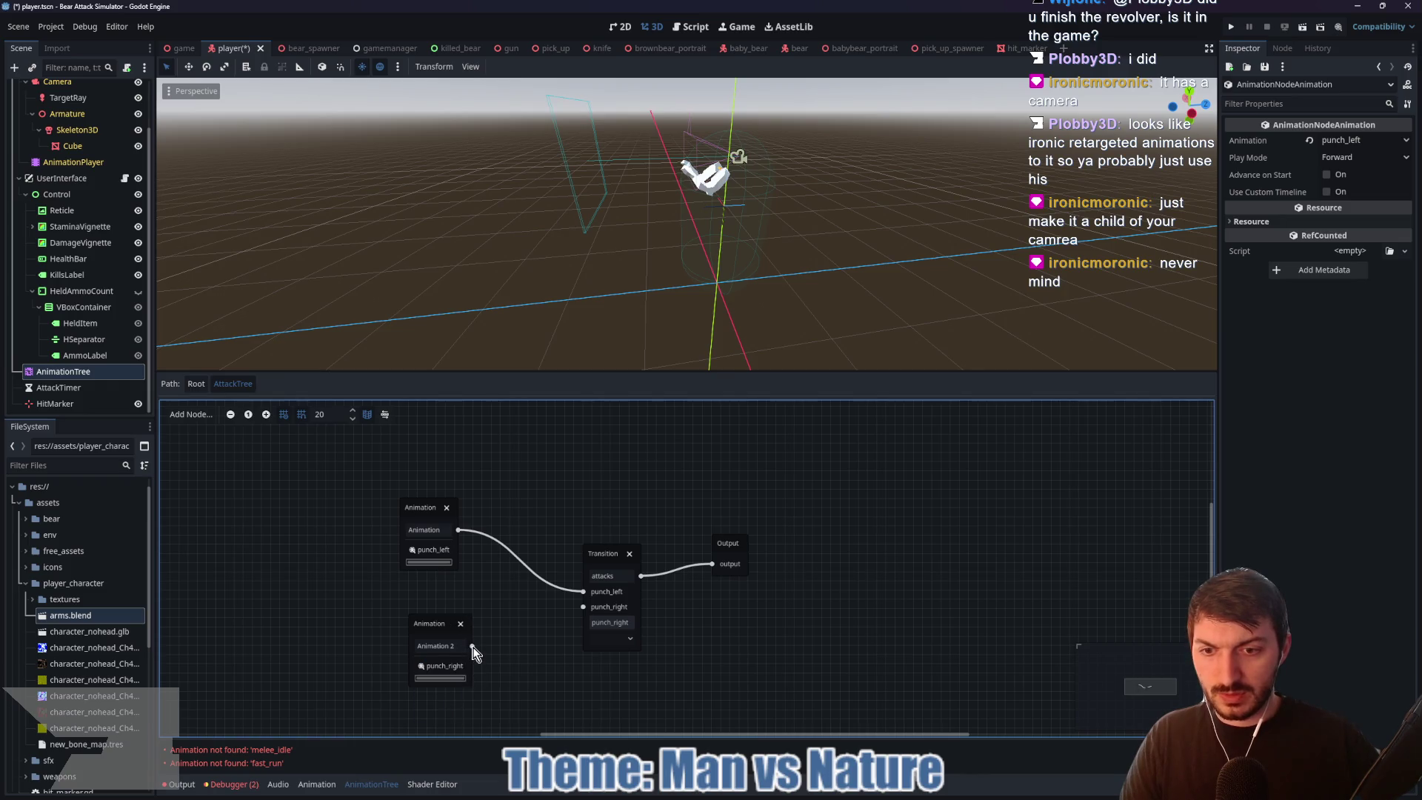
pyautogui.hotkey('ctrl', 's')
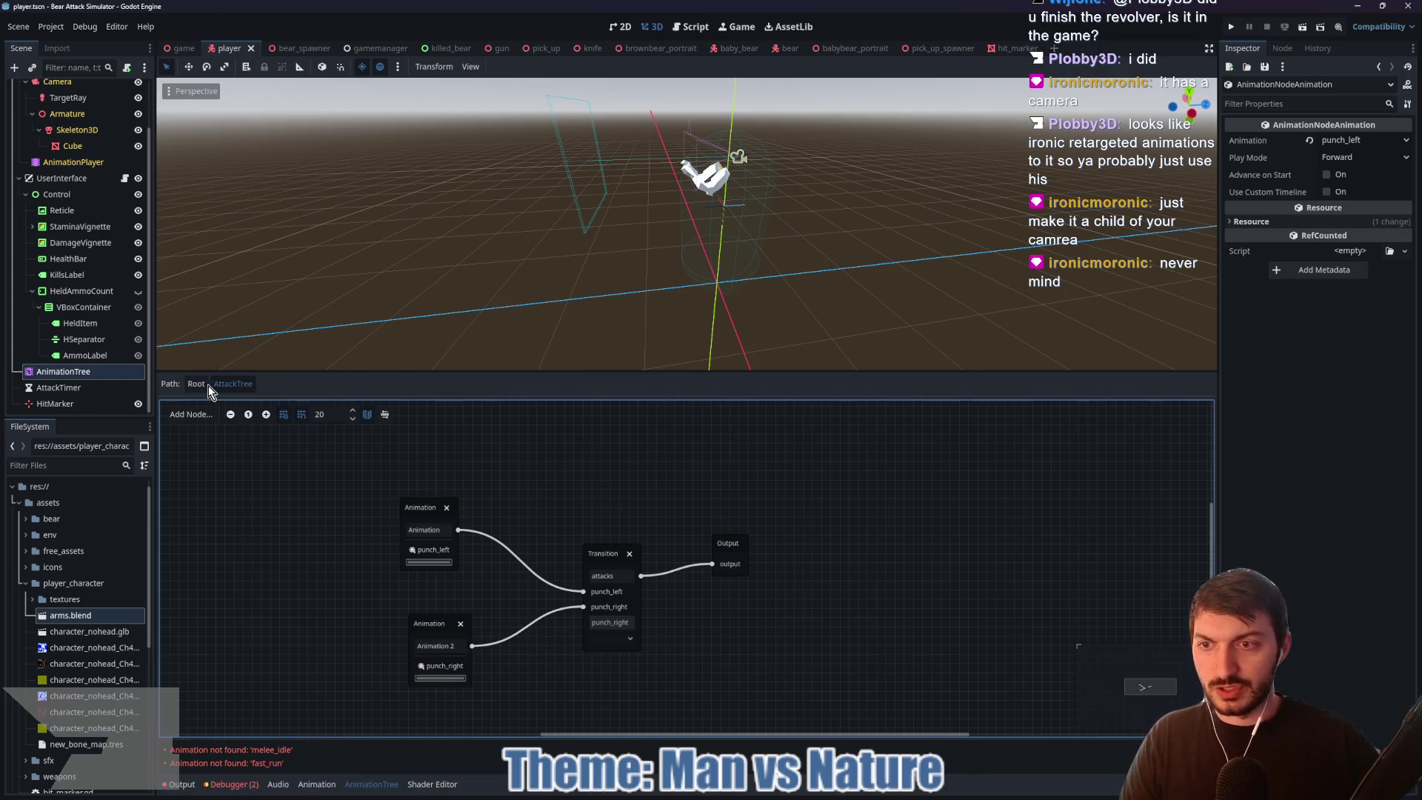
pyautogui.click(197, 384)
pyautogui.click(521, 544)
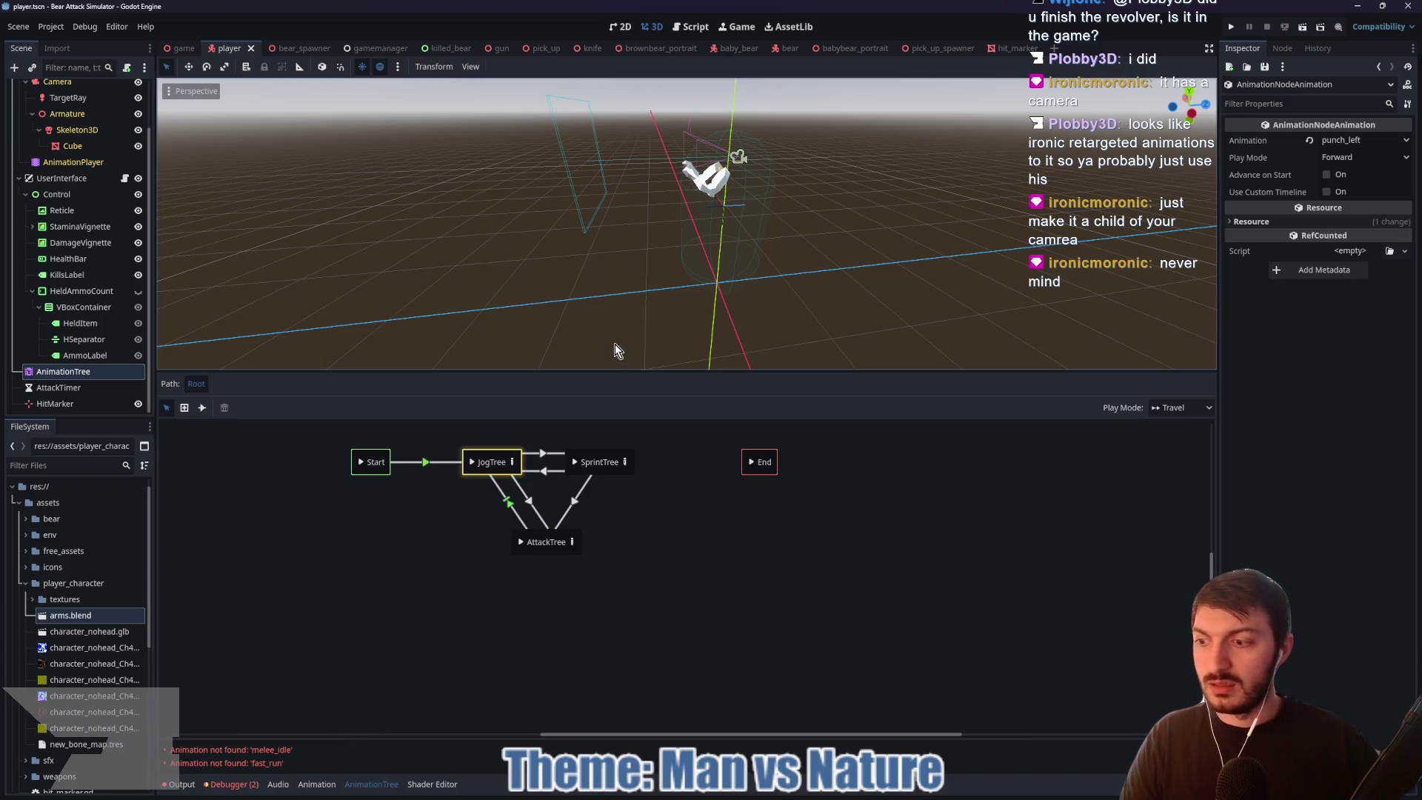
pyautogui.click(182, 48)
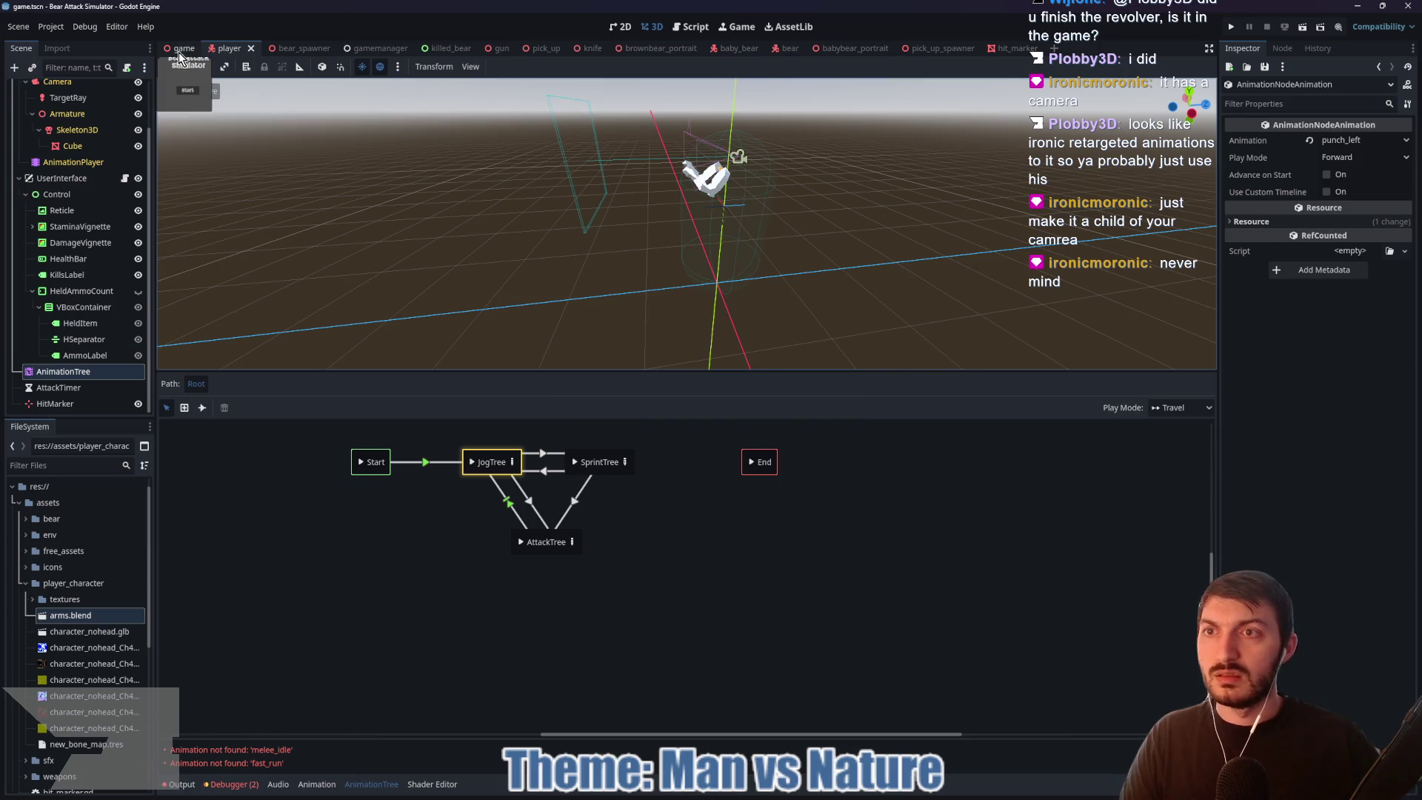
# Step: Test-run the project, stop it after the null error, and select the Player node in the player scene
pyautogui.press('F5')
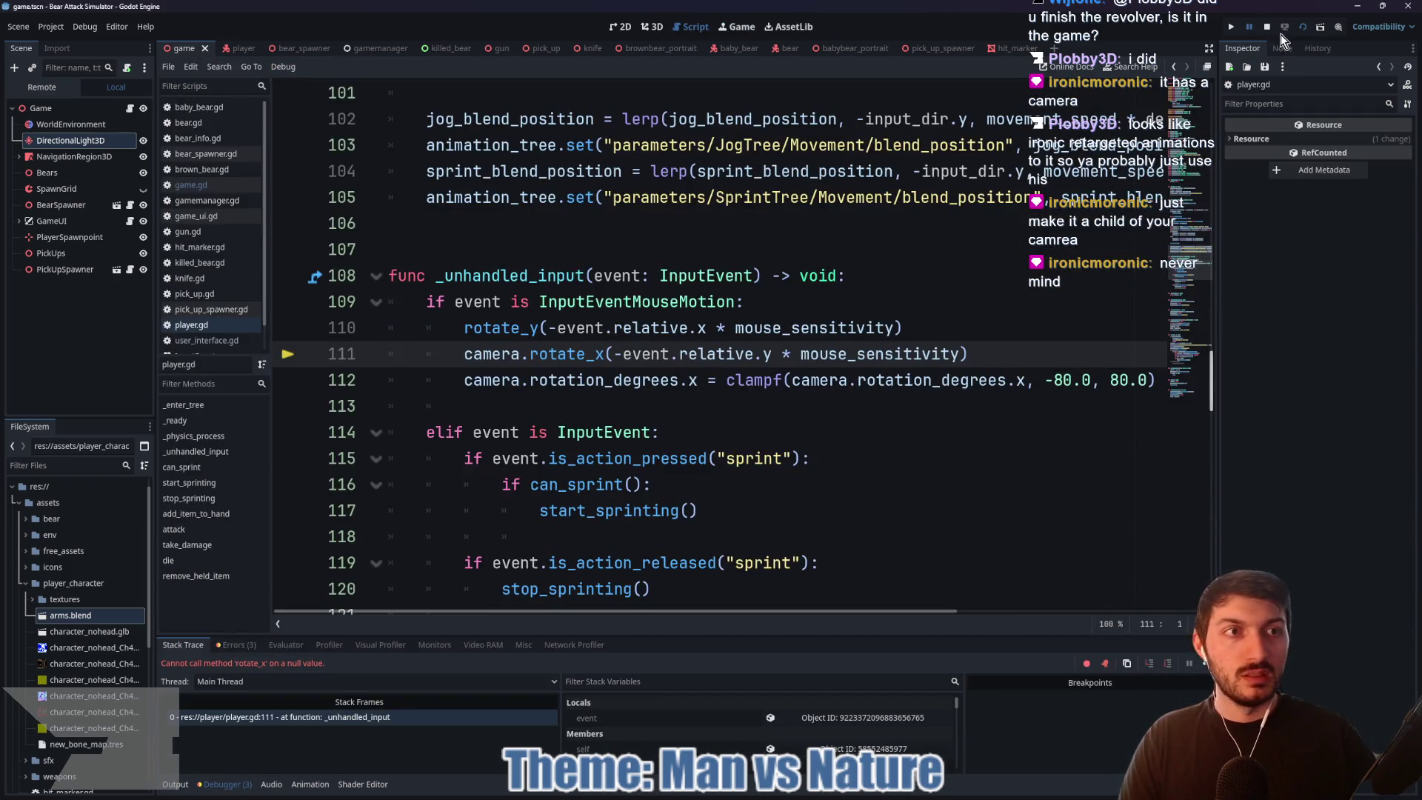
pyautogui.click(1266, 31)
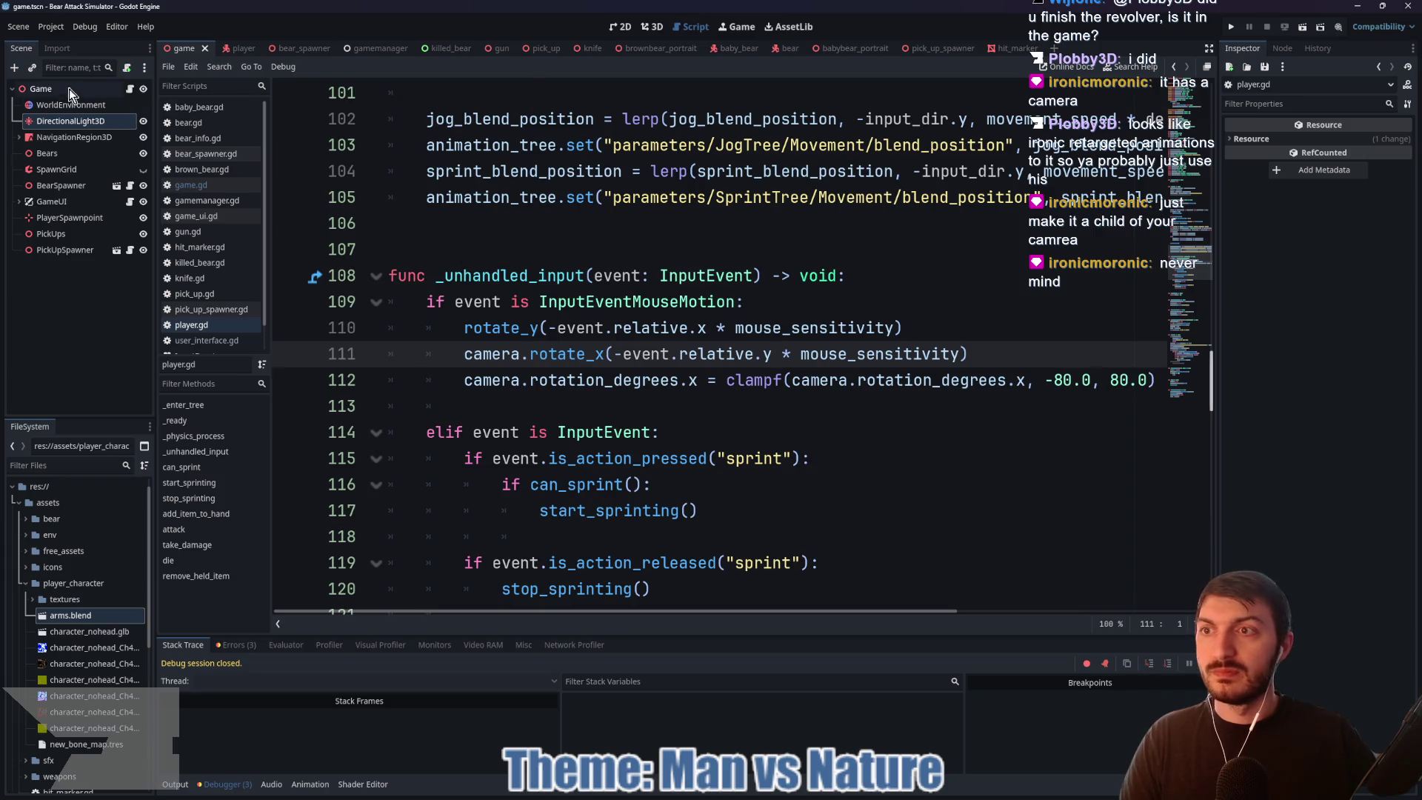
pyautogui.click(229, 48)
pyautogui.scroll(2, 96, 95)
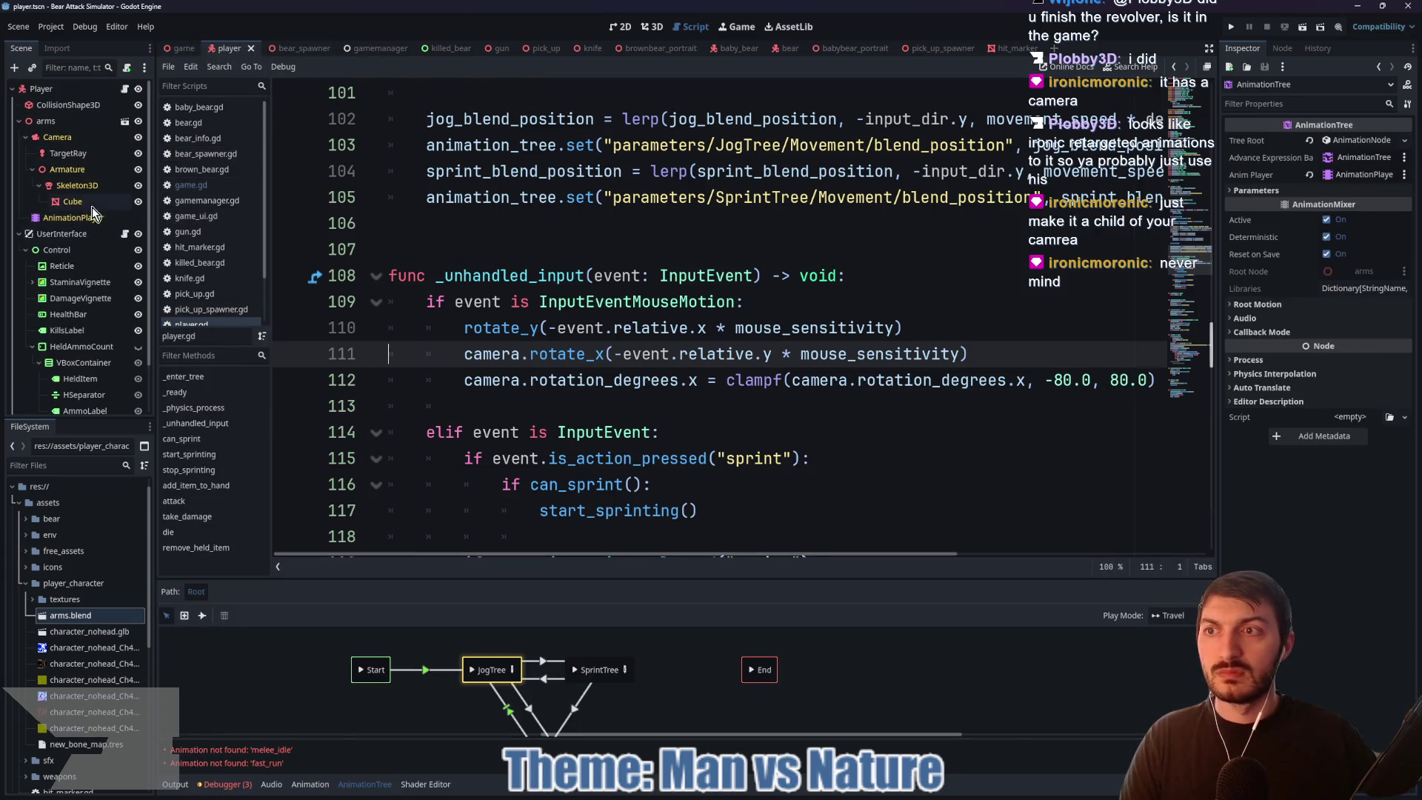
pyautogui.click(41, 89)
# Step: Set the Player's Camera to the Camera node and Character Model to Armature, save, and rerun the game
pyautogui.click(1353, 334)
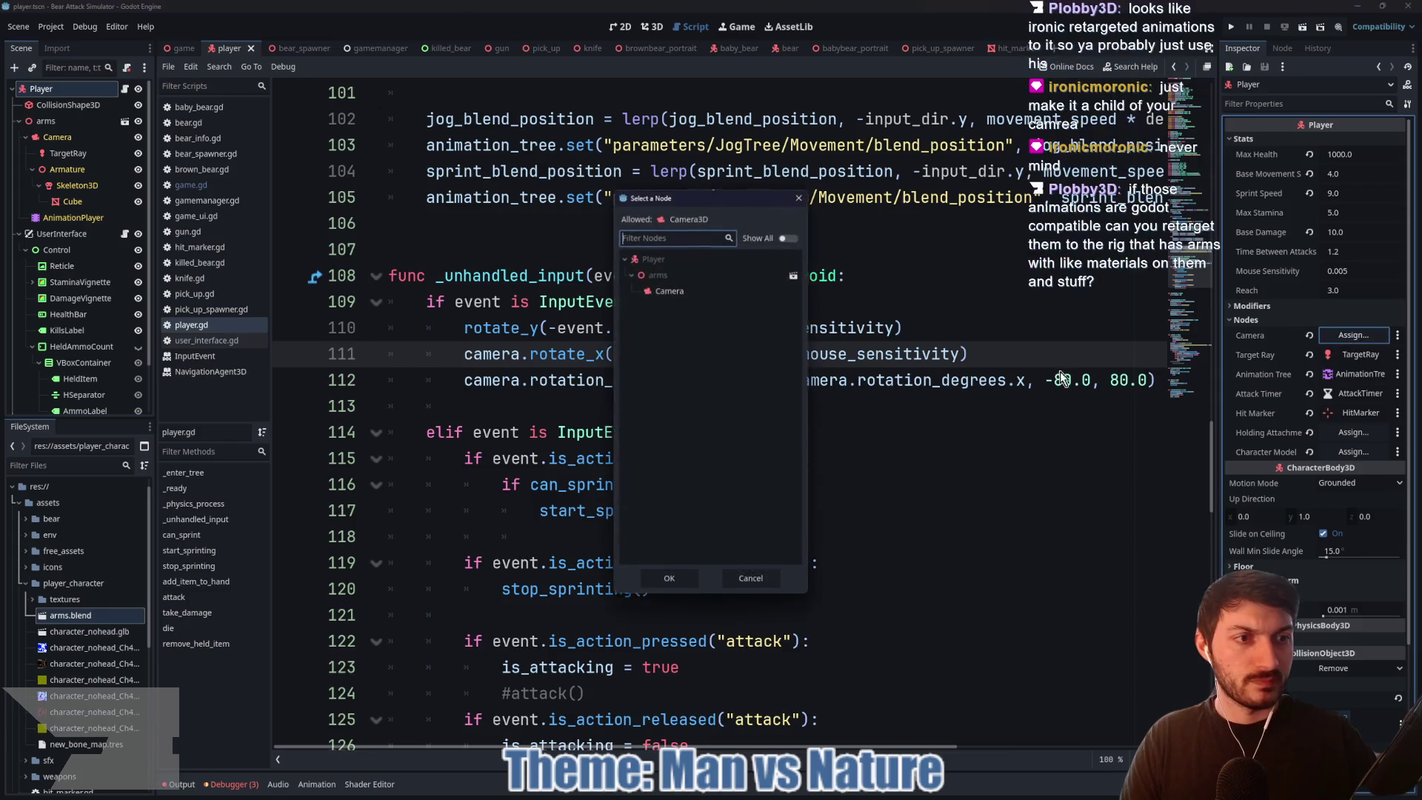
pyautogui.click(691, 295)
pyautogui.click(685, 579)
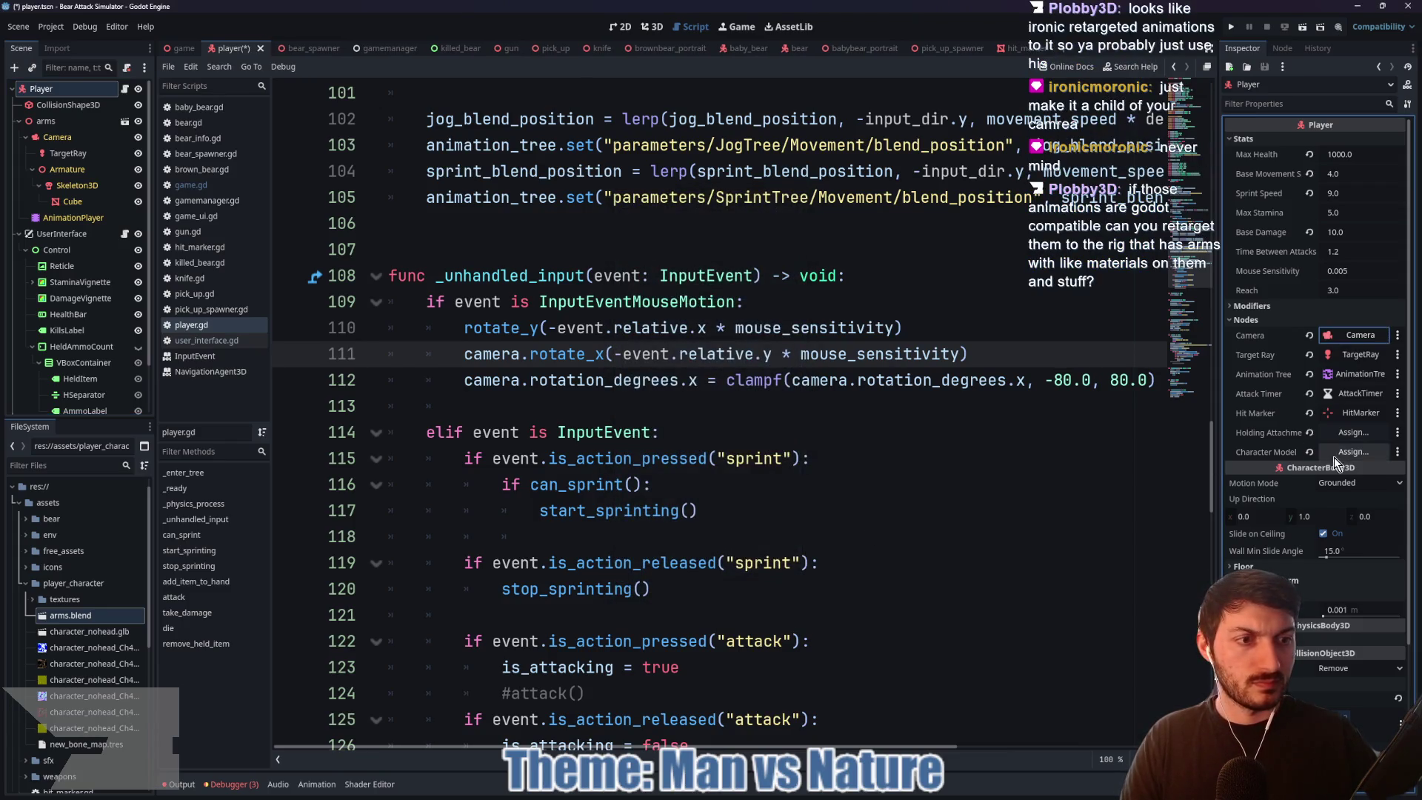
pyautogui.click(1354, 454)
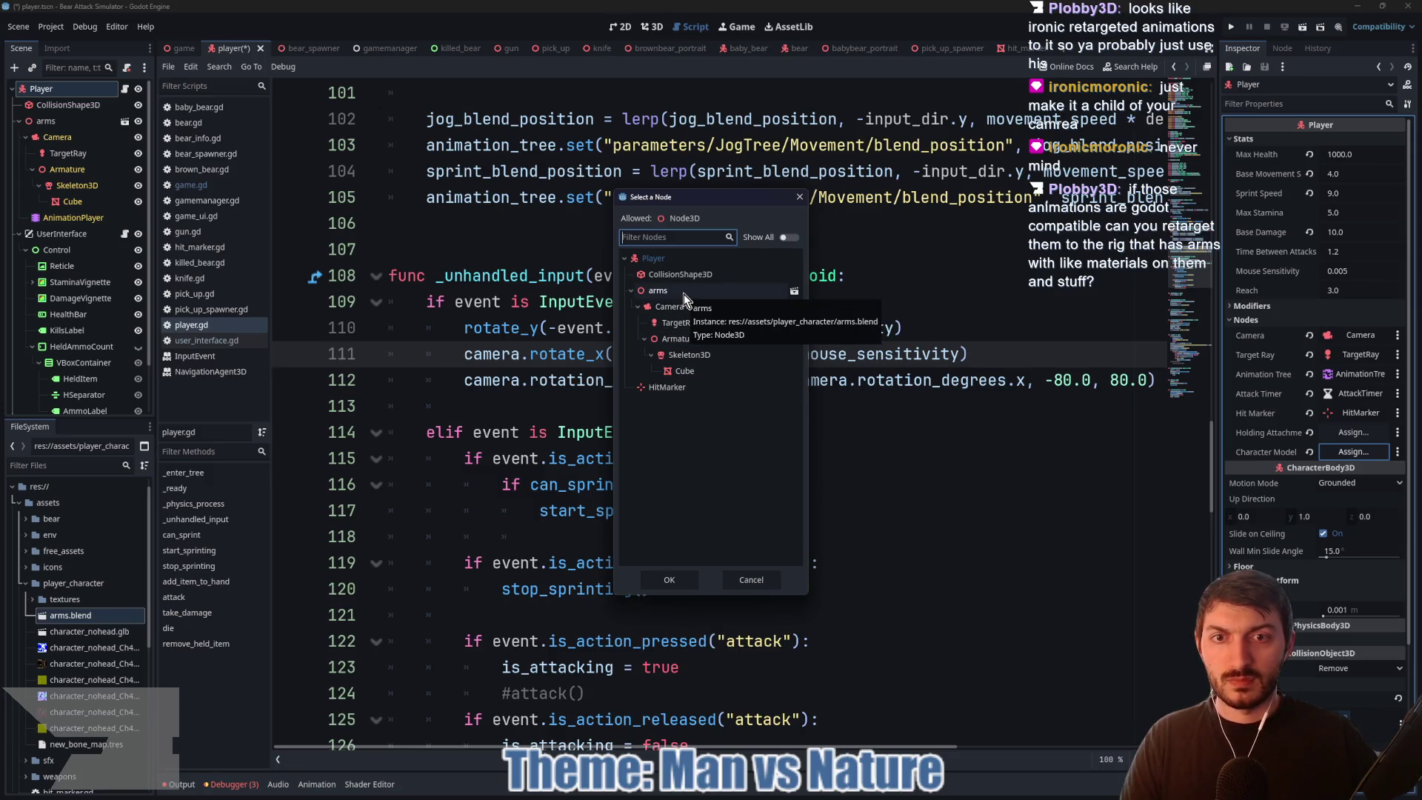
pyautogui.click(679, 338)
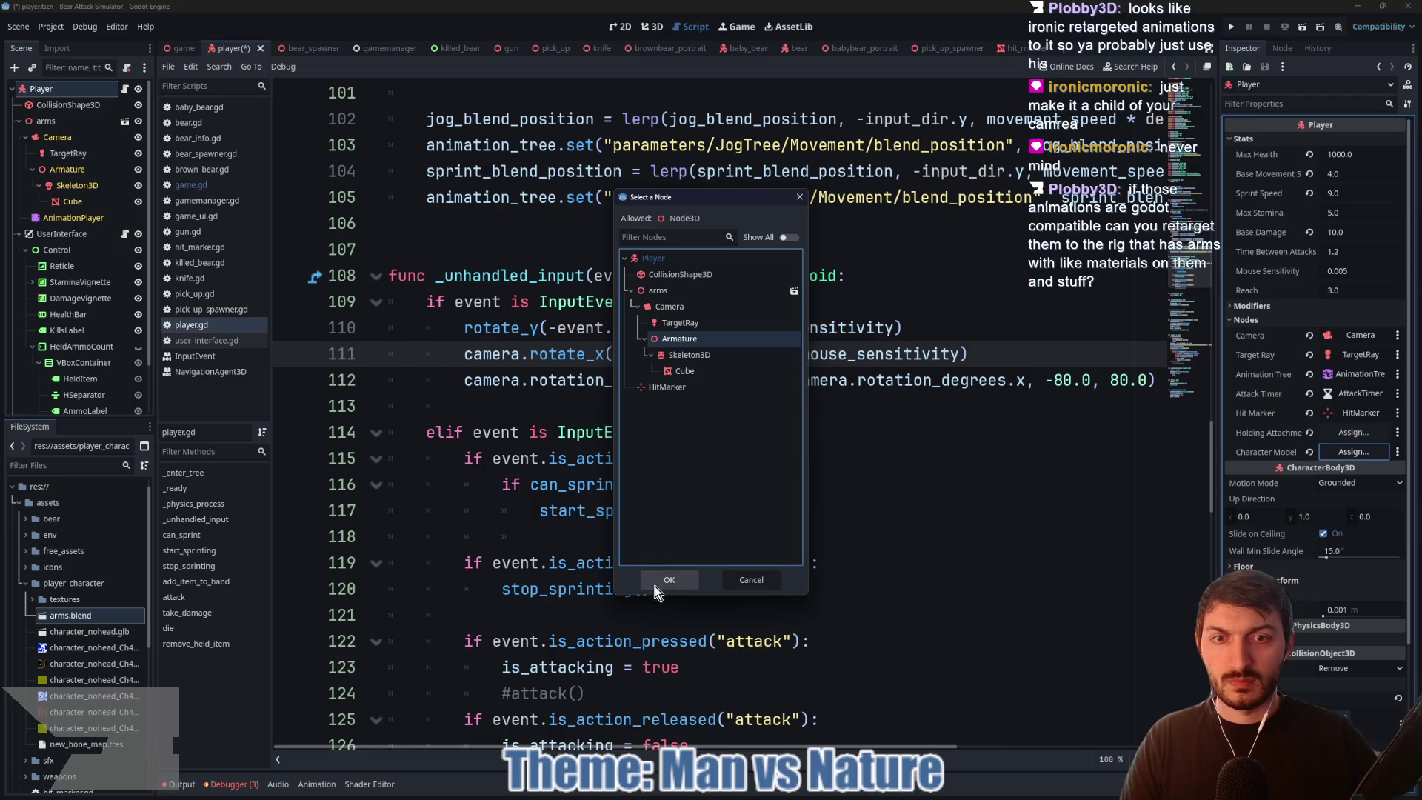
pyautogui.click(668, 580)
pyautogui.click(723, 432)
pyautogui.hotkey('ctrl', 's')
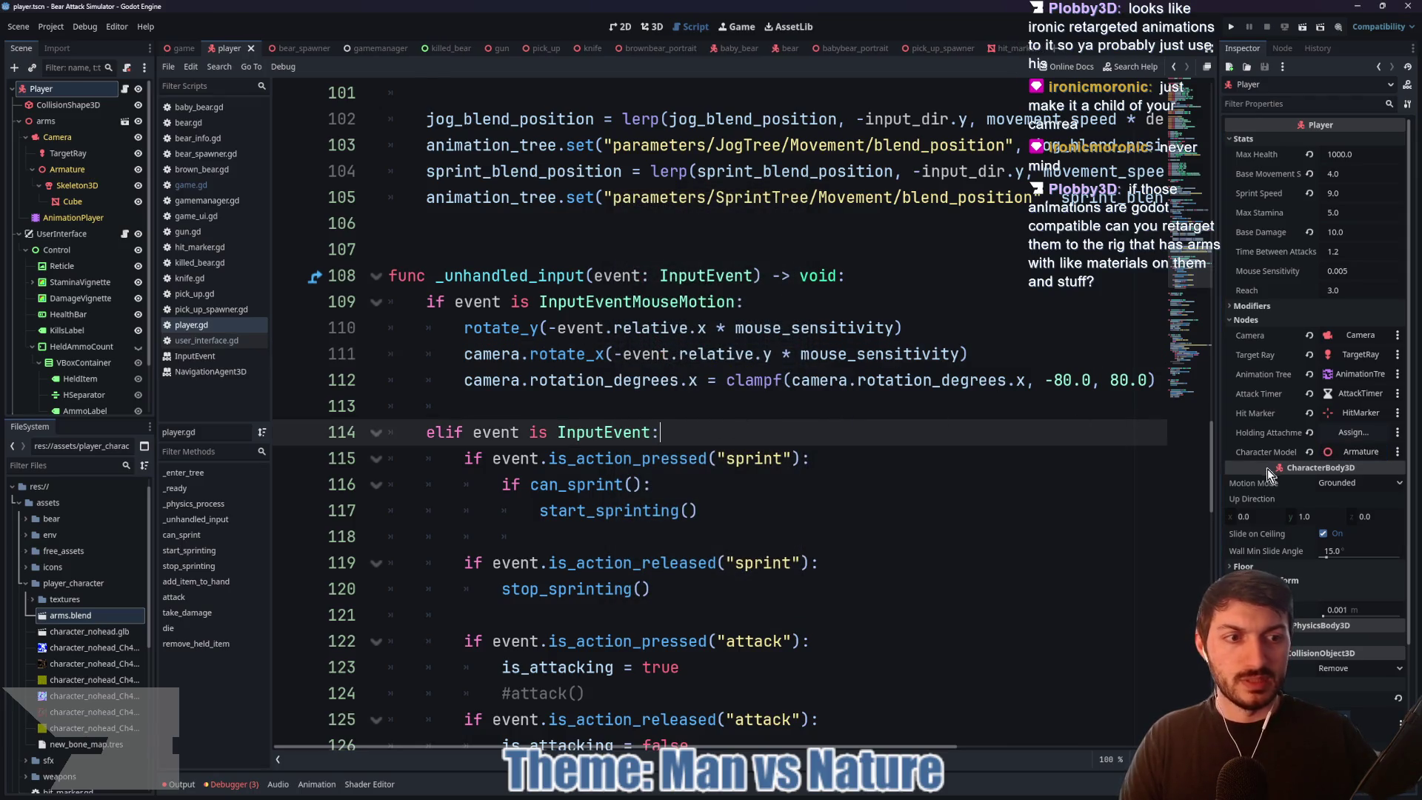
pyautogui.click(184, 52)
pyautogui.press('F5')
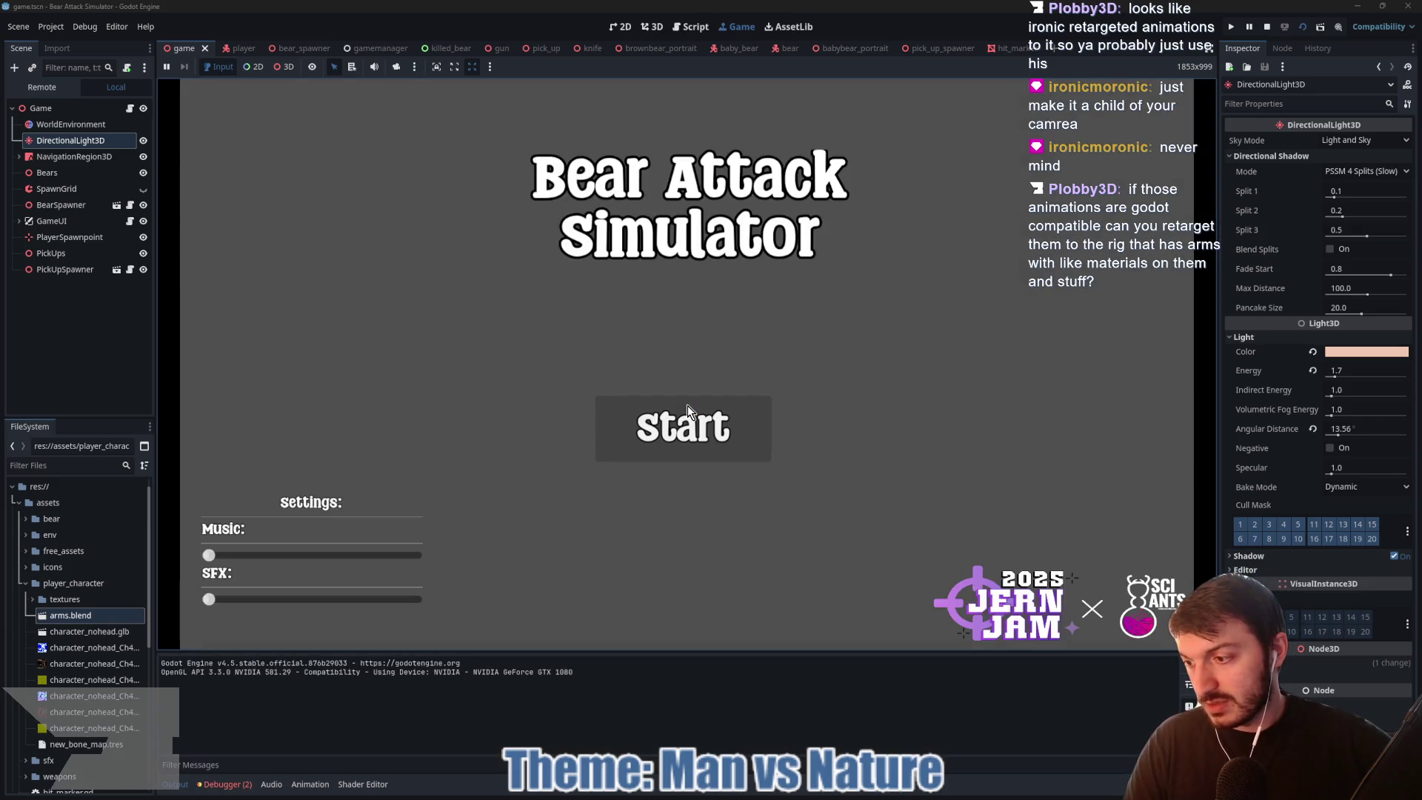
# Step: Start the game from the title screen and throw a right and a left punch
pyautogui.click(688, 409)
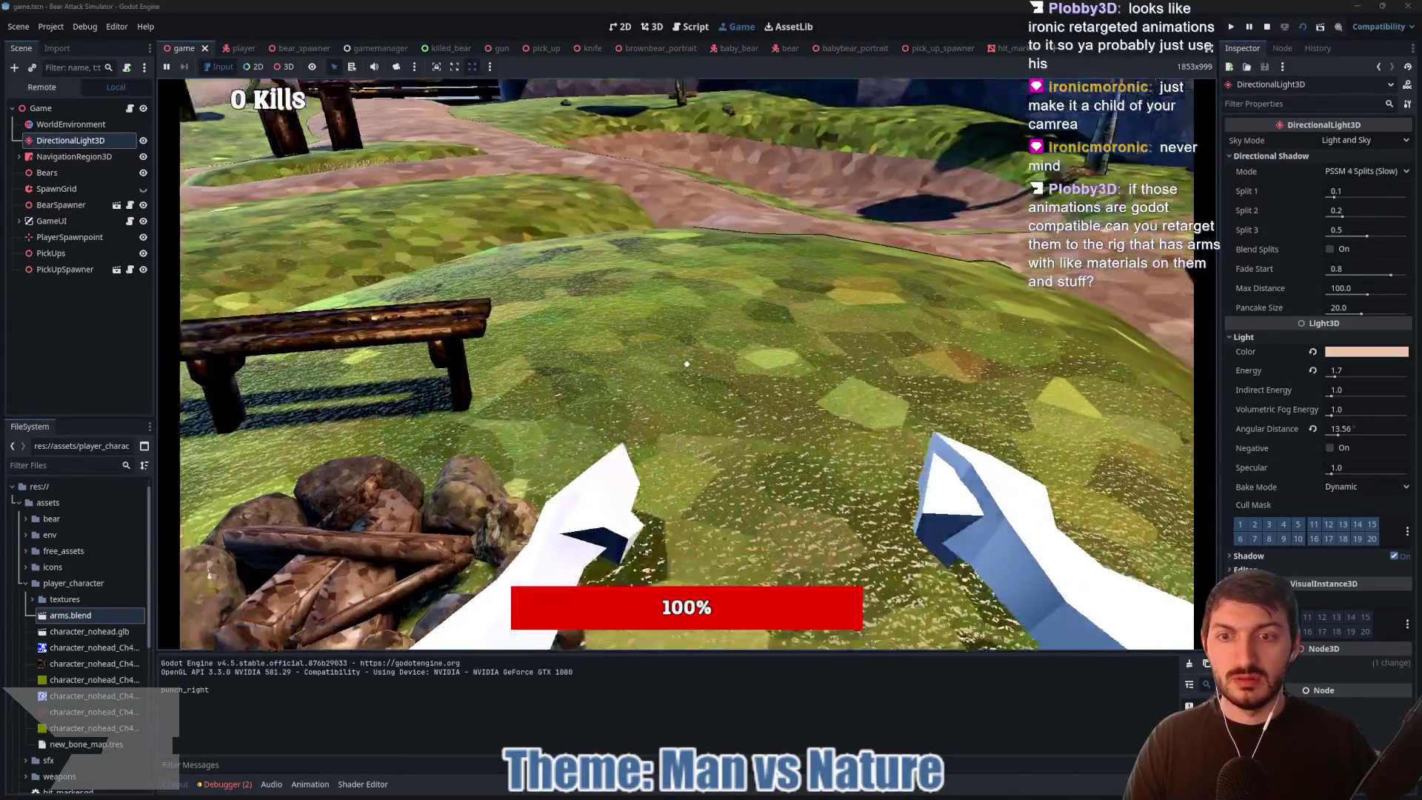
pyautogui.click(686, 364)
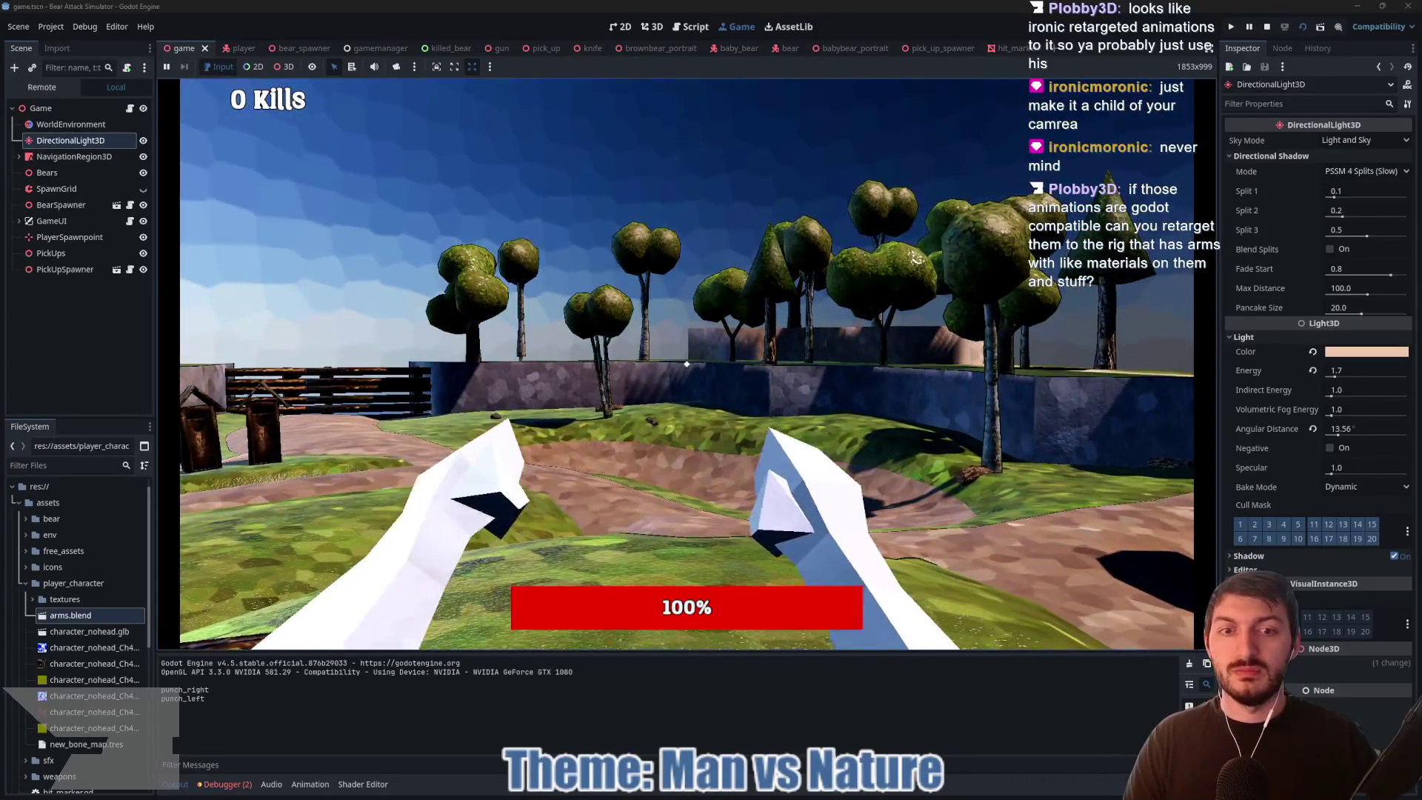
pyautogui.click(686, 364)
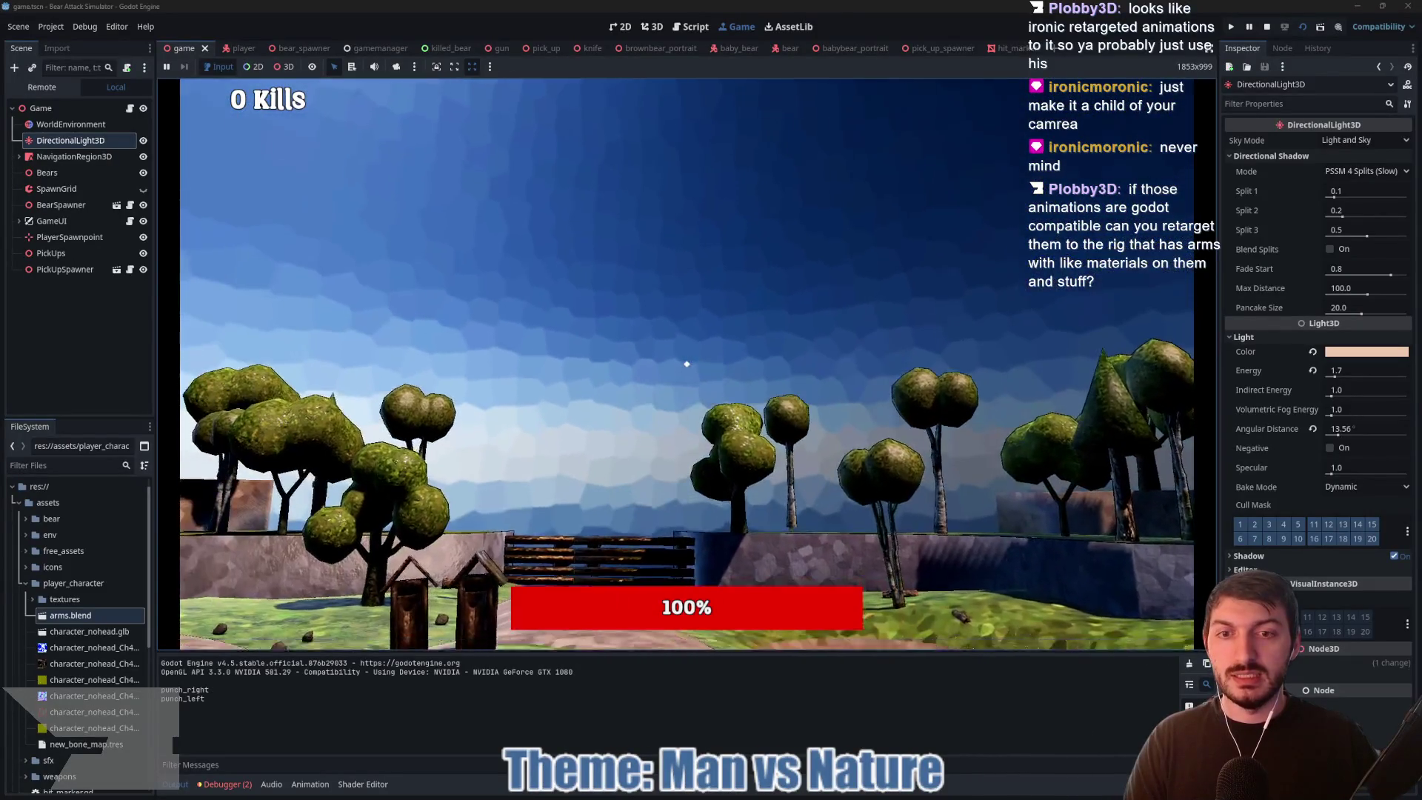
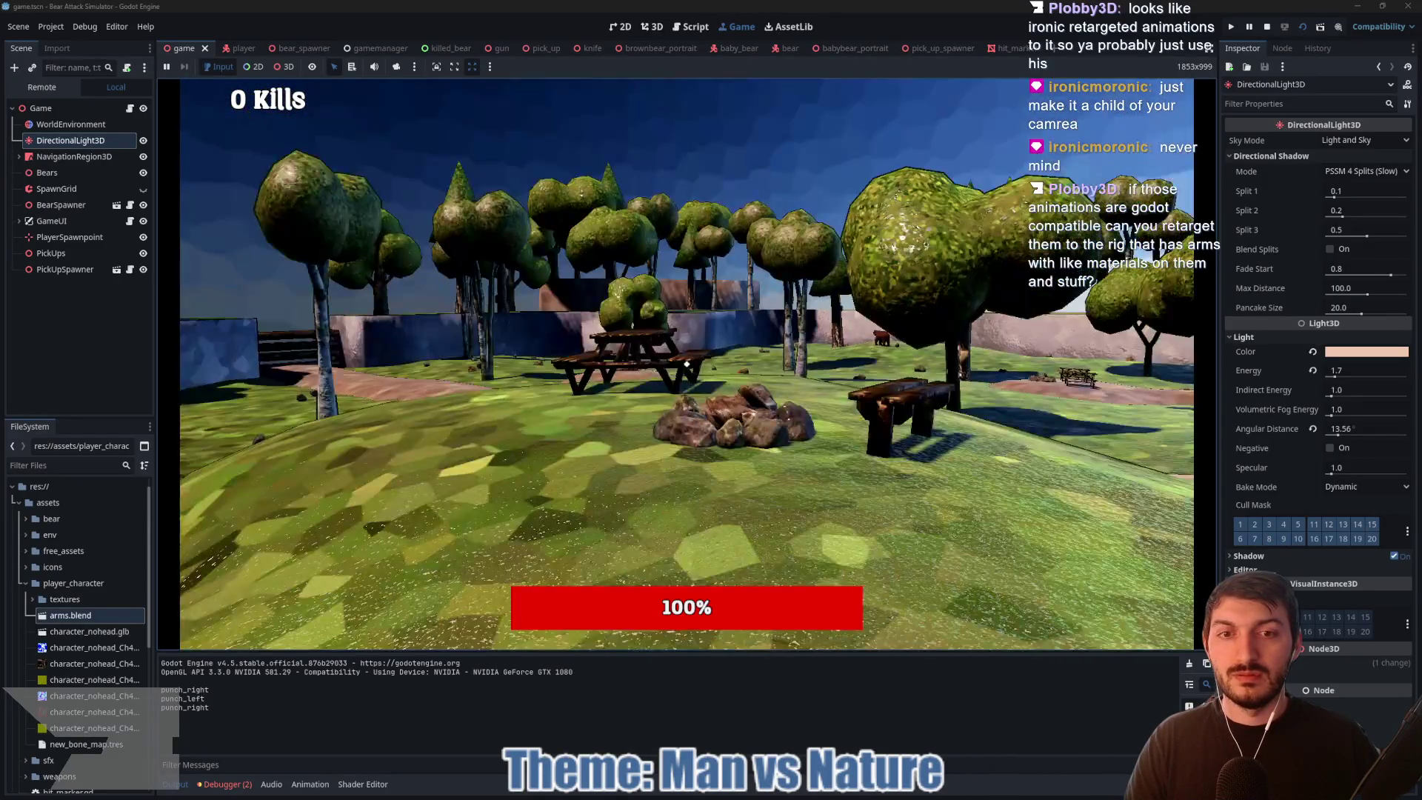
# Step: Walk around in the running playtest, then stop the game with F8
pyautogui.press('w')
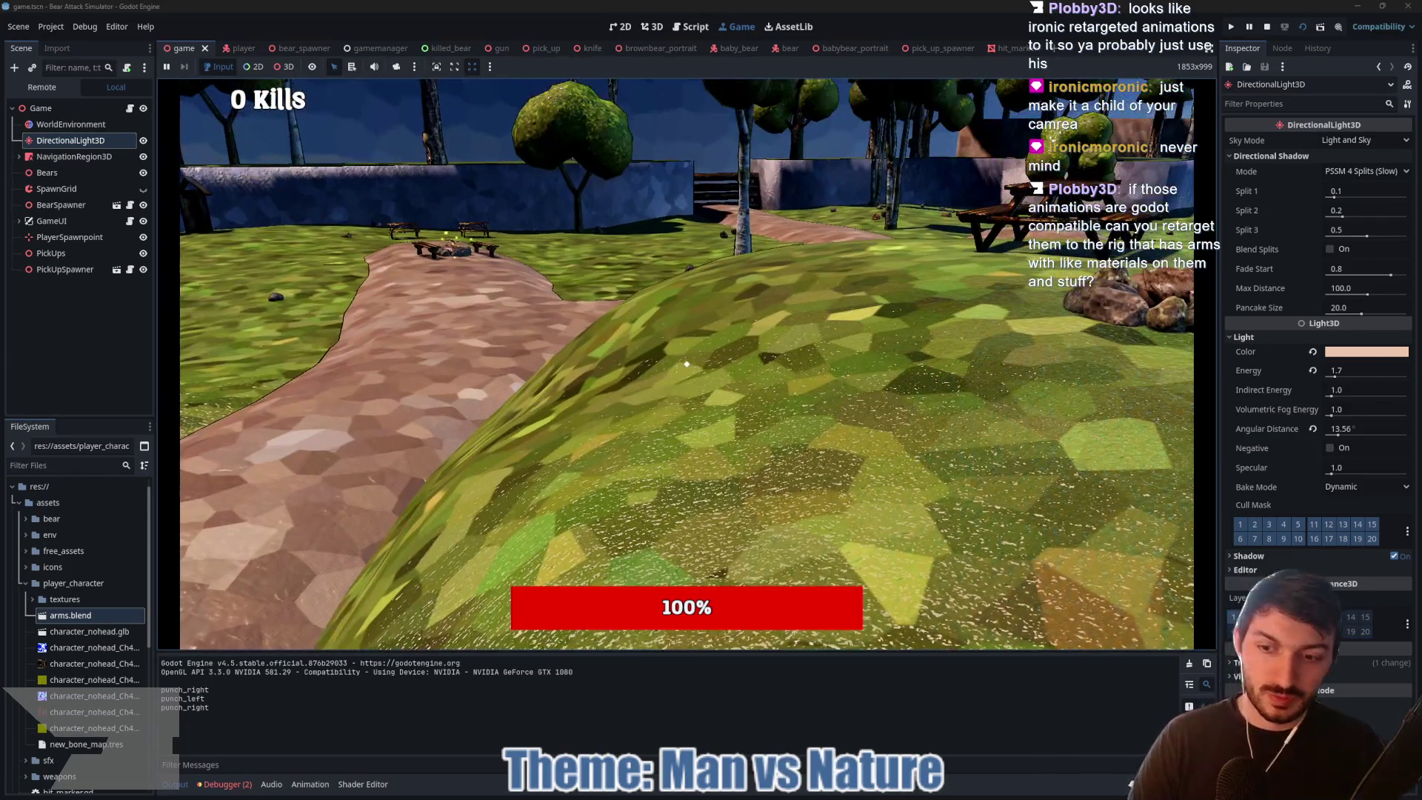
pyautogui.press('F8')
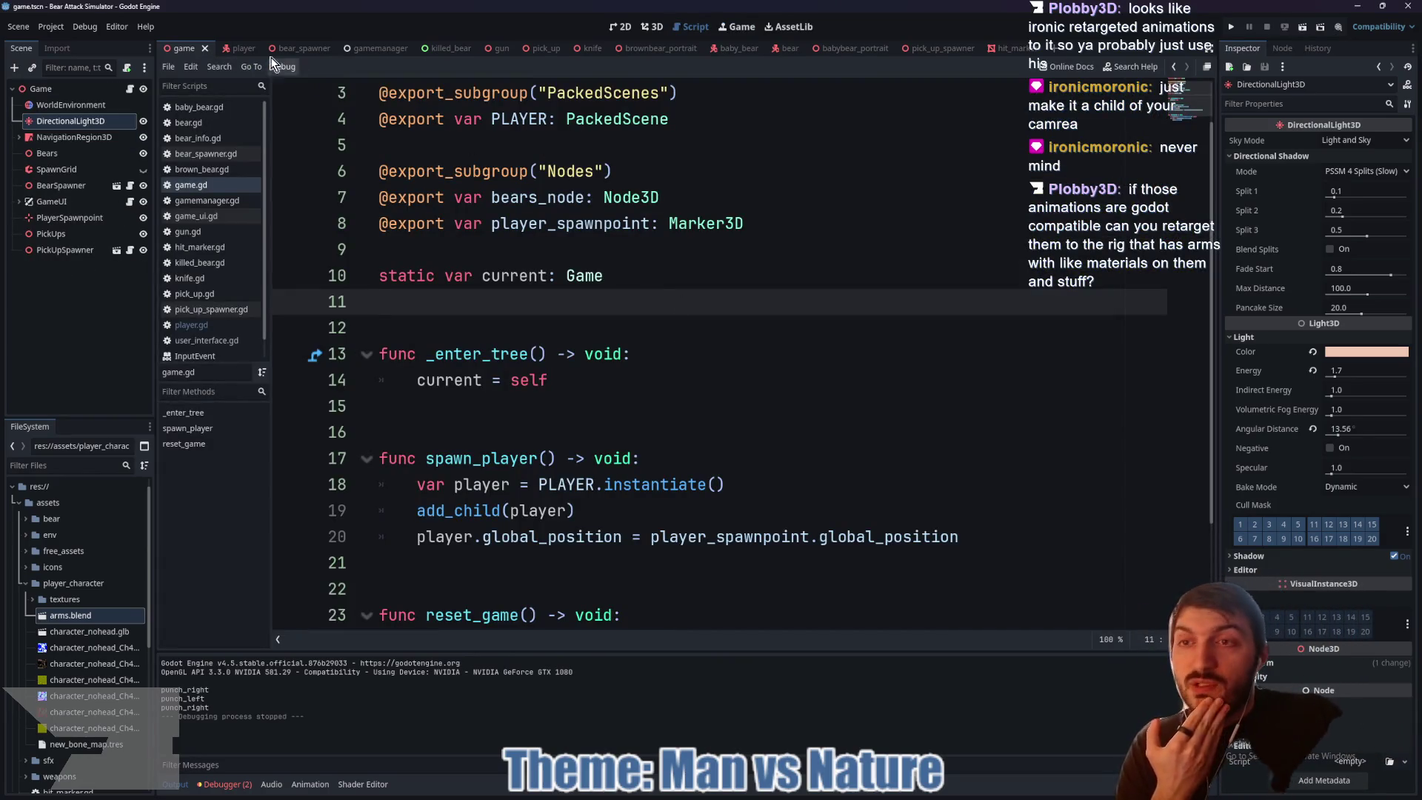
# Step: Show the player scene in 3D with the Camera node selected, then bring up the Start menu
pyautogui.click(231, 48)
pyautogui.click(652, 27)
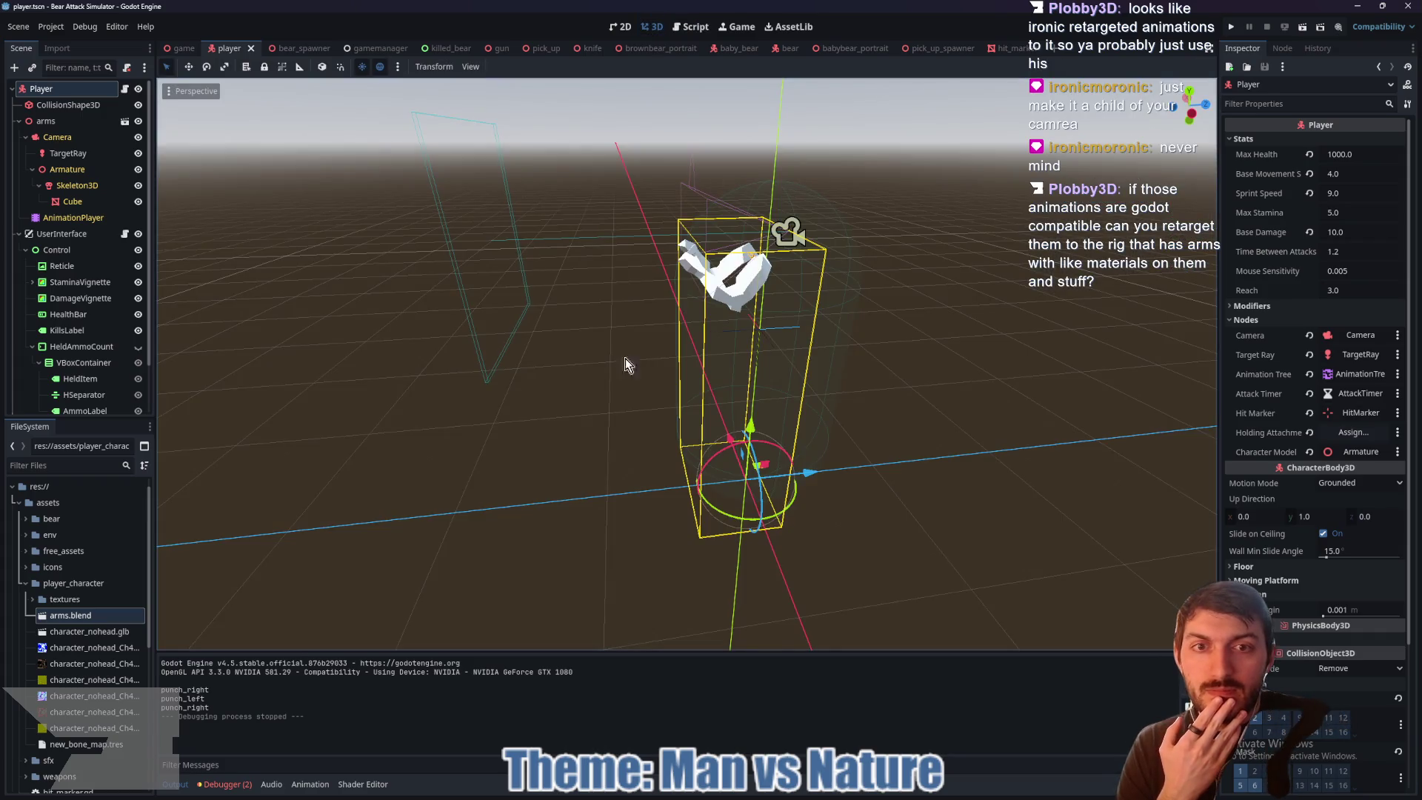
pyautogui.click(56, 136)
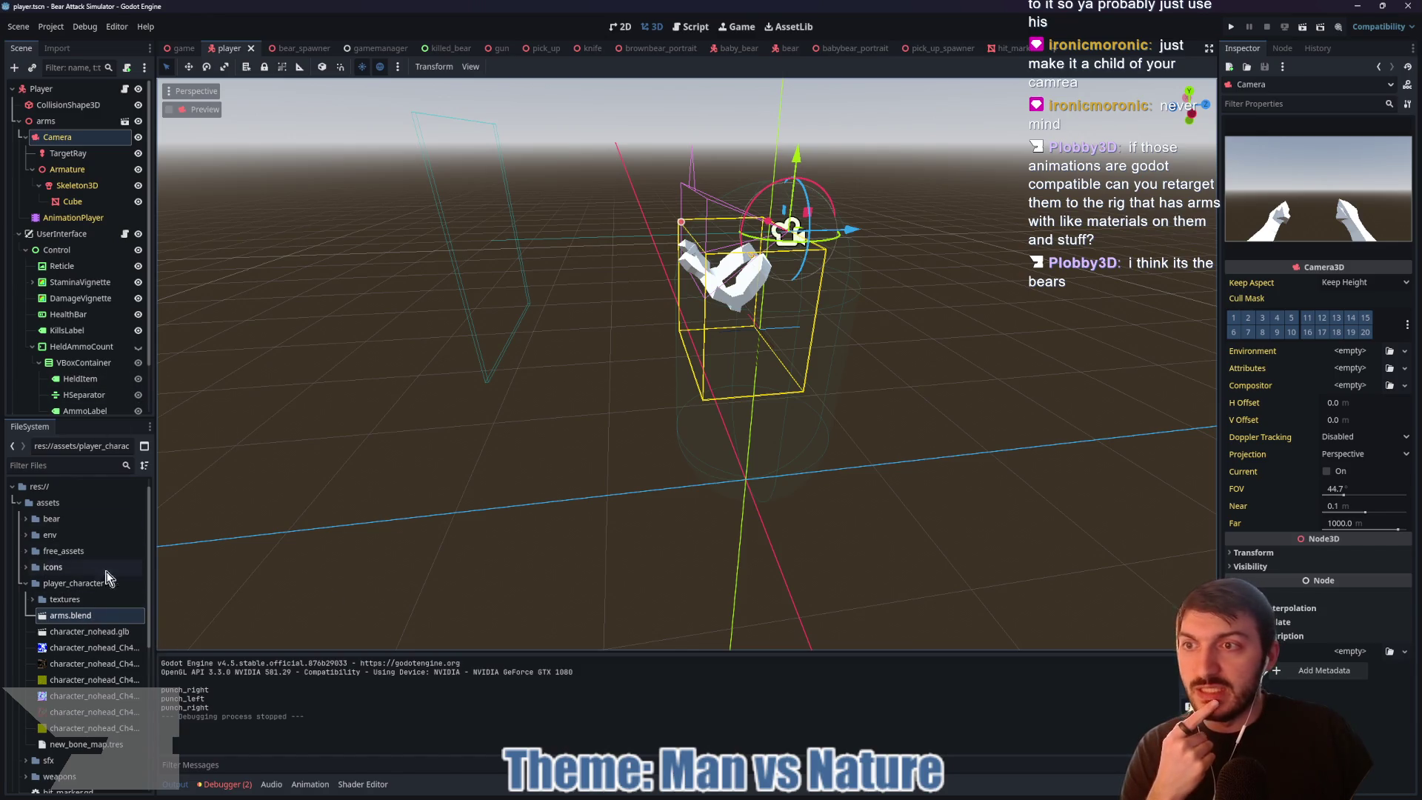
pyautogui.moveTo(844, 797)
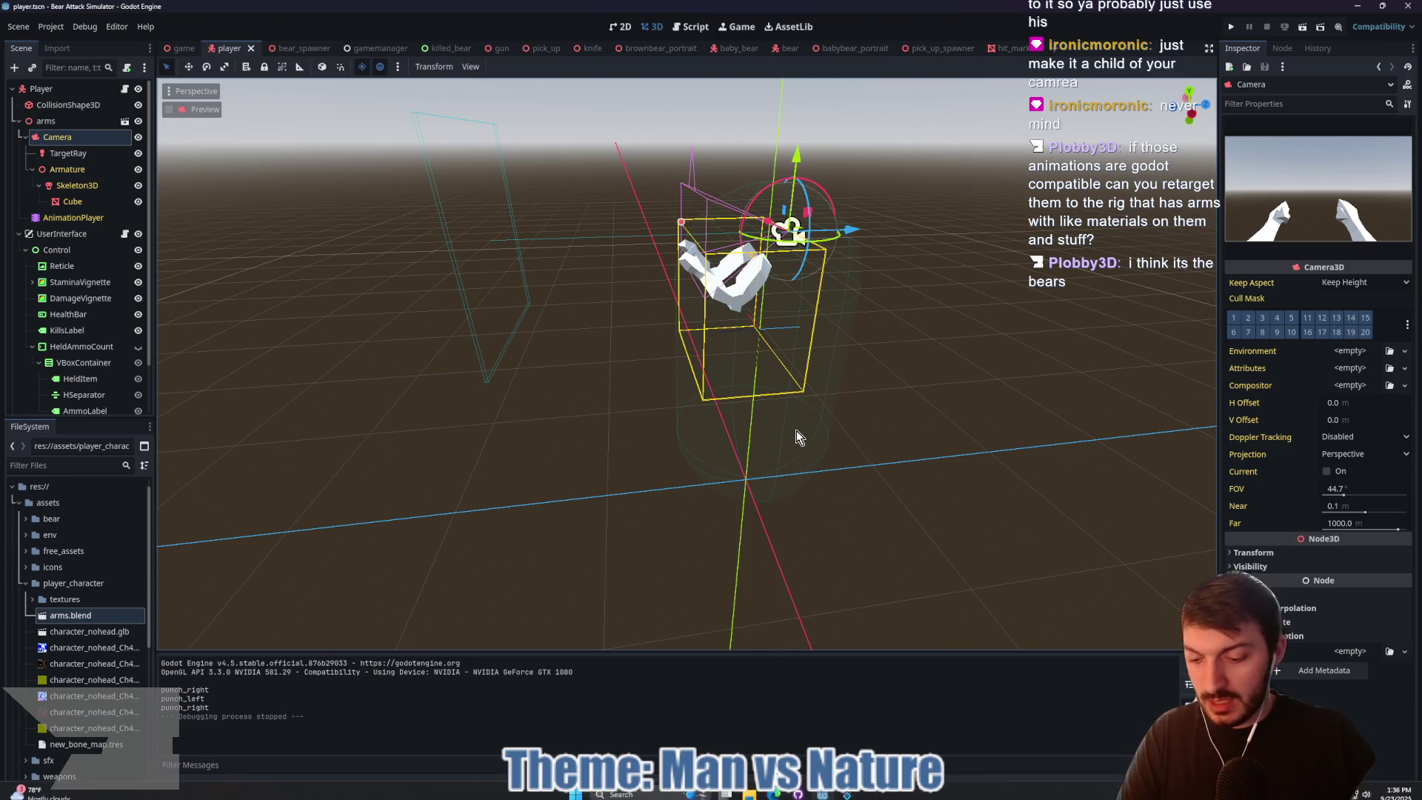
pyautogui.press('super')
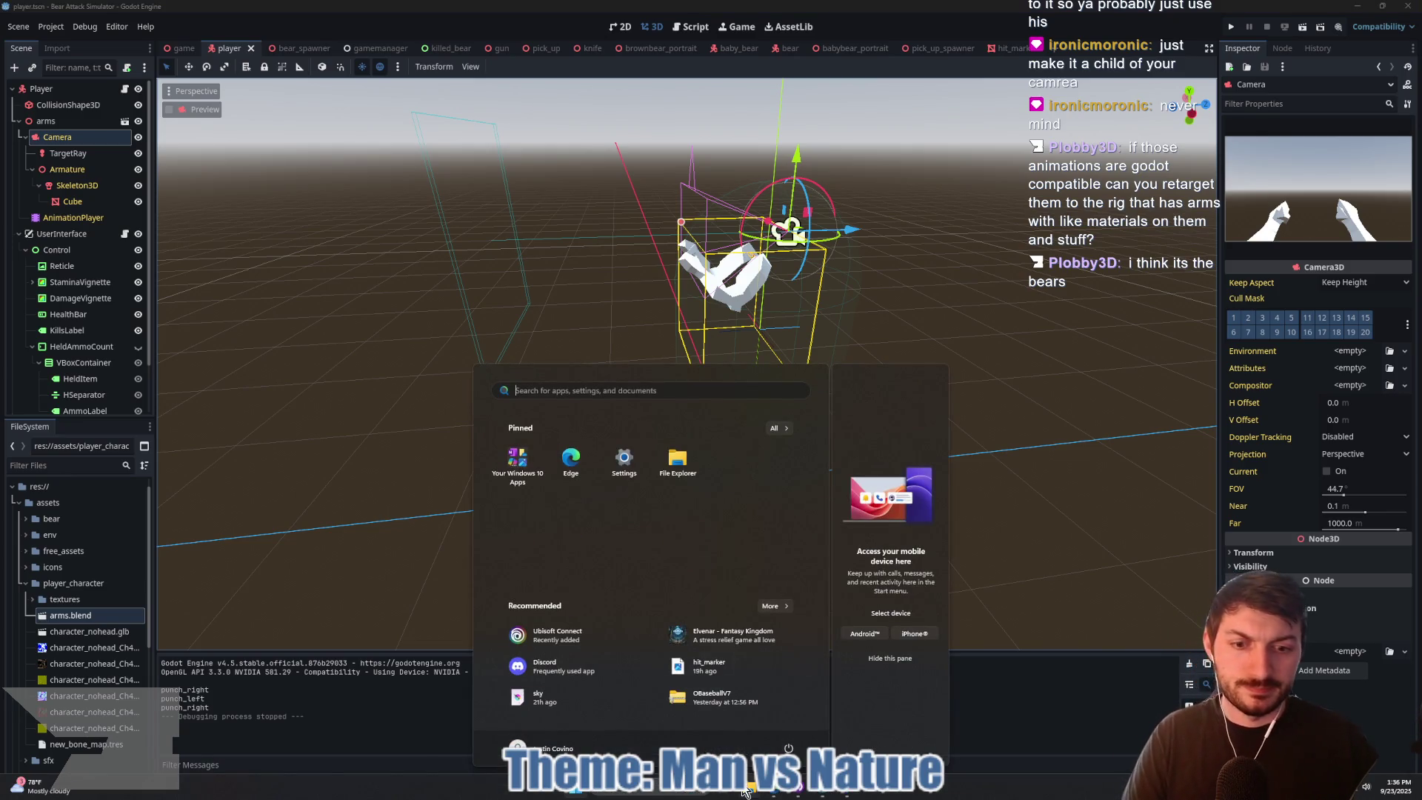
# Step: Open arms.blend from the player_character folder in Blender
pyautogui.click(745, 791)
pyautogui.click(677, 297)
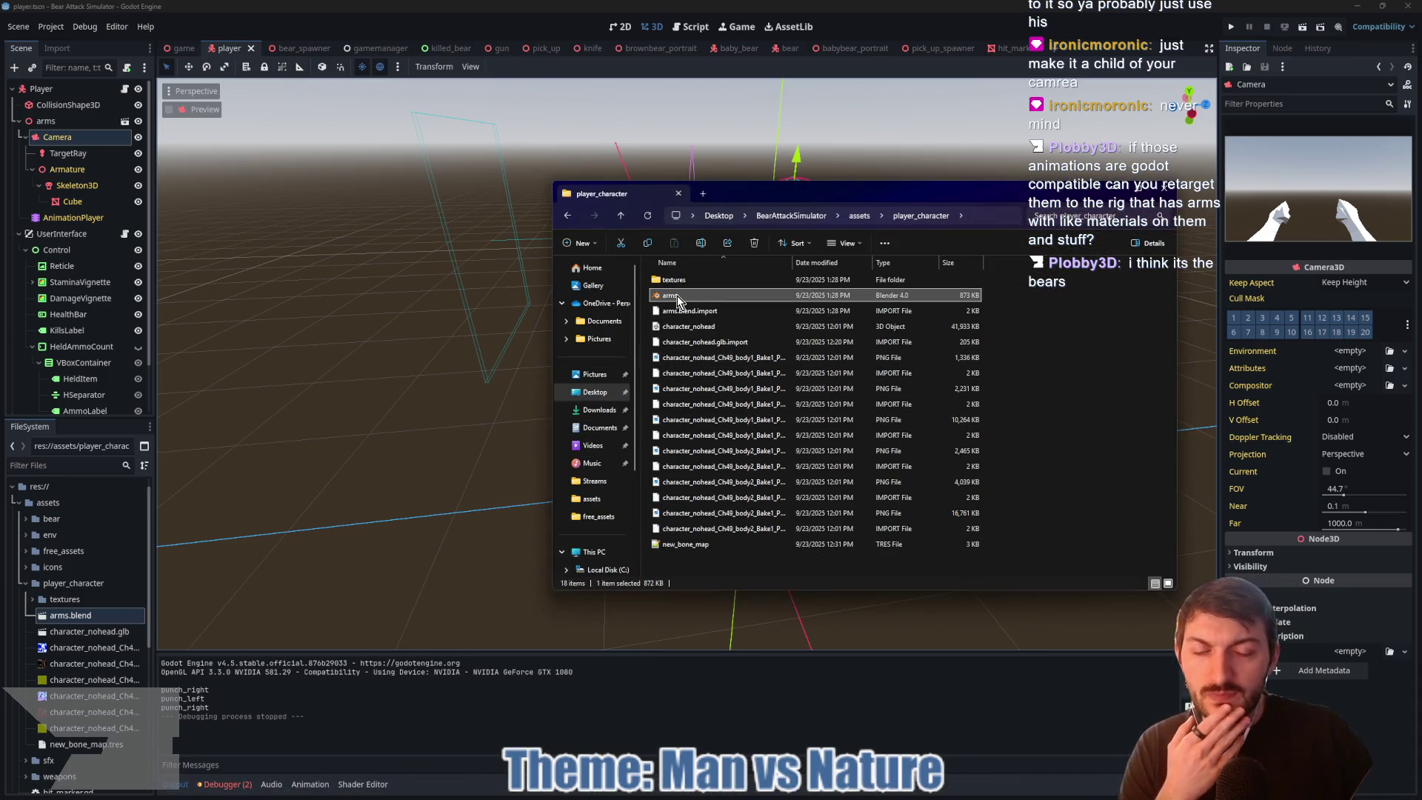
pyautogui.doubleClick(677, 295)
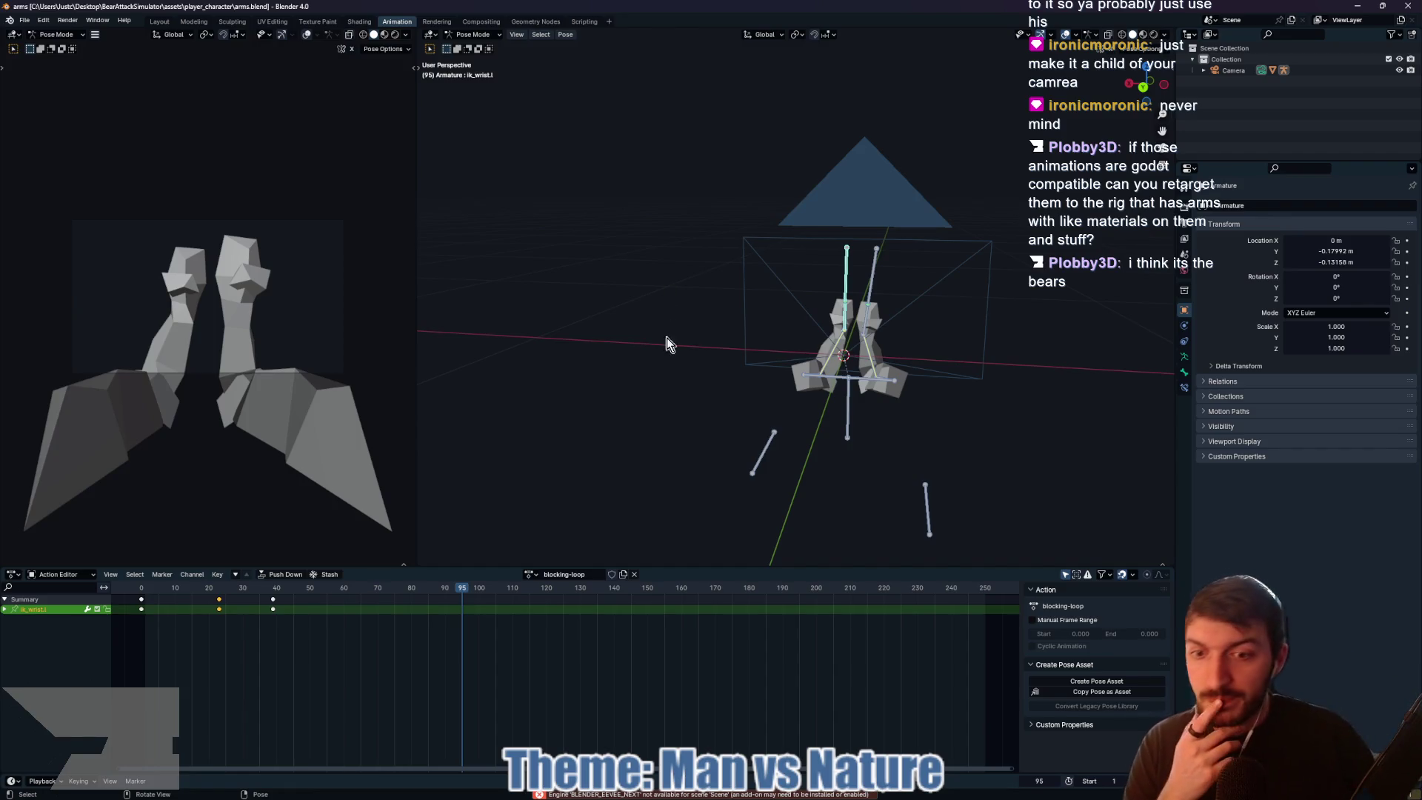
# Step: Move the Armature out from under the Camera into Collection and delete the camera
pyautogui.moveTo(678, 567); pyautogui.dragTo(682, 713)
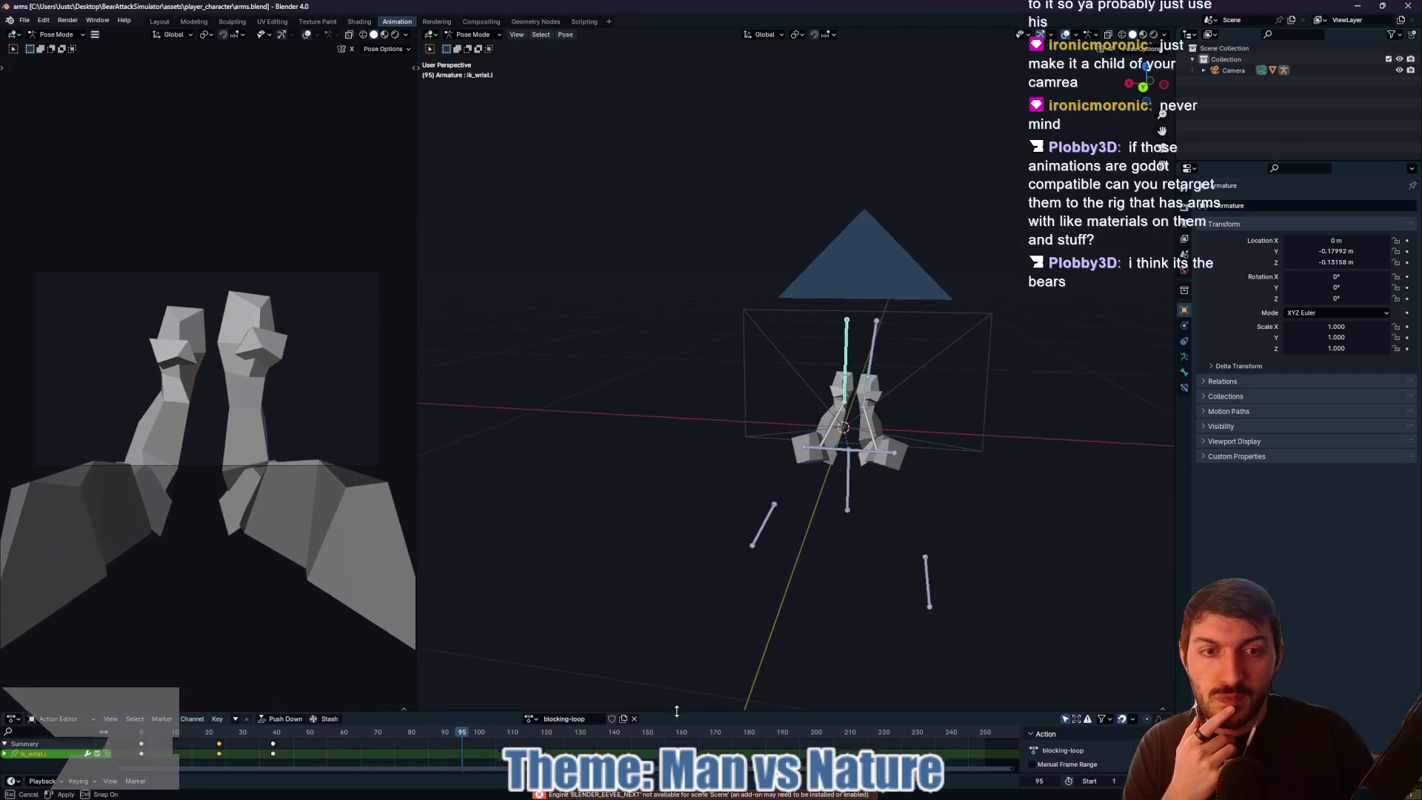
pyautogui.moveTo(674, 468)
pyautogui.mouseDown()
pyautogui.moveTo(891, 469)
pyautogui.moveTo(799, 486)
pyautogui.moveTo(715, 470)
pyautogui.mouseUp()
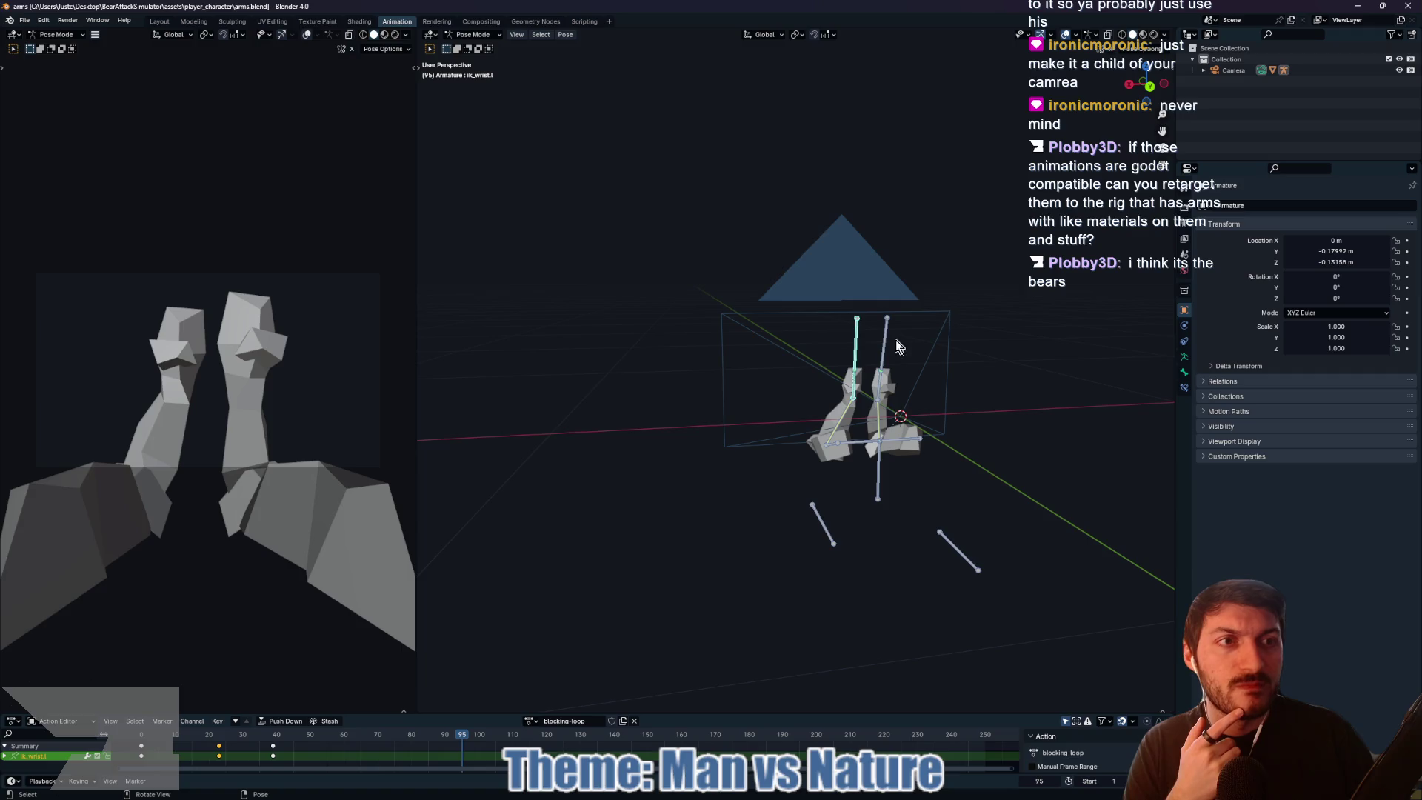
pyautogui.click(1204, 70)
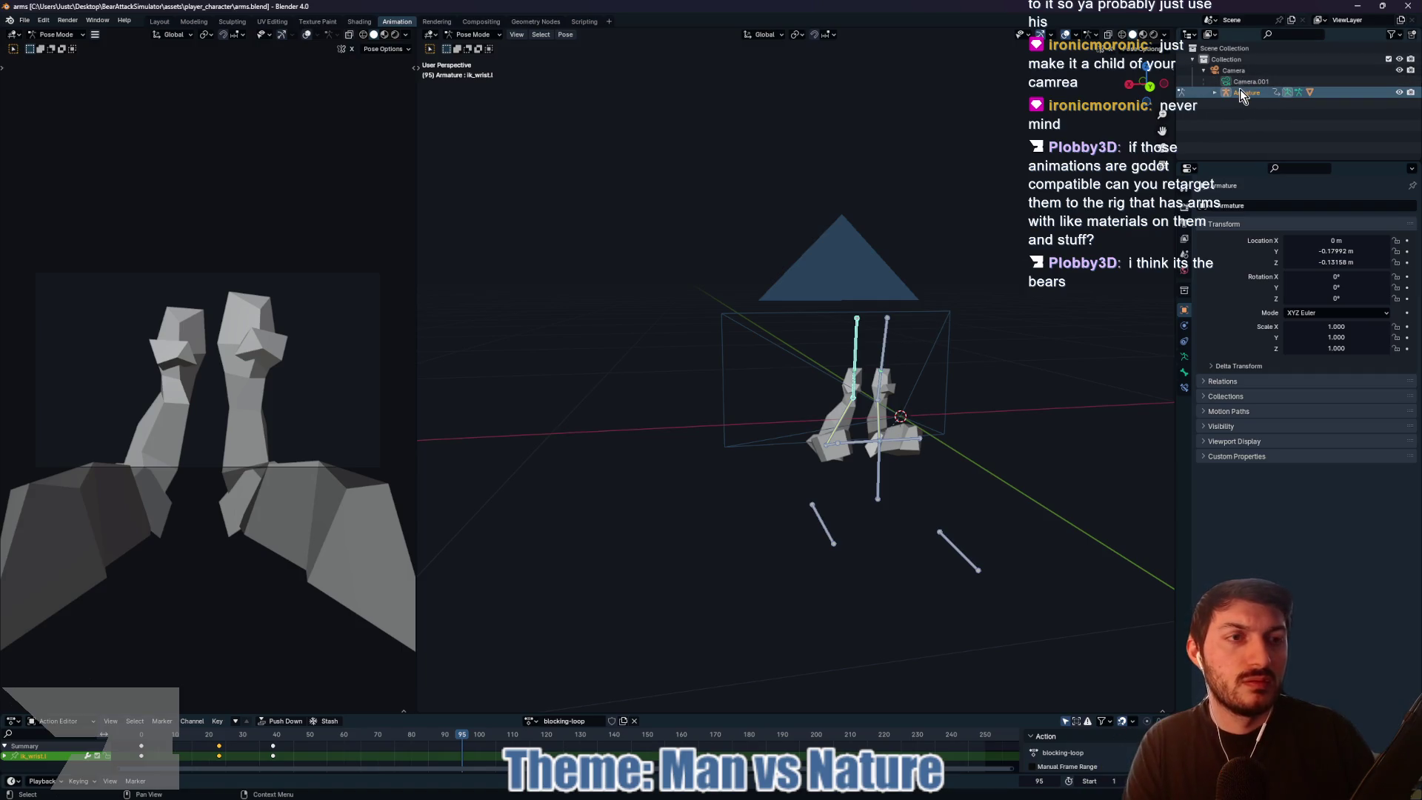
pyautogui.moveTo(1247, 93); pyautogui.dragTo(1194, 53)
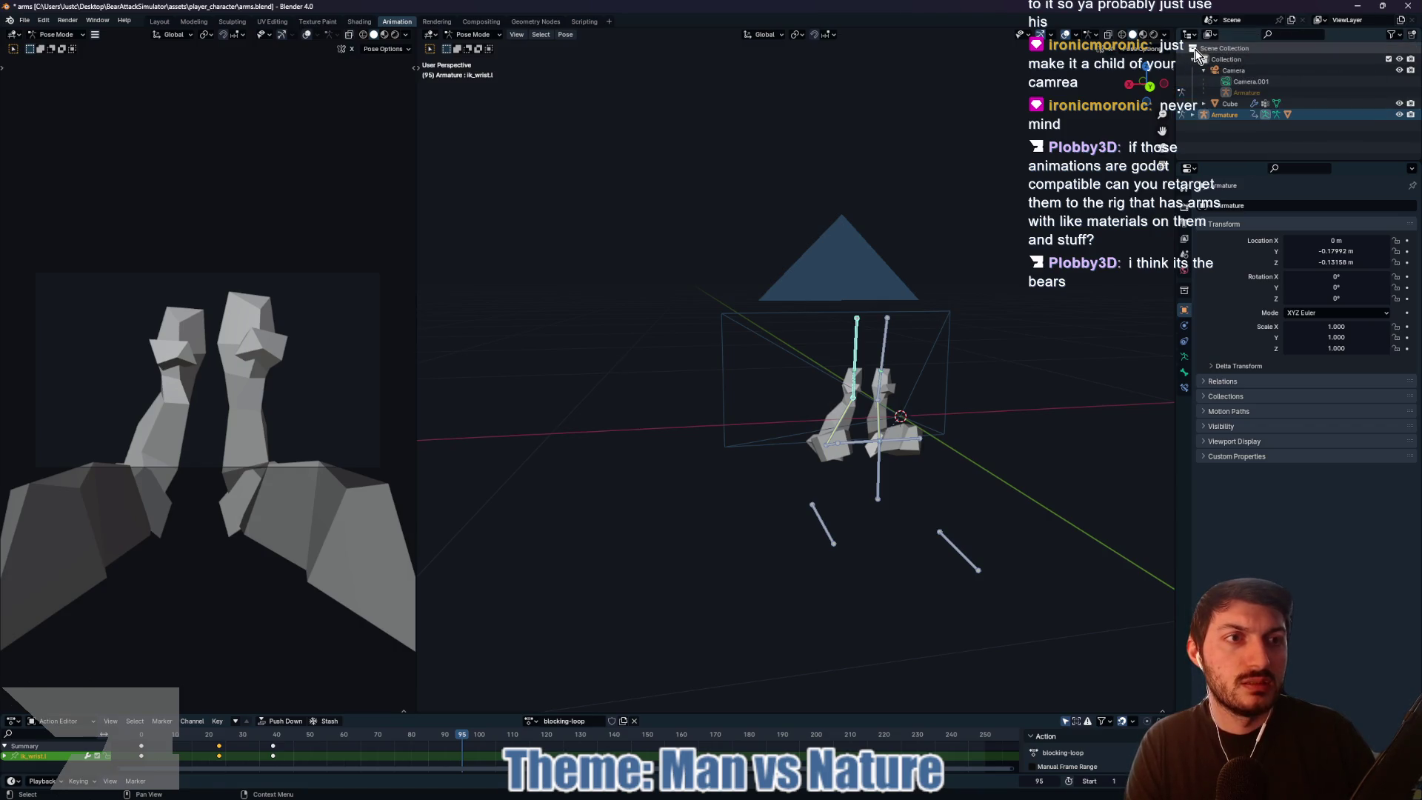
pyautogui.click(1244, 69)
pyautogui.press('x')
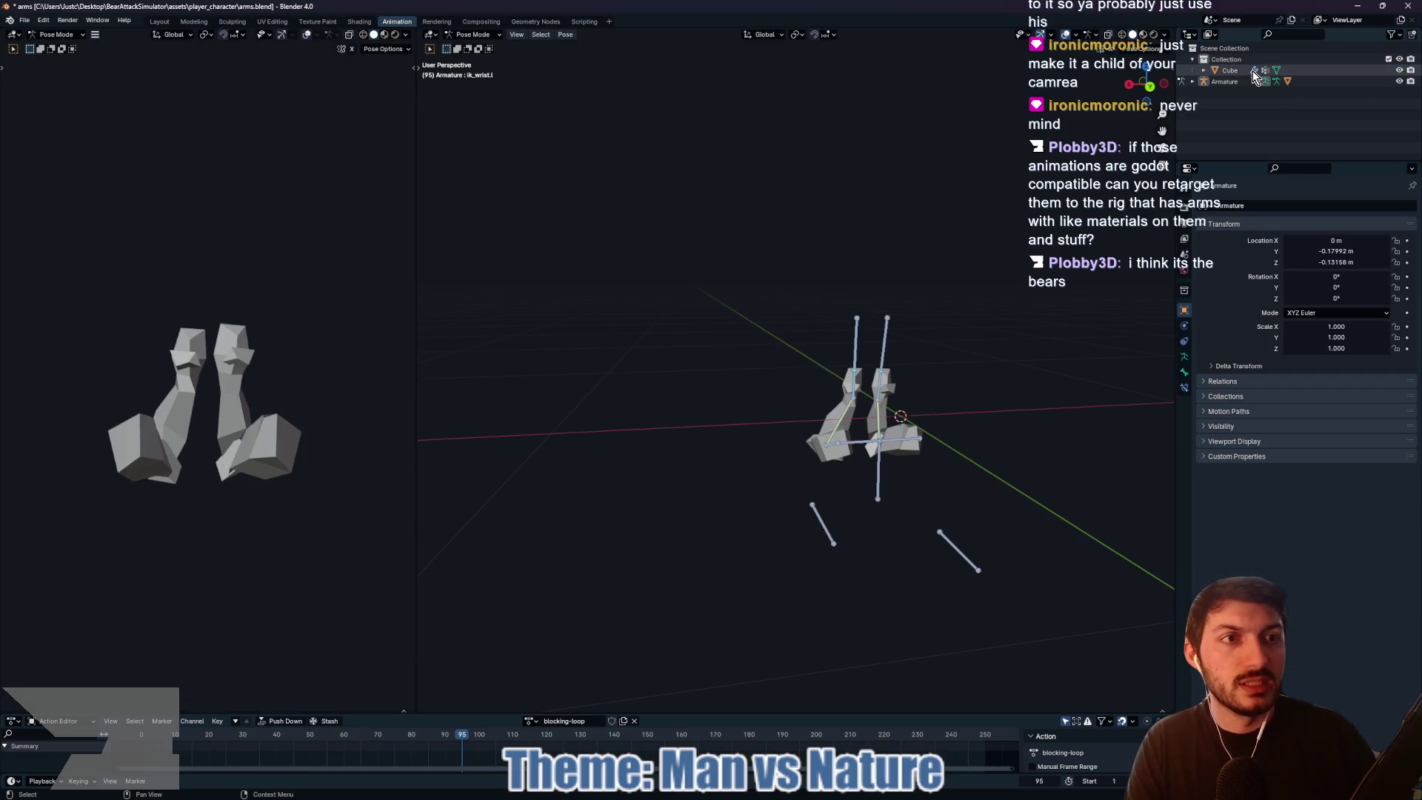
# Step: Inspect the Cube arm mesh and save arms.blend, overwriting the existing file
pyautogui.click(1231, 71)
pyautogui.moveTo(944, 296); pyautogui.dragTo(1066, 312)
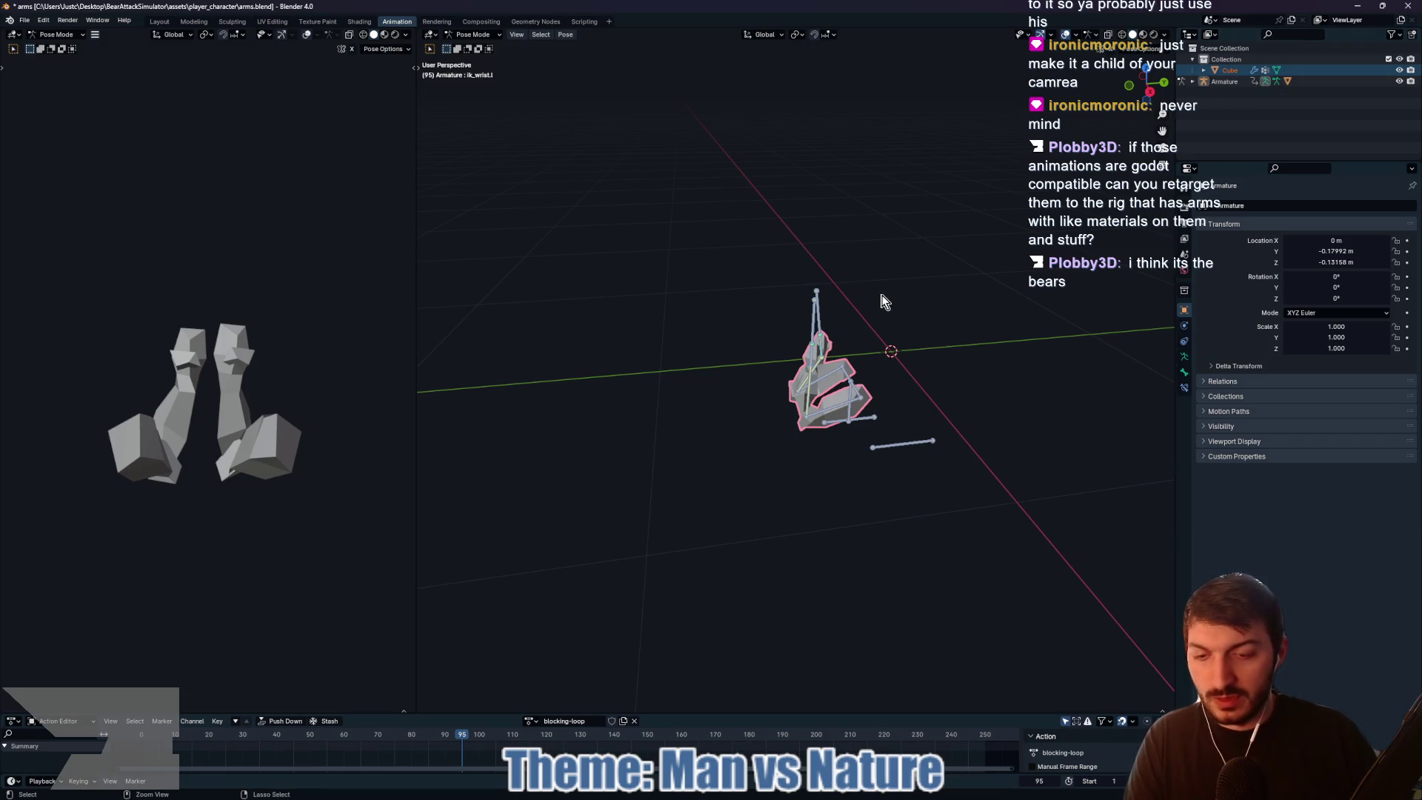
pyautogui.hotkey('ctrl', 's')
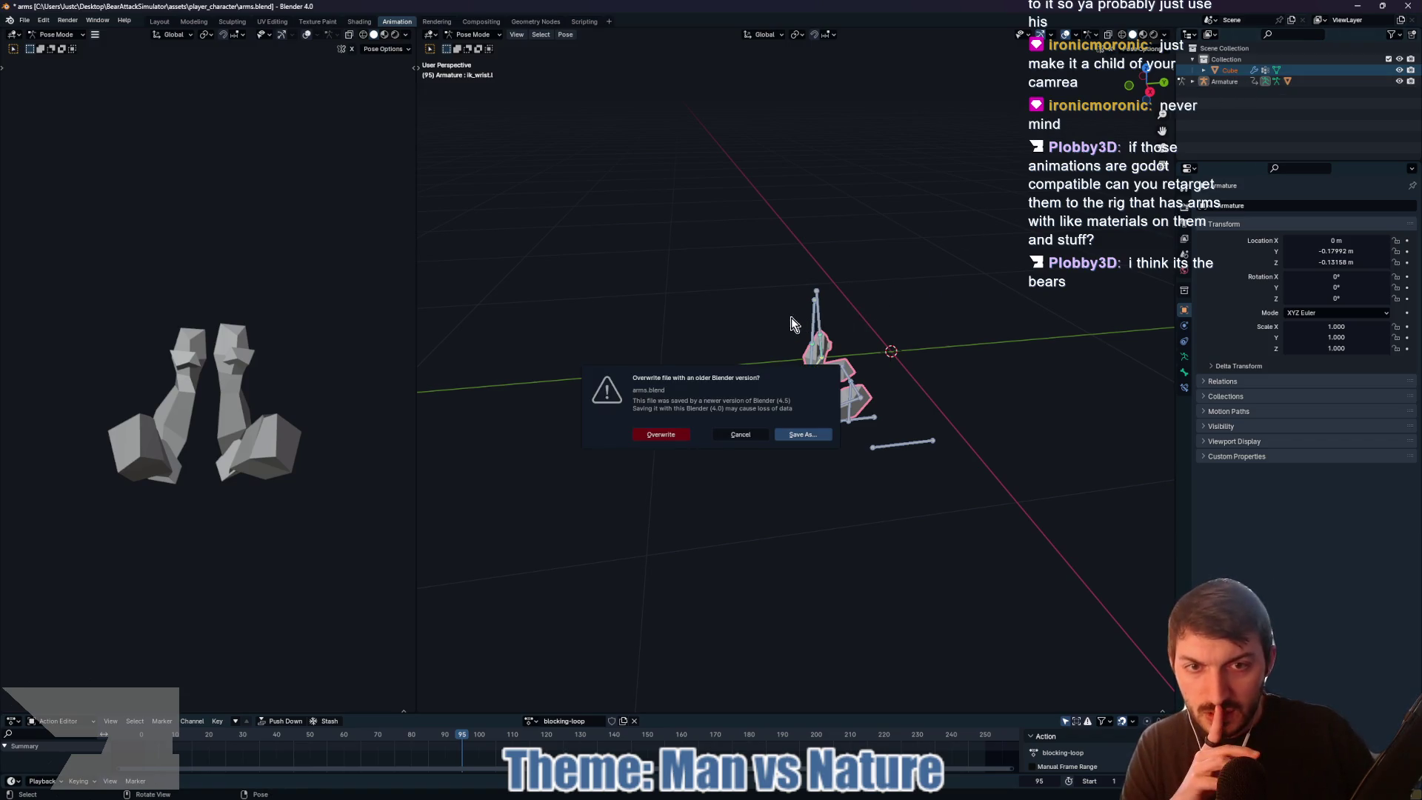
pyautogui.click(656, 435)
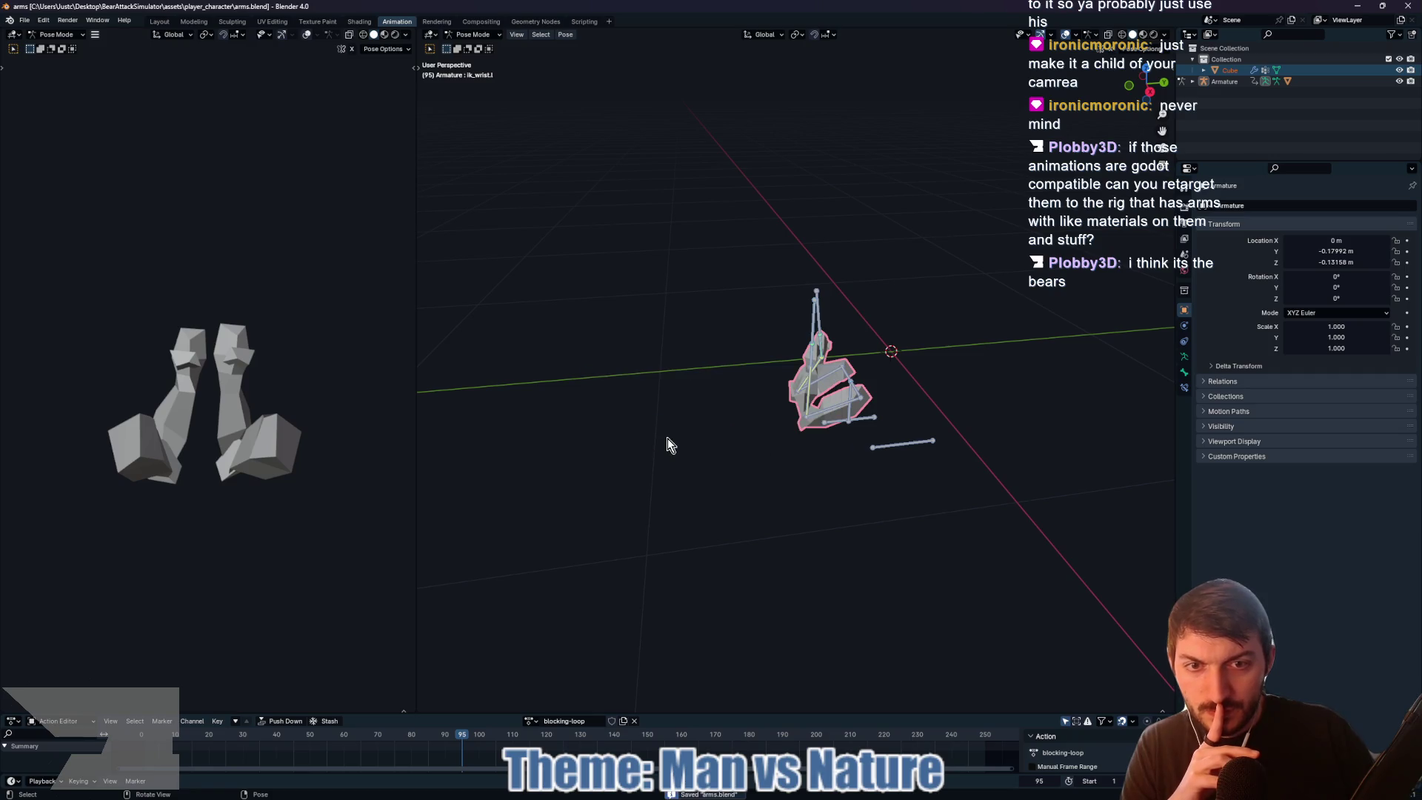
pyautogui.click(778, 794)
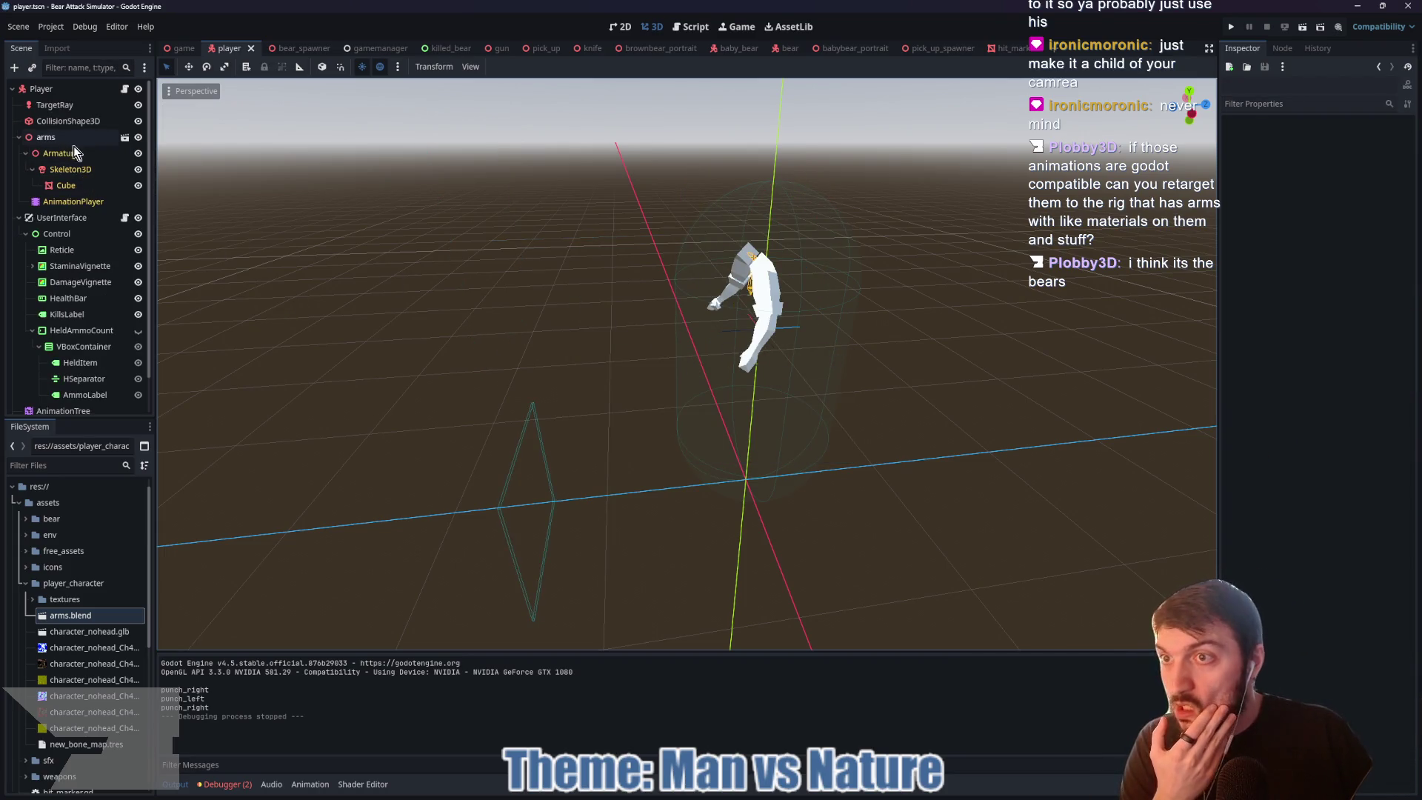
# Step: Select the Player node in the reimported player scene, then return to Blender
pyautogui.click(59, 88)
pyautogui.moveTo(62, 87); pyautogui.dragTo(64, 89)
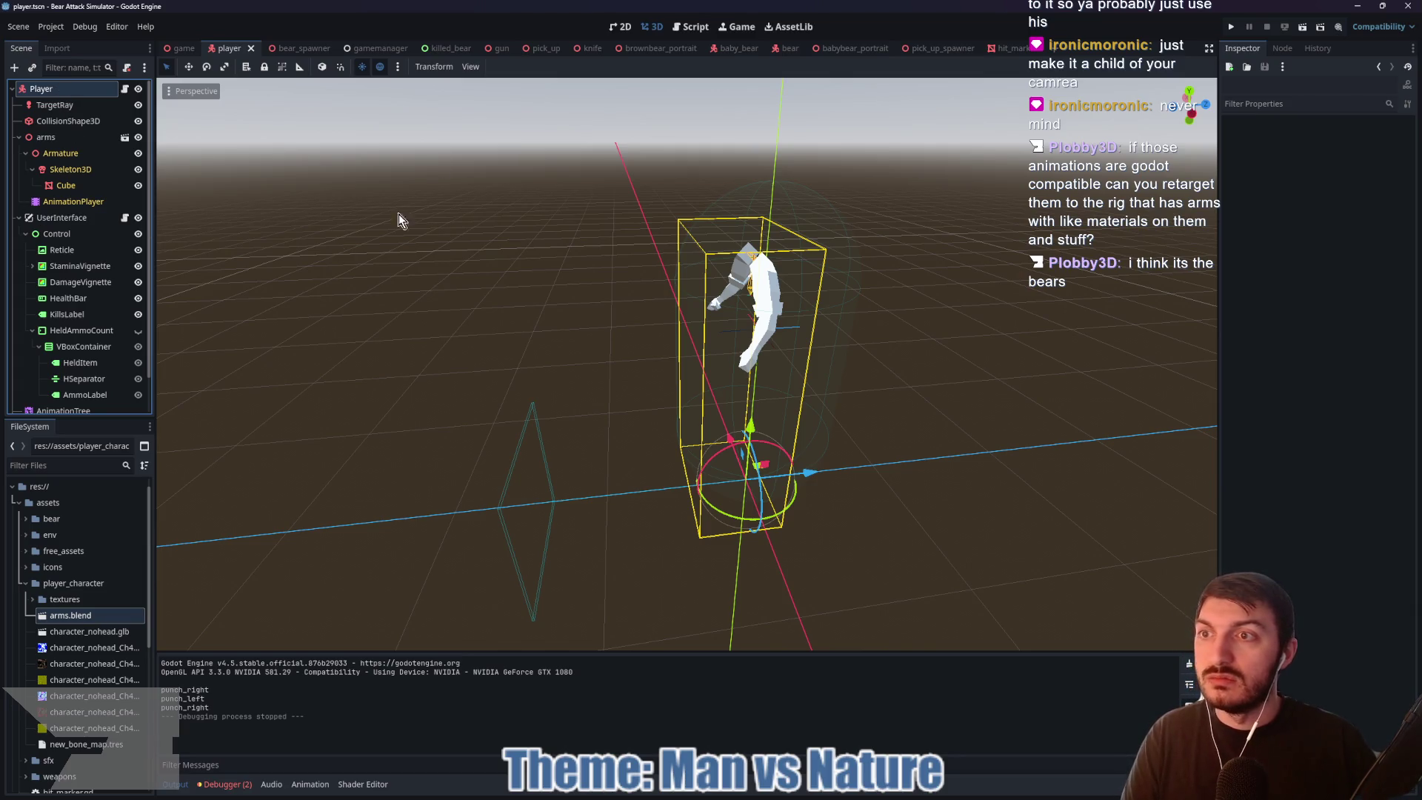
pyautogui.hotkey('alt', 'Tab')
# Step: Launch Godot_v4.5-stable_win64 from Desktop › Godot and select the Bear Attack Simulator project
pyautogui.moveTo(763, 798)
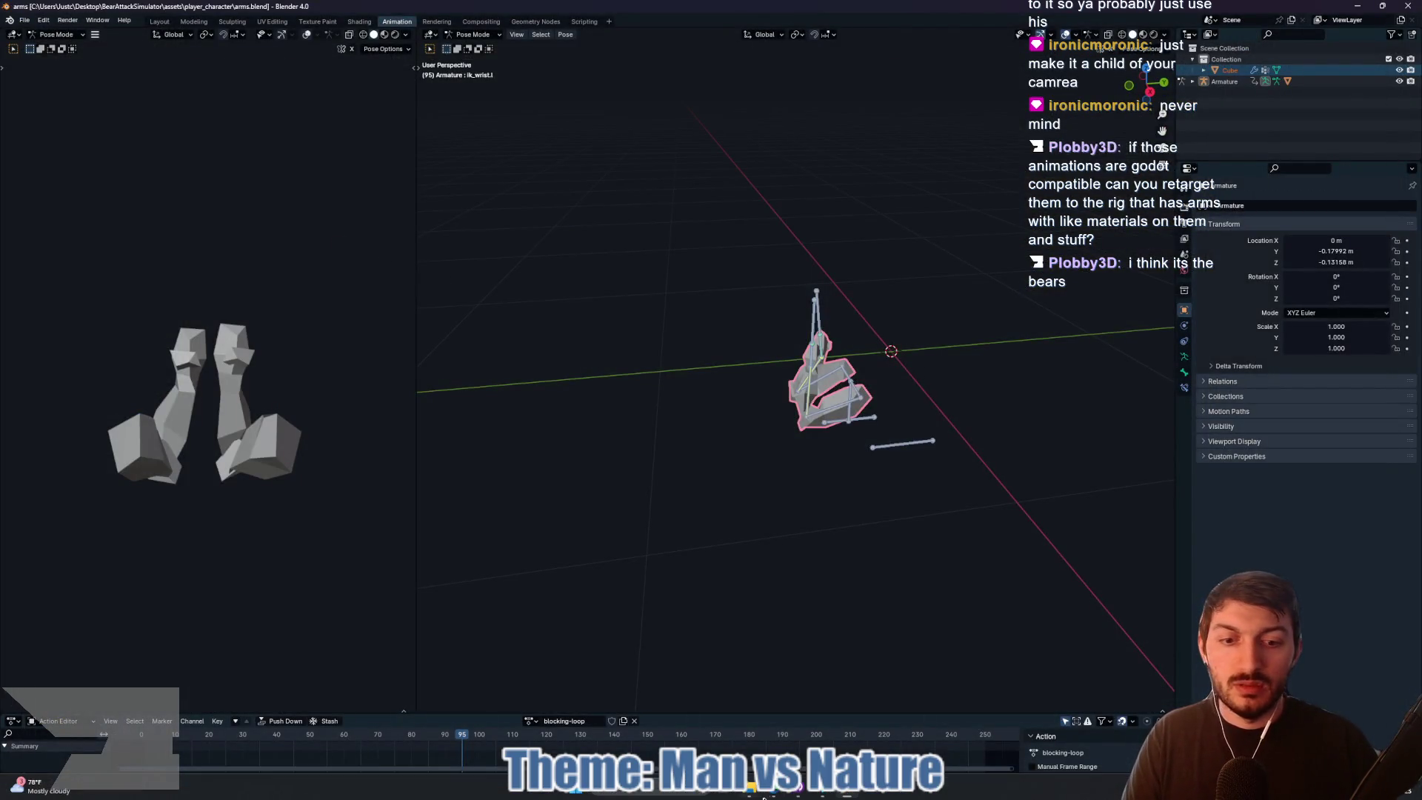
pyautogui.moveTo(806, 792)
pyautogui.click(793, 693)
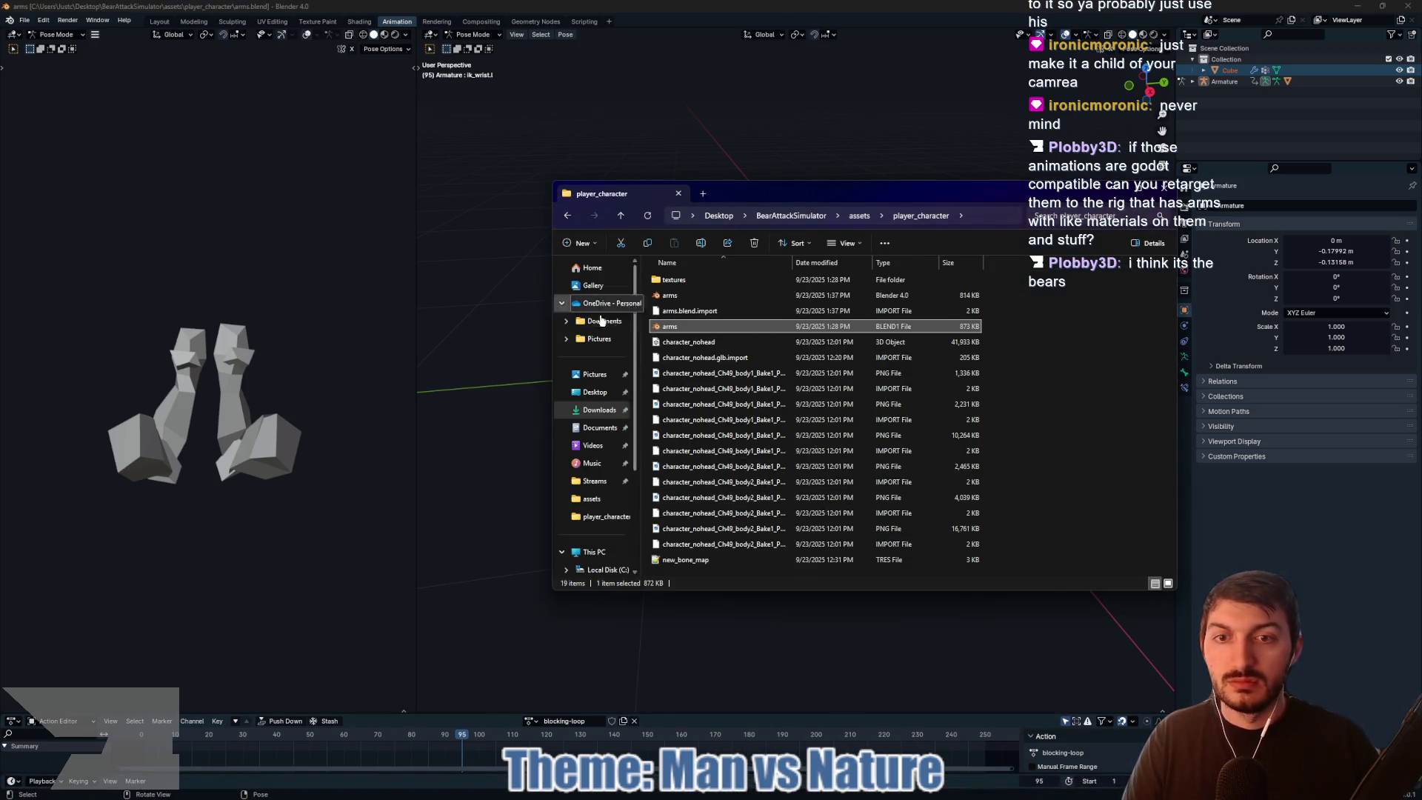
pyautogui.click(600, 393)
pyautogui.doubleClick(677, 434)
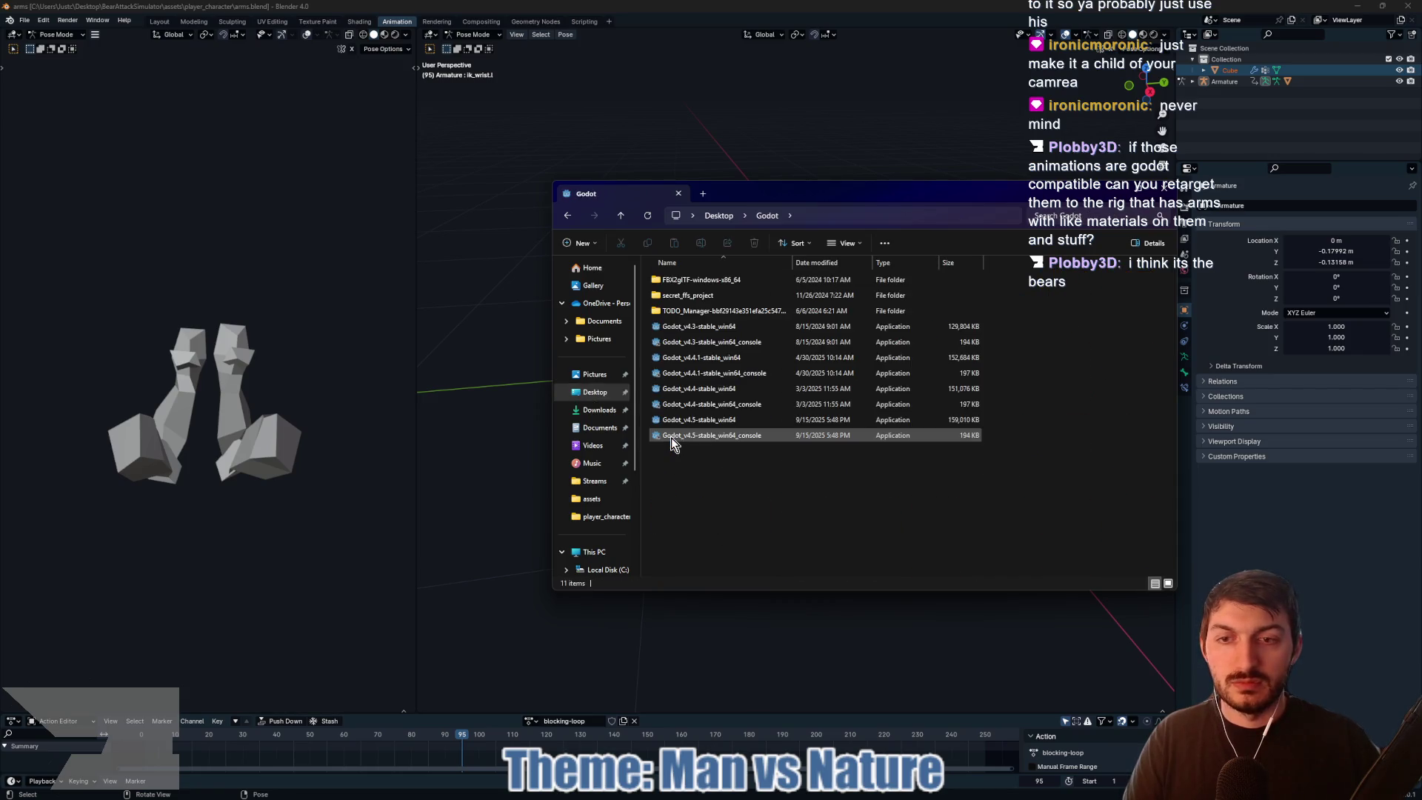
pyautogui.click(735, 421)
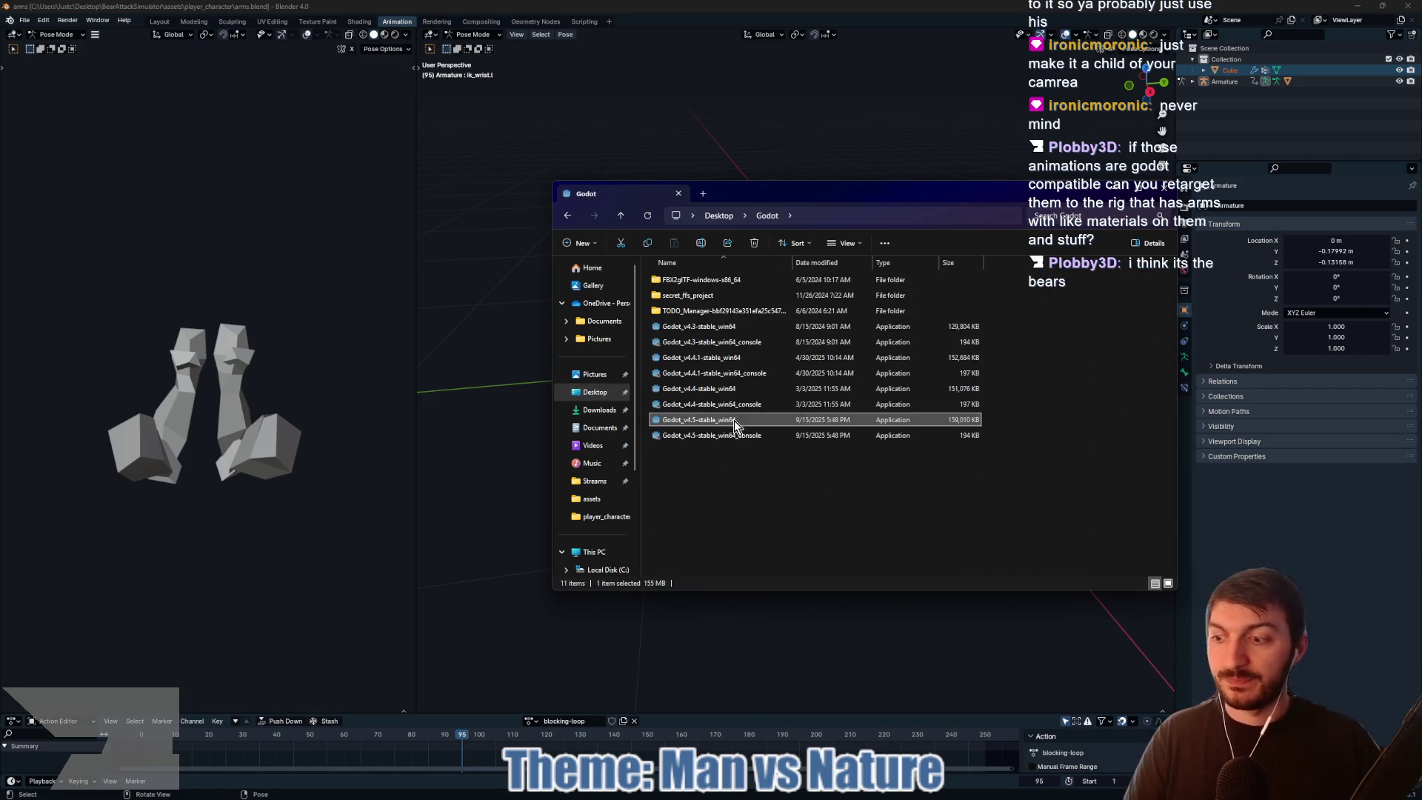
pyautogui.doubleClick(735, 420)
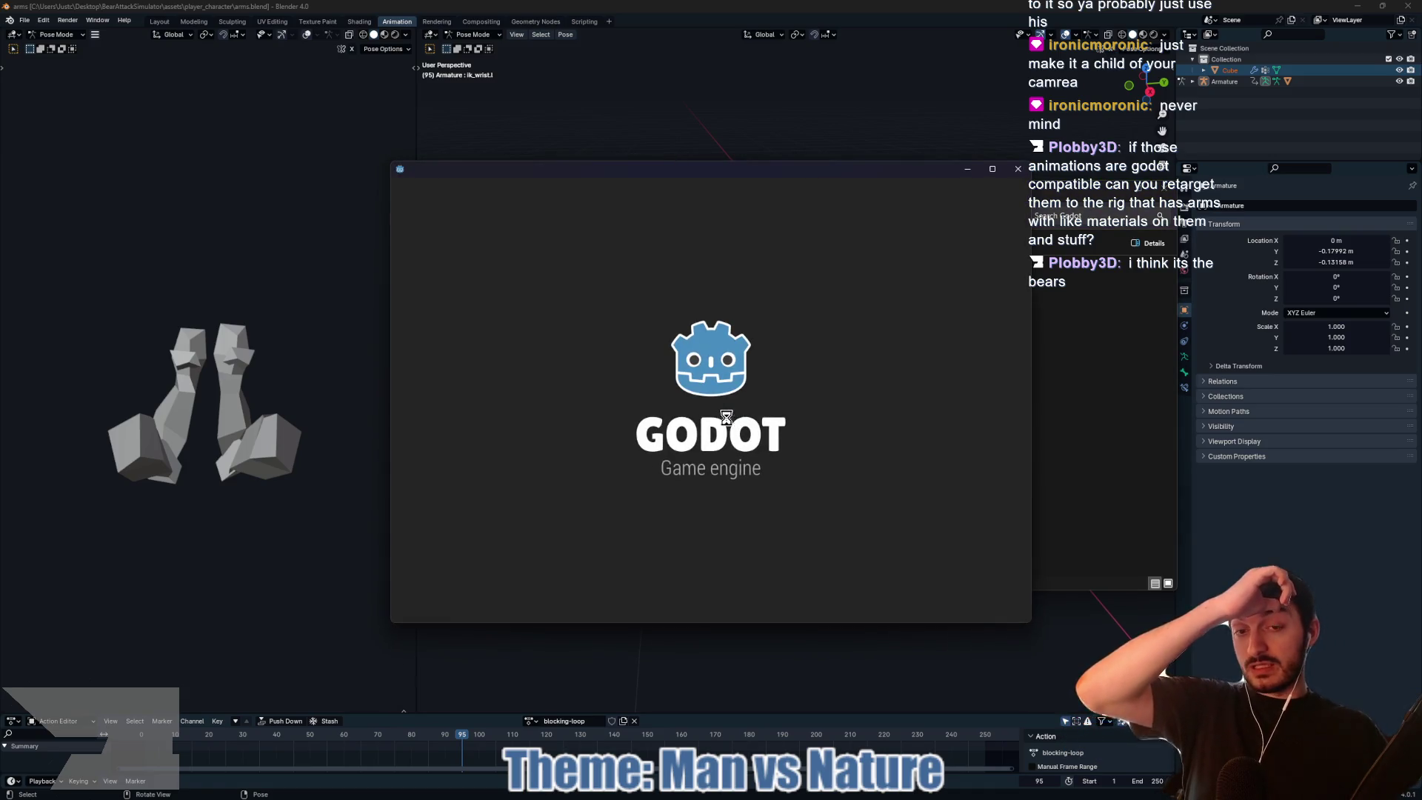
pyautogui.click(555, 334)
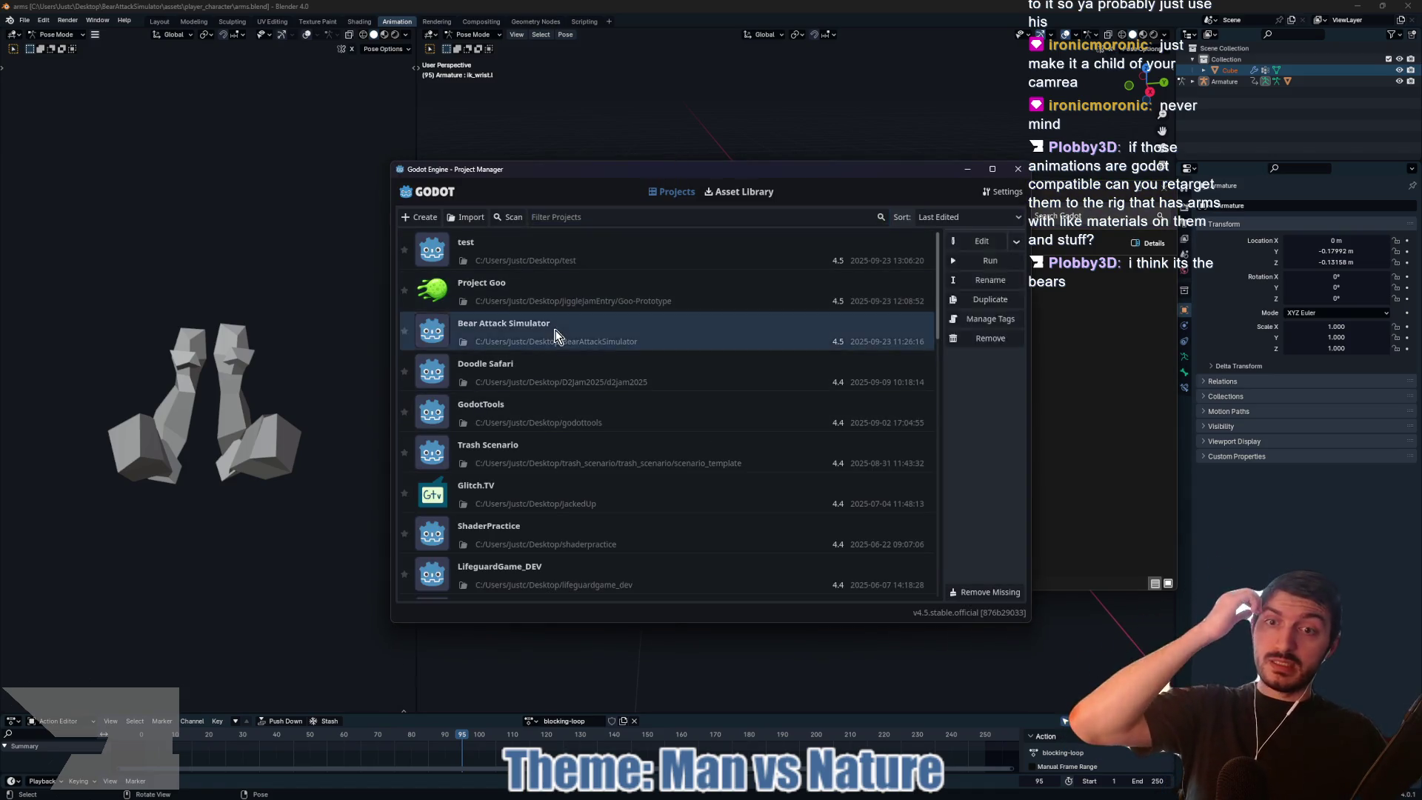
# Step: Open the Bear Attack Simulator project in the Godot 4.5 editor
pyautogui.doubleClick(555, 334)
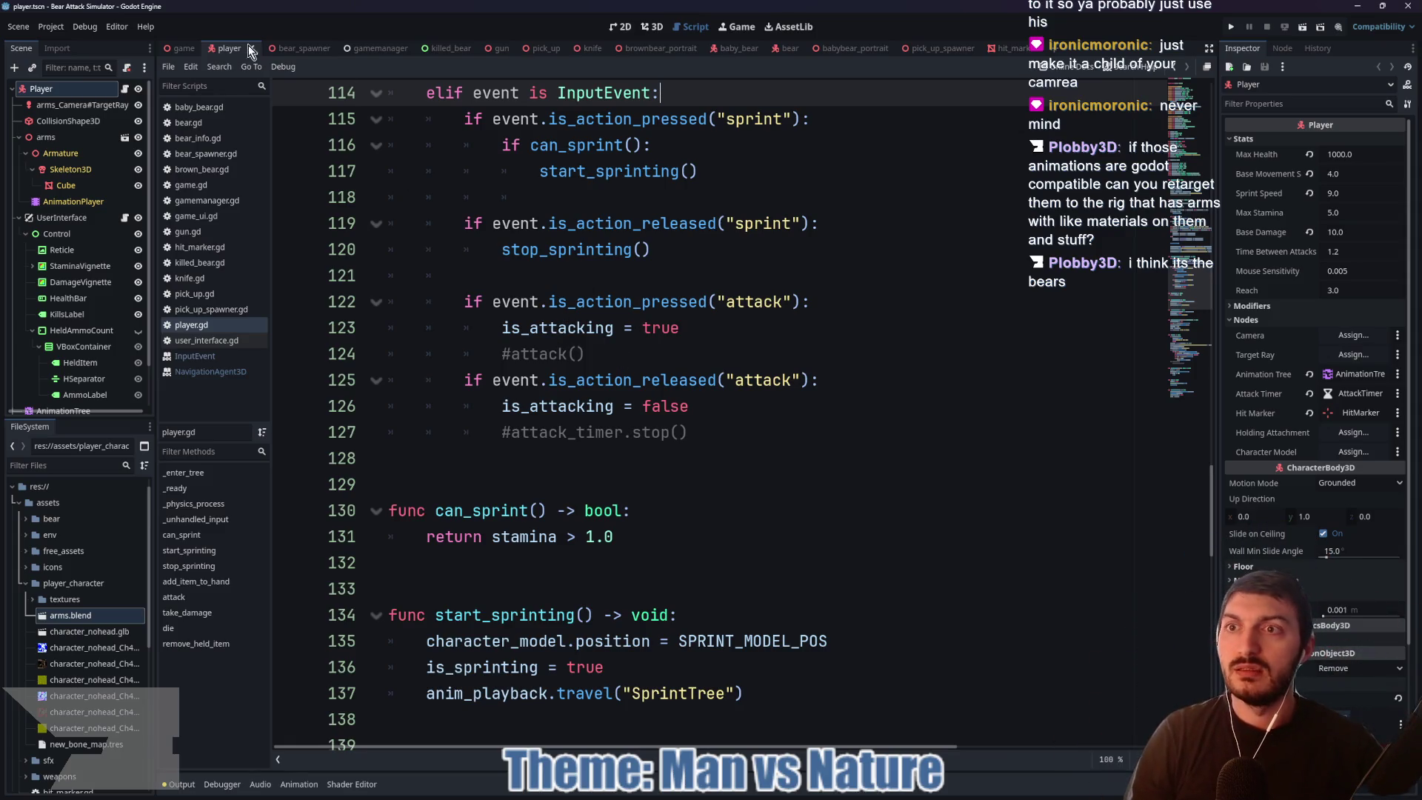
# Step: Rename the arms_Camera#TargetRay node to TargetRay in the player scene
pyautogui.click(642, 31)
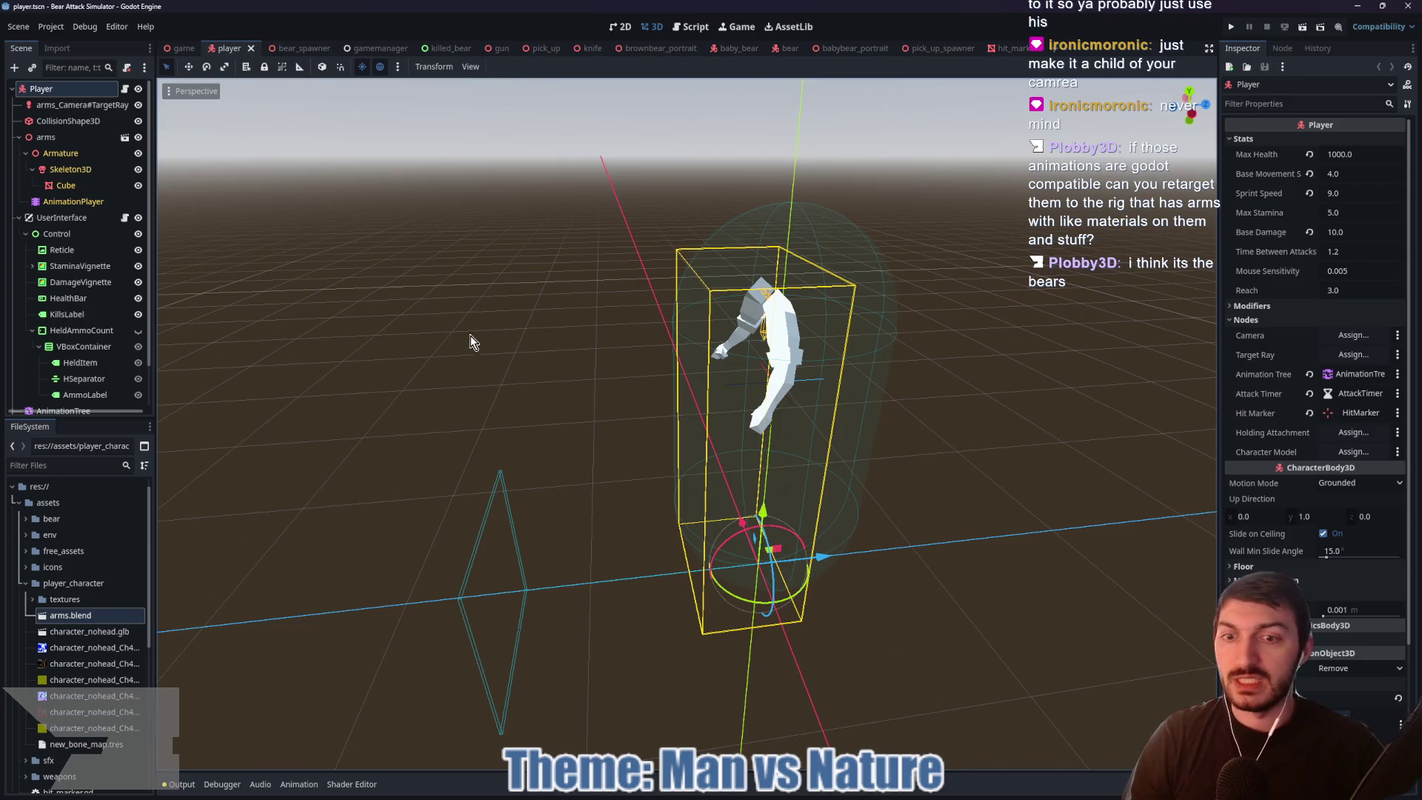
pyautogui.click(55, 92)
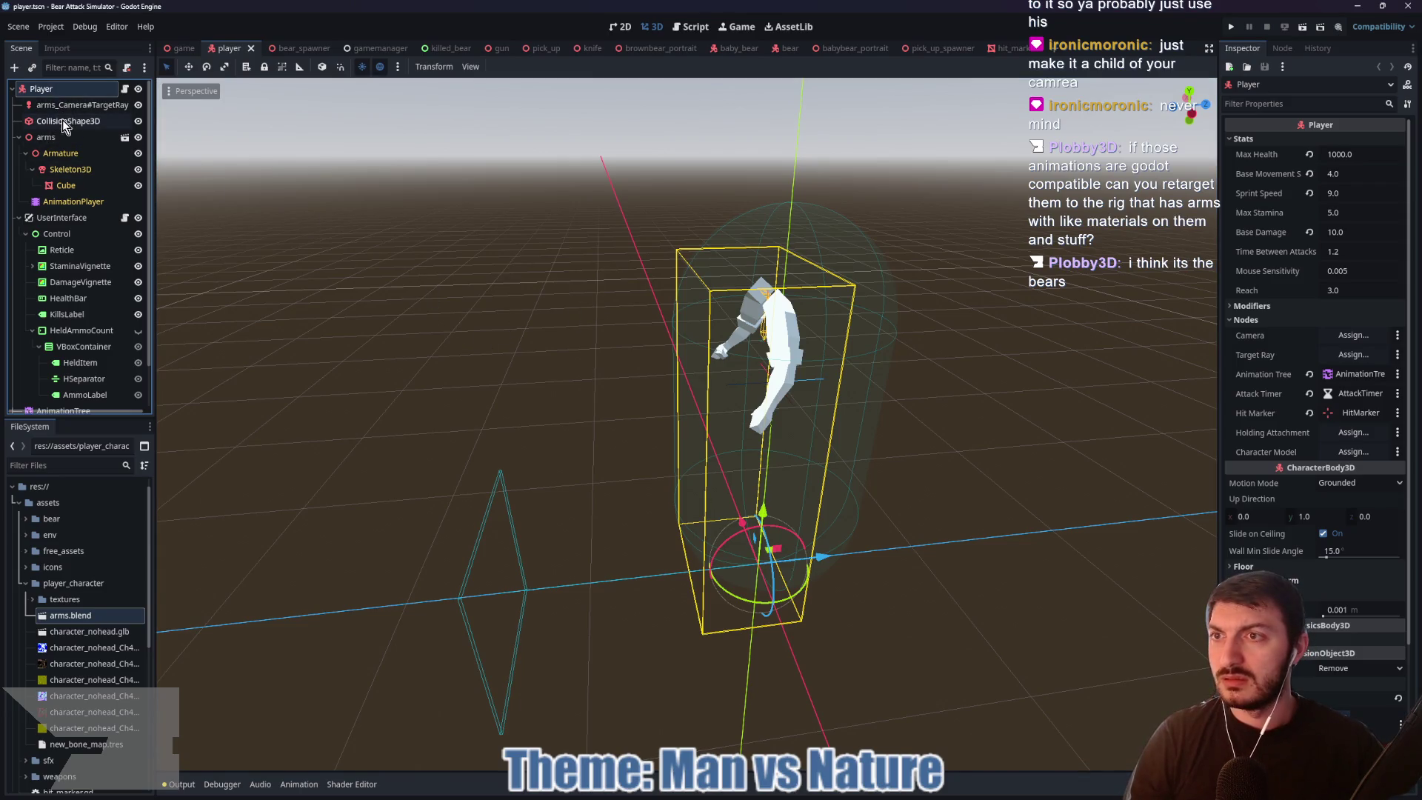
pyautogui.click(61, 107)
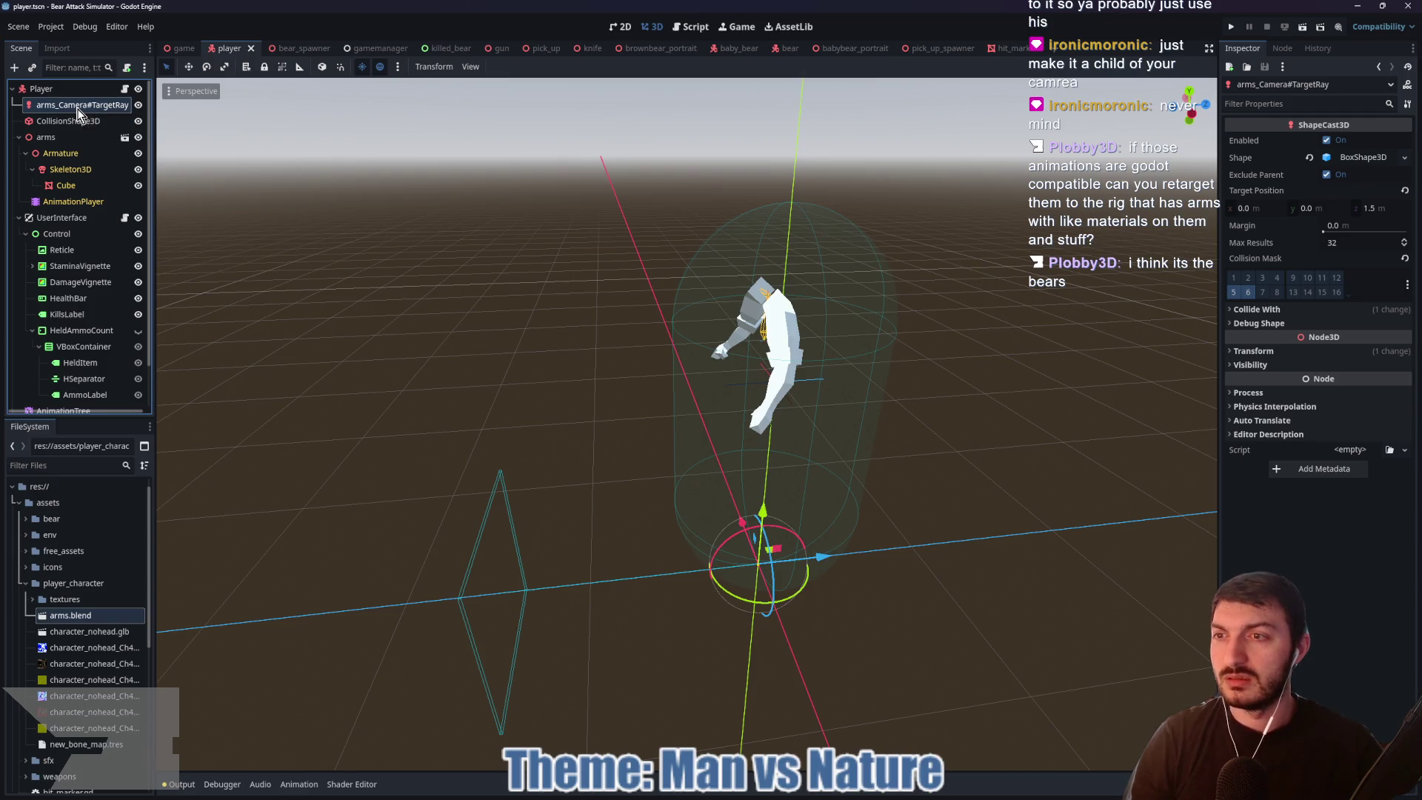
pyautogui.doubleClick(78, 109)
pyautogui.write('T')
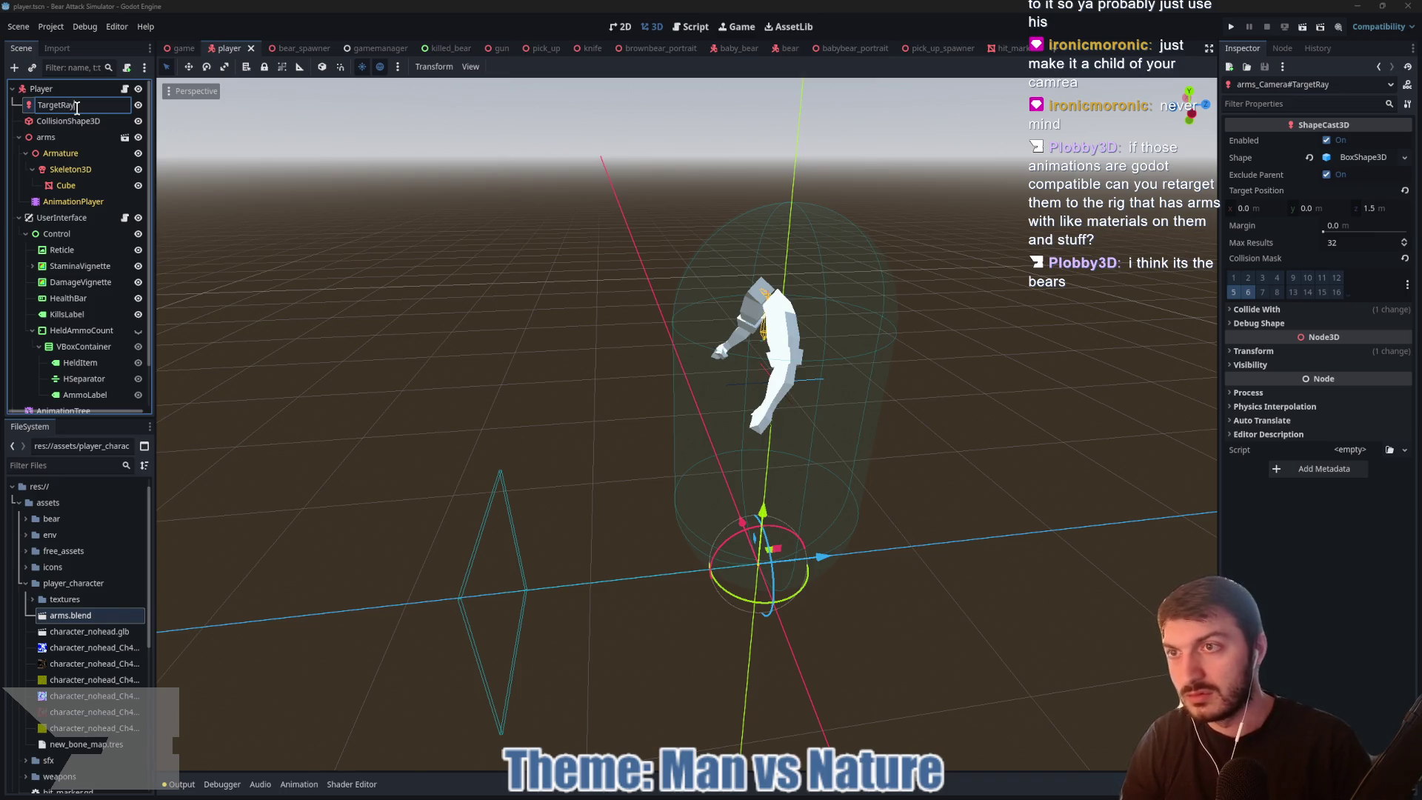
pyautogui.press('Return')
# Step: Add a new Camera3D node under Player
pyautogui.click(57, 92)
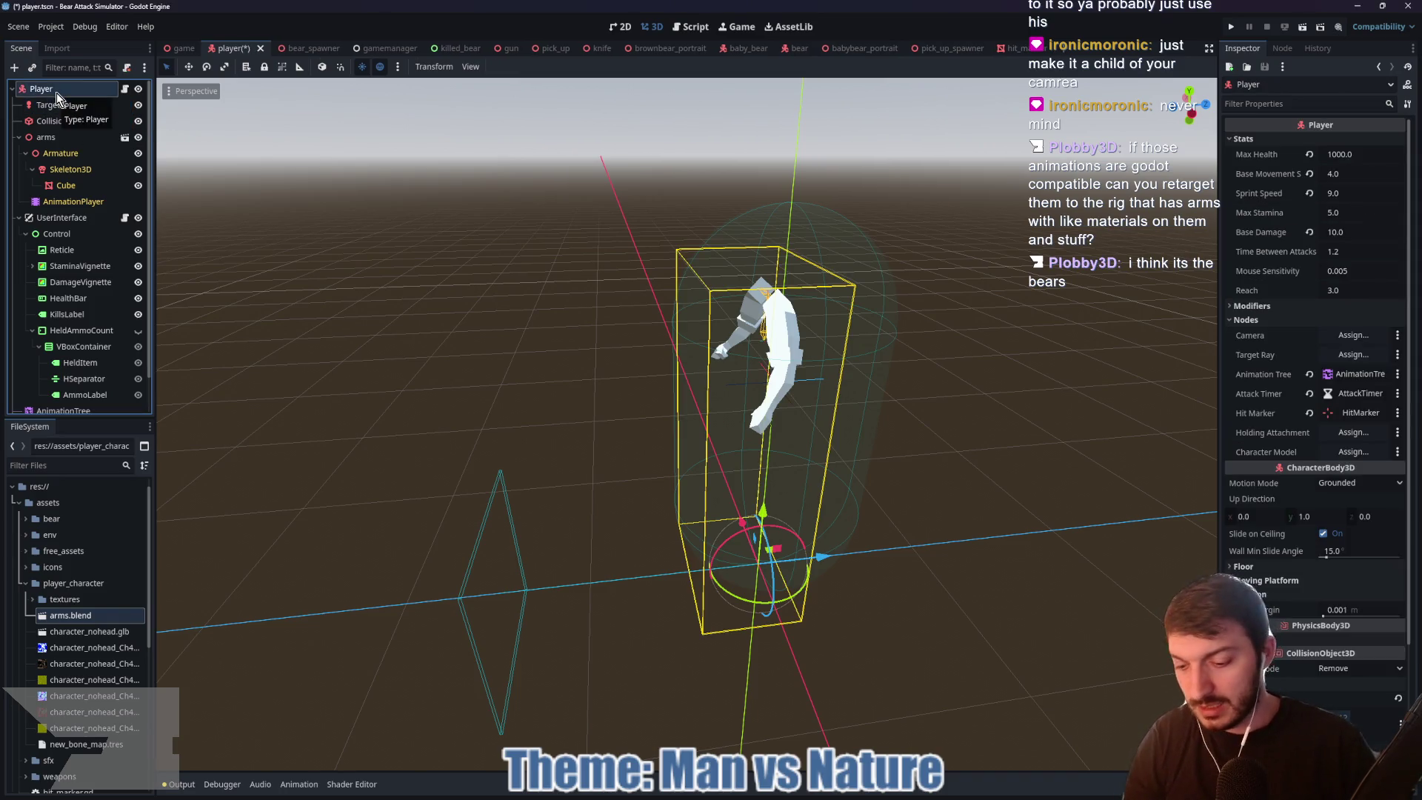
pyautogui.hotkey('ctrl', 'a')
pyautogui.write('camera3d')
pyautogui.press('Return')
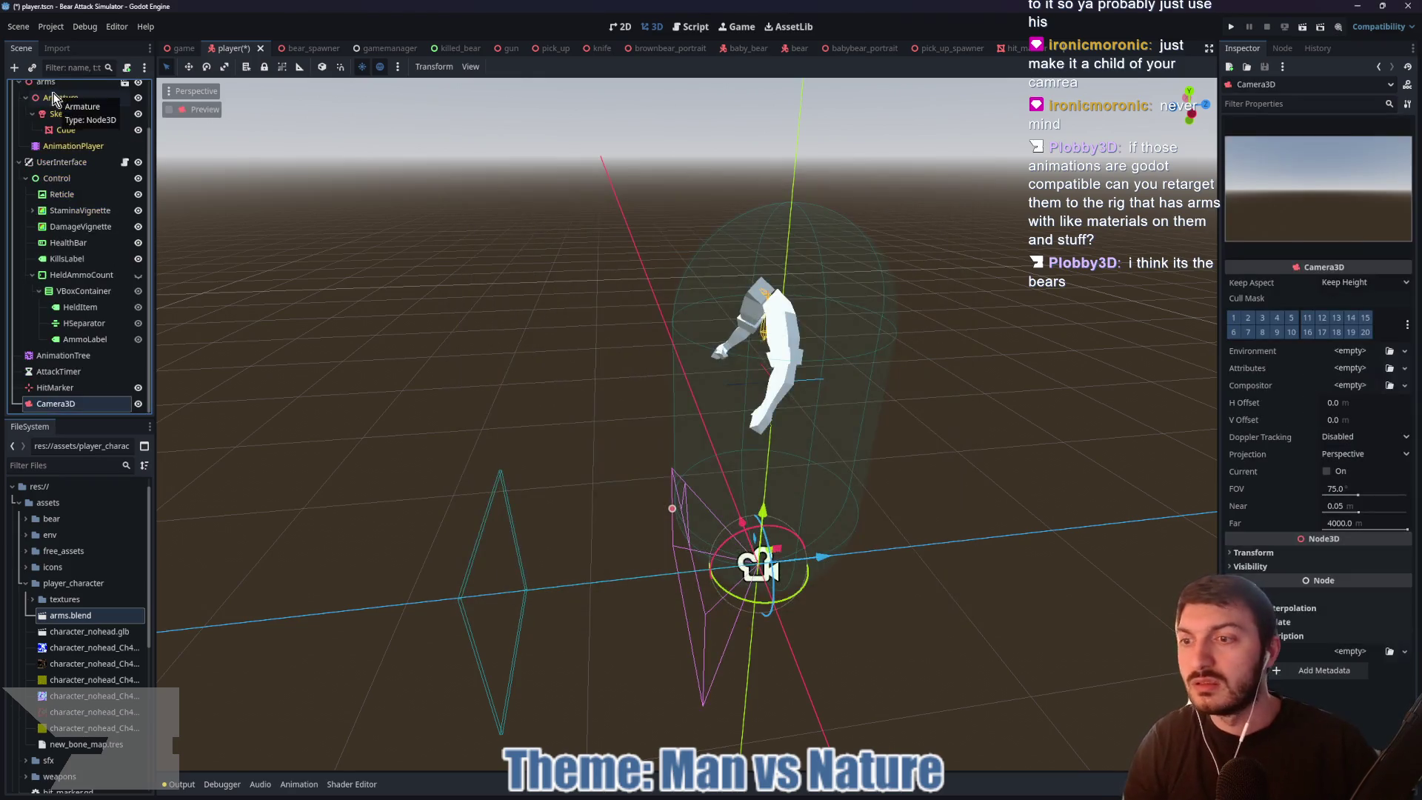
# Step: Move Camera3D directly under Player and set TargetRay's target position Z to 0
pyautogui.moveTo(56, 404)
pyautogui.mouseDown()
pyautogui.moveTo(66, 82)
pyautogui.moveTo(28, 97)
pyautogui.moveTo(70, 106)
pyautogui.mouseUp()
pyautogui.doubleClick(60, 121)
pyautogui.click(1381, 208)
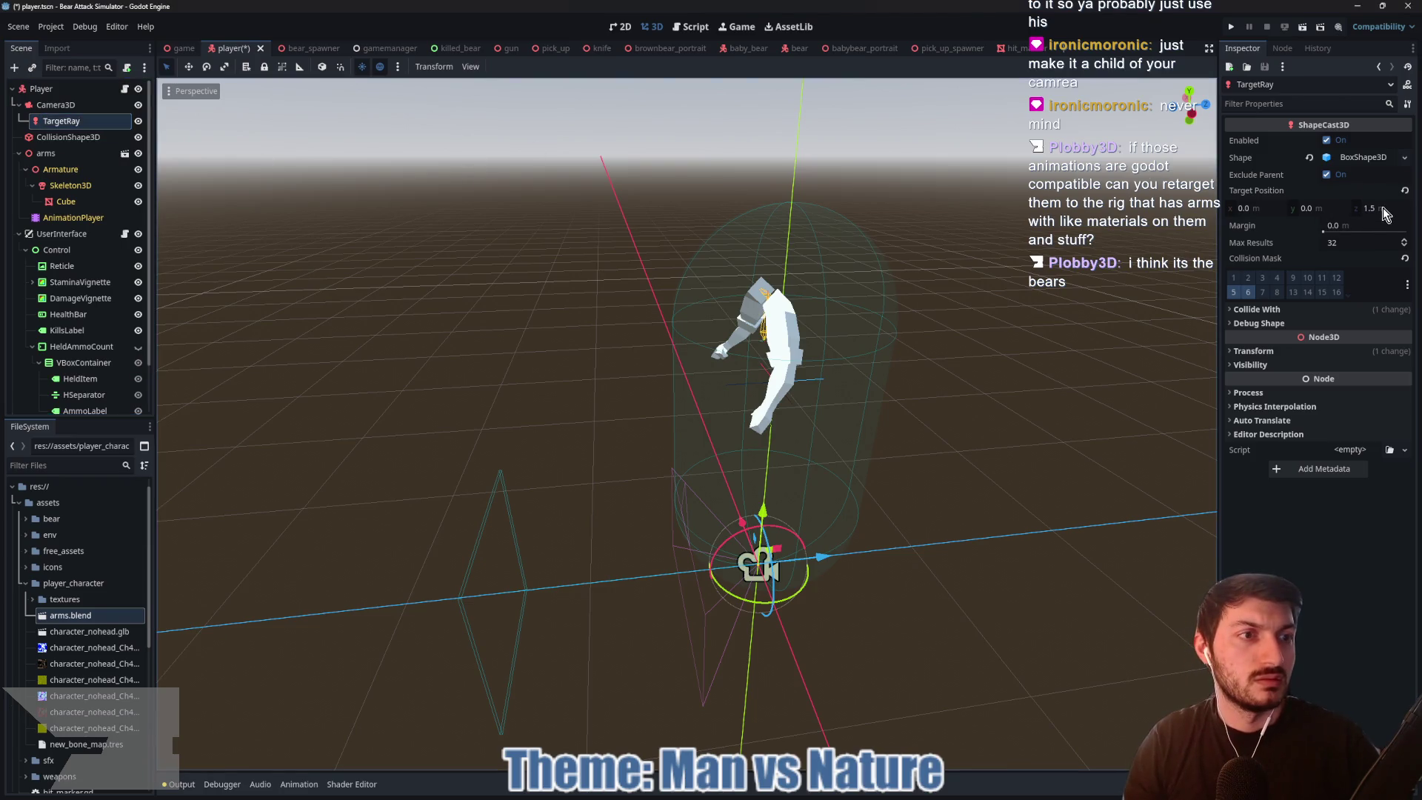
pyautogui.write('0')
pyautogui.press('Return')
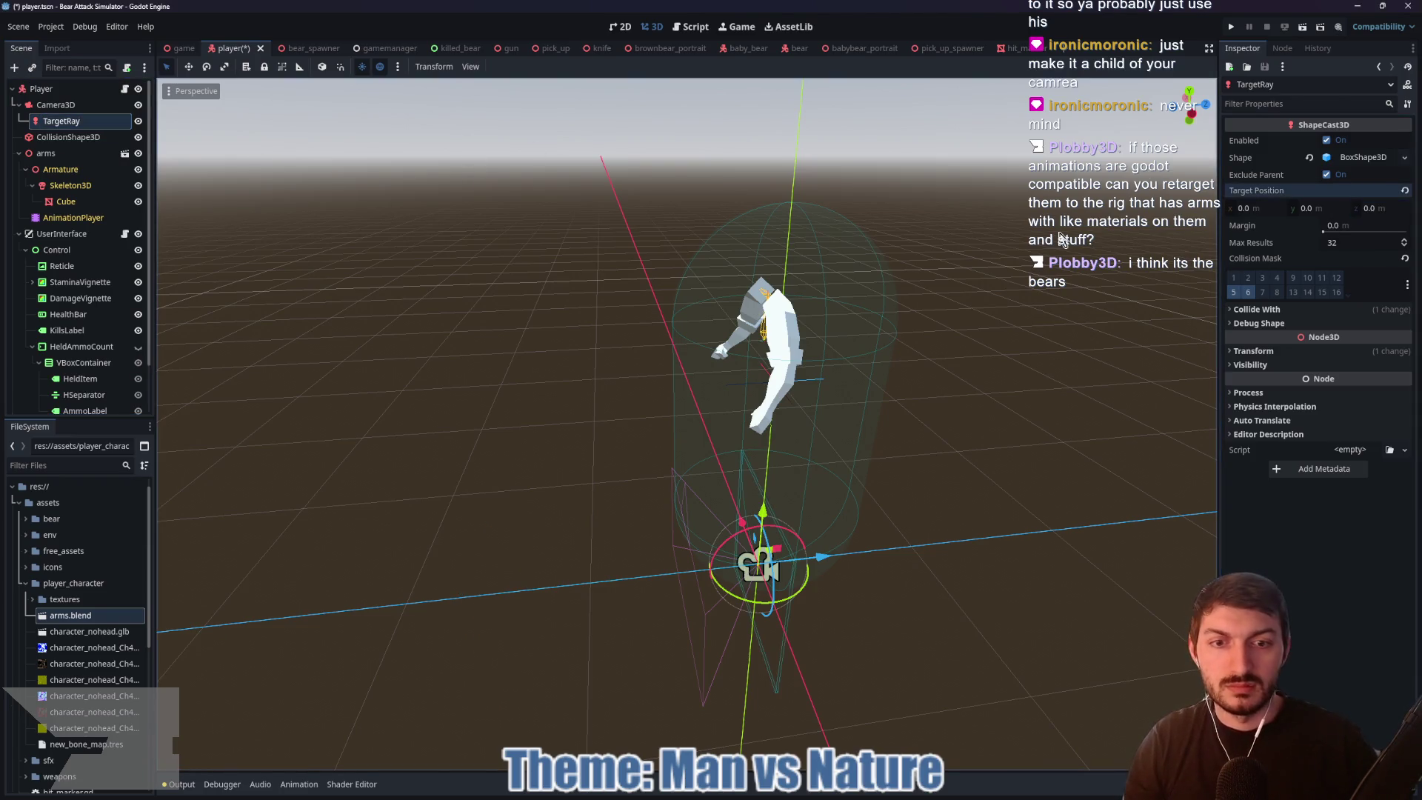
# Step: Raise Camera3D to head height with Position Y set to 1.8
pyautogui.click(57, 105)
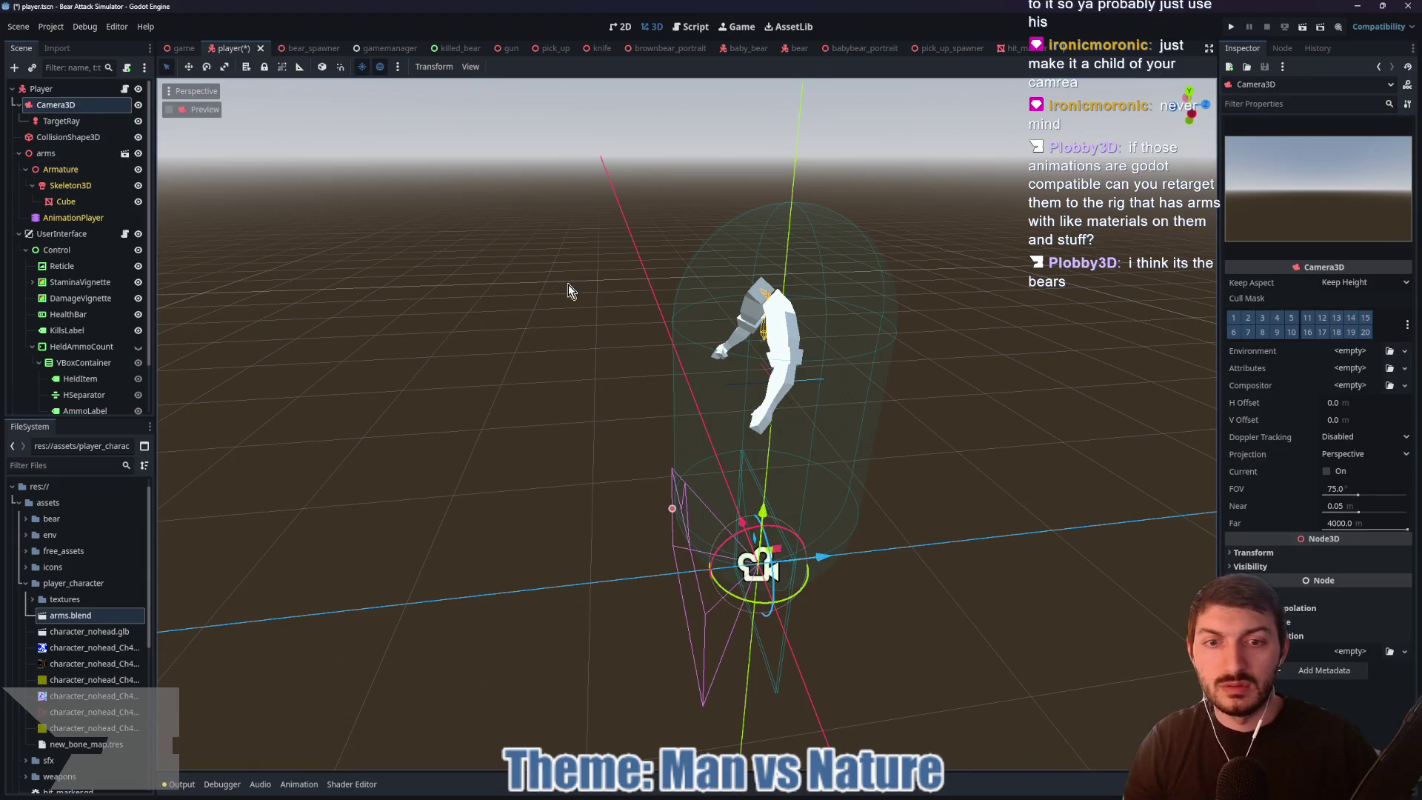
pyautogui.moveTo(768, 512); pyautogui.dragTo(778, 166)
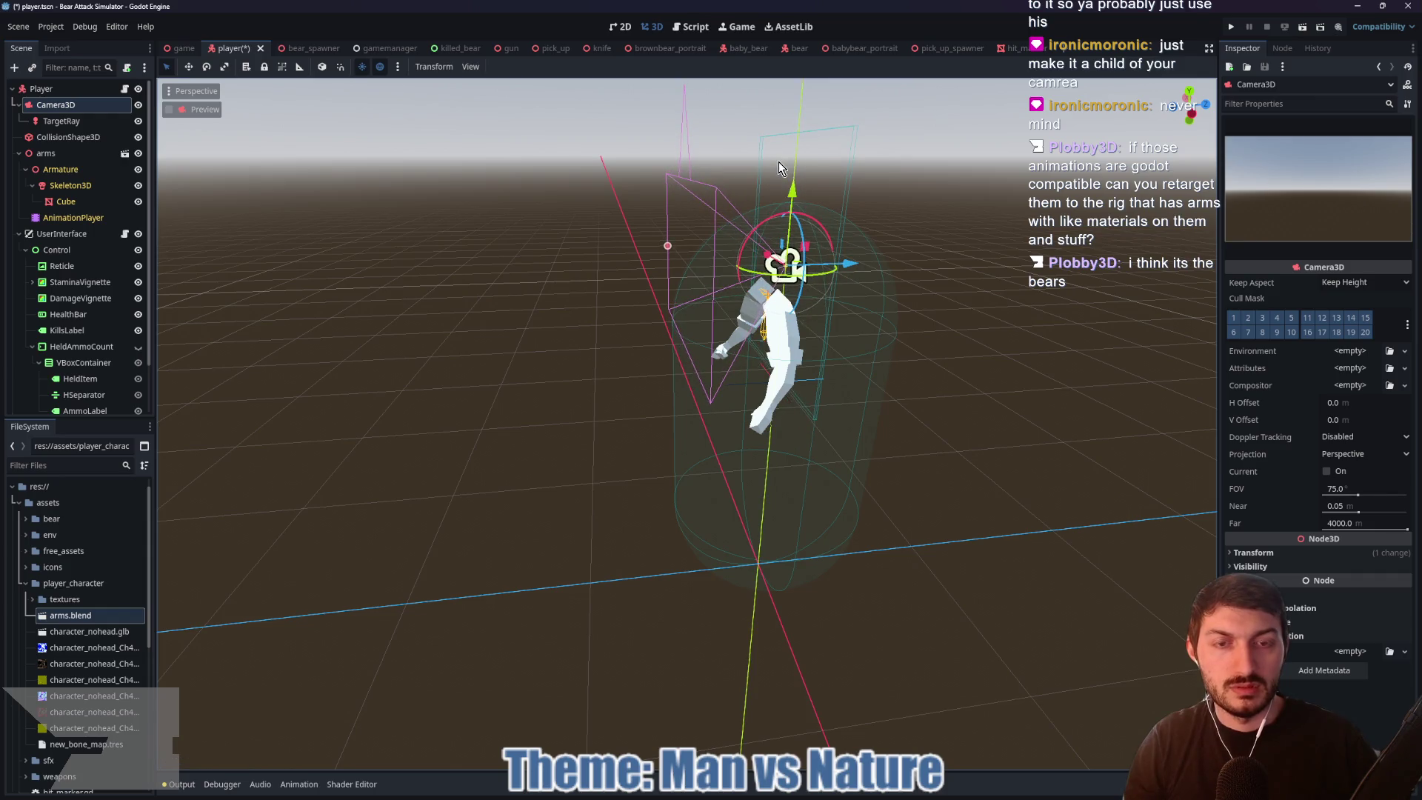
pyautogui.click(1252, 553)
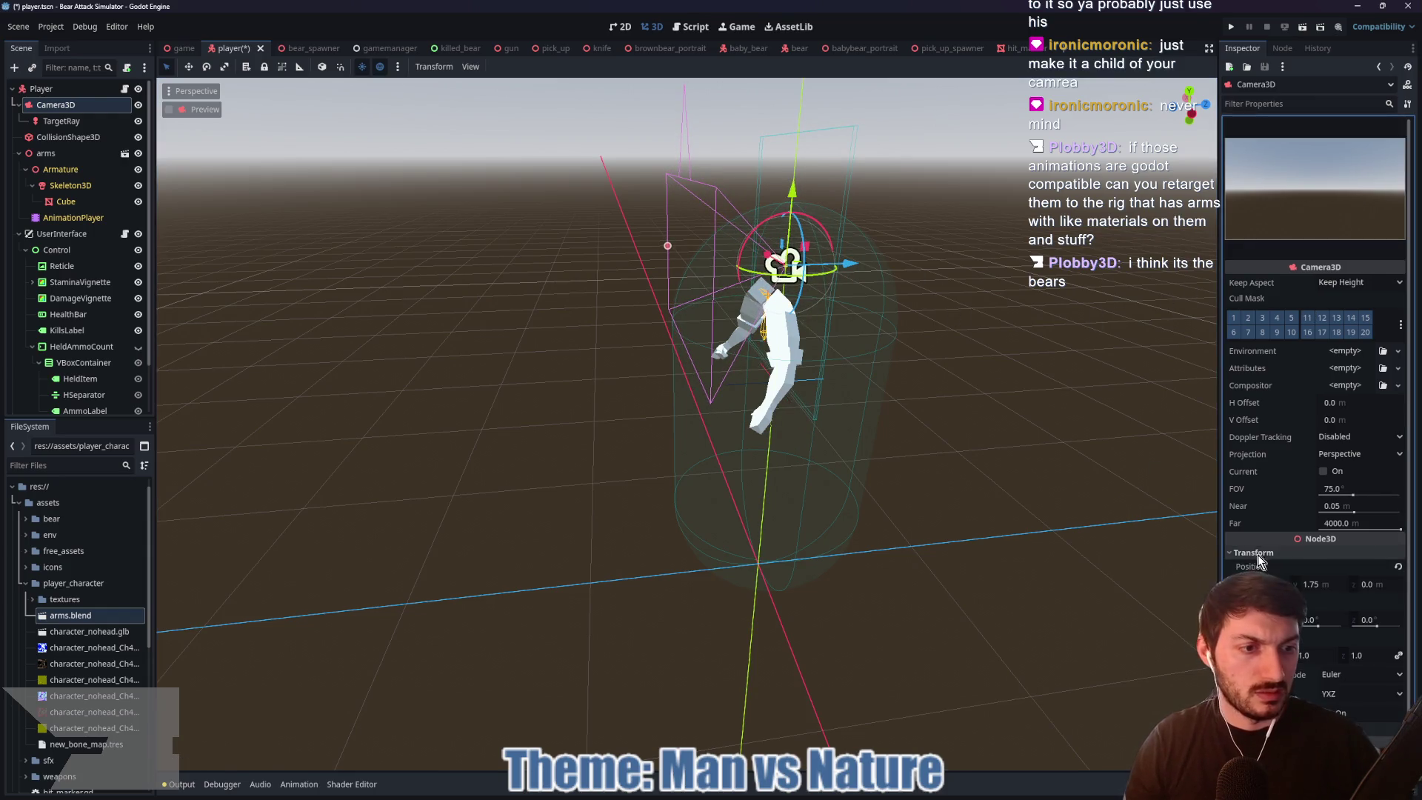
pyautogui.click(1325, 583)
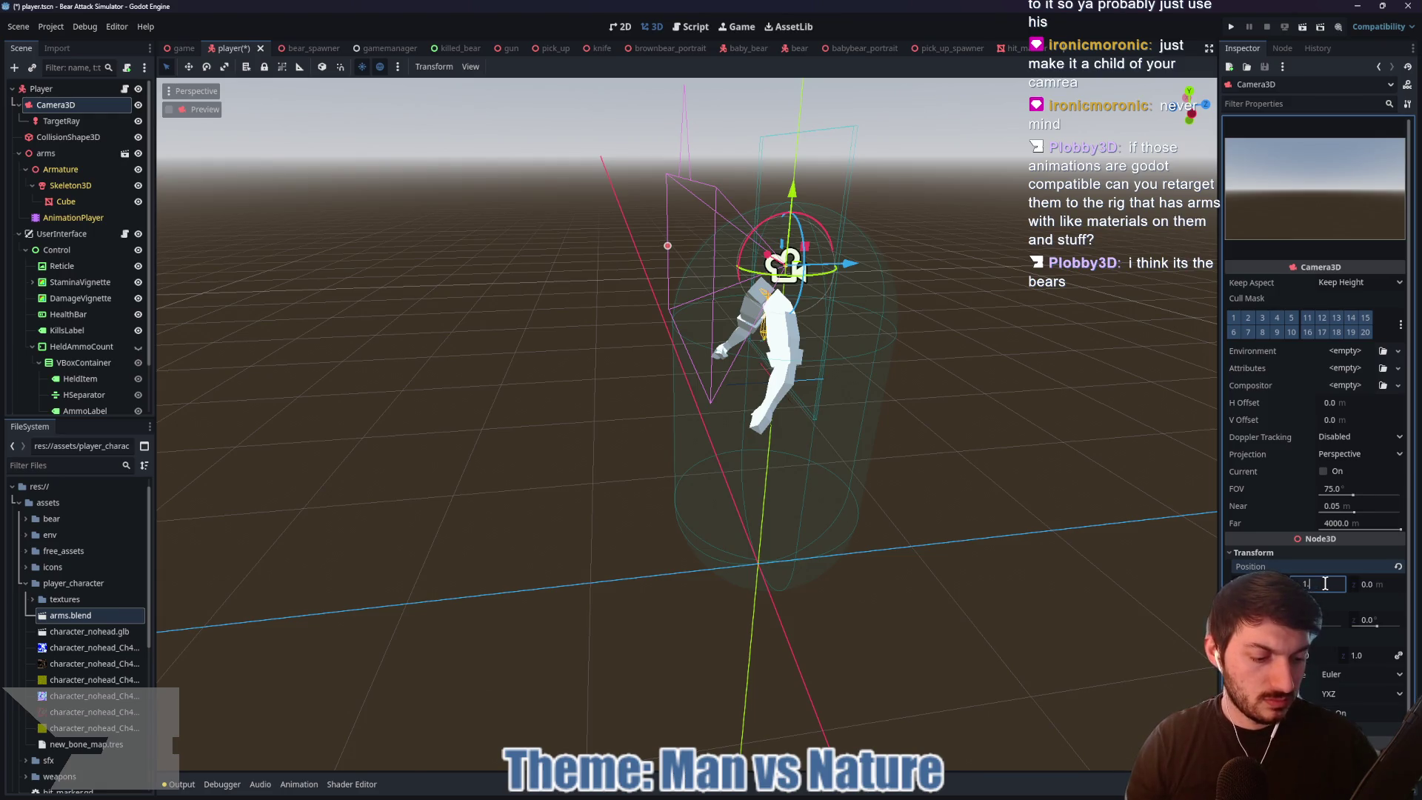
pyautogui.write('8')
pyautogui.press('Return')
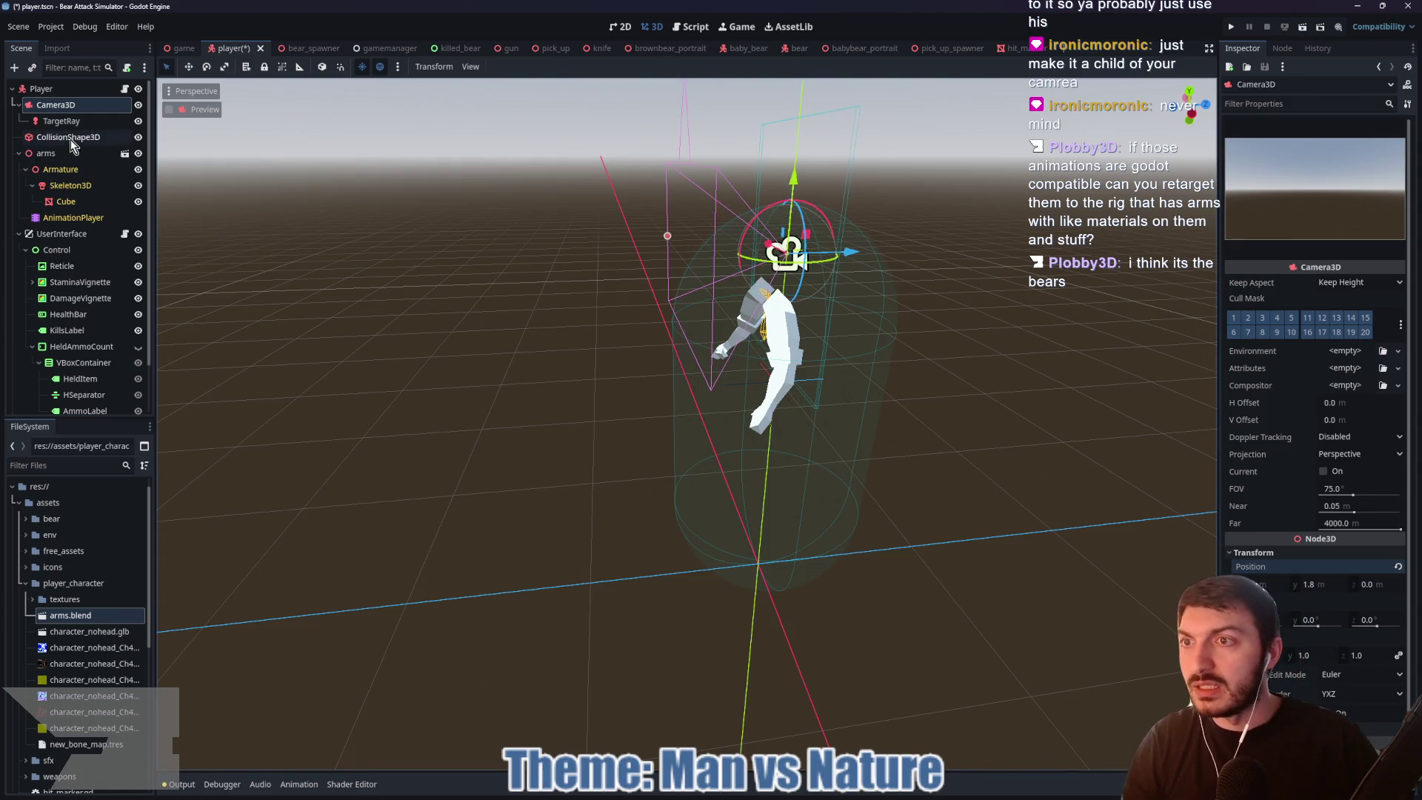
# Step: Make the arms a child of Camera3D and move CollisionShape3D first under Player
pyautogui.click(54, 154)
pyautogui.moveTo(43, 153); pyautogui.dragTo(71, 104)
pyautogui.moveTo(41, 221); pyautogui.dragTo(31, 108)
pyautogui.click(56, 122)
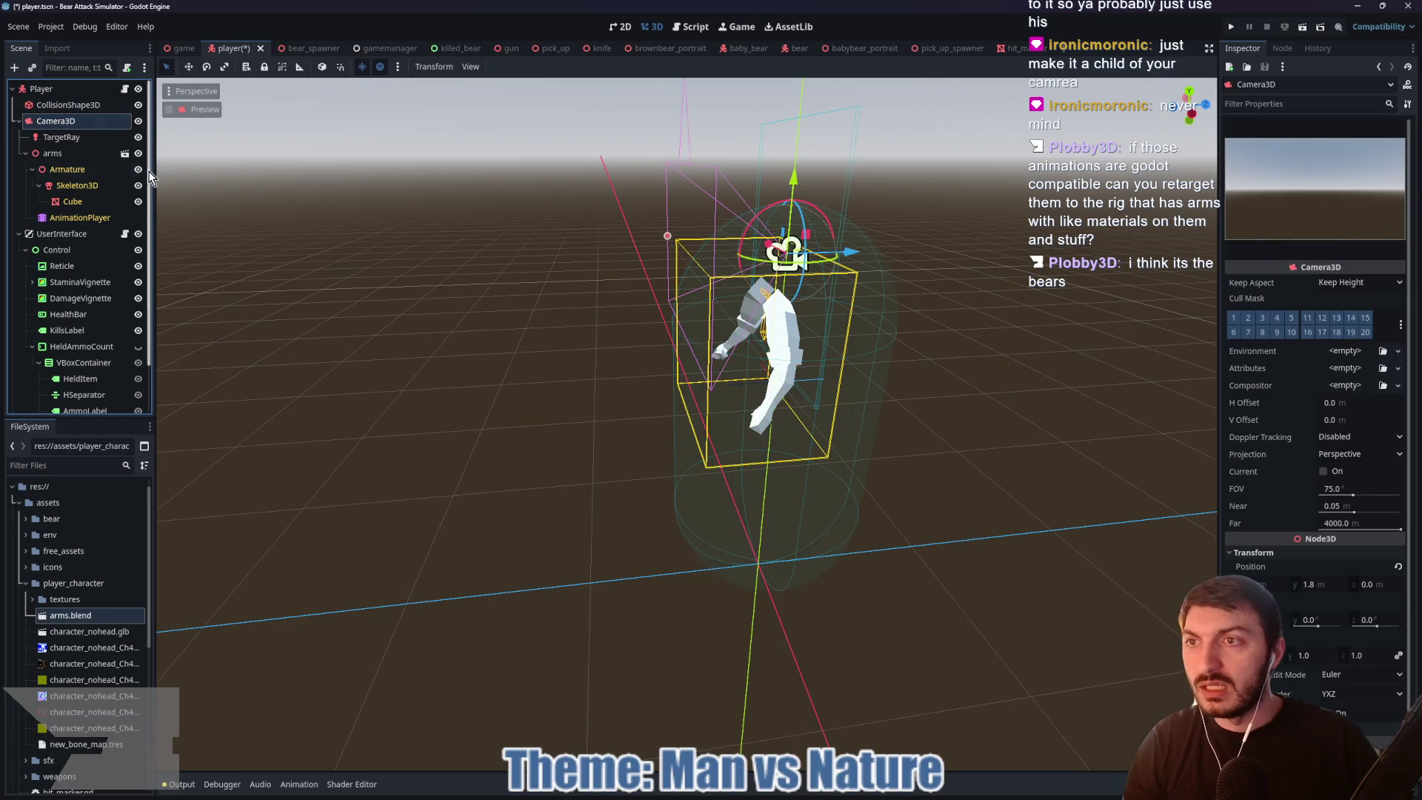
# Step: Assign Camera3D as Player's Camera and TargetRay as its Target Ray in the Inspector
pyautogui.click(42, 89)
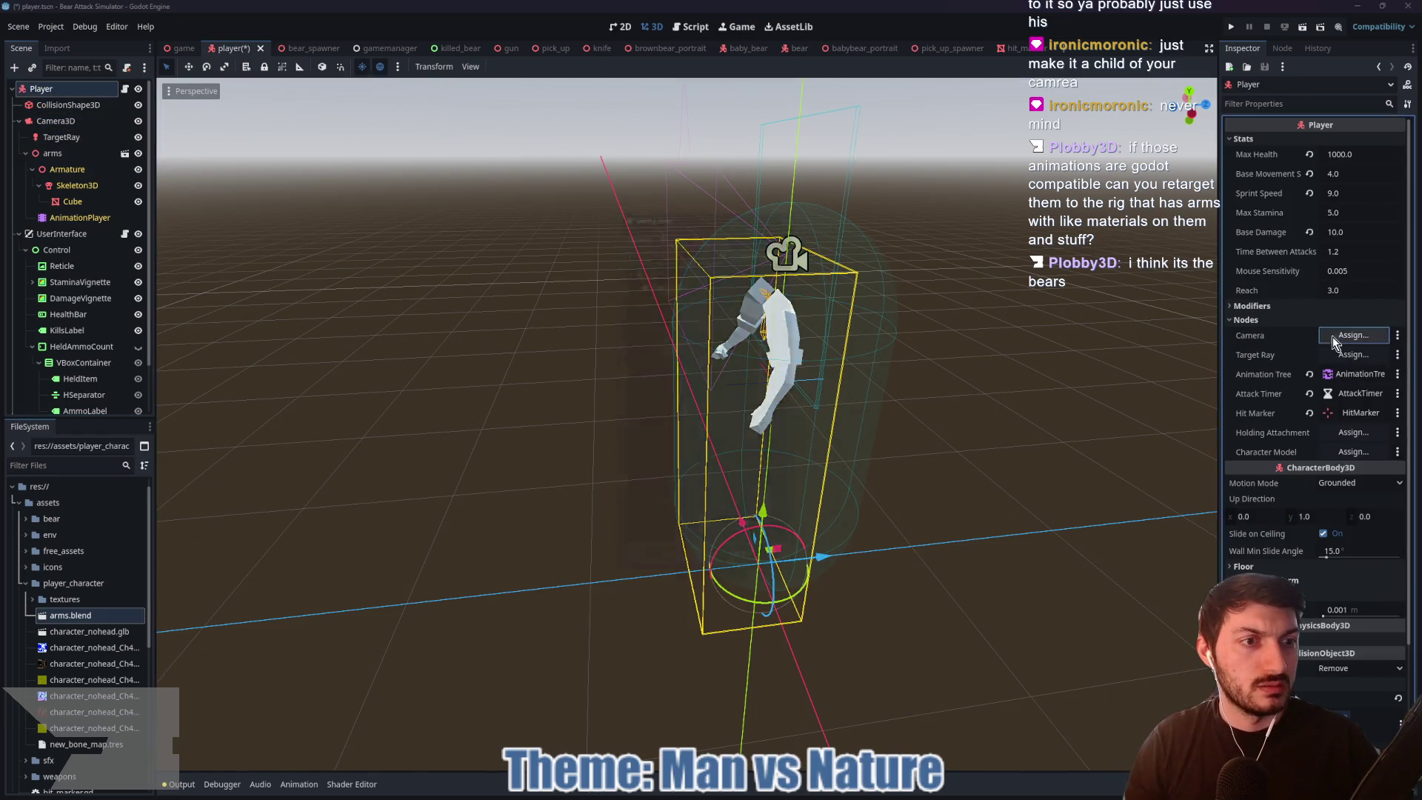
pyautogui.click(1344, 334)
pyautogui.click(689, 276)
pyautogui.click(681, 569)
pyautogui.click(1353, 355)
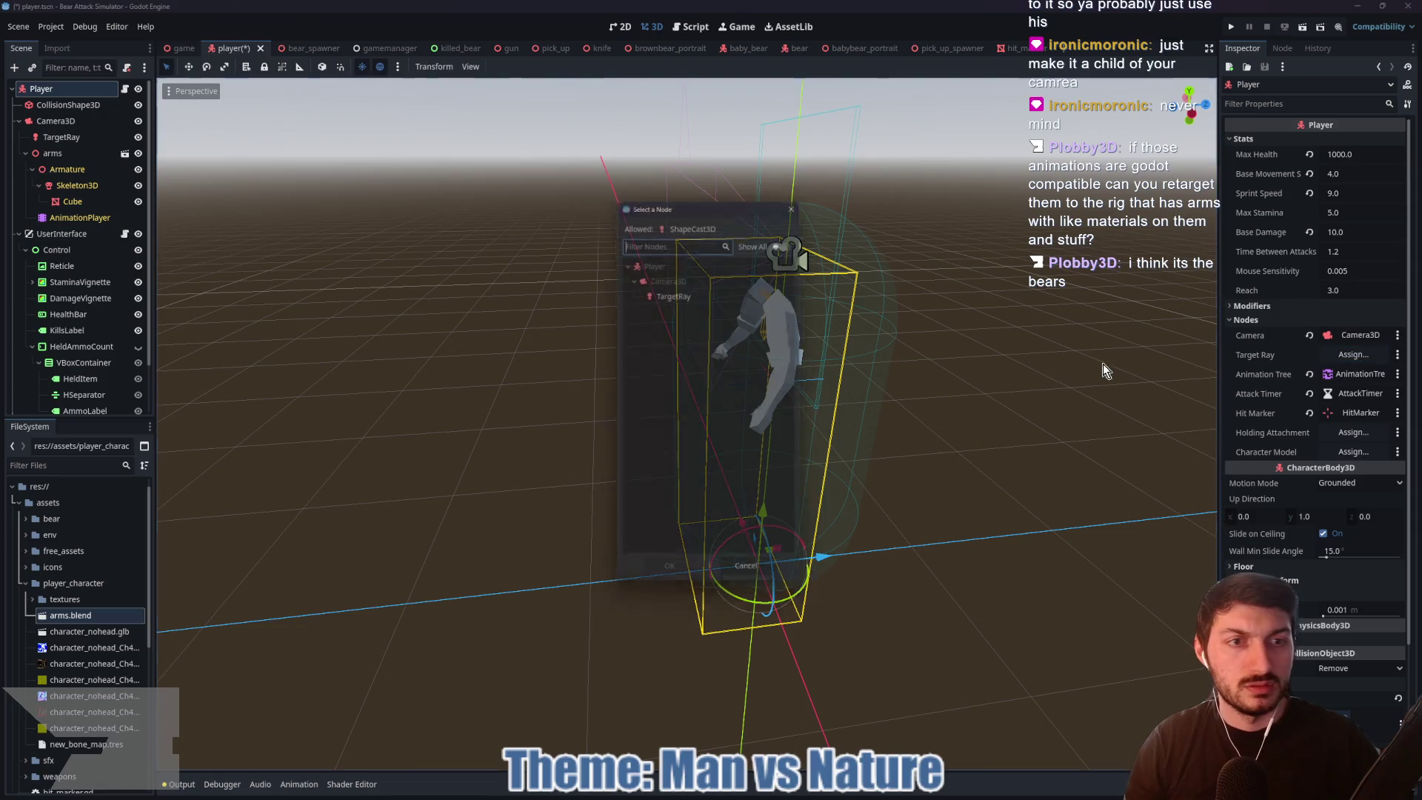
pyautogui.click(671, 290)
pyautogui.click(669, 580)
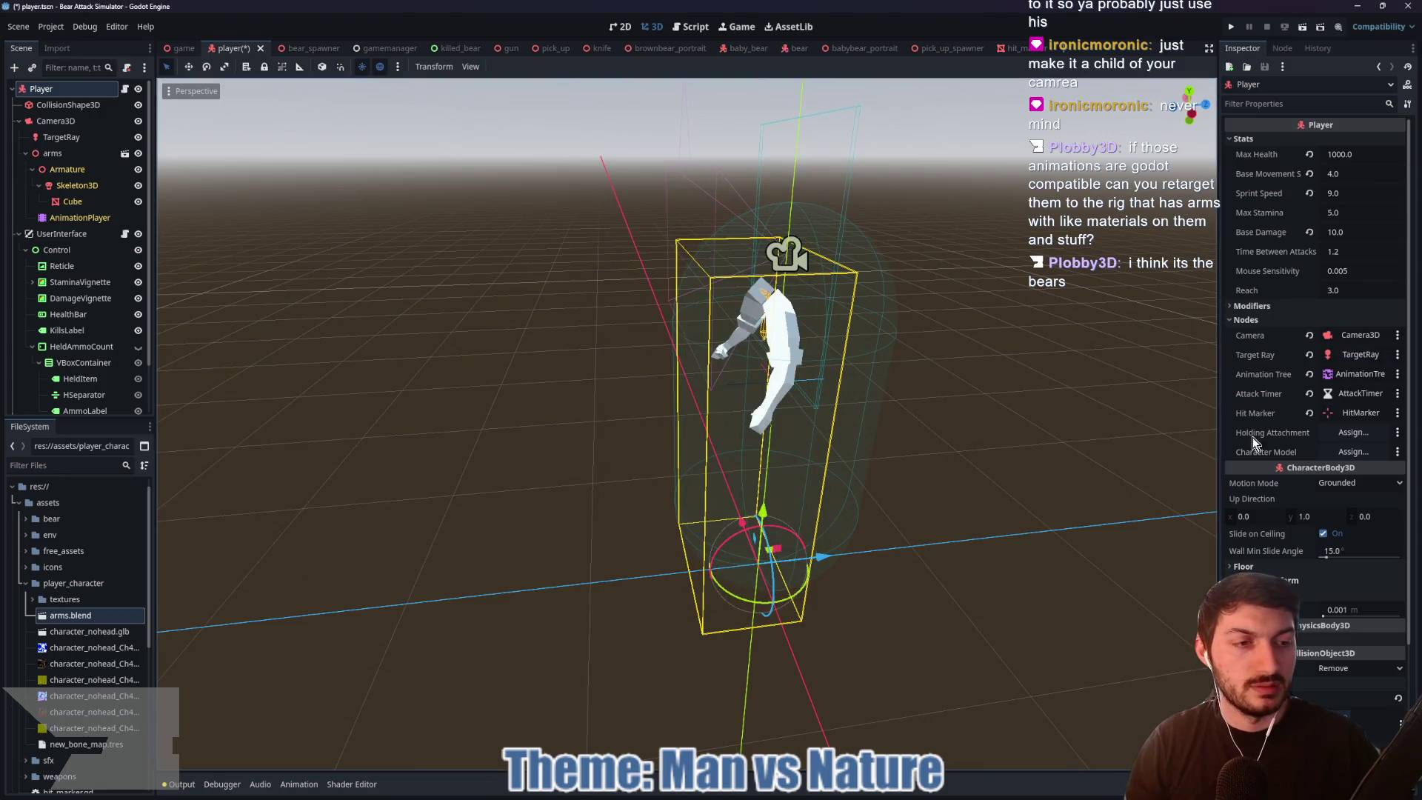
# Step: Open the AnimationTree for editing
pyautogui.moveTo(905, 445)
pyautogui.mouseDown()
pyautogui.moveTo(705, 447)
pyautogui.moveTo(755, 456)
pyautogui.mouseUp()
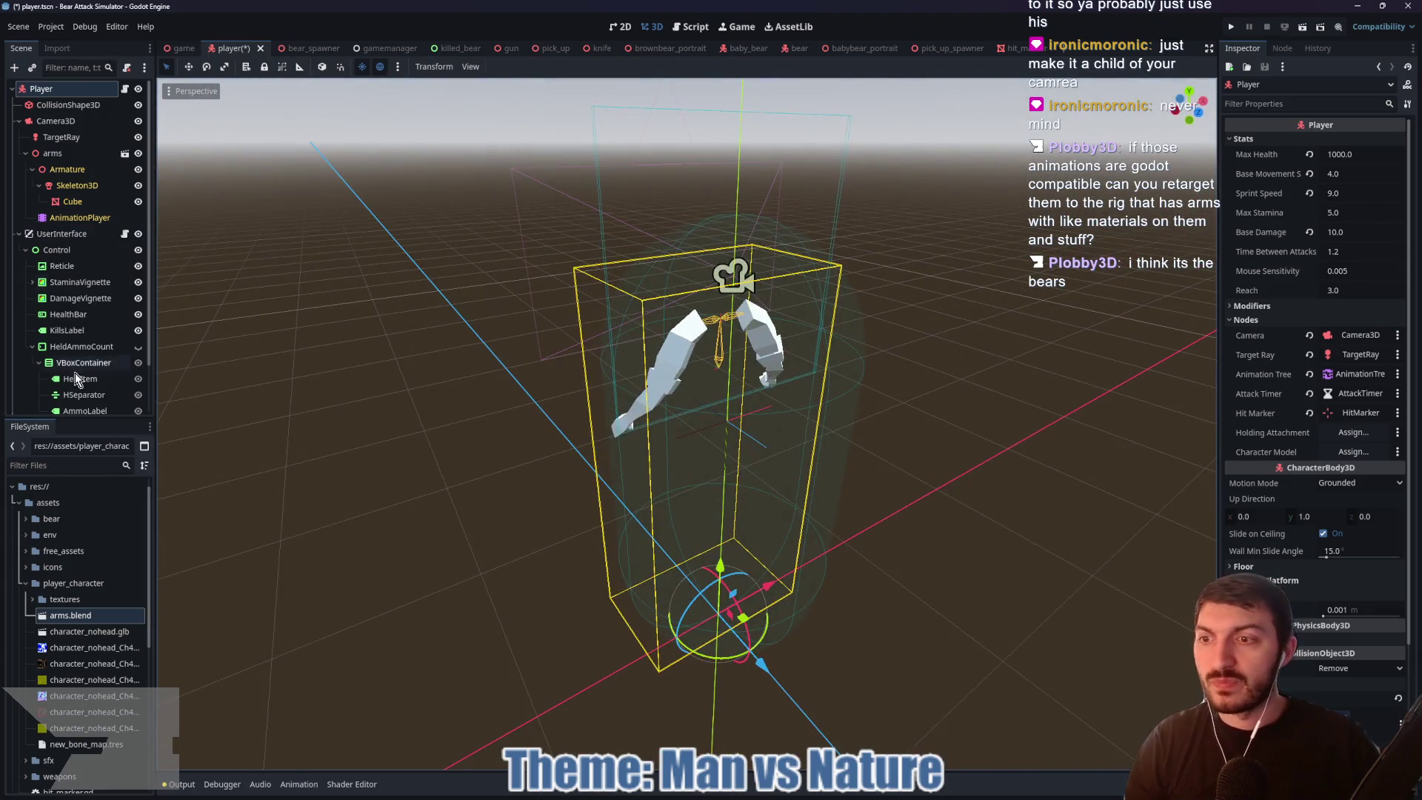
pyautogui.scroll(-3, 86, 331)
pyautogui.click(72, 372)
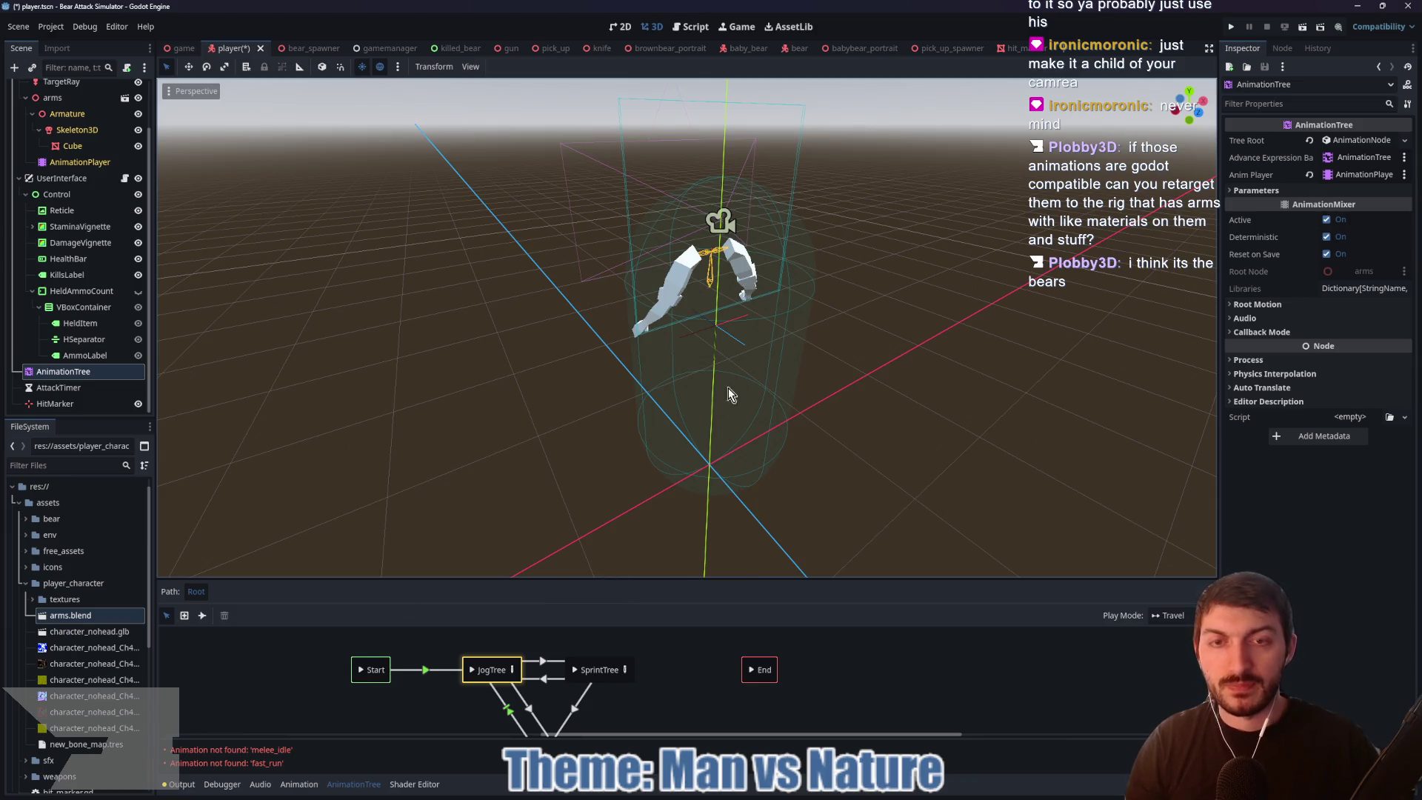
# Step: Preview the AttackTree attack animation on the arms and save the player scene
pyautogui.moveTo(736, 348)
pyautogui.mouseDown()
pyautogui.moveTo(921, 365)
pyautogui.moveTo(857, 359)
pyautogui.moveTo(613, 572)
pyautogui.mouseUp()
pyautogui.moveTo(685, 691); pyautogui.dragTo(687, 637)
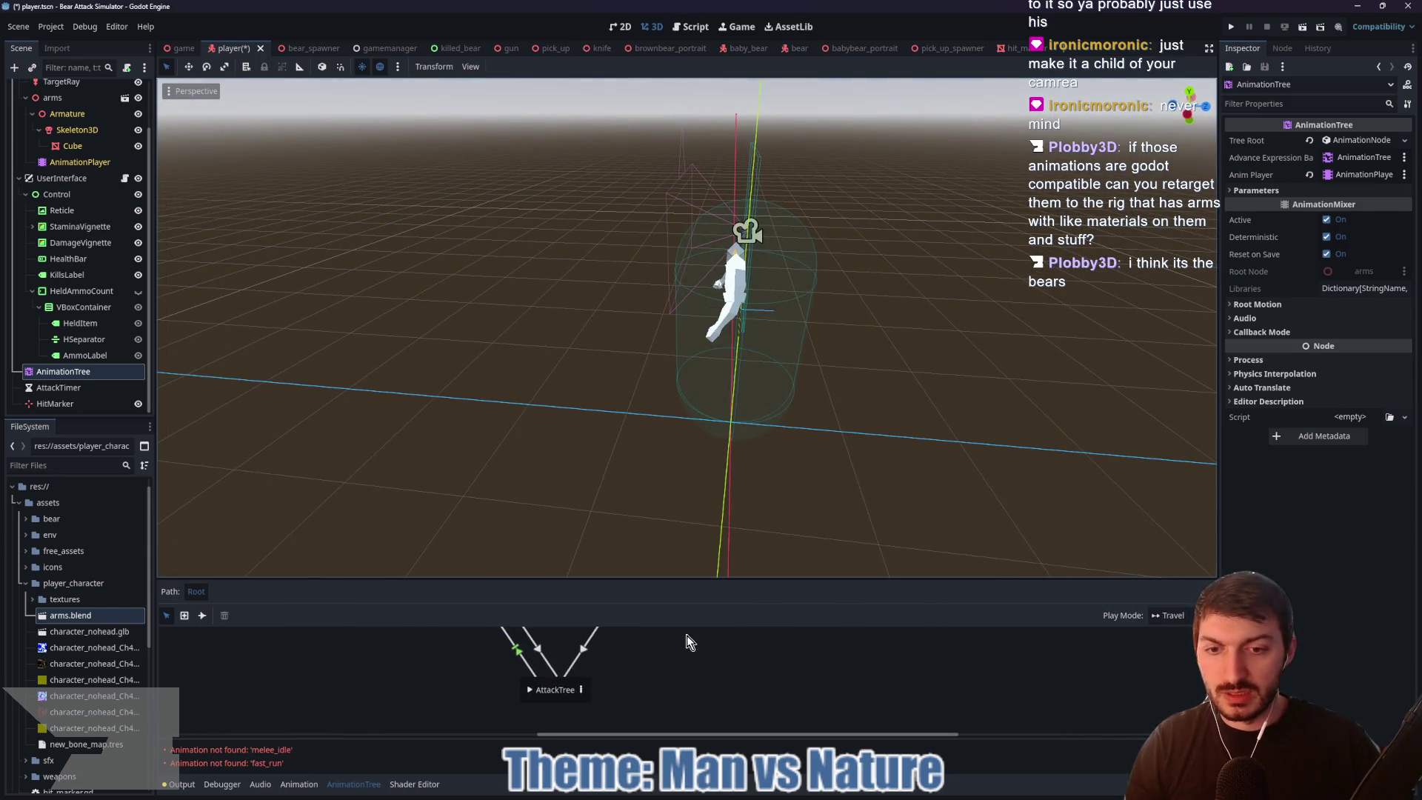
pyautogui.click(527, 690)
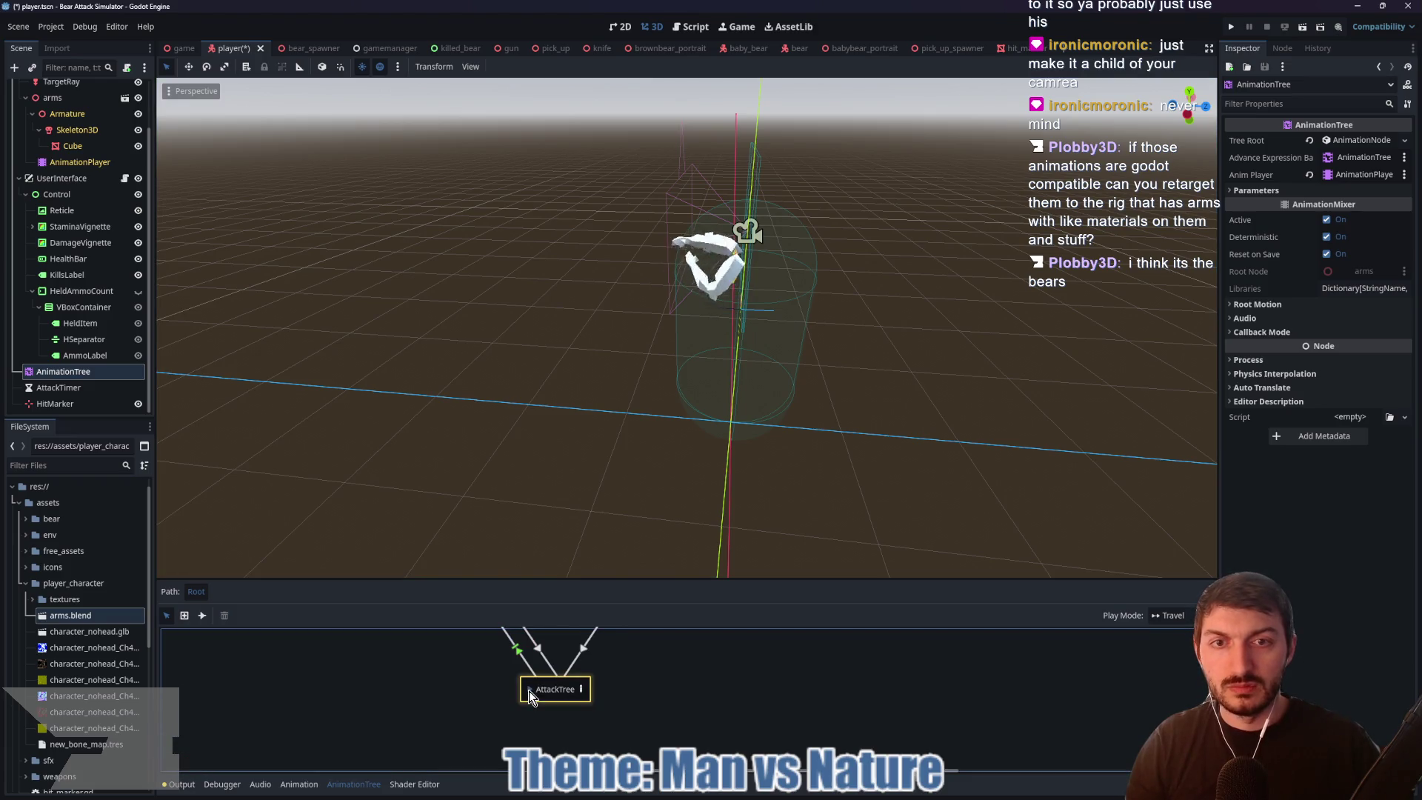
pyautogui.moveTo(573, 447)
pyautogui.mouseDown()
pyautogui.moveTo(693, 431)
pyautogui.moveTo(605, 439)
pyautogui.moveTo(625, 301)
pyautogui.mouseUp()
pyautogui.hotkey('ctrl', 's')
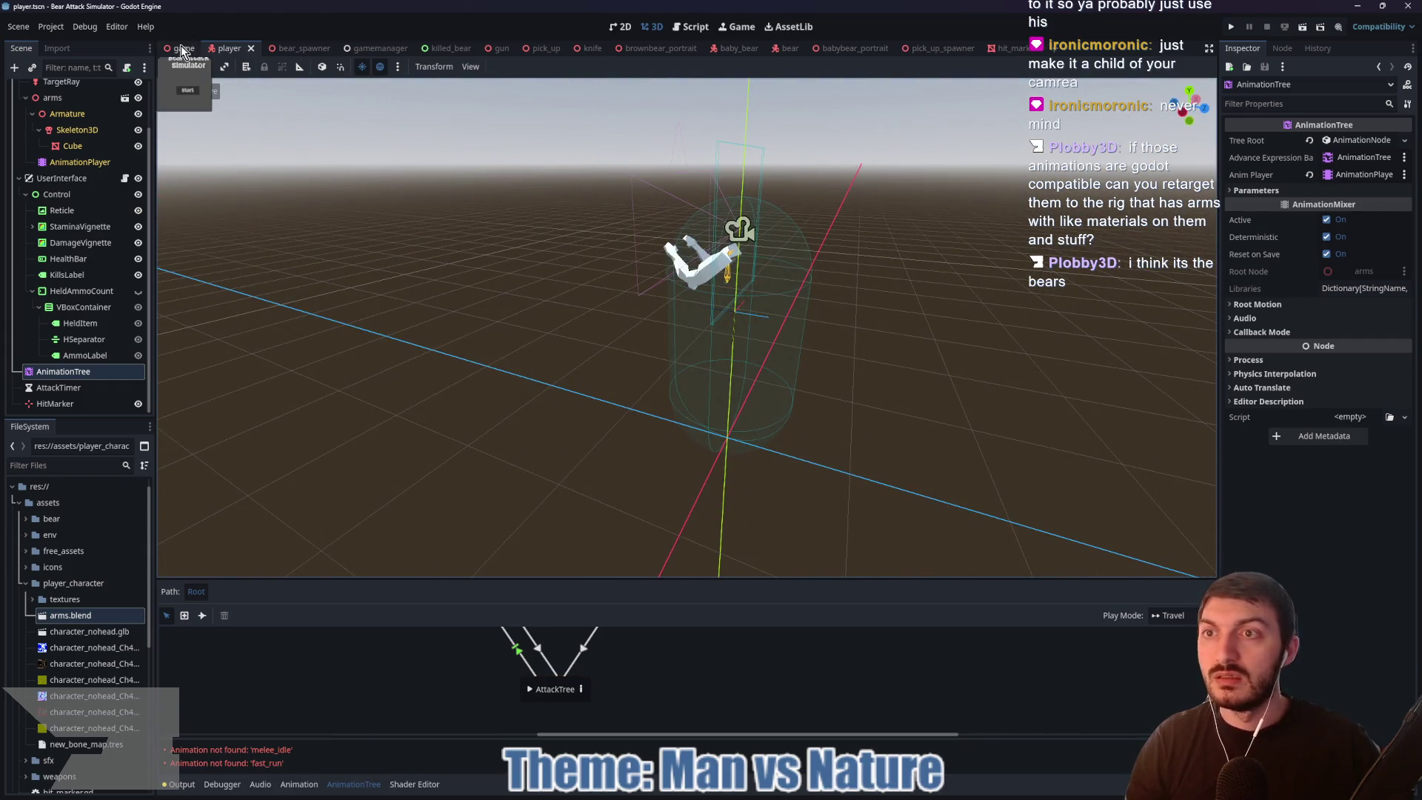
pyautogui.click(181, 48)
# Step: Start the playtest, walk forward through the park and try a punch with the new arms
pyautogui.press('F5')
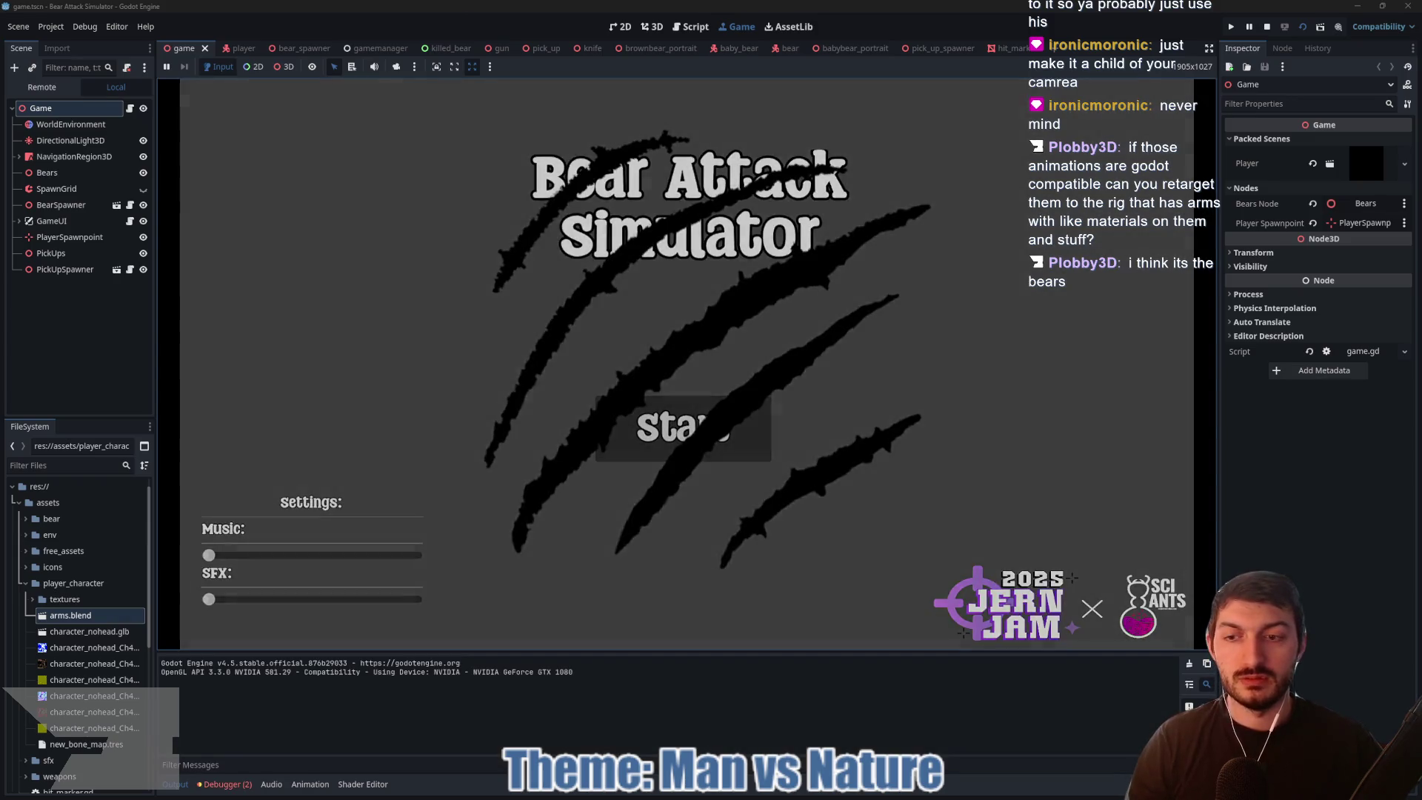
pyautogui.press('w')
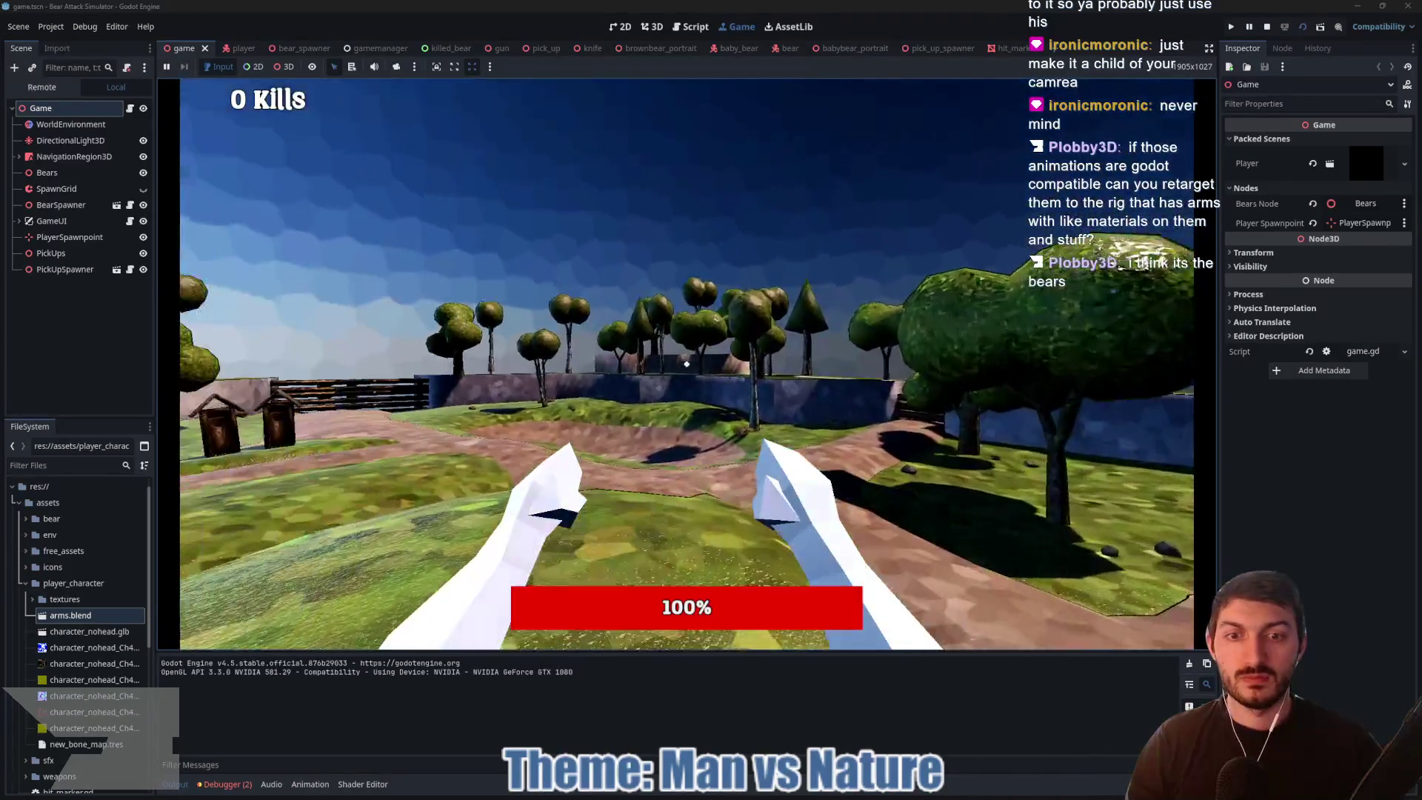
pyautogui.click(687, 363)
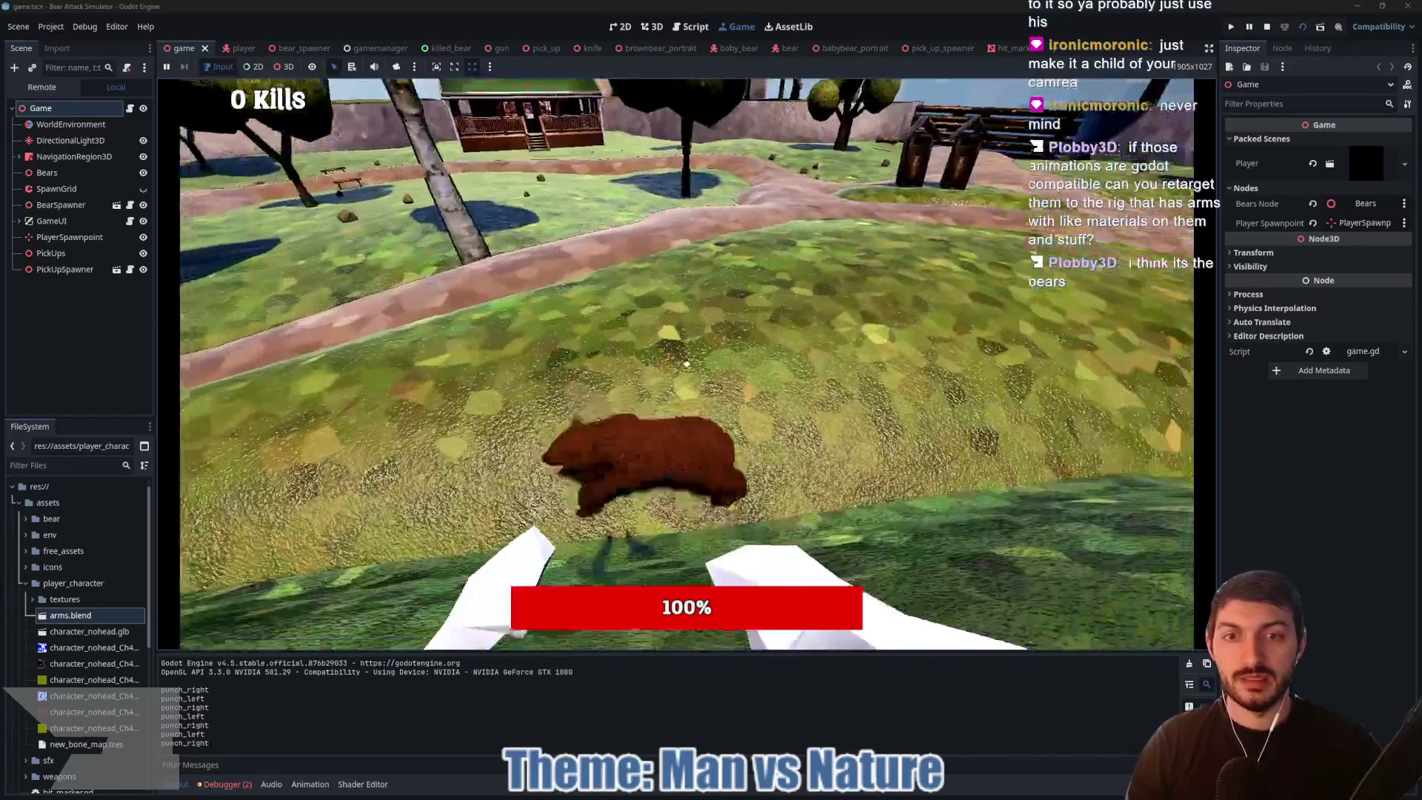
# Step: Punch the bears repeatedly with the first-person arms
pyautogui.click(686, 364)
pyautogui.click(687, 363)
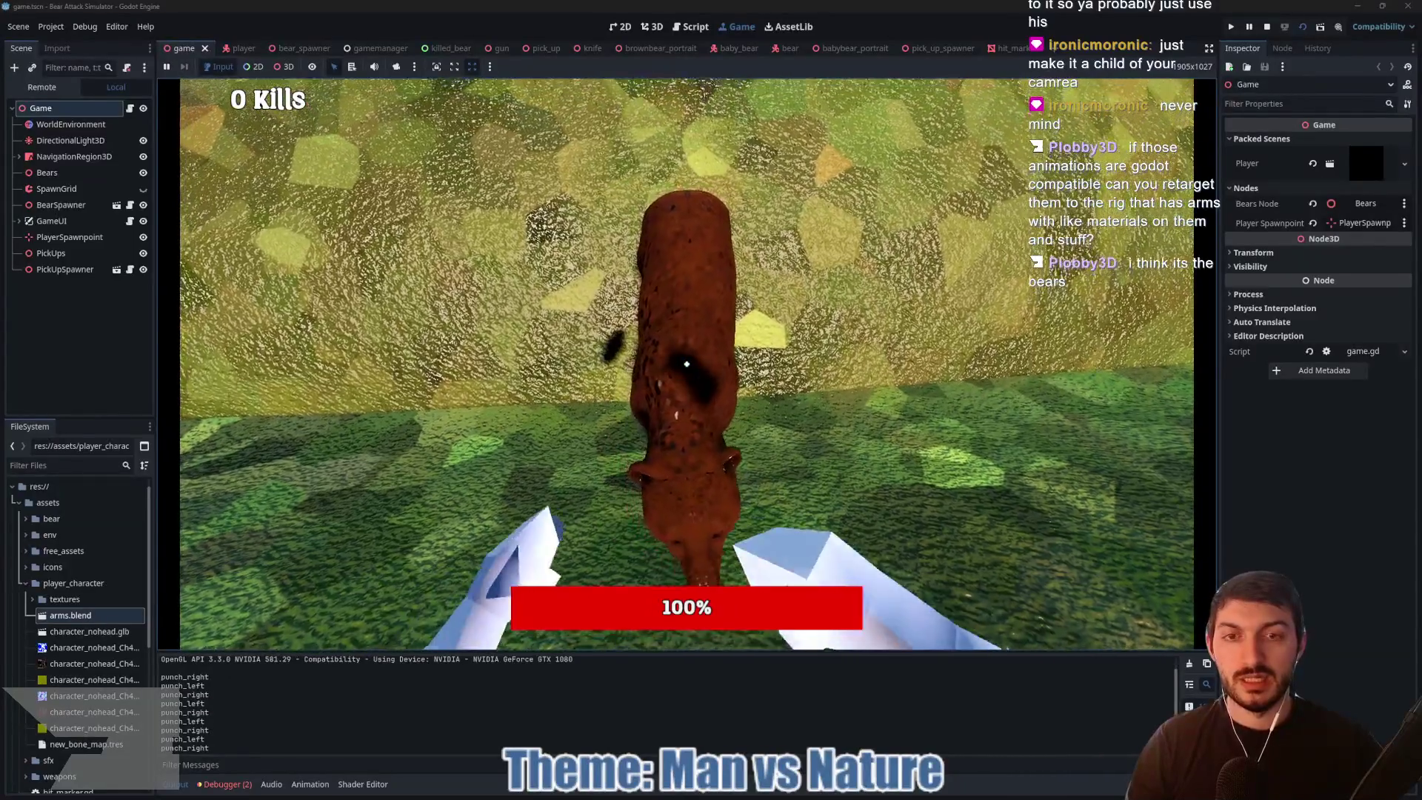
pyautogui.click(687, 364)
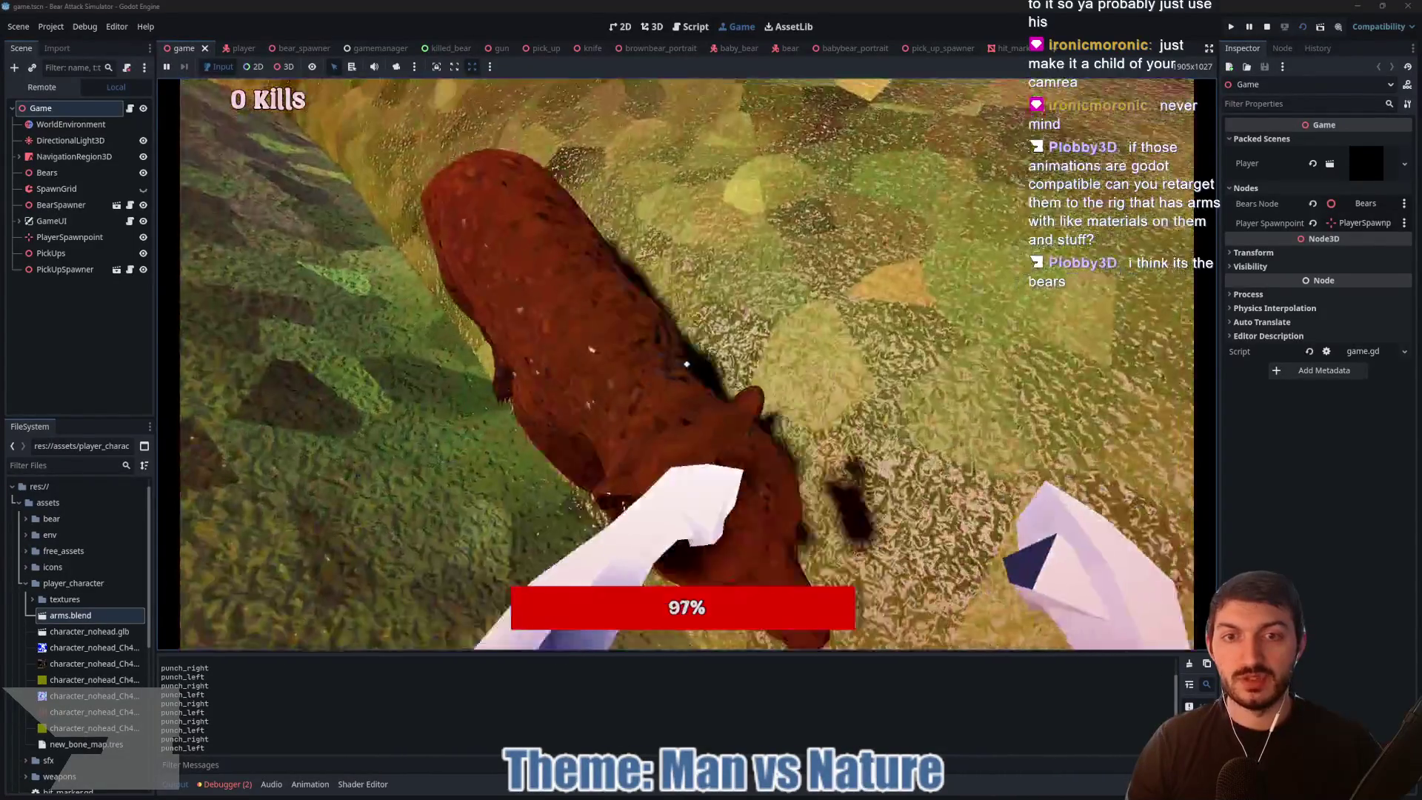
pyautogui.click(686, 363)
pyautogui.click(686, 364)
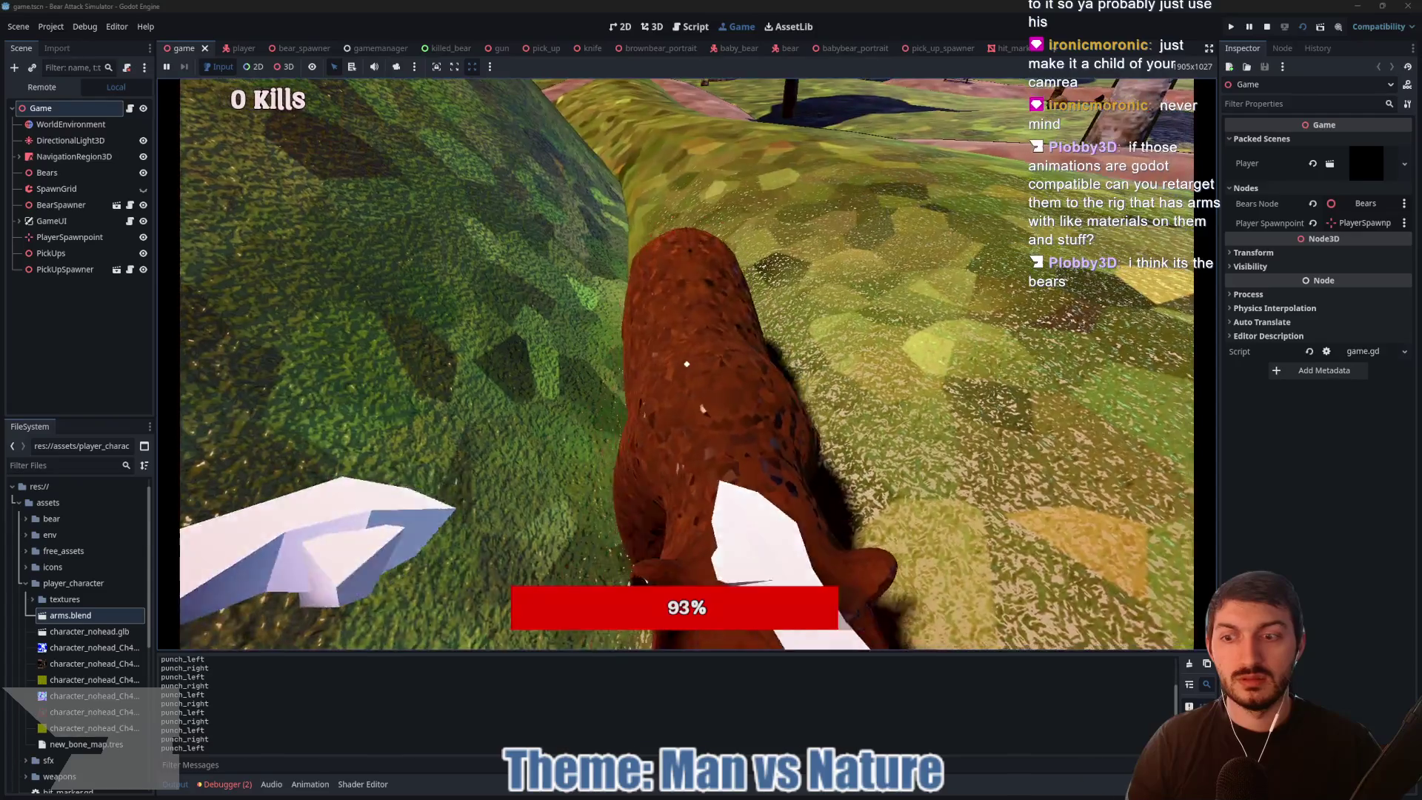
pyautogui.click(686, 363)
pyautogui.click(686, 364)
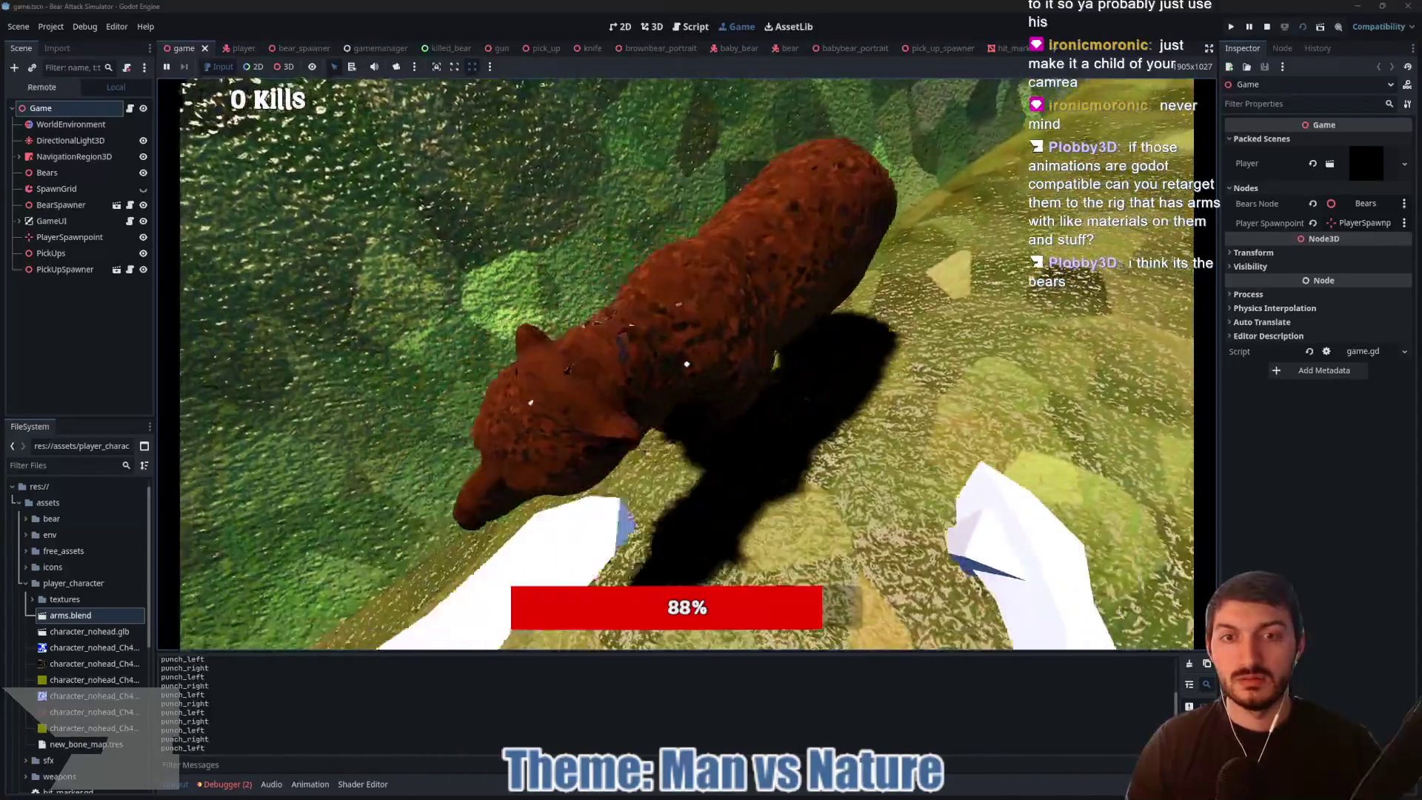
pyautogui.click(687, 363)
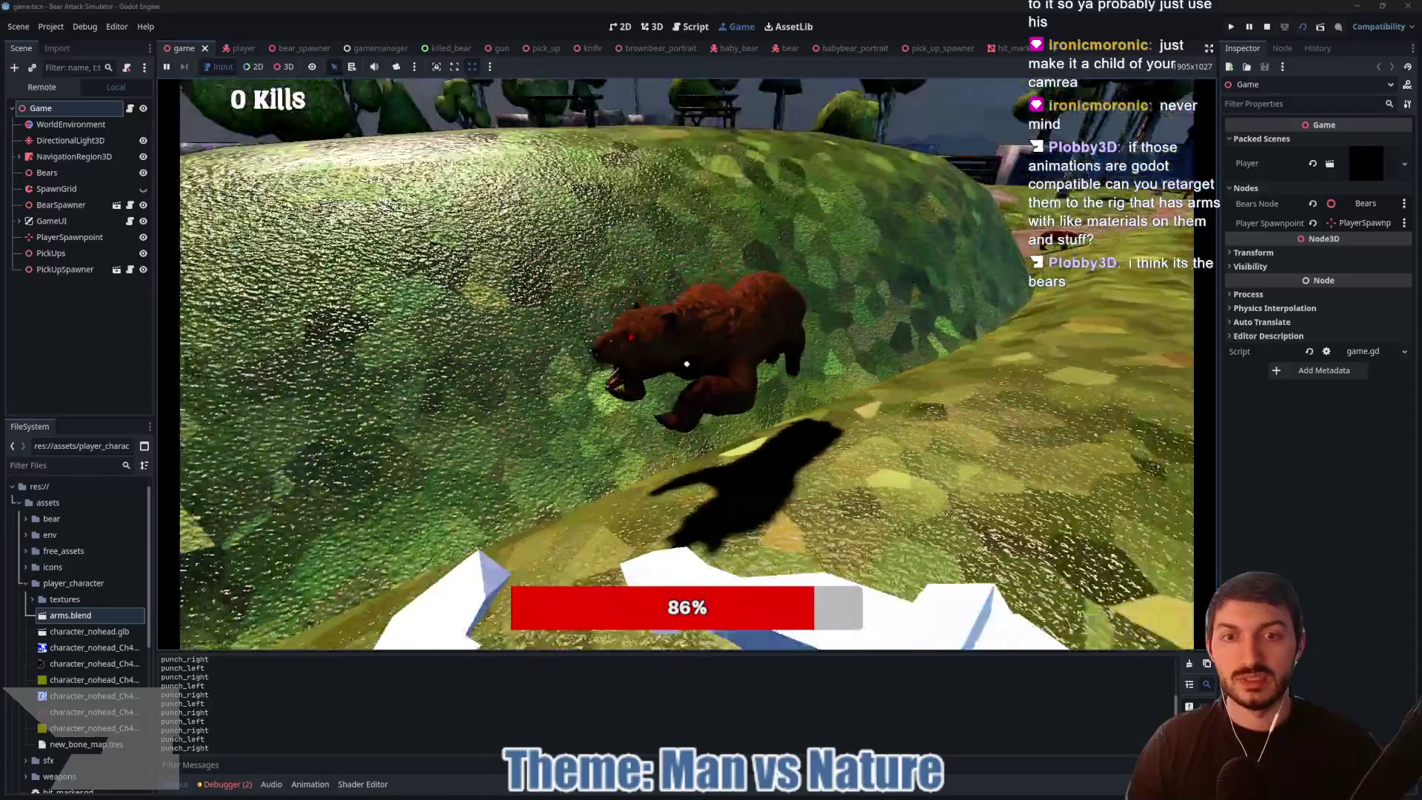
pyautogui.click(687, 364)
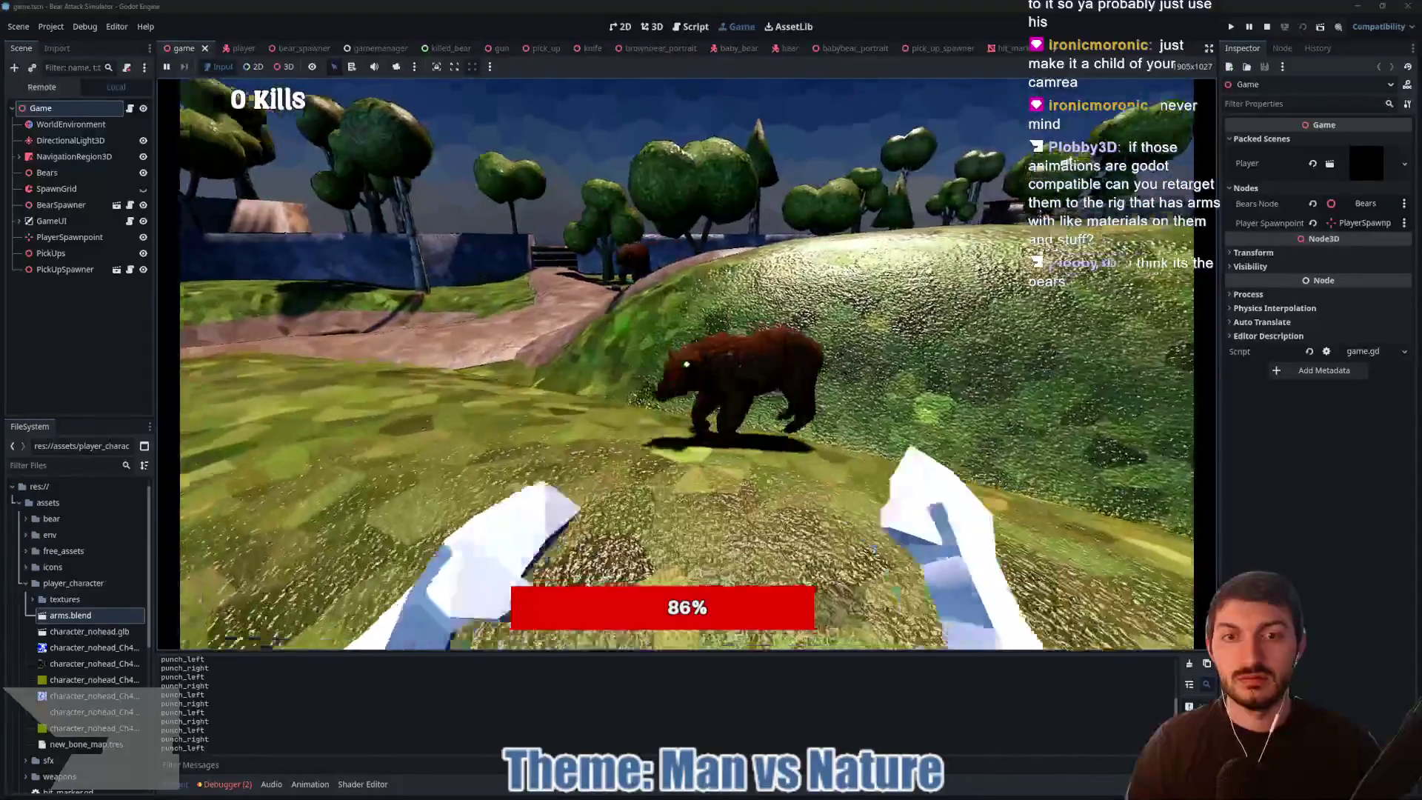
pyautogui.click(686, 364)
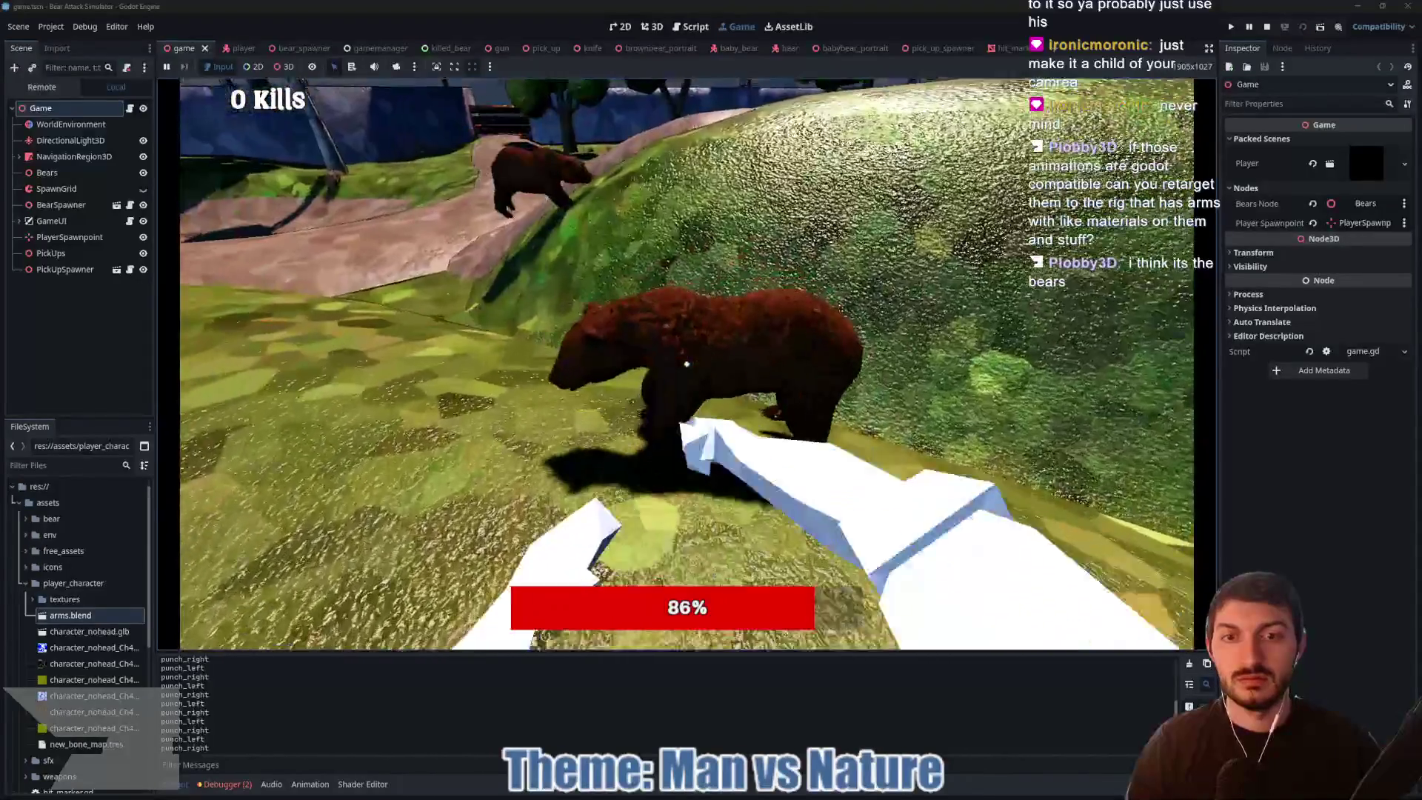
pyautogui.click(686, 364)
pyautogui.click(687, 363)
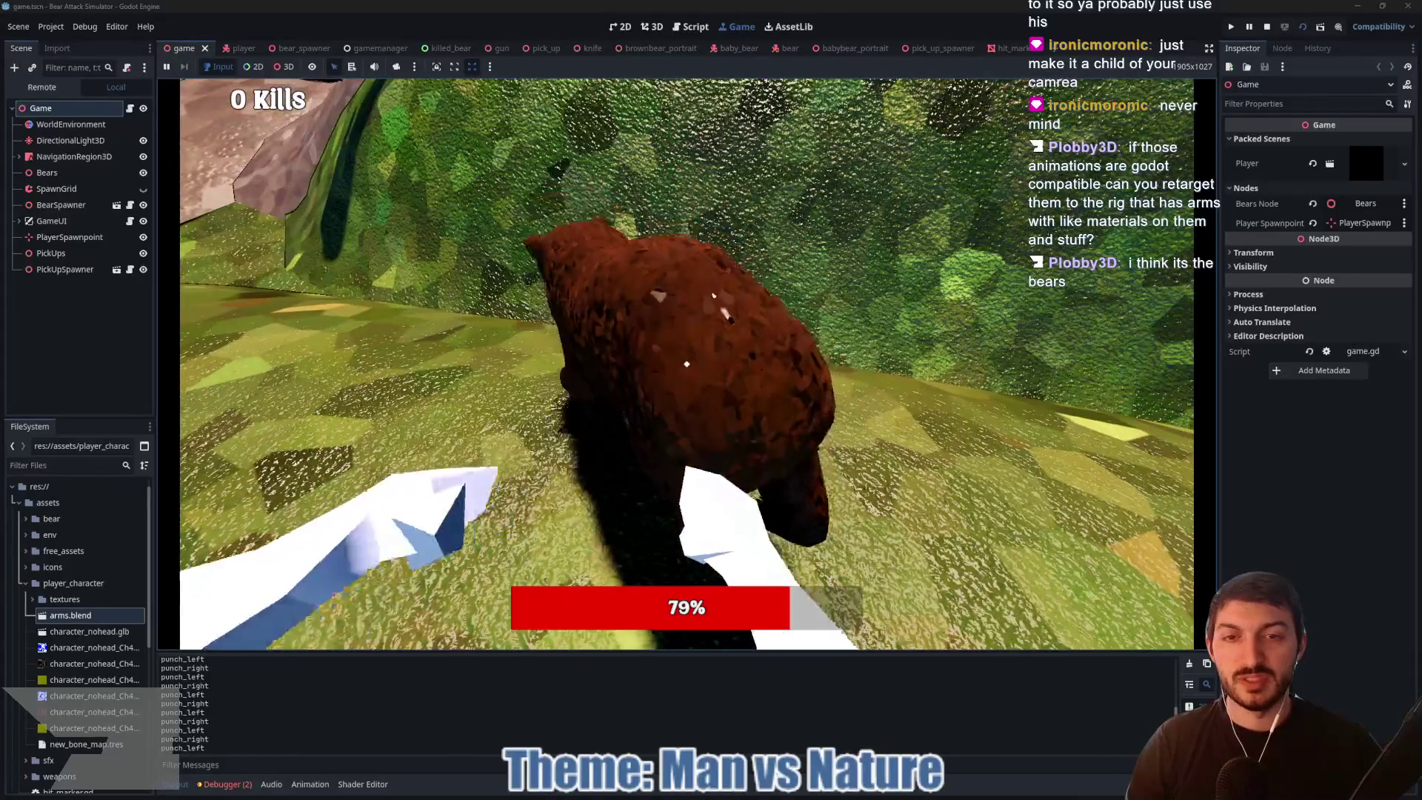
pyautogui.click(687, 364)
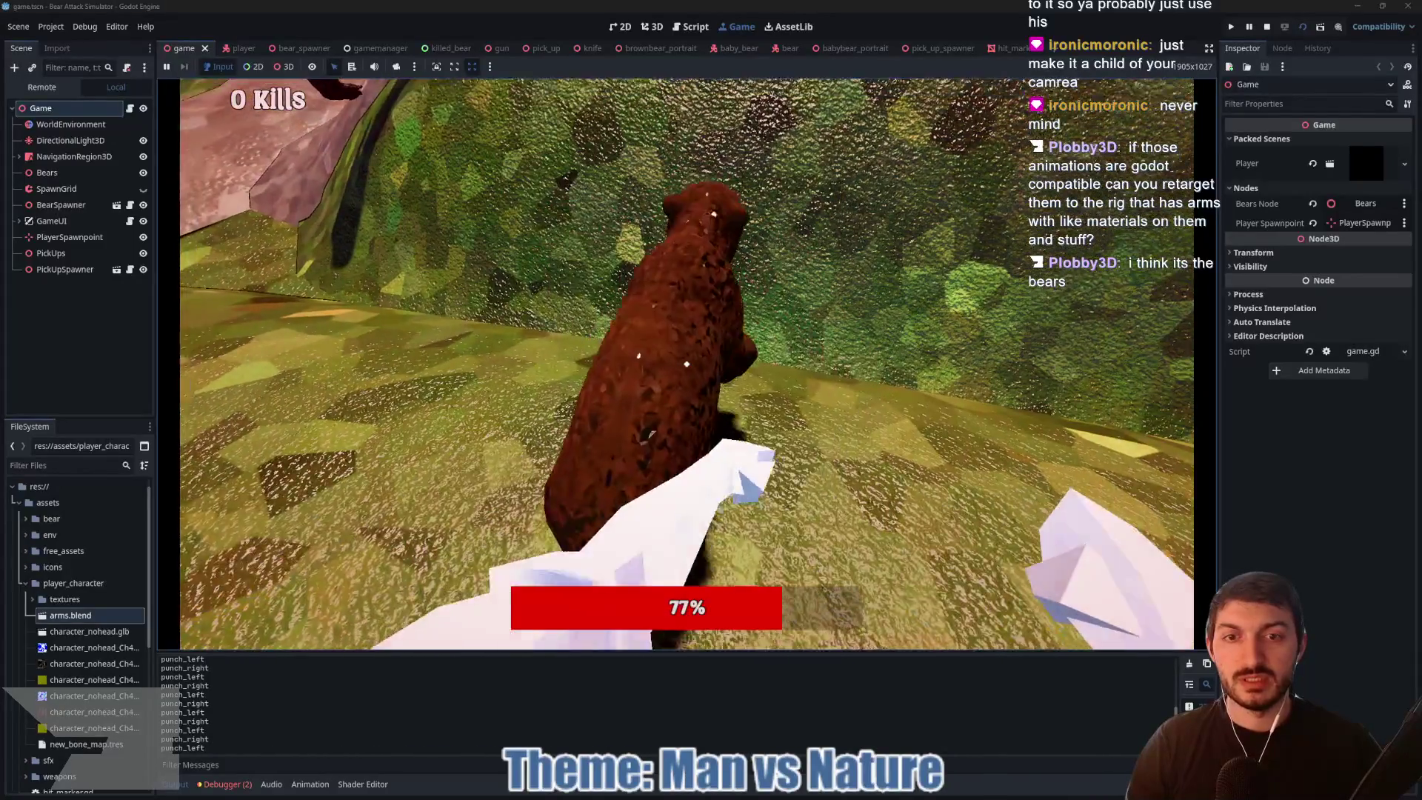
pyautogui.click(686, 364)
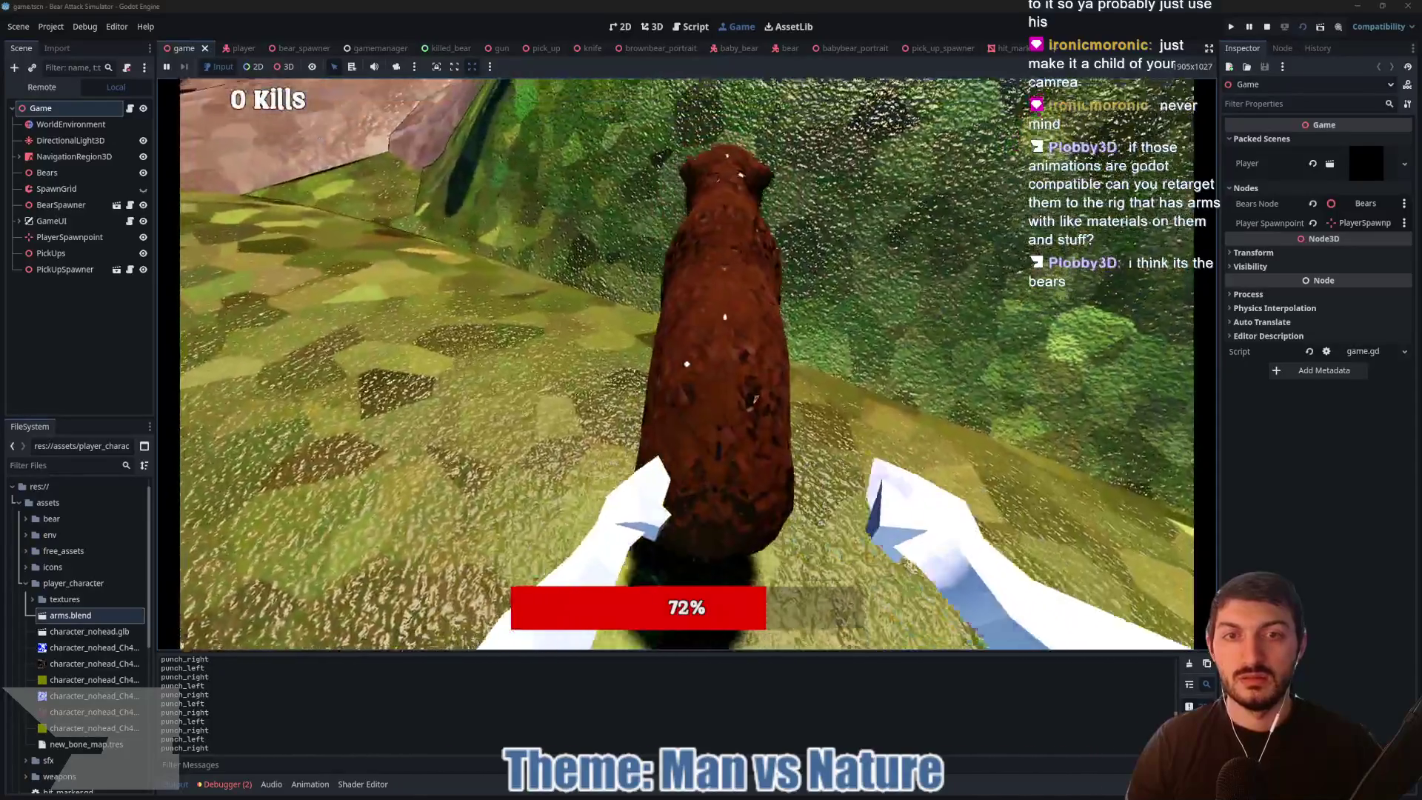
pyautogui.click(686, 364)
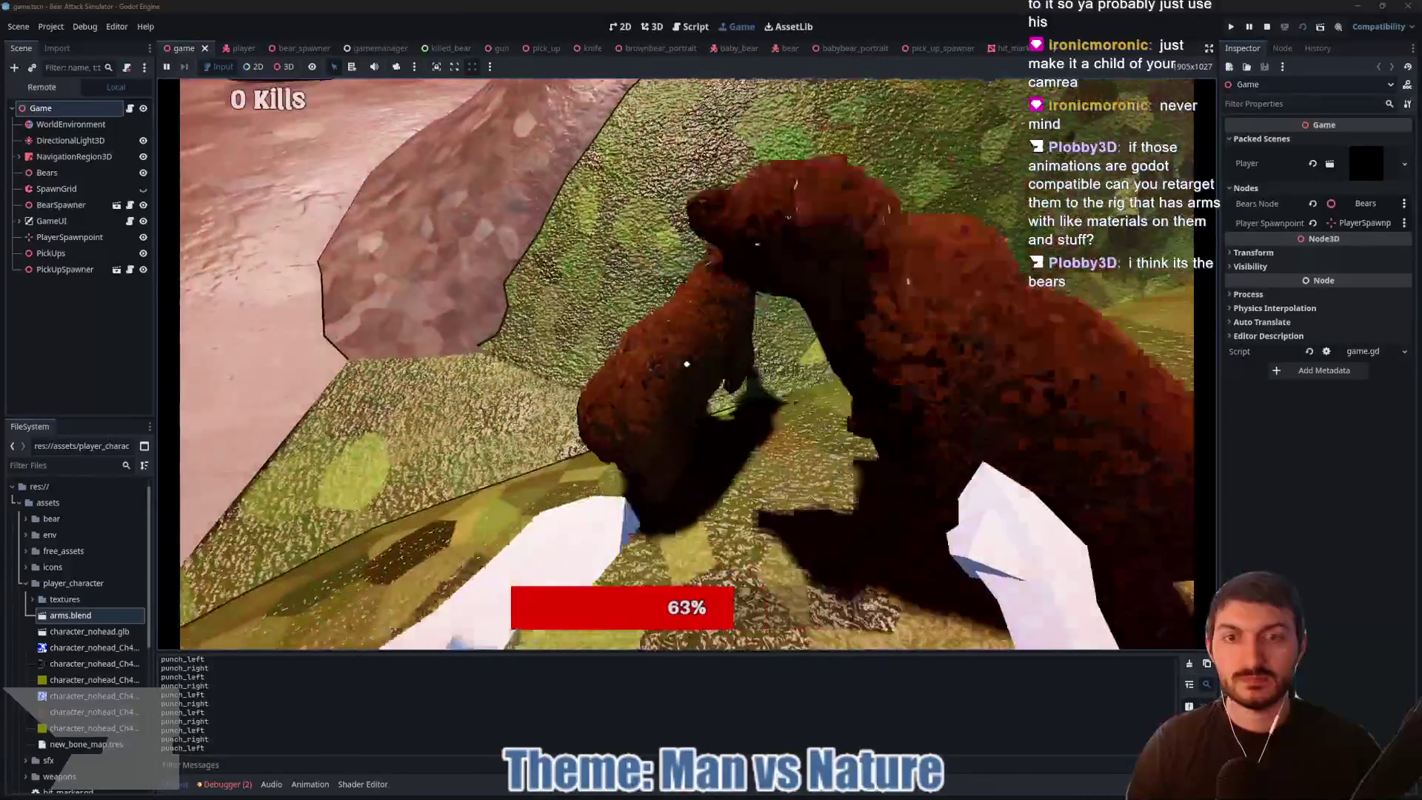
pyautogui.click(687, 363)
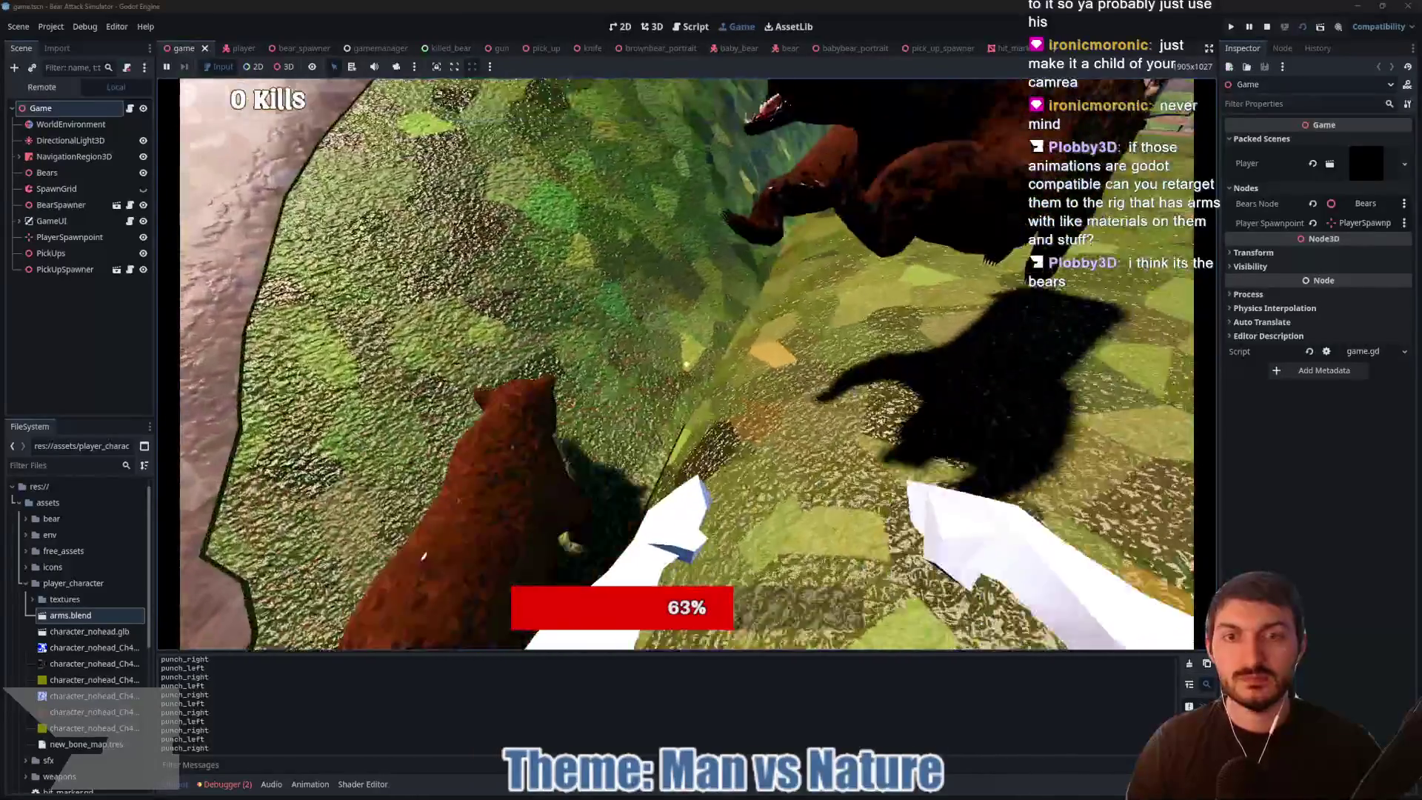
# Step: Sprint to hit the start_sprinting error, stop the game, and return to arms.blend in Blender
pyautogui.press('shift')
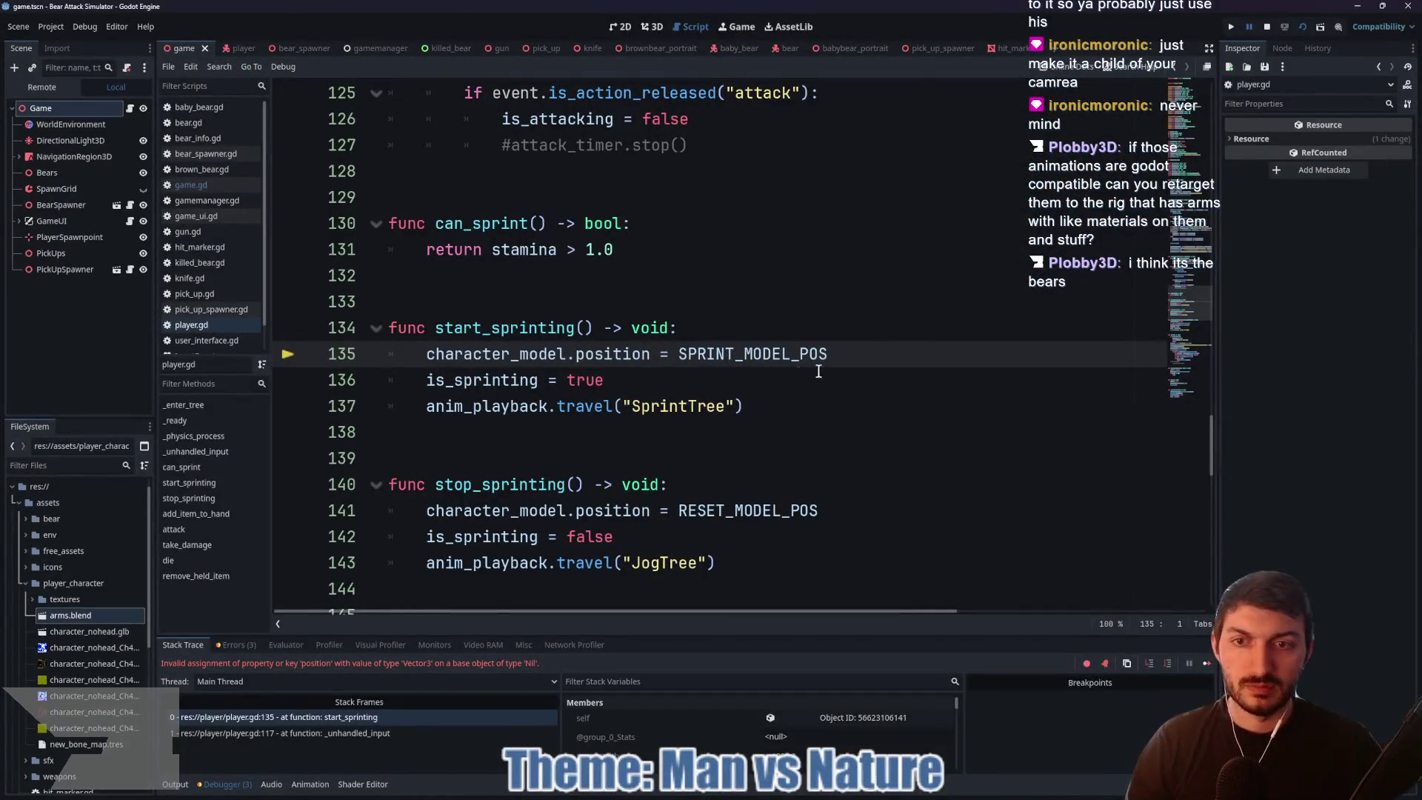
pyautogui.press('F8')
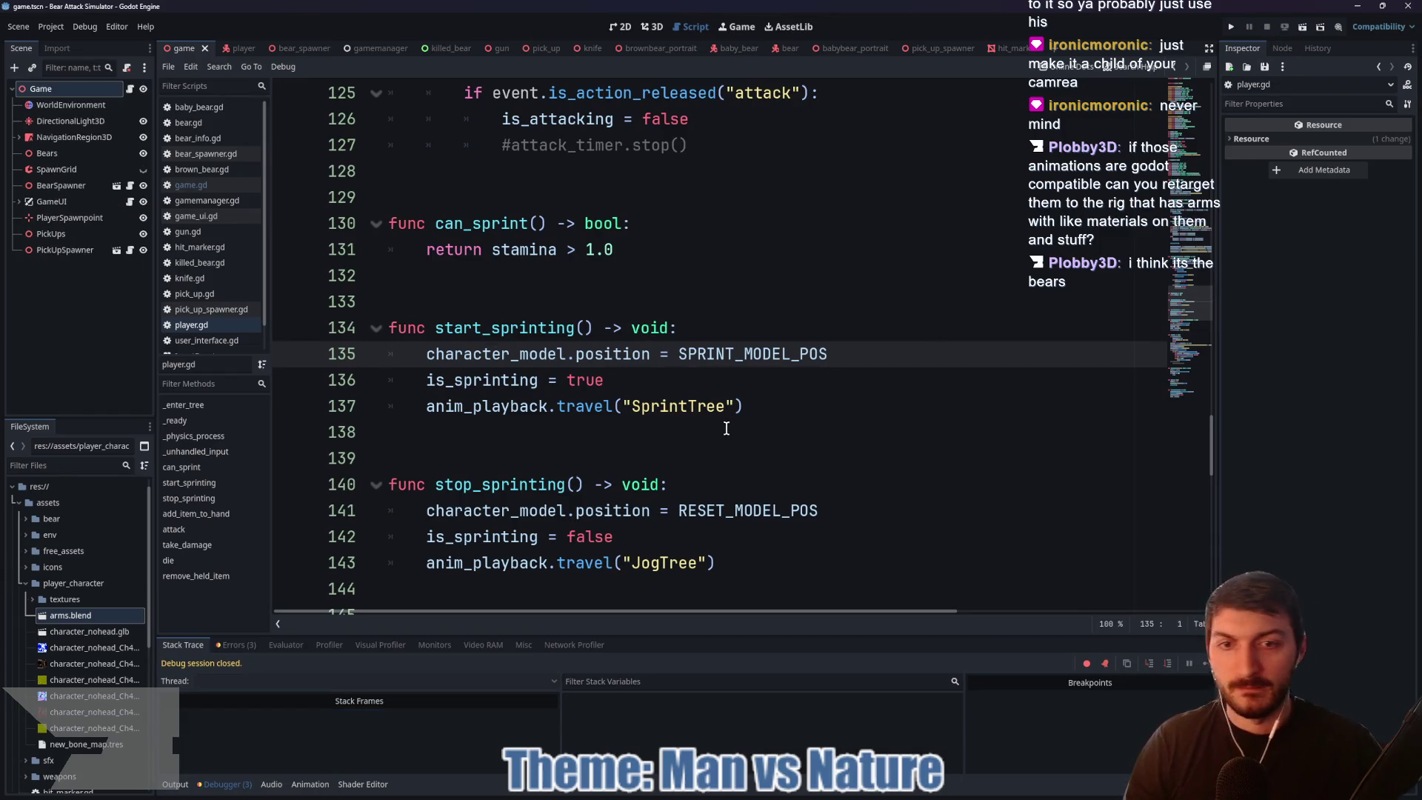
pyautogui.hotkey('alt', 'Tab')
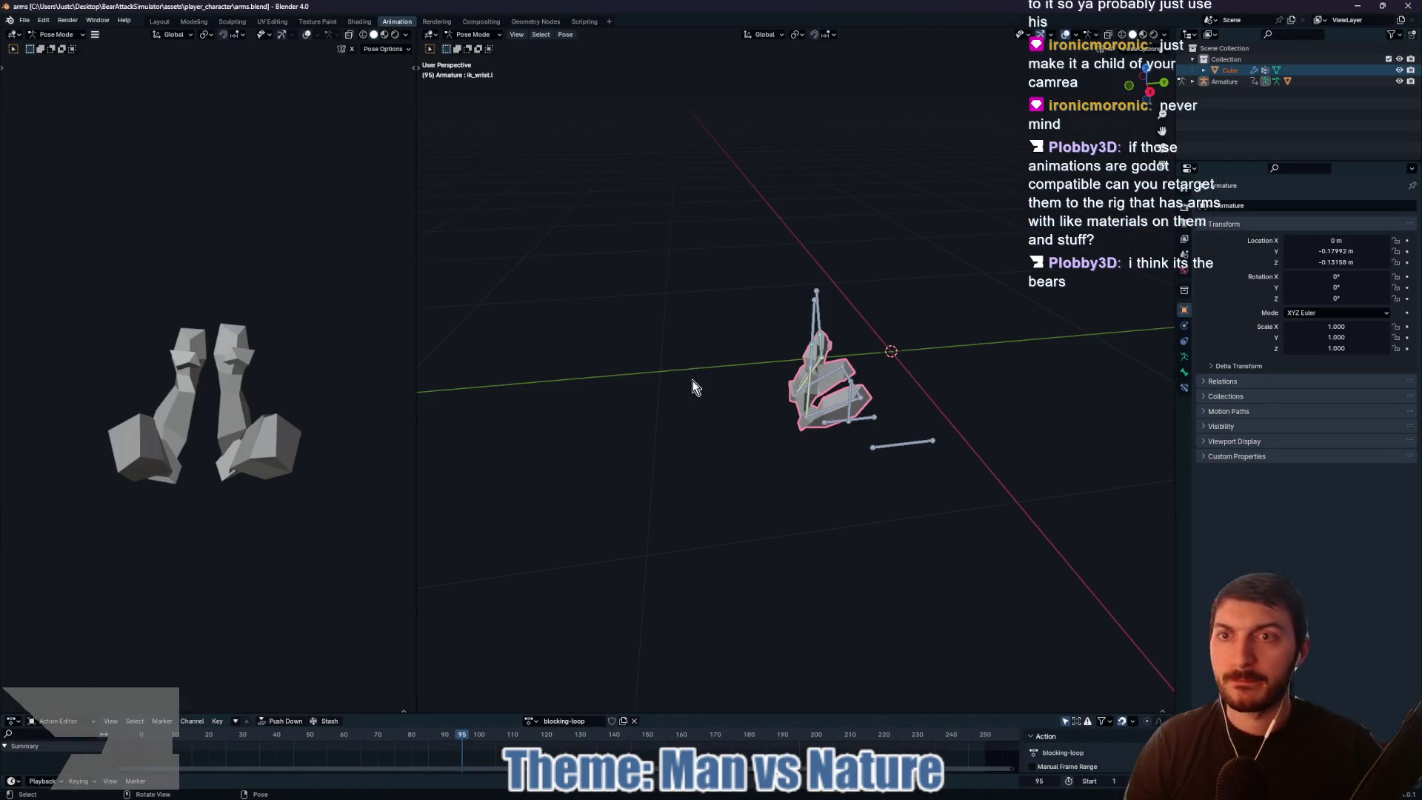
# Step: Switch to the Layout workspace and expand the Armature to select its Cube child
pyautogui.click(159, 22)
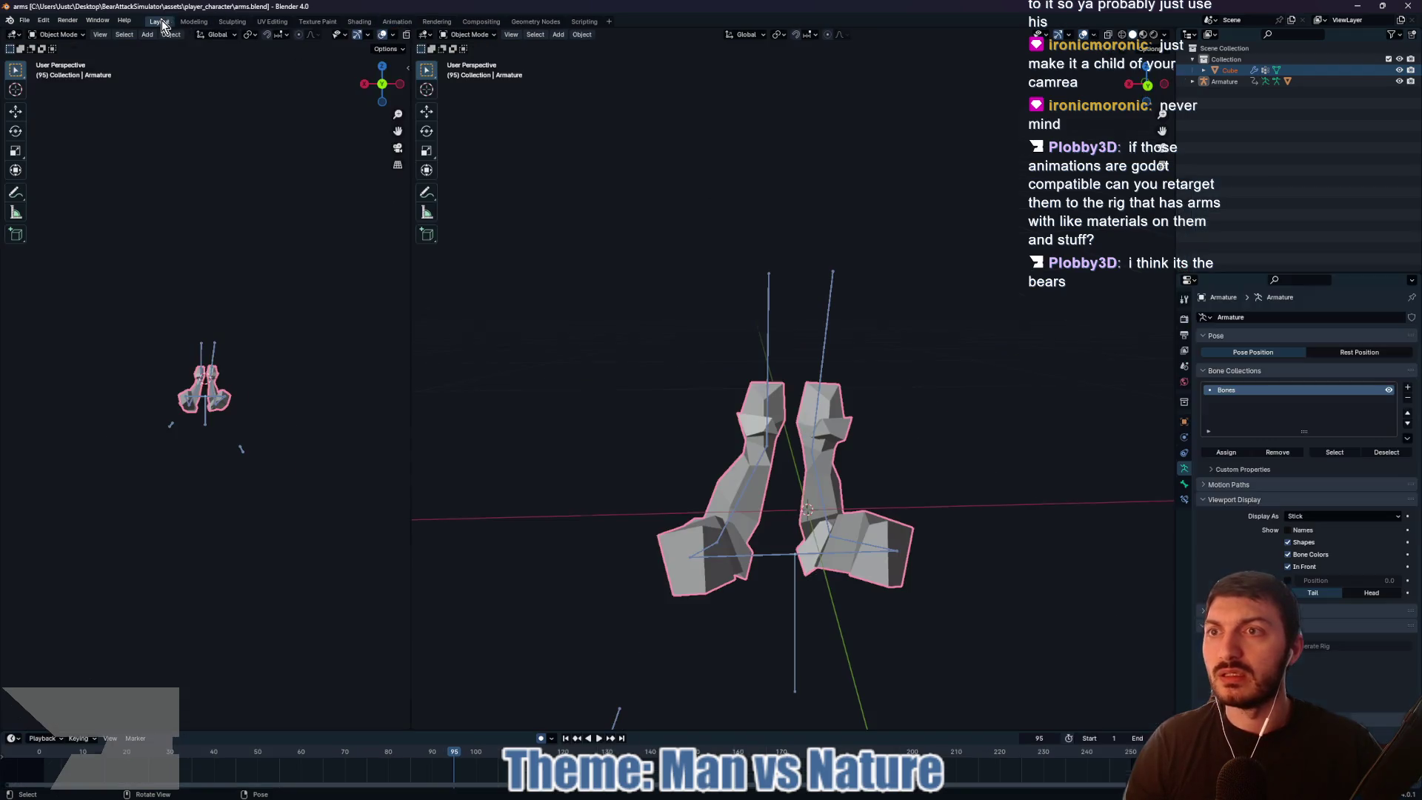
pyautogui.moveTo(751, 289)
pyautogui.mouseDown()
pyautogui.moveTo(923, 309)
pyautogui.moveTo(777, 284)
pyautogui.moveTo(916, 306)
pyautogui.moveTo(963, 282)
pyautogui.mouseUp()
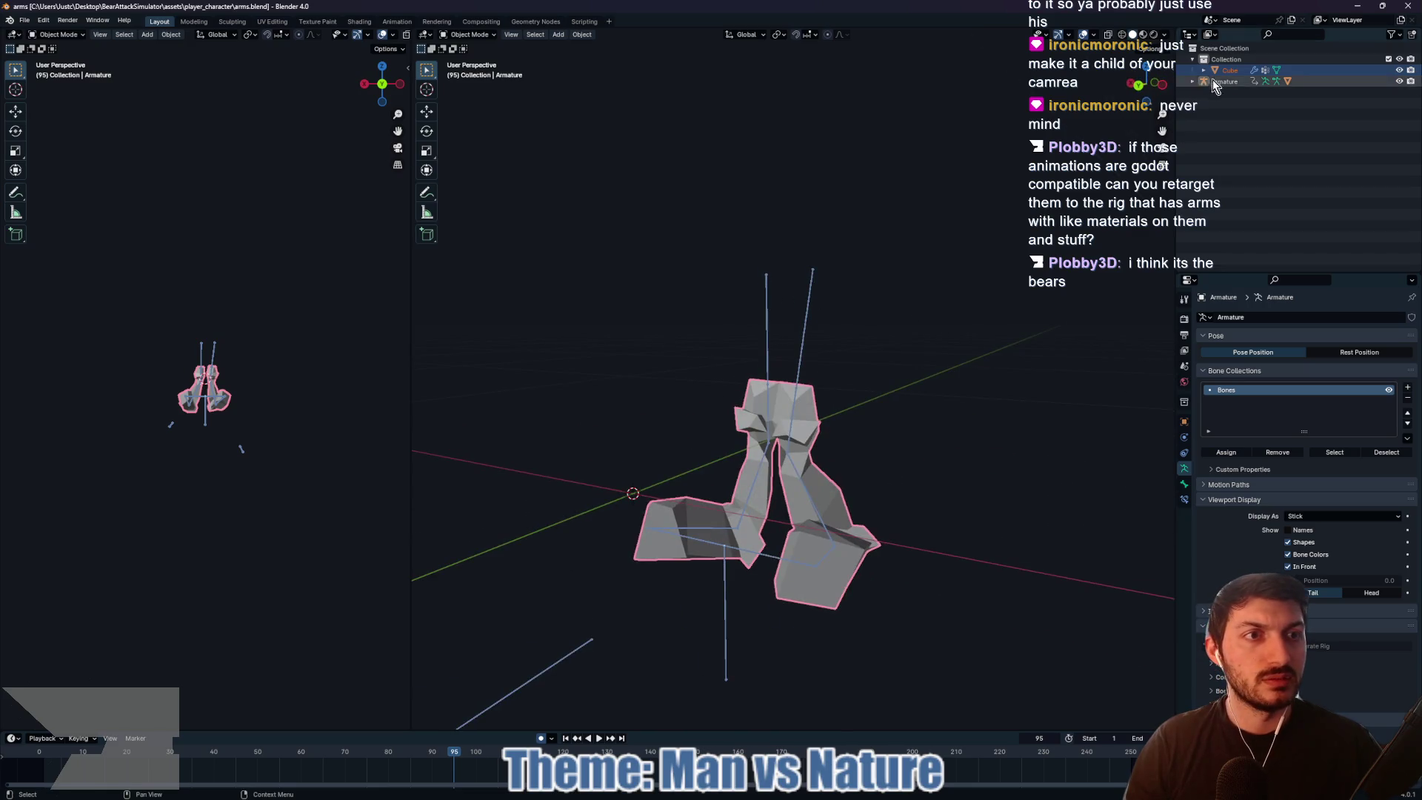
pyautogui.click(1229, 71)
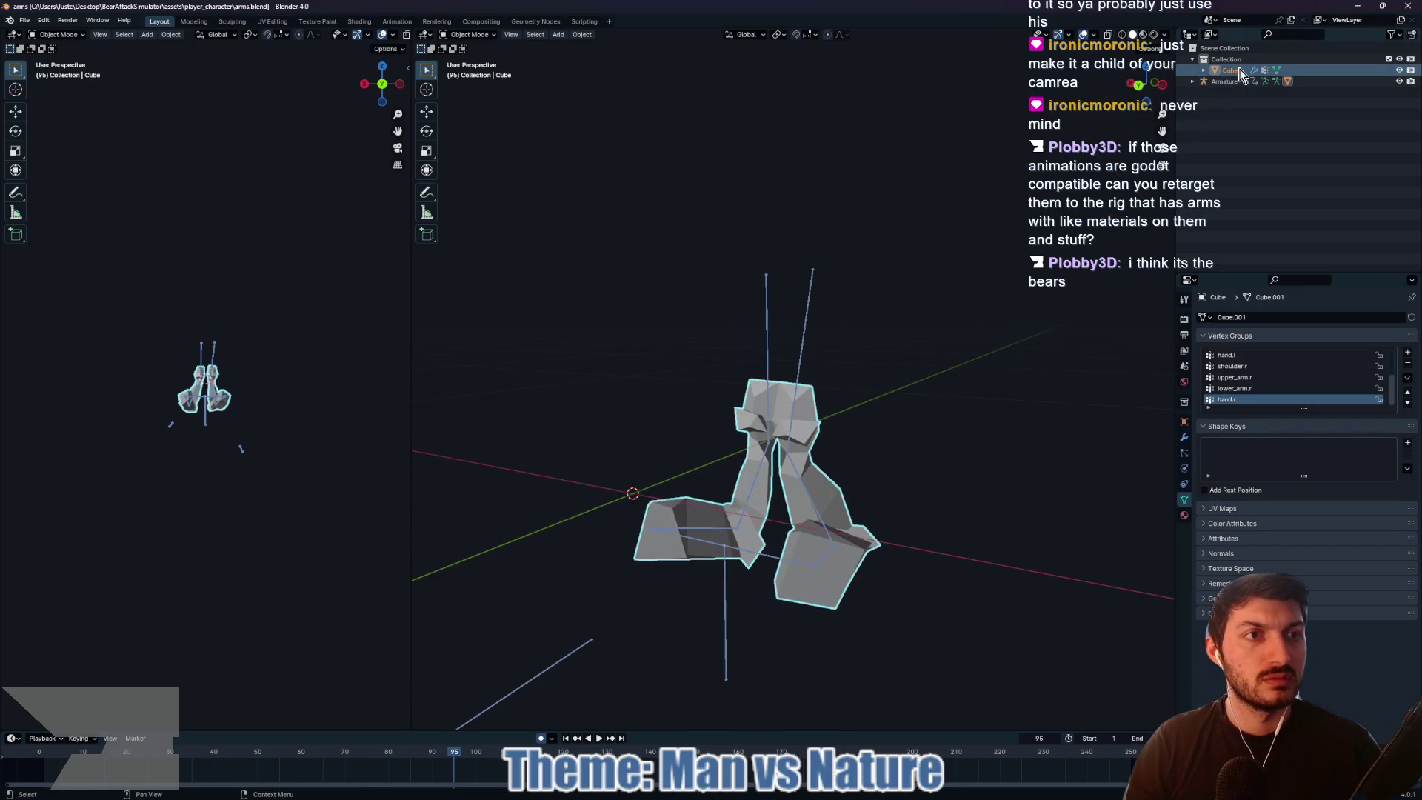
pyautogui.click(1193, 82)
pyautogui.click(1230, 126)
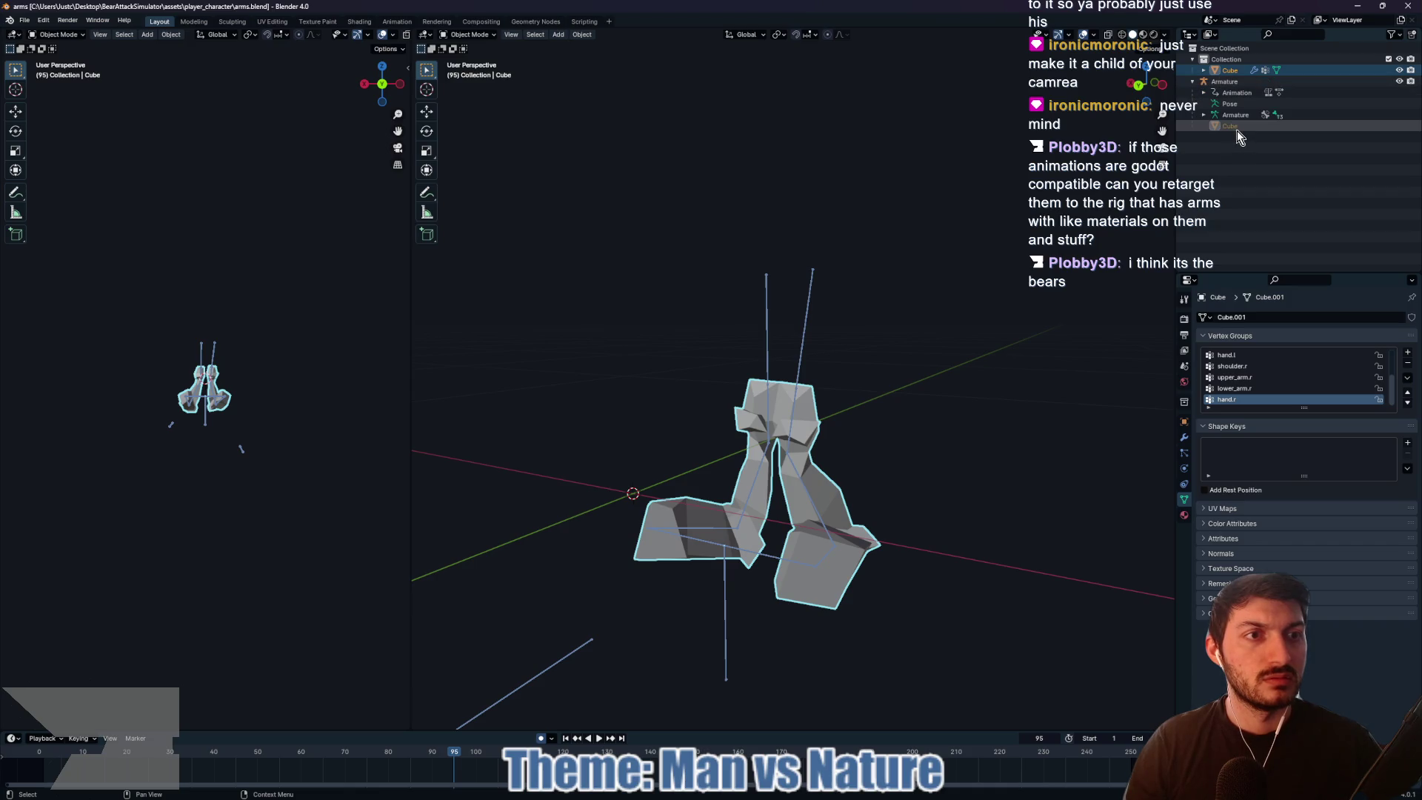
pyautogui.click(1230, 70)
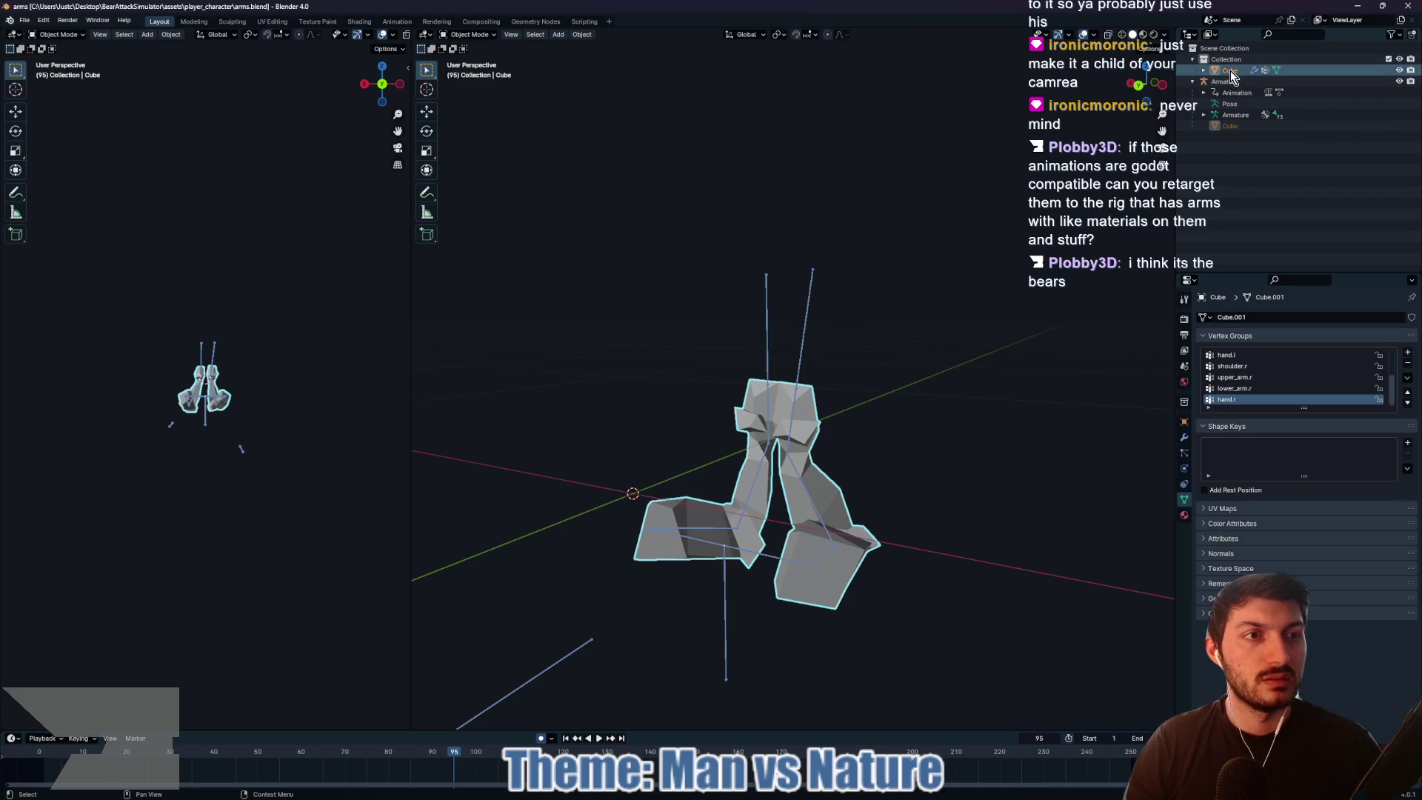
# Step: Inspect the arms and bones from new angles, deselect, and briefly check the Godot folder
pyautogui.moveTo(899, 326)
pyautogui.mouseDown()
pyautogui.moveTo(1002, 322)
pyautogui.moveTo(838, 321)
pyautogui.moveTo(833, 308)
pyautogui.mouseUp()
pyautogui.moveTo(851, 367); pyautogui.dragTo(1033, 371)
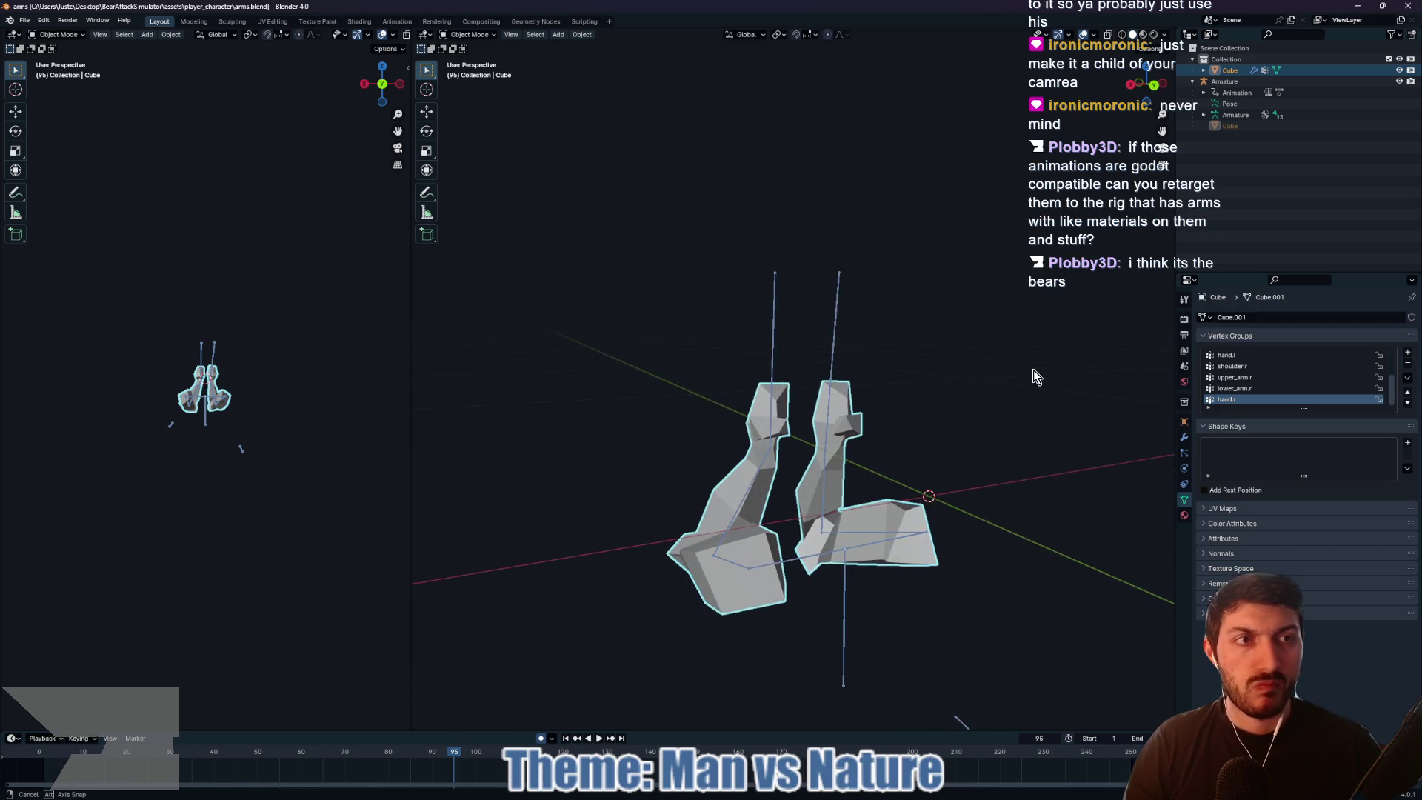
pyautogui.click(993, 252)
pyautogui.click(743, 793)
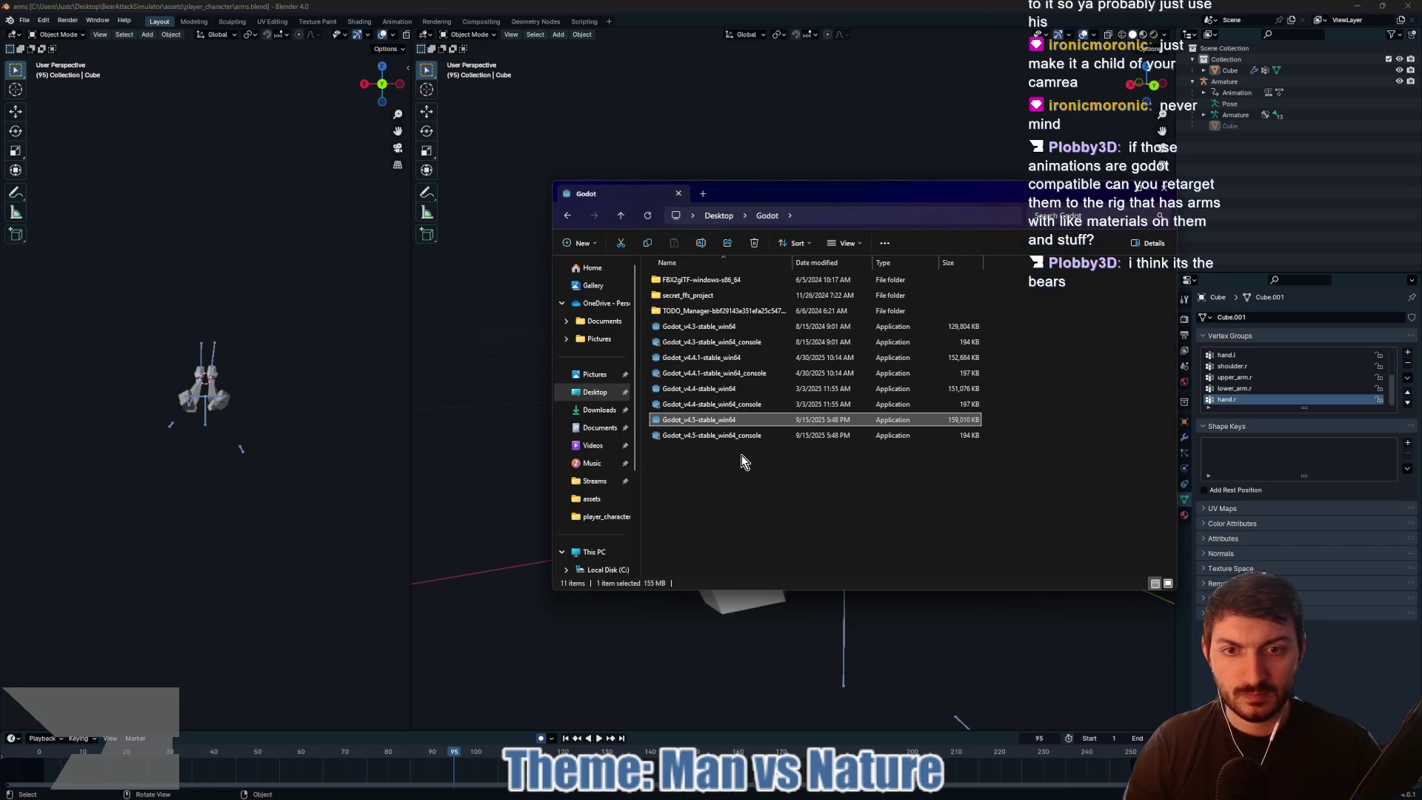
pyautogui.click(659, 123)
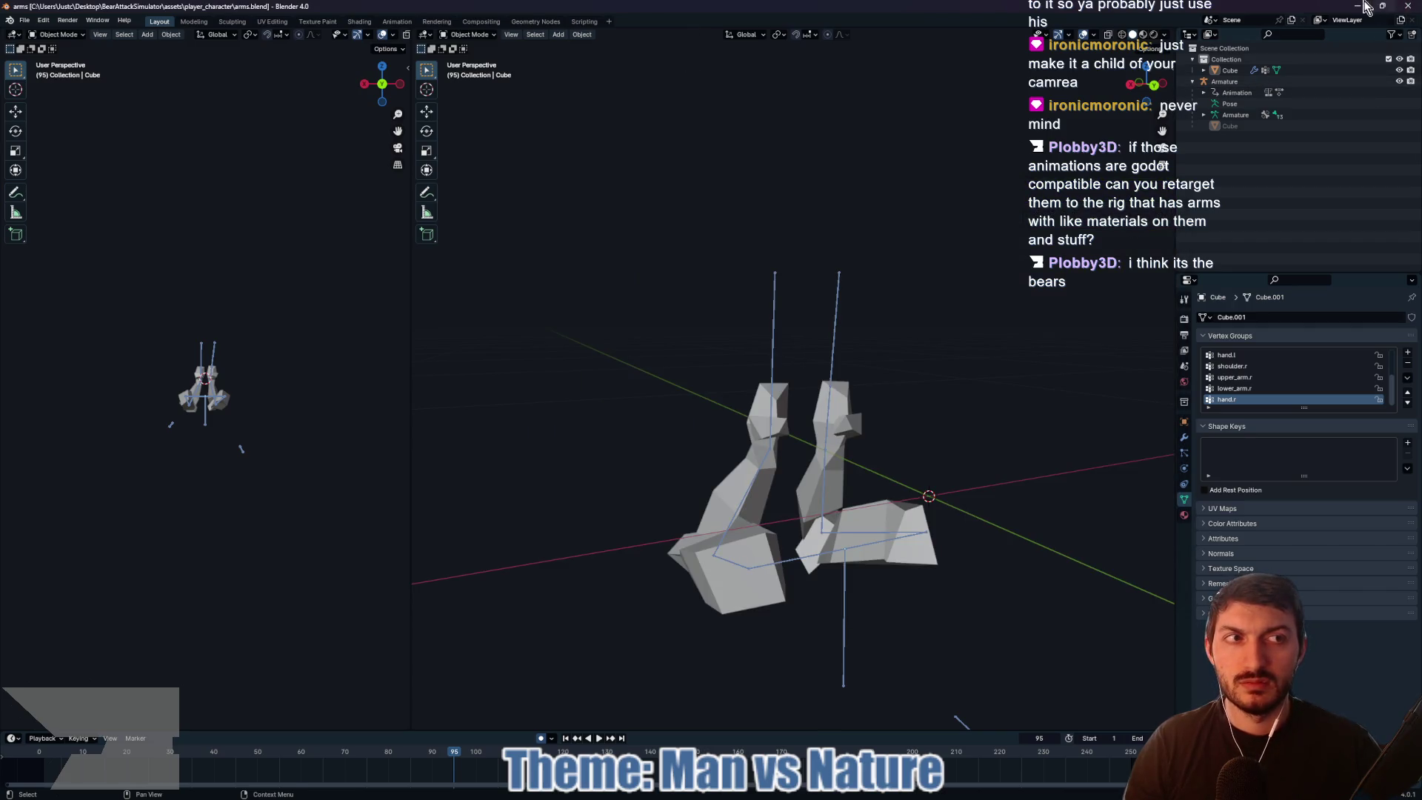
# Step: Begin a glTF 2.0 import and browse to the Desktop folder
pyautogui.click(28, 21)
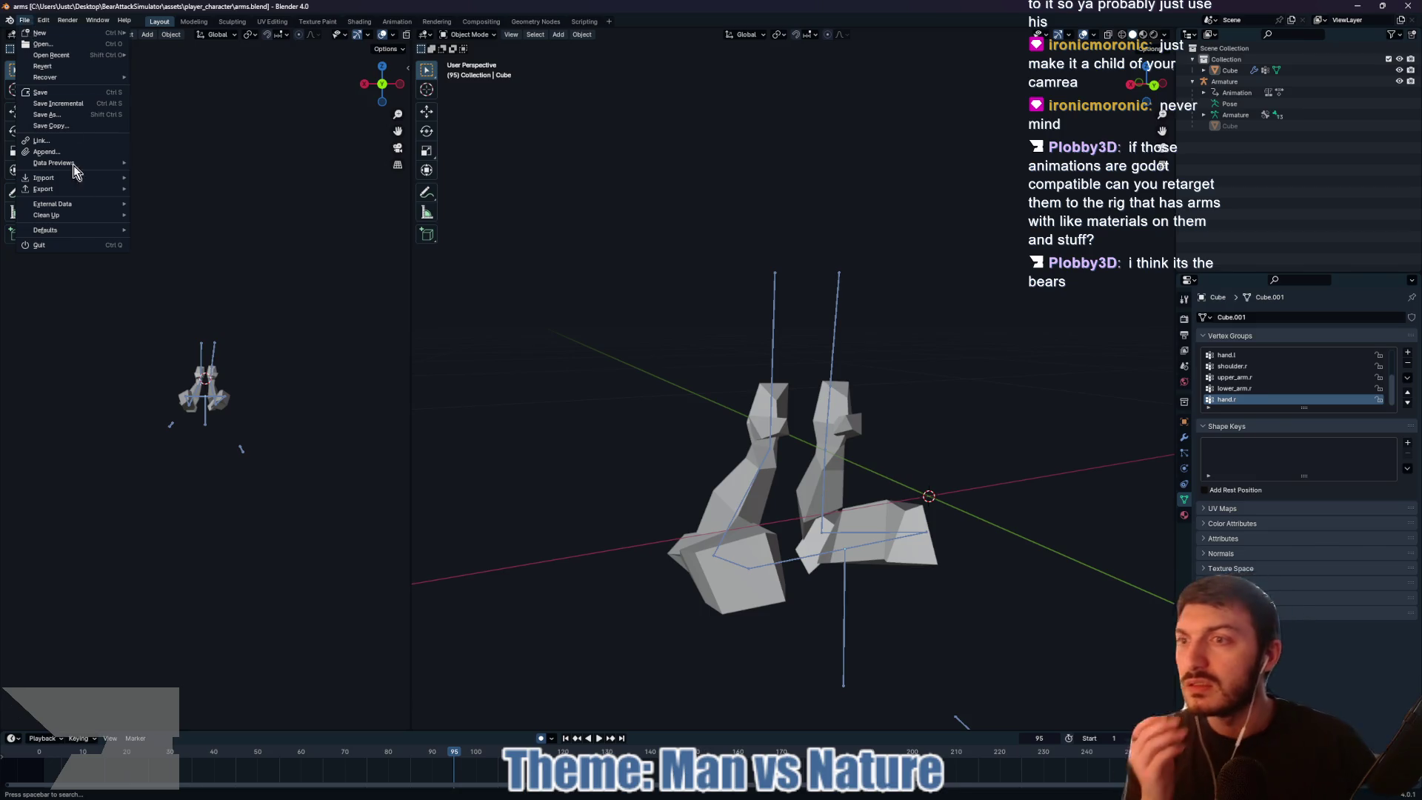
pyautogui.moveTo(66, 179)
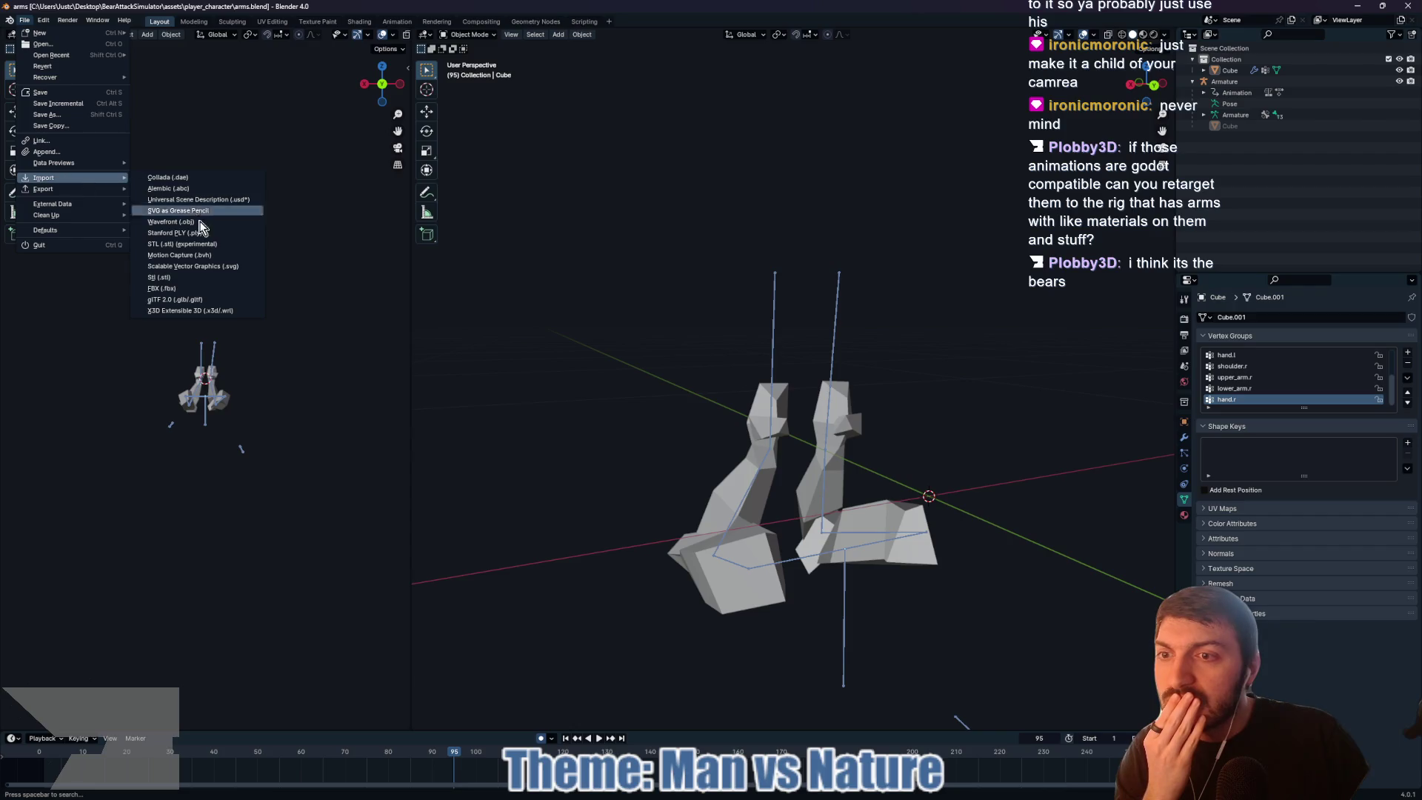
pyautogui.click(192, 300)
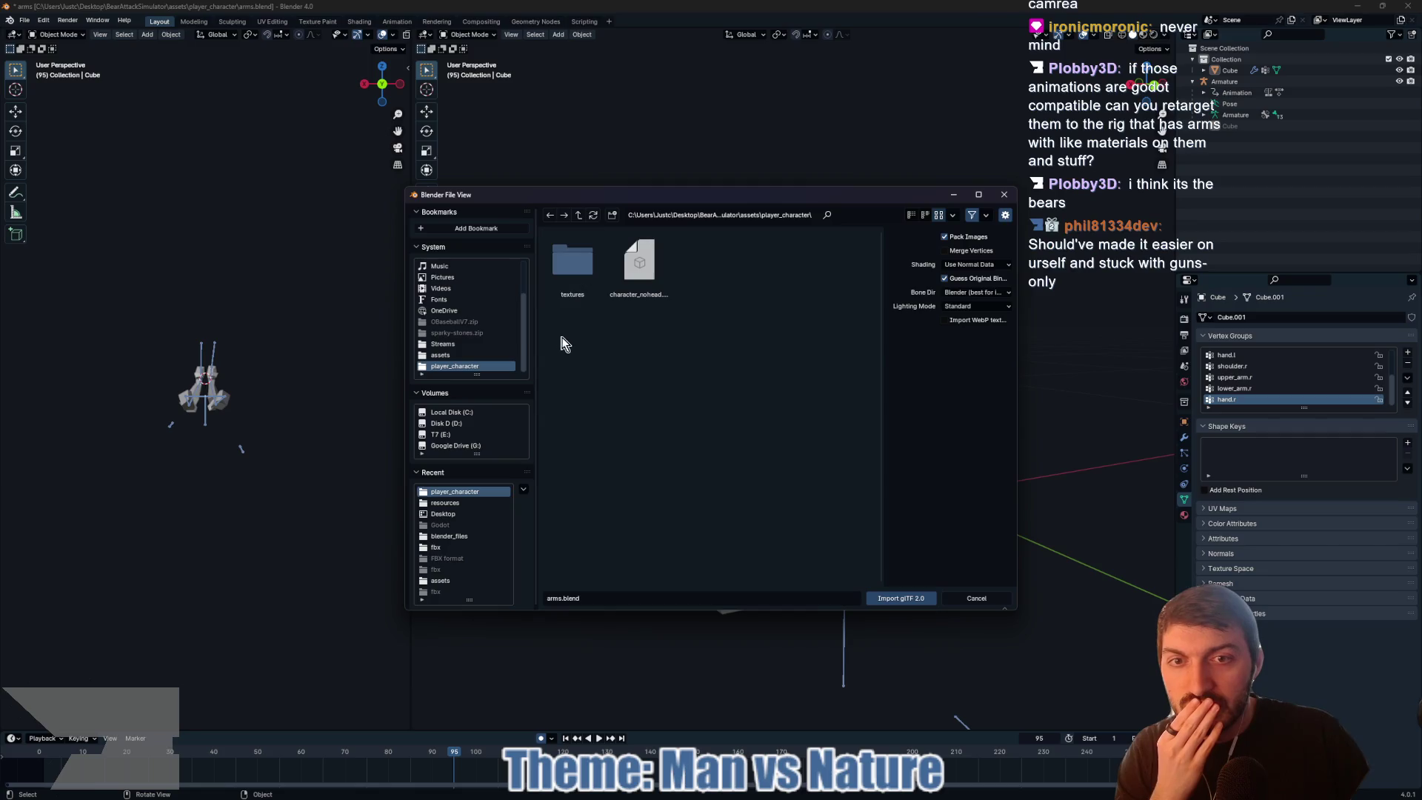
pyautogui.scroll(2, 475, 350)
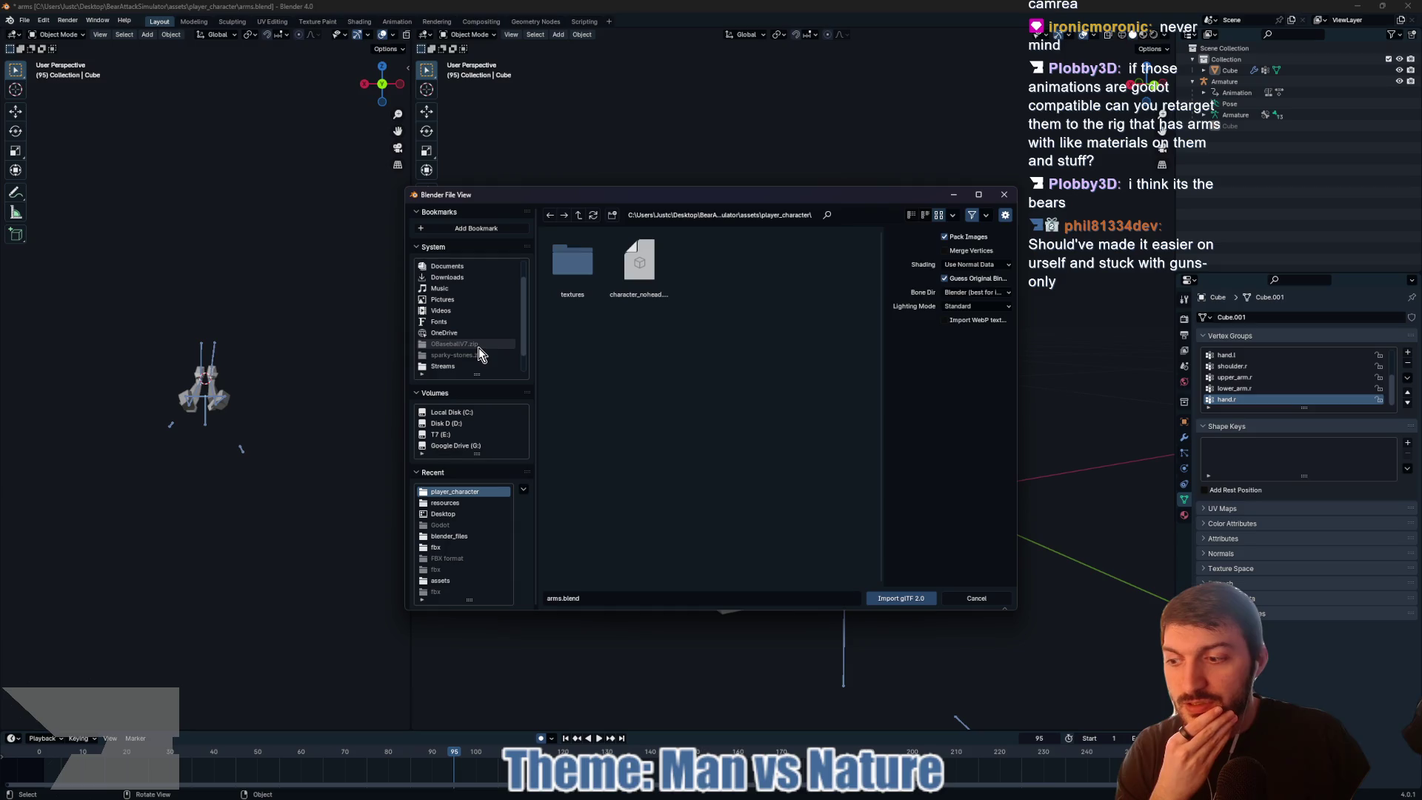
pyautogui.scroll(2, 470, 326)
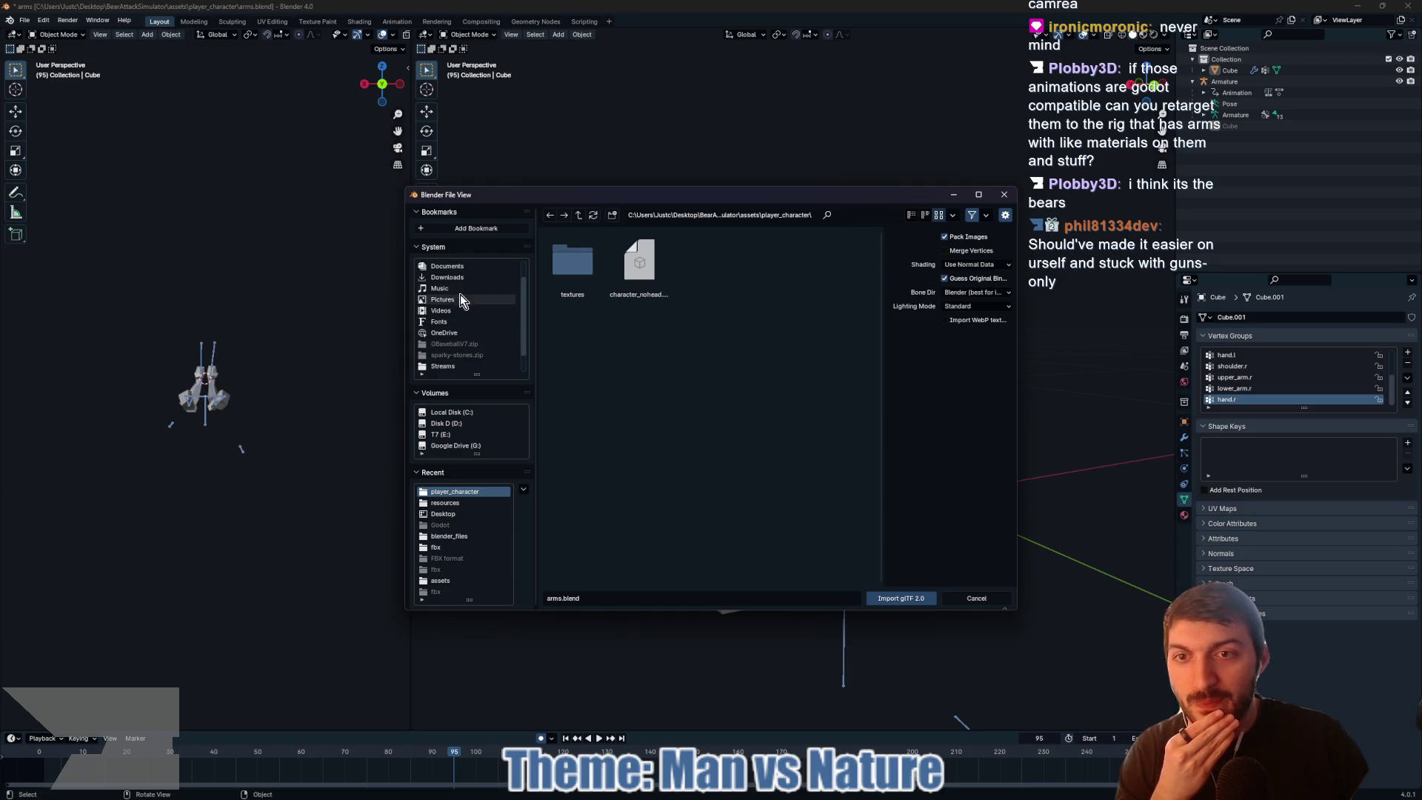
pyautogui.click(448, 277)
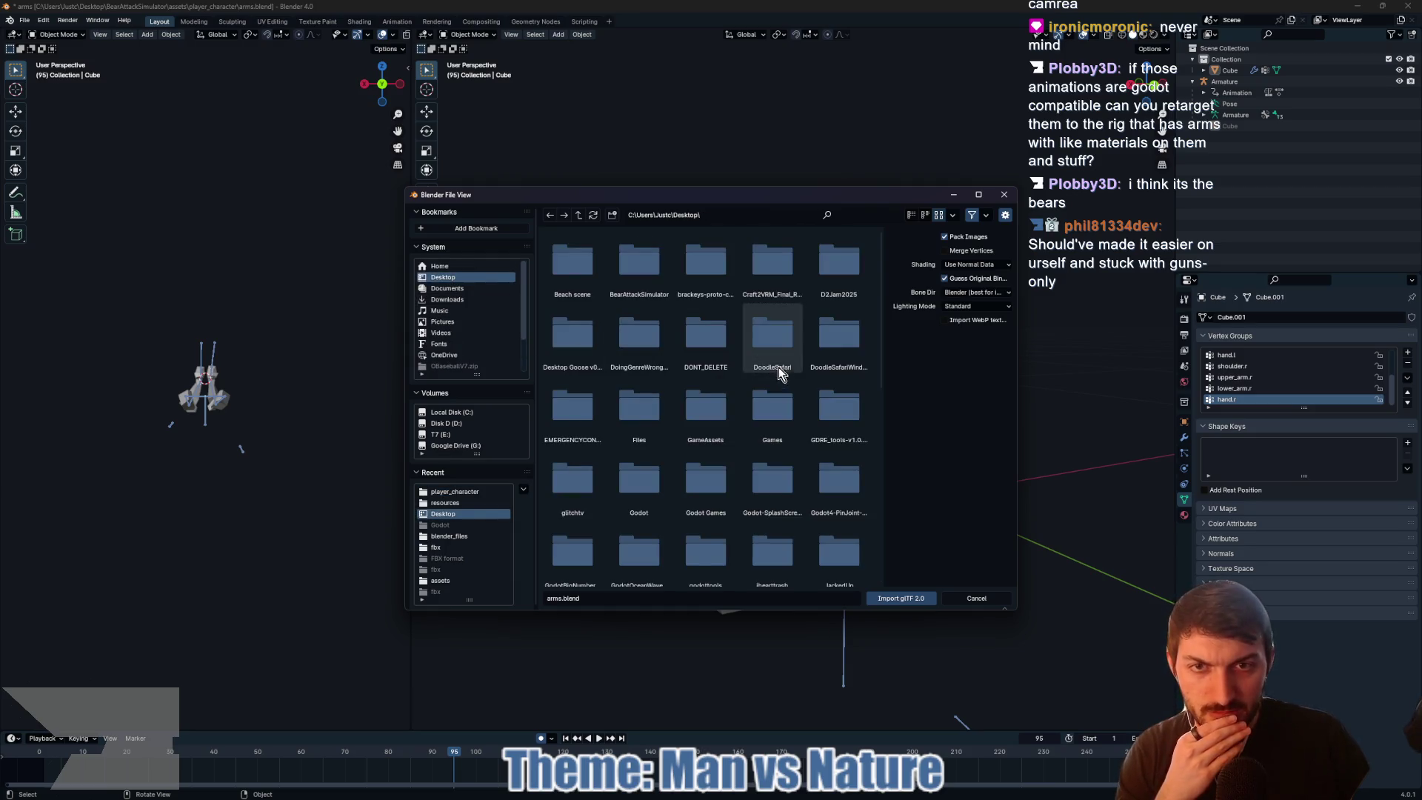
# Step: Cancel the glTF import and switch through Godot to GitHub Desktop
pyautogui.scroll(-8, 677, 365)
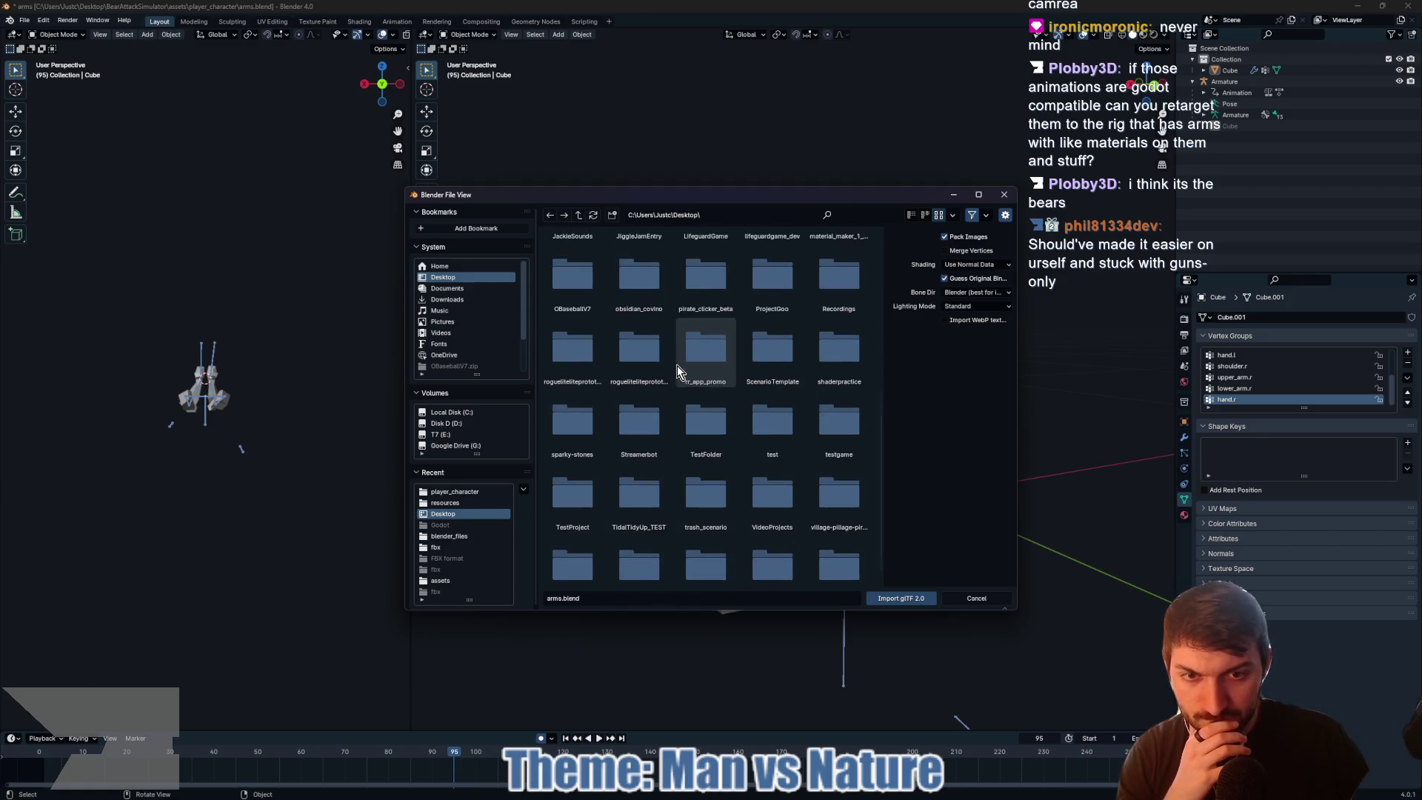
pyautogui.click(985, 602)
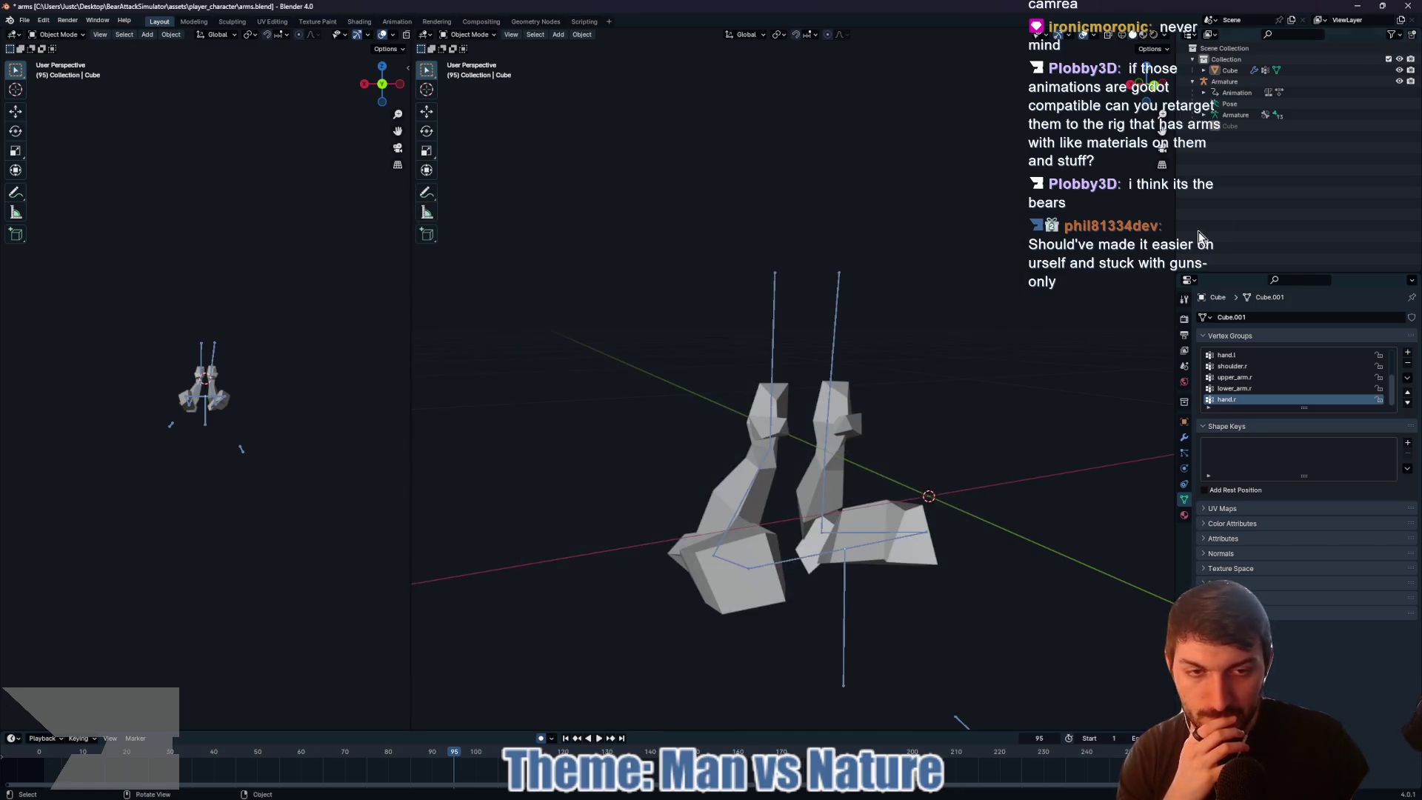
pyautogui.hotkey('alt', 'Tab')
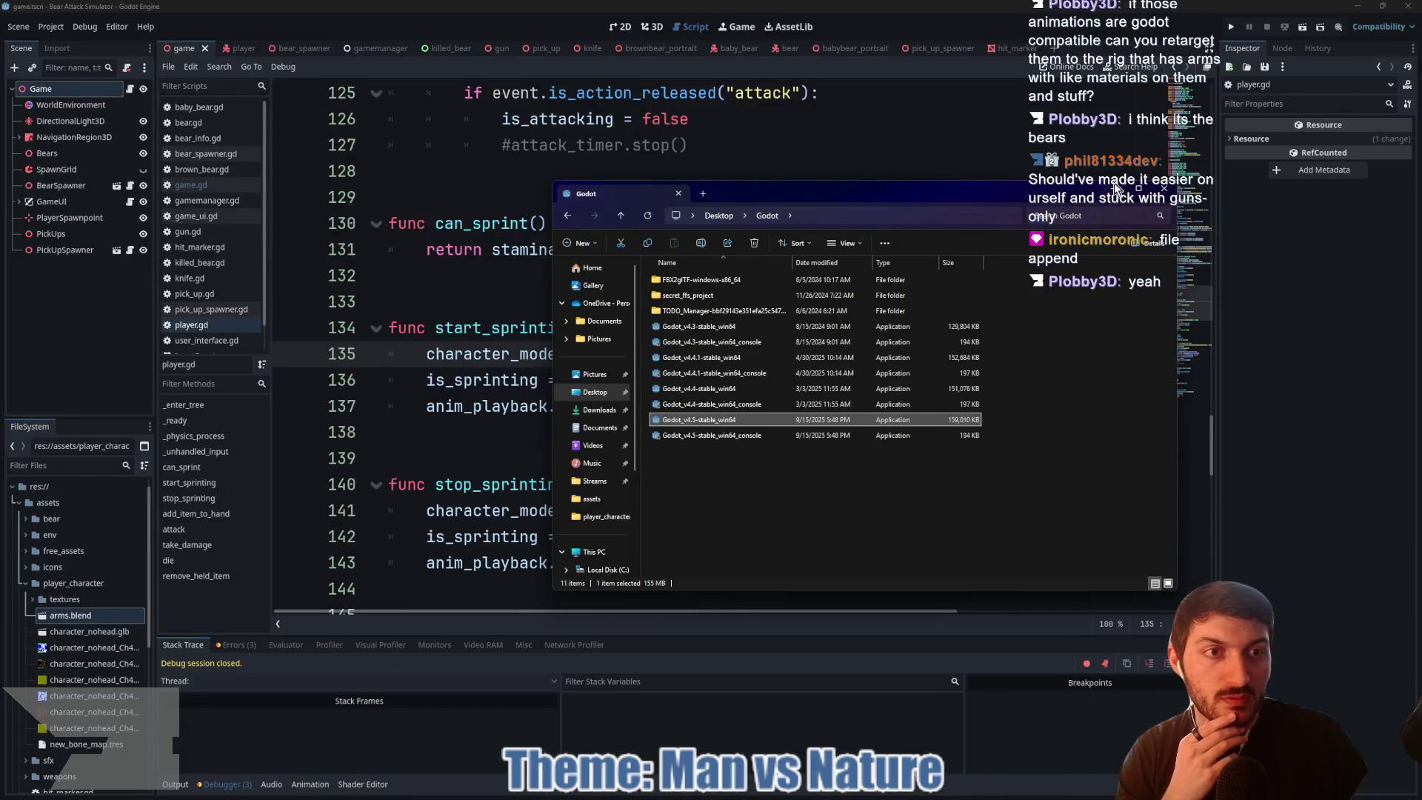
pyautogui.hotkey('alt', 'Tab')
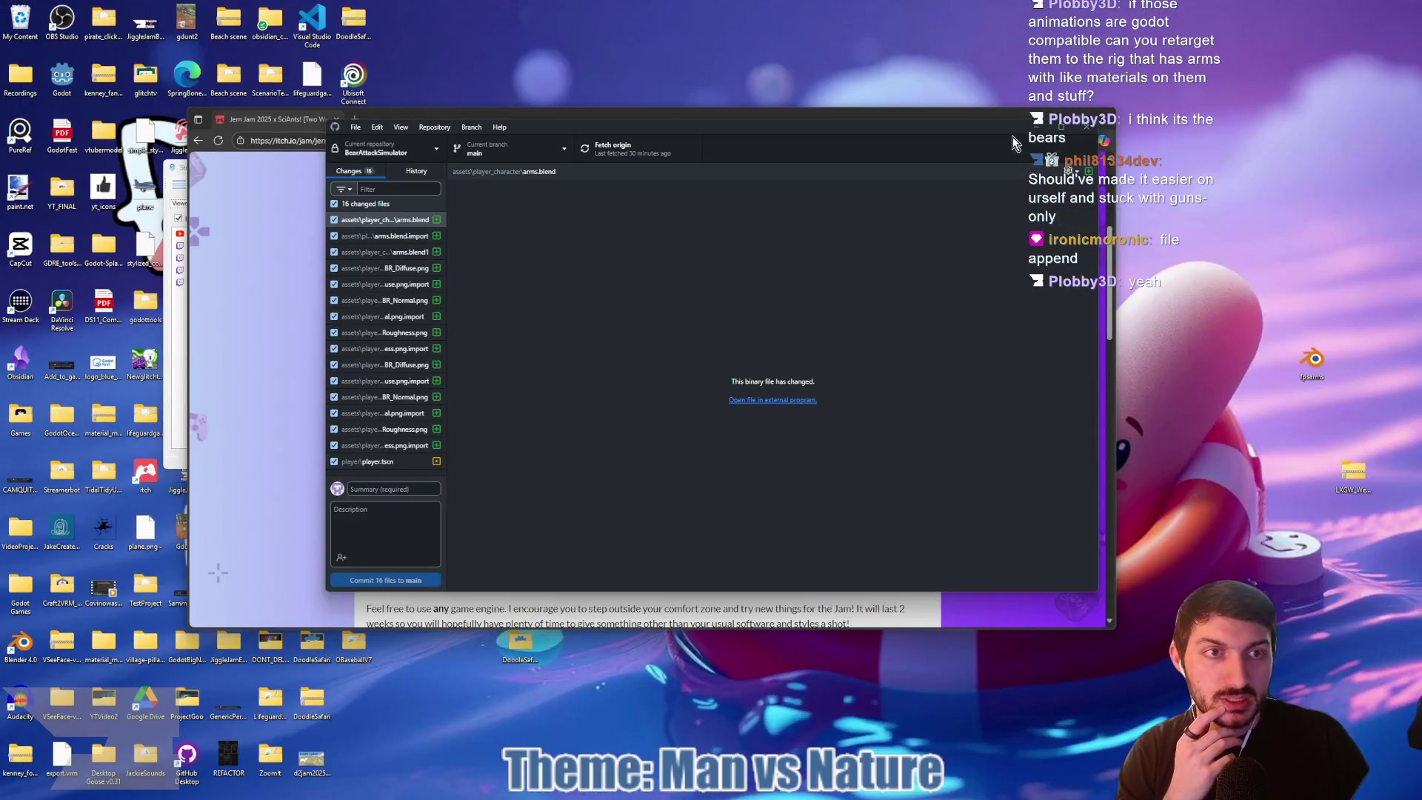
# Step: Clear GitHub Desktop and the browser away, open fpsarms.blend from the Desktop, then close it
pyautogui.click(1037, 128)
pyautogui.click(1037, 118)
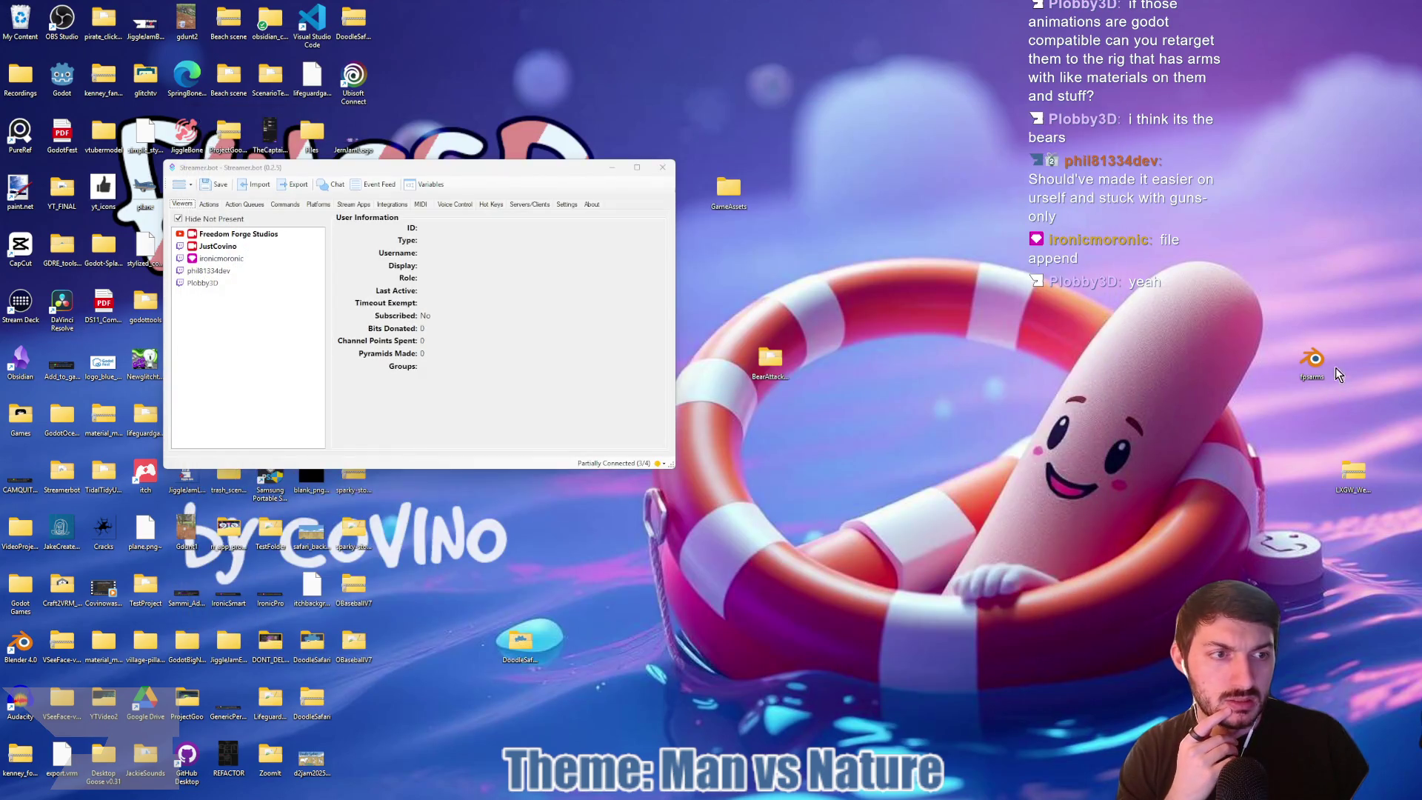
pyautogui.moveTo(1025, 317); pyautogui.dragTo(938, 252)
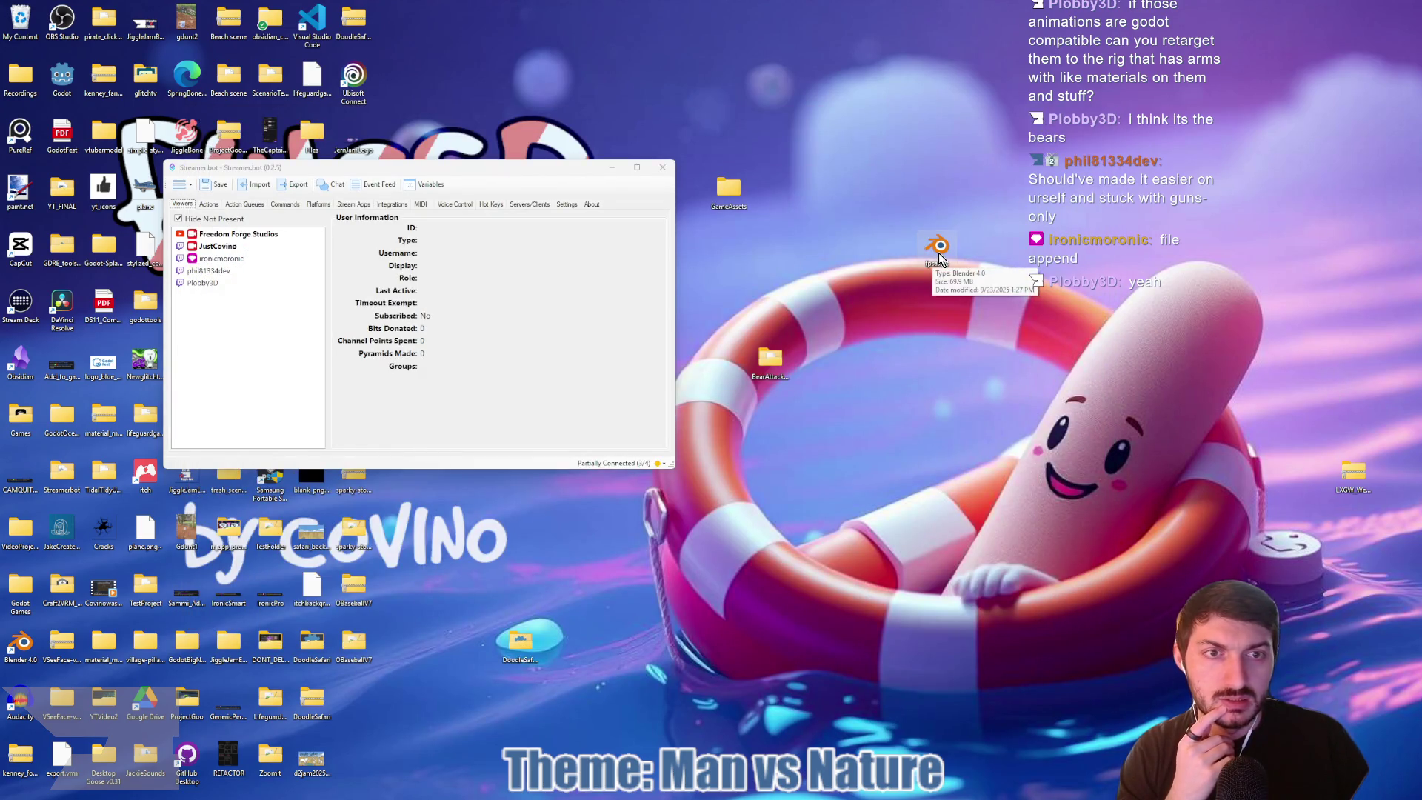
pyautogui.doubleClick(939, 254)
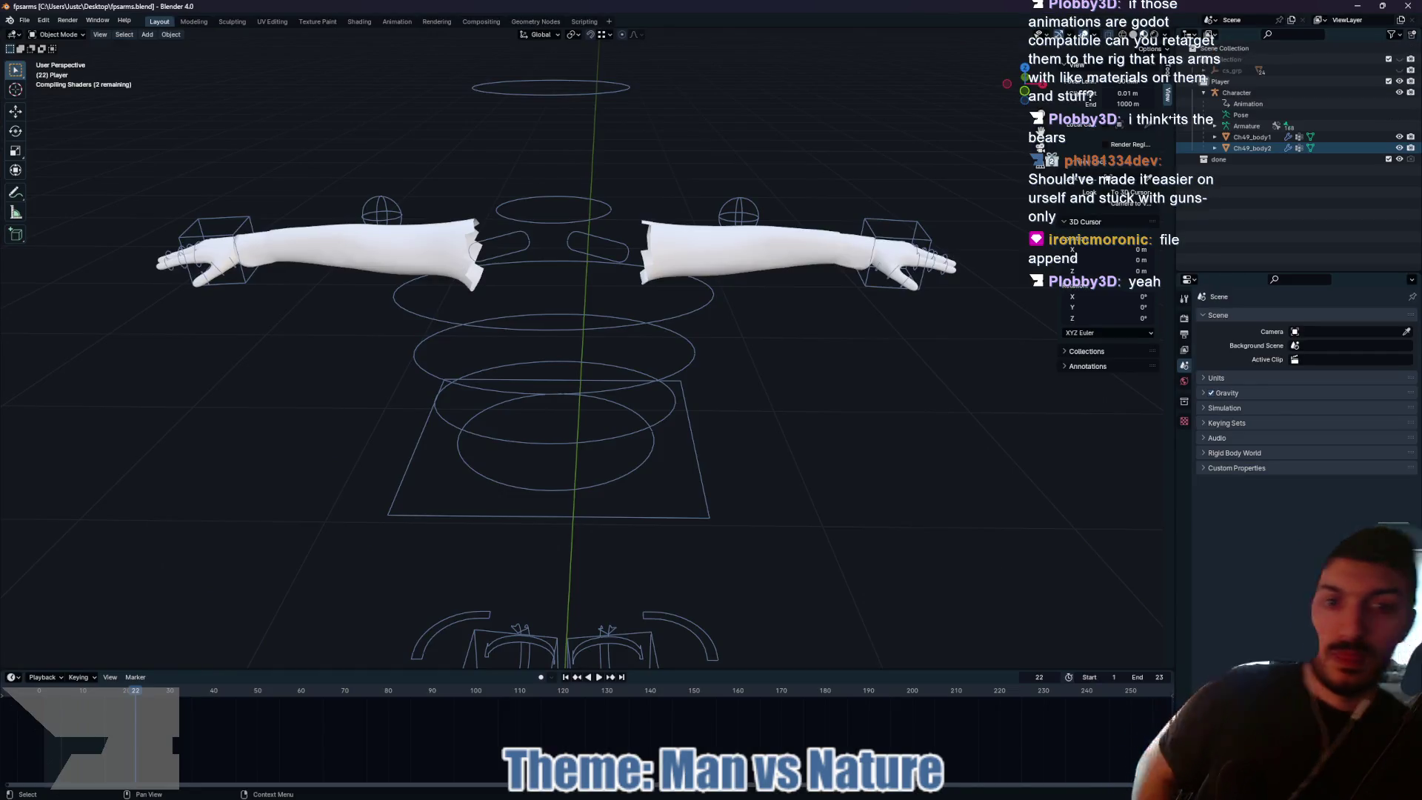
pyautogui.click(1407, 6)
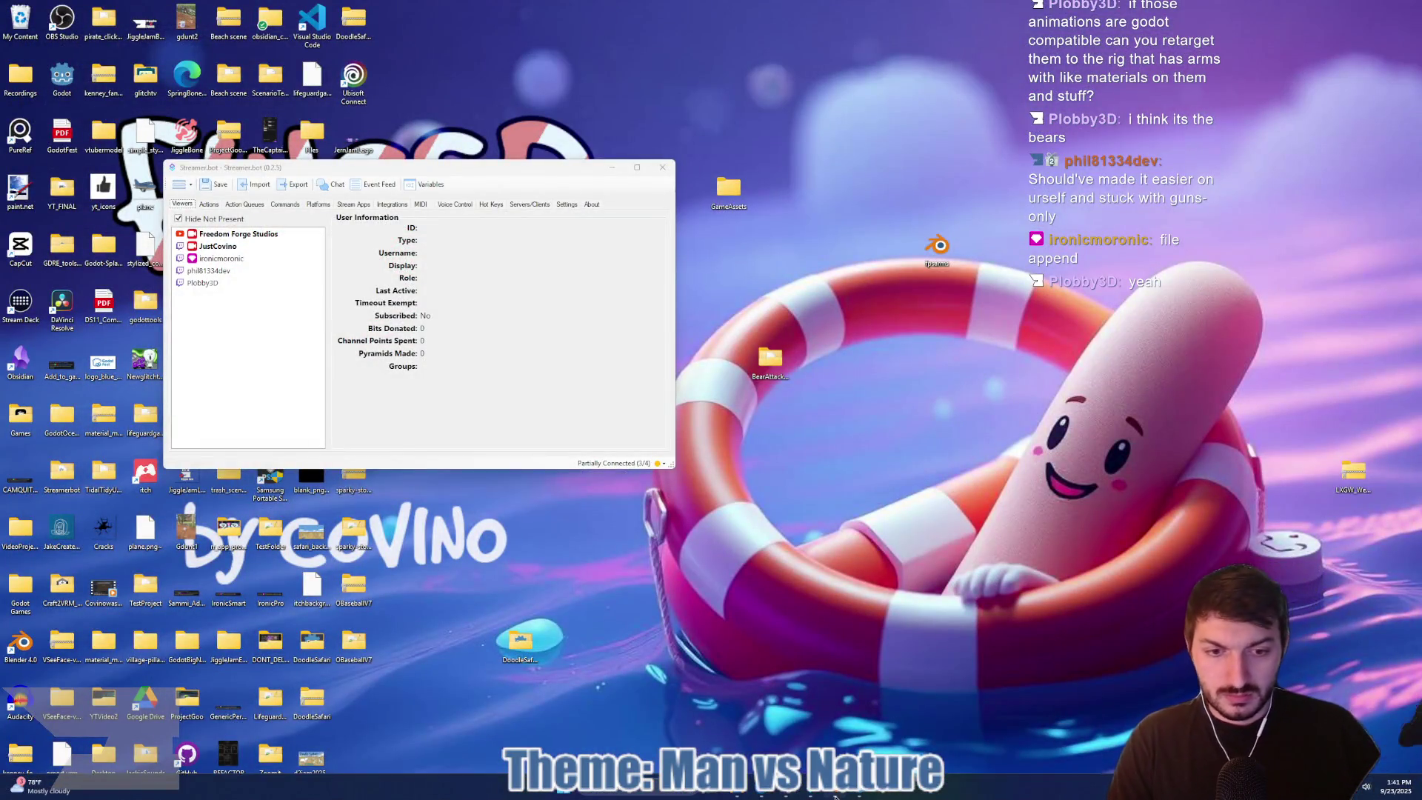
pyautogui.click(835, 796)
# Step: Use File > Append to open fpsarms.blend from the Desktop and enter its Object folder
pyautogui.click(24, 21)
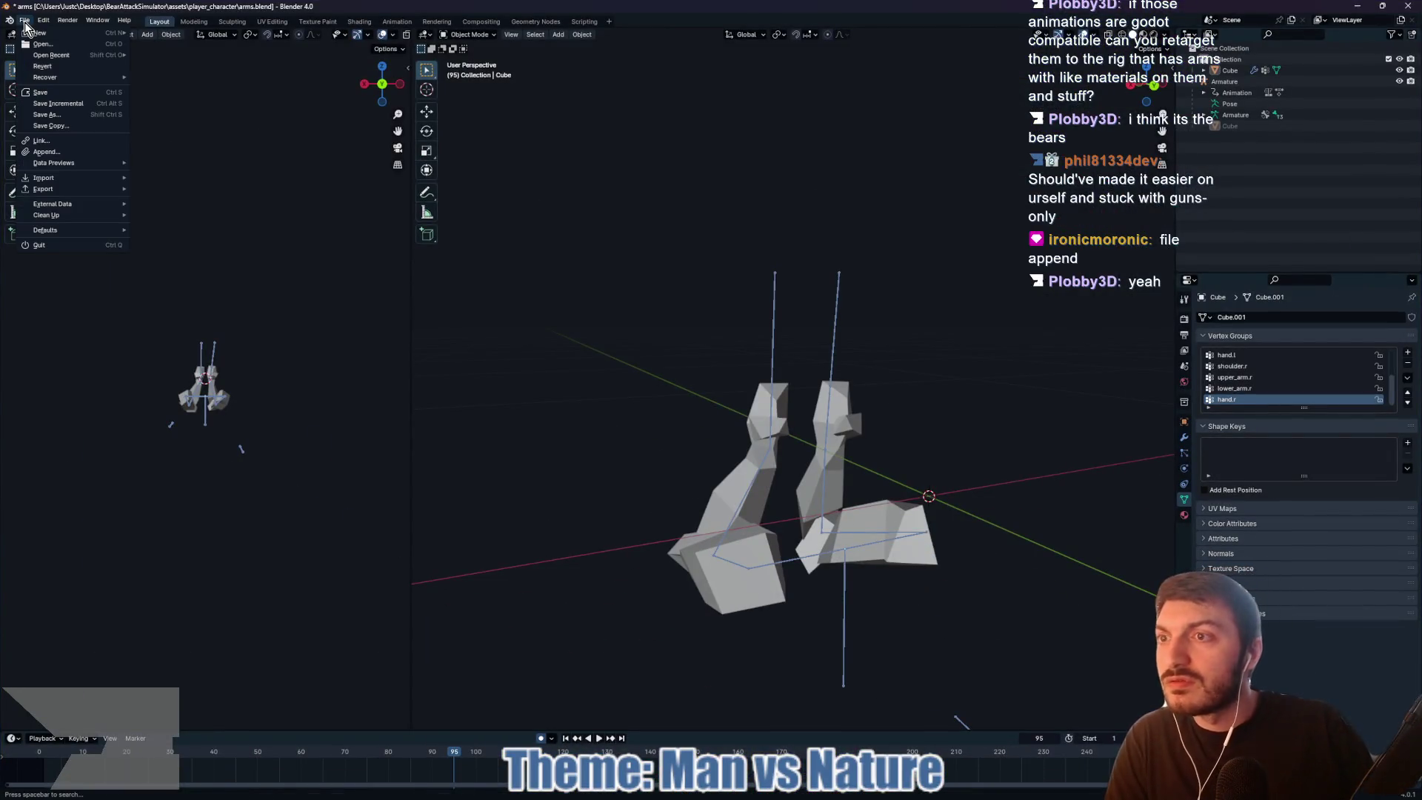
pyautogui.click(63, 152)
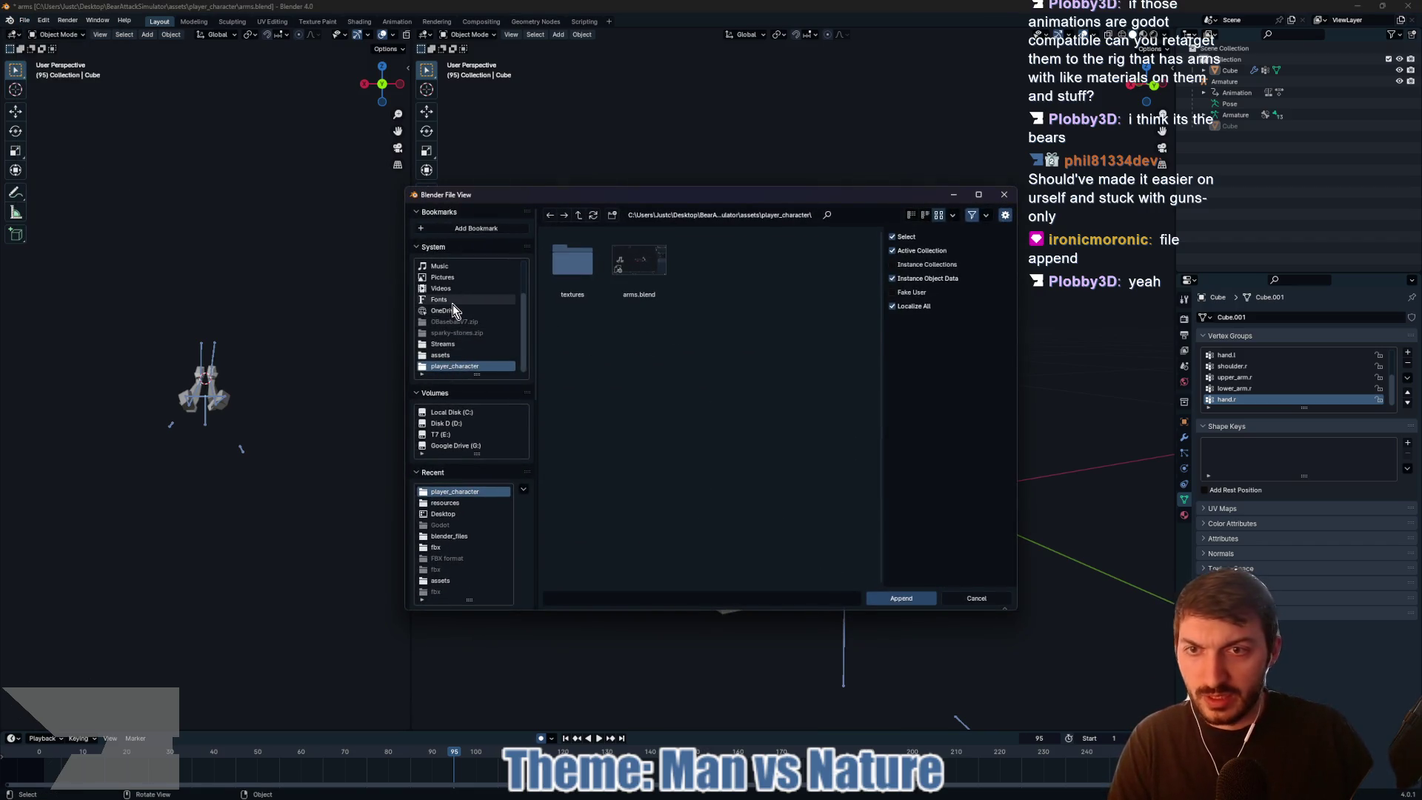
pyautogui.click(444, 513)
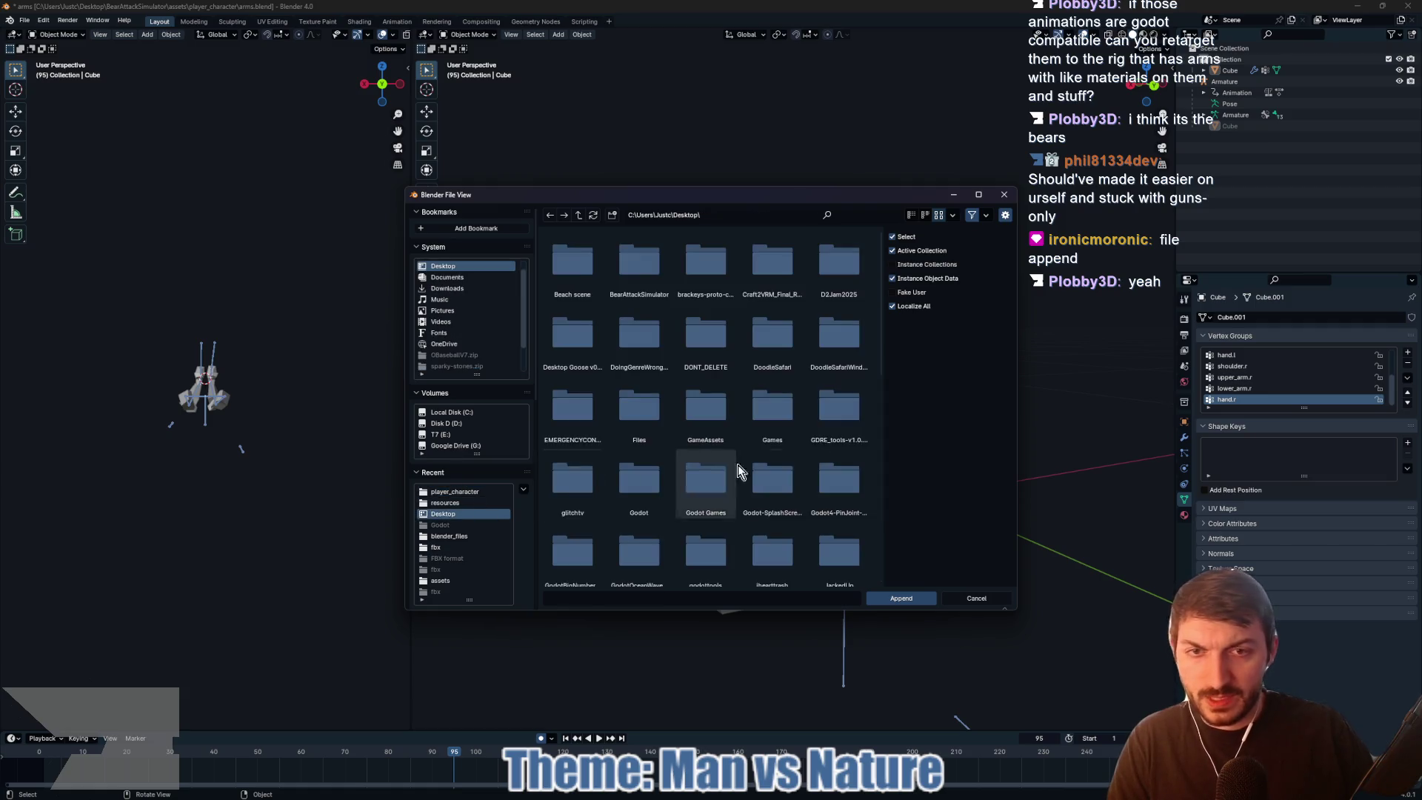
pyautogui.scroll(-3, 786, 420)
pyautogui.scroll(-5, 786, 420)
pyautogui.click(571, 540)
pyautogui.click(902, 598)
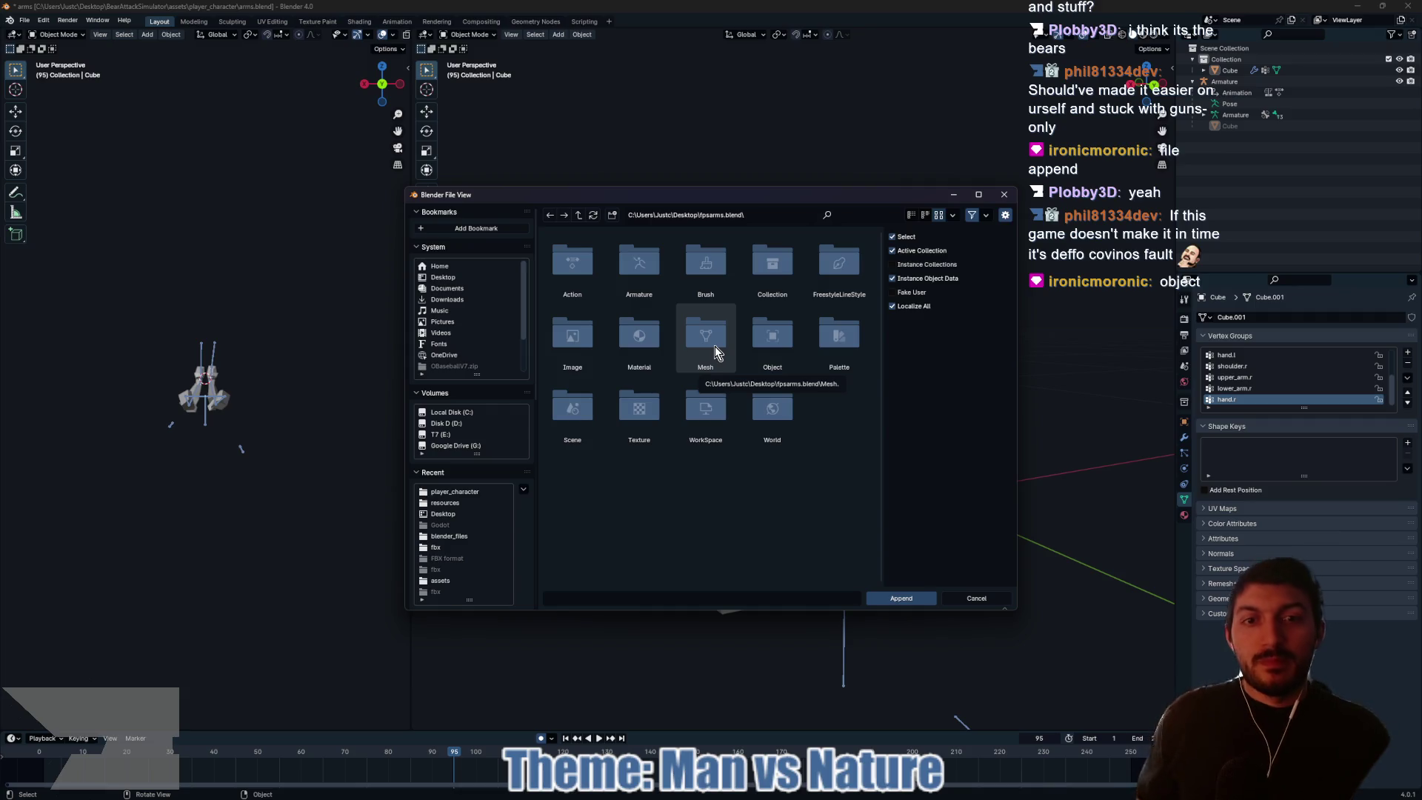
pyautogui.click(783, 341)
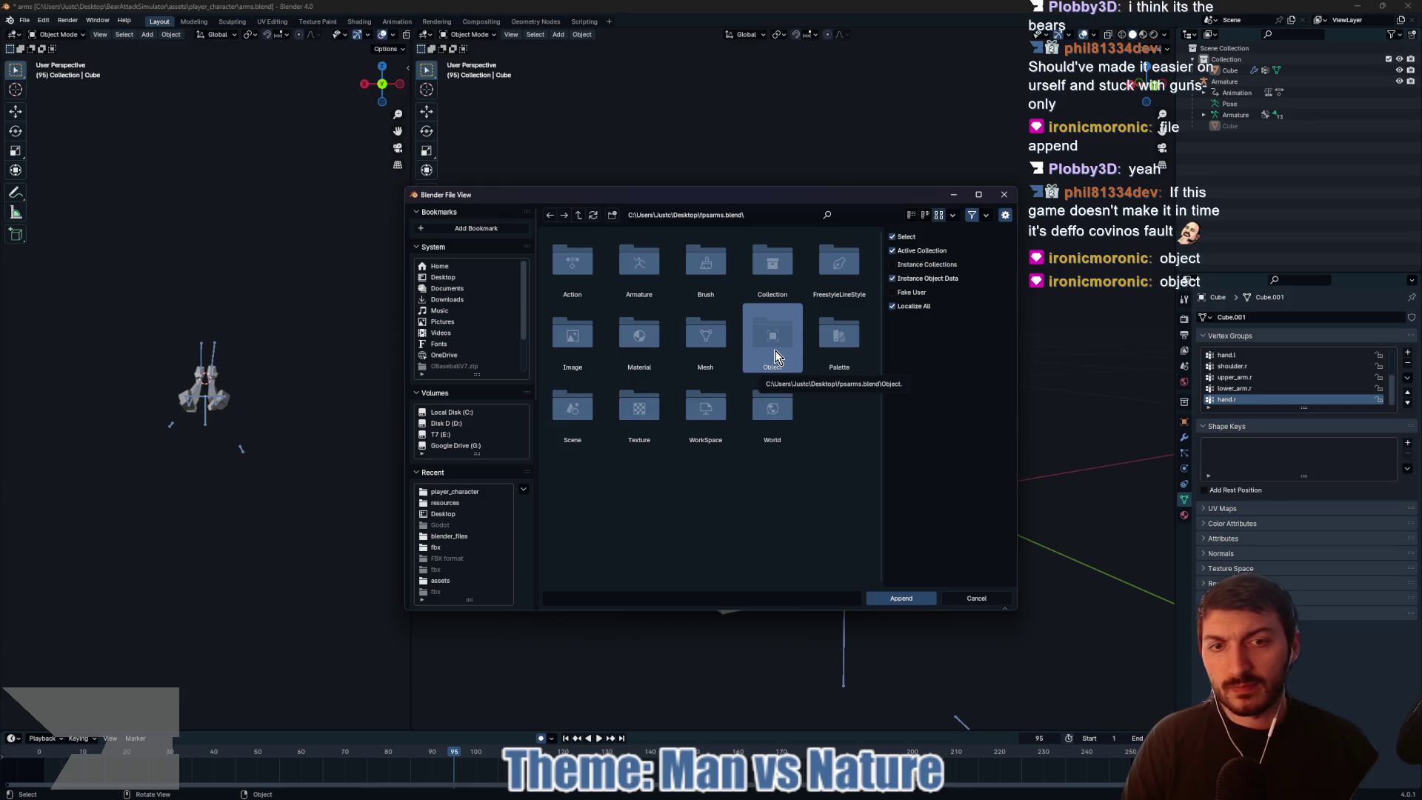
pyautogui.click(907, 597)
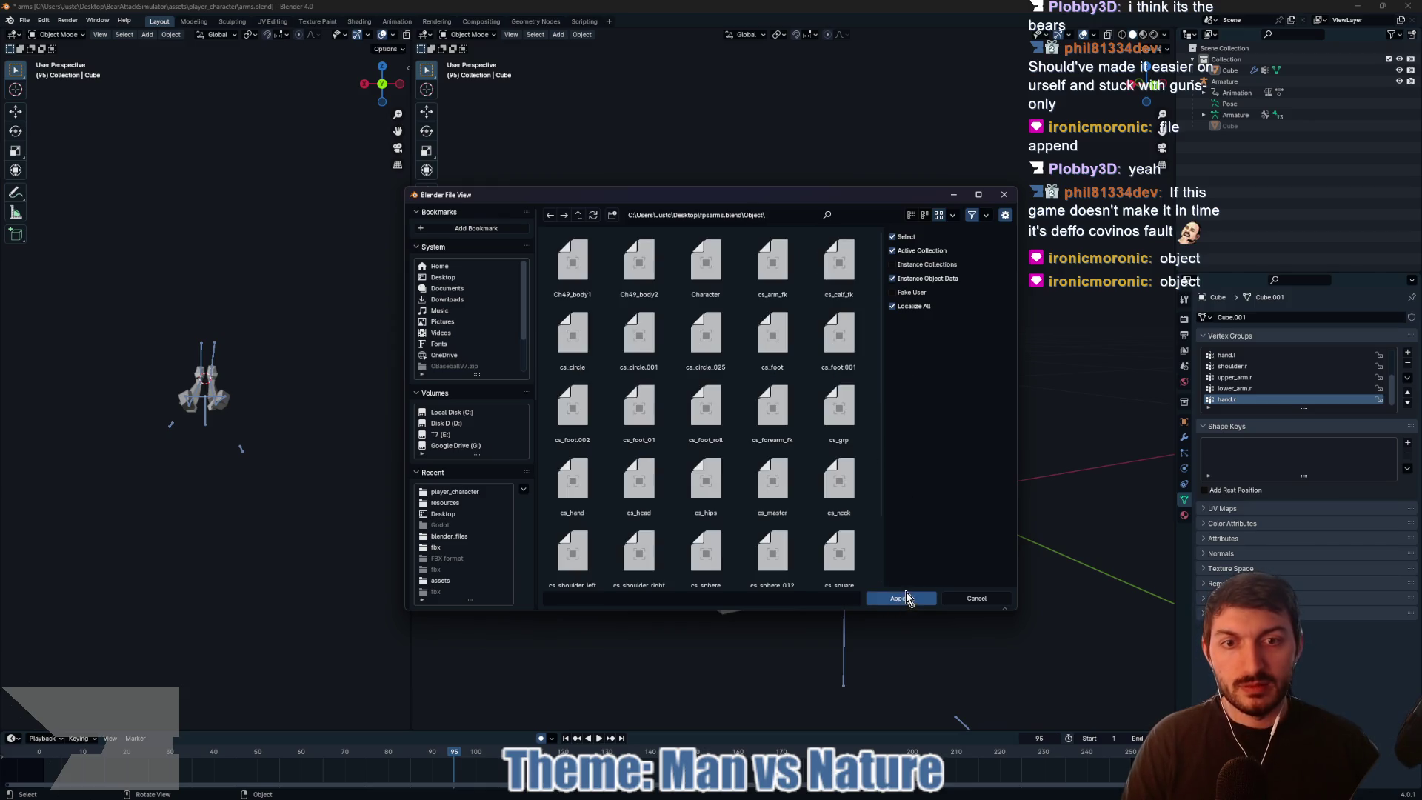
# Step: Select all objects in fpsarms.blend's Object folder, including Character and cs_ shapes, and append them
pyautogui.scroll(-2, 730, 384)
pyautogui.scroll(2, 753, 415)
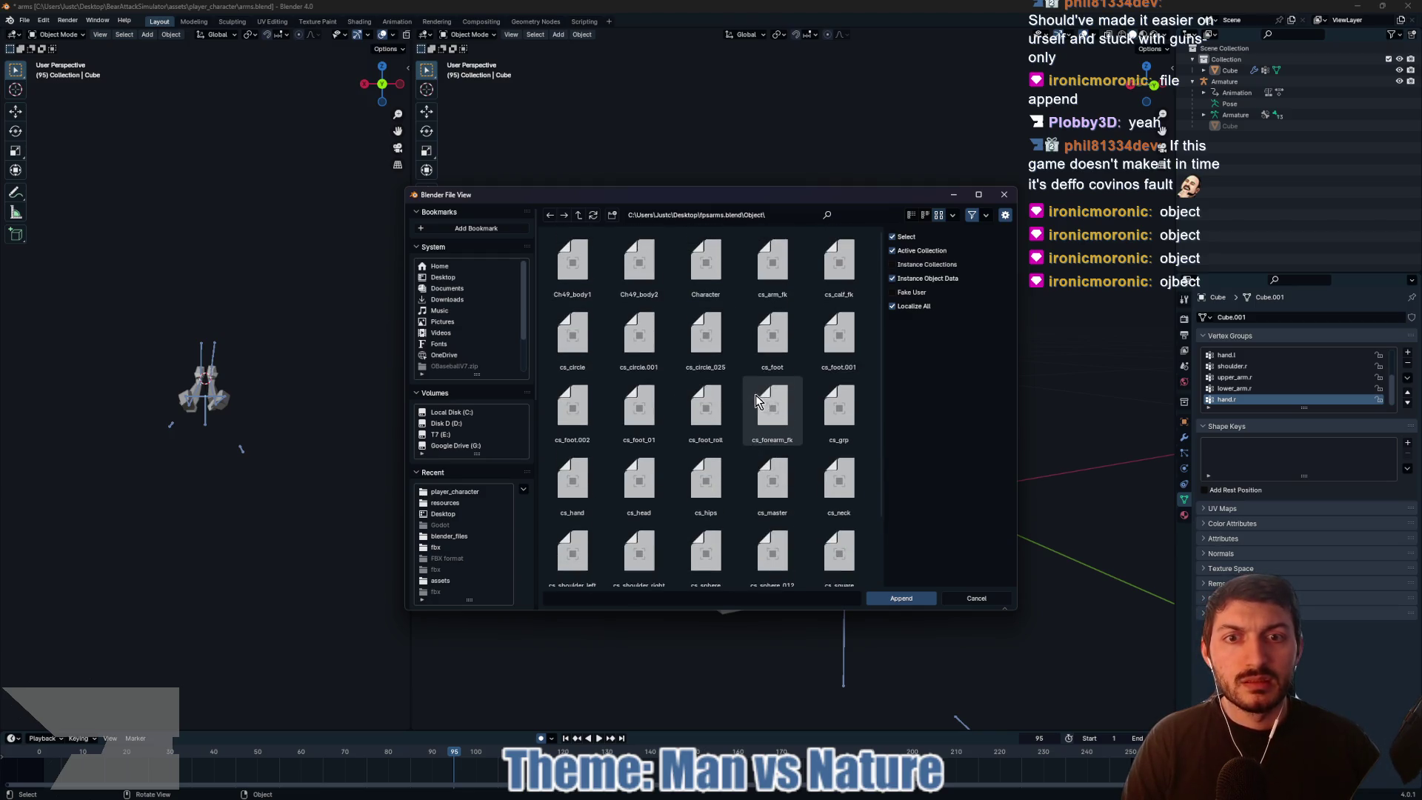
pyautogui.scroll(-2, 770, 324)
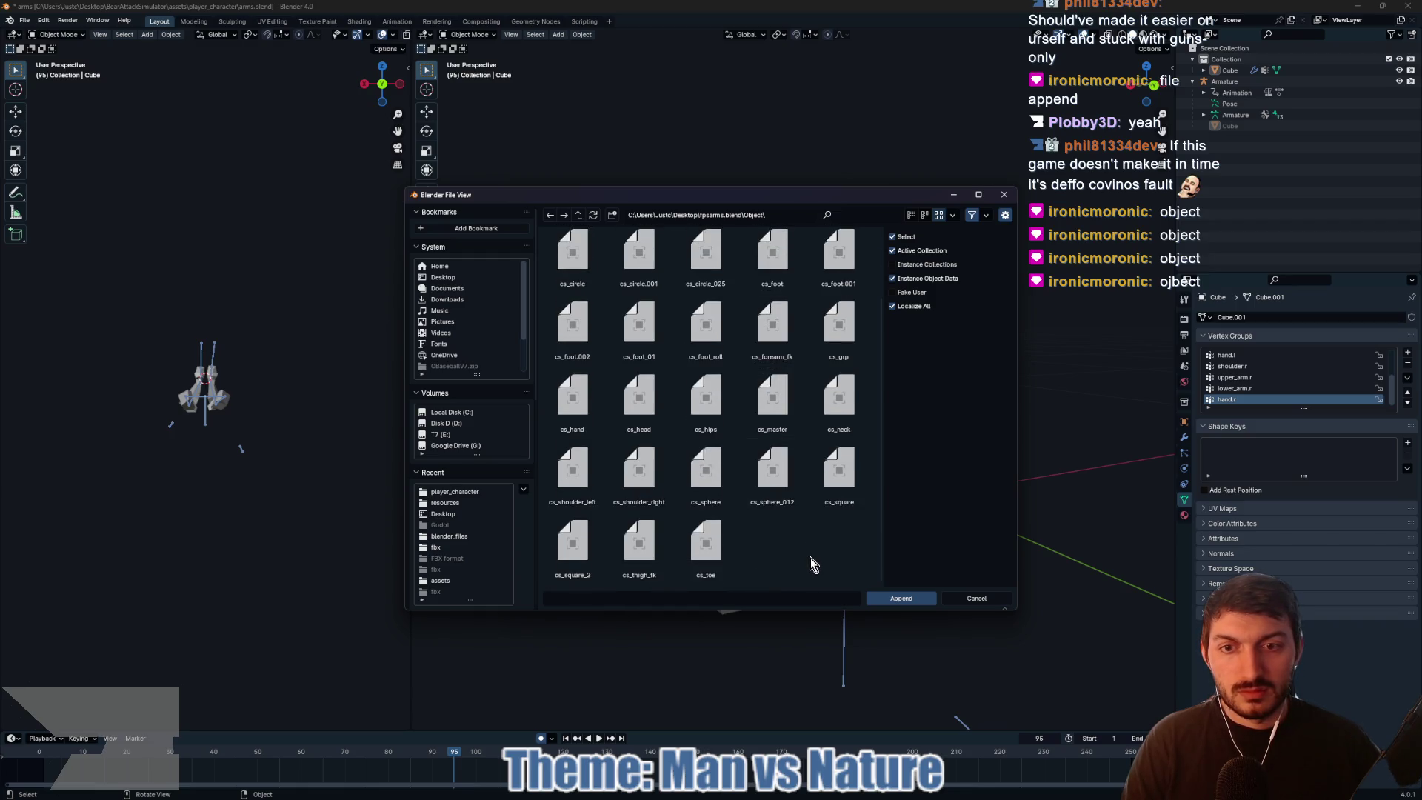
pyautogui.scroll(2, 793, 517)
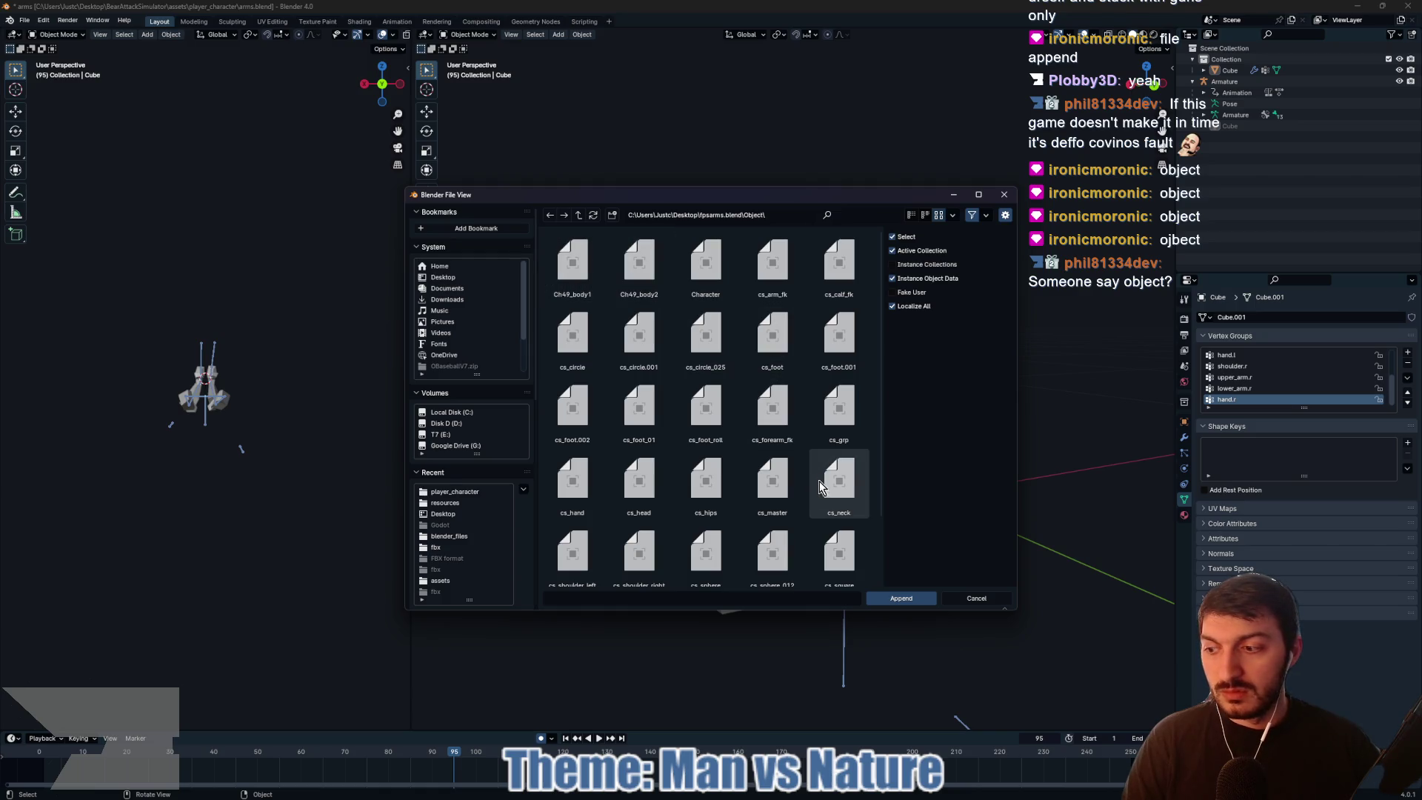
pyautogui.scroll(-2, 819, 483)
pyautogui.moveTo(788, 560)
pyautogui.mouseDown()
pyautogui.moveTo(609, 510)
pyautogui.moveTo(553, 206)
pyautogui.moveTo(567, 259)
pyautogui.mouseUp()
pyautogui.press('a')
pyautogui.scroll(2, 576, 265)
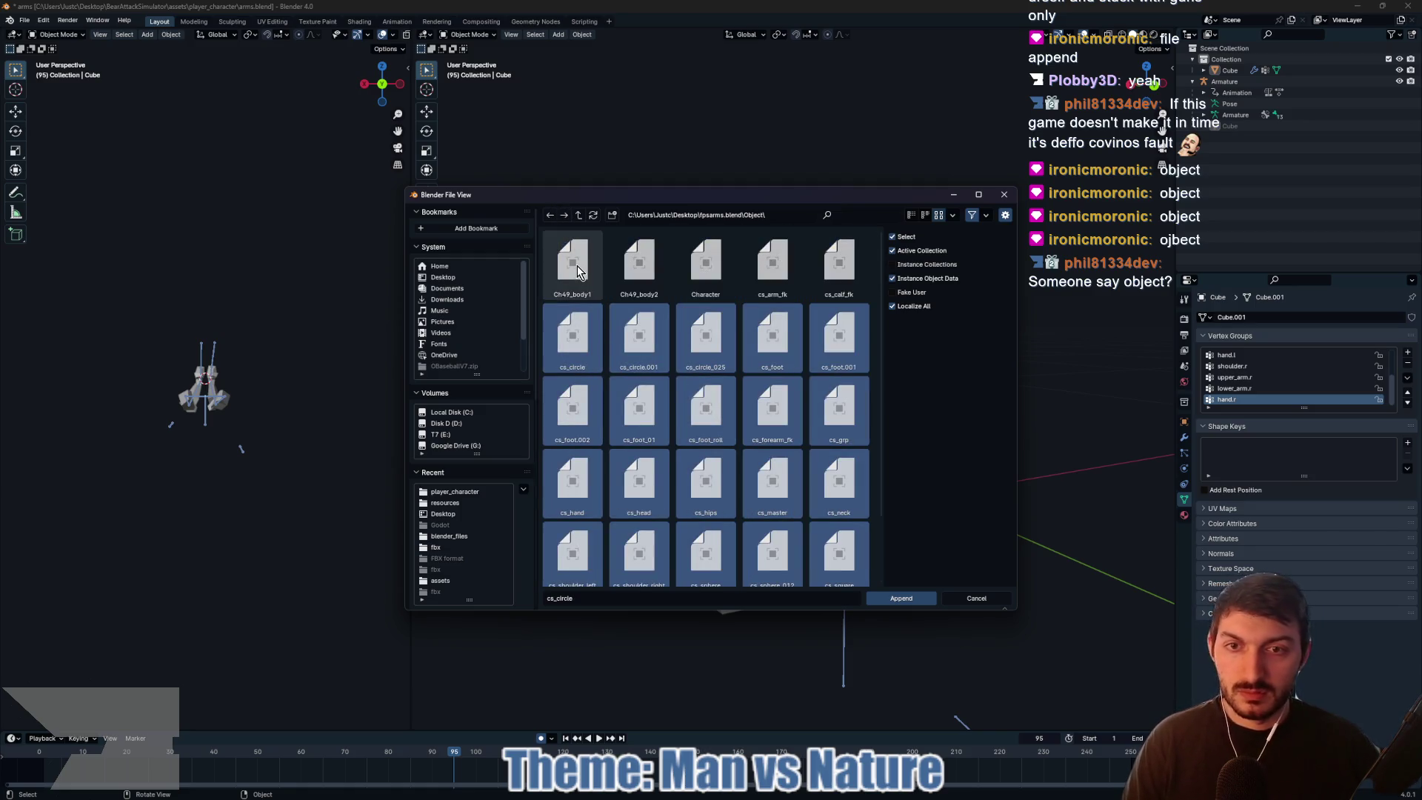
pyautogui.press('a')
pyautogui.scroll(-2, 822, 408)
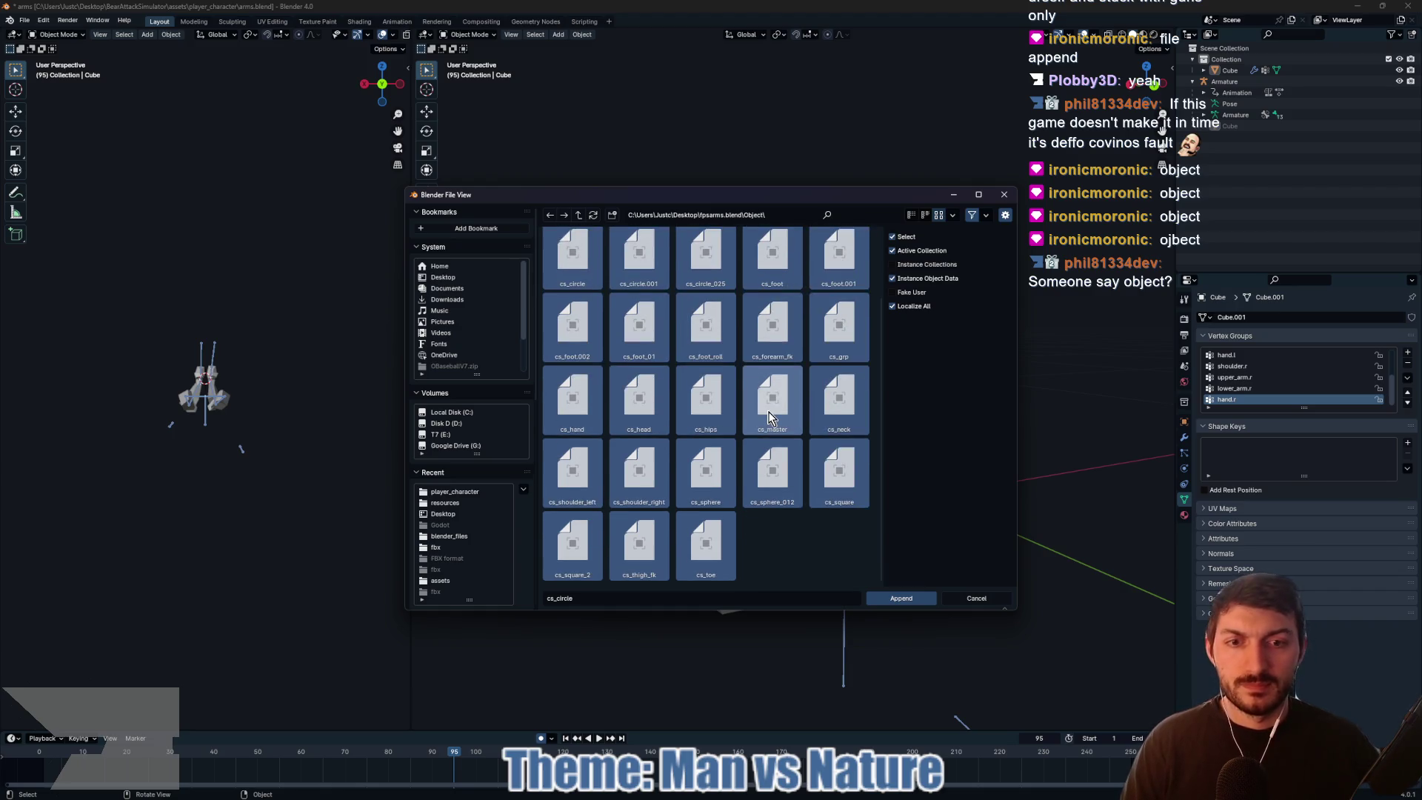
pyautogui.click(919, 600)
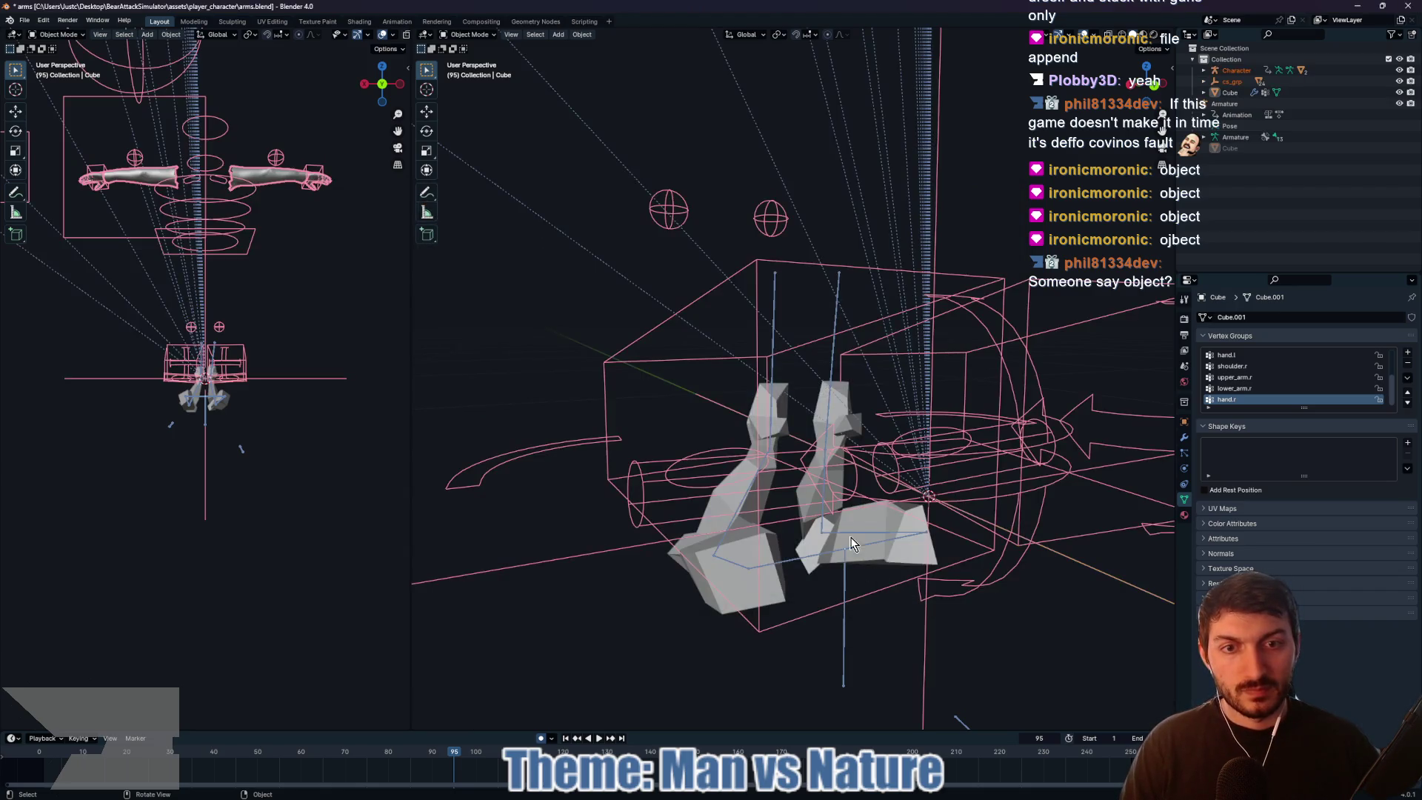
# Step: Deselect everything and drag the divider left so the right 3D viewport shows the appended rig wider
pyautogui.scroll(-6, 851, 533)
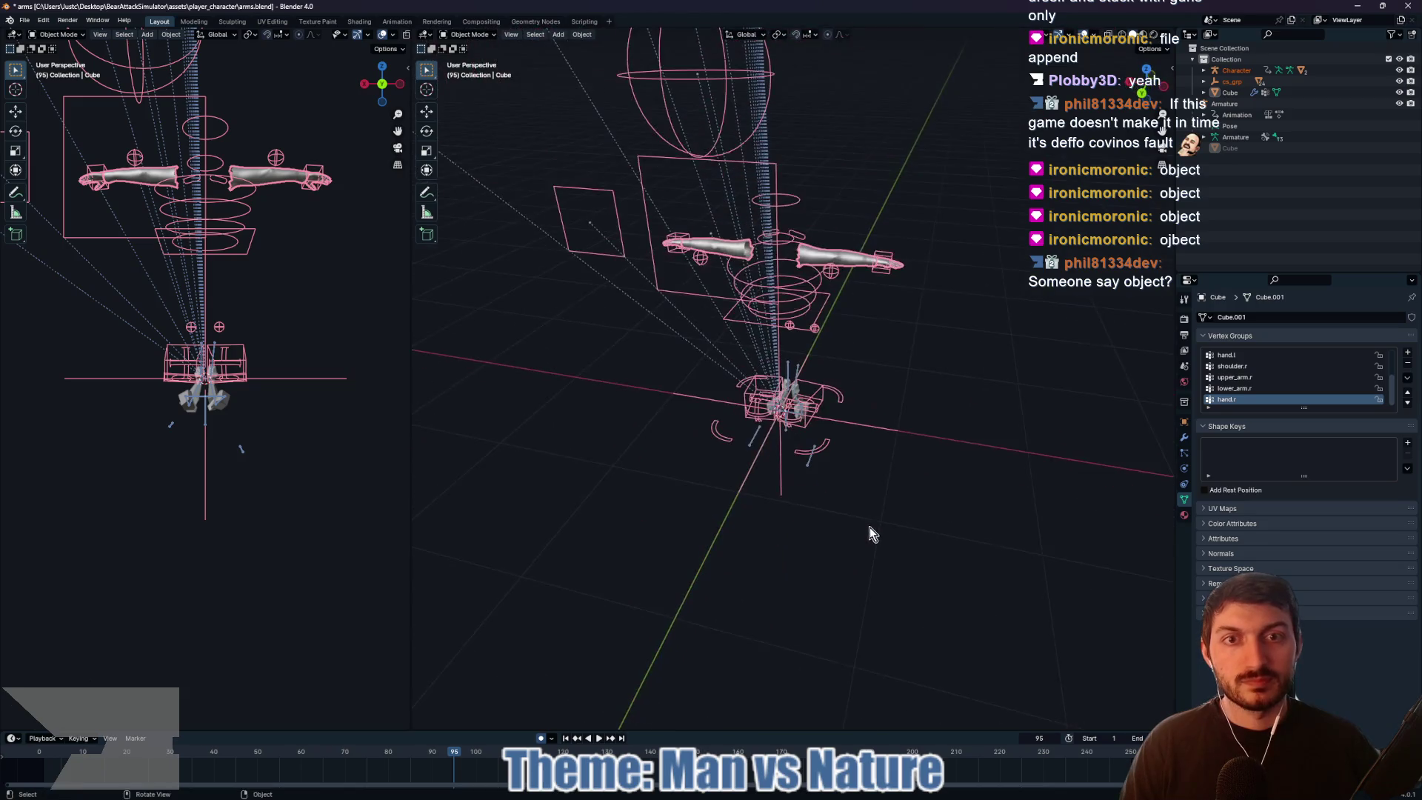
pyautogui.scroll(2, 891, 504)
pyautogui.moveTo(939, 432)
pyautogui.mouseDown()
pyautogui.moveTo(765, 442)
pyautogui.moveTo(778, 435)
pyautogui.mouseUp()
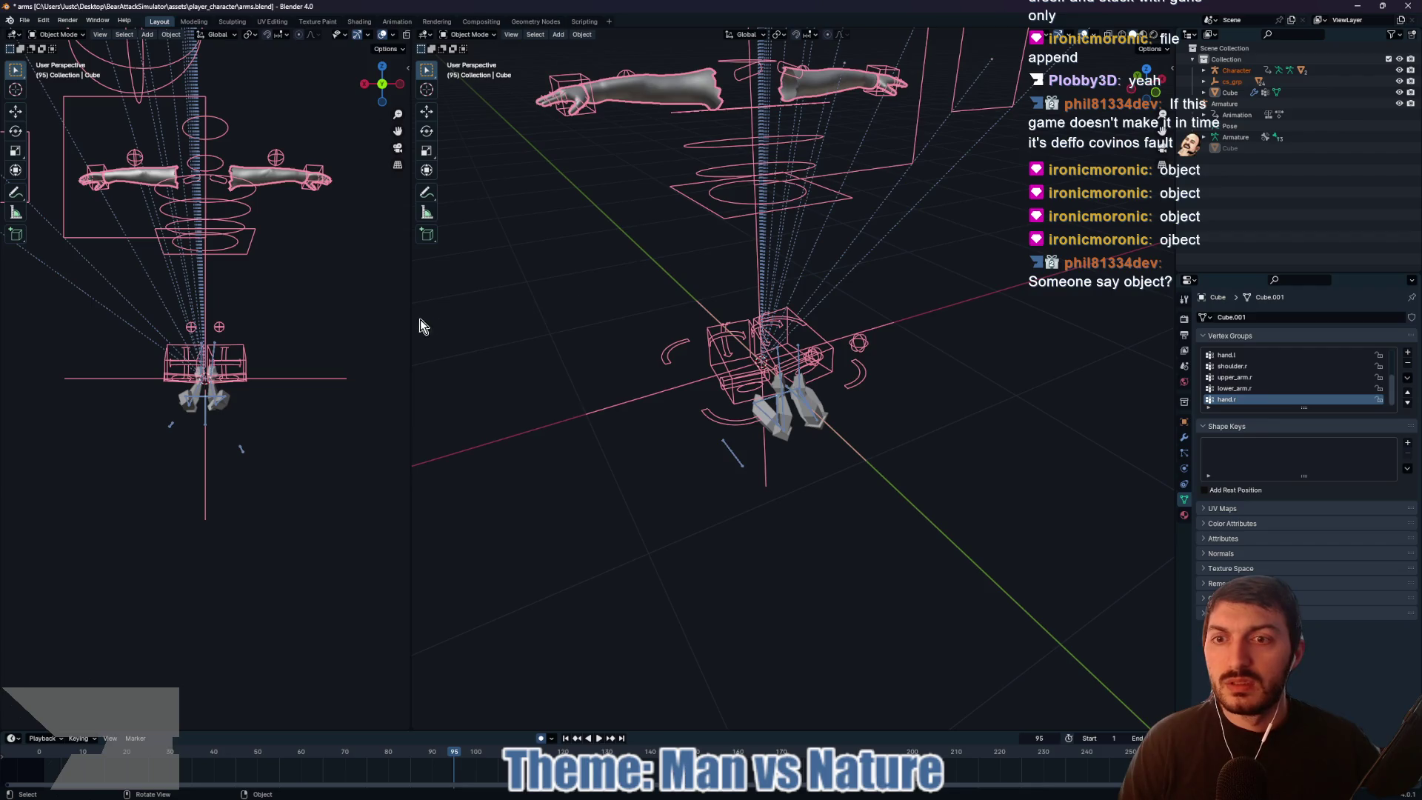
pyautogui.click(345, 320)
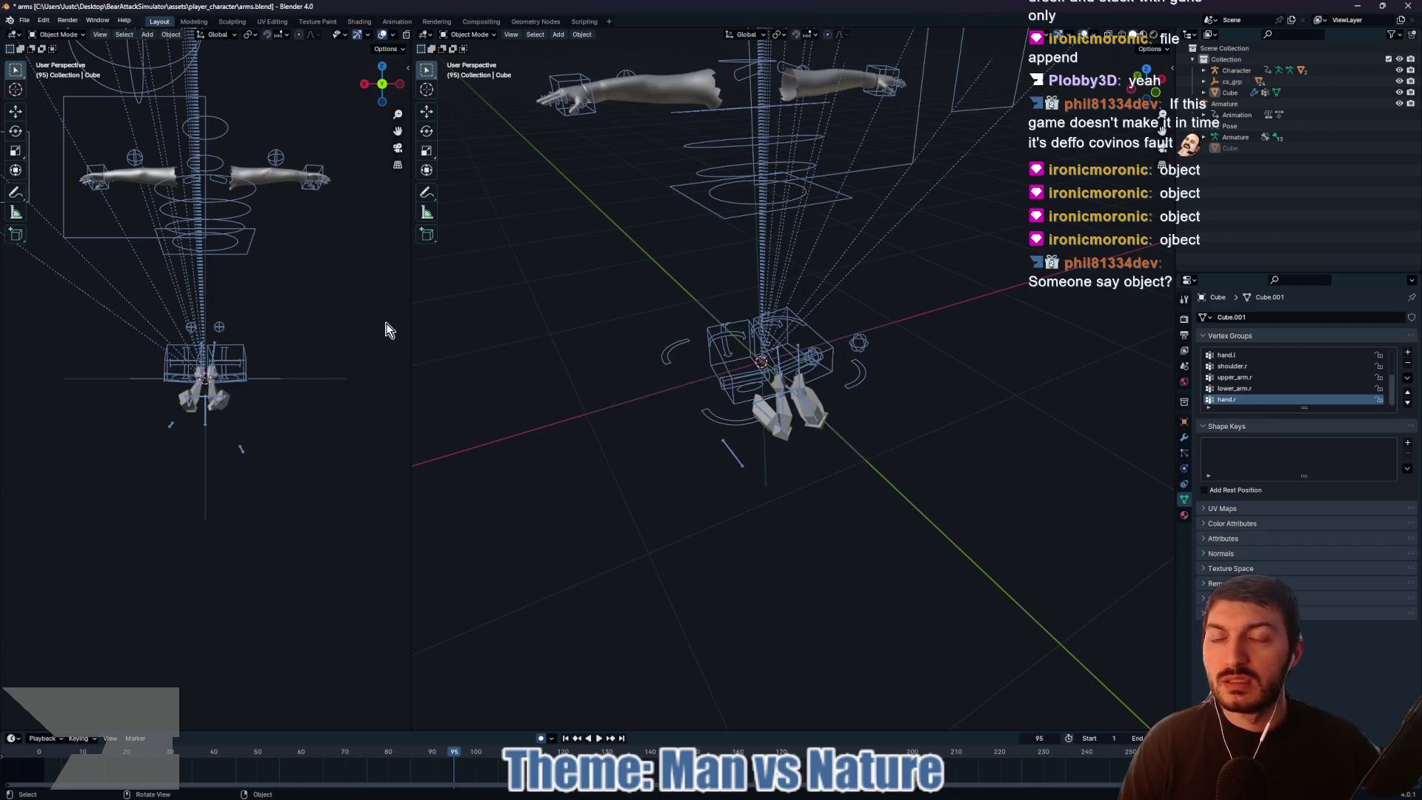
pyautogui.moveTo(410, 326); pyautogui.dragTo(291, 325)
pyautogui.moveTo(589, 259)
pyautogui.mouseDown()
pyautogui.moveTo(574, 281)
pyautogui.moveTo(872, 247)
pyautogui.moveTo(815, 358)
pyautogui.moveTo(835, 454)
pyautogui.mouseUp()
pyautogui.click(1239, 146)
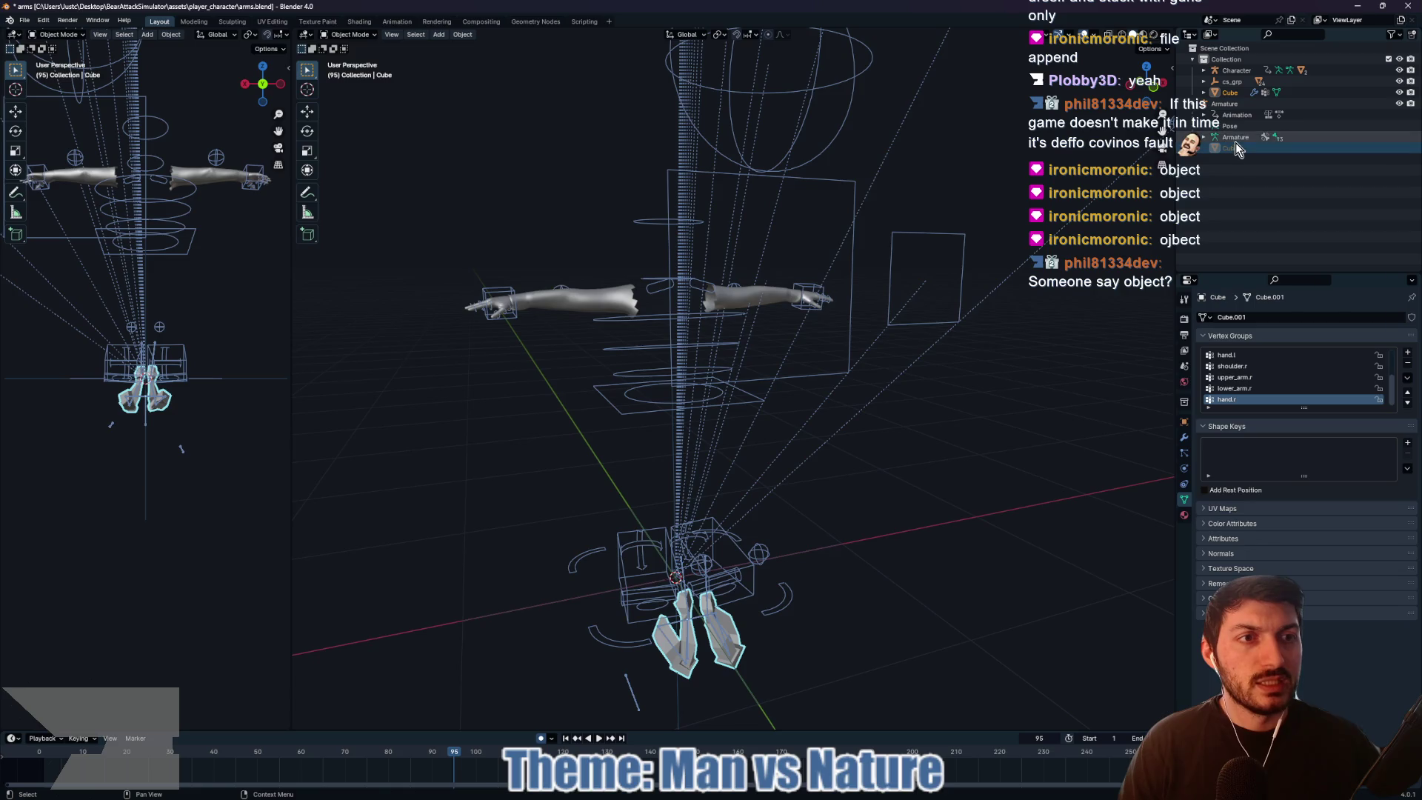
# Step: Expand cs_grp in the Outliner and delete the cs_foot.002 and cs_foot.001 widgets
pyautogui.click(1225, 105)
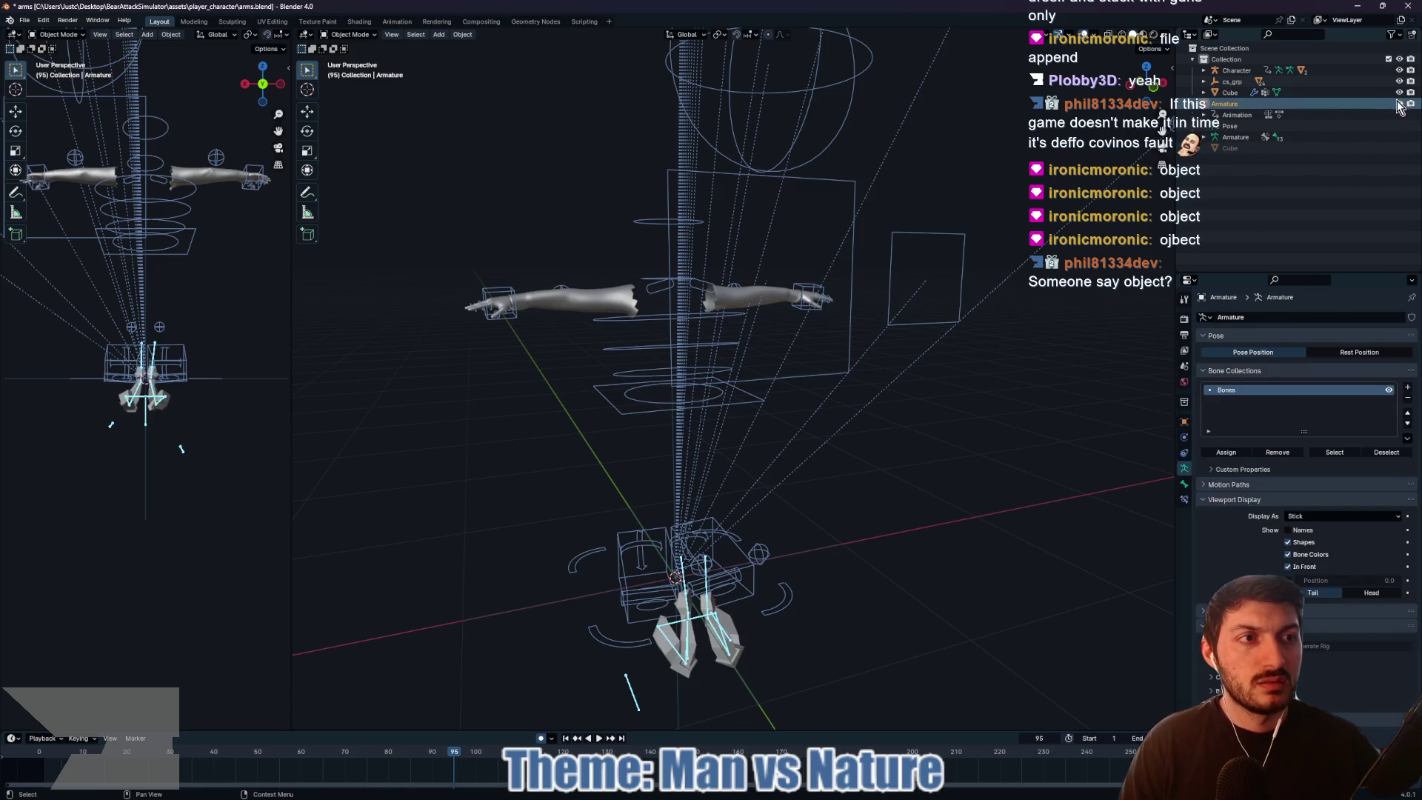
pyautogui.click(1233, 82)
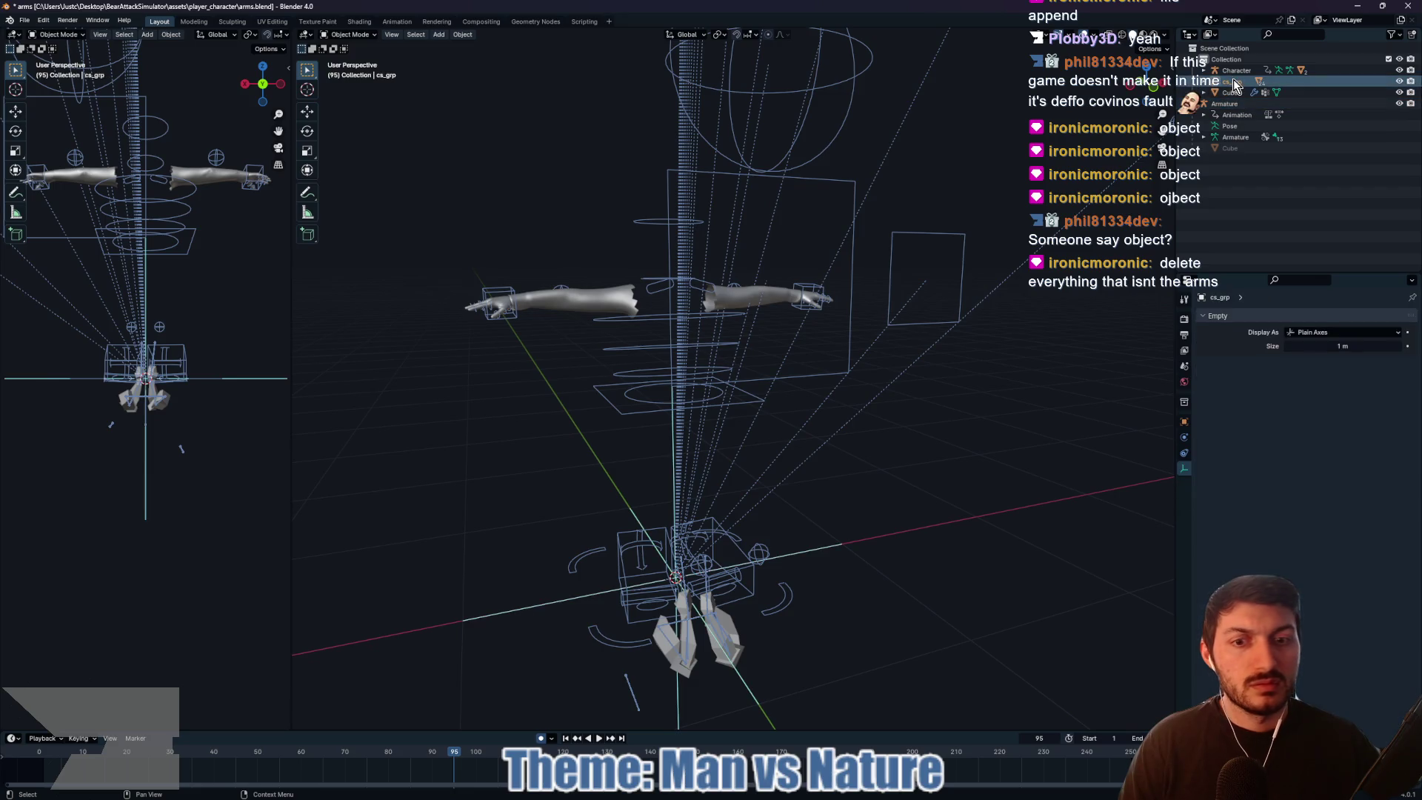
pyautogui.click(1205, 81)
pyautogui.click(1233, 93)
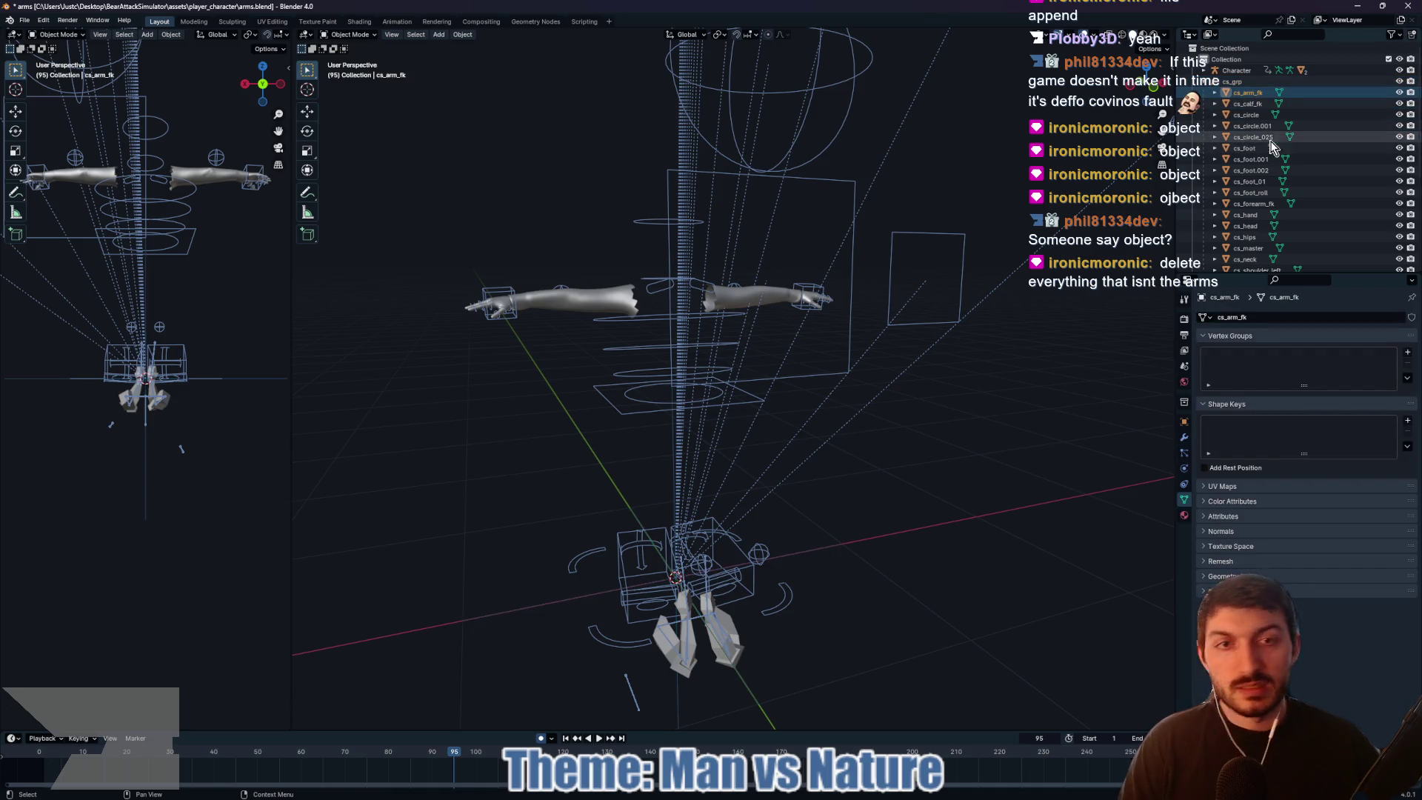
pyautogui.moveTo(954, 295); pyautogui.dragTo(749, 375)
pyautogui.click(731, 389)
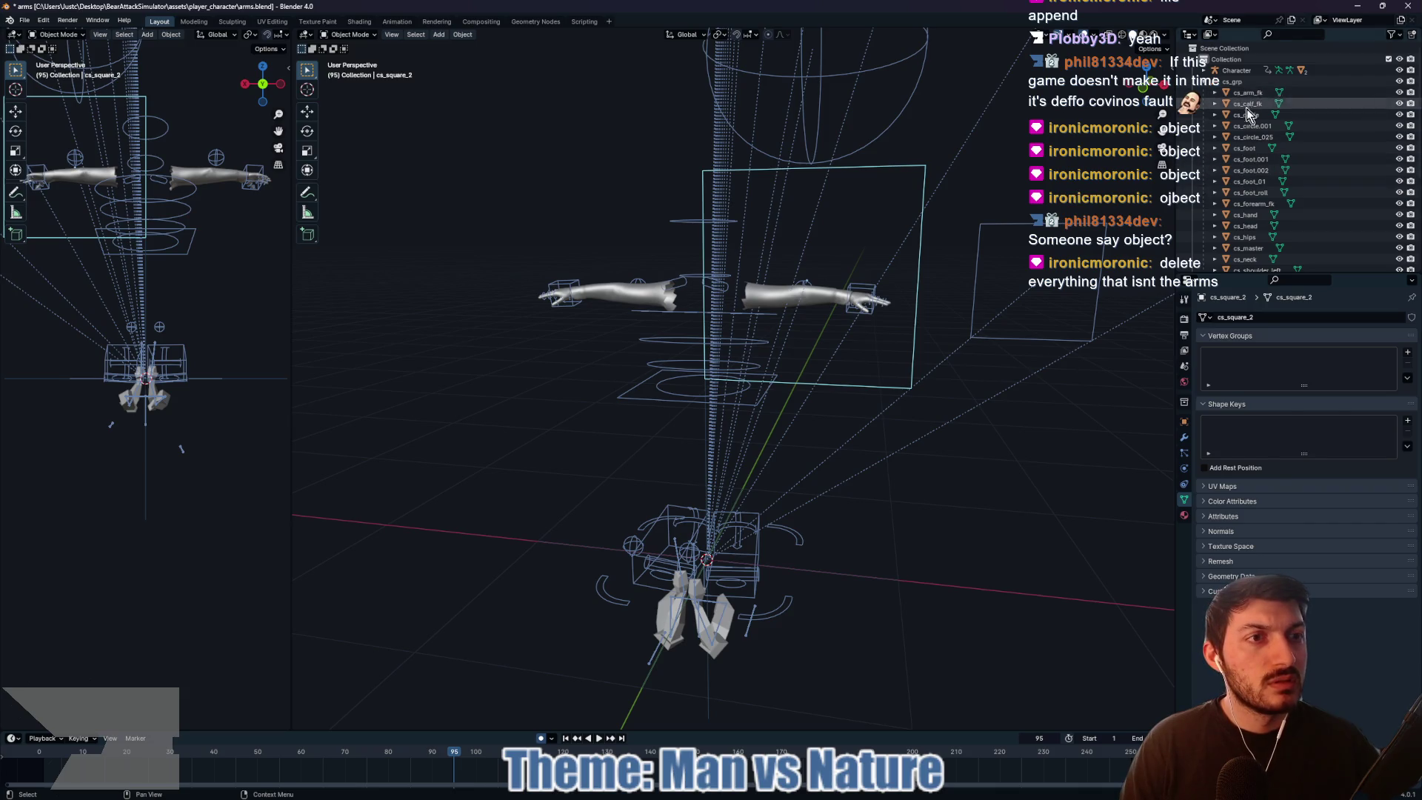
pyautogui.click(1252, 172)
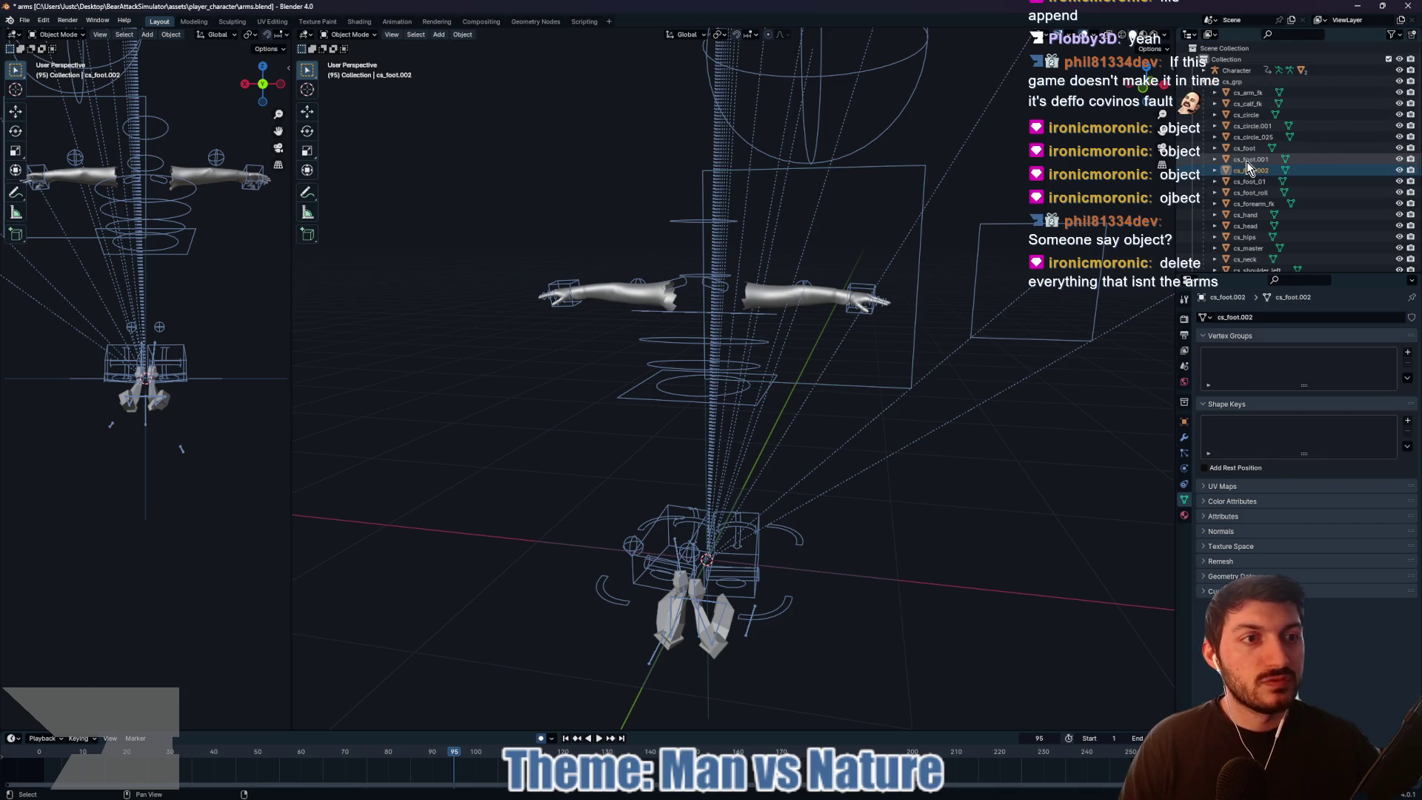
pyautogui.keyDown('shift'); pyautogui.click(1247, 161); pyautogui.keyUp('shift')
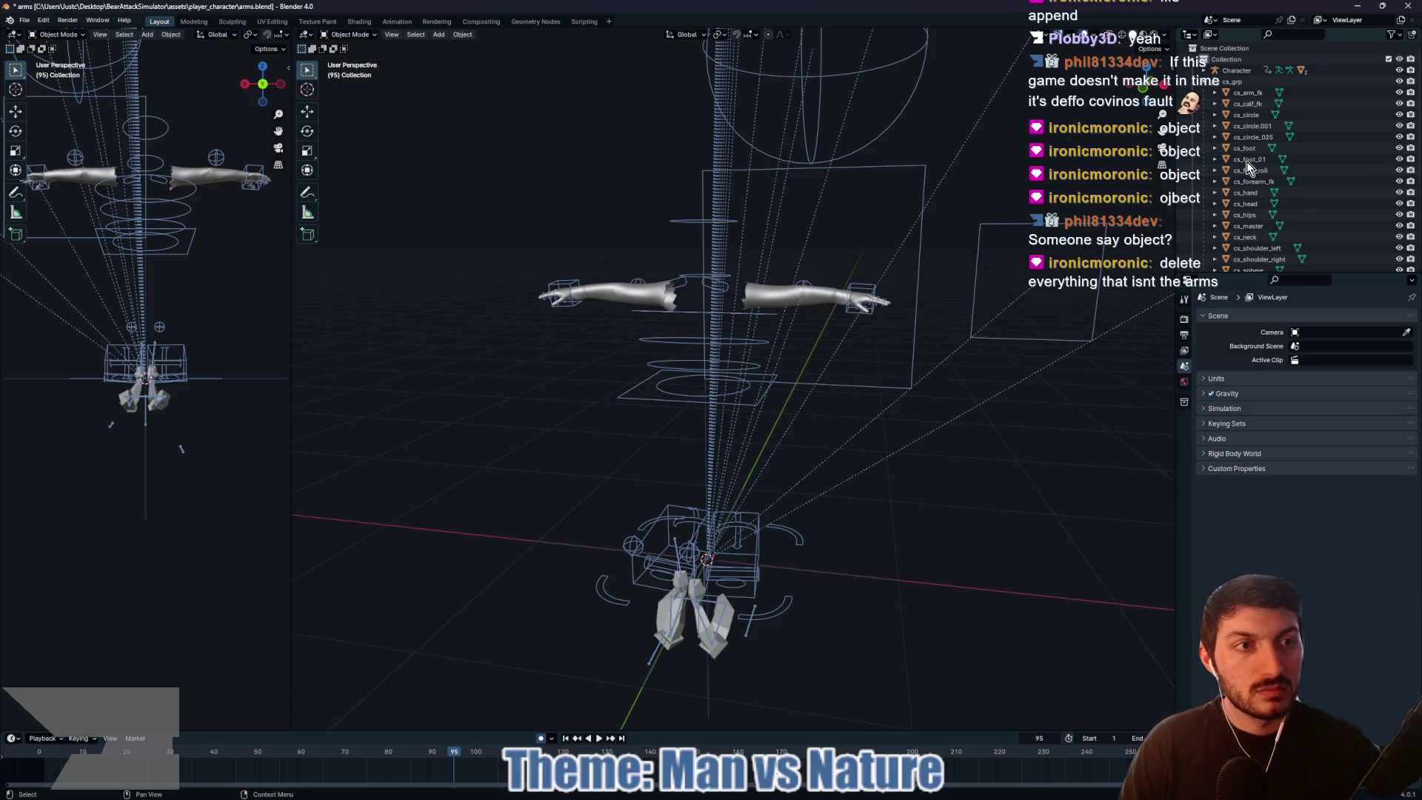
pyautogui.press('x')
# Step: Delete the cs_foot_r, cs_hips and cs_head control shapes
pyautogui.keyDown('shift'); pyautogui.click(1252, 171); pyautogui.keyUp('shift')
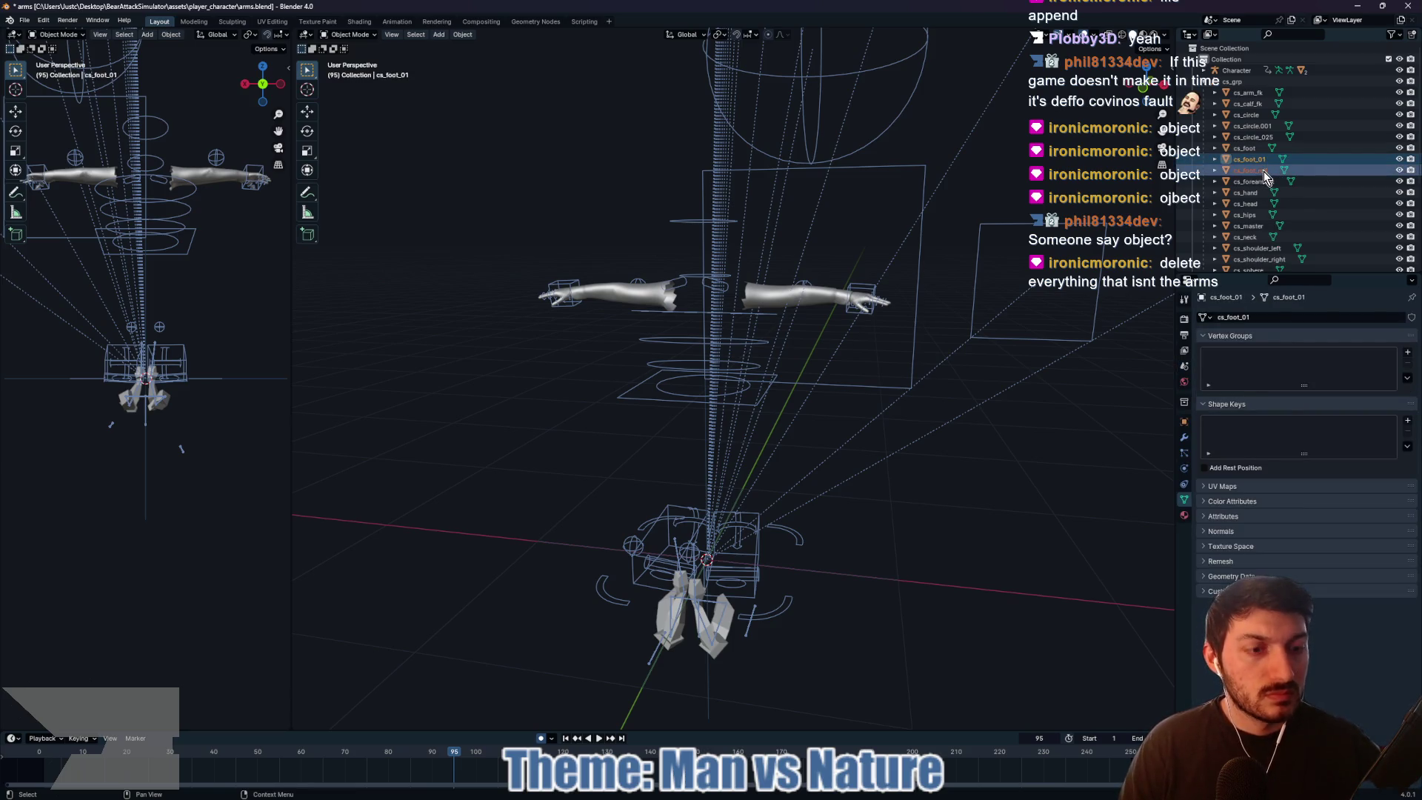
pyautogui.press('x')
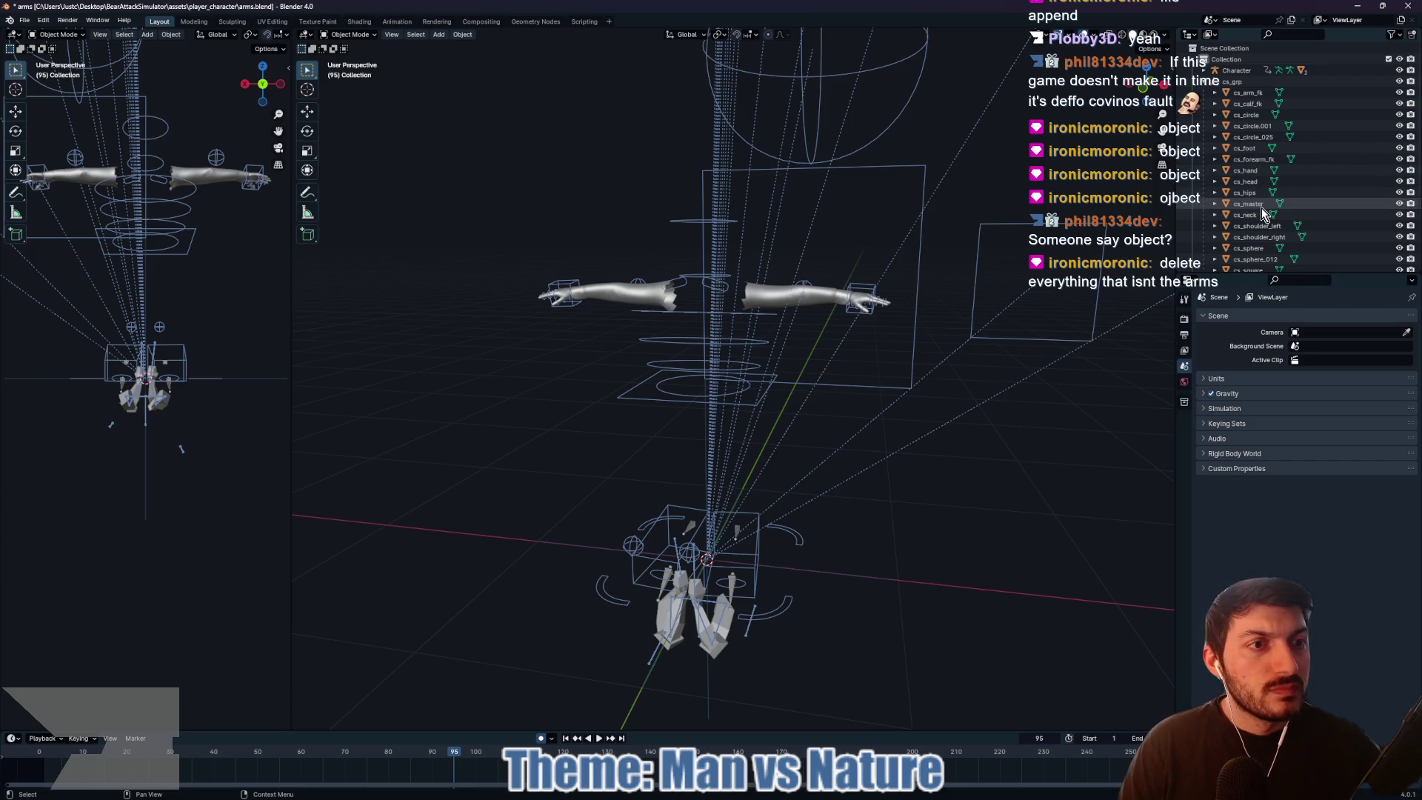
pyautogui.click(1252, 193)
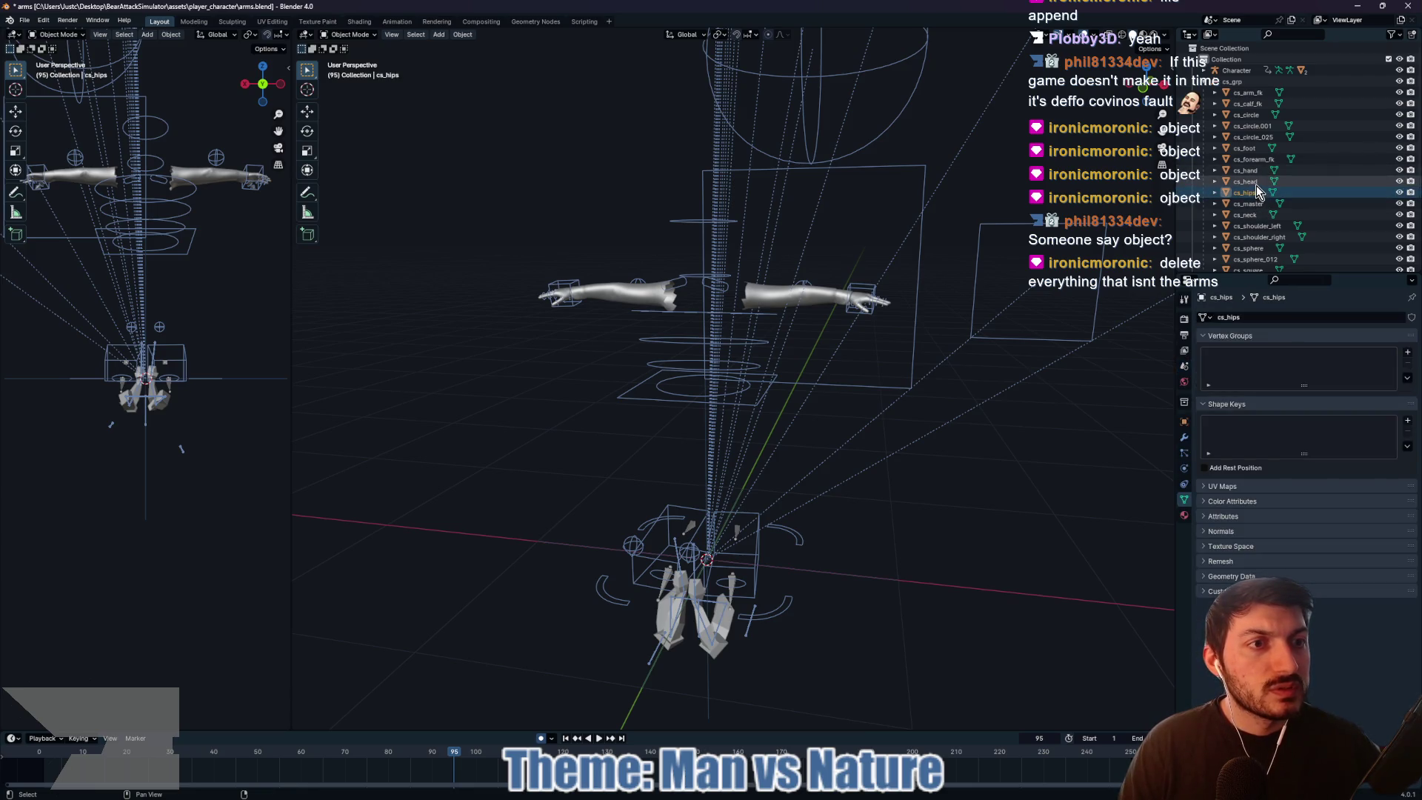
pyautogui.keyDown('shift'); pyautogui.click(1259, 182); pyautogui.keyUp('shift')
pyautogui.press('Delete')
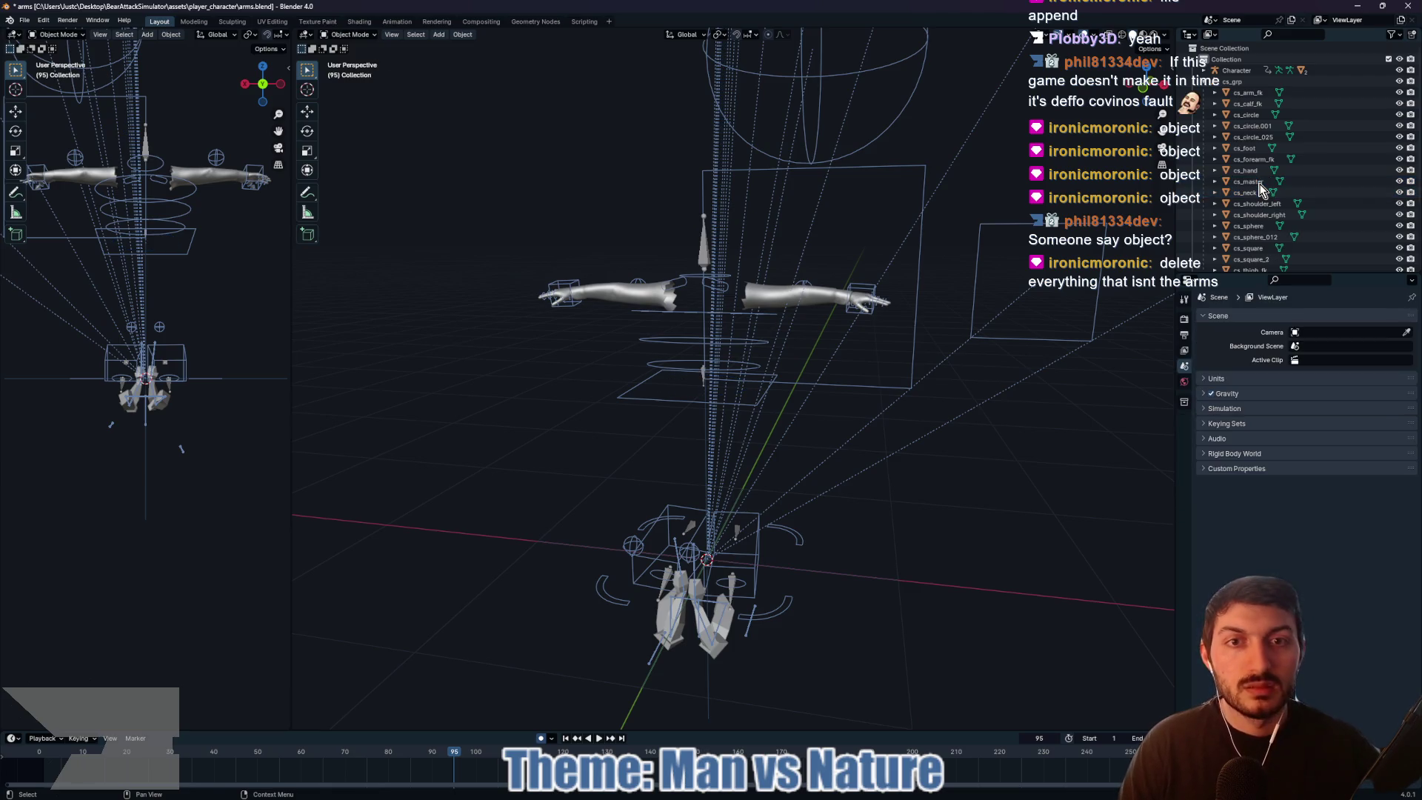
# Step: Delete the cs_calf_fk, cs_foot and cs_thigh_fk leg widgets
pyautogui.click(1265, 107)
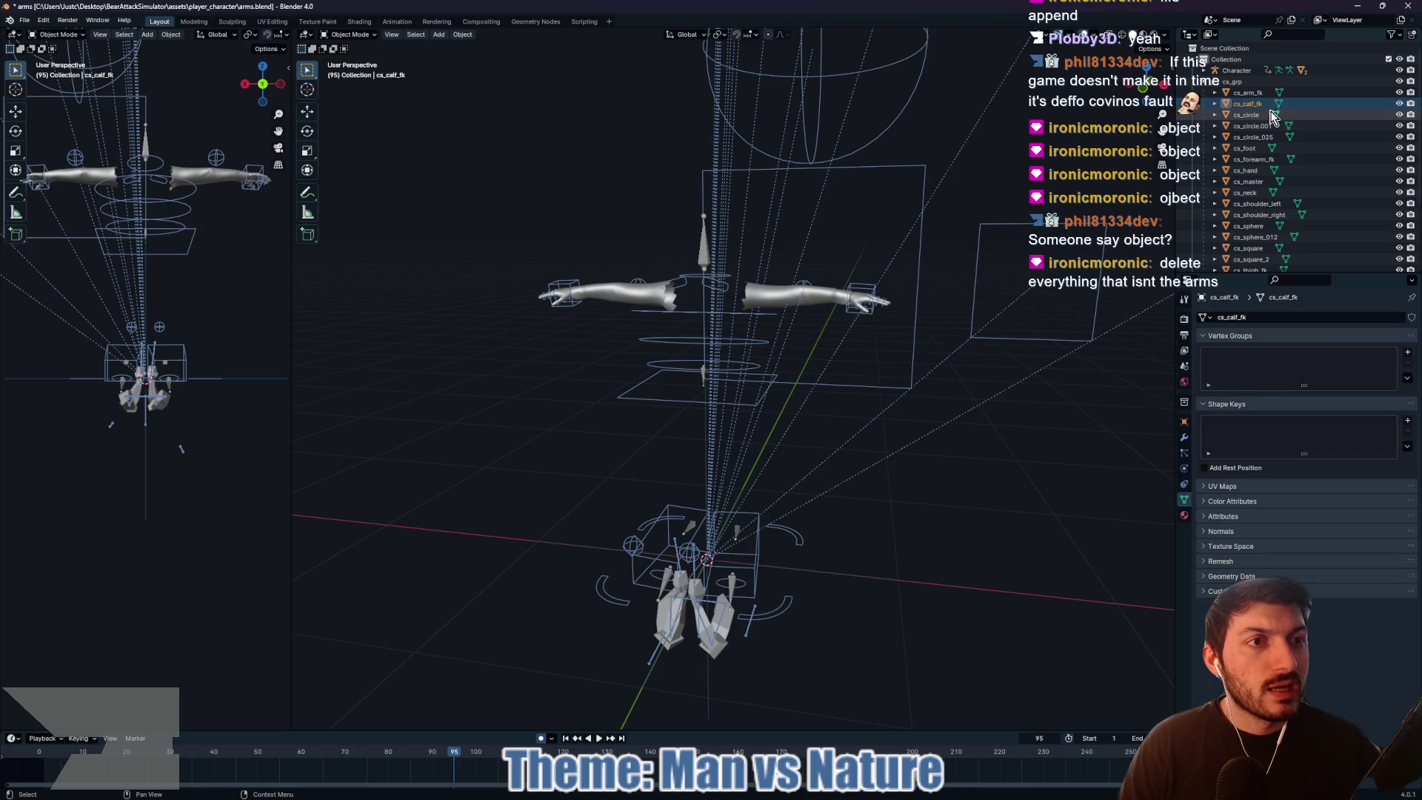
pyautogui.keyDown('ctrl'); pyautogui.click(1261, 150); pyautogui.keyUp('ctrl')
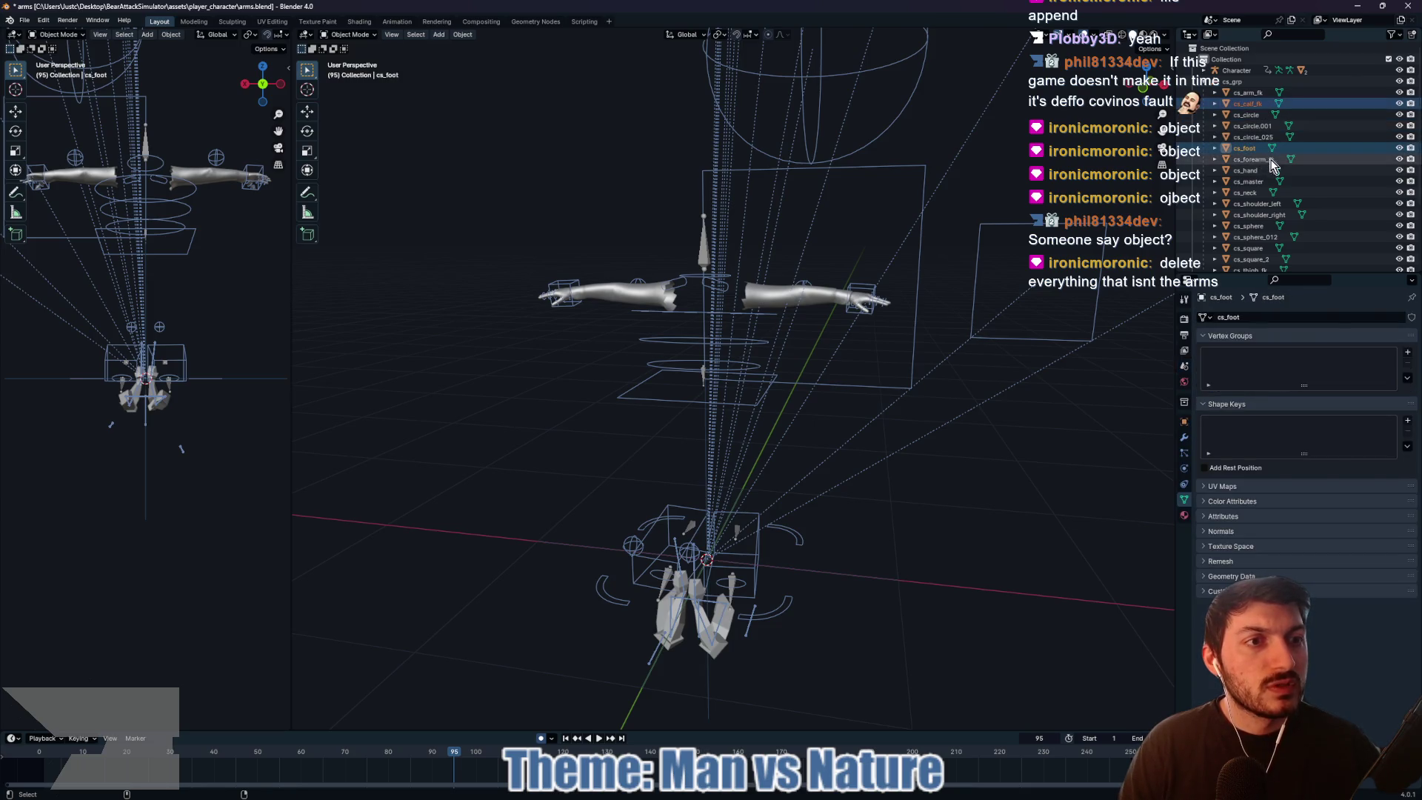
pyautogui.keyDown('ctrl'); pyautogui.click(1260, 206); pyautogui.keyUp('ctrl')
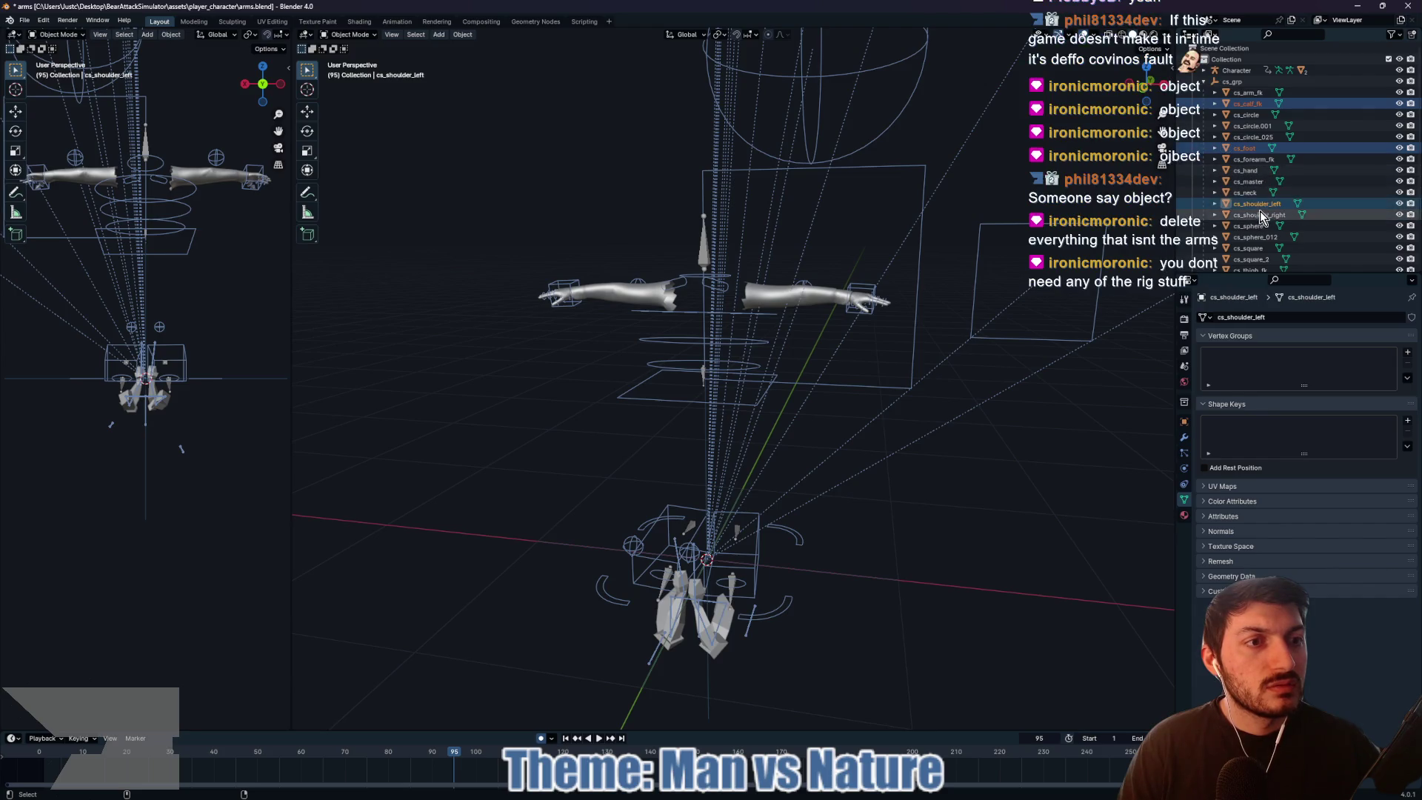
pyautogui.keyDown('ctrl'); pyautogui.click(1260, 205); pyautogui.keyUp('ctrl')
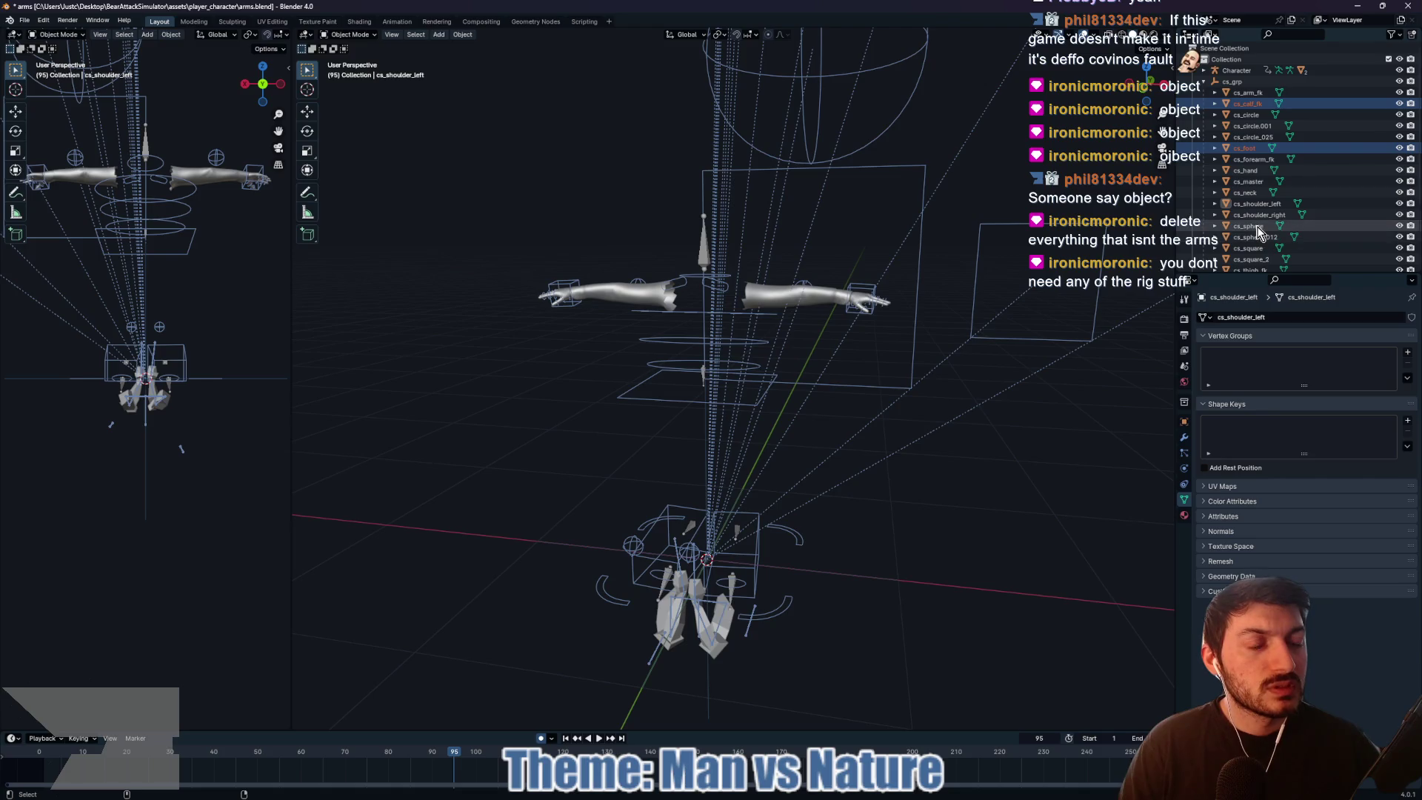
pyautogui.scroll(-2, 1257, 231)
pyautogui.keyDown('ctrl'); pyautogui.click(1250, 237); pyautogui.keyUp('ctrl')
pyautogui.keyDown('ctrl'); pyautogui.click(1250, 227); pyautogui.keyUp('ctrl')
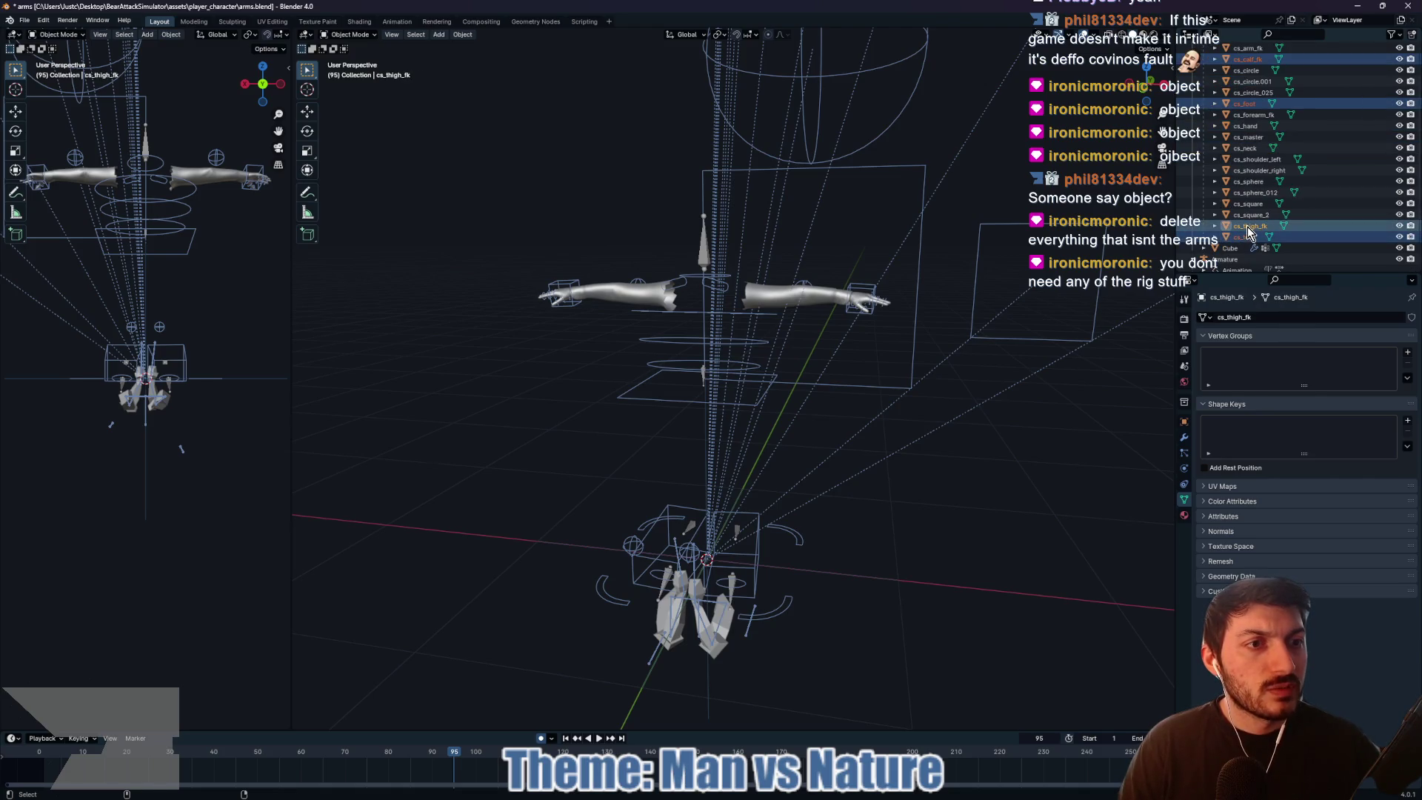
pyautogui.press('x')
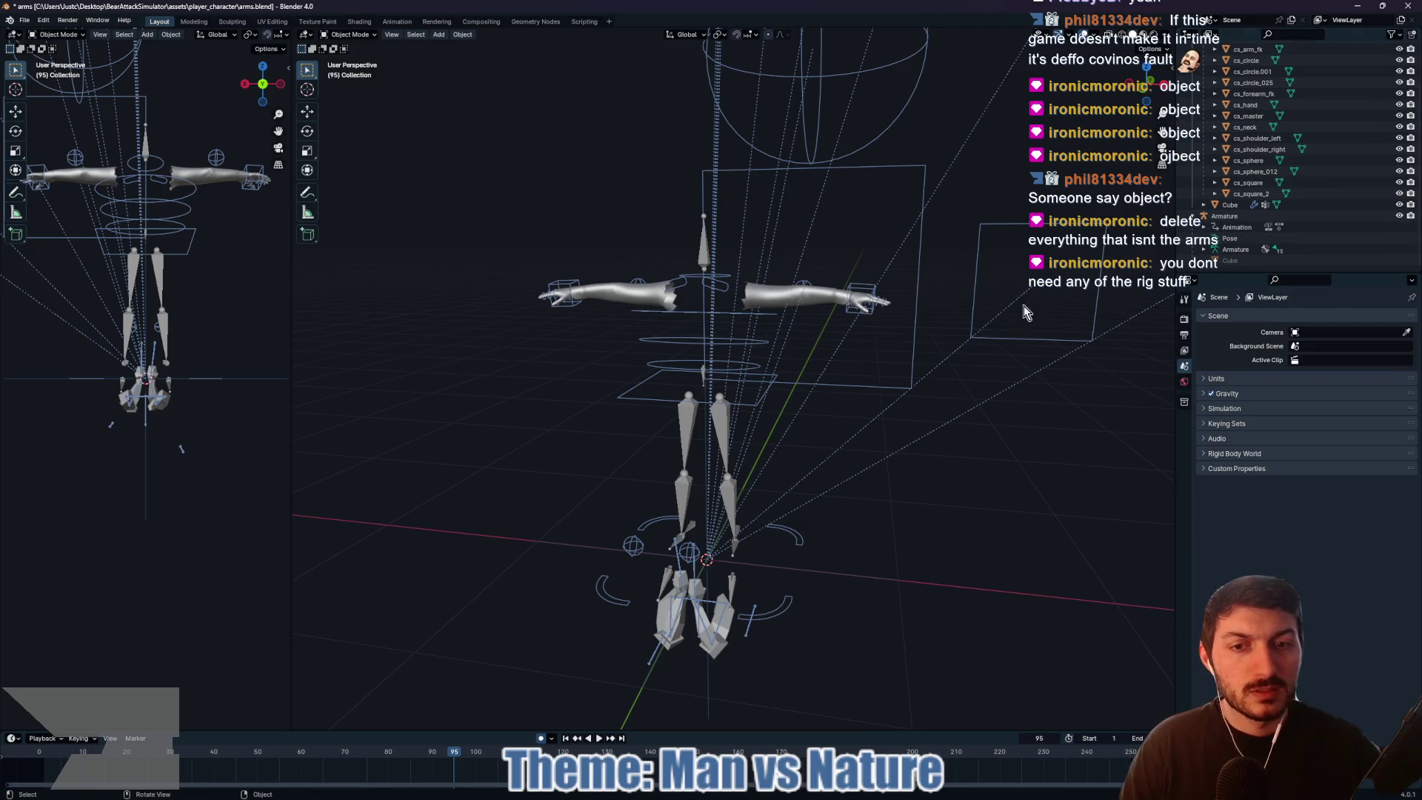
# Step: Delete the cs_grp empty and all remaining cs_ control shapes under Character
pyautogui.moveTo(894, 381); pyautogui.dragTo(979, 382)
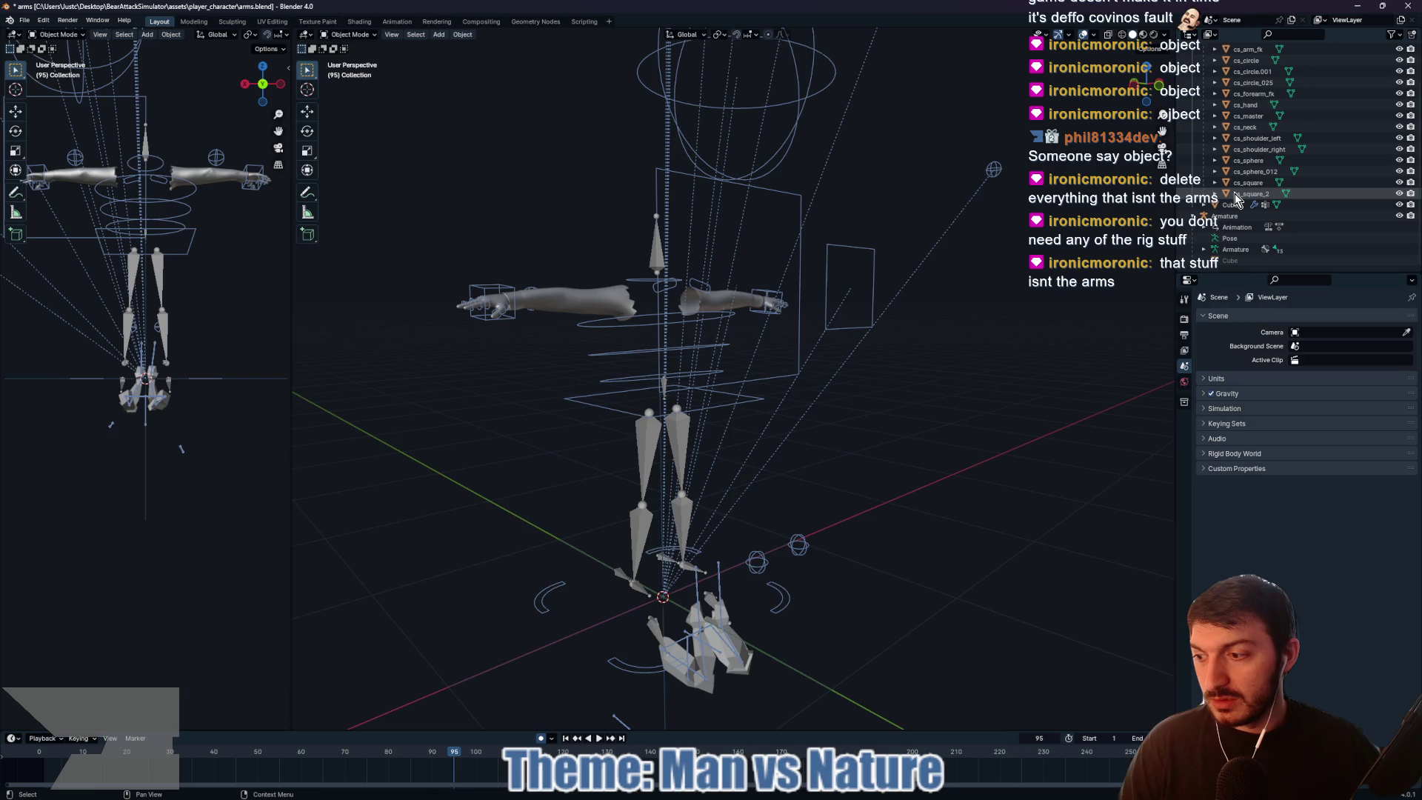
pyautogui.scroll(3, 1235, 198)
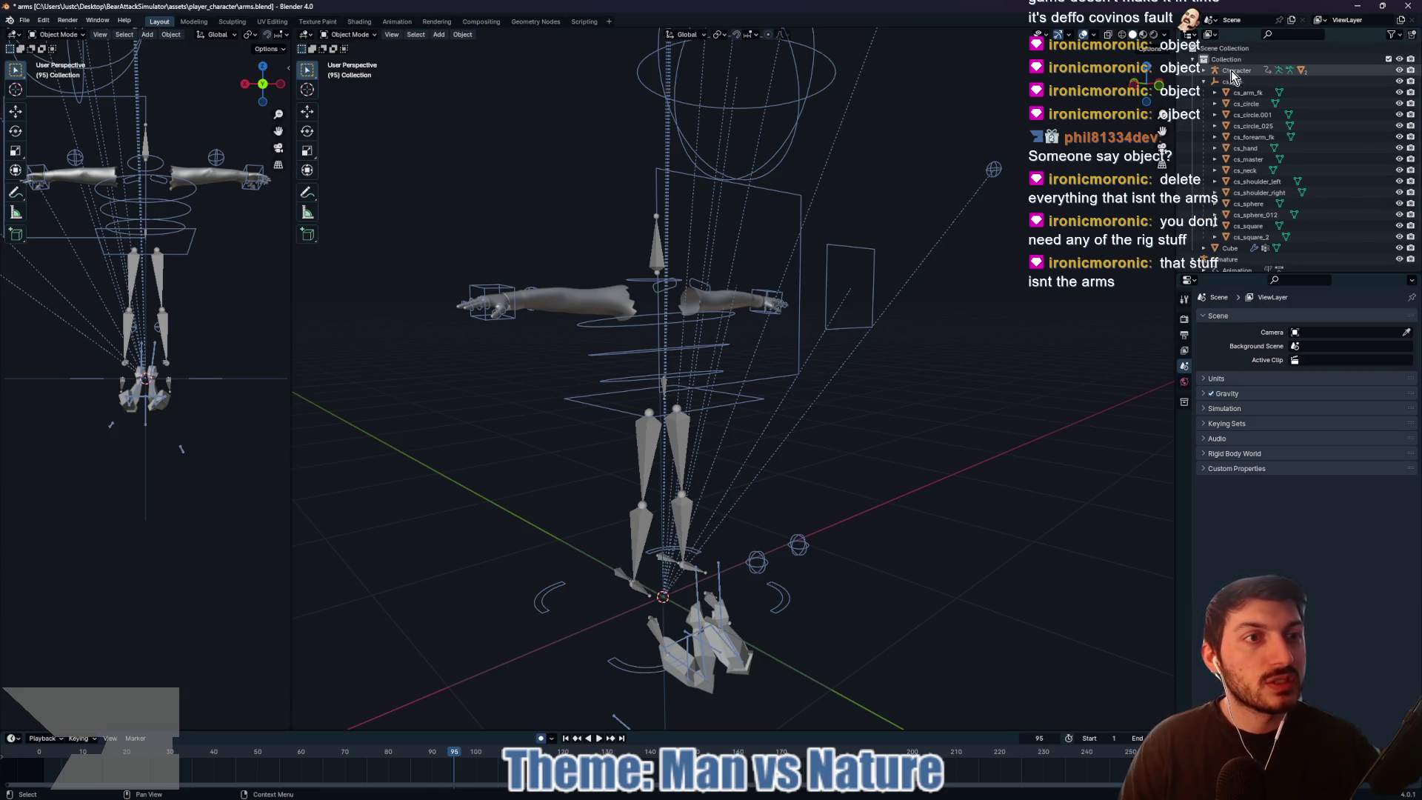
pyautogui.click(1205, 71)
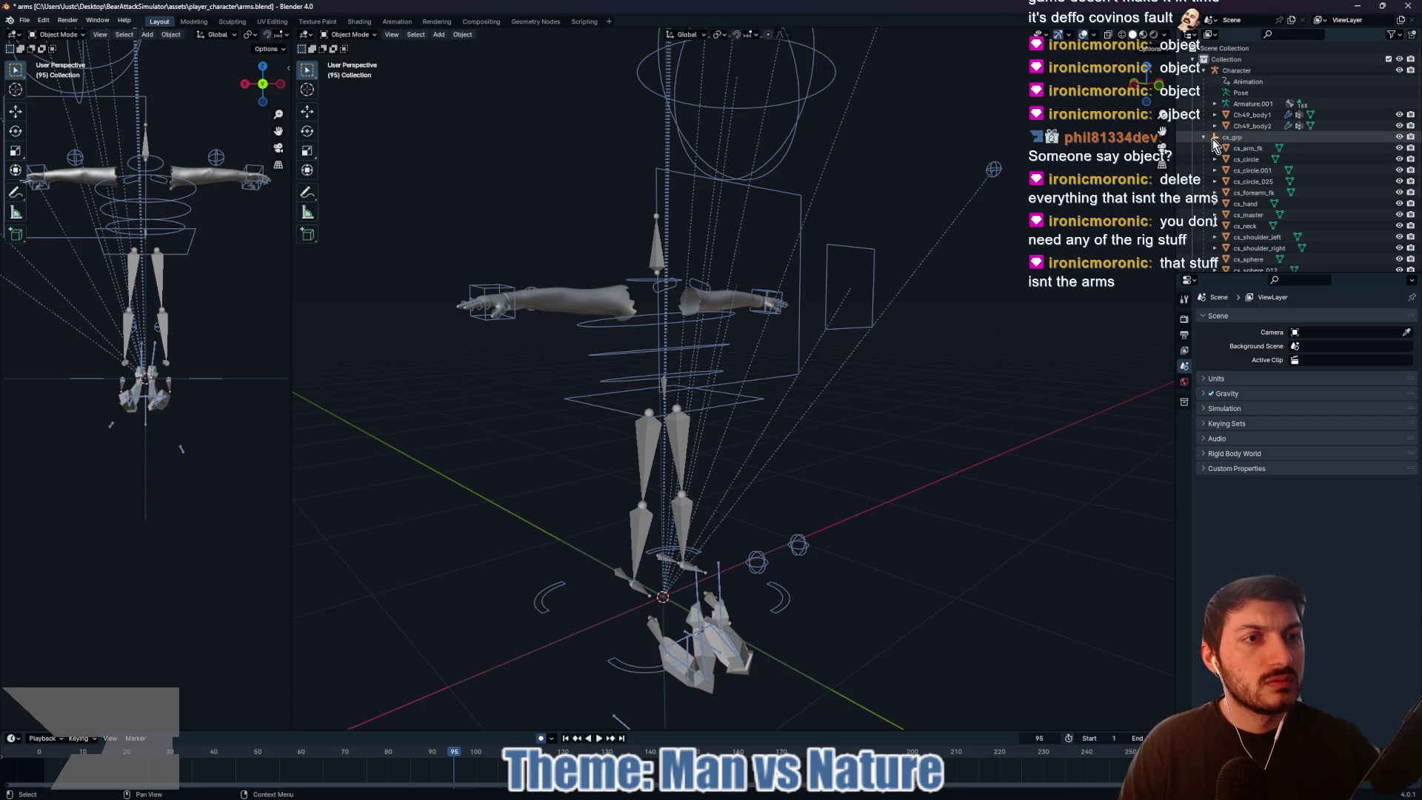
pyautogui.click(1242, 140)
pyautogui.press('Delete')
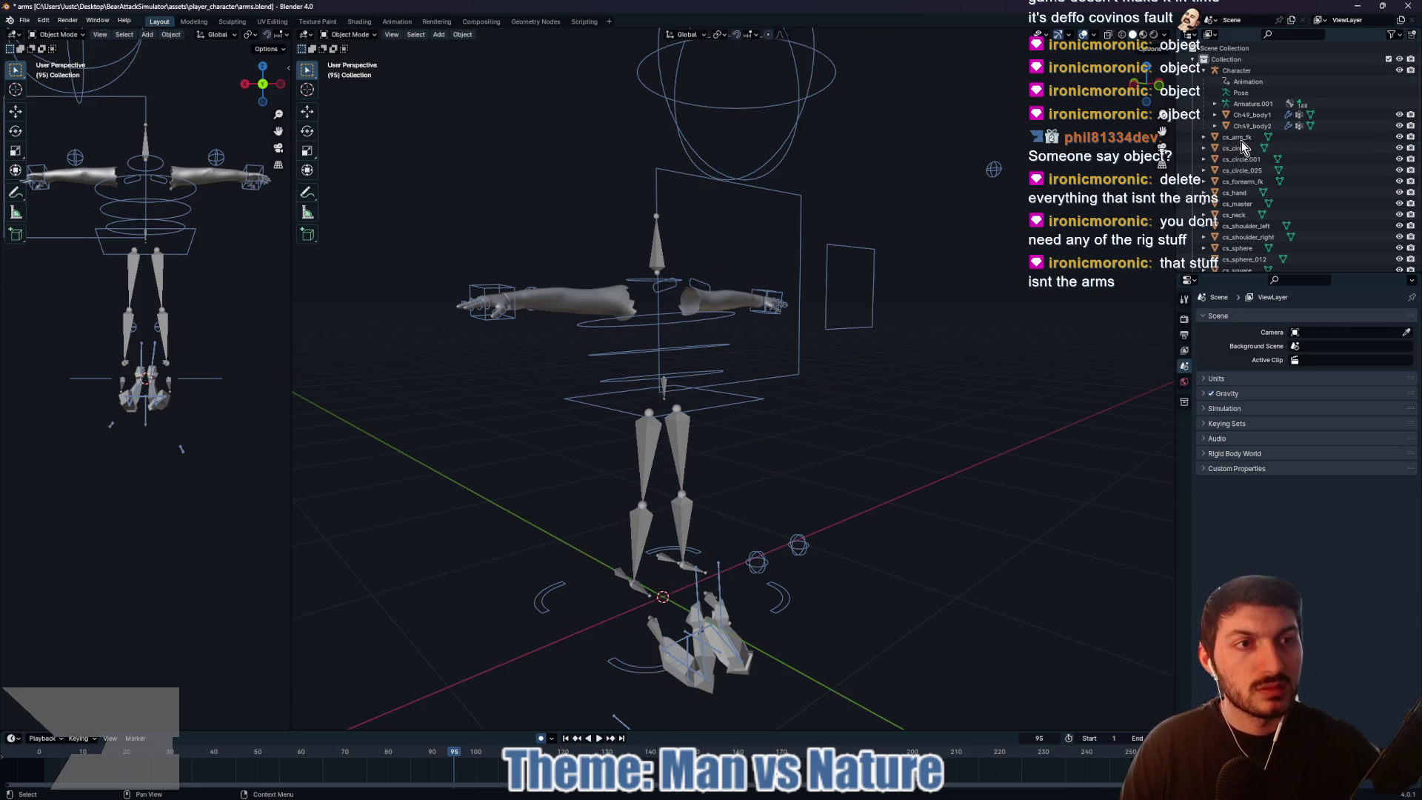
pyautogui.click(1242, 139)
pyautogui.scroll(-4, 1235, 196)
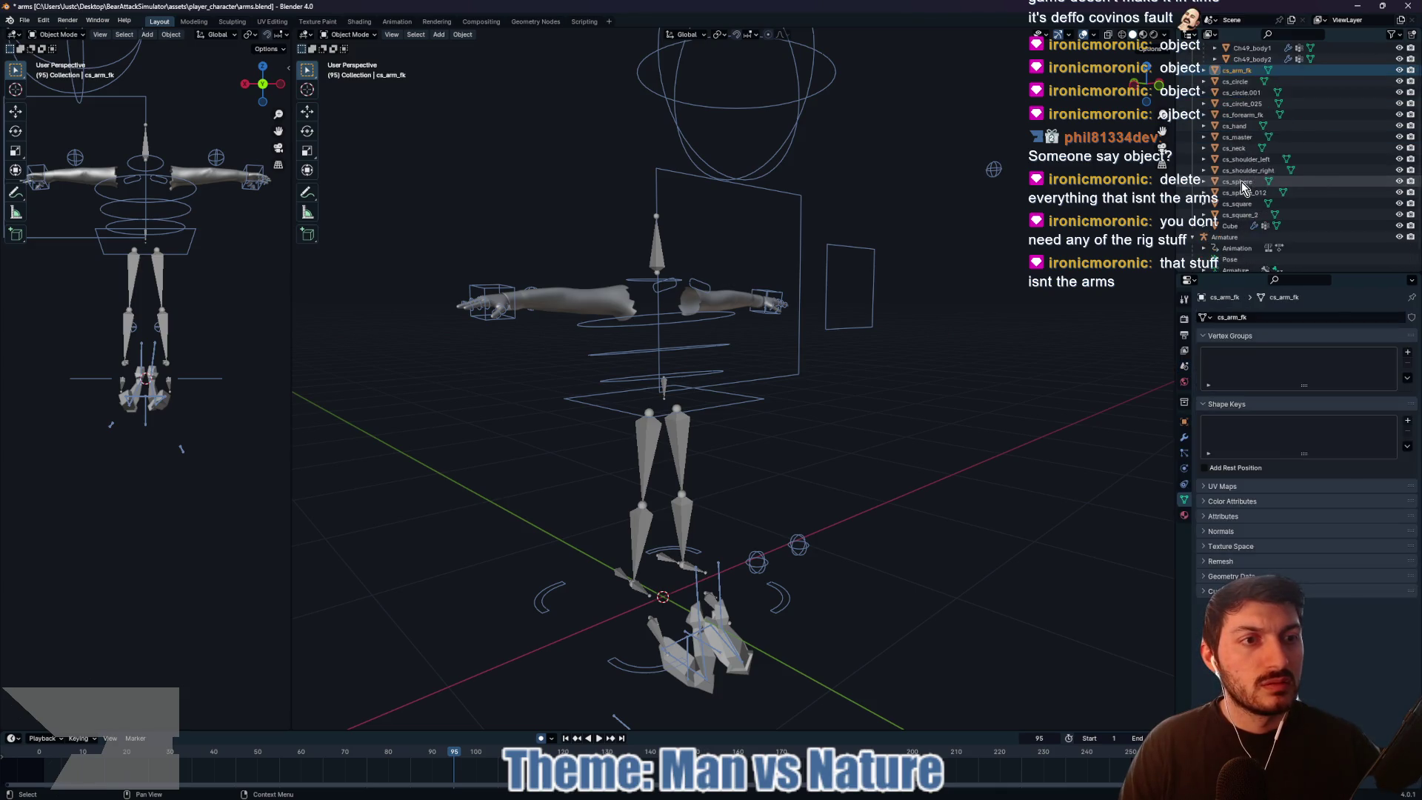
pyautogui.keyDown('shift'); pyautogui.click(1236, 194); pyautogui.keyUp('shift')
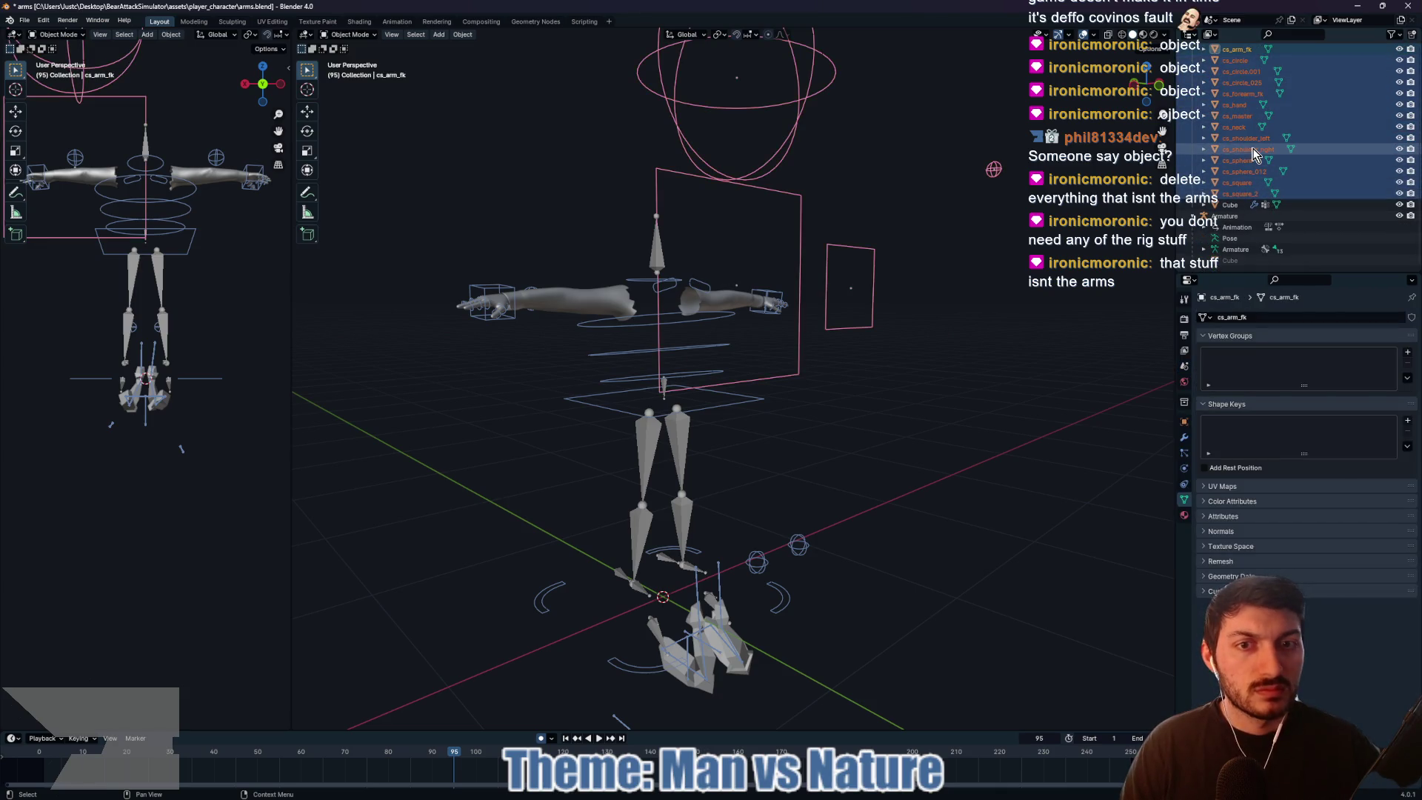
pyautogui.press('Delete')
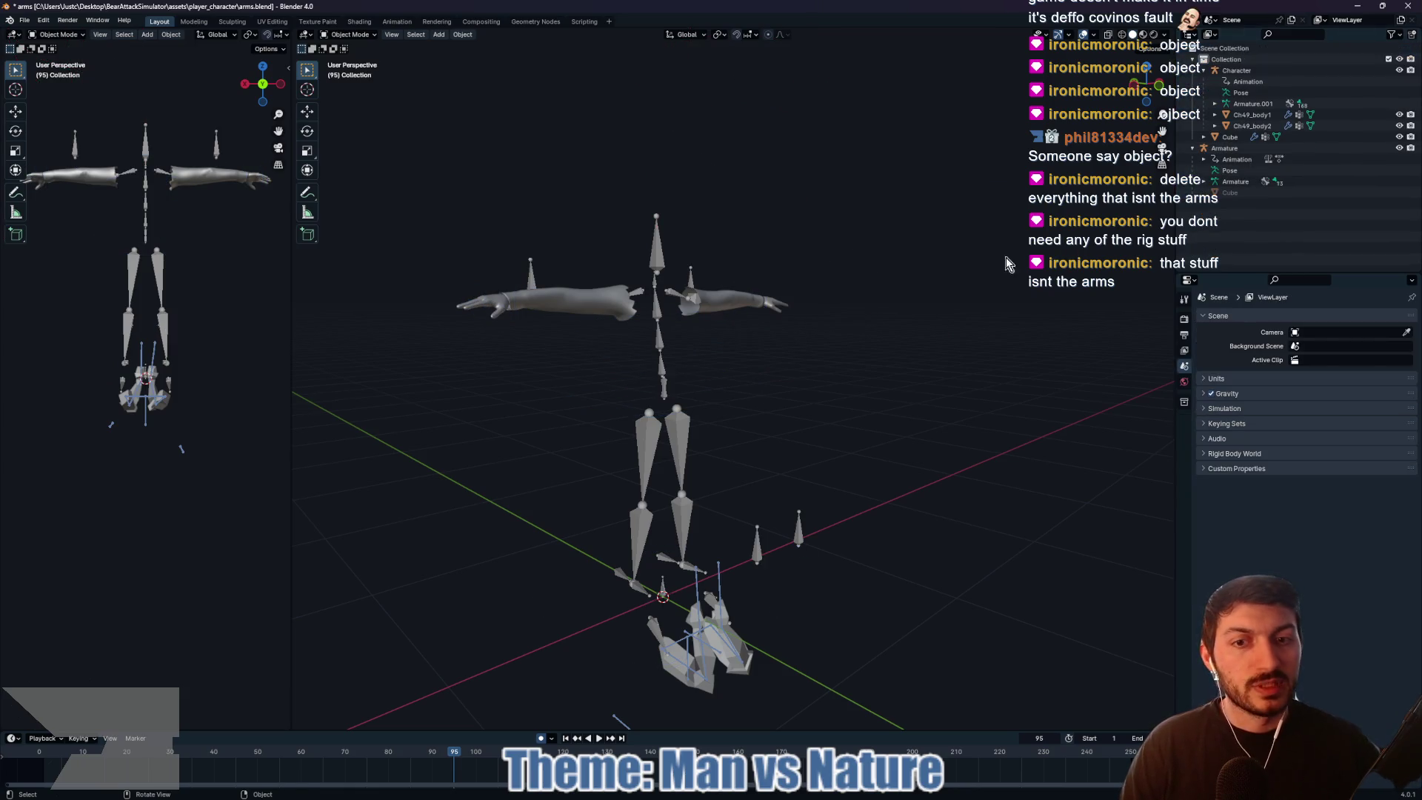
# Step: Delete the Armature.001 rig from the scene
pyautogui.moveTo(935, 269); pyautogui.dragTo(1119, 207)
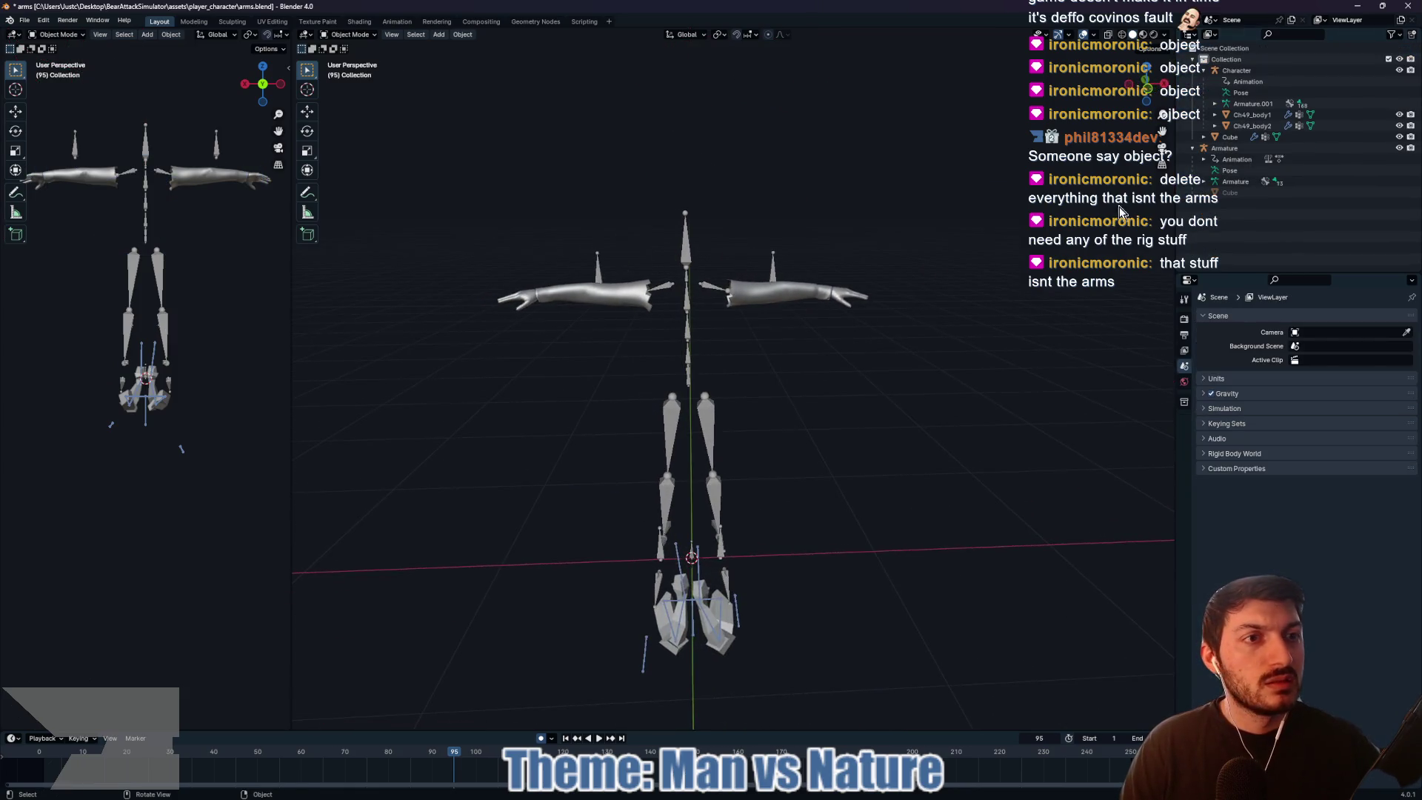
pyautogui.click(712, 419)
pyautogui.press('x')
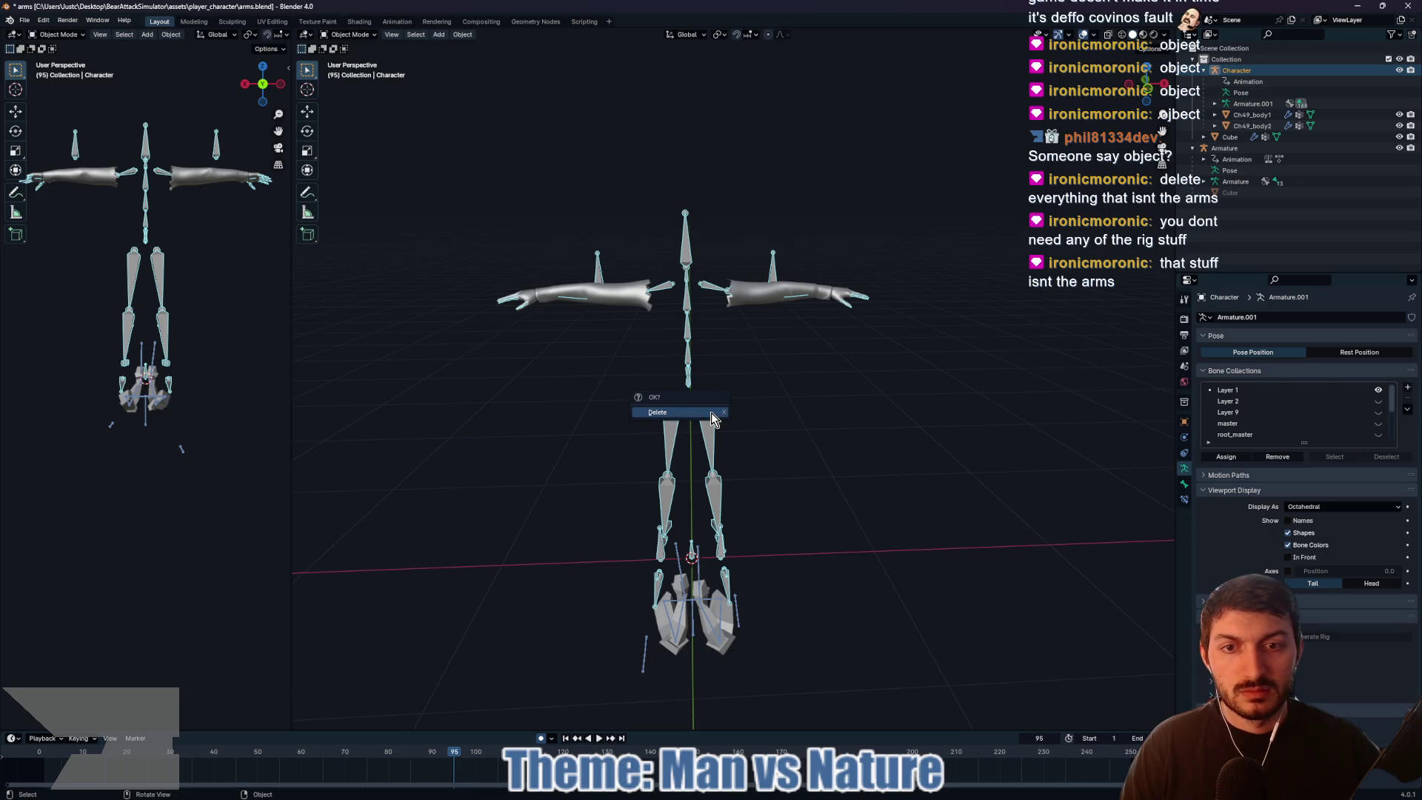
pyautogui.click(712, 418)
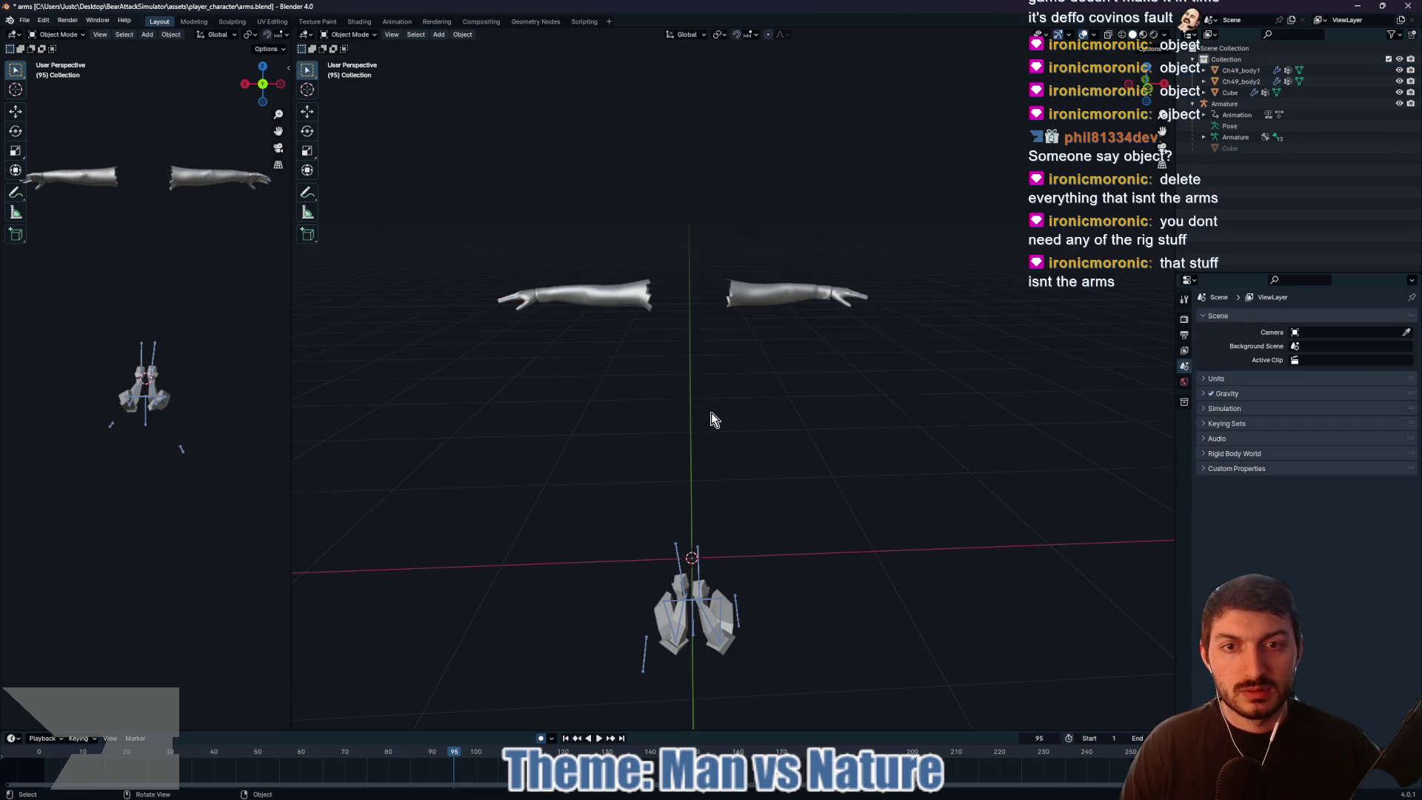
# Step: Join the hand mesh Ch49_body1 into the forearm mesh Ch49_body2 with Ctrl+J
pyautogui.click(762, 307)
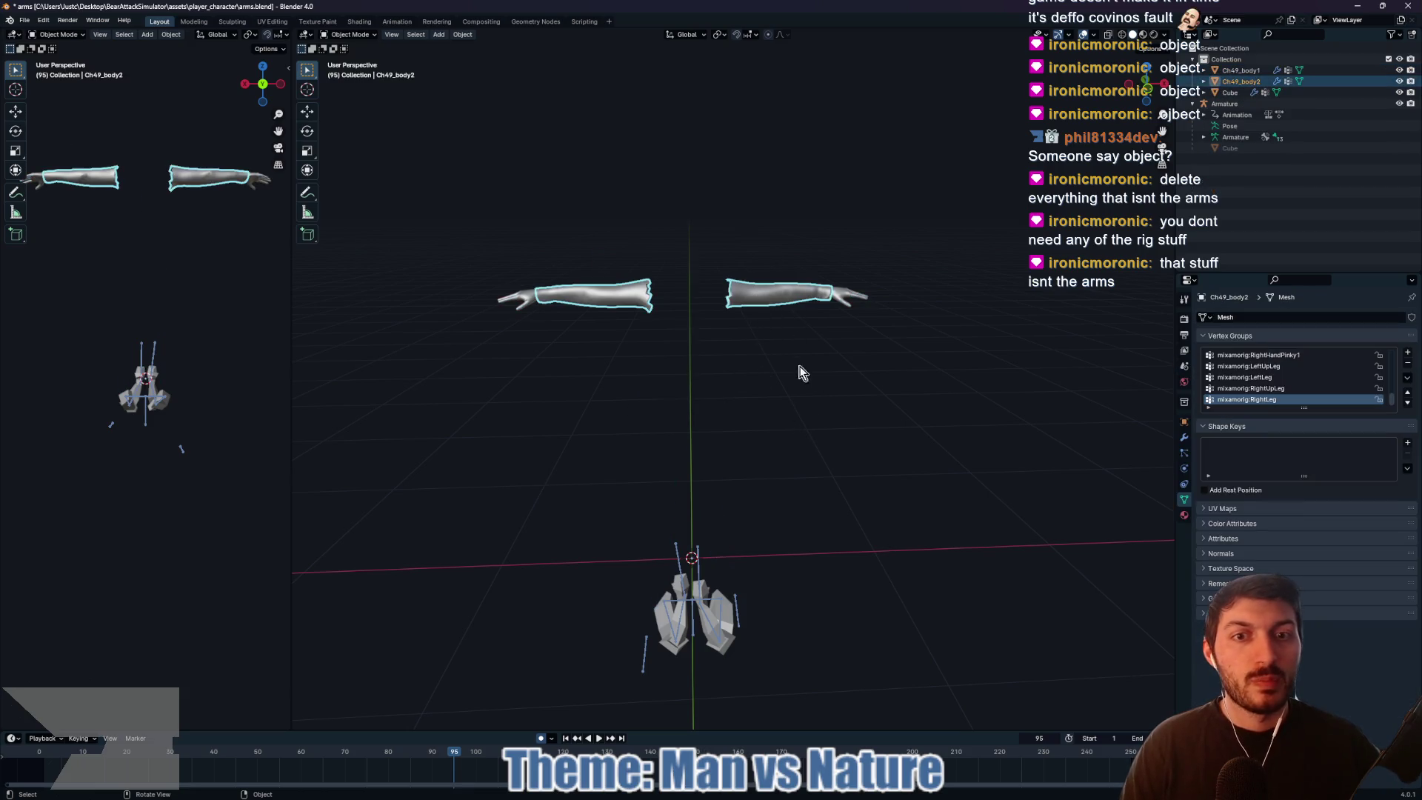
pyautogui.click(1240, 70)
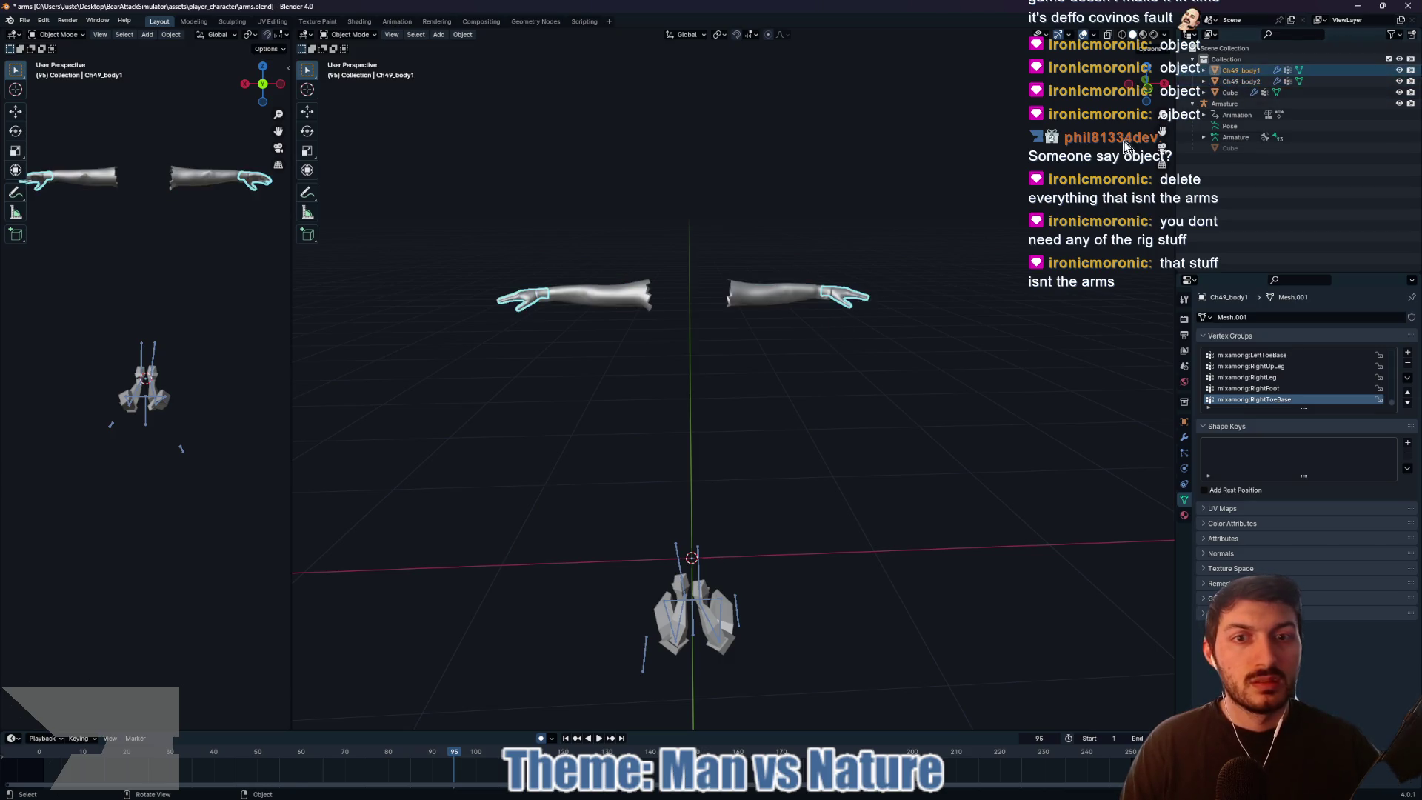
pyautogui.moveTo(749, 375)
pyautogui.mouseDown()
pyautogui.moveTo(827, 394)
pyautogui.moveTo(1119, 234)
pyautogui.mouseUp()
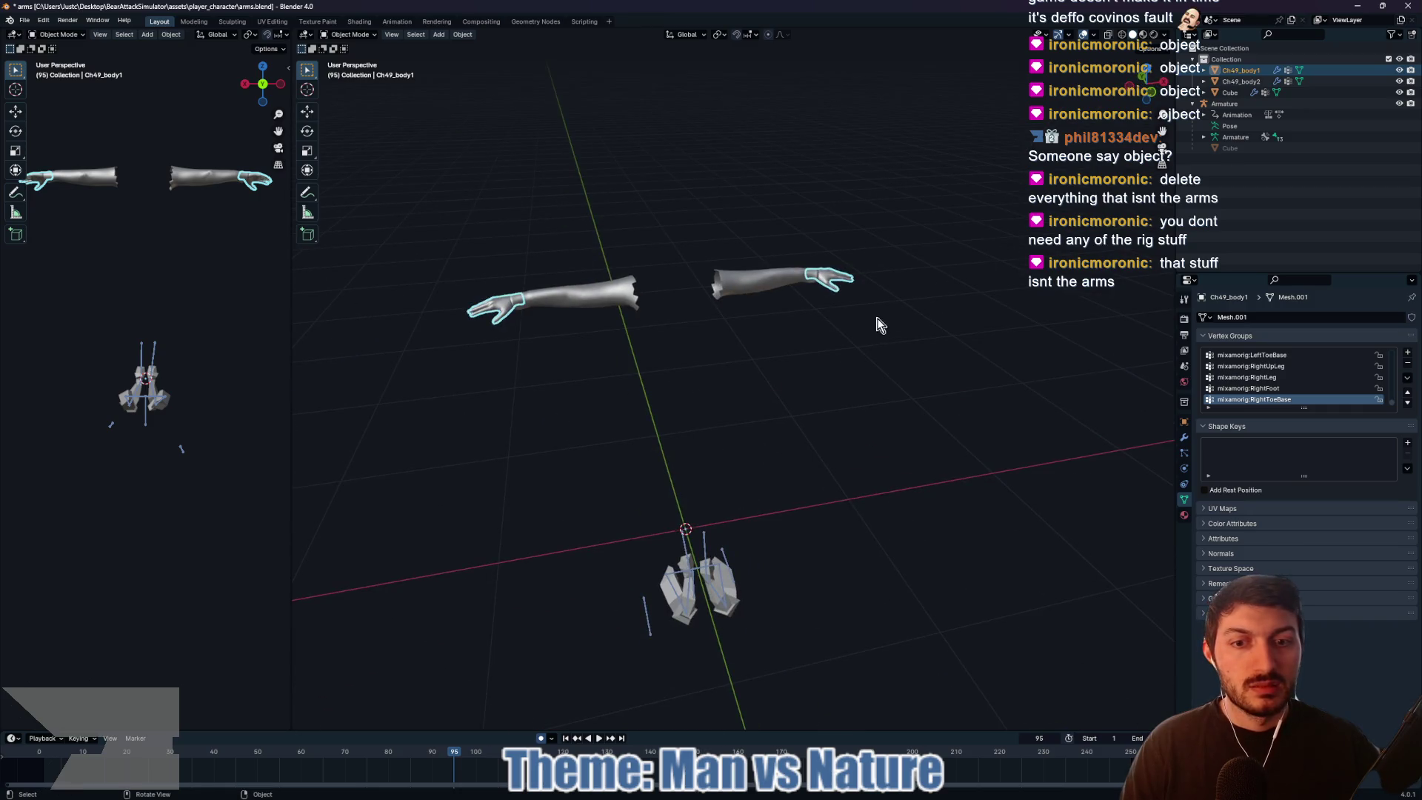
pyautogui.click(1247, 82)
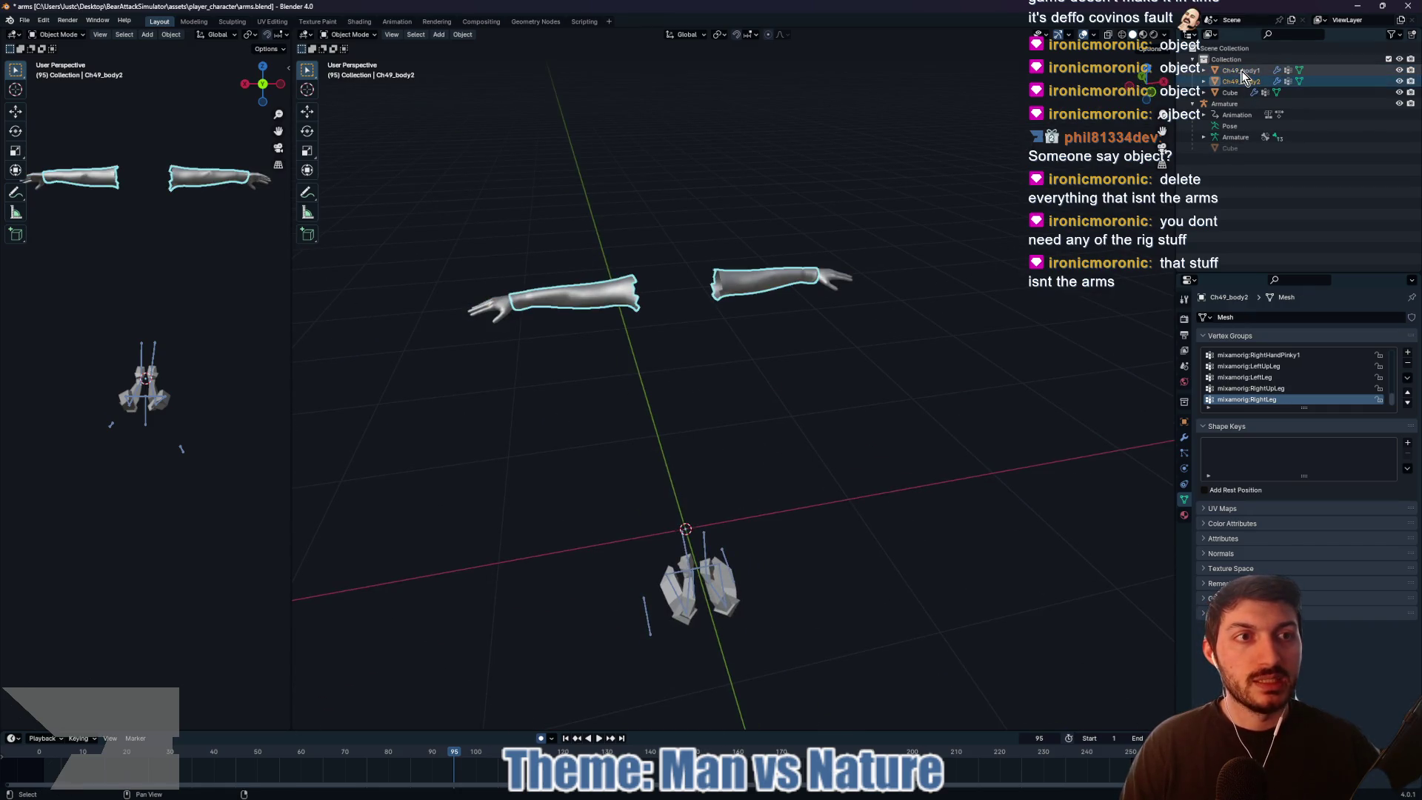
pyautogui.keyDown('shift'); pyautogui.click(1242, 71); pyautogui.keyUp('shift')
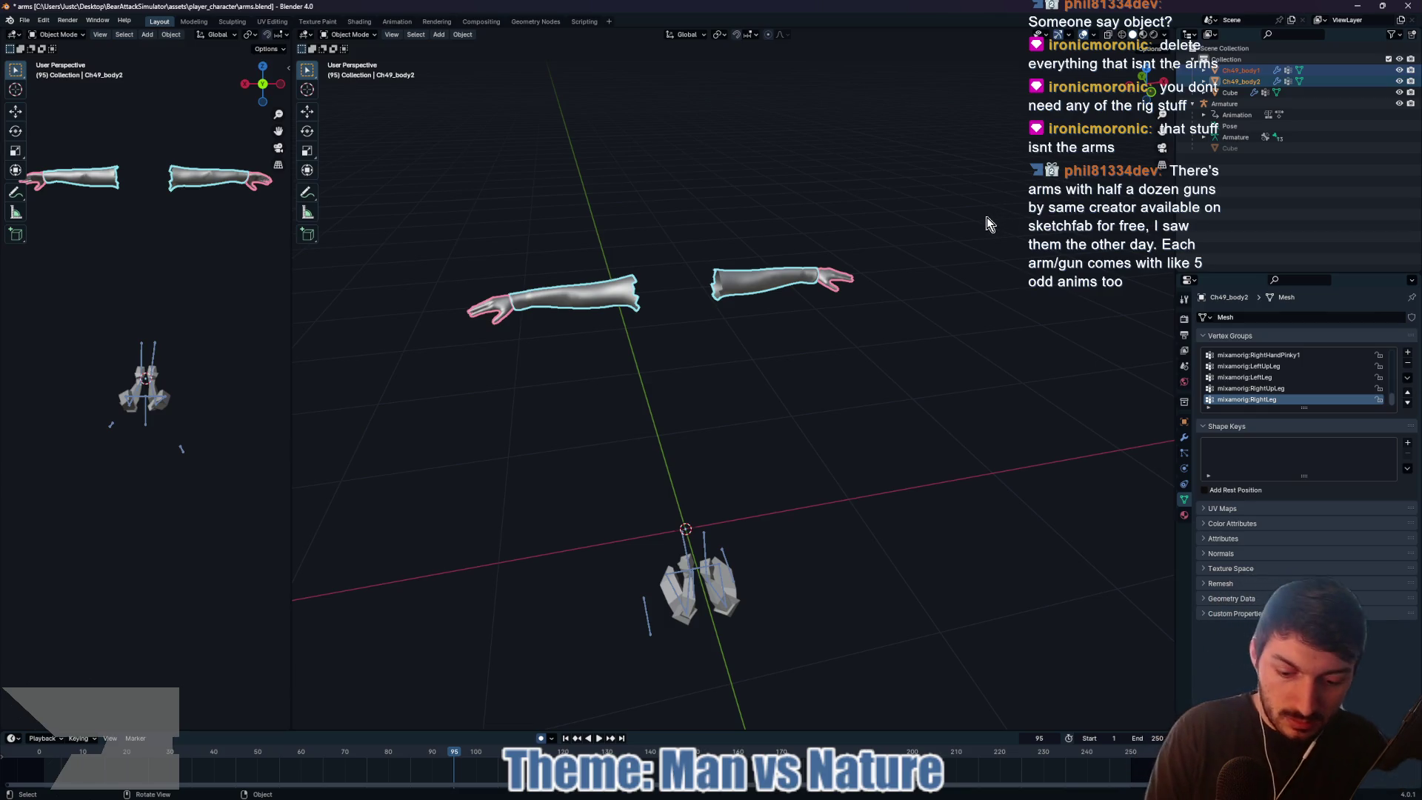
pyautogui.hotkey('ctrl', 'j')
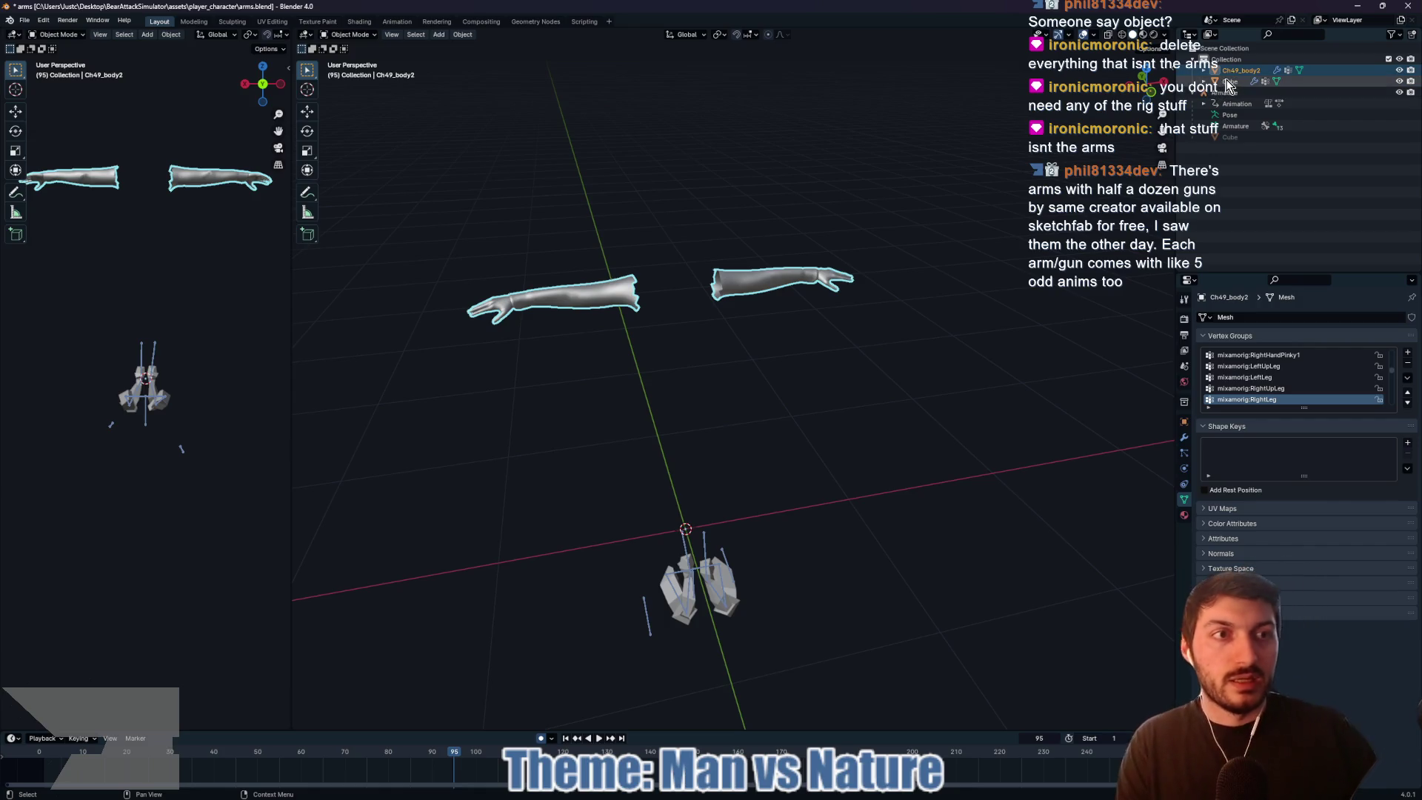
pyautogui.moveTo(787, 434)
pyautogui.mouseDown()
pyautogui.moveTo(838, 381)
pyautogui.moveTo(832, 391)
pyautogui.mouseUp()
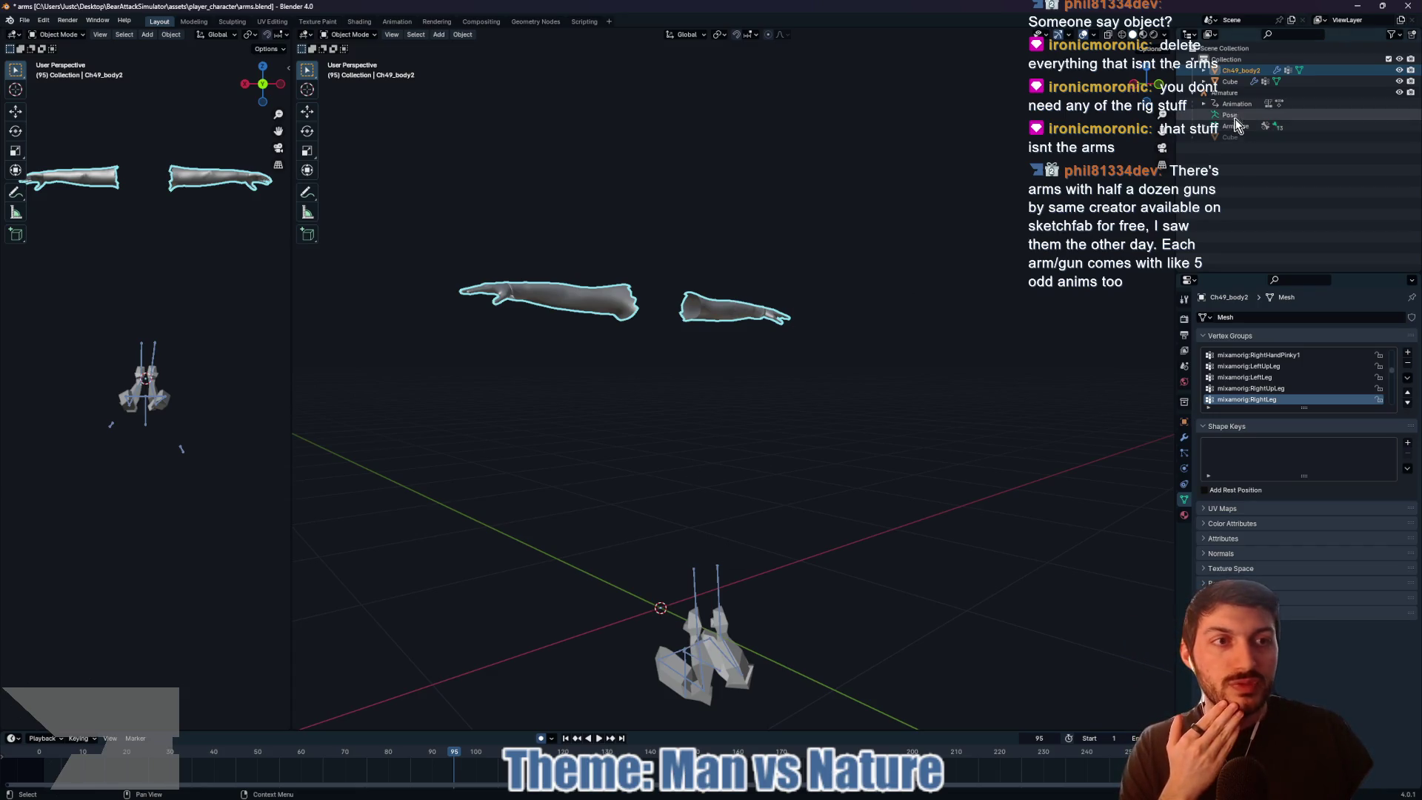
pyautogui.click(1226, 93)
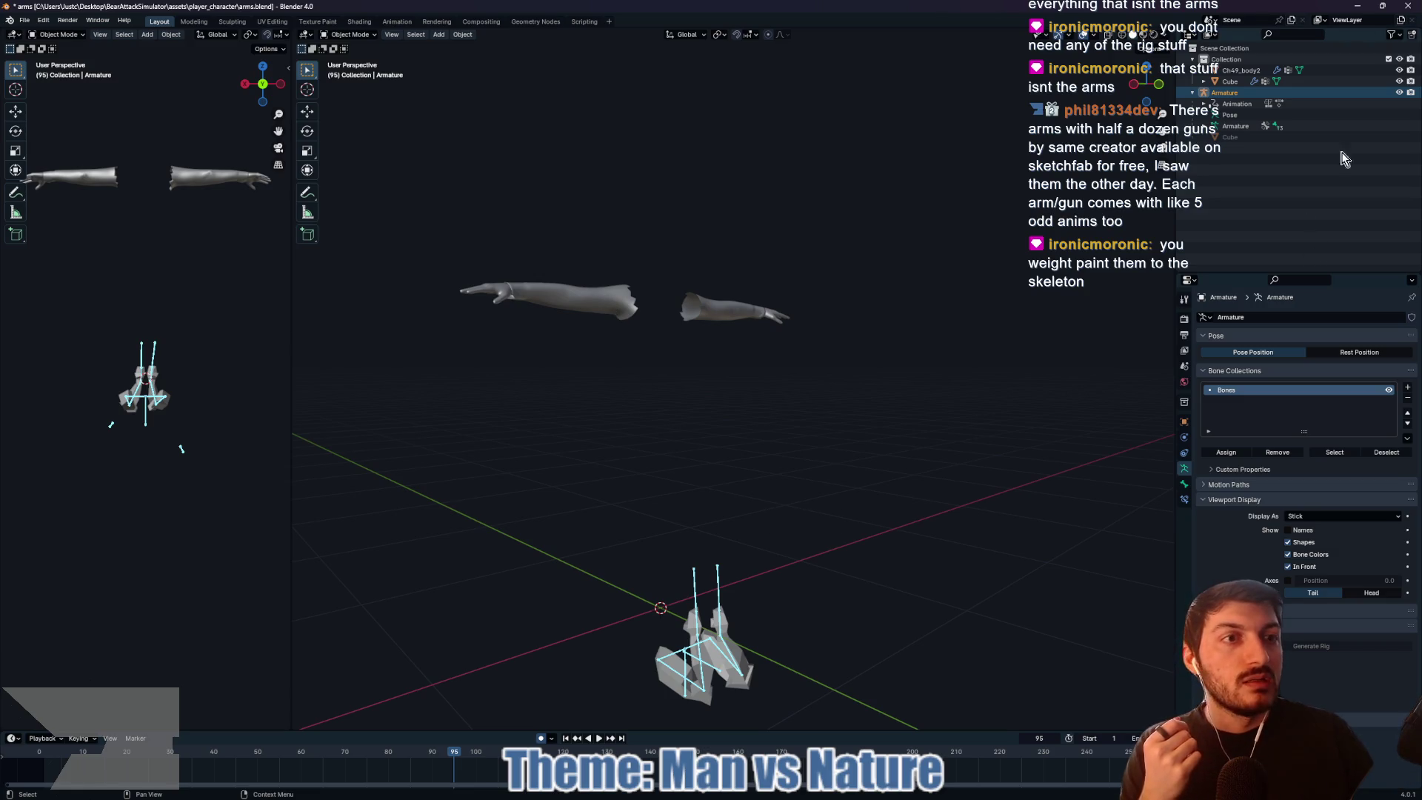
# Step: Hide the Cube object and select the joined Ch49_body2 arm mesh with the Armature
pyautogui.click(1399, 82)
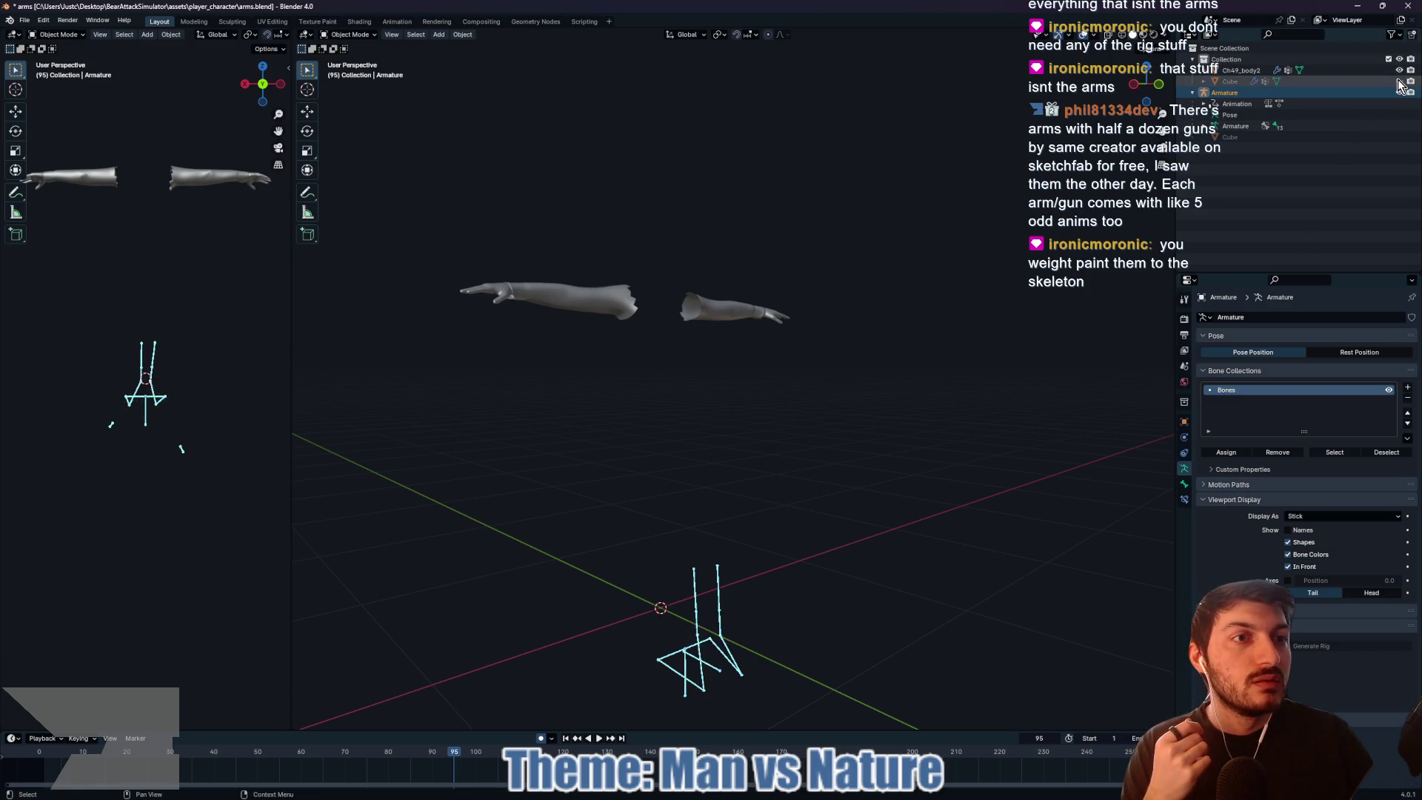
pyautogui.click(1240, 70)
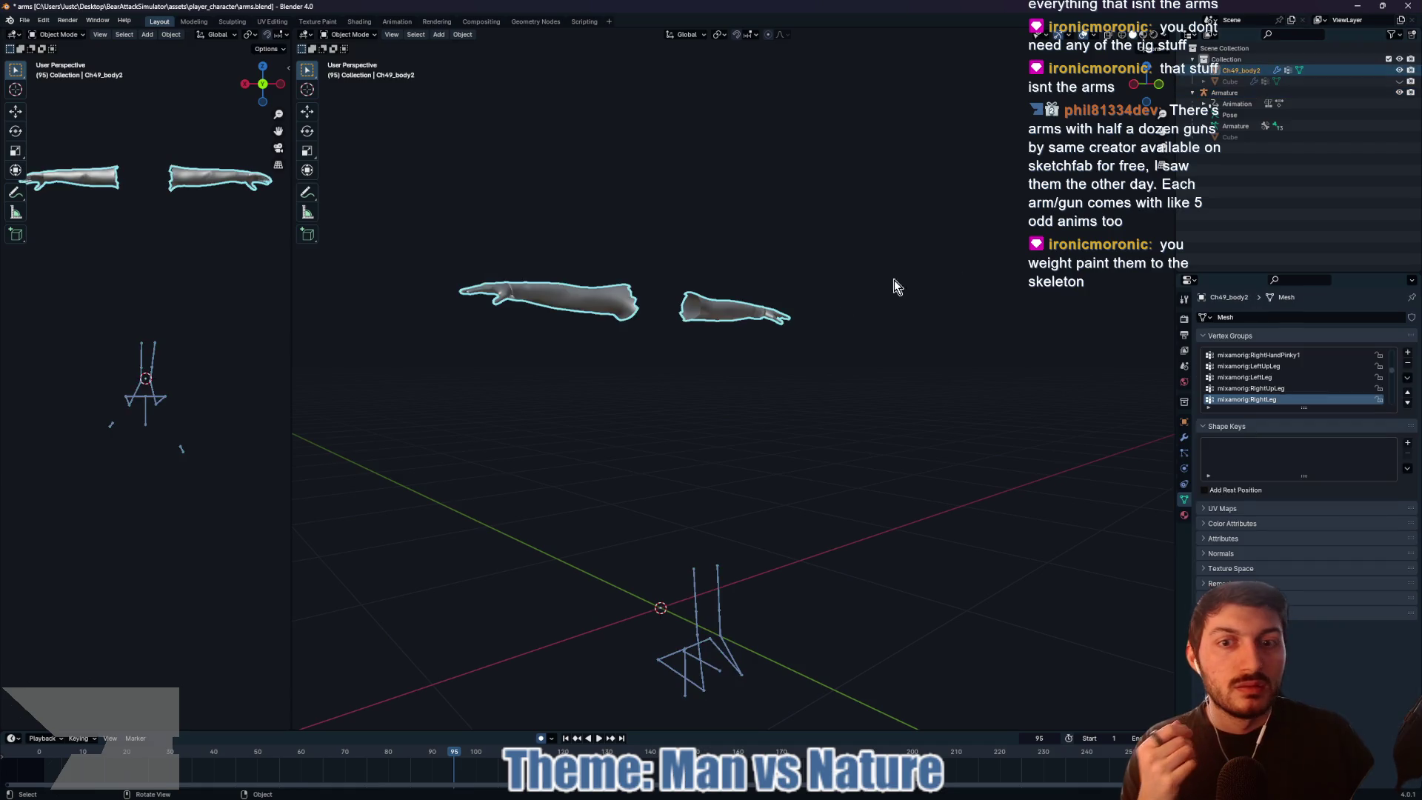
pyautogui.keyDown('shift'); pyautogui.click(700, 641); pyautogui.keyUp('shift')
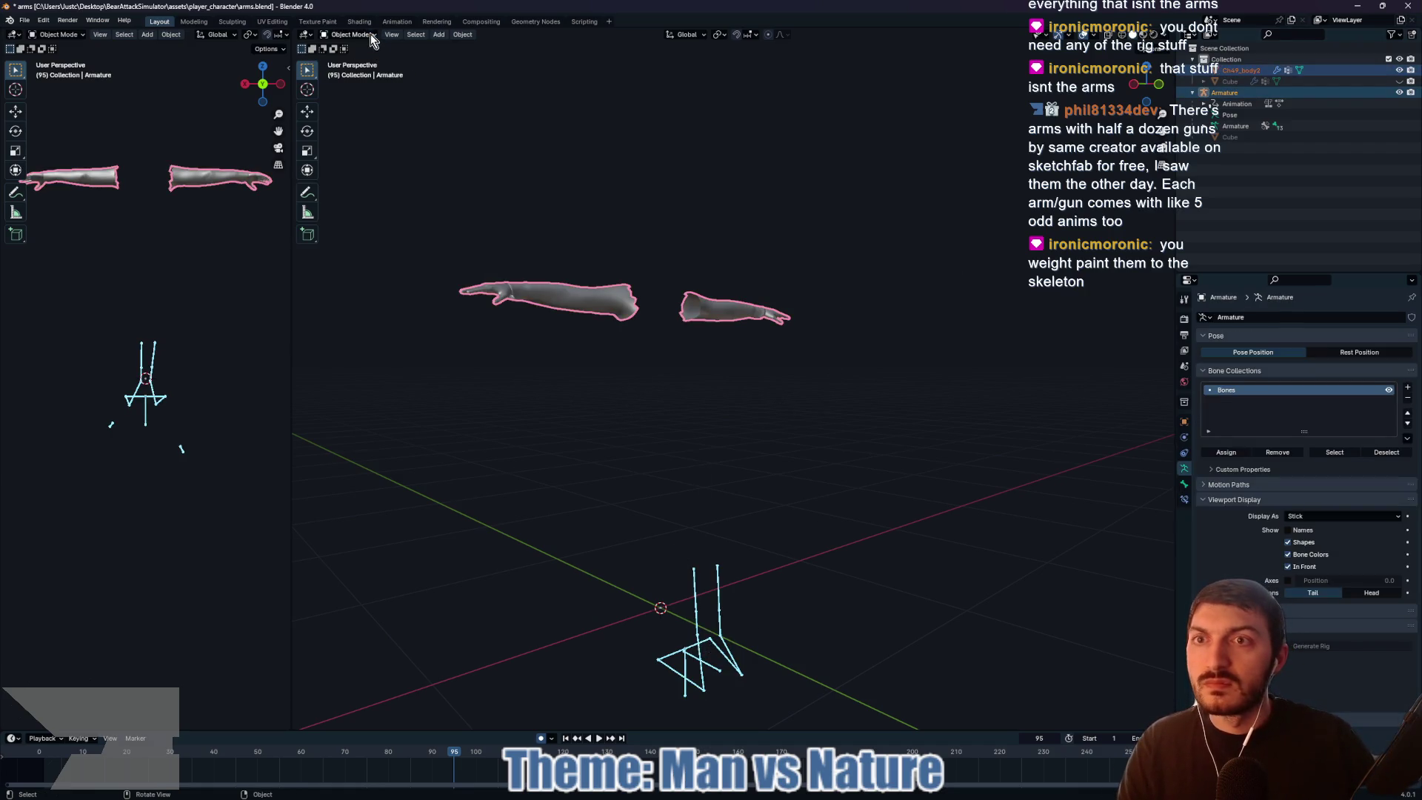
pyautogui.click(544, 348)
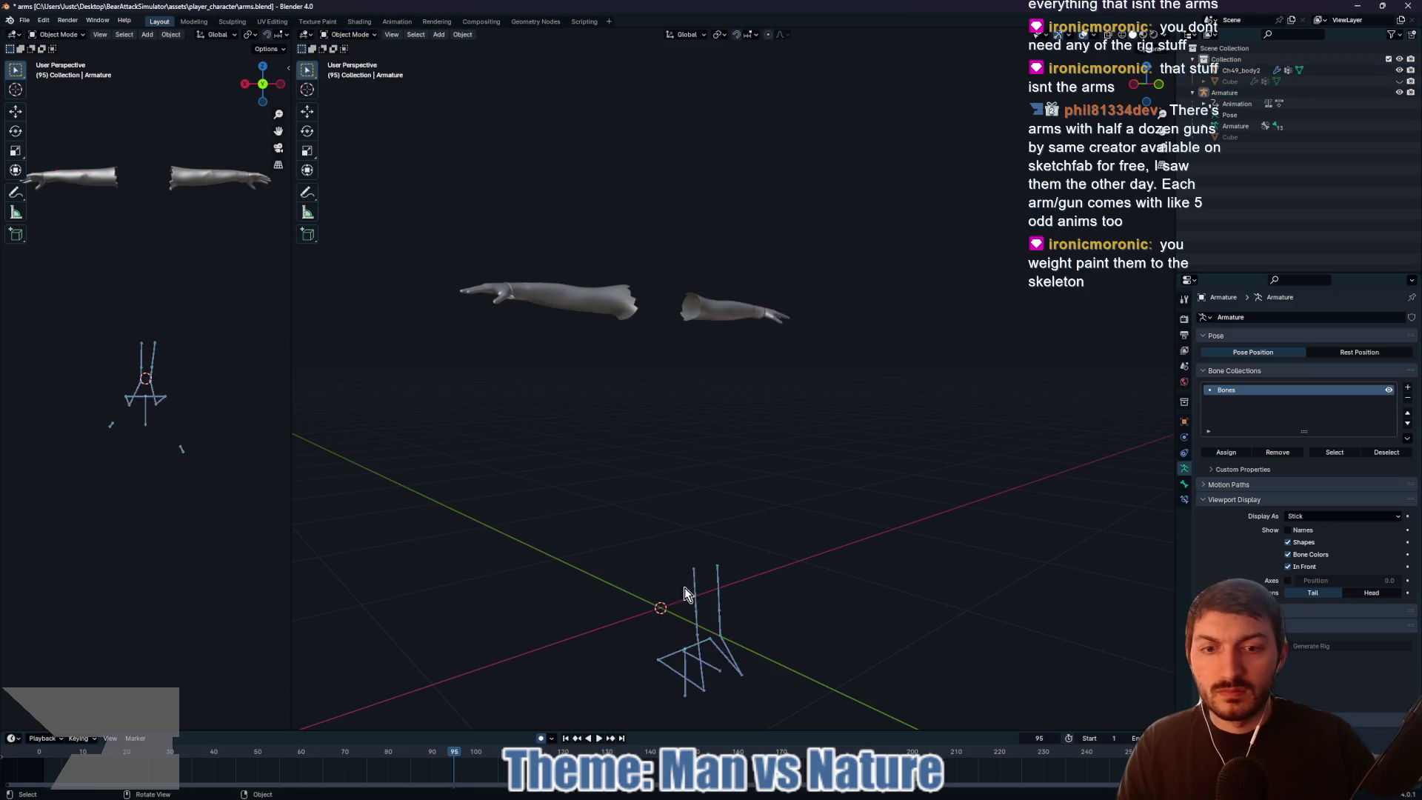
# Step: Make the Armature active and switch it into Pose Mode from the interaction-mode list
pyautogui.click(696, 624)
pyautogui.keyDown('shift'); pyautogui.click(563, 292); pyautogui.keyUp('shift')
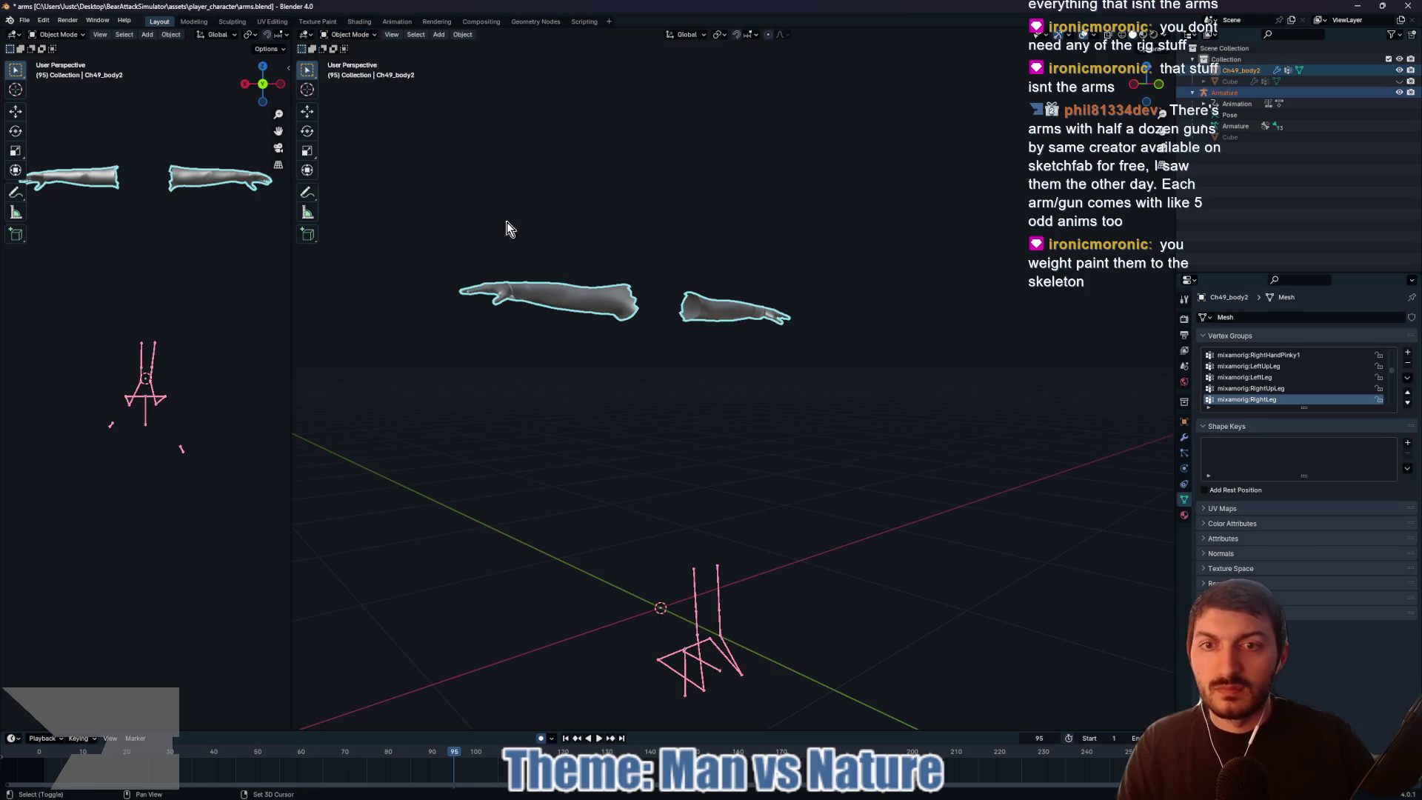
pyautogui.click(354, 35)
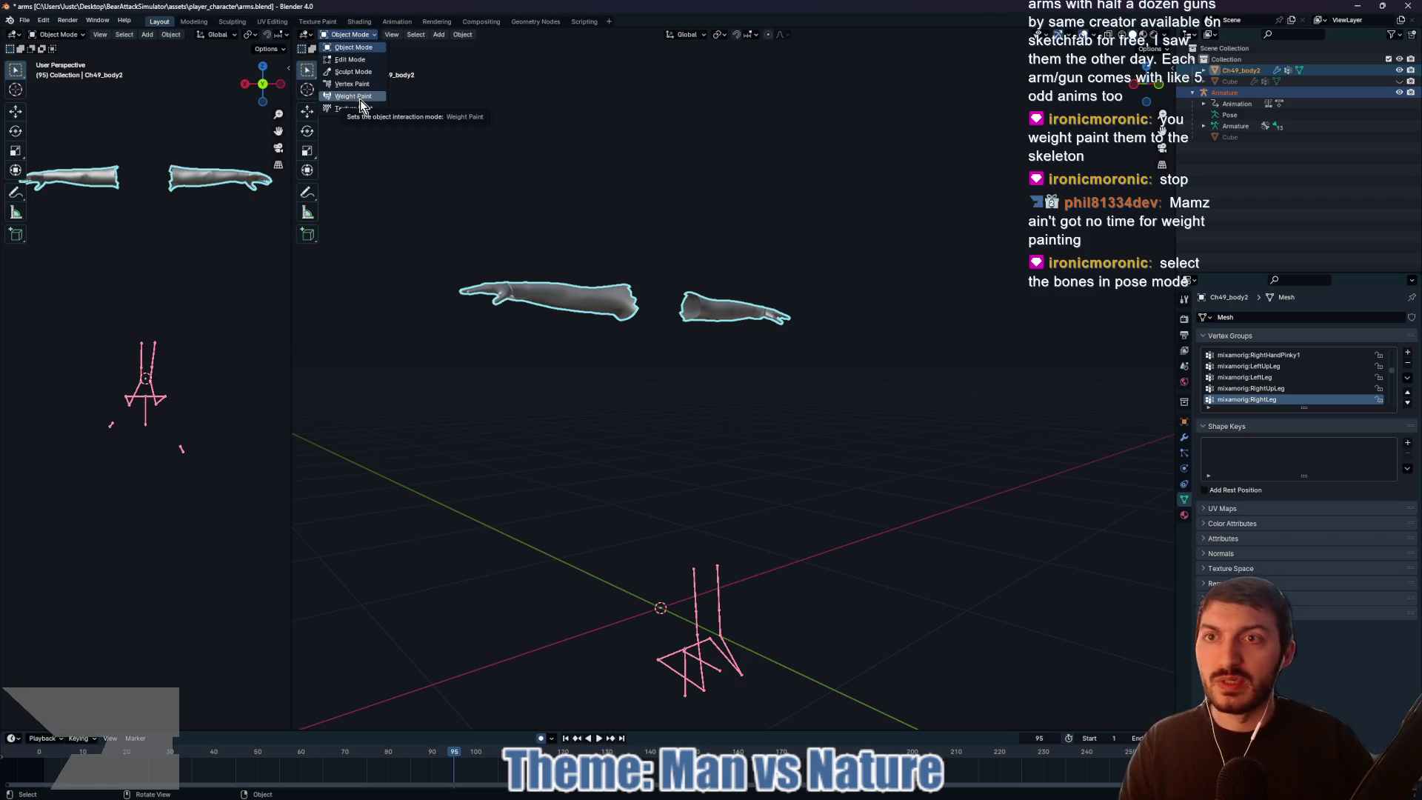
pyautogui.click(701, 586)
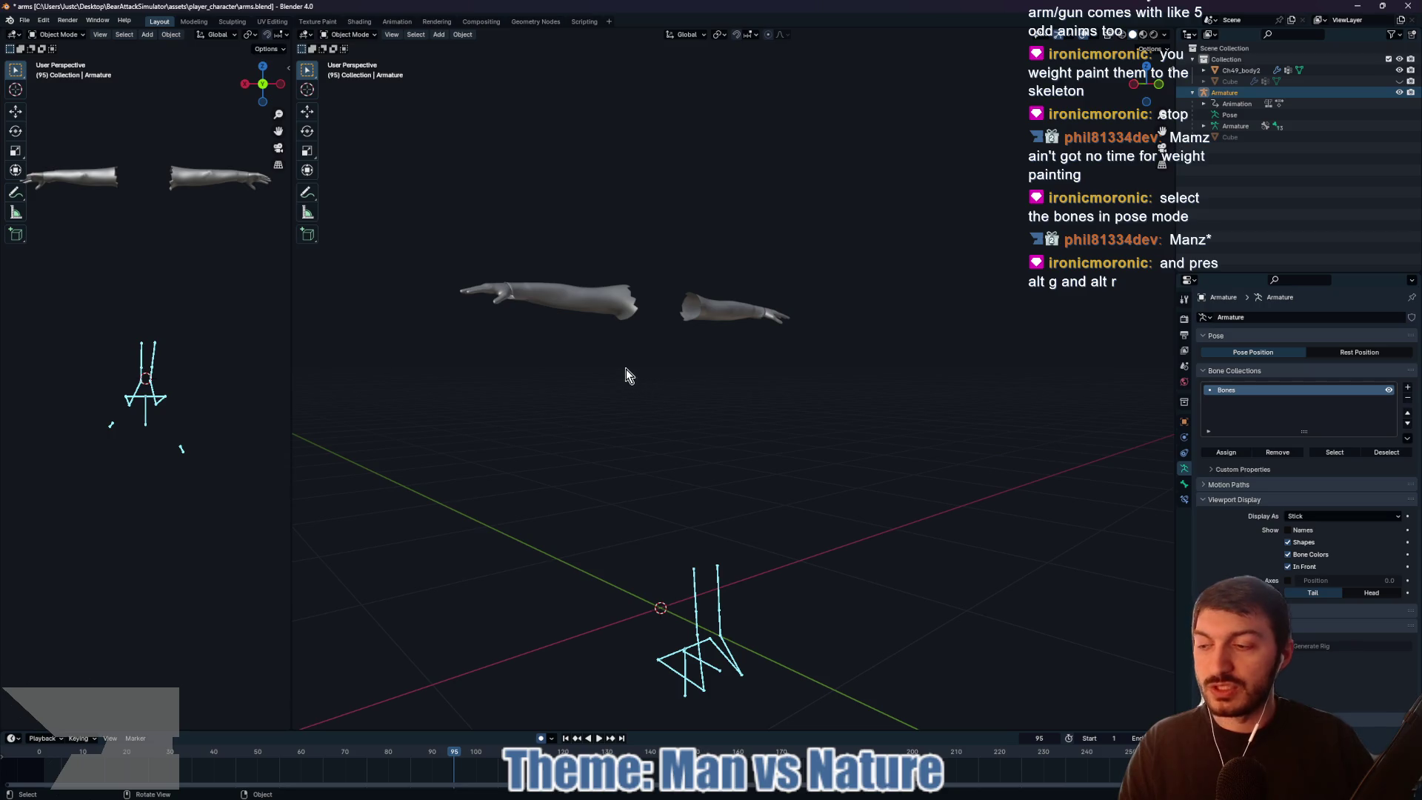
pyautogui.click(365, 36)
# Step: In Pose Mode, clear every Armature bone's location and rotation, then return to Object Mode
pyautogui.click(352, 72)
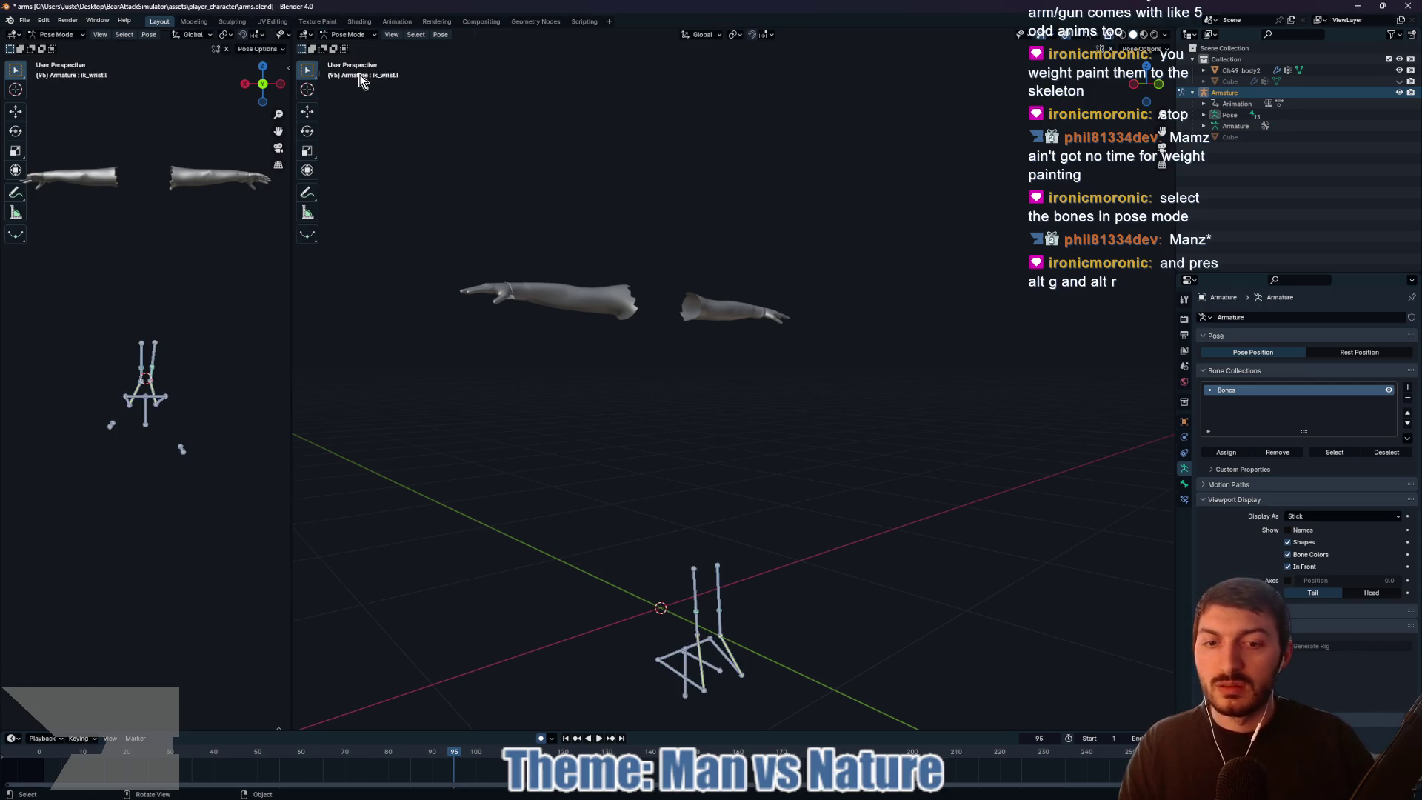
pyautogui.press('a')
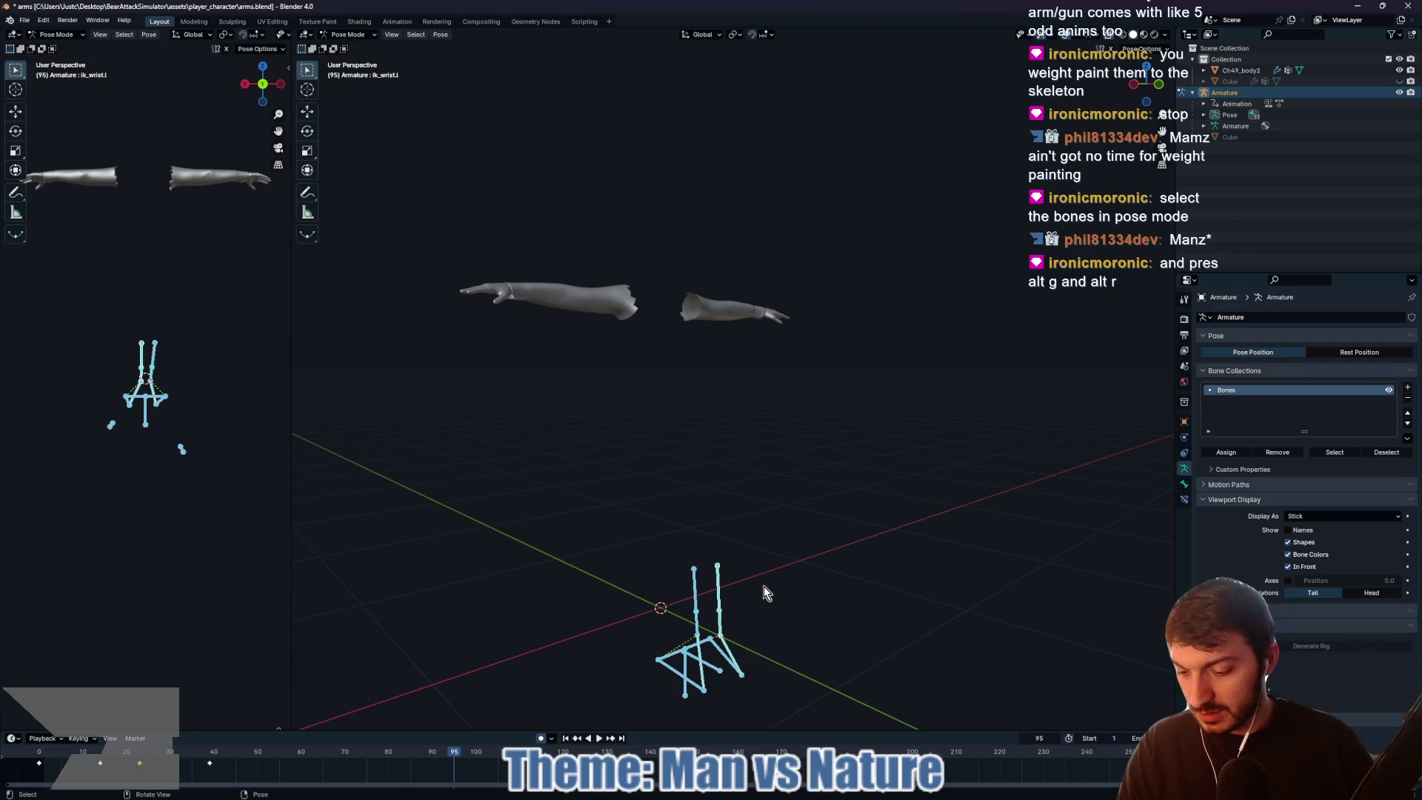
pyautogui.hotkey('alt', 'g')
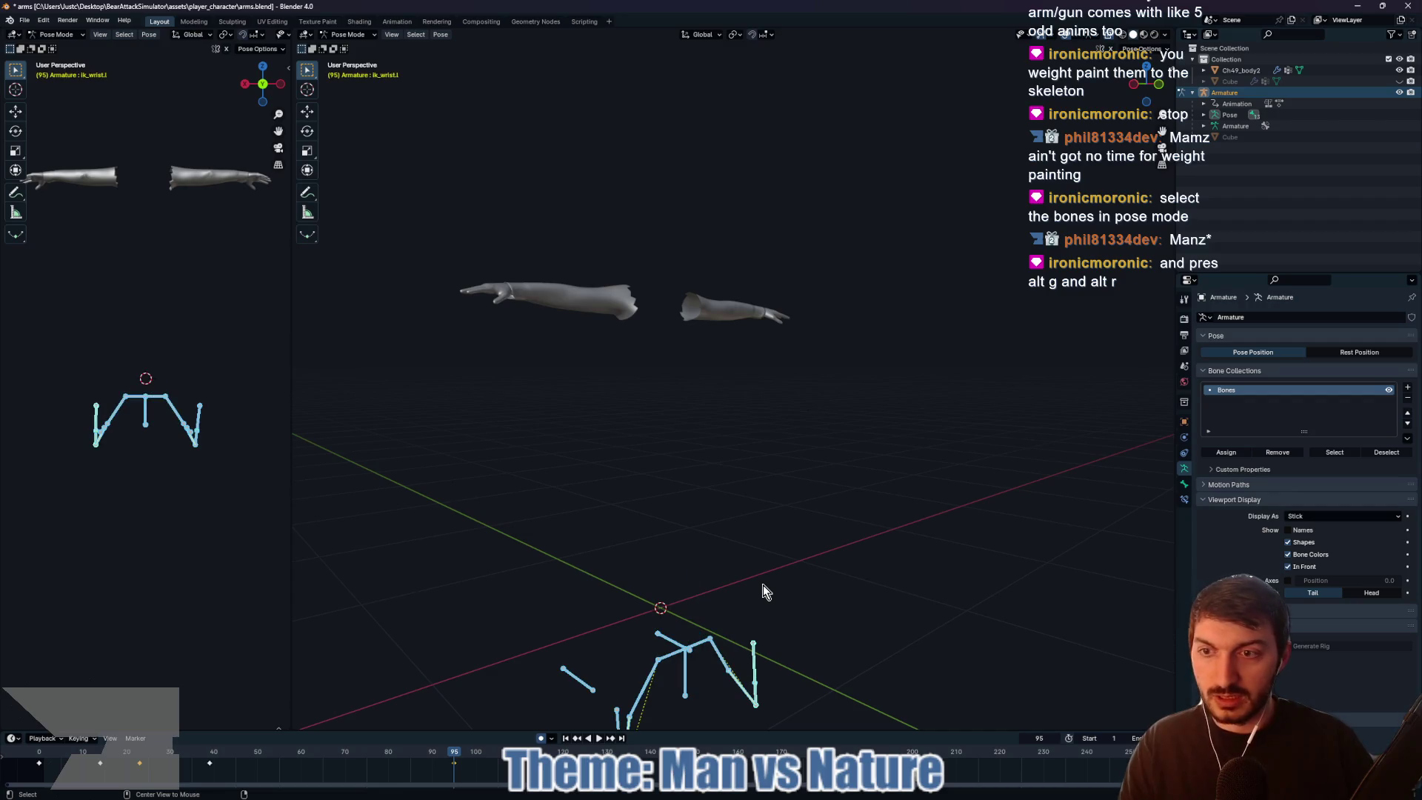
pyautogui.hotkey('alt', 'r')
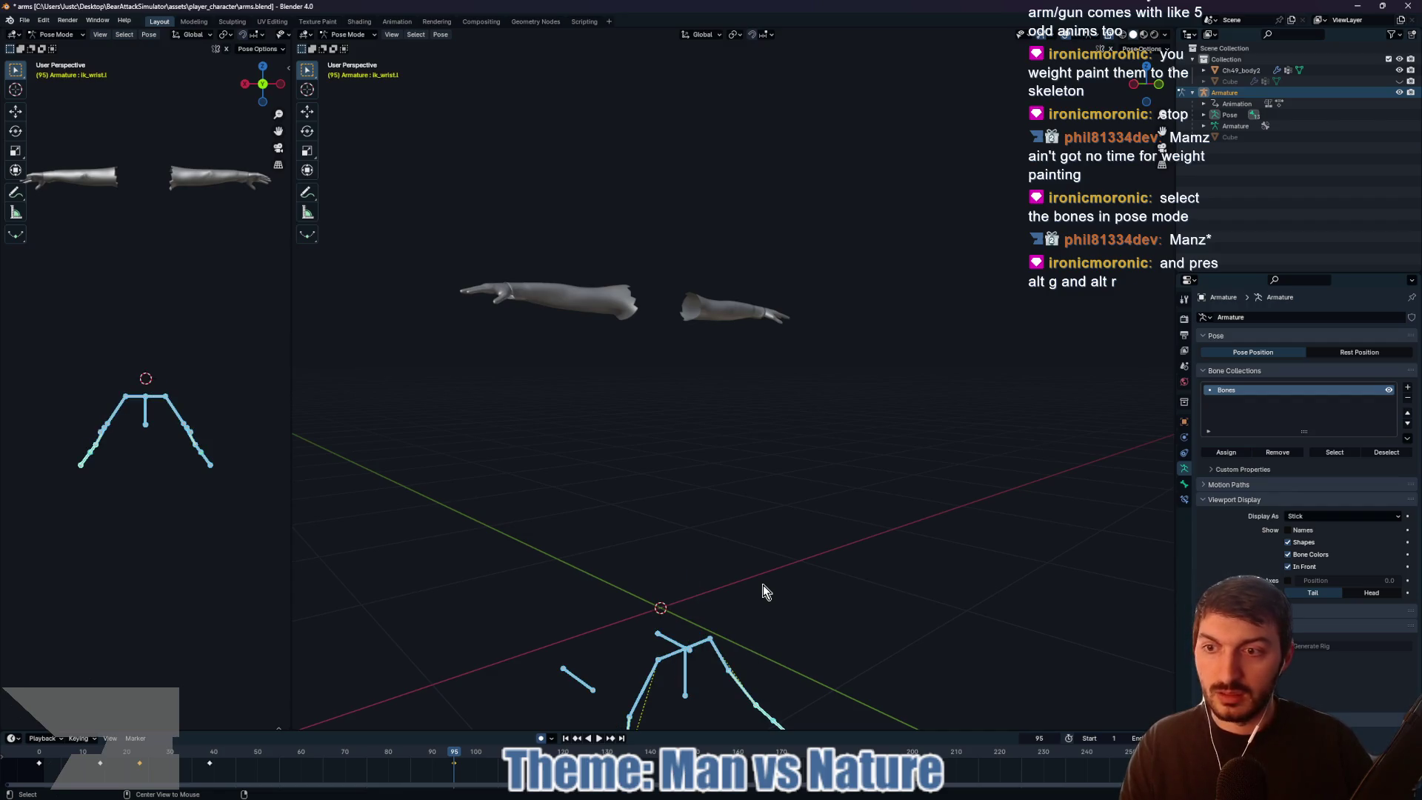
pyautogui.moveTo(755, 577)
pyautogui.mouseDown()
pyautogui.moveTo(708, 558)
pyautogui.moveTo(503, 590)
pyautogui.moveTo(715, 602)
pyautogui.moveTo(798, 589)
pyautogui.moveTo(825, 610)
pyautogui.mouseUp()
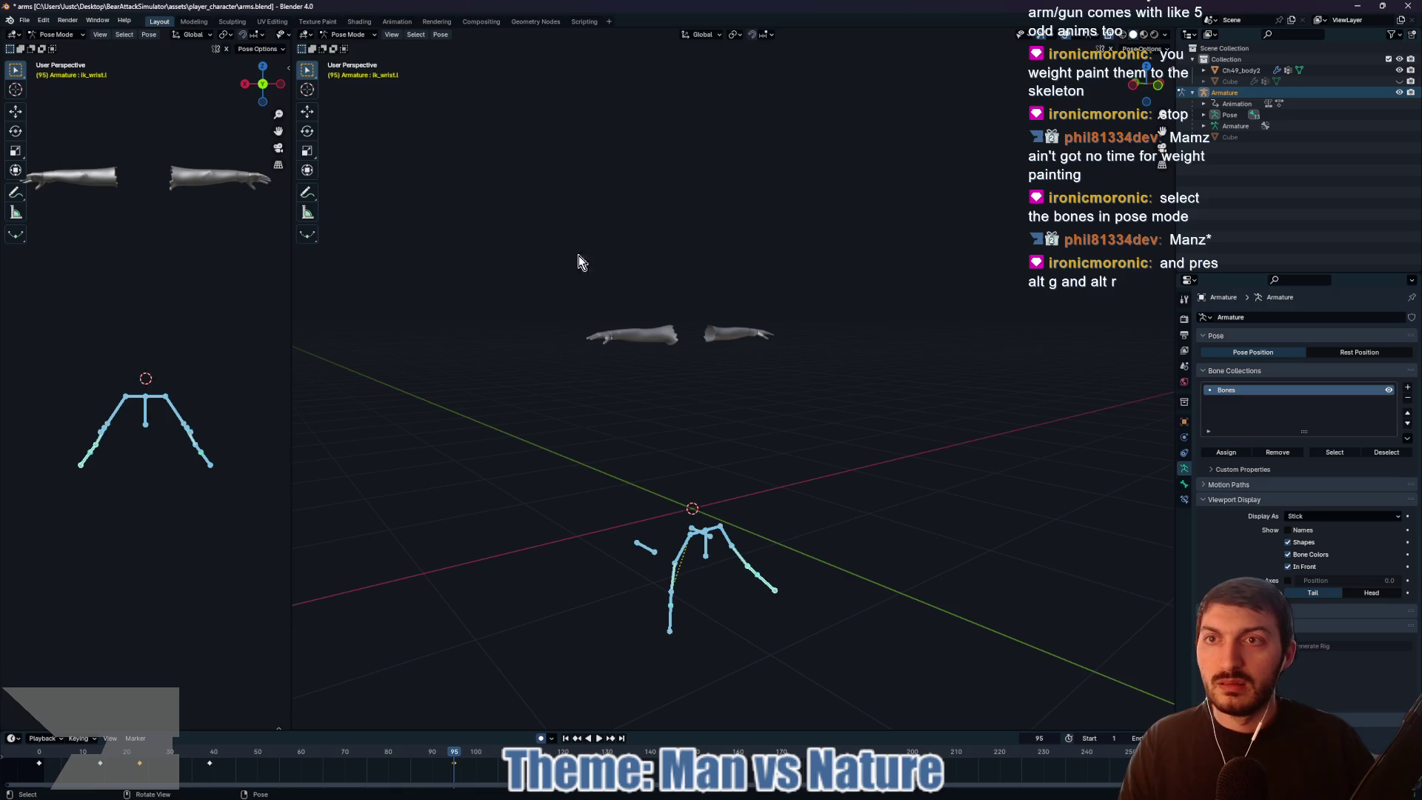
pyautogui.click(366, 35)
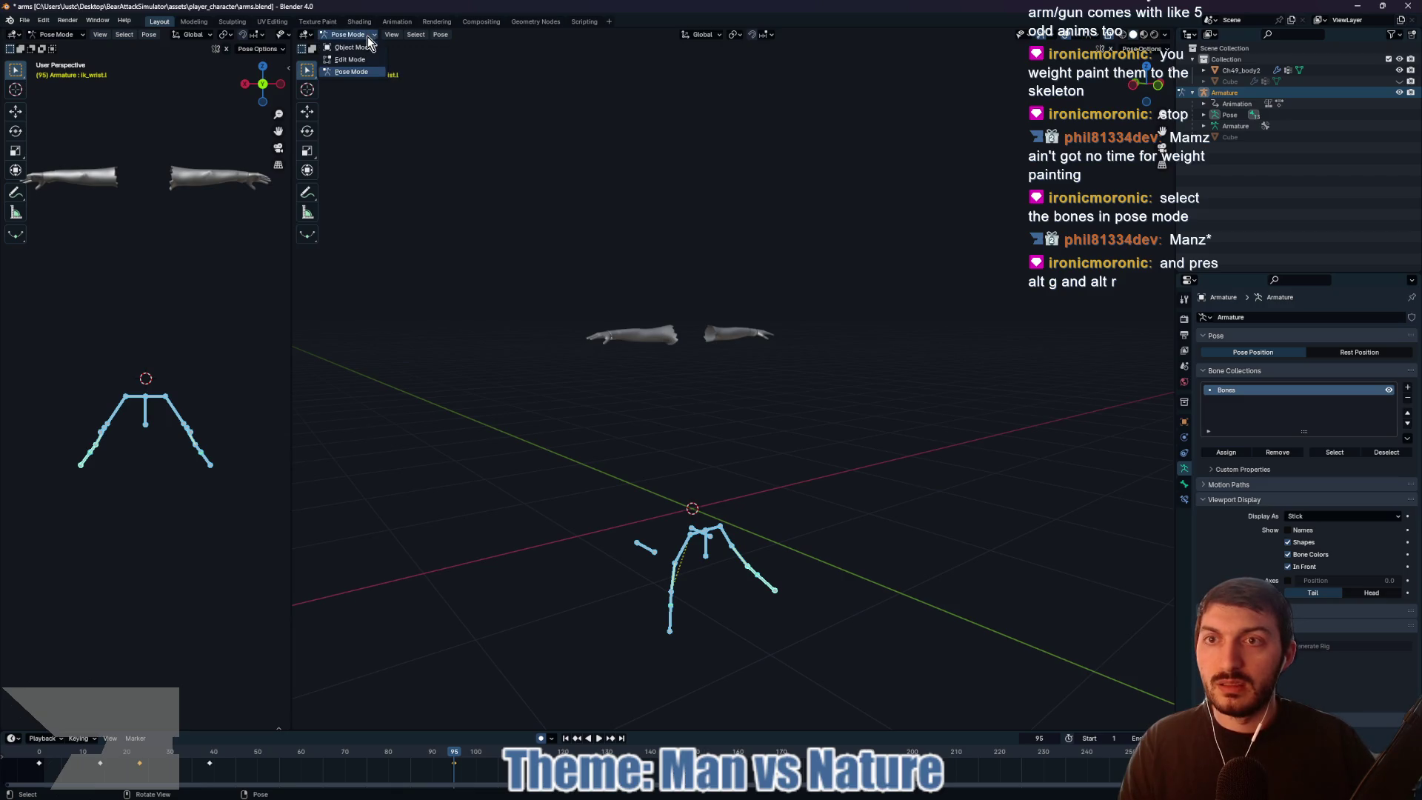
pyautogui.click(366, 48)
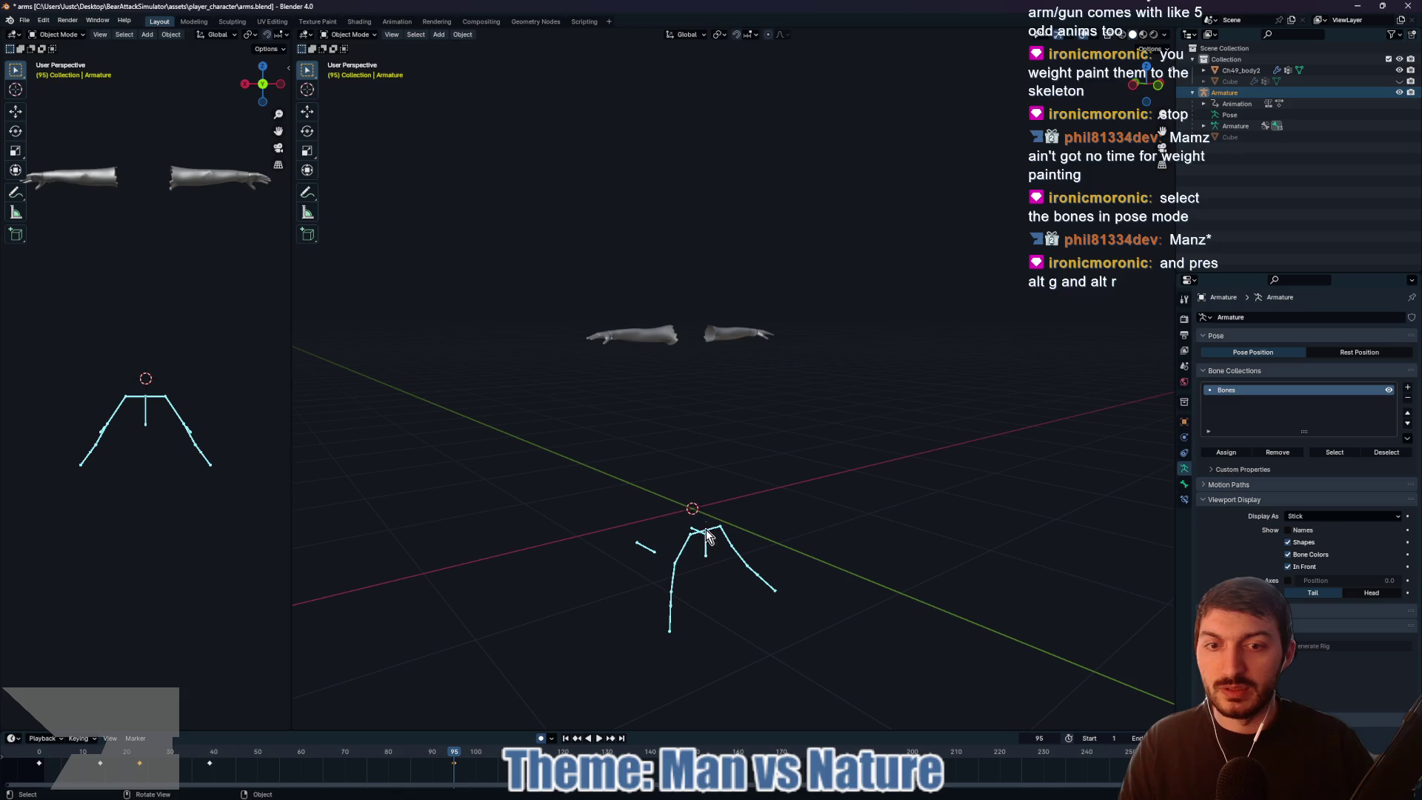
# Step: Preview the arm mesh with the armature in Weight Paint mode, then return to Object Mode
pyautogui.keyDown('shift'); pyautogui.click(652, 335); pyautogui.keyUp('shift')
pyautogui.click(367, 35)
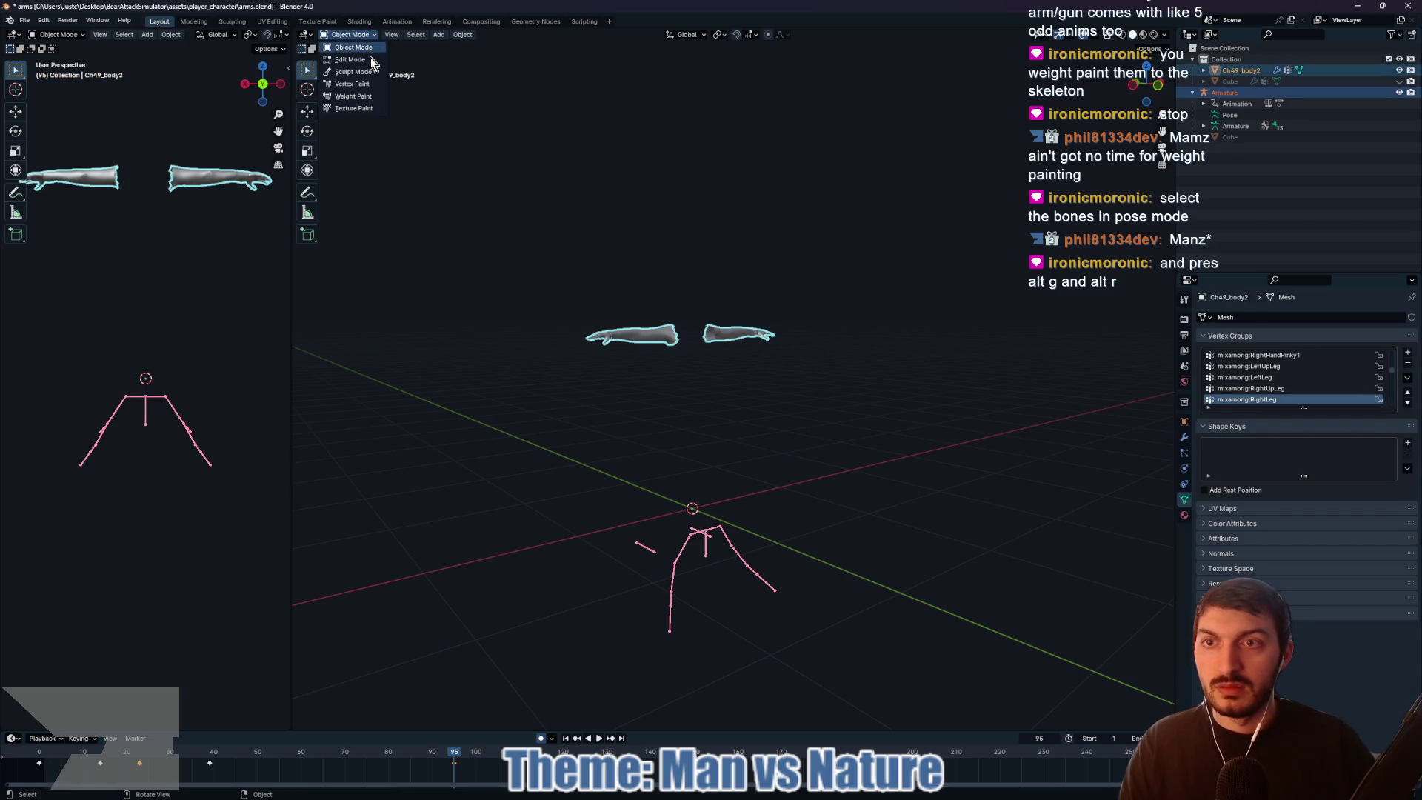
pyautogui.click(363, 96)
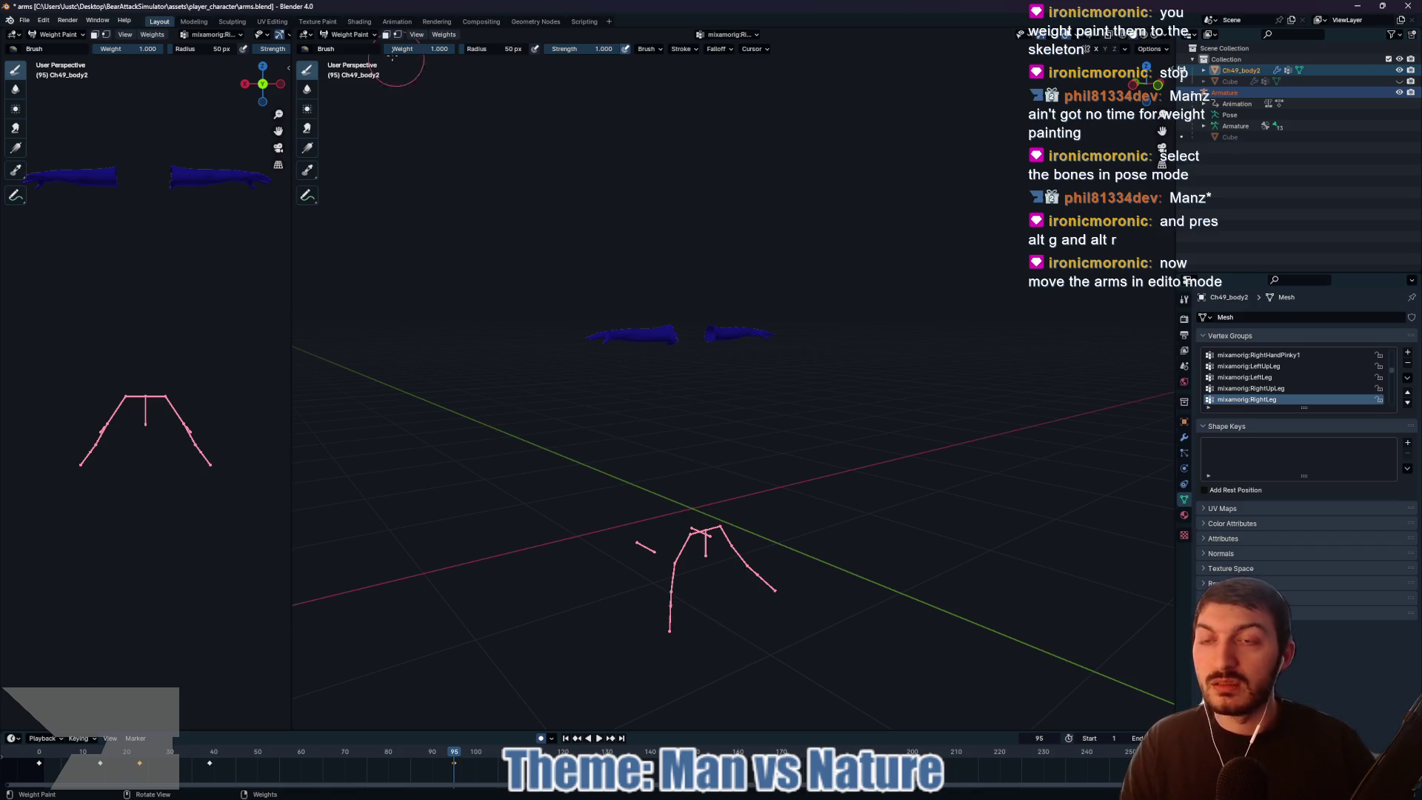
pyautogui.click(350, 35)
pyautogui.click(355, 48)
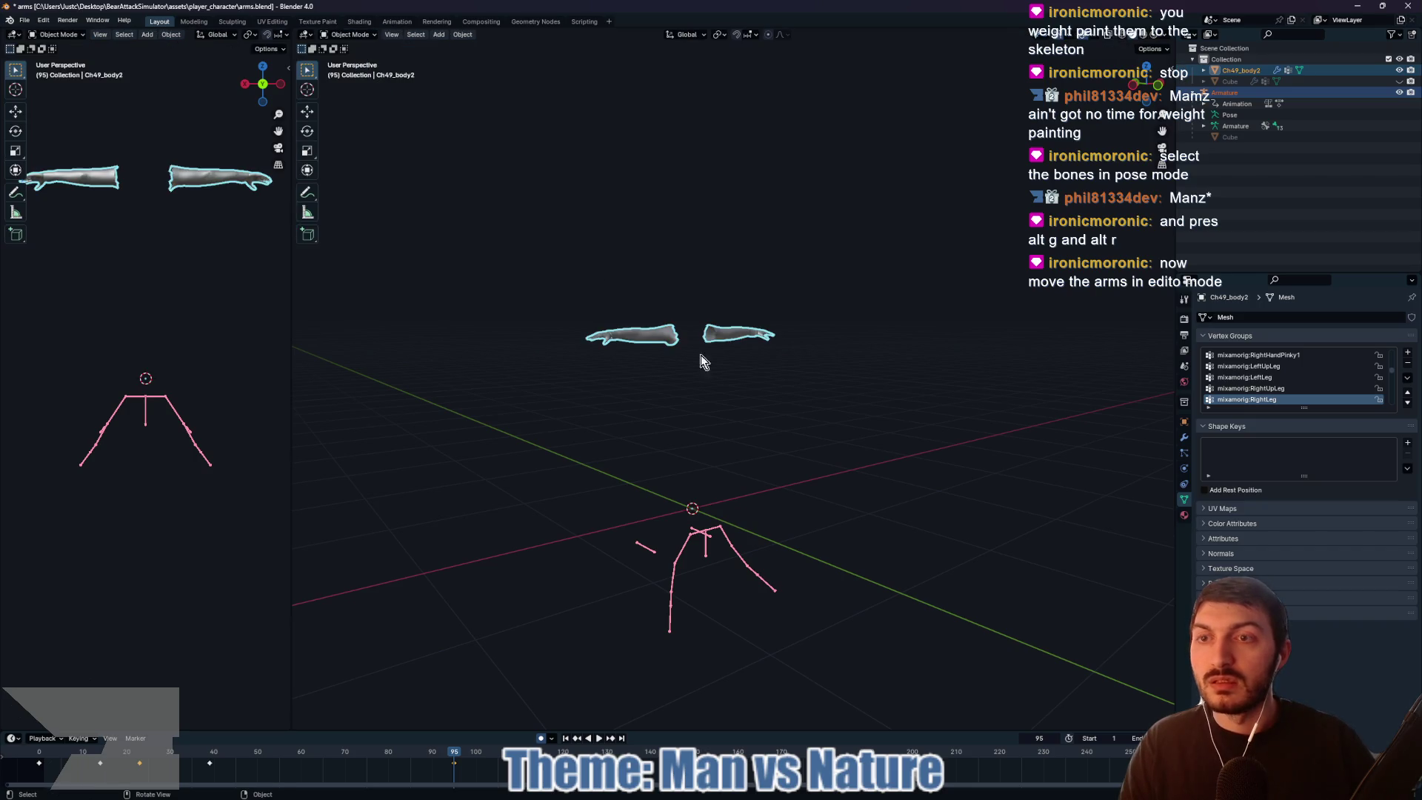
# Step: In Edit Mode, move all Ch49_body2 vertices along Z to shoulder-bone height
pyautogui.click(694, 391)
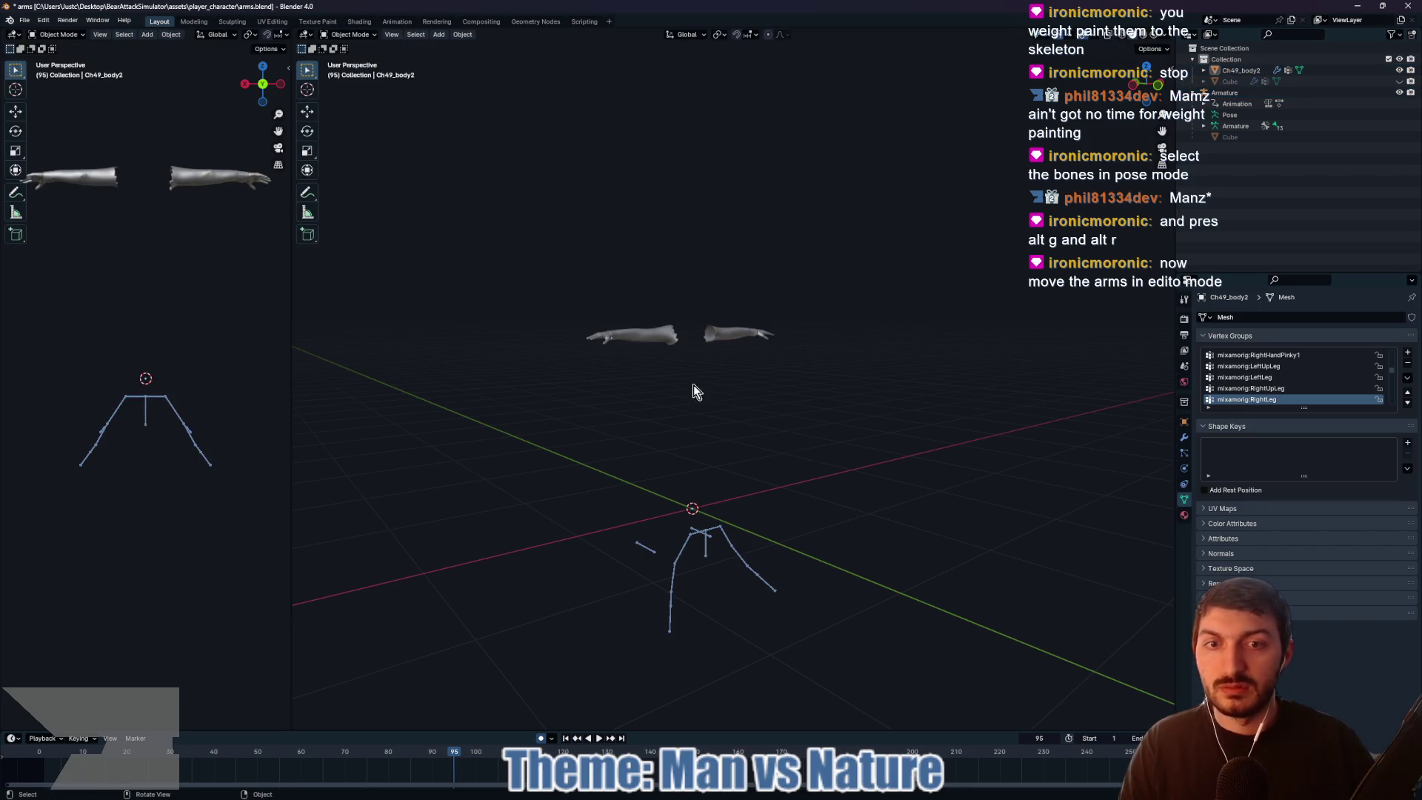
pyautogui.click(634, 344)
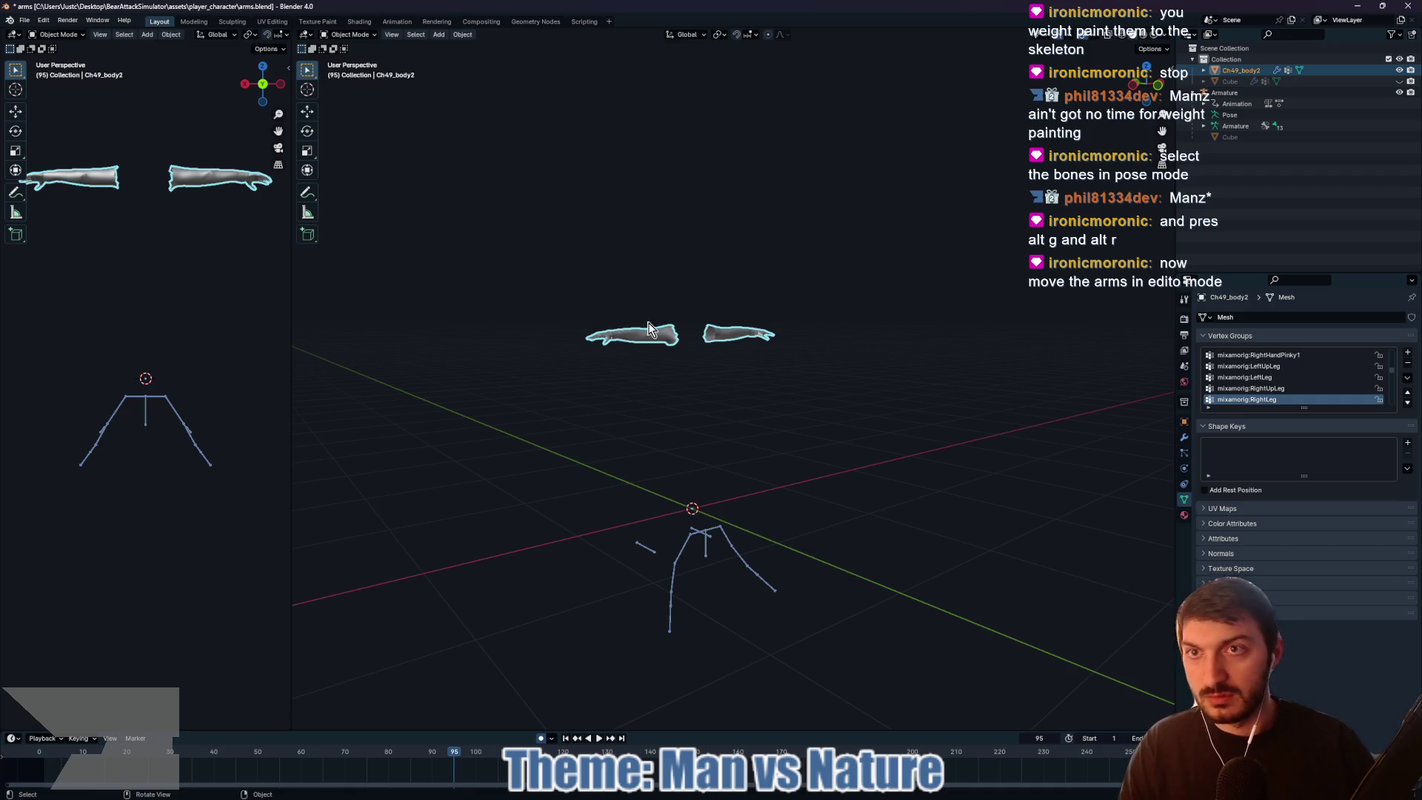
pyautogui.press('Tab')
pyautogui.press('a')
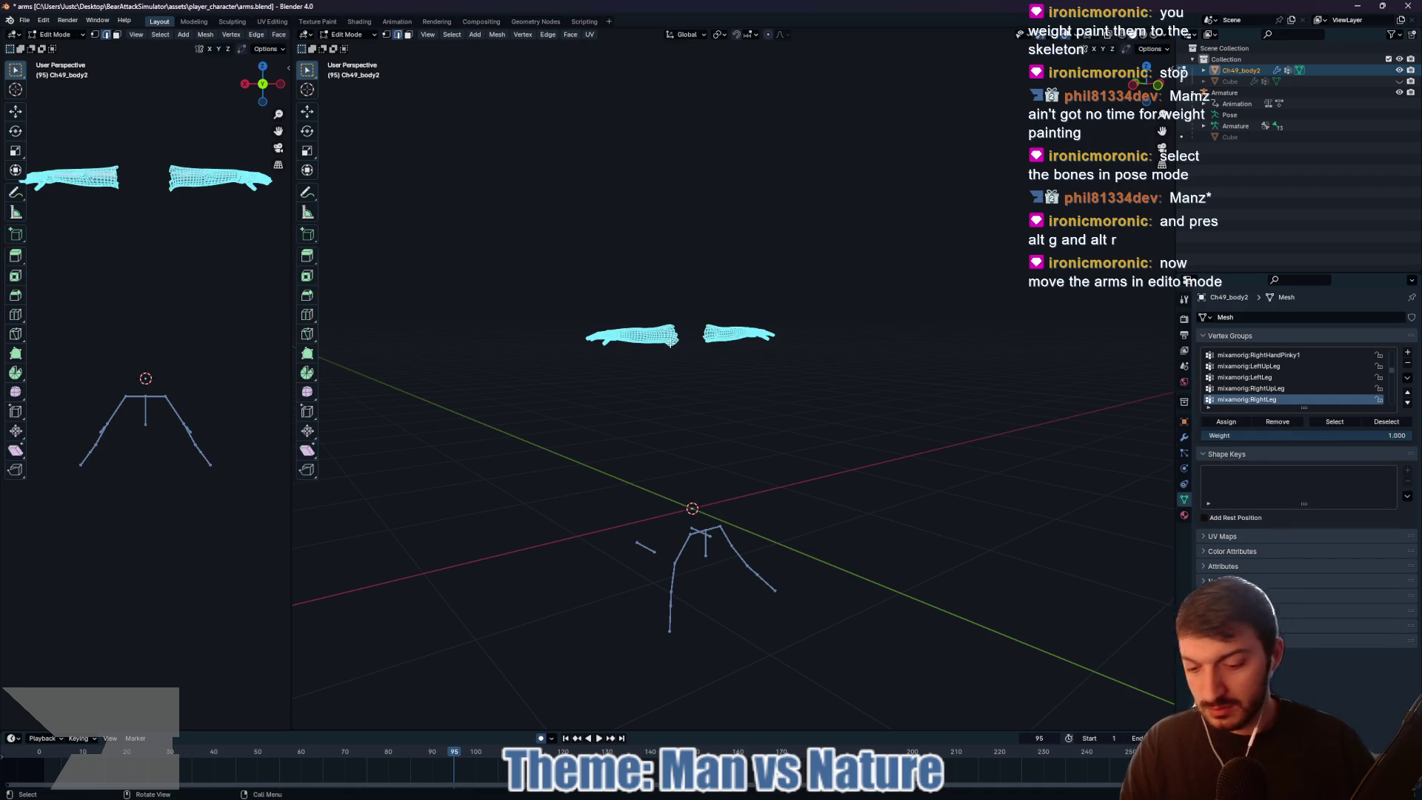
pyautogui.press('g')
pyautogui.press('z')
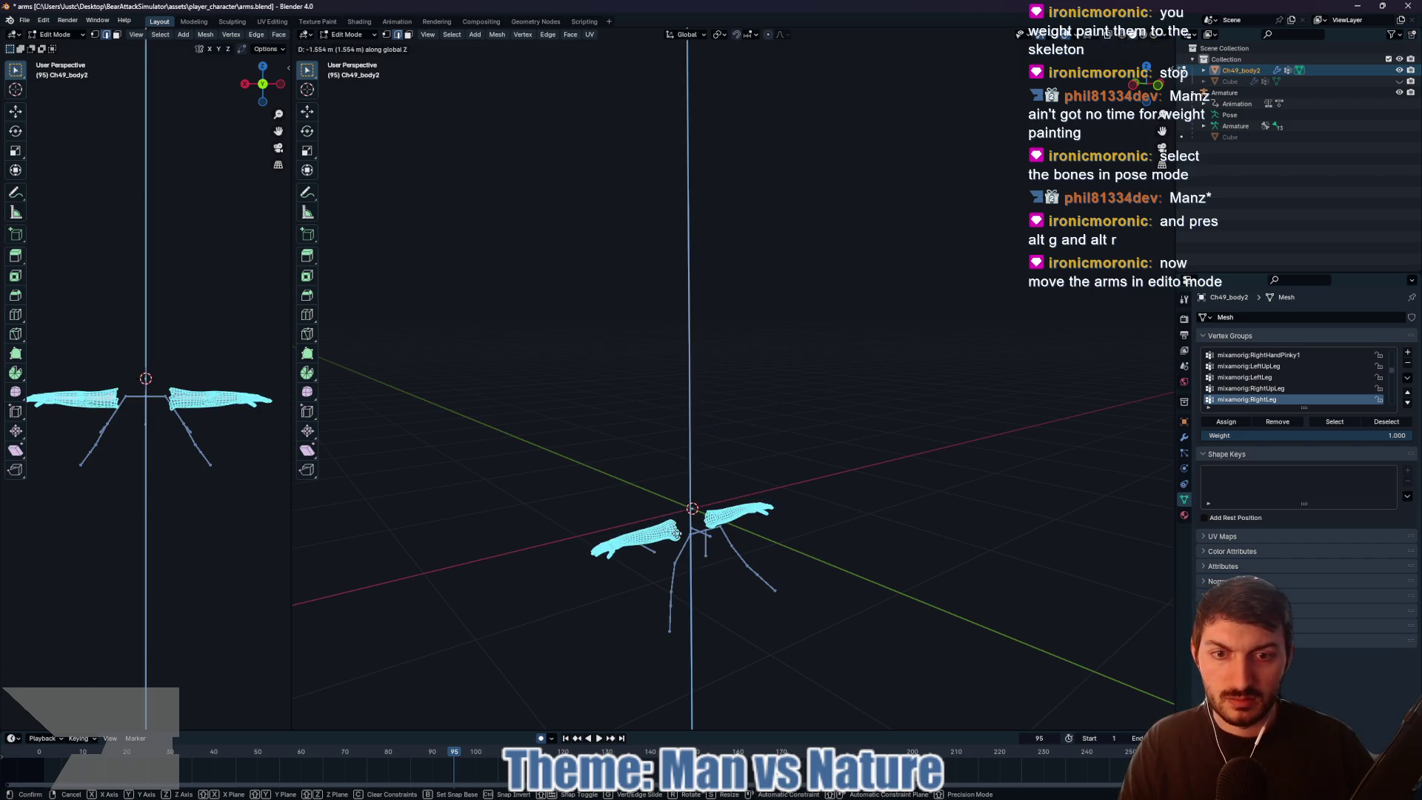
pyautogui.click(678, 539)
pyautogui.moveTo(868, 527)
pyautogui.mouseDown()
pyautogui.moveTo(1007, 546)
pyautogui.moveTo(963, 603)
pyautogui.moveTo(972, 502)
pyautogui.moveTo(859, 466)
pyautogui.mouseUp()
pyautogui.press('KP_1')
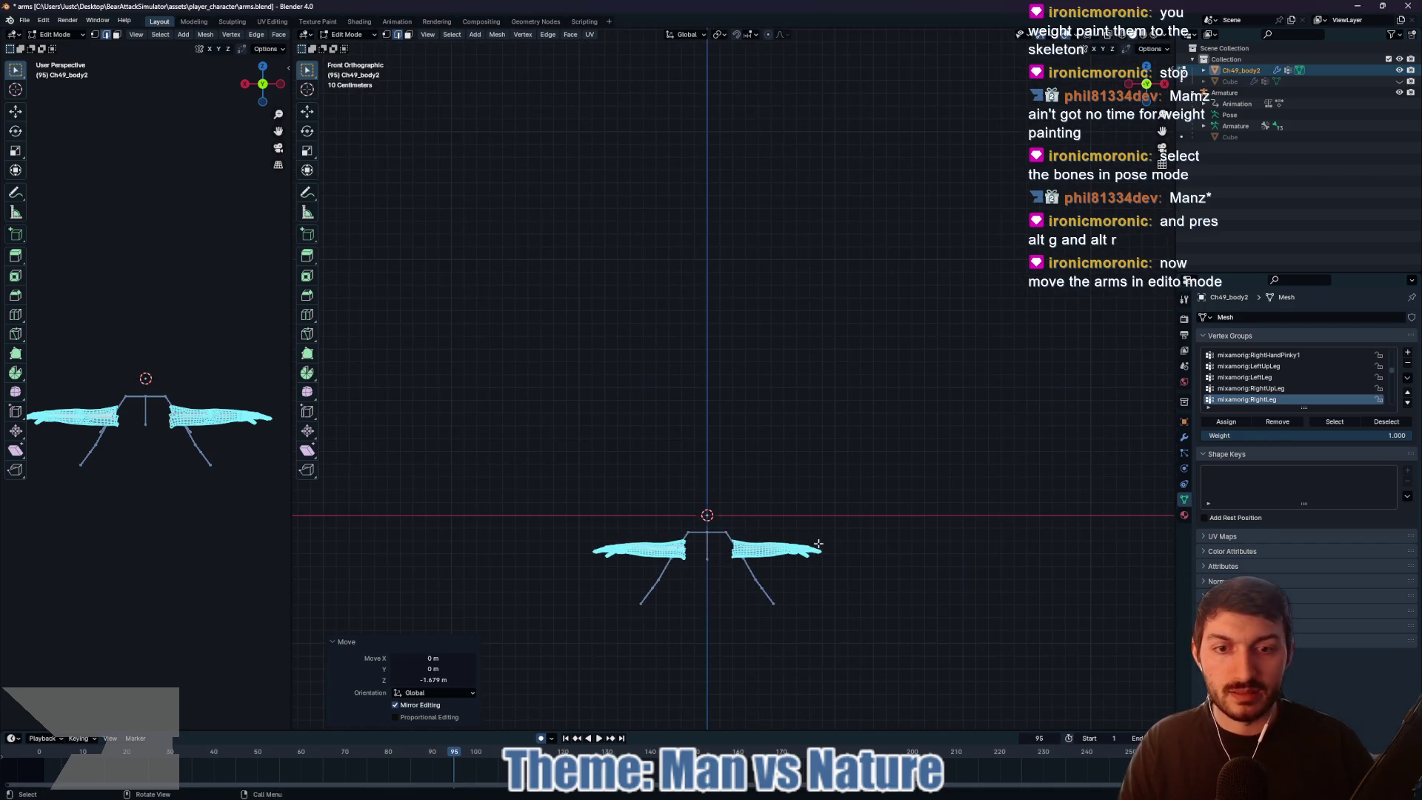
pyautogui.press('g')
pyautogui.press('z')
pyautogui.click(709, 556)
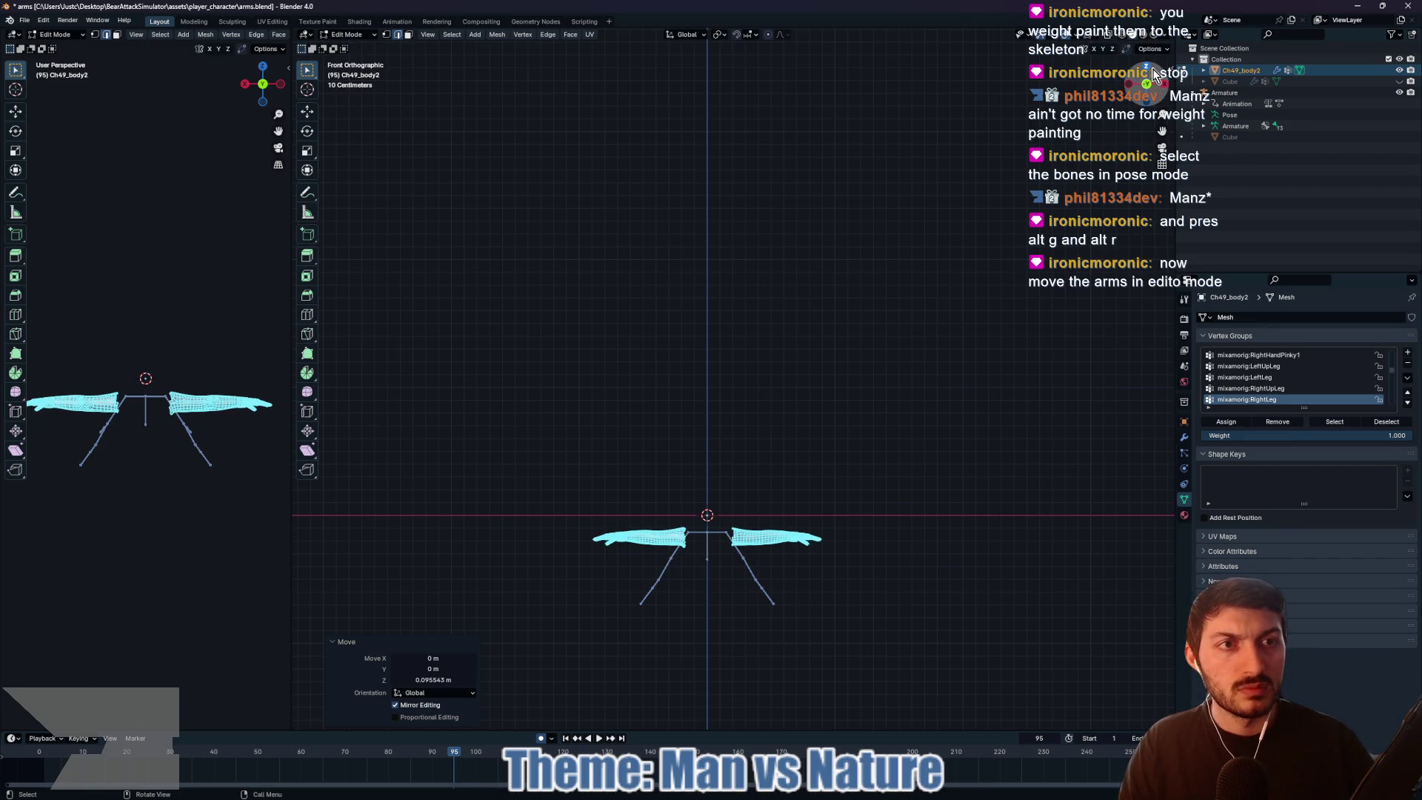
# Step: From the top view, shift the arms along Y to line up with the shoulders
pyautogui.press('KP_7')
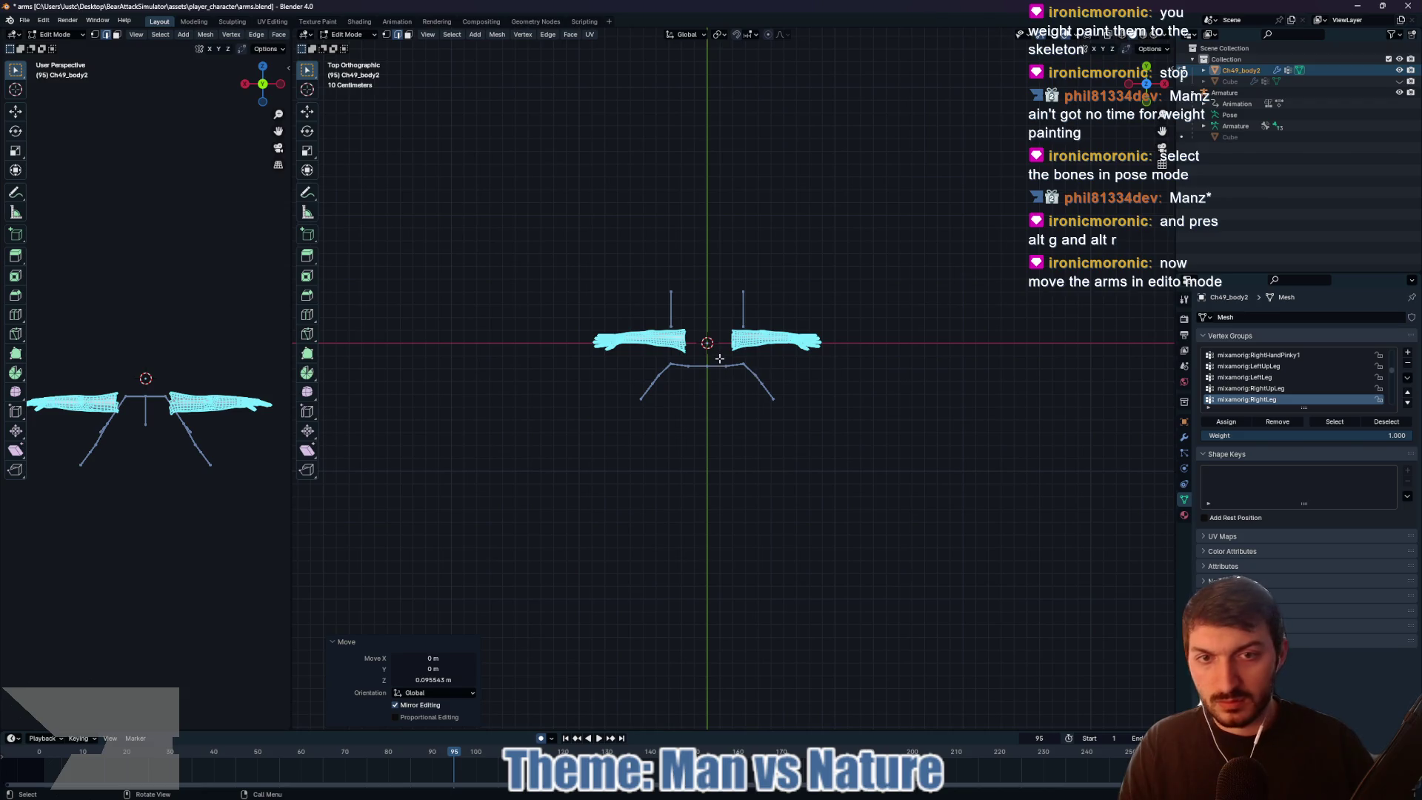
pyautogui.press('g')
pyautogui.press('y')
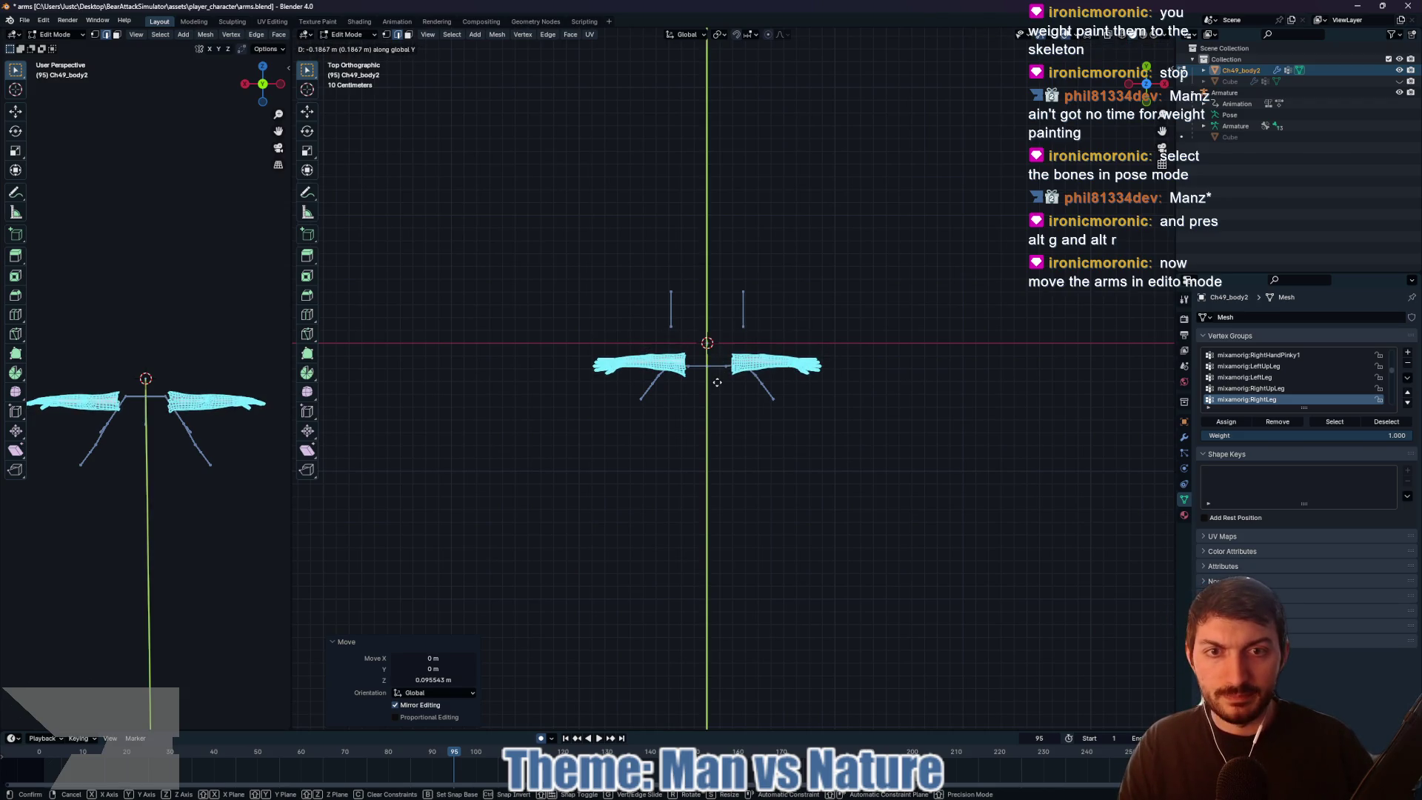
pyautogui.click(717, 382)
pyautogui.moveTo(817, 462)
pyautogui.mouseDown()
pyautogui.moveTo(837, 356)
pyautogui.moveTo(823, 327)
pyautogui.mouseUp()
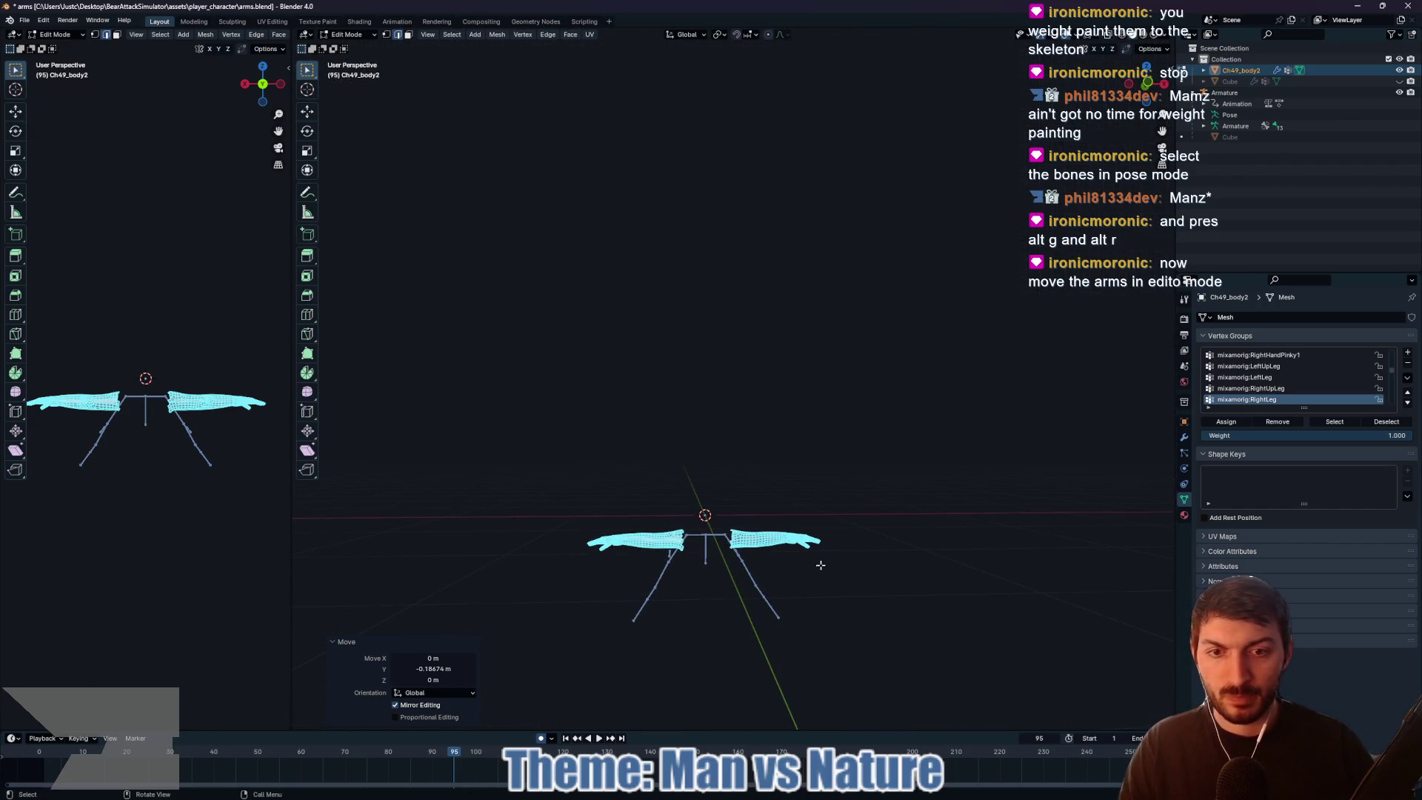
pyautogui.press('Tab')
# Step: Inspect the arm mesh's bone weights in Weight Paint mode, then return to Object Mode
pyautogui.click(723, 541)
pyautogui.keyDown('shift'); pyautogui.click(763, 544); pyautogui.keyUp('shift')
pyautogui.click(376, 35)
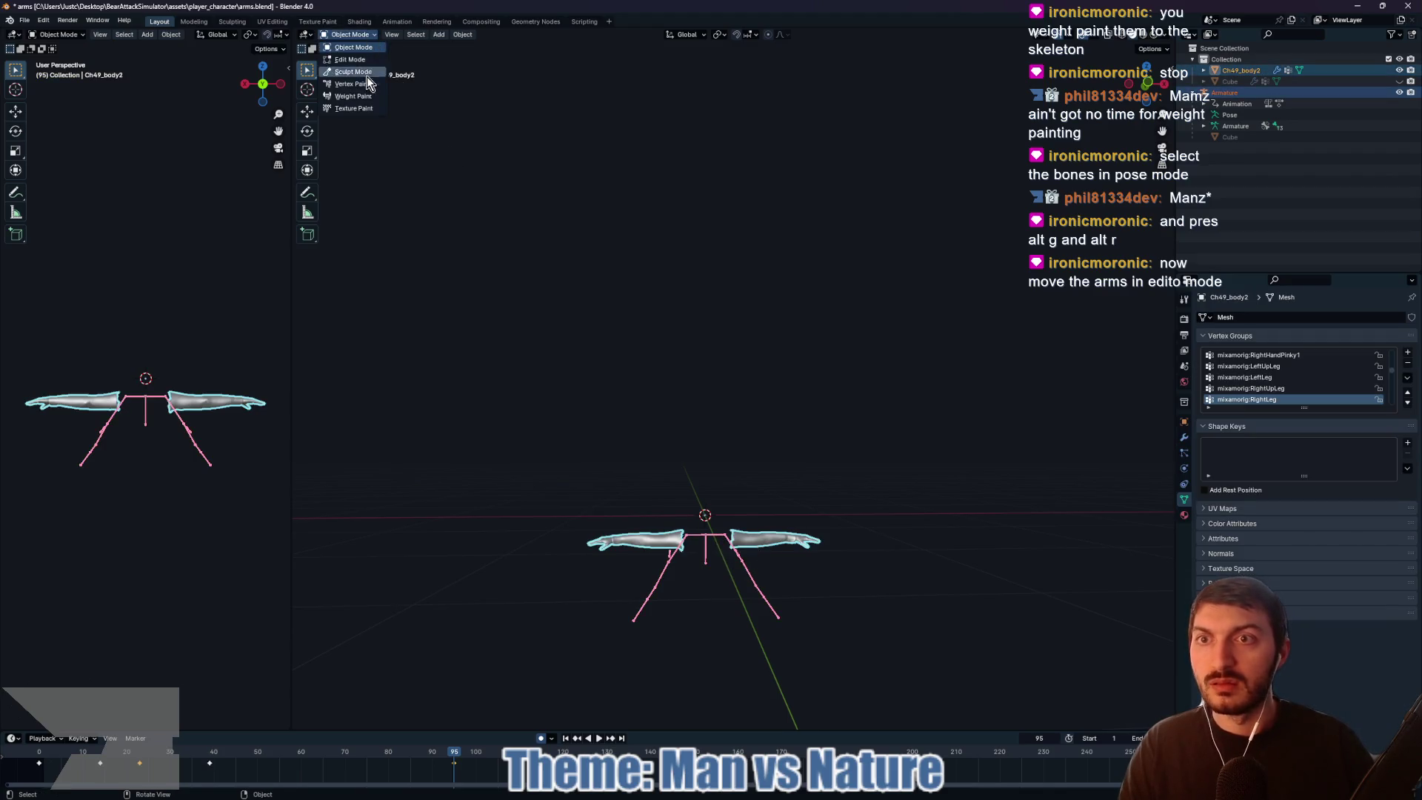
pyautogui.click(363, 98)
pyautogui.scroll(5, 899, 591)
pyautogui.moveTo(977, 498); pyautogui.dragTo(900, 551)
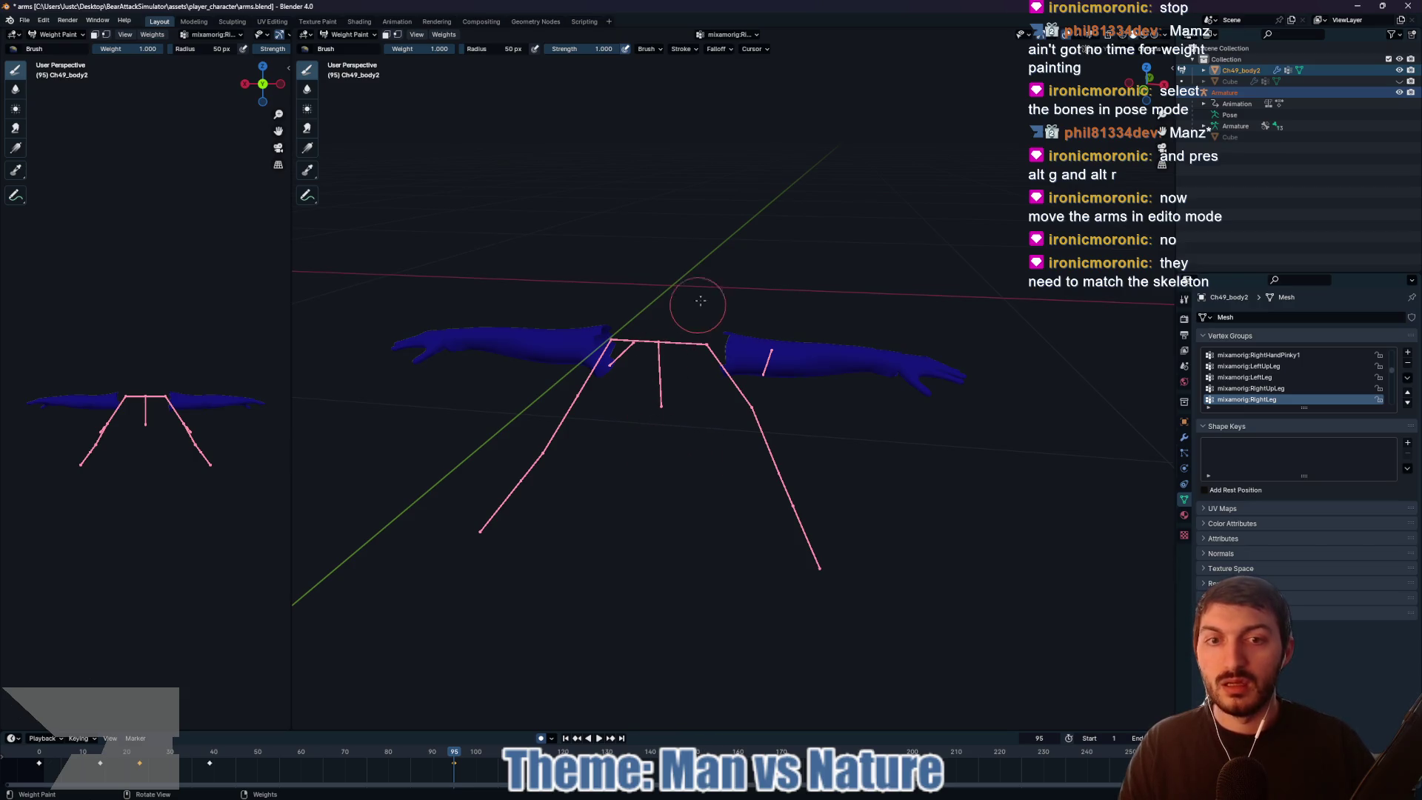
pyautogui.click(348, 34)
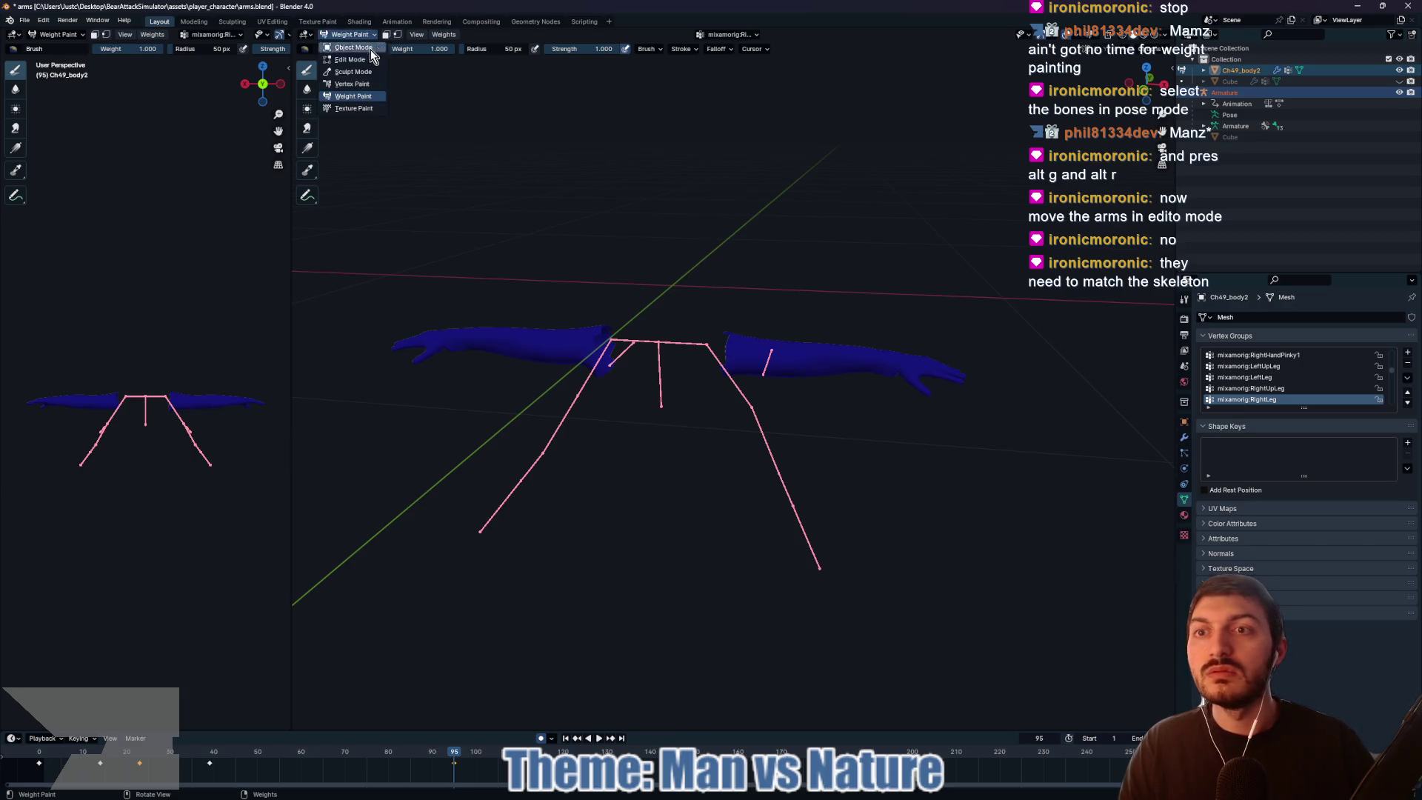
pyautogui.click(344, 43)
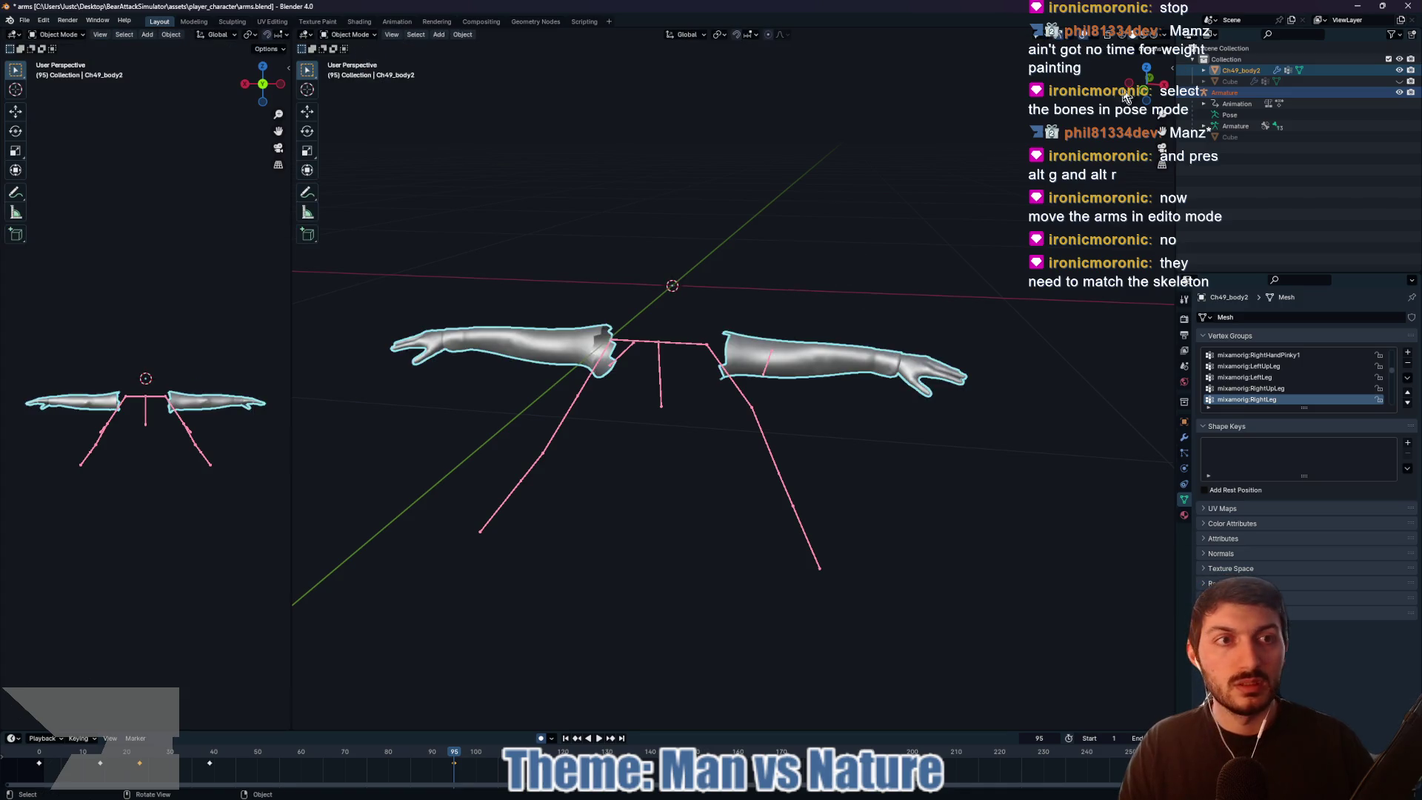
# Step: In front view, enter Edit Mode on the arm mesh with nothing selected, ready to pick the right arm
pyautogui.press('KP_1')
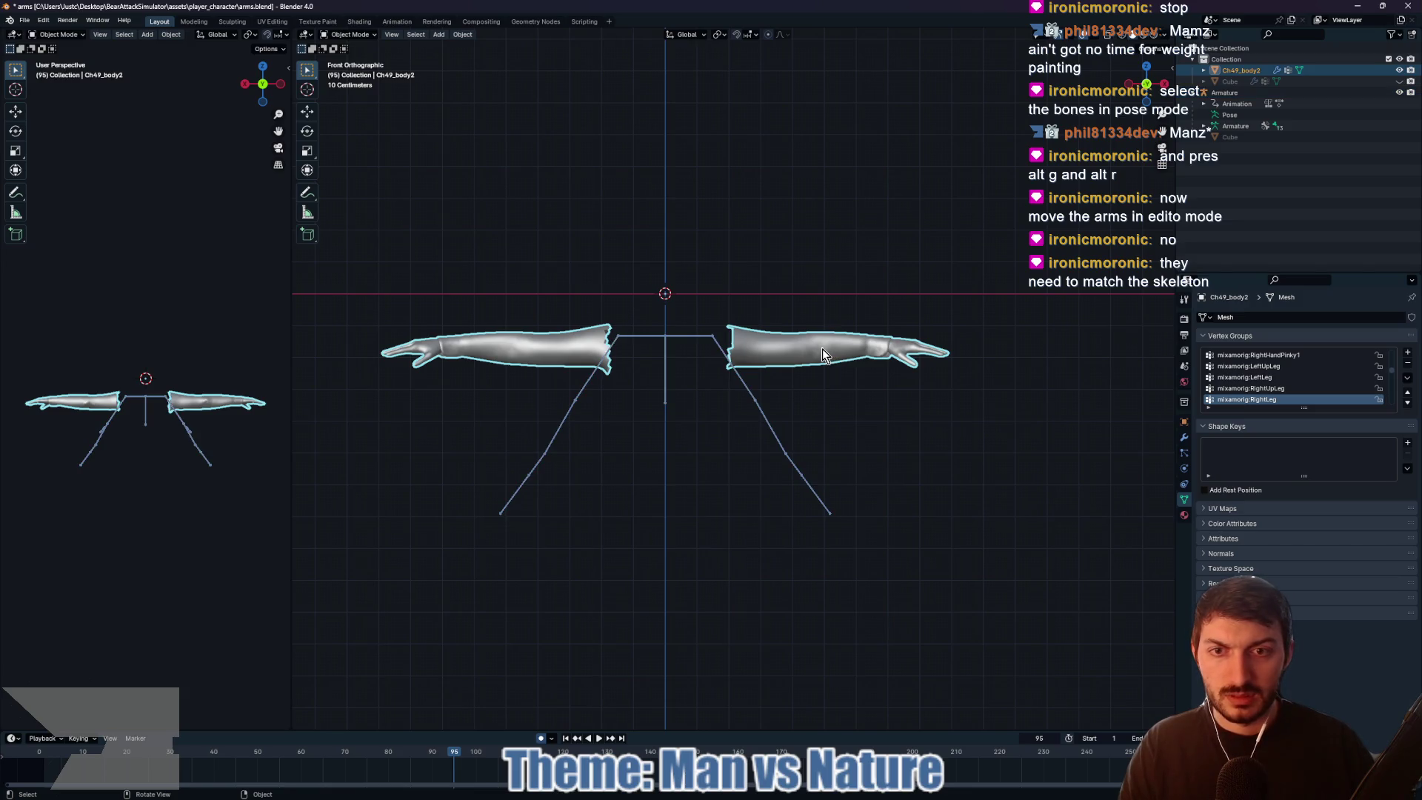
pyautogui.press('Tab')
pyautogui.hotkey('alt', 'a')
pyautogui.moveTo(711, 281); pyautogui.dragTo(1020, 442)
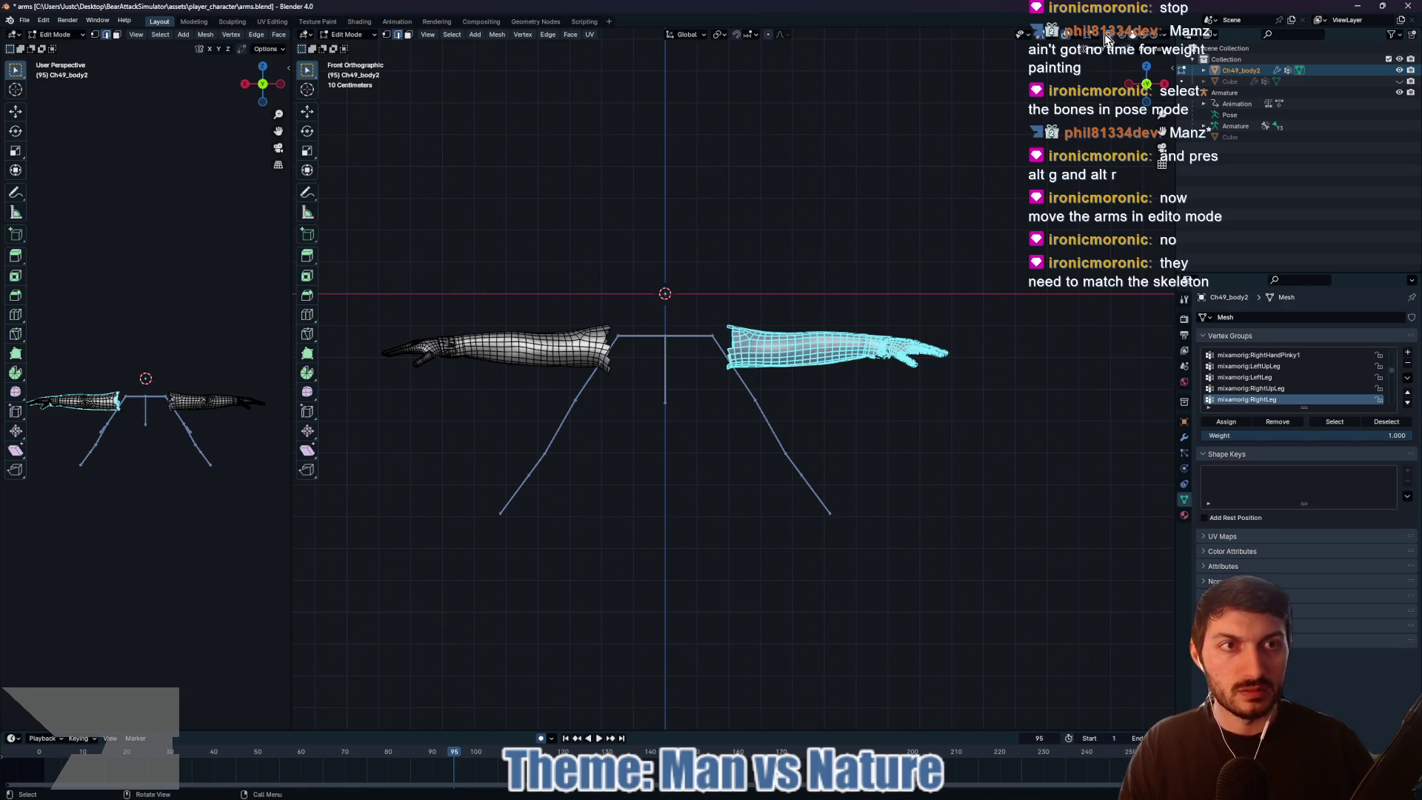
# Step: Tilt the right arm about 31° and then 24.2°, moving it down along its arm bones
pyautogui.moveTo(707, 255)
pyautogui.mouseDown()
pyautogui.moveTo(746, 363)
pyautogui.moveTo(1043, 429)
pyautogui.mouseUp()
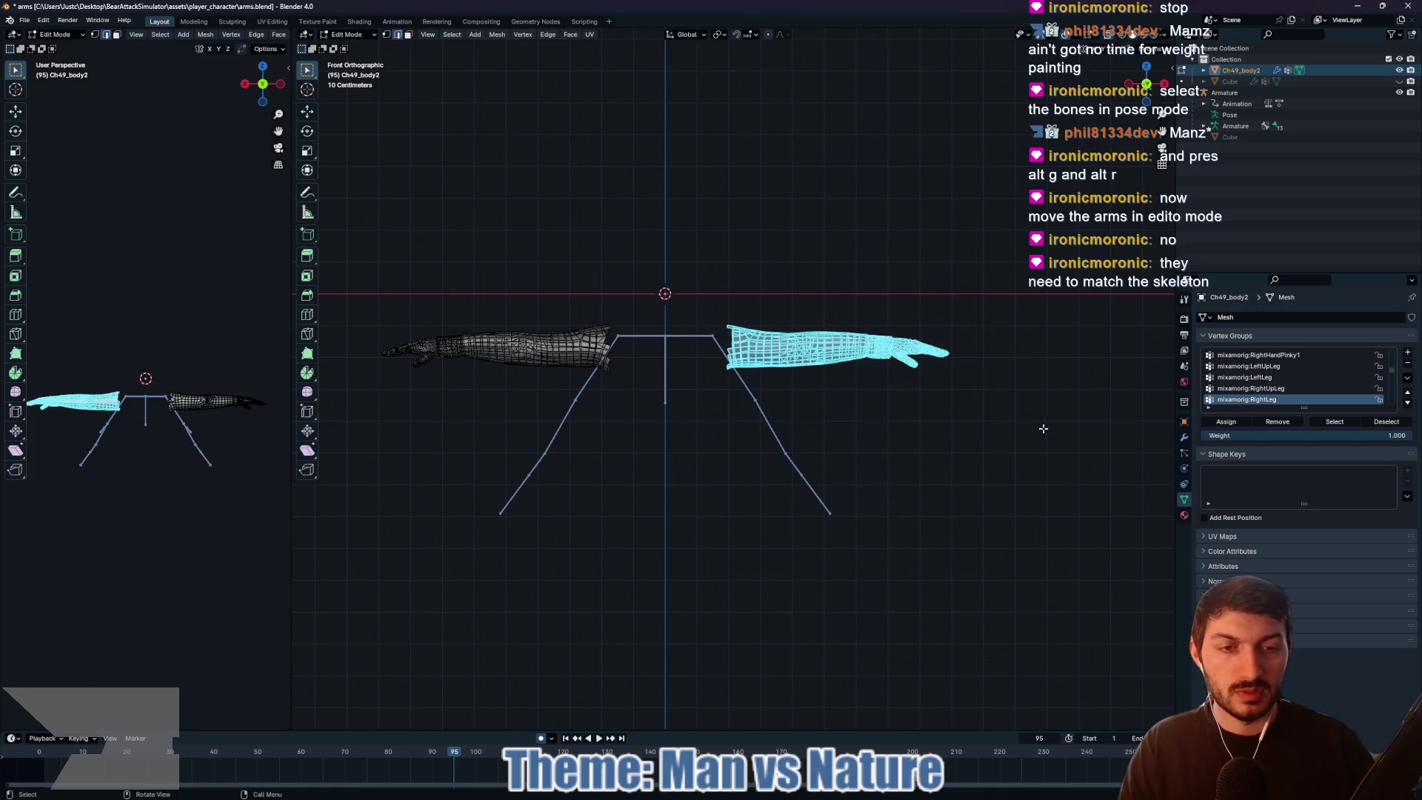
pyautogui.press('r')
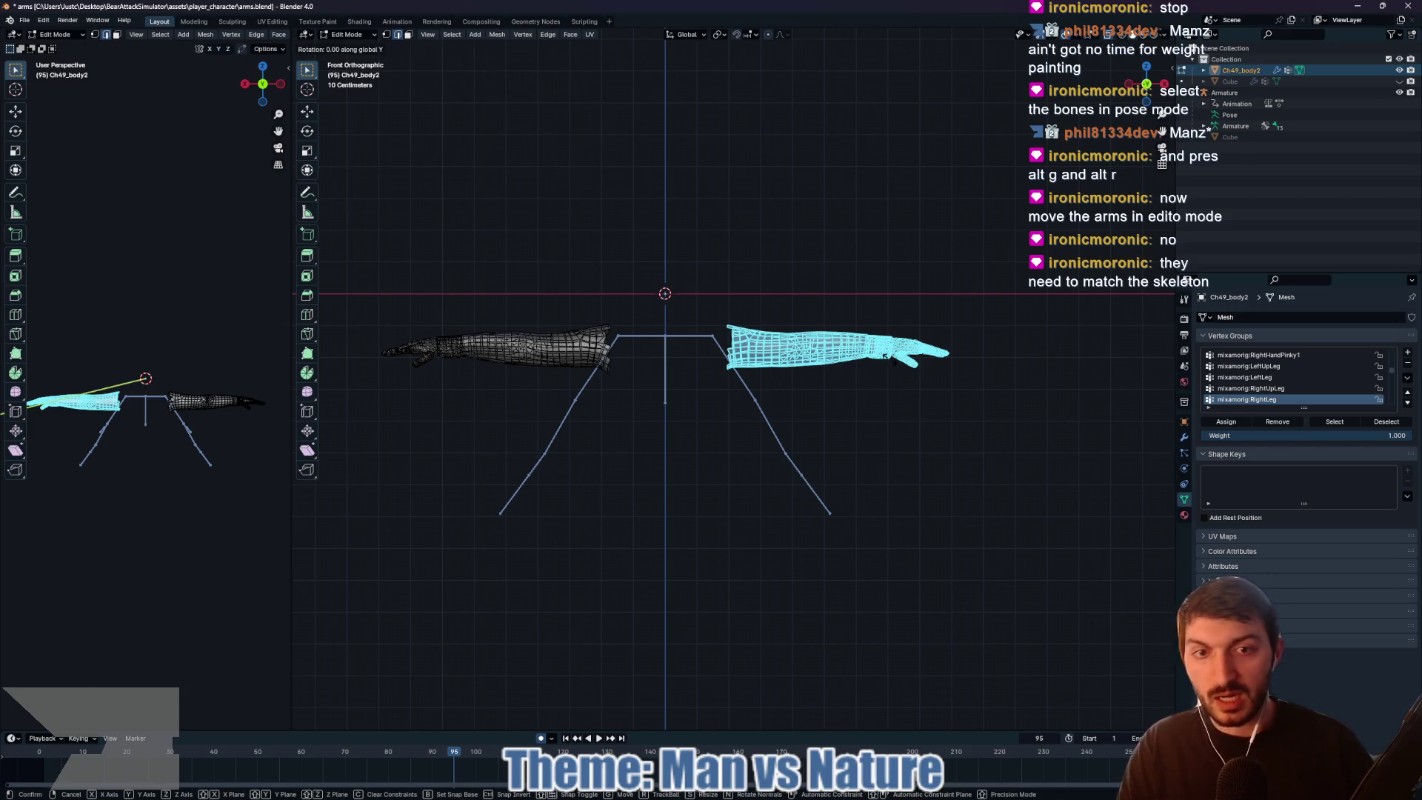
pyautogui.click(871, 360)
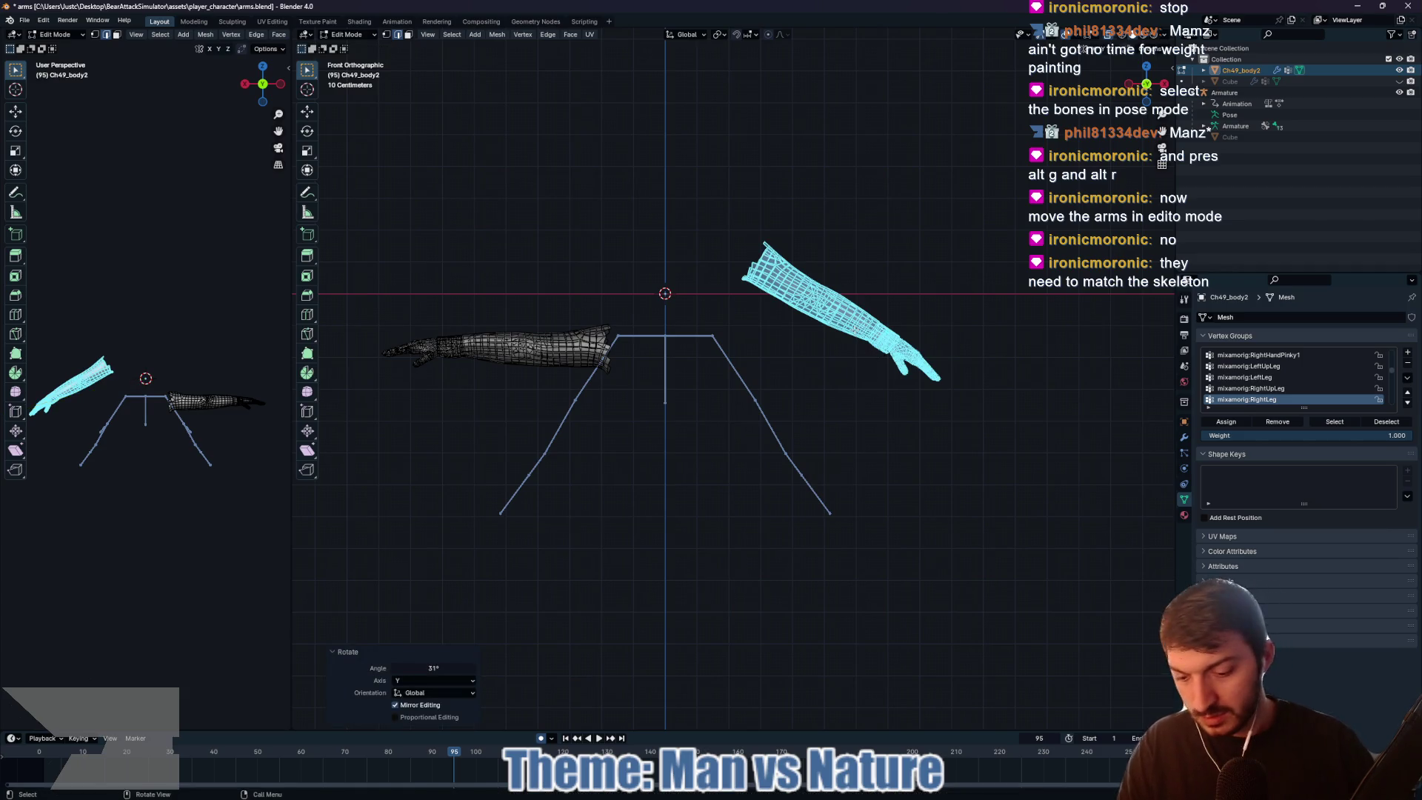
pyautogui.press('g')
pyautogui.click(804, 406)
pyautogui.press('r')
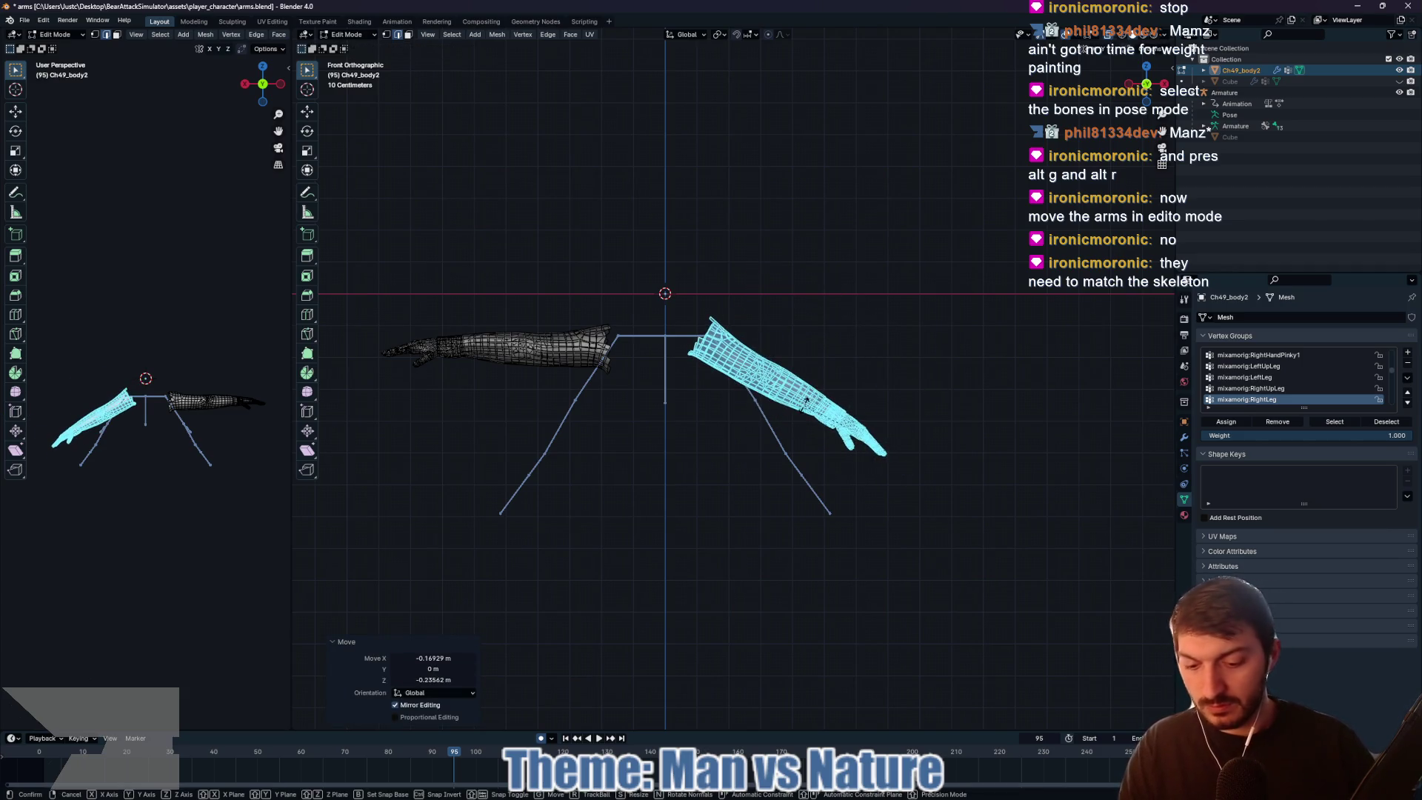
pyautogui.click(825, 400)
pyautogui.press('g')
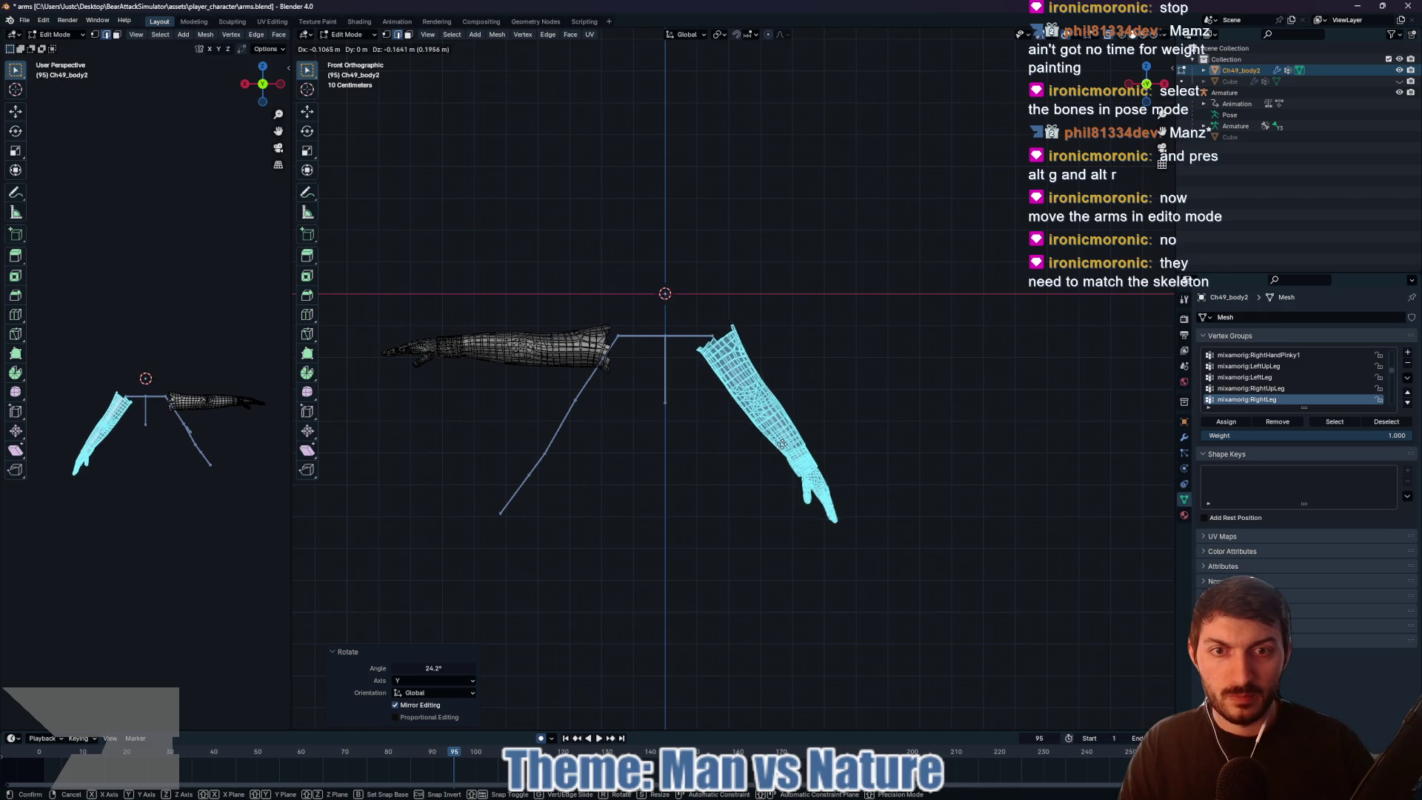
pyautogui.click(777, 441)
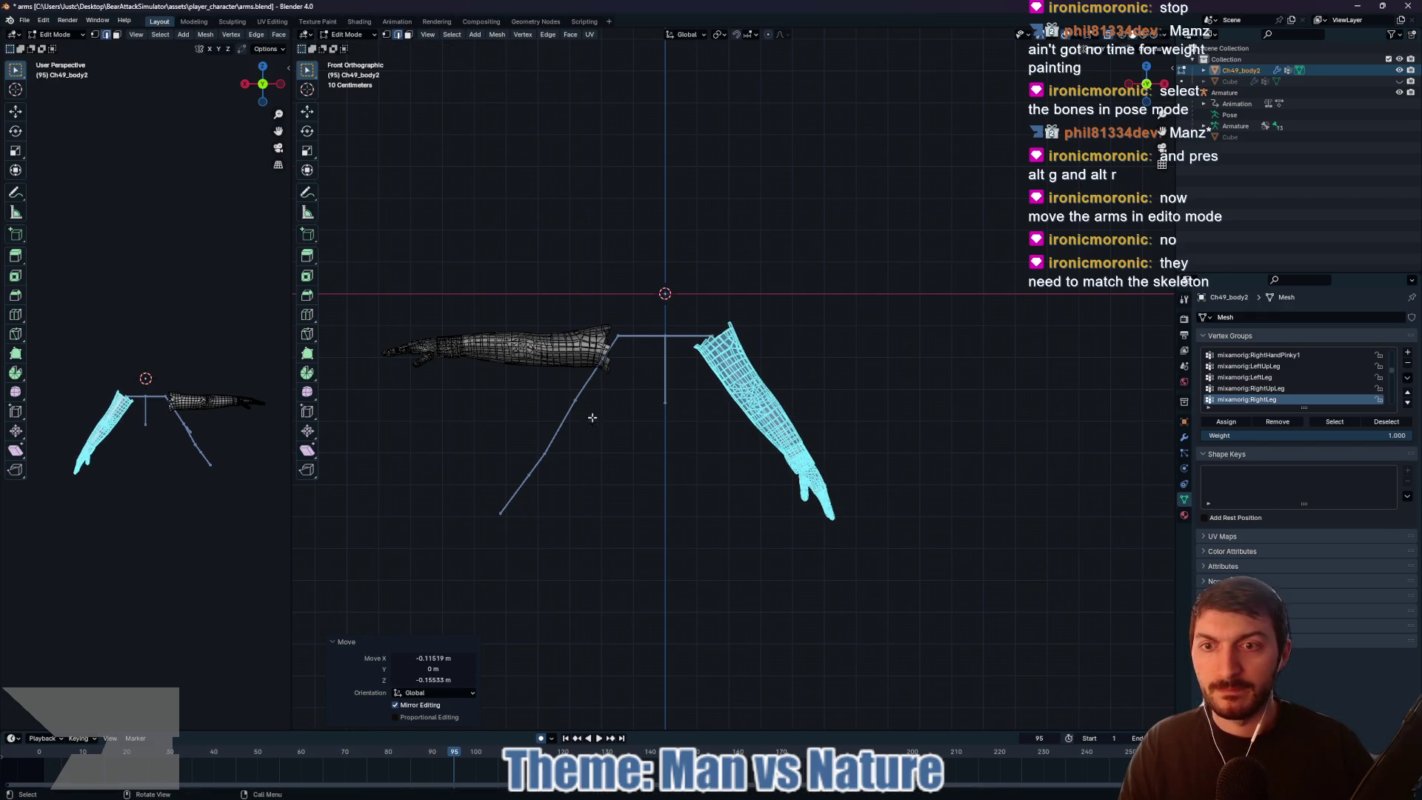
pyautogui.moveTo(351, 292)
pyautogui.mouseDown()
pyautogui.moveTo(489, 431)
pyautogui.moveTo(646, 434)
pyautogui.mouseUp()
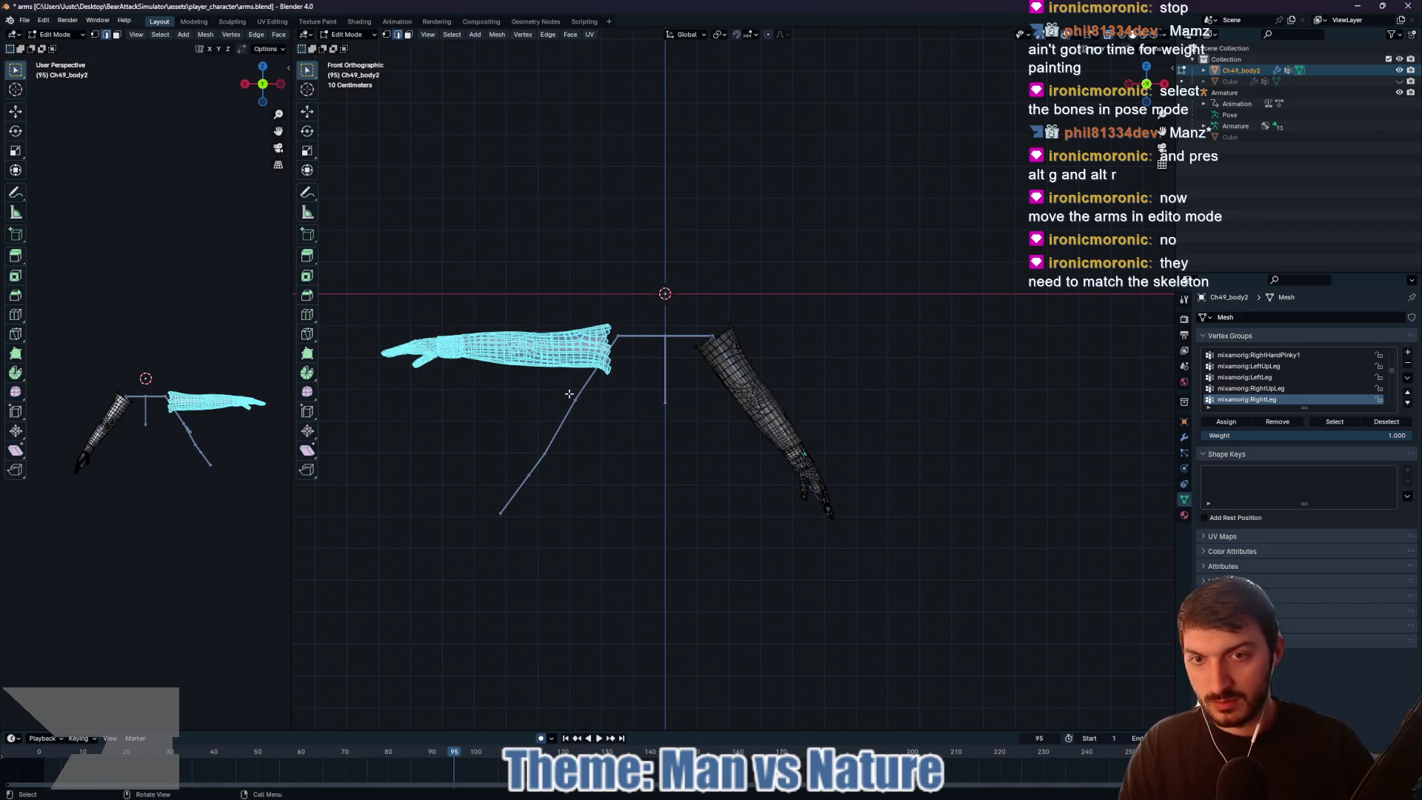
# Step: Rotate the left arm around Y and move it down-right toward its arm bones
pyautogui.press('r')
pyautogui.press('y')
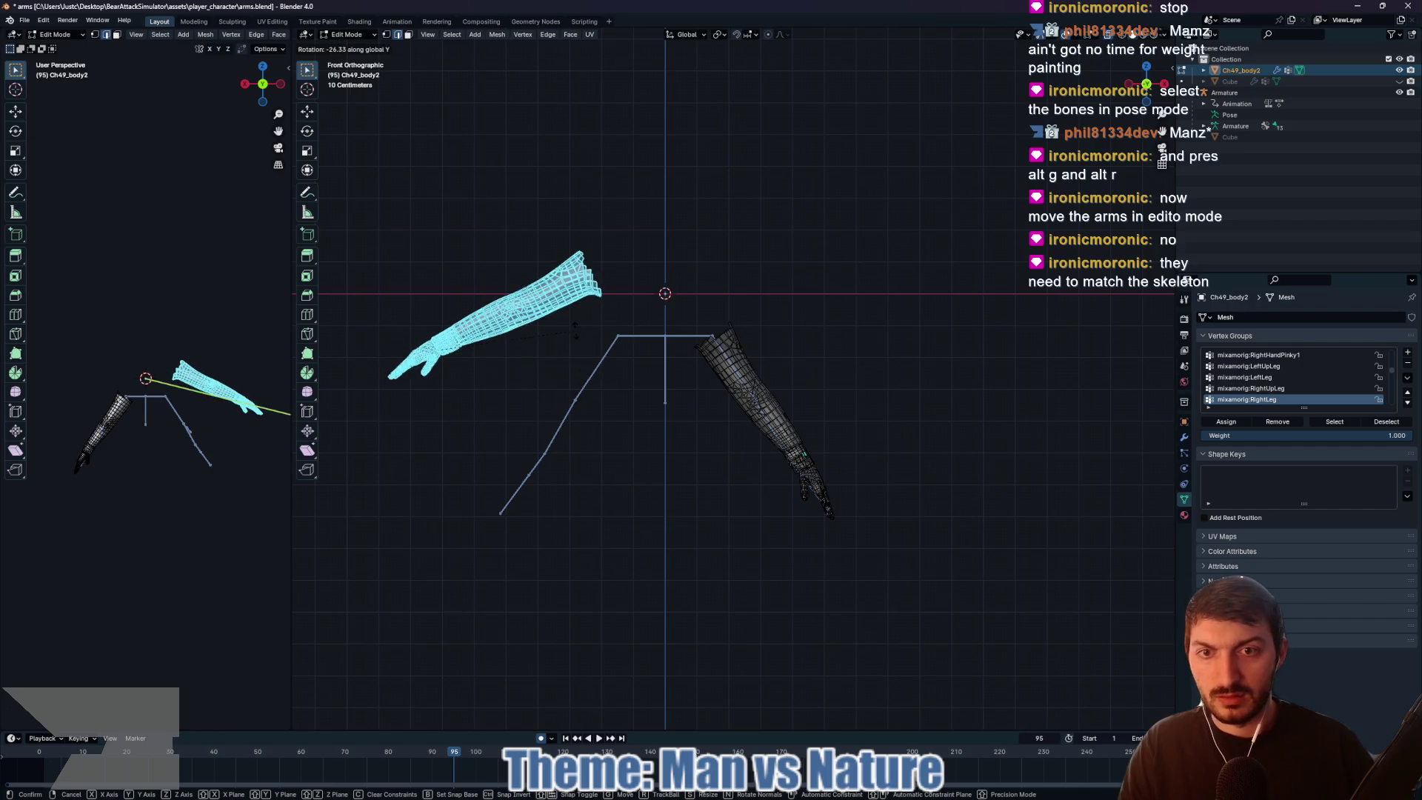
pyautogui.click(550, 299)
pyautogui.press('g')
pyautogui.click(575, 420)
# Step: Fine-tune the left arm with a -9.89° Y rotation and small nudges onto its bone
pyautogui.press('r')
pyautogui.press('y')
pyautogui.click(571, 400)
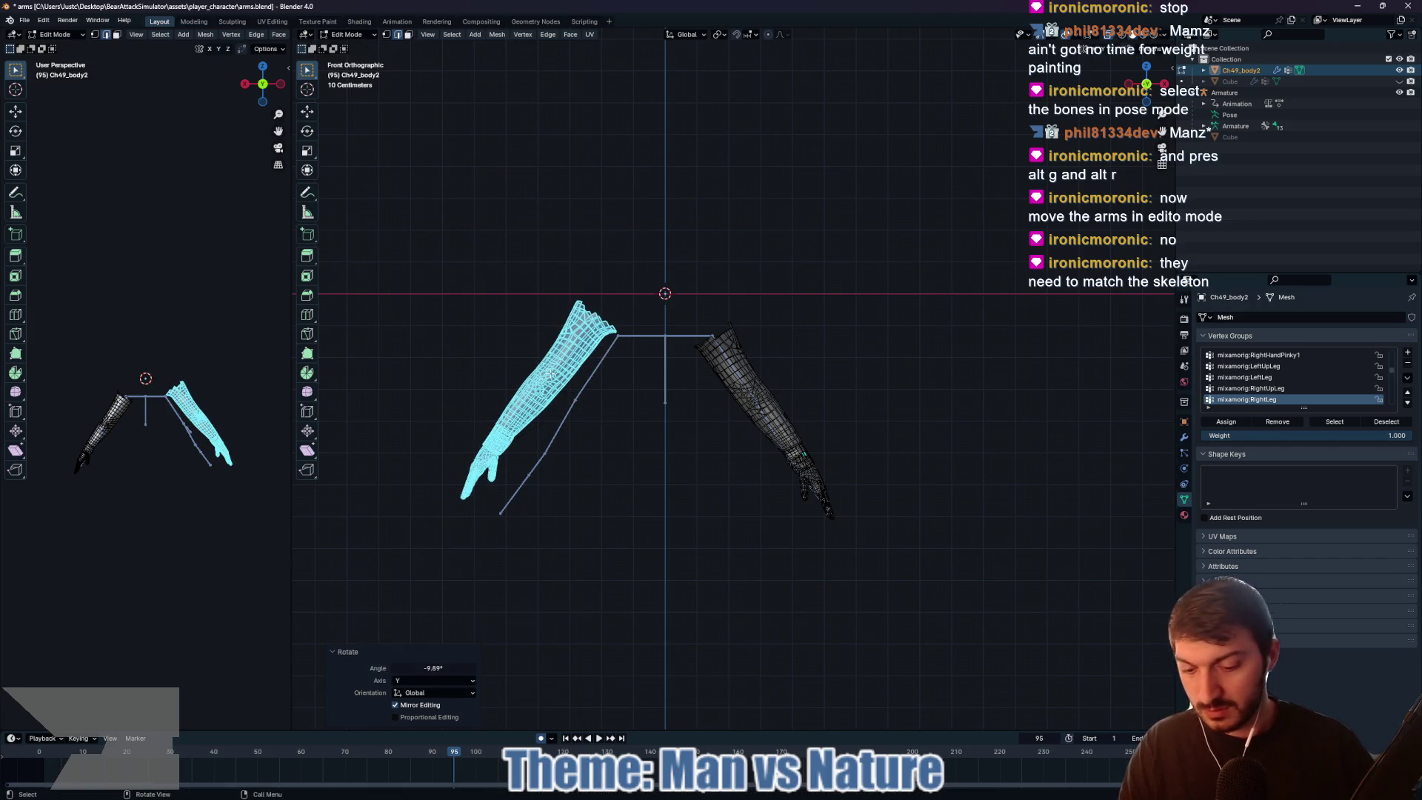
pyautogui.press('g')
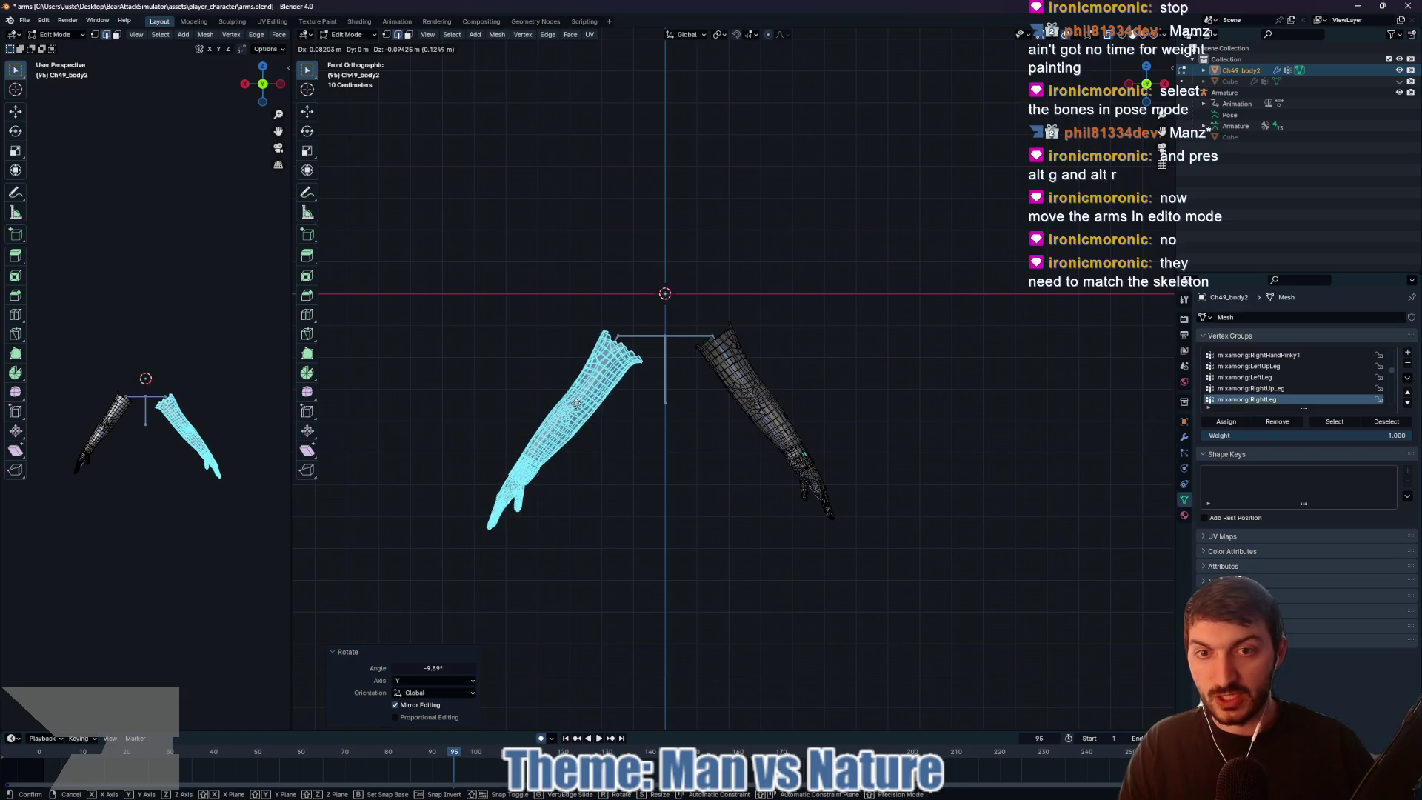
pyautogui.click(576, 399)
pyautogui.press('r')
pyautogui.press('y')
pyautogui.click(584, 400)
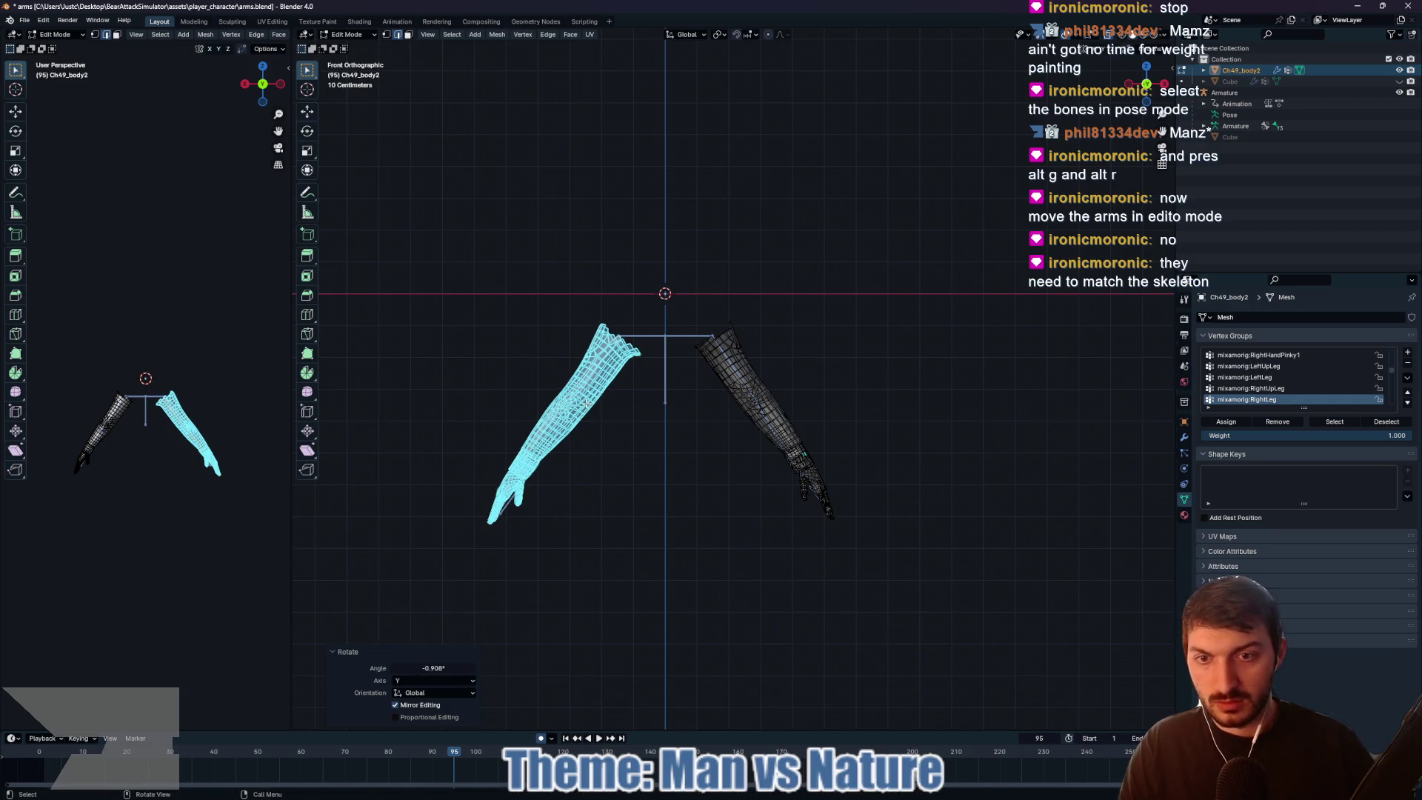
pyautogui.press('g')
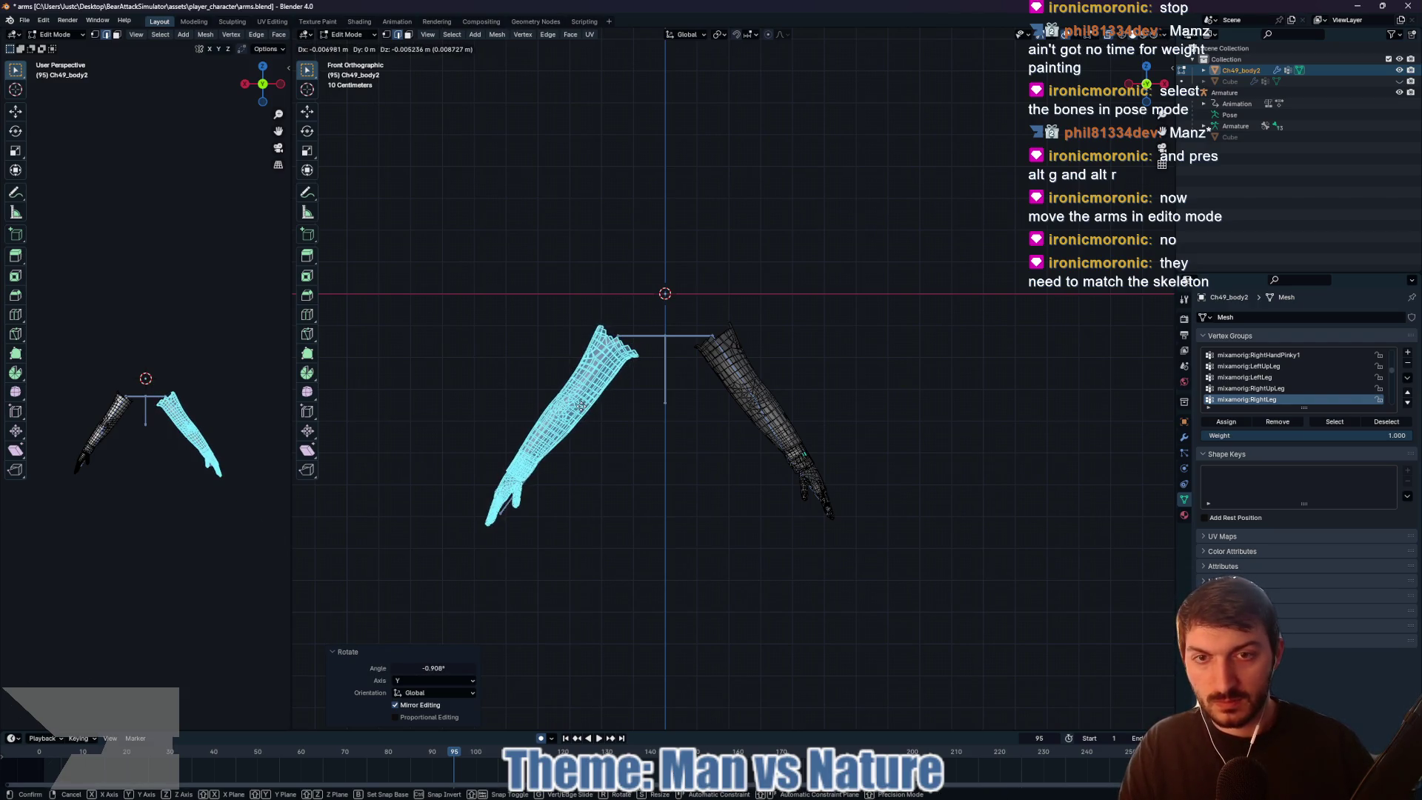
pyautogui.click(584, 403)
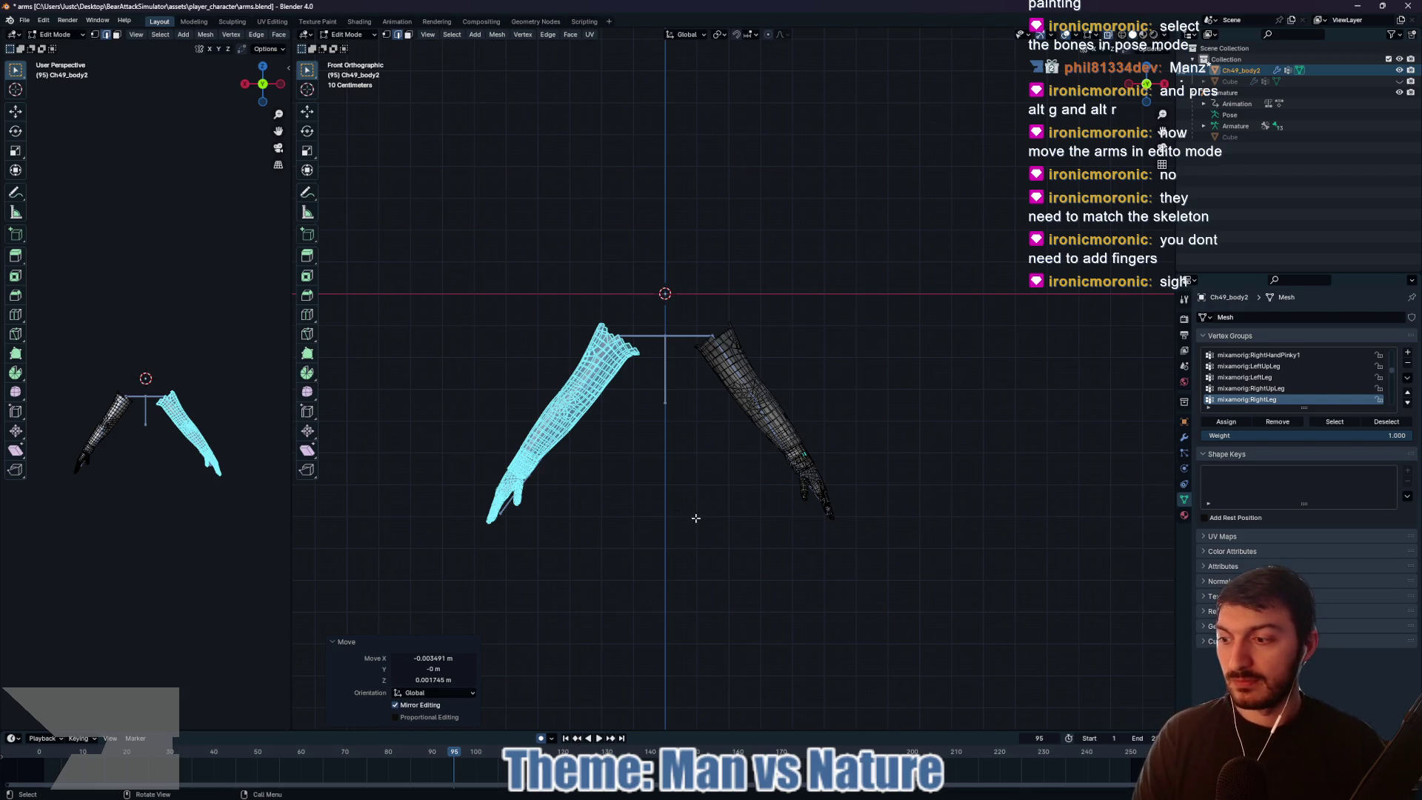
pyautogui.moveTo(703, 531)
pyautogui.mouseDown()
pyautogui.moveTo(660, 539)
pyautogui.moveTo(908, 538)
pyautogui.moveTo(790, 511)
pyautogui.moveTo(727, 518)
pyautogui.moveTo(886, 530)
pyautogui.moveTo(644, 517)
pyautogui.moveTo(554, 536)
pyautogui.mouseUp()
# Step: Inspect the angled arms up close, then undo the arm rotations with Ctrl+Z
pyautogui.click(896, 539)
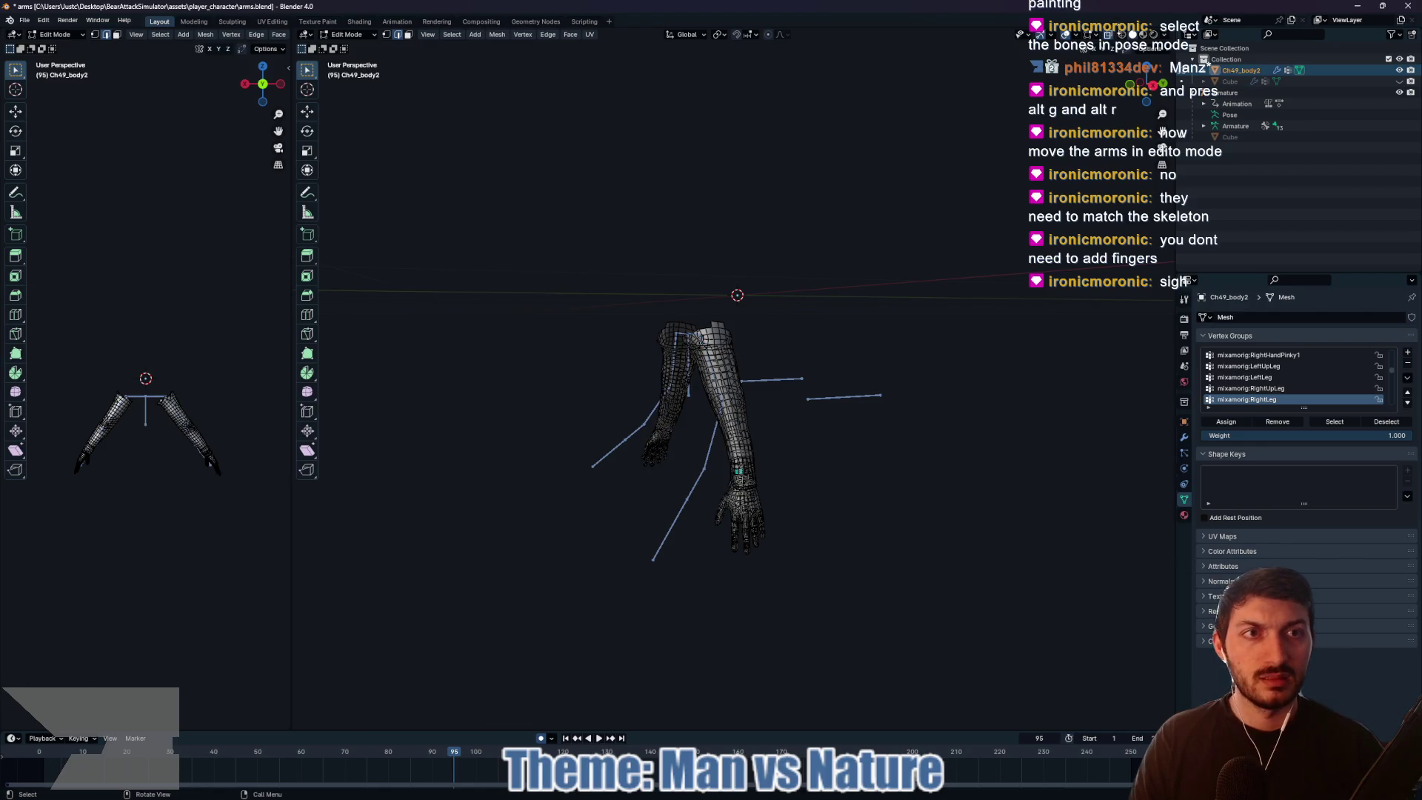
pyautogui.scroll(4, 911, 450)
pyautogui.moveTo(880, 492); pyautogui.dragTo(981, 502)
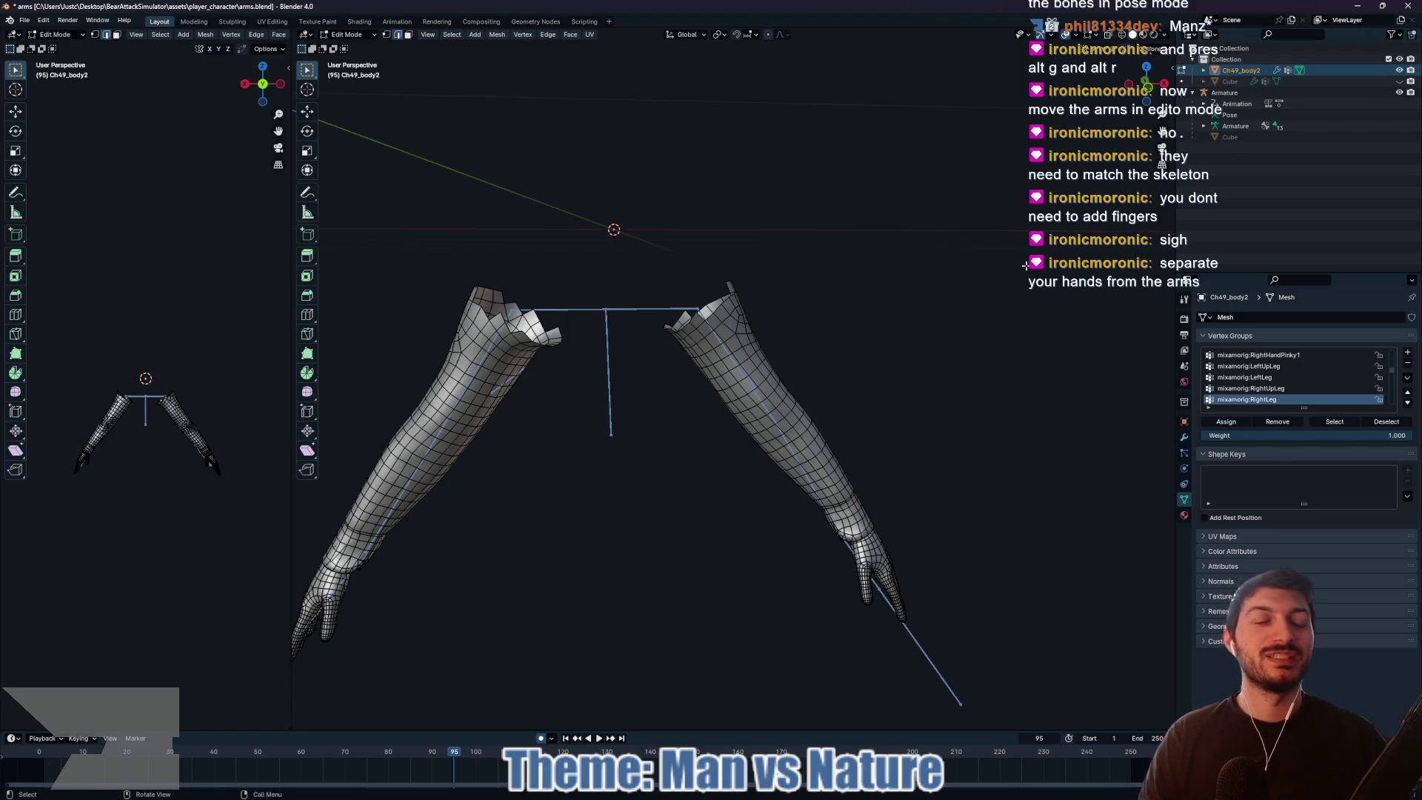
pyautogui.click(1203, 72)
pyautogui.click(1202, 71)
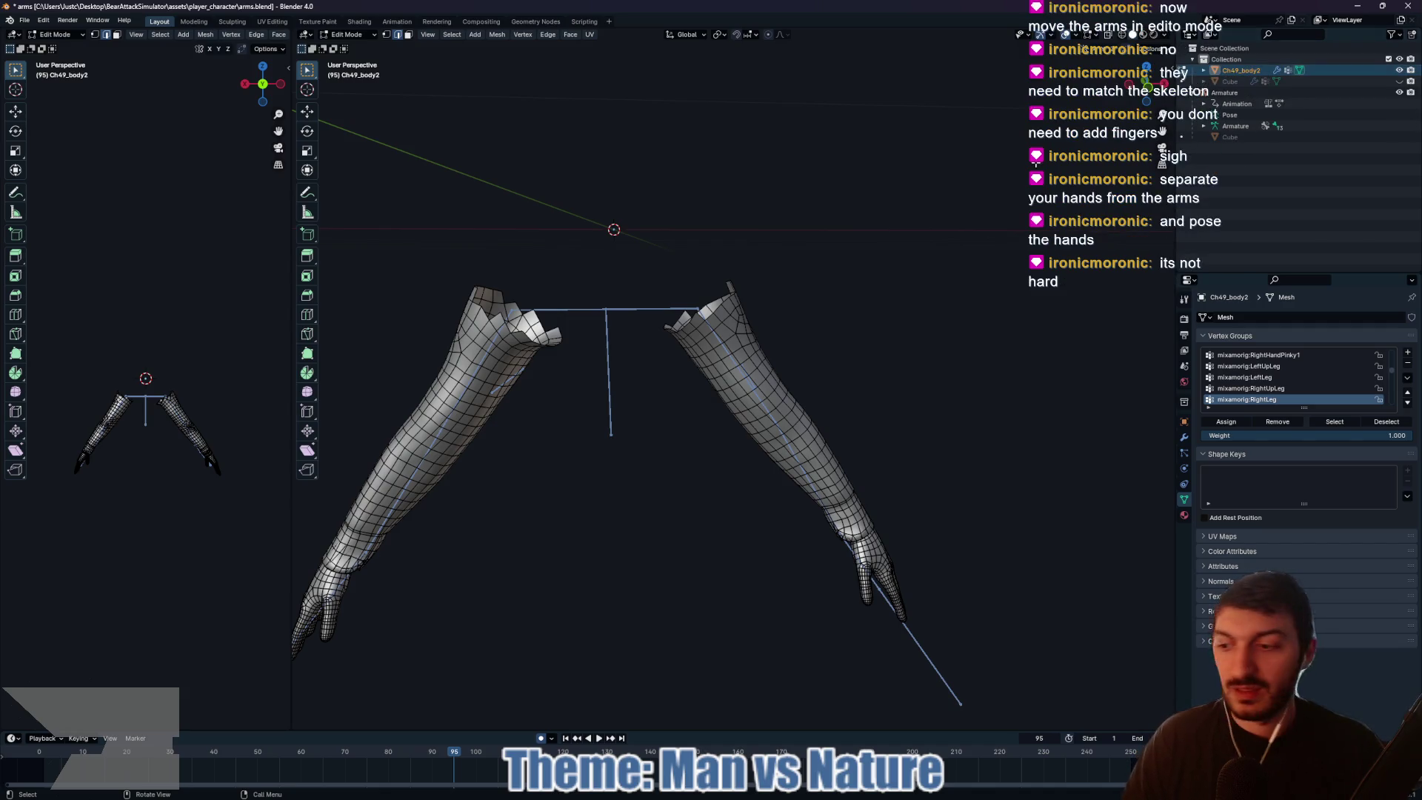
pyautogui.press('ctrl')
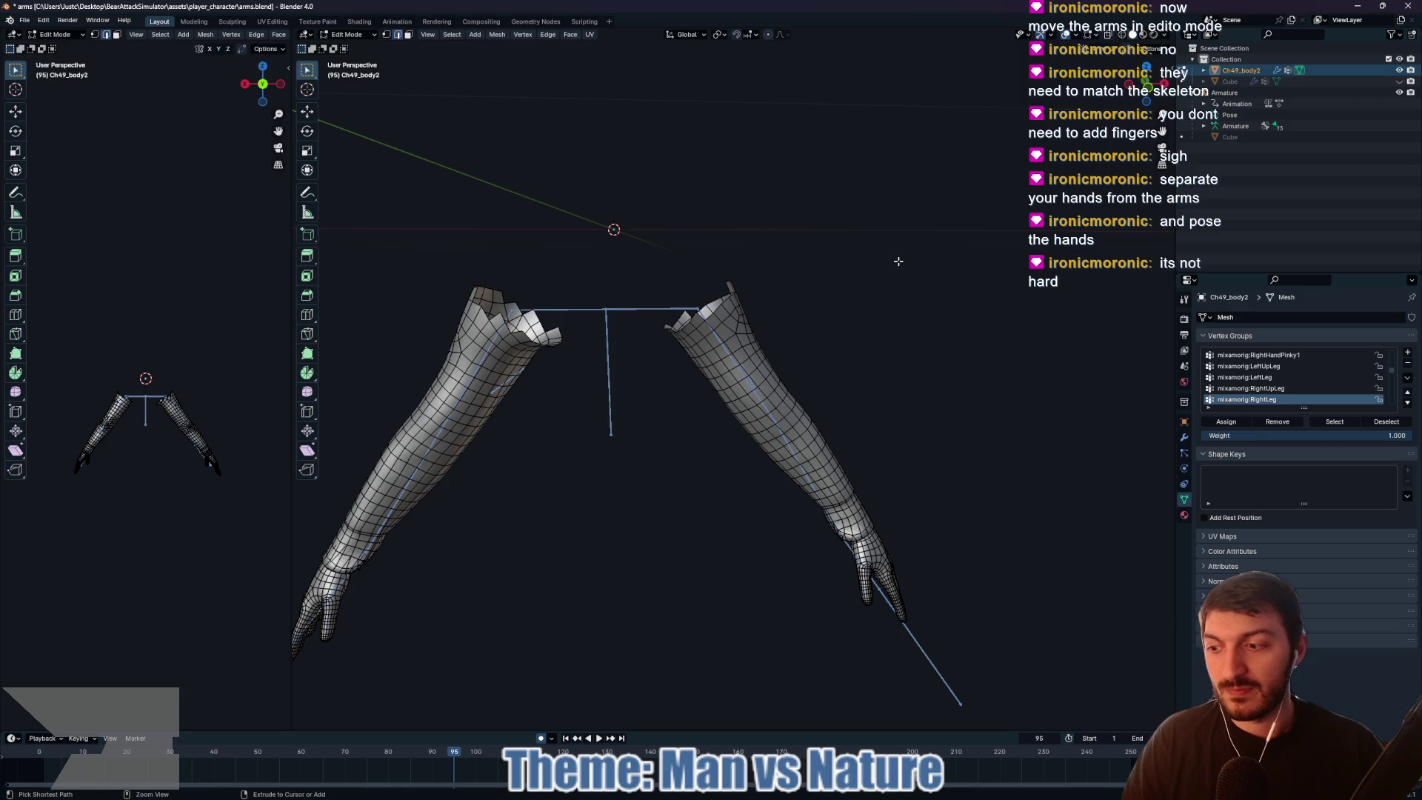
pyautogui.hotkey('ctrl', 'z')
pyautogui.hotkey('ctrl', 'z')
pyautogui.hotkey('ctrl', 'z')
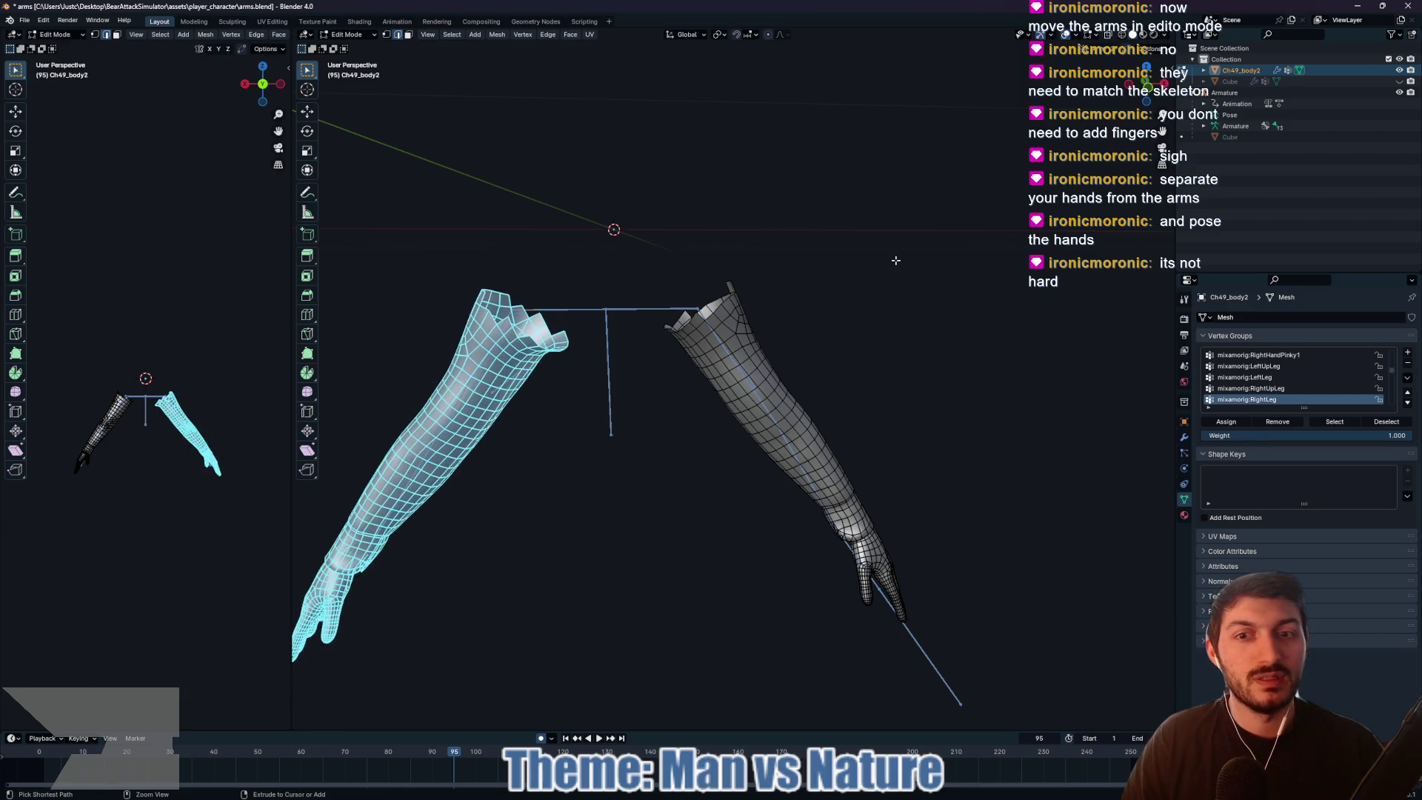
pyautogui.hotkey('ctrl', 'z')
pyautogui.hotkey('ctrl', 'z')
pyautogui.hotkey('ctrl', 'z')
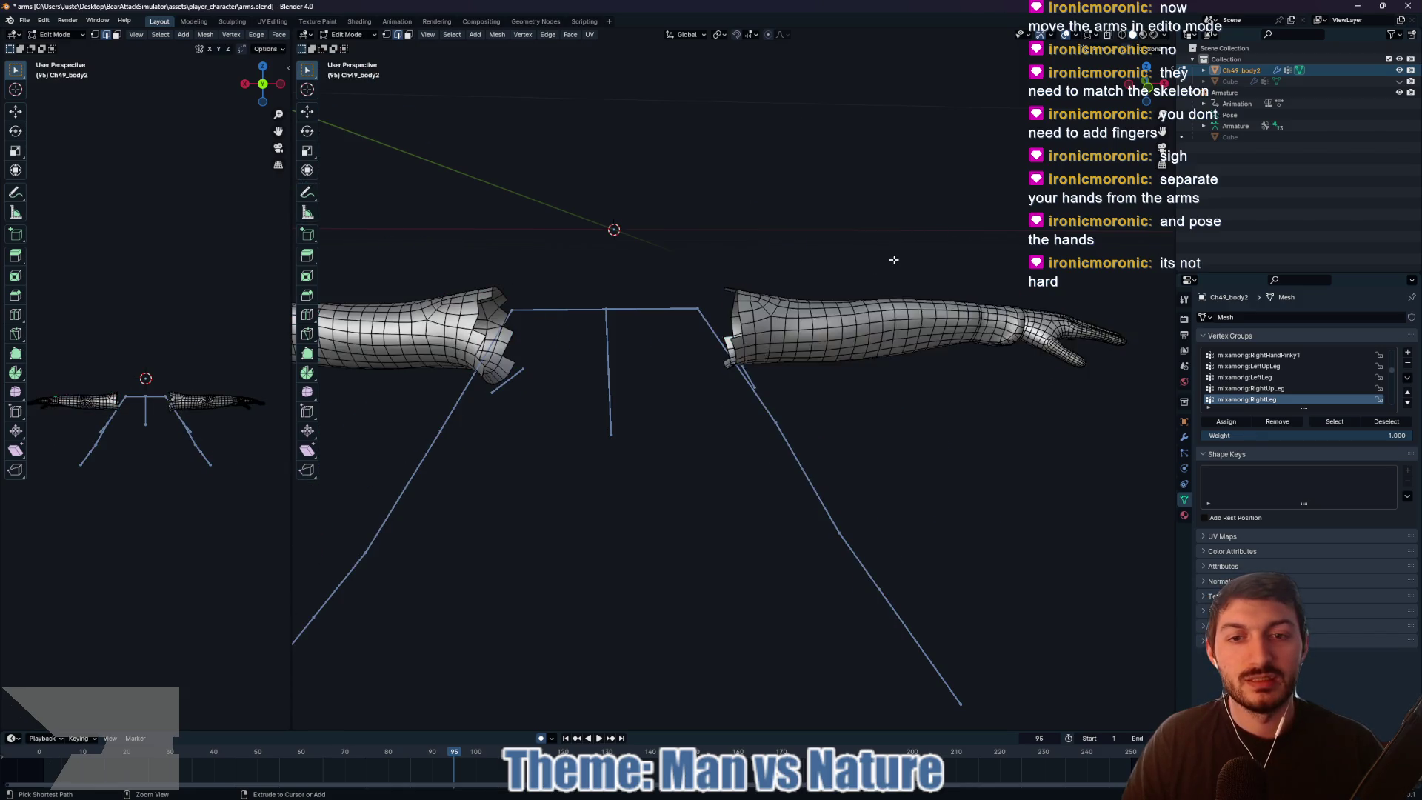
# Step: Undo three more edits back to Object Mode and select the Ch49_body2 arm mesh
pyautogui.hotkey('ctrl', 'z')
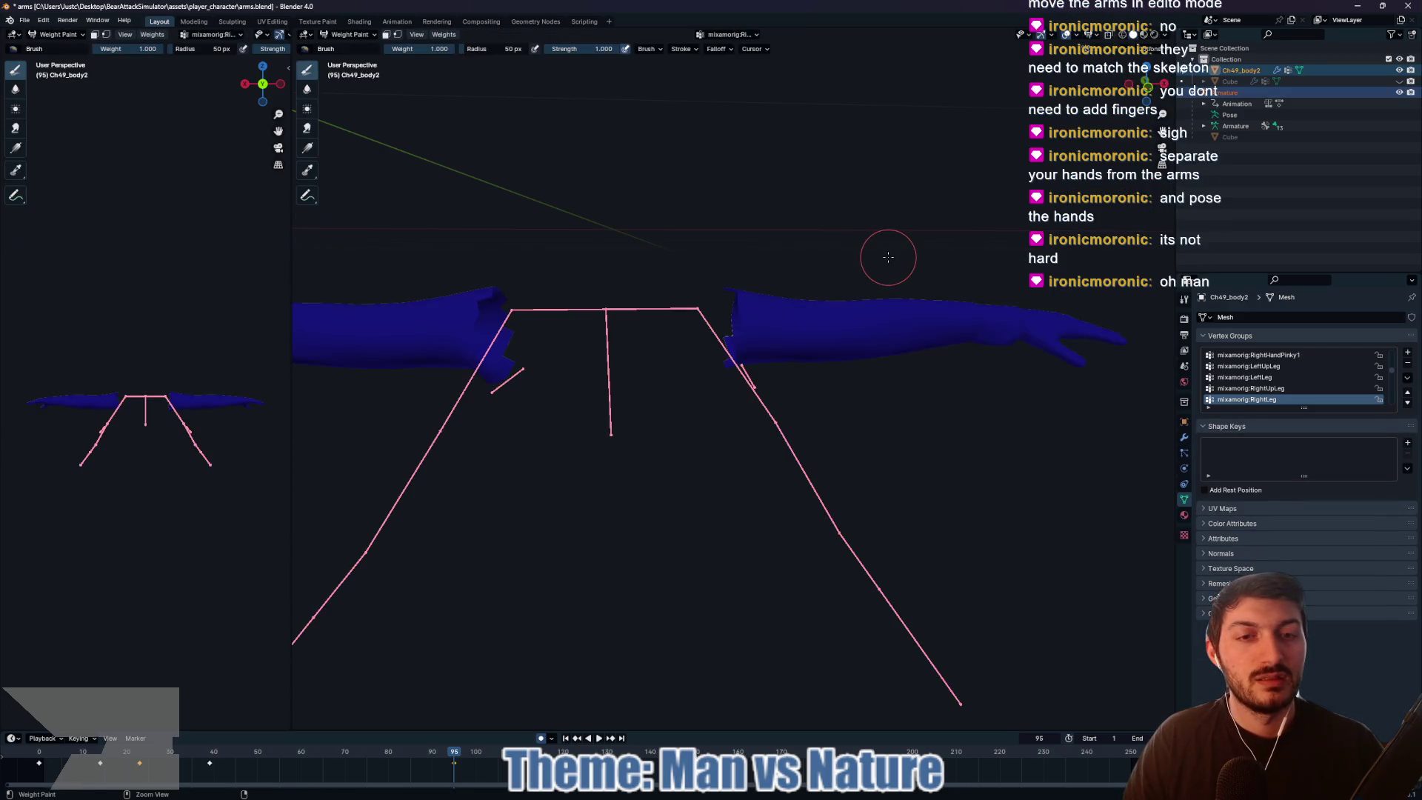
pyautogui.hotkey('ctrl', 'z')
pyautogui.hotkey('ctrl', 'z')
pyautogui.hotkey('ctrl', 'z')
pyautogui.hotkey('ctrl', 'z')
pyautogui.hotkey('ctrl', 'z')
pyautogui.hotkey('ctrl', 'z')
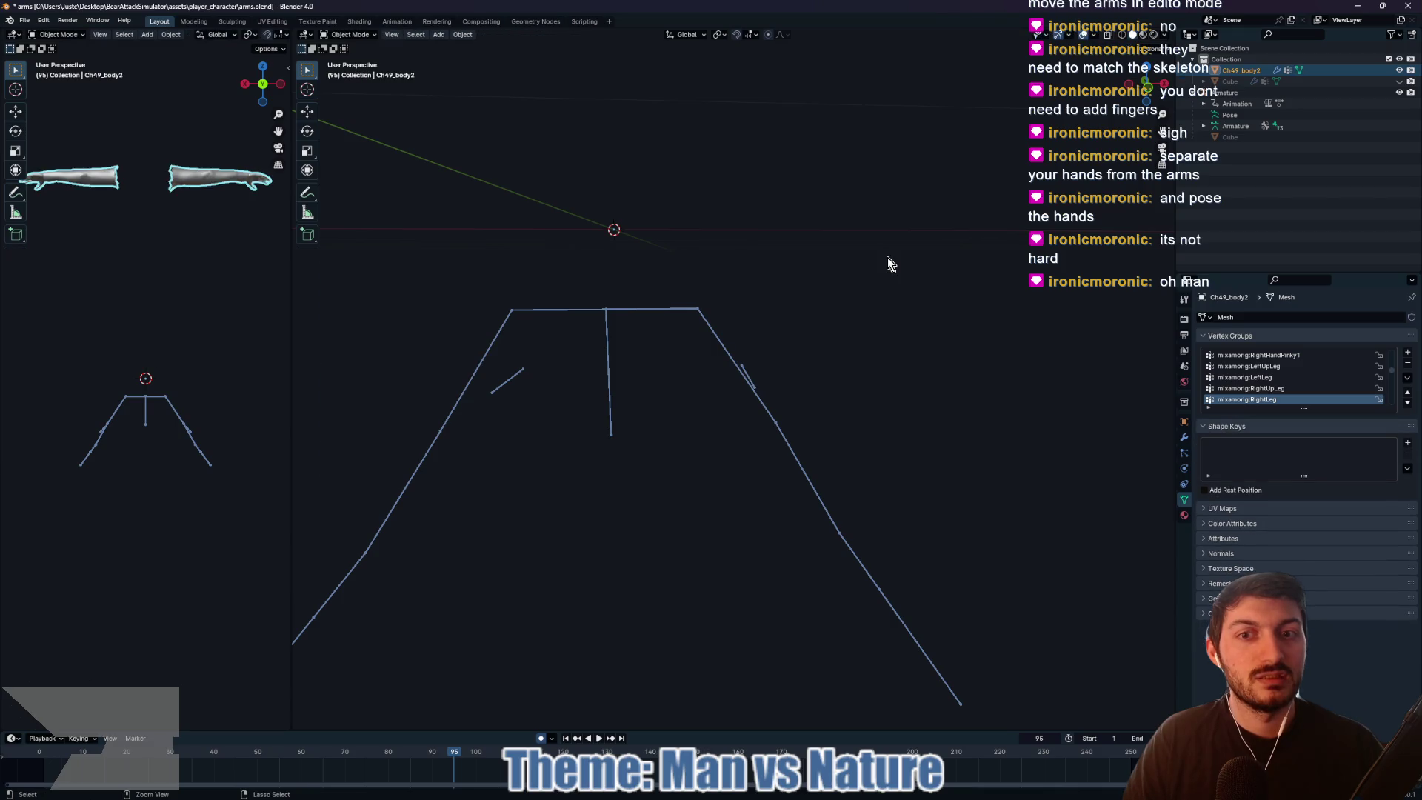
pyautogui.hotkey('ctrl', 'z')
pyautogui.hotkey('ctrl', 'z')
pyautogui.hotkey('ctrl', 'z')
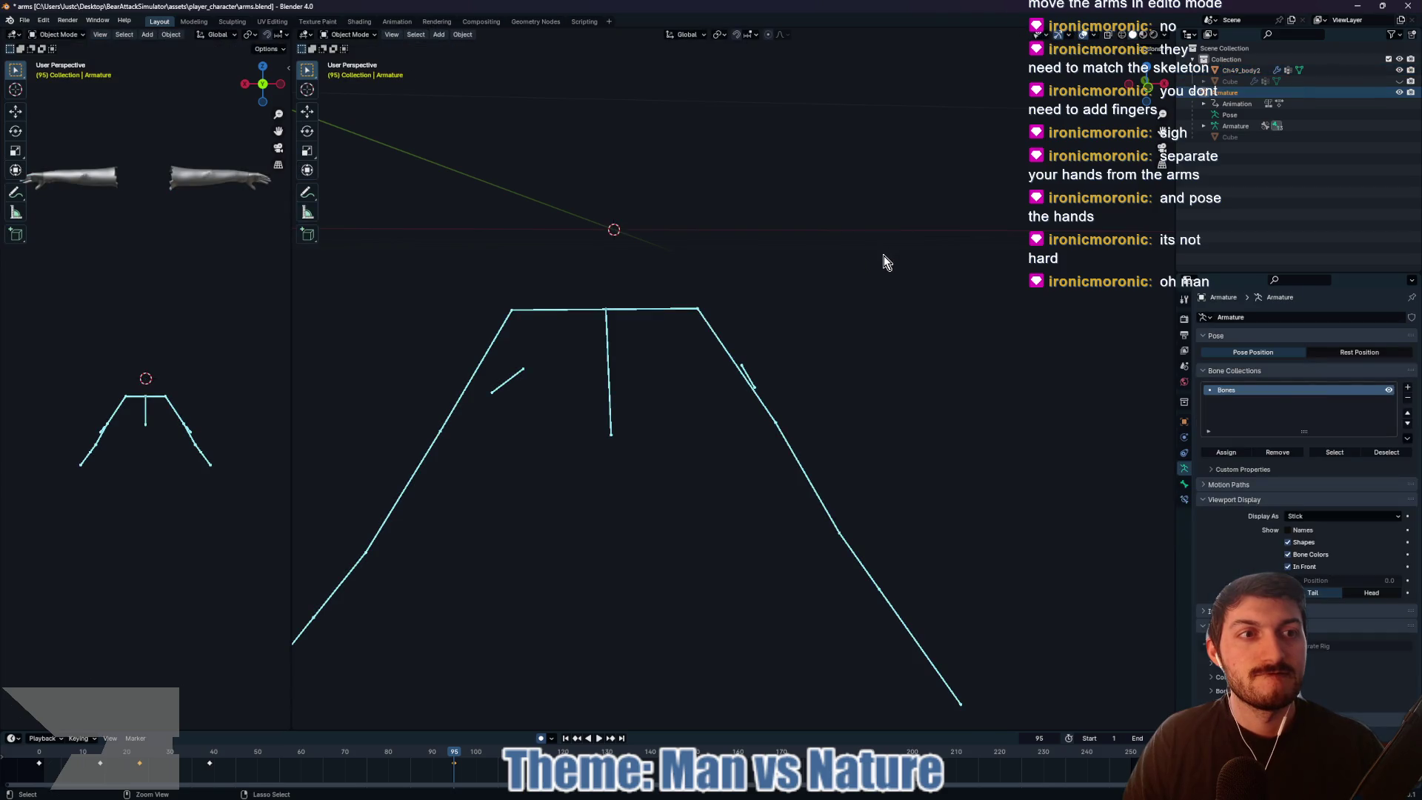
pyautogui.scroll(-3, 863, 268)
pyautogui.moveTo(863, 276)
pyautogui.mouseDown()
pyautogui.moveTo(848, 310)
pyautogui.moveTo(841, 266)
pyautogui.moveTo(852, 443)
pyautogui.moveTo(843, 350)
pyautogui.mouseUp()
pyautogui.click(807, 243)
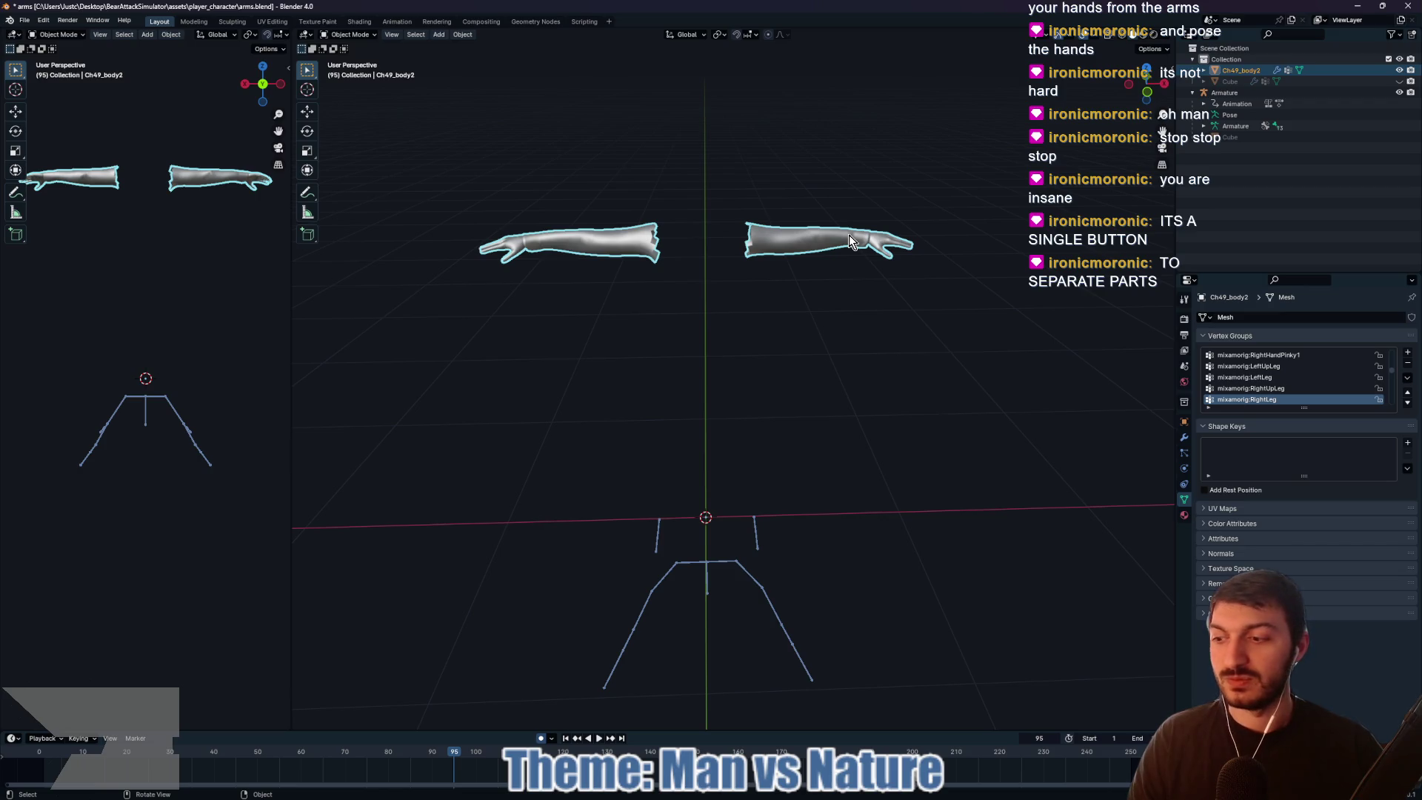
# Step: Enter Edit Mode on Ch49_body2 alone, select all, then dismiss the Edge menu and clear the selection
pyautogui.press('a')
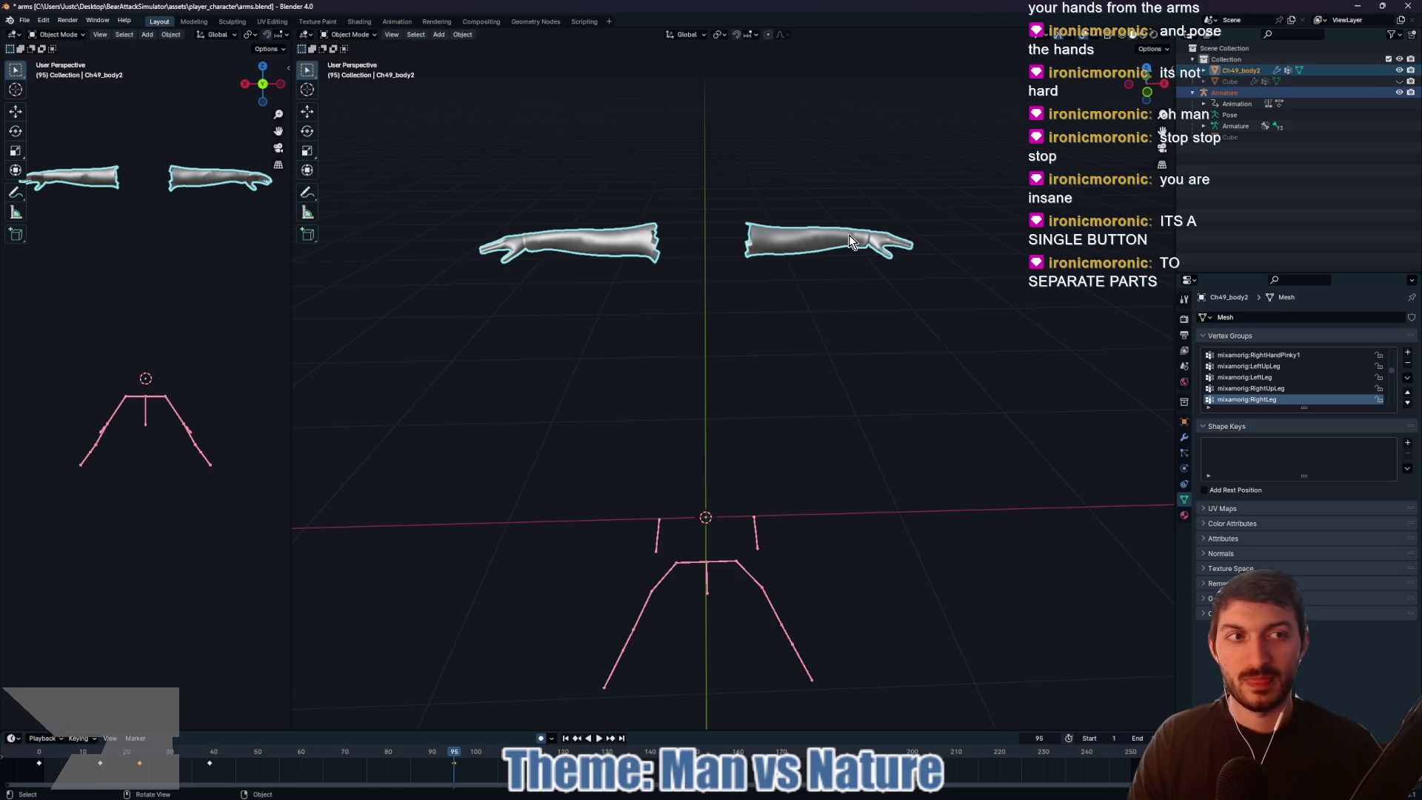
pyautogui.click(788, 250)
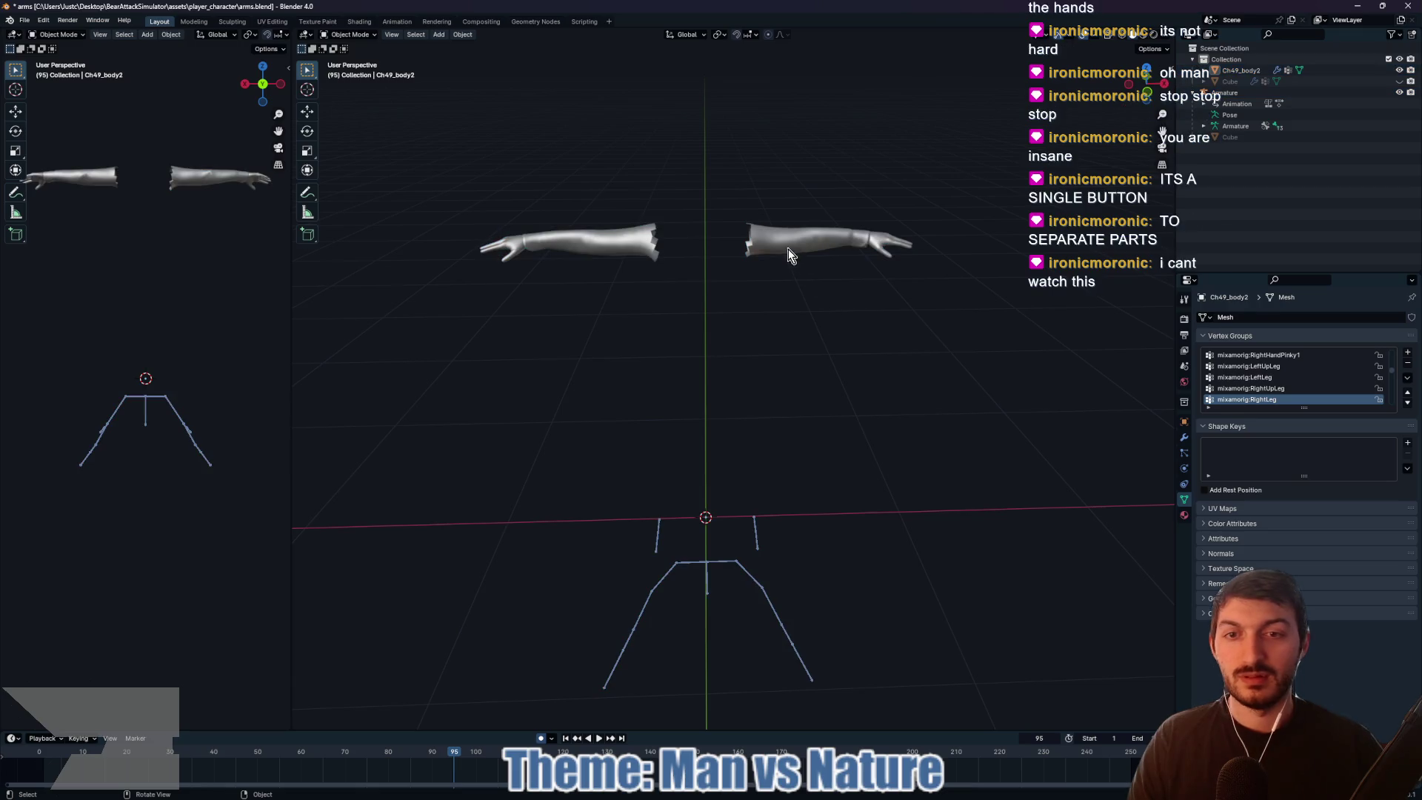
pyautogui.press('Tab')
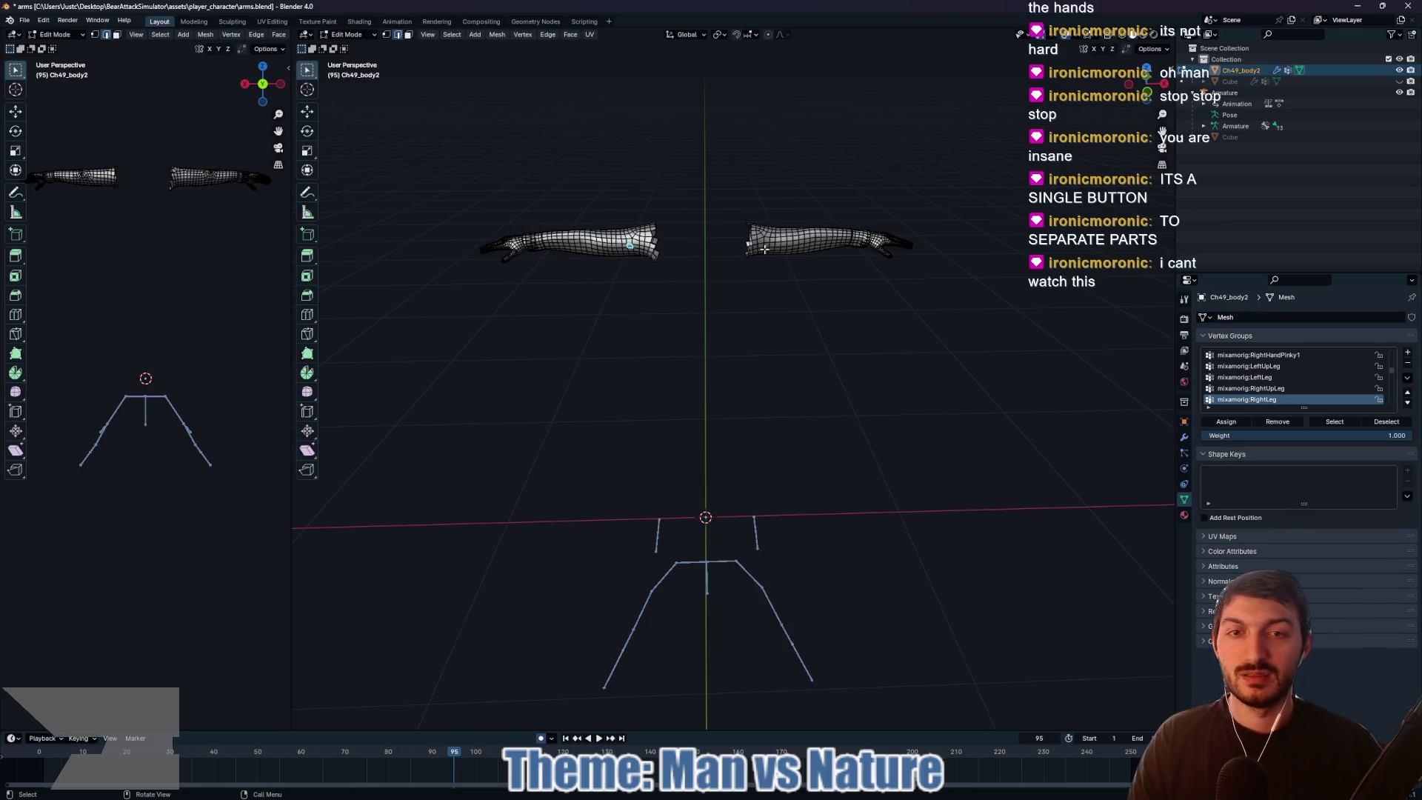
pyautogui.press('a')
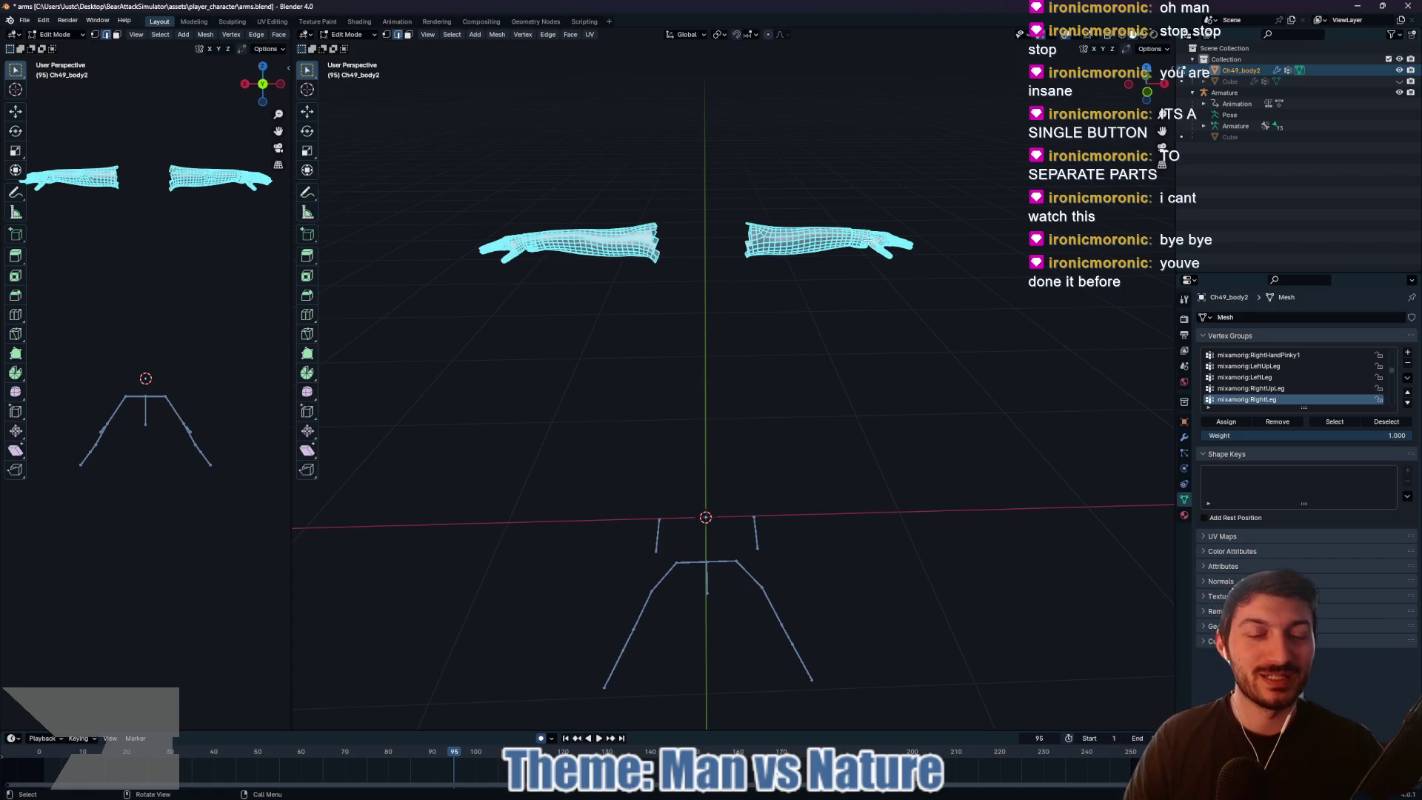
pyautogui.hotkey('ctrl', 'e')
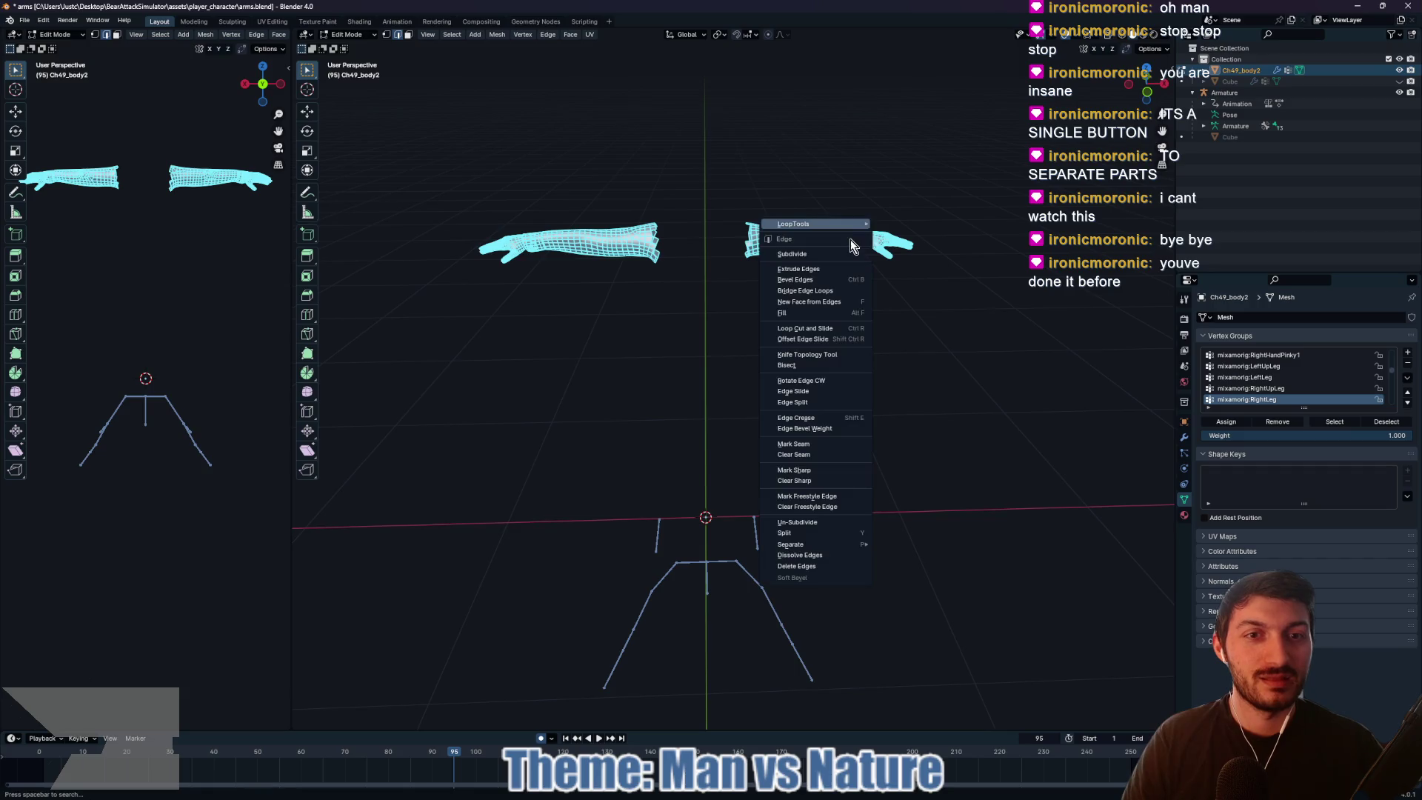
pyautogui.click(869, 188)
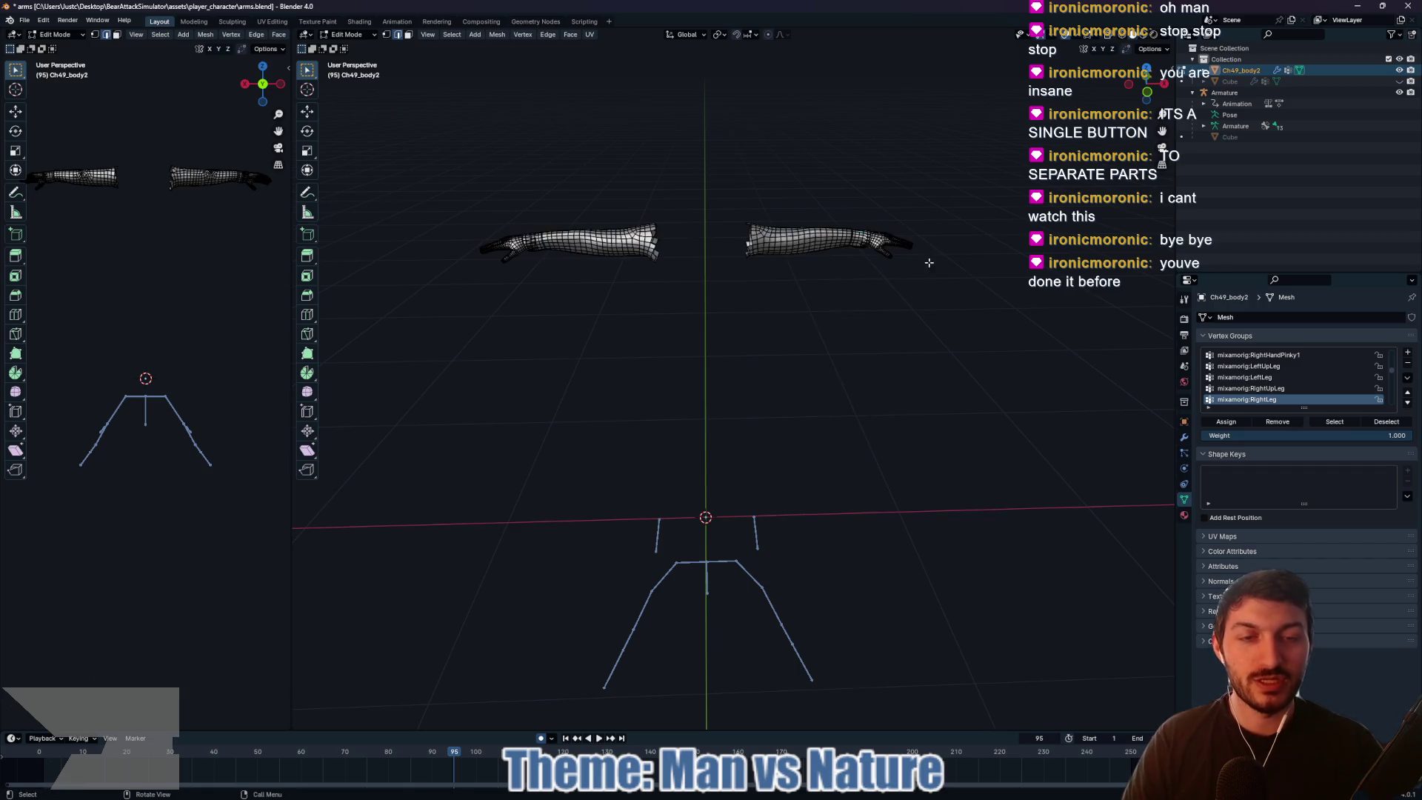
# Step: Box-select the hand, wrist, palm and thumb vertices of one arm
pyautogui.scroll(5, 731, 433)
pyautogui.moveTo(638, 349); pyautogui.dragTo(741, 507)
pyautogui.moveTo(625, 389)
pyautogui.mouseDown()
pyautogui.moveTo(711, 501)
pyautogui.moveTo(638, 464)
pyautogui.mouseUp()
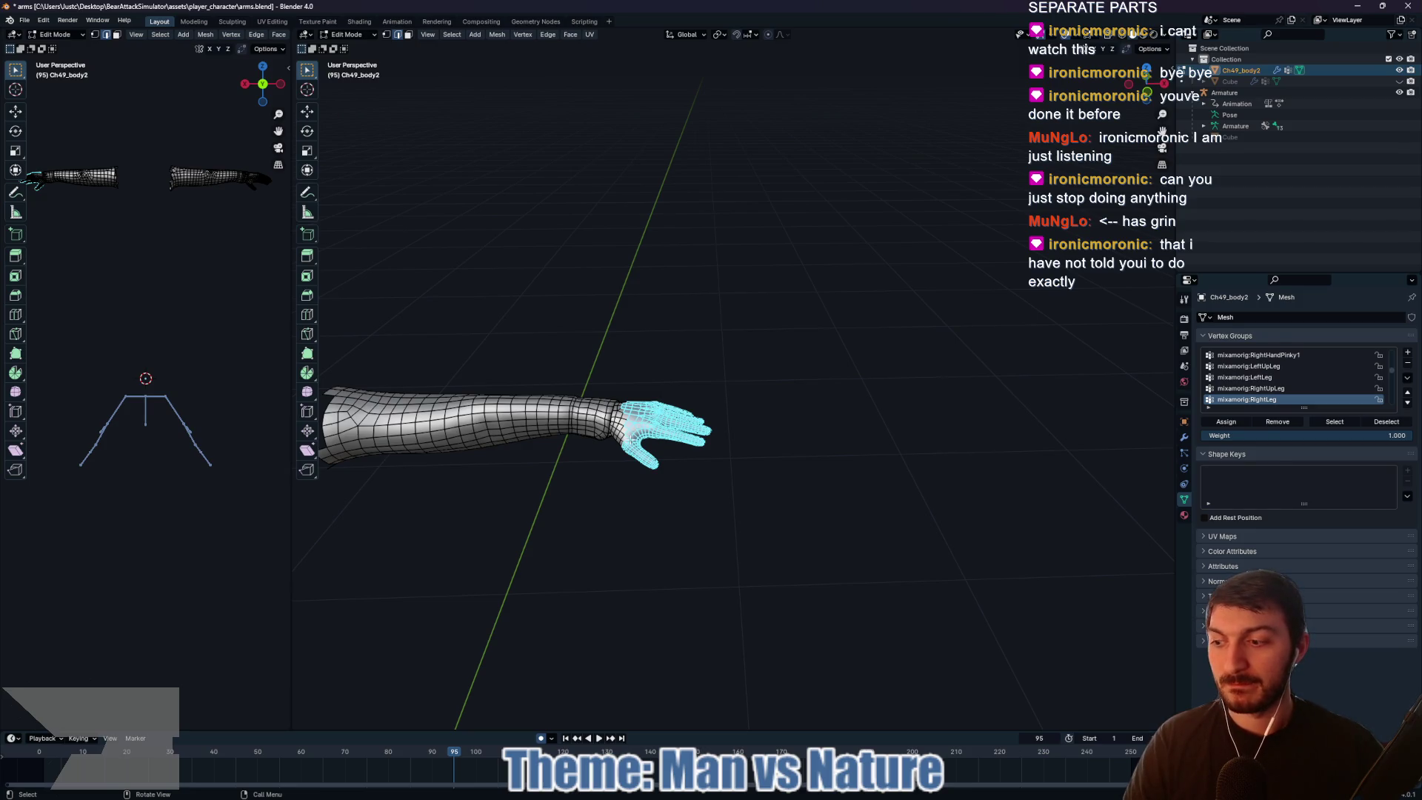
pyautogui.scroll(3, 630, 439)
pyautogui.moveTo(686, 502)
pyautogui.mouseDown()
pyautogui.moveTo(771, 440)
pyautogui.moveTo(733, 429)
pyautogui.mouseUp()
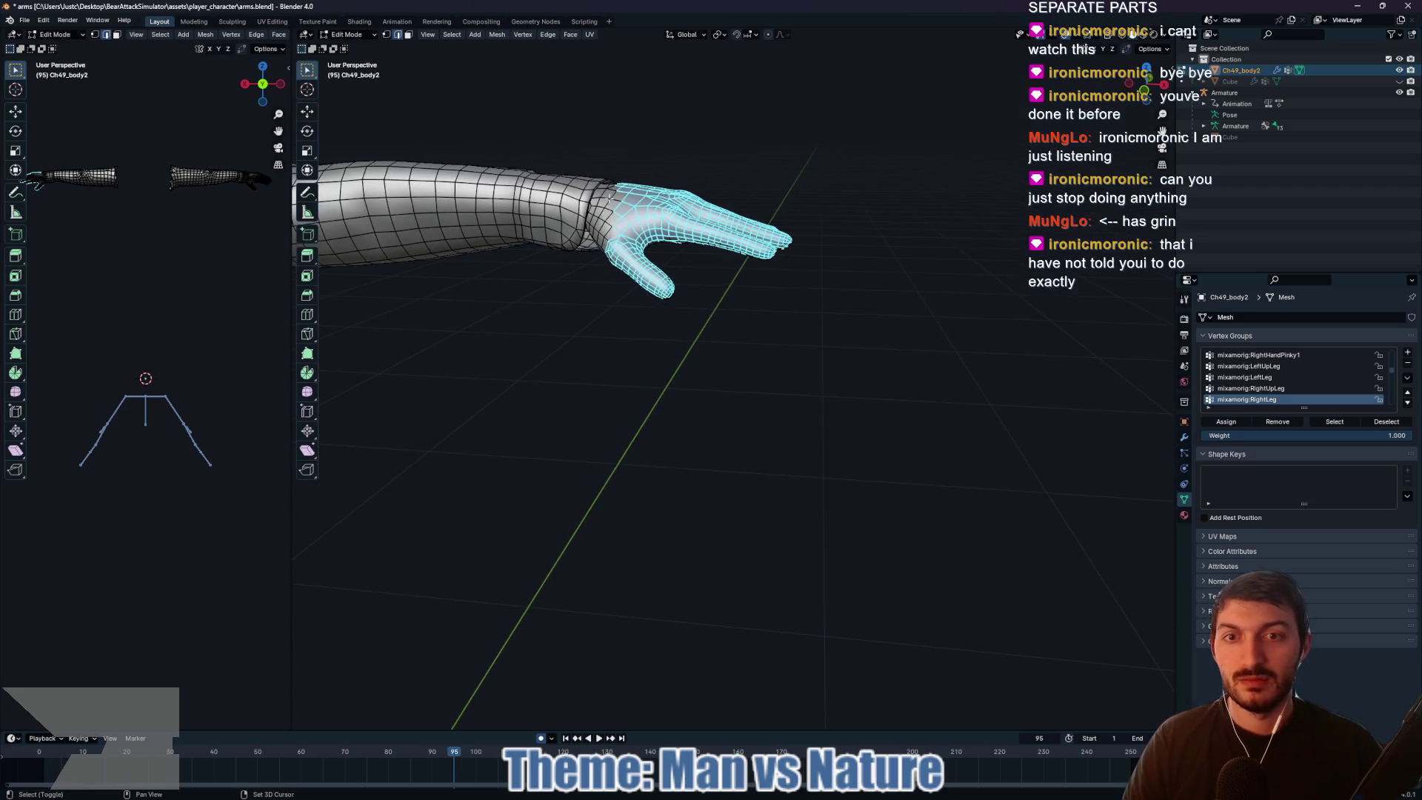
pyautogui.moveTo(614, 328); pyautogui.dragTo(662, 317)
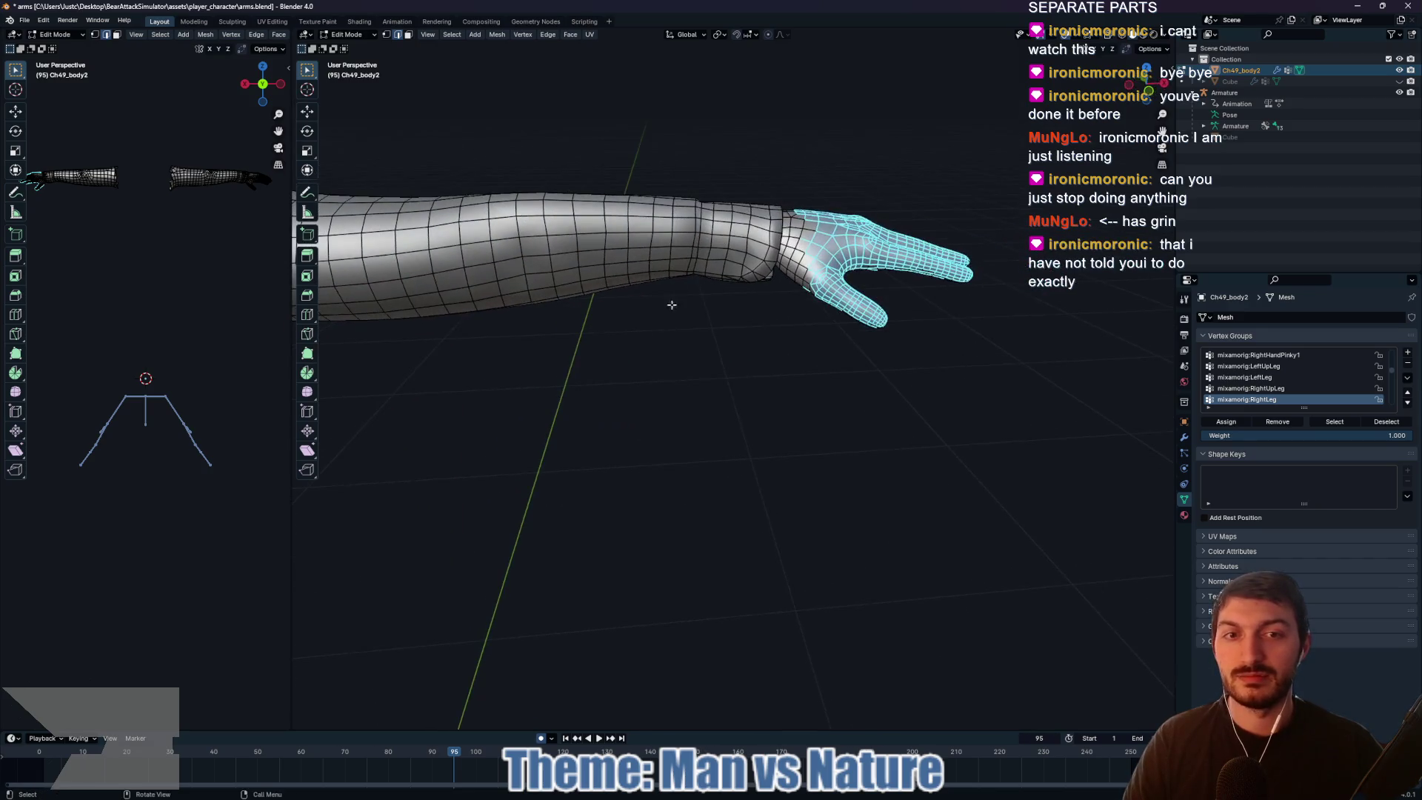
pyautogui.moveTo(791, 204); pyautogui.dragTo(876, 347)
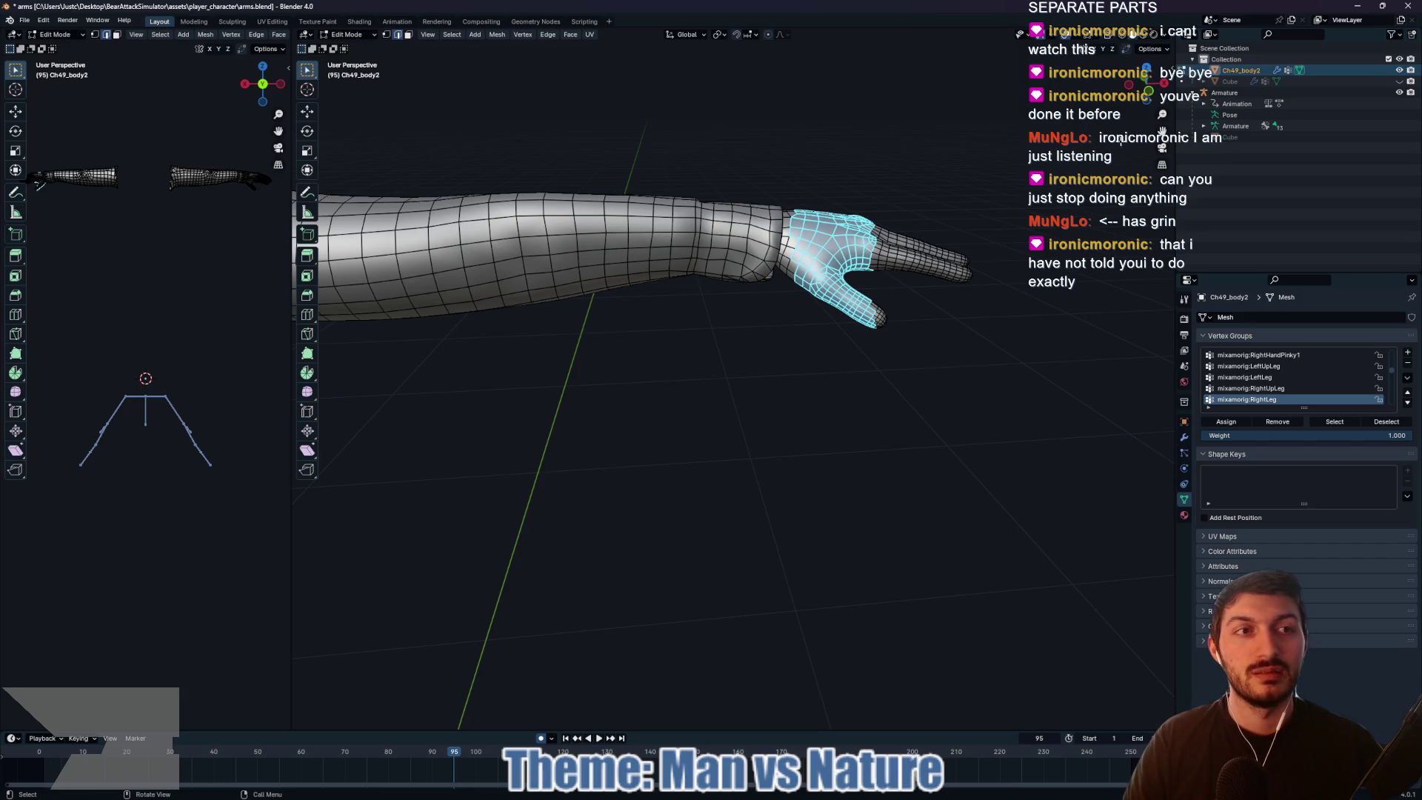
pyautogui.scroll(3, 888, 258)
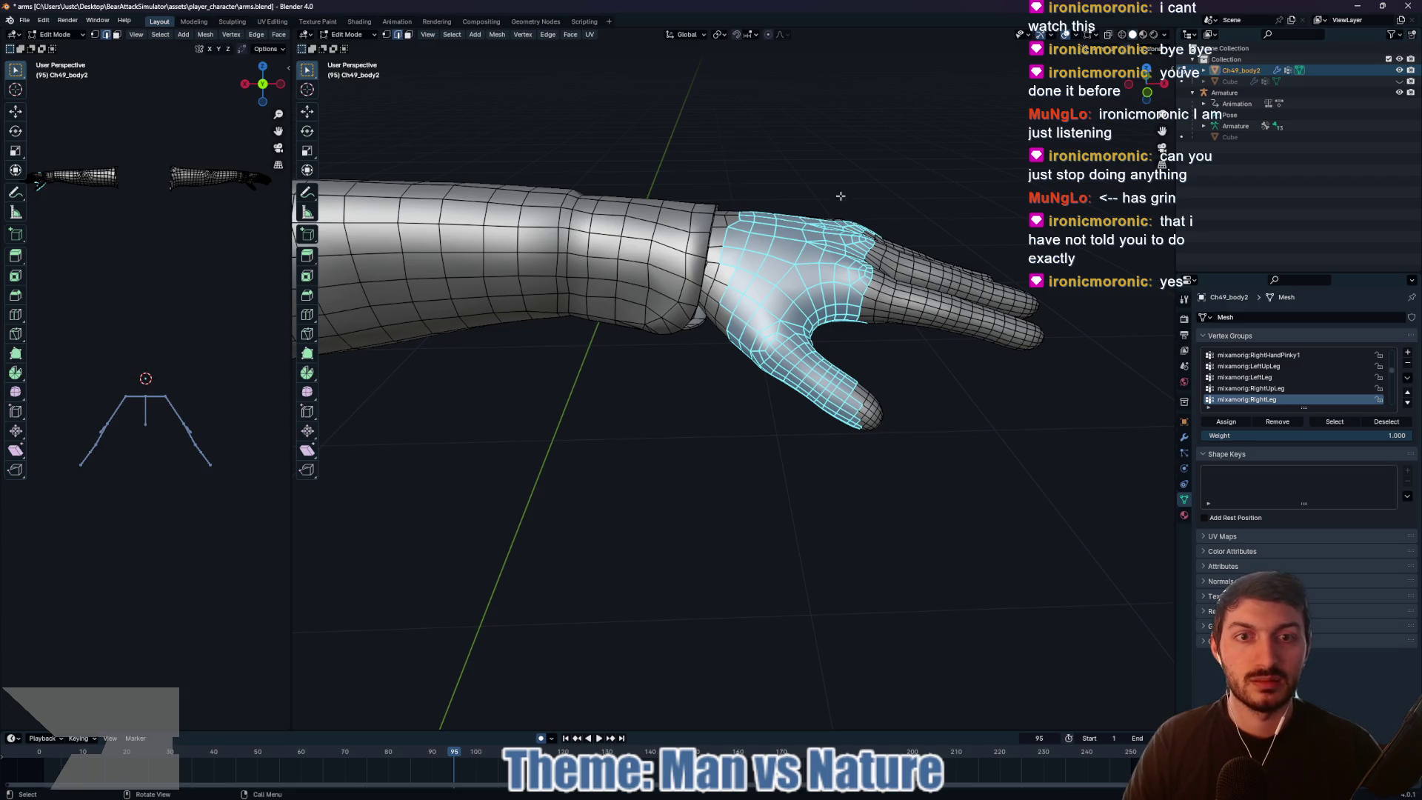
# Step: With X-ray on, select both hands' full connected geometry using Ctrl+L and L
pyautogui.click(1111, 35)
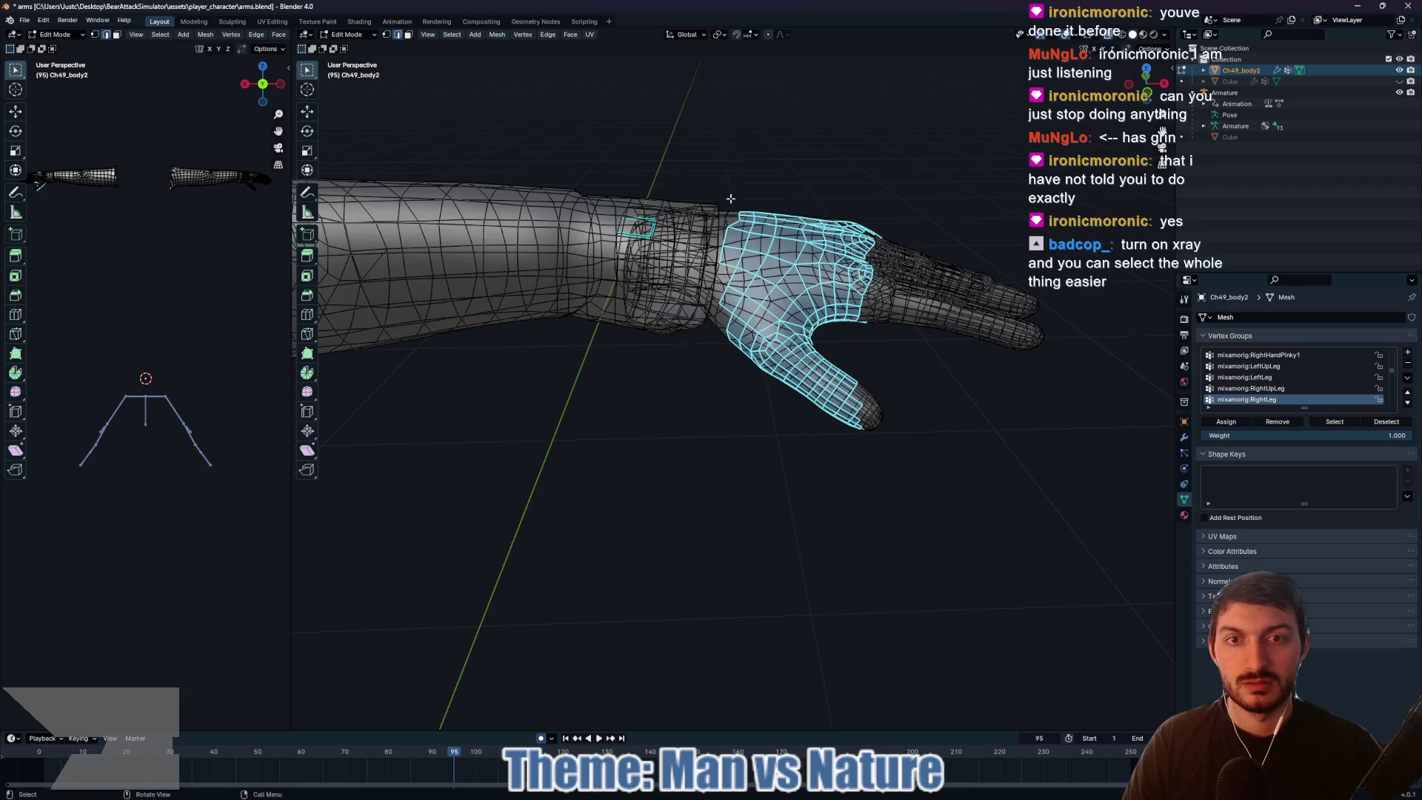
pyautogui.moveTo(731, 199)
pyautogui.mouseDown()
pyautogui.moveTo(920, 406)
pyautogui.moveTo(1123, 470)
pyautogui.mouseUp()
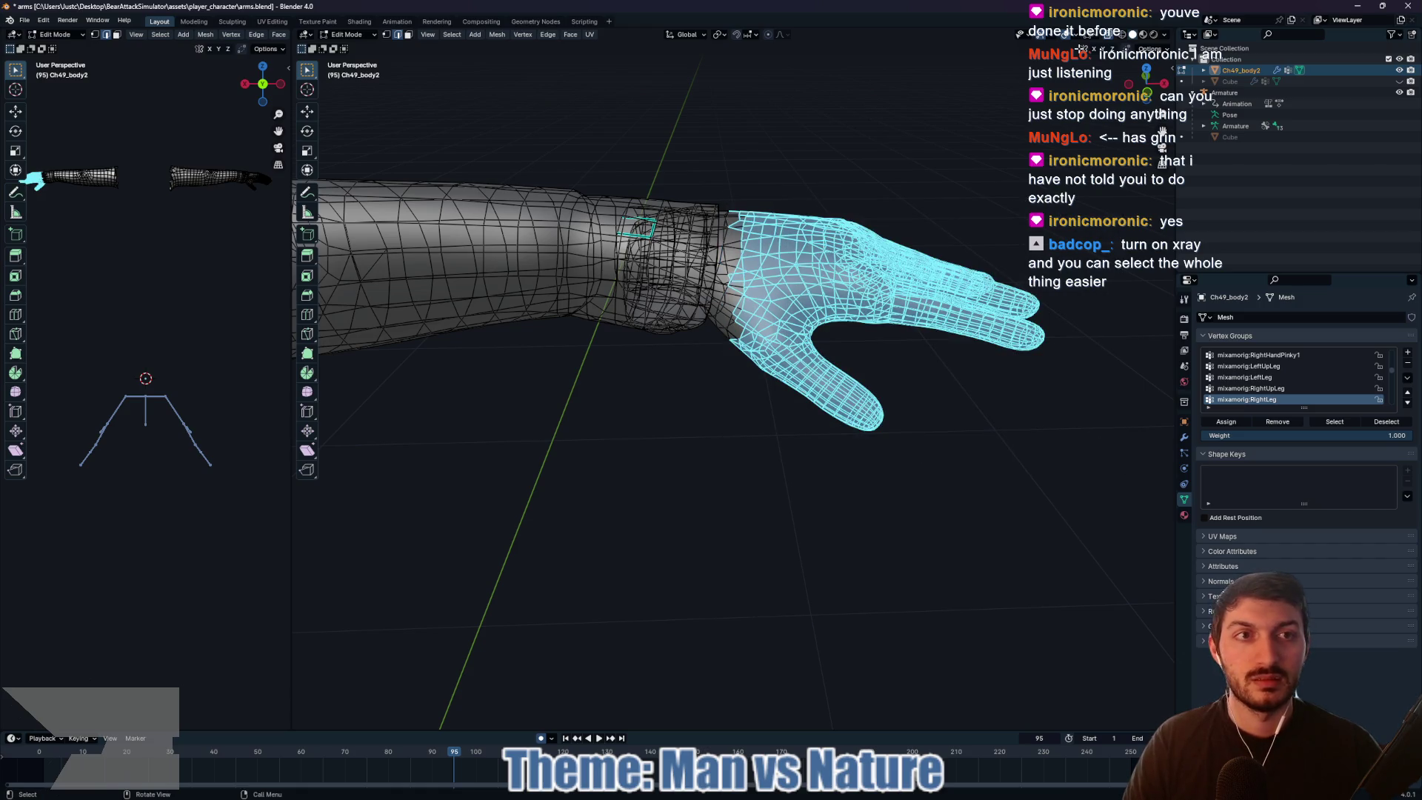
pyautogui.click(1109, 34)
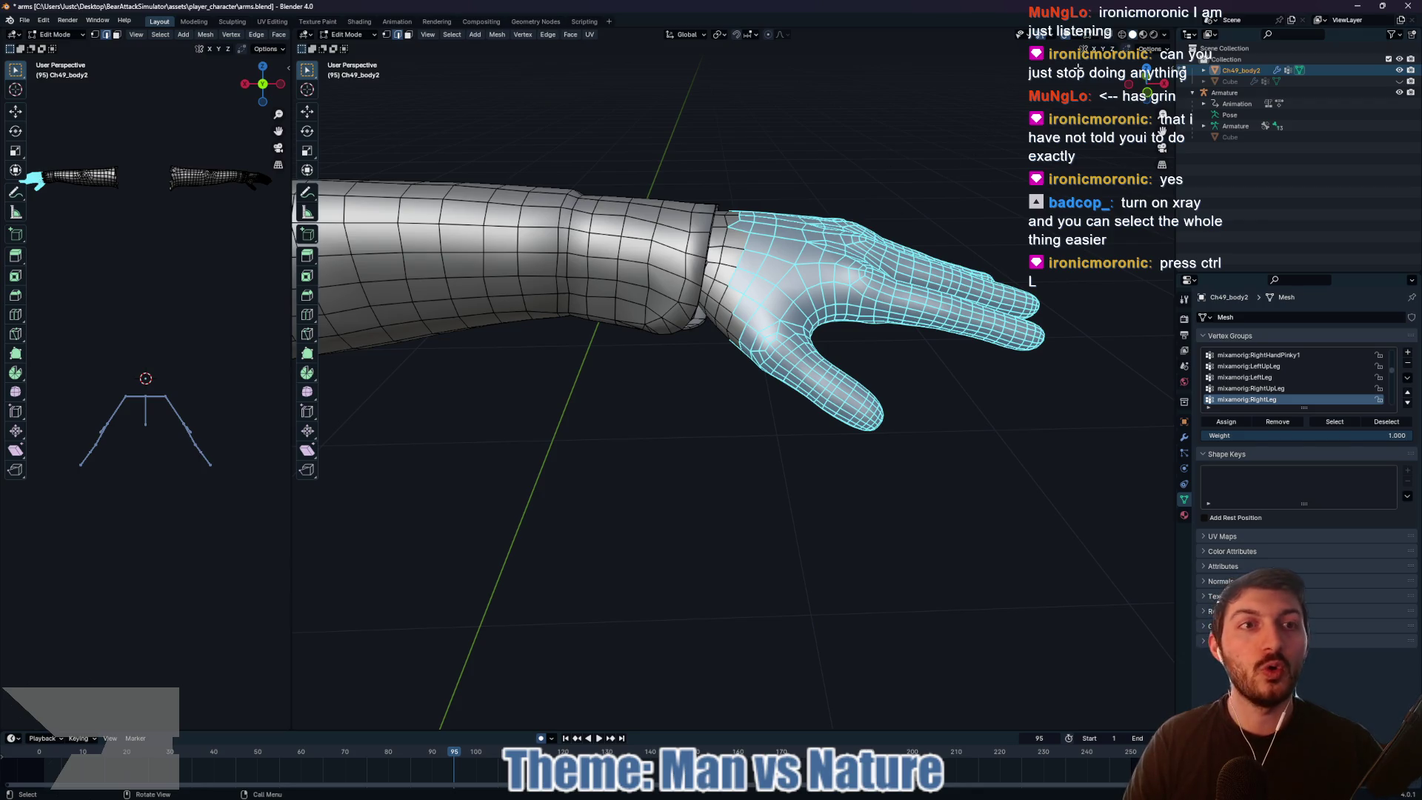
pyautogui.click(1110, 35)
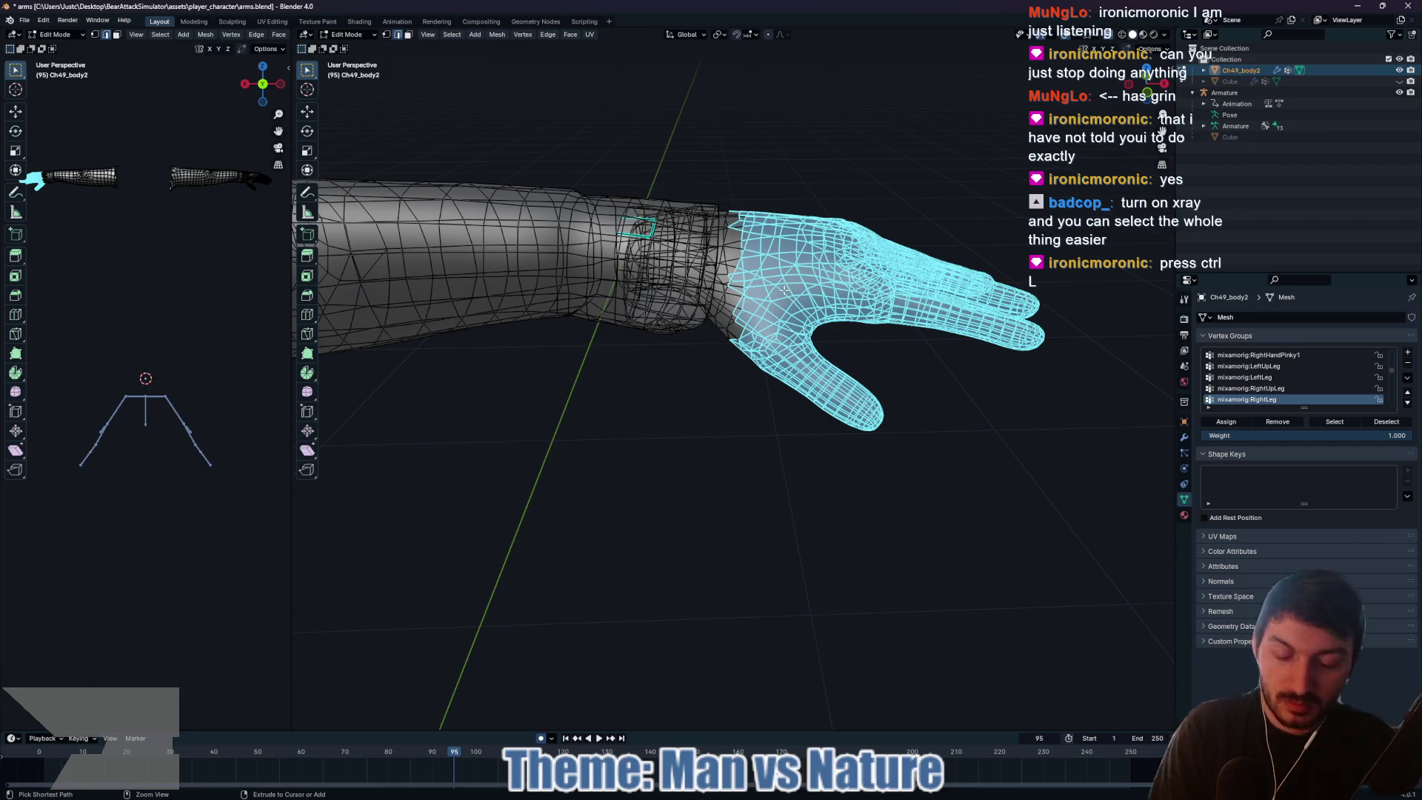
pyautogui.hotkey('ctrl', 'l')
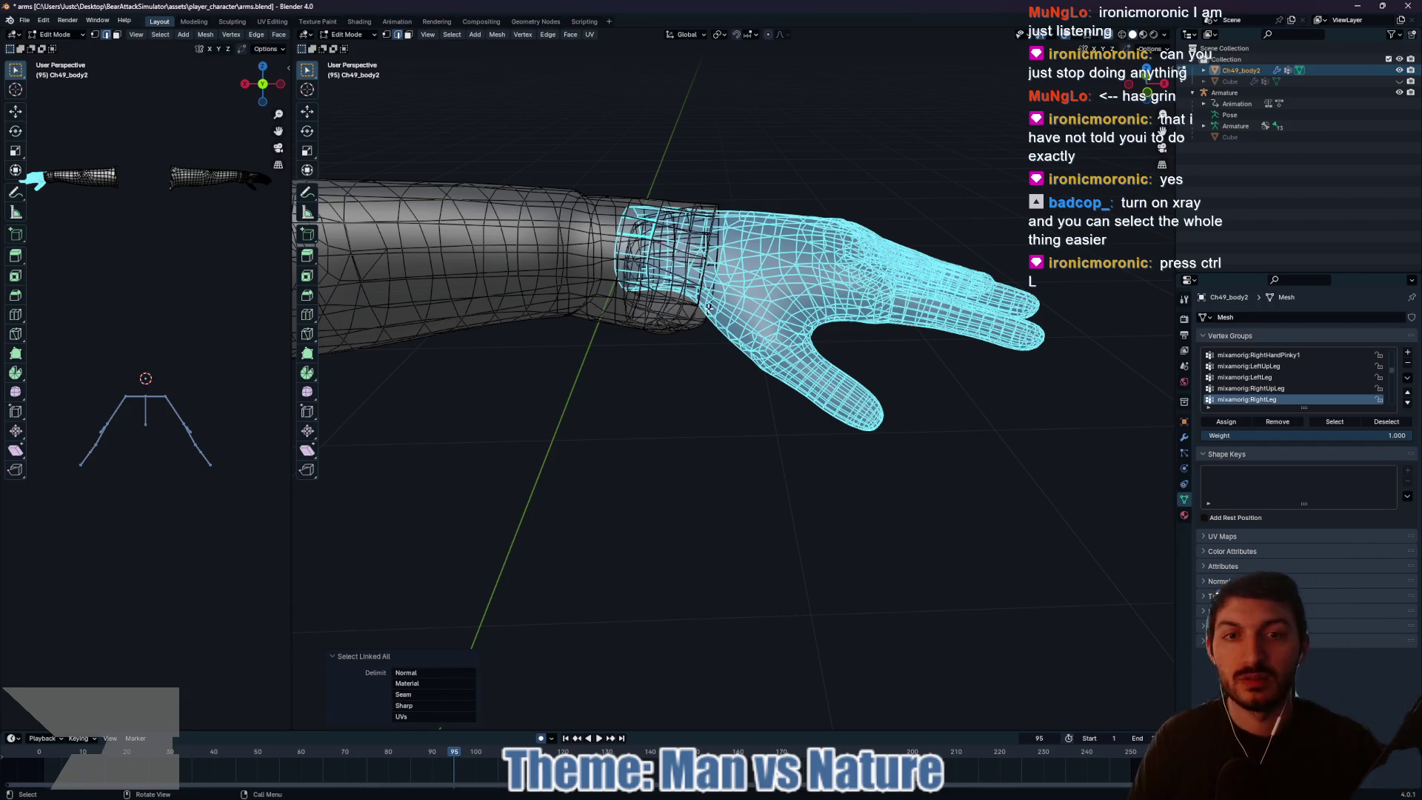
pyautogui.scroll(-5, 539, 405)
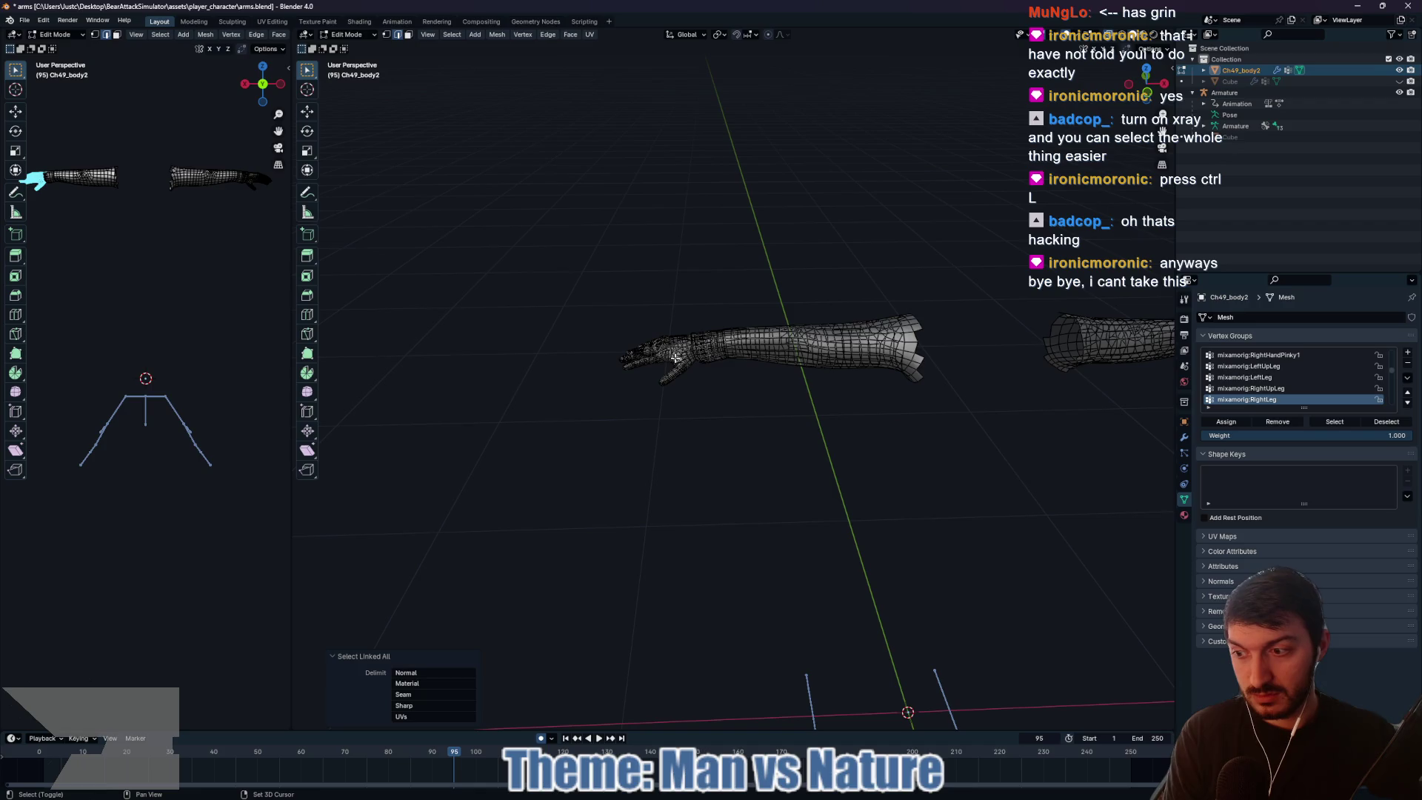
pyautogui.scroll(5, 676, 359)
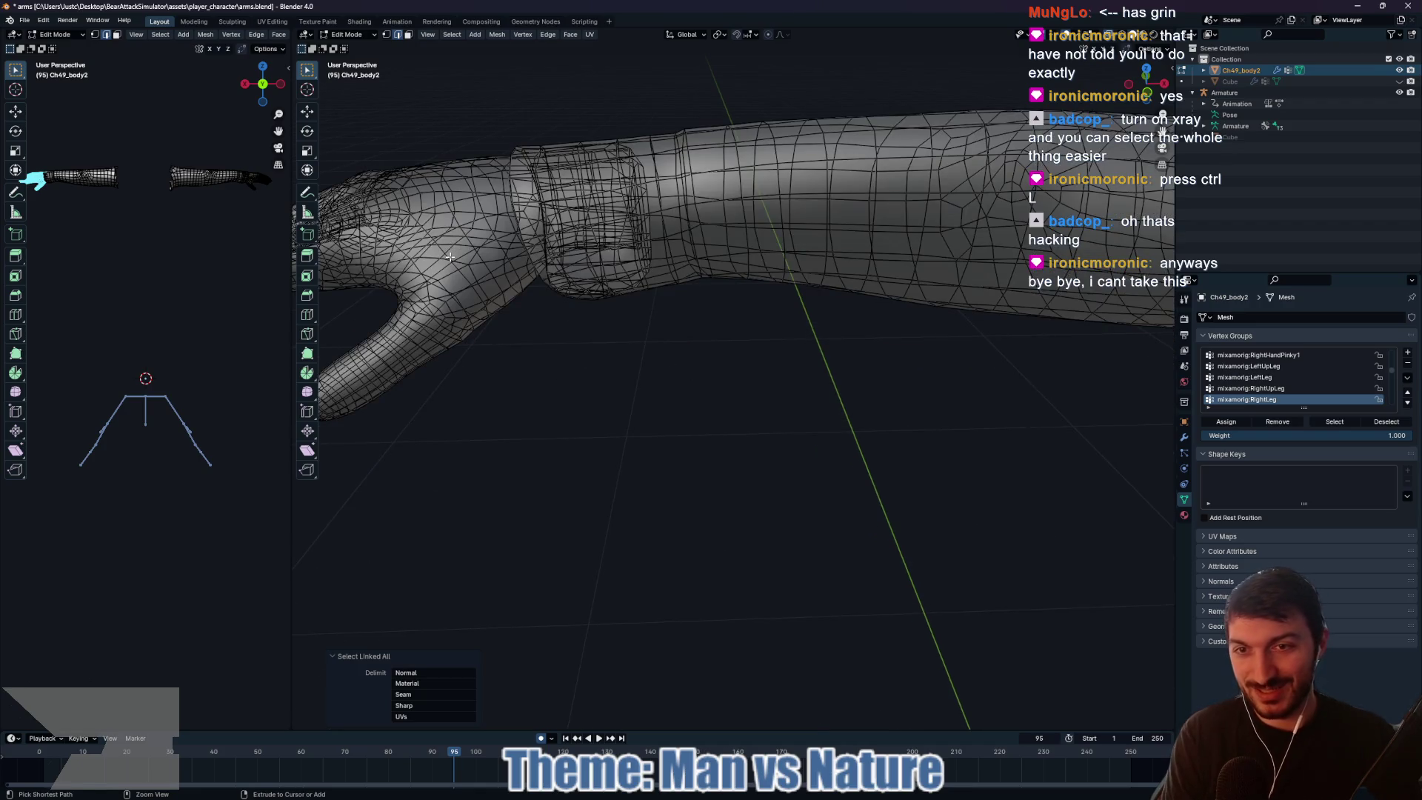
pyautogui.press('l')
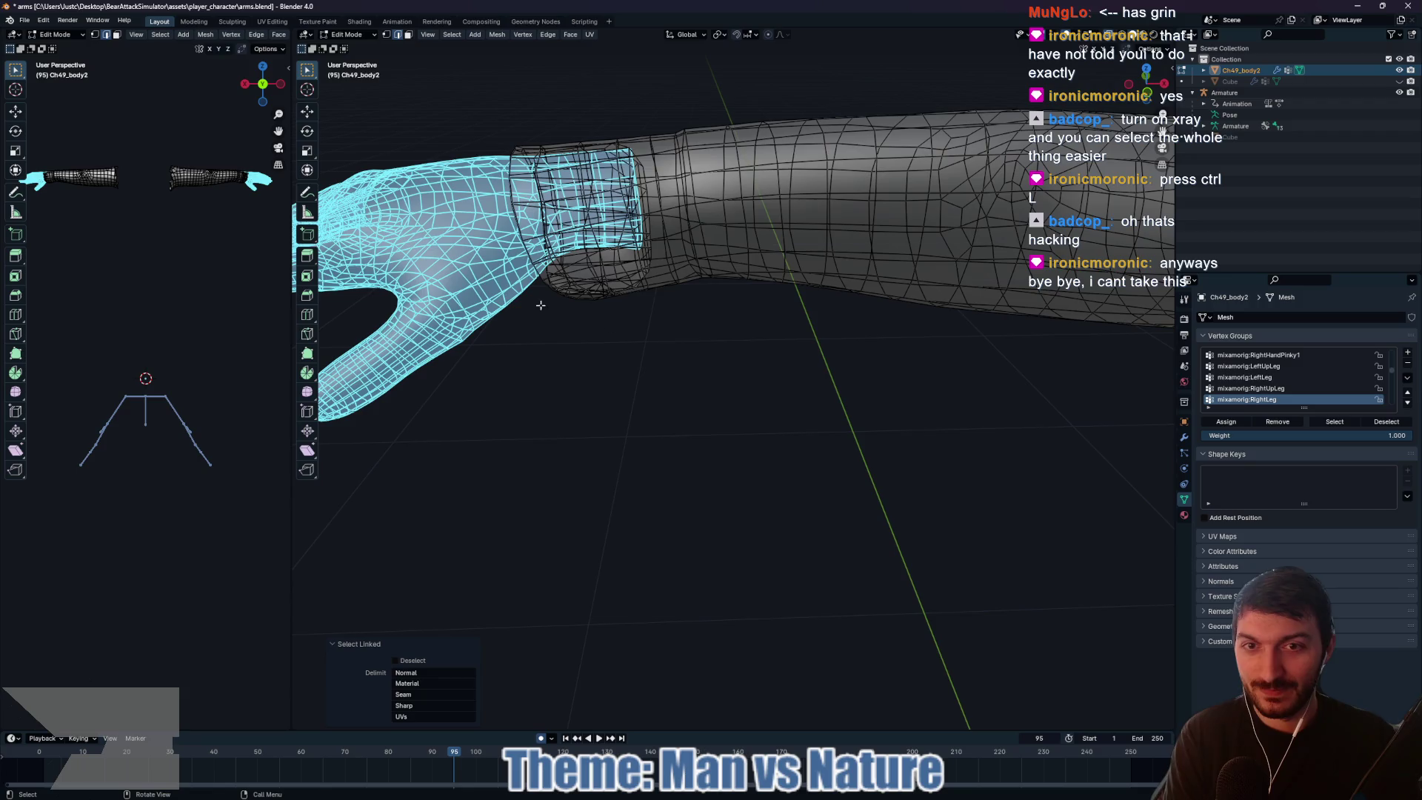
pyautogui.scroll(-5, 1003, 391)
pyautogui.moveTo(1003, 391)
pyautogui.mouseDown()
pyautogui.moveTo(686, 385)
pyautogui.moveTo(984, 387)
pyautogui.moveTo(768, 381)
pyautogui.moveTo(993, 329)
pyautogui.mouseUp()
pyautogui.hotkey('ctrl', 'e')
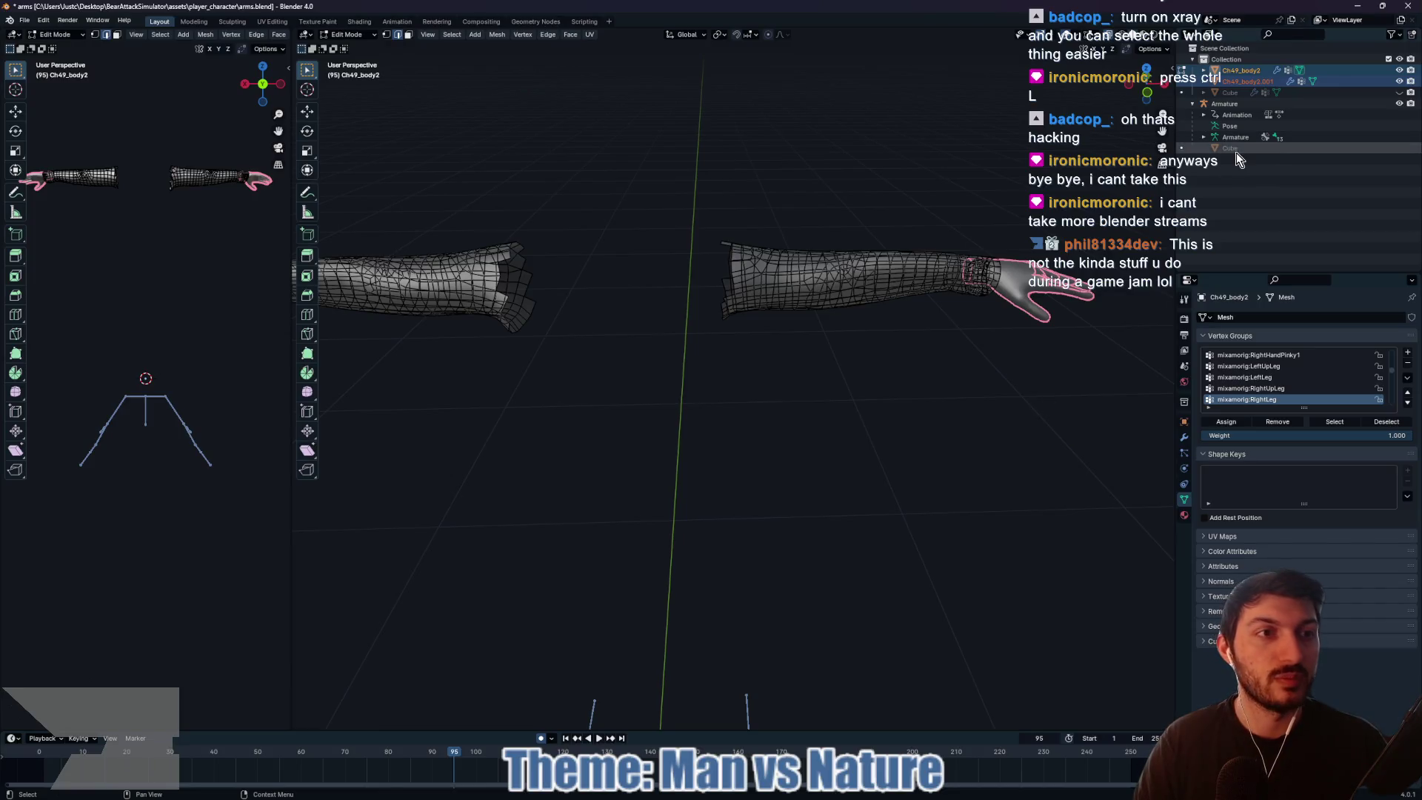
# Step: Rename the split-off hand object in the Outliner to 'Hands'
pyautogui.moveTo(838, 321)
pyautogui.mouseDown()
pyautogui.moveTo(851, 366)
pyautogui.moveTo(812, 352)
pyautogui.moveTo(857, 324)
pyautogui.moveTo(815, 311)
pyautogui.mouseUp()
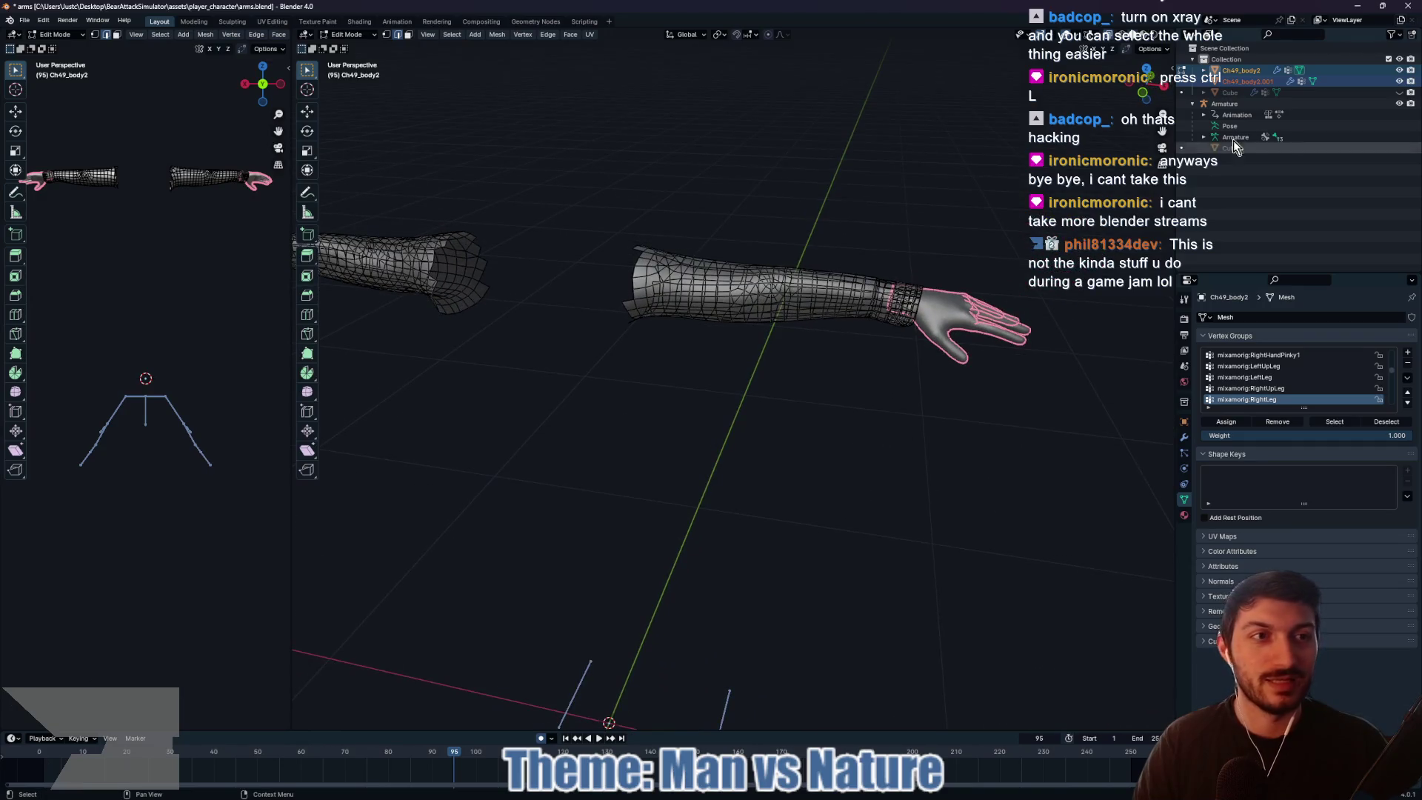
pyautogui.doubleClick(1250, 83)
pyautogui.write('Hands')
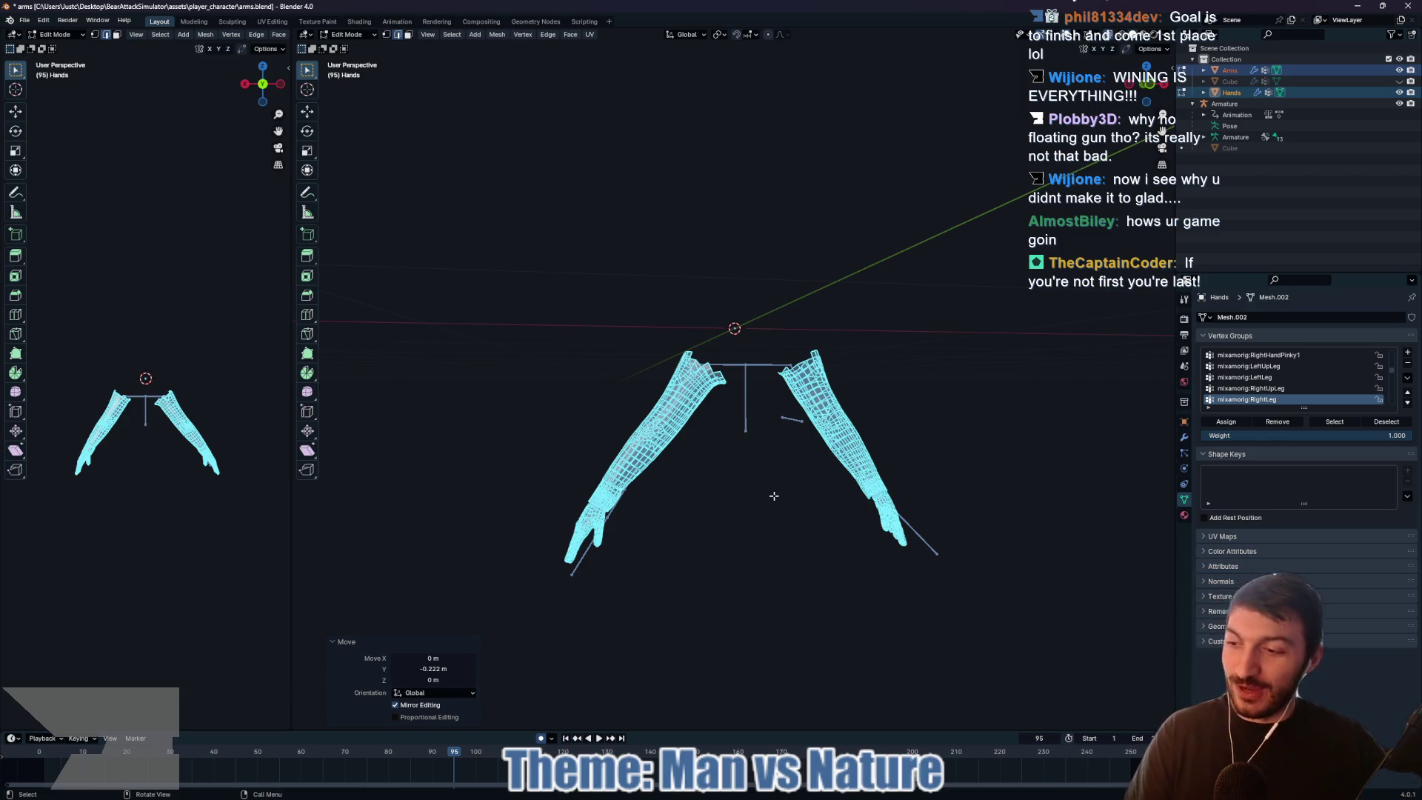
pyautogui.moveTo(787, 499)
pyautogui.mouseDown()
pyautogui.moveTo(744, 555)
pyautogui.moveTo(817, 534)
pyautogui.moveTo(906, 535)
pyautogui.moveTo(898, 515)
pyautogui.mouseUp()
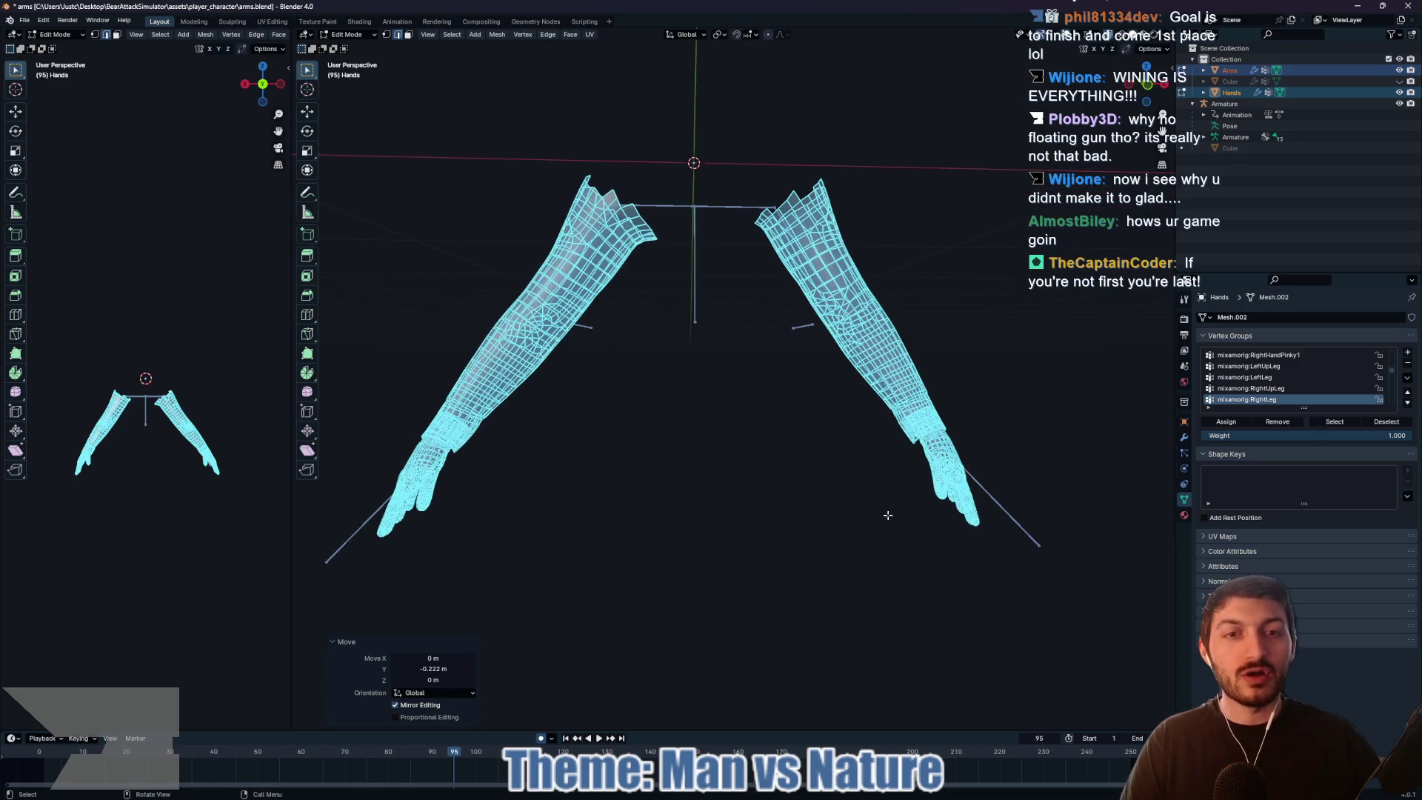
# Step: Scale the Hands geometry by 1.128 and lower it about 0.065 m along Z
pyautogui.press('s')
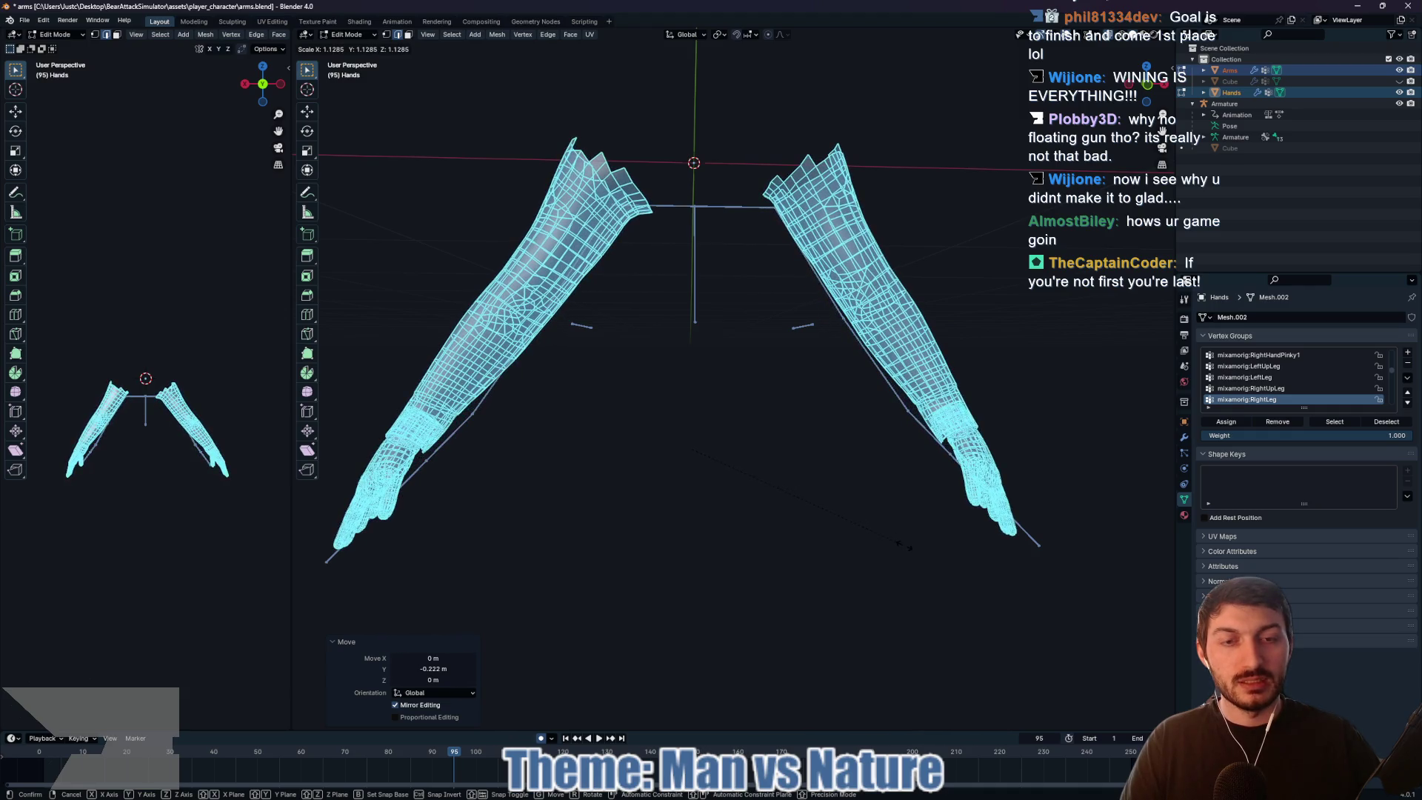
pyautogui.click(883, 523)
pyautogui.press('KP_1')
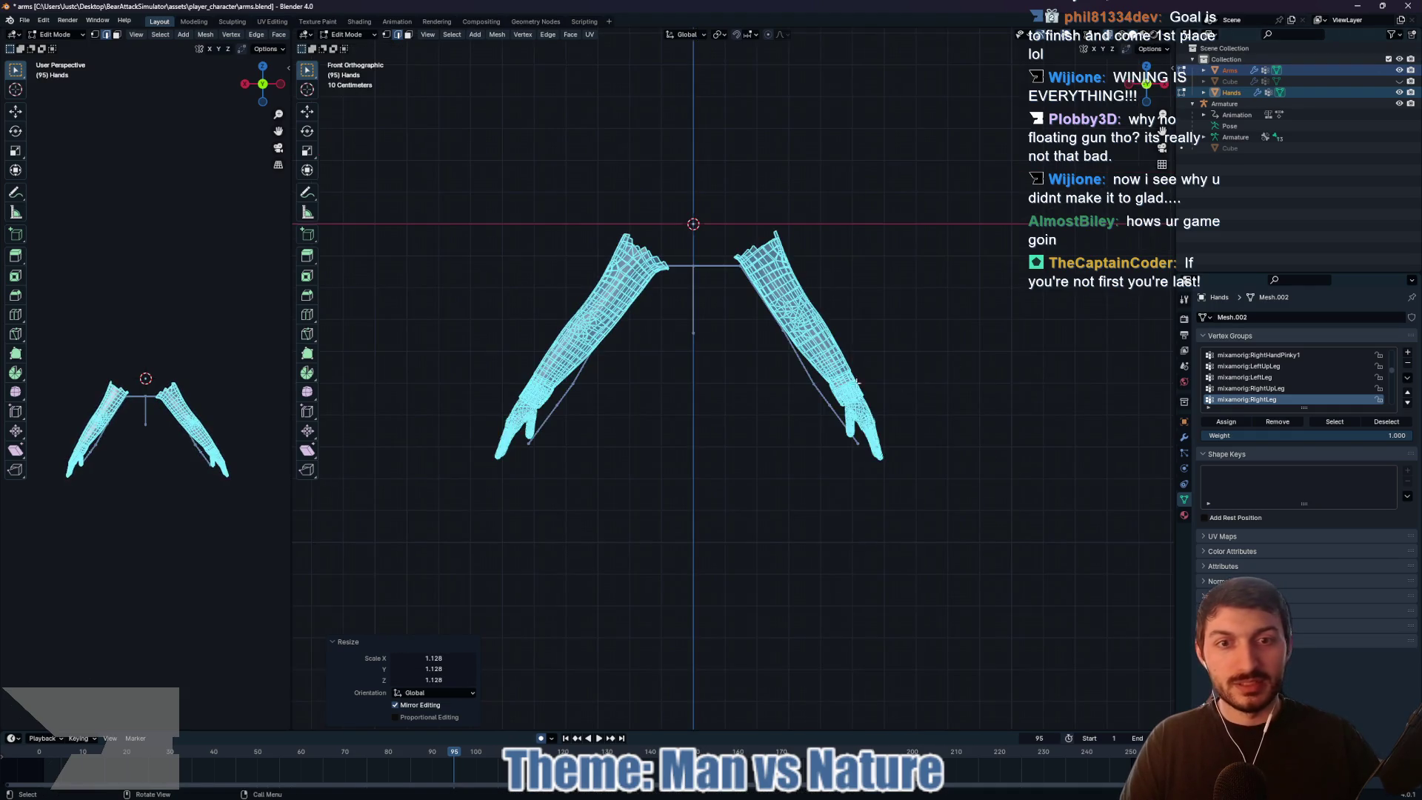
pyautogui.press('g')
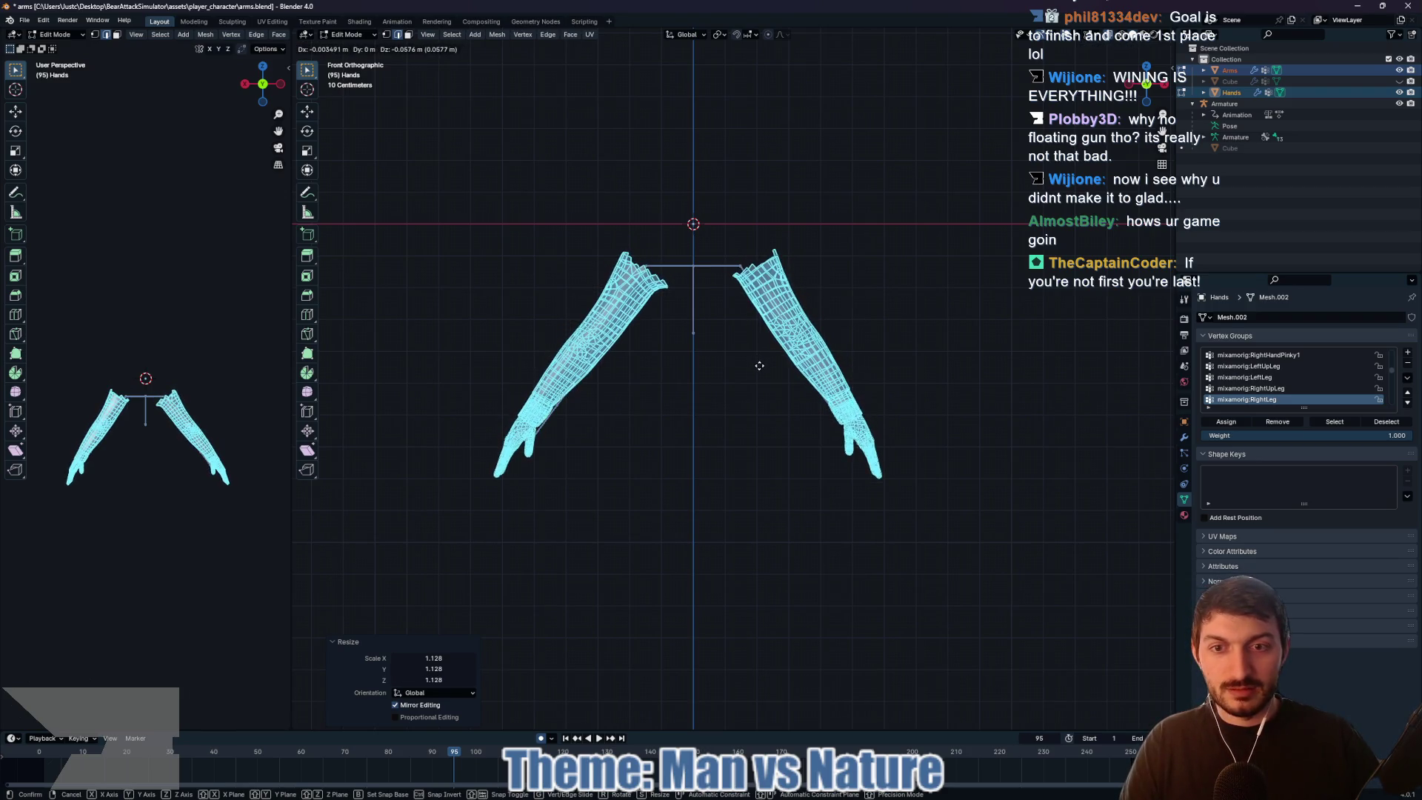
pyautogui.click(763, 371)
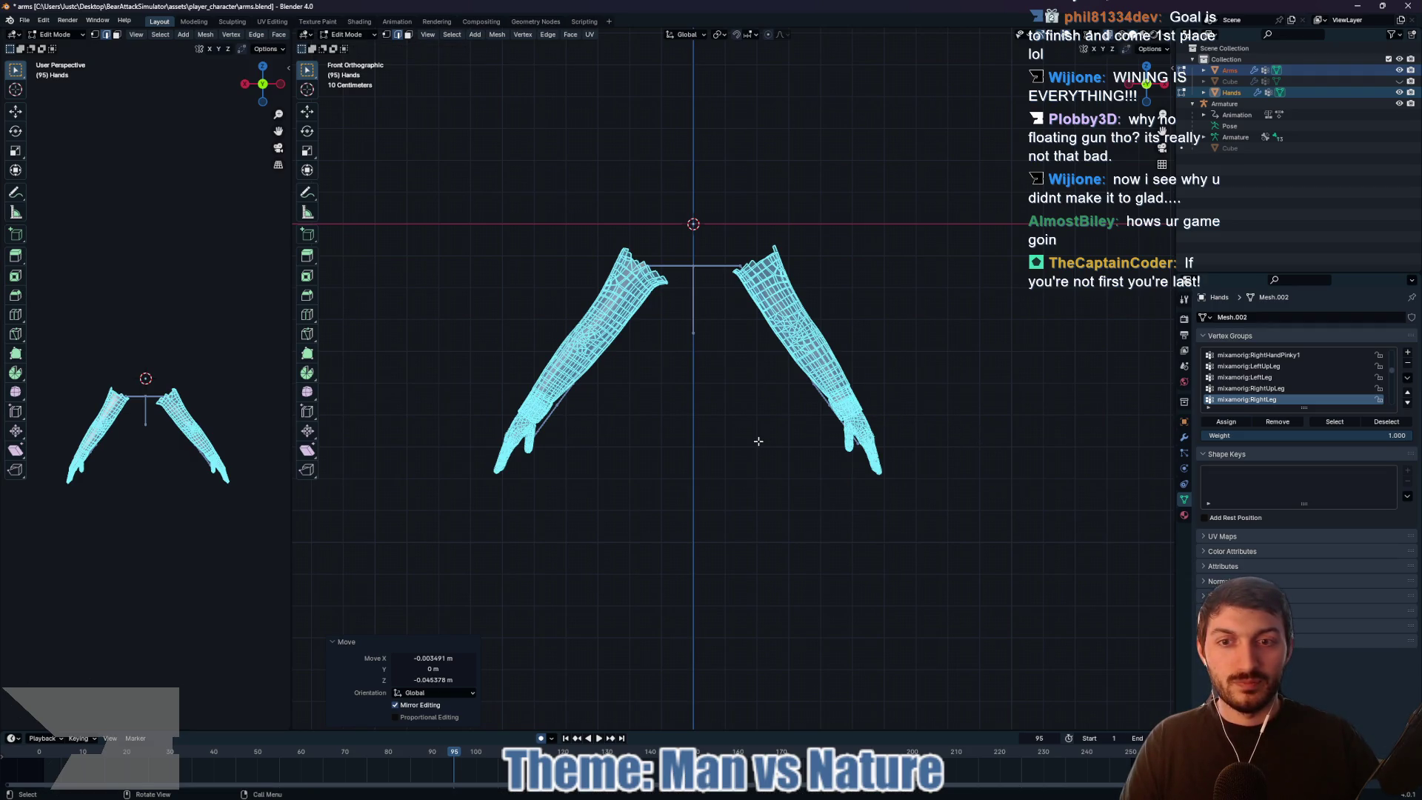
pyautogui.click(775, 469)
pyautogui.moveTo(774, 470)
pyautogui.mouseDown()
pyautogui.moveTo(803, 492)
pyautogui.moveTo(758, 489)
pyautogui.moveTo(797, 491)
pyautogui.mouseUp()
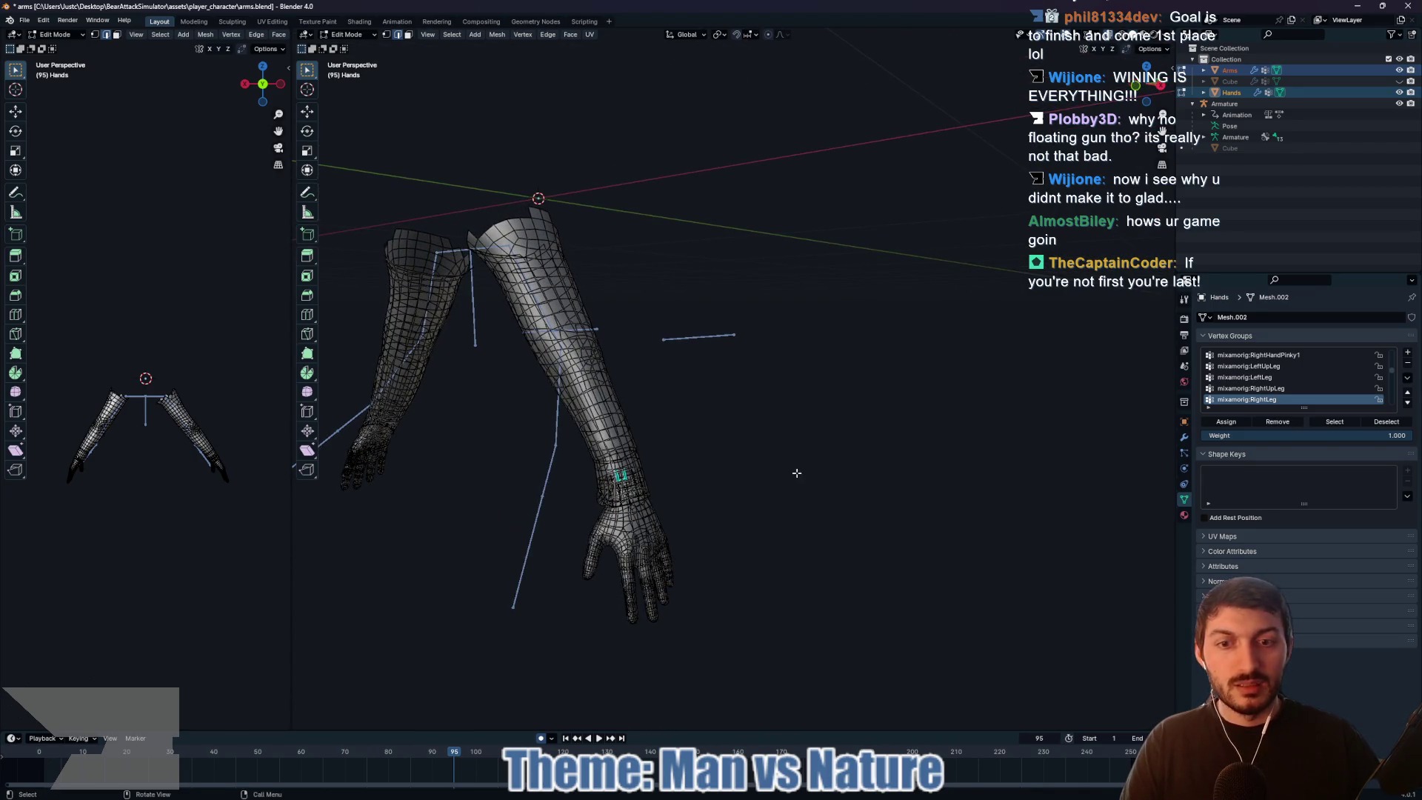
# Step: Turn off X-ray for solid shading and select the connected right-hand mesh in Hands
pyautogui.click(1105, 40)
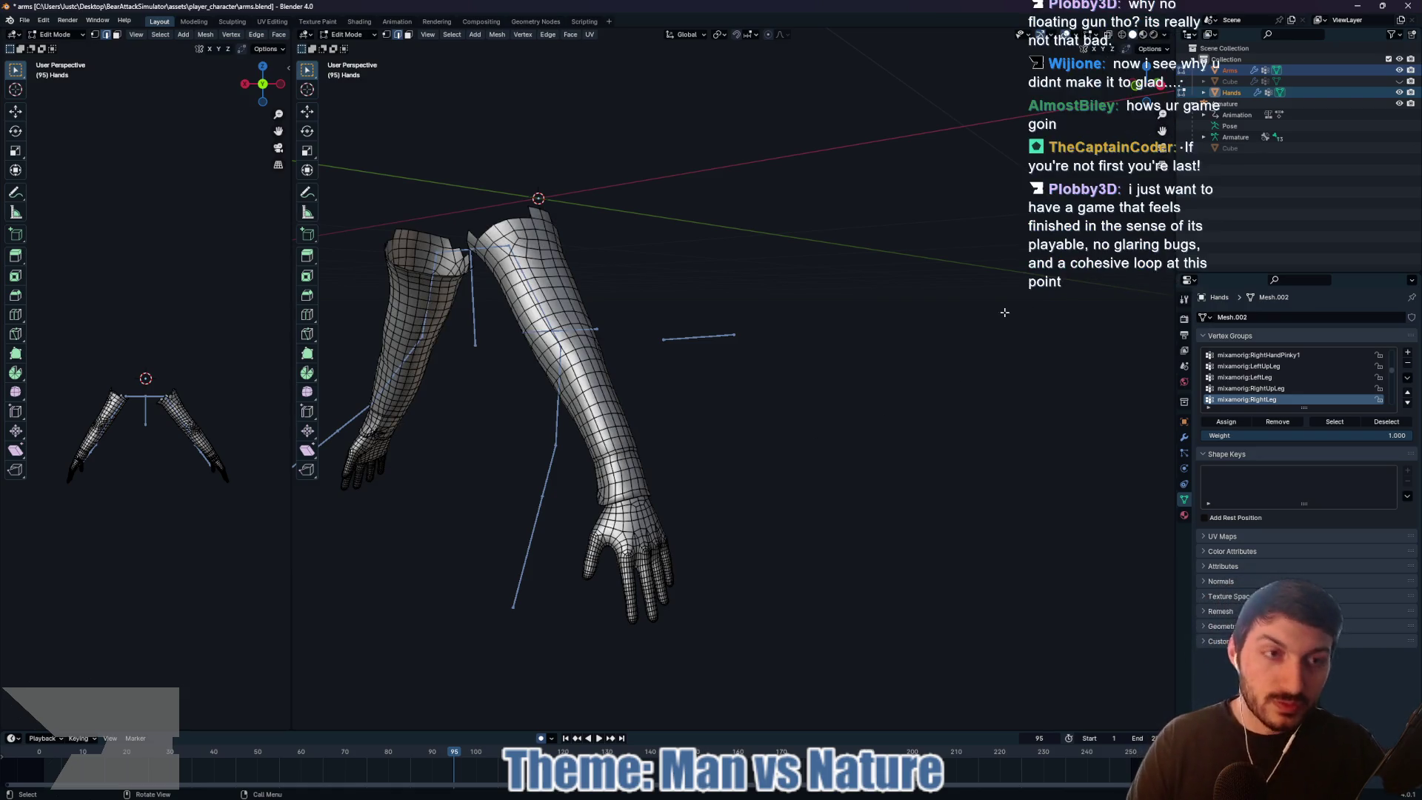
pyautogui.click(1237, 92)
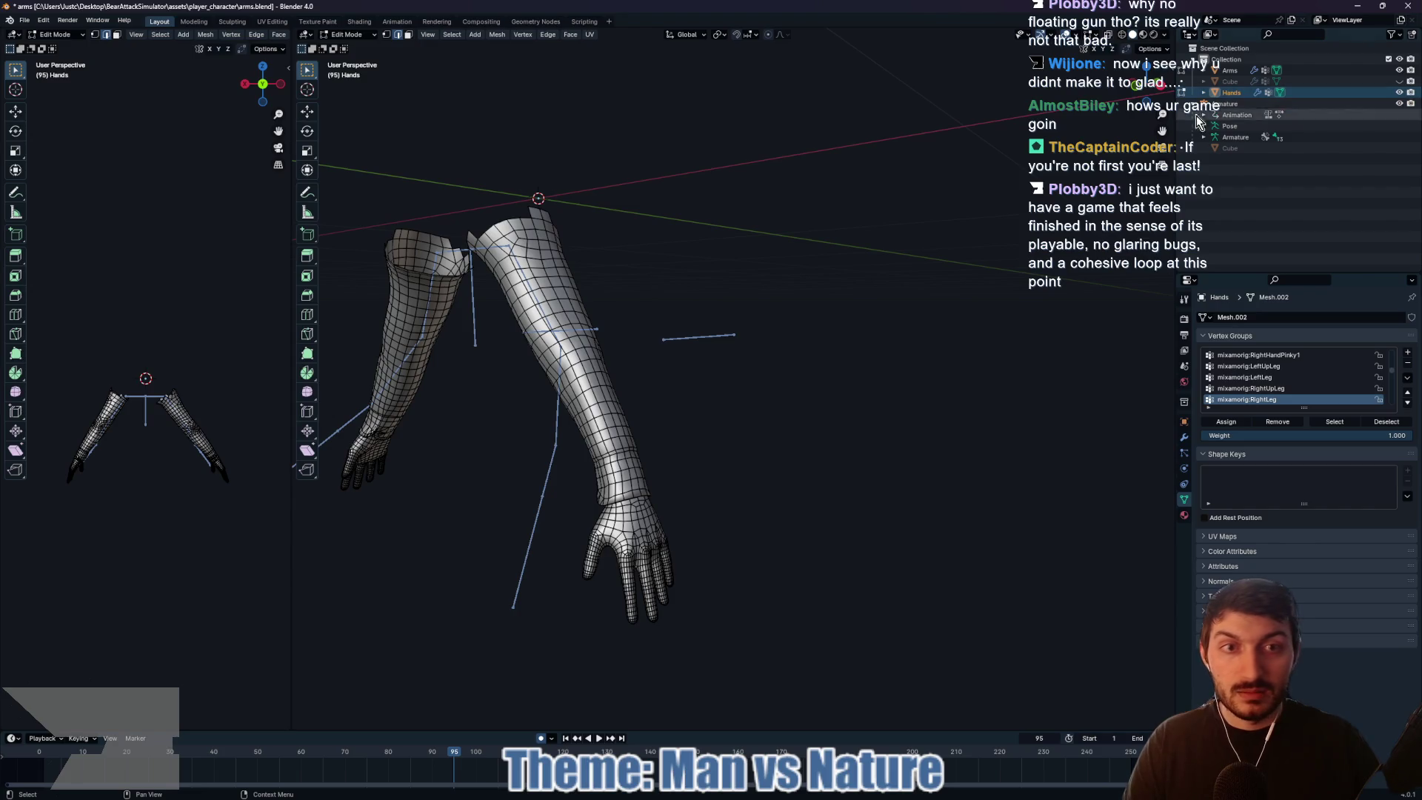
pyautogui.press('a')
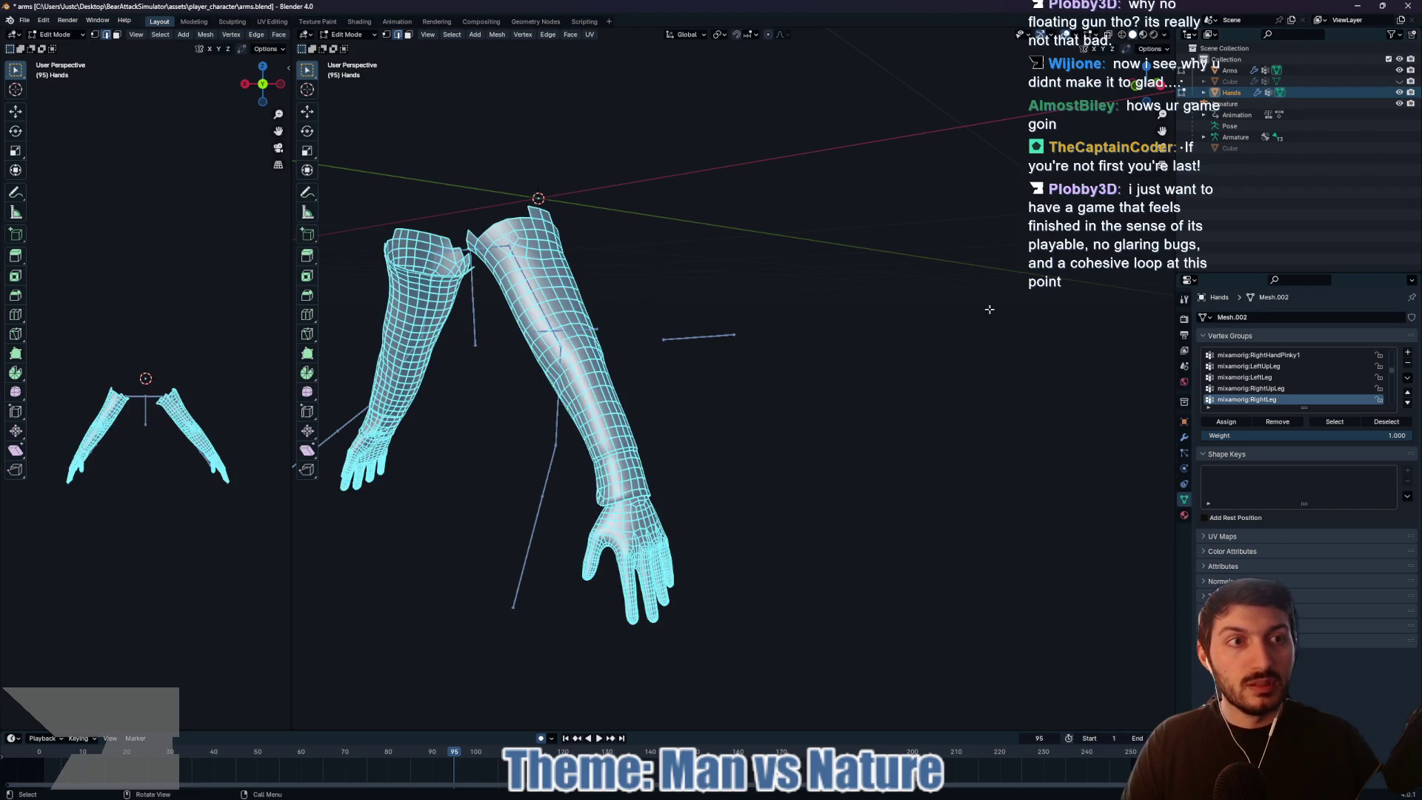
pyautogui.hotkey('alt', 'a')
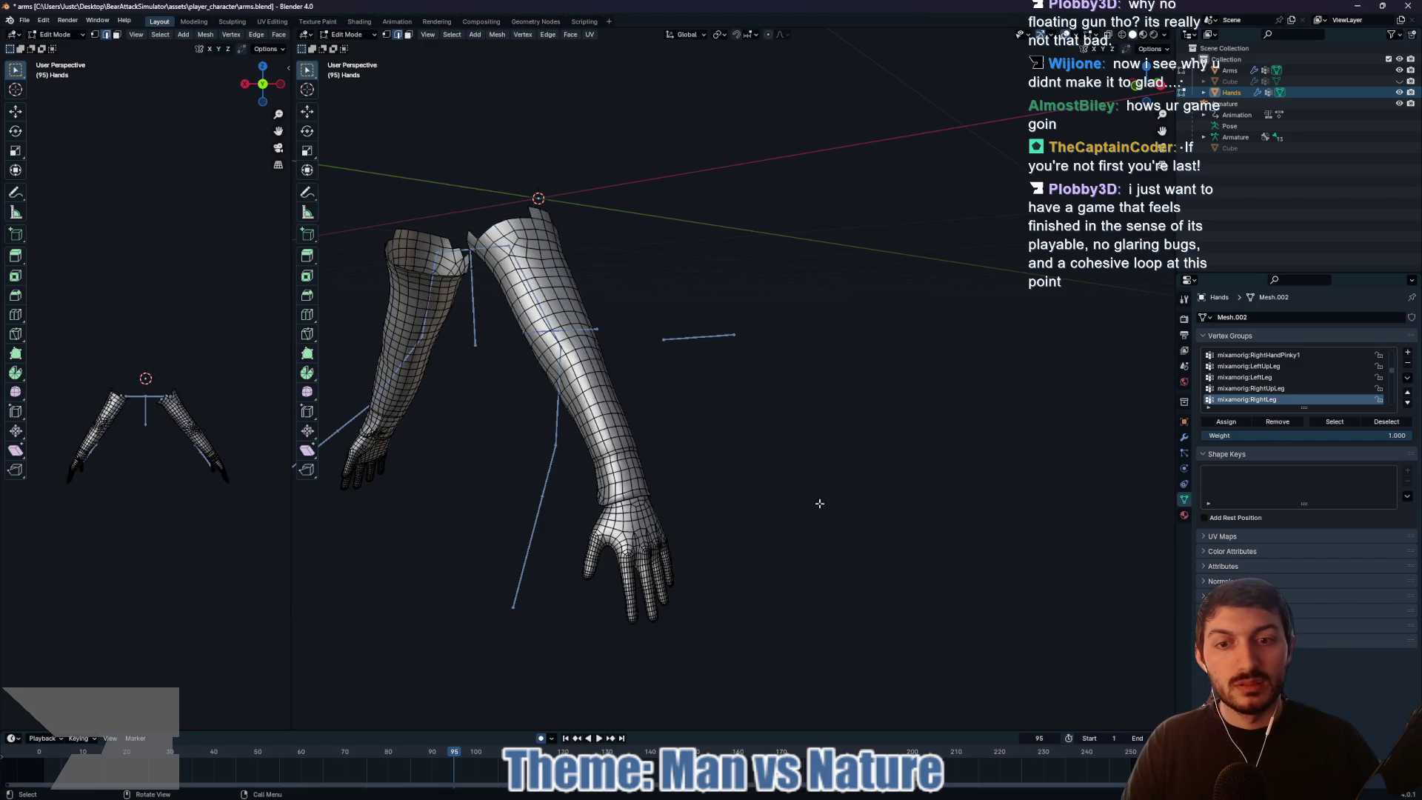
pyautogui.click(1231, 71)
pyautogui.click(1231, 93)
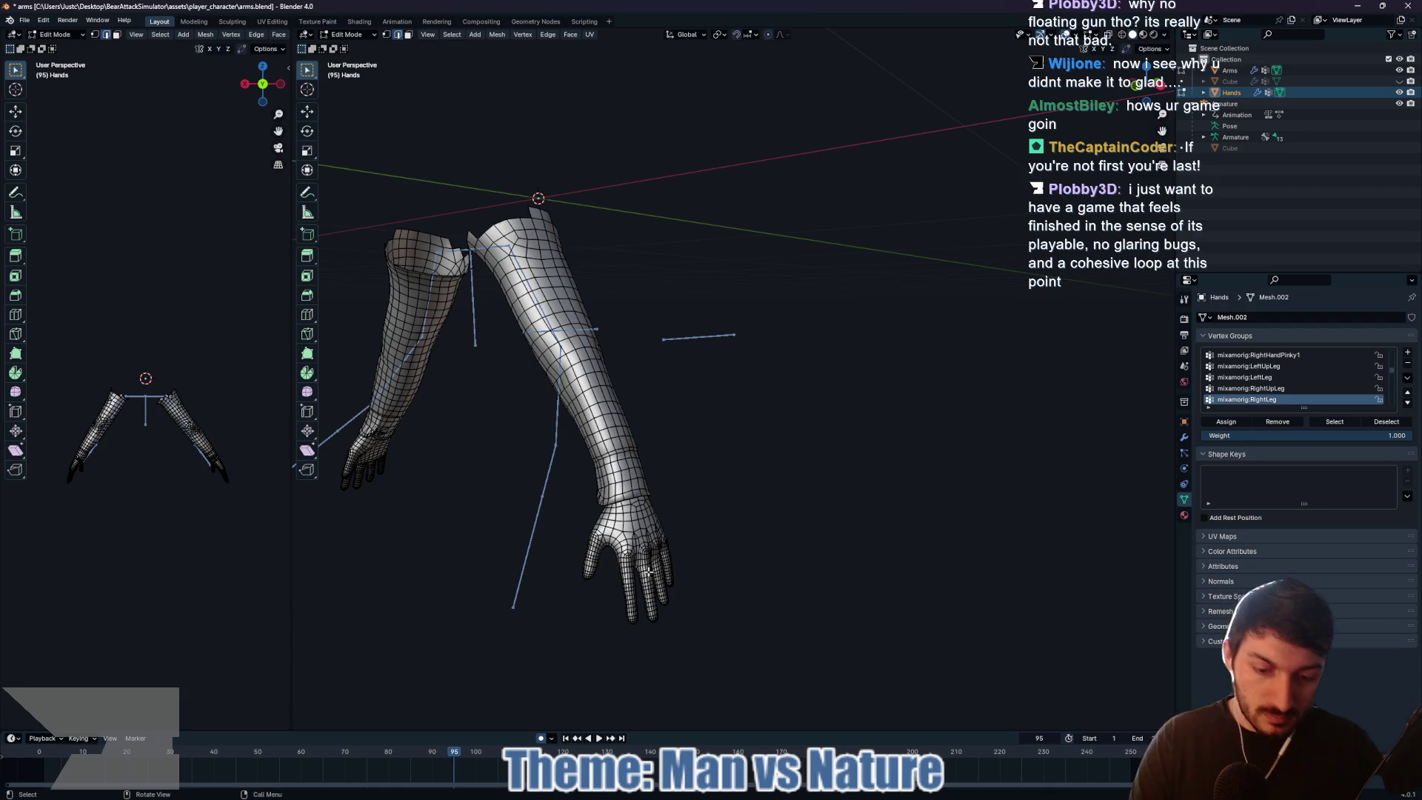
pyautogui.press('l')
pyautogui.press('l')
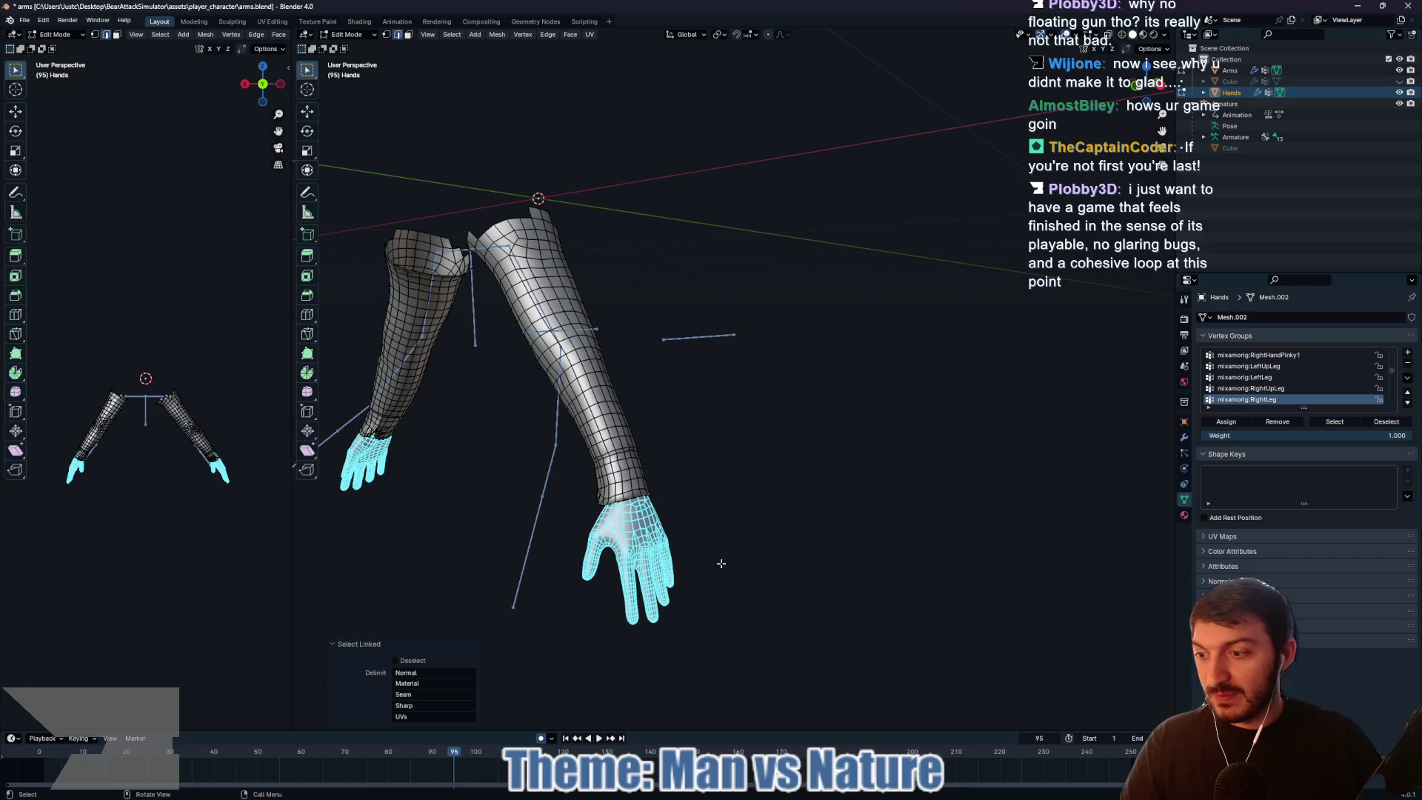
# Step: Orbit and zoom around the arms to inspect the hand meshes from several angles
pyautogui.moveTo(735, 559); pyautogui.dragTo(786, 557)
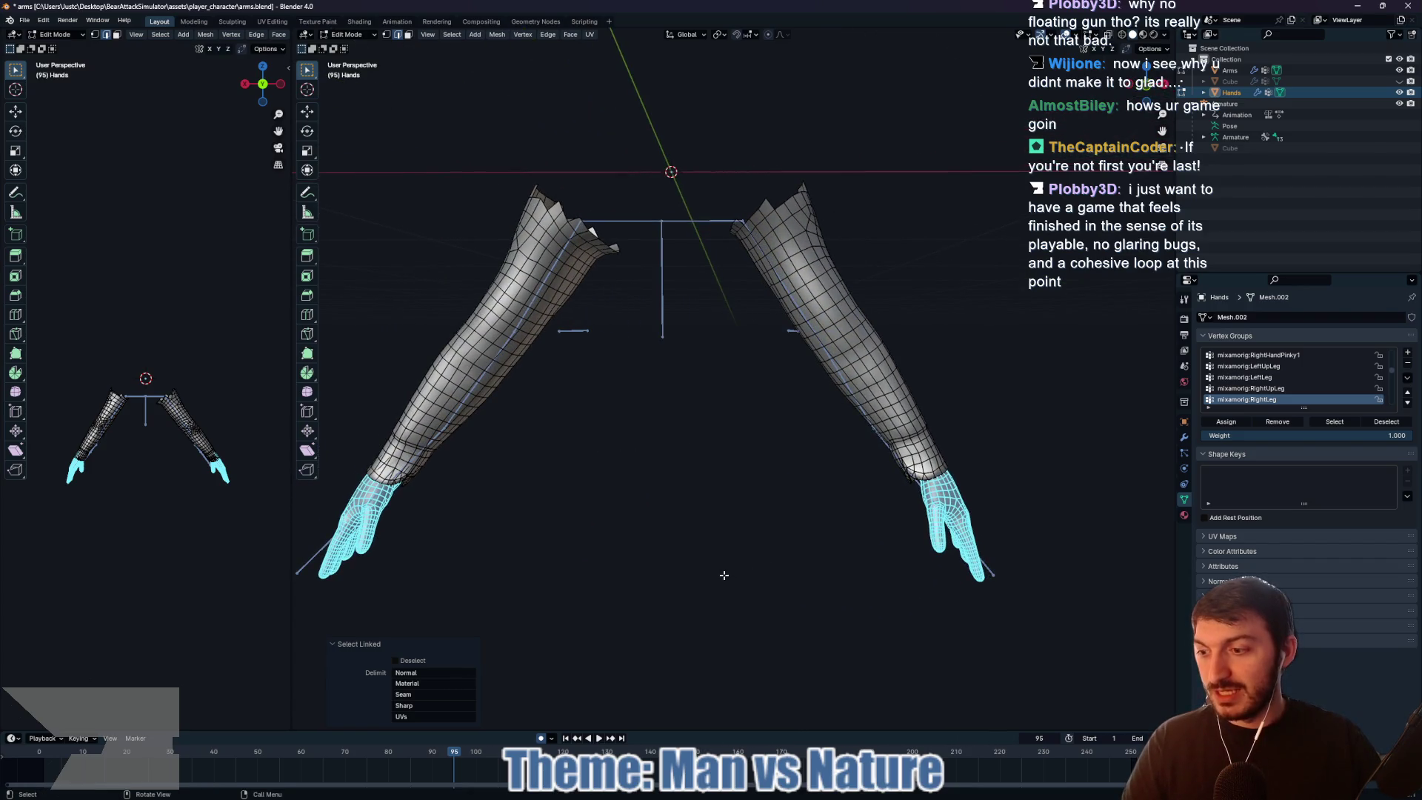
pyautogui.scroll(-2, 724, 574)
pyautogui.moveTo(783, 587)
pyautogui.mouseDown()
pyautogui.moveTo(800, 584)
pyautogui.moveTo(722, 585)
pyautogui.moveTo(752, 590)
pyautogui.mouseUp()
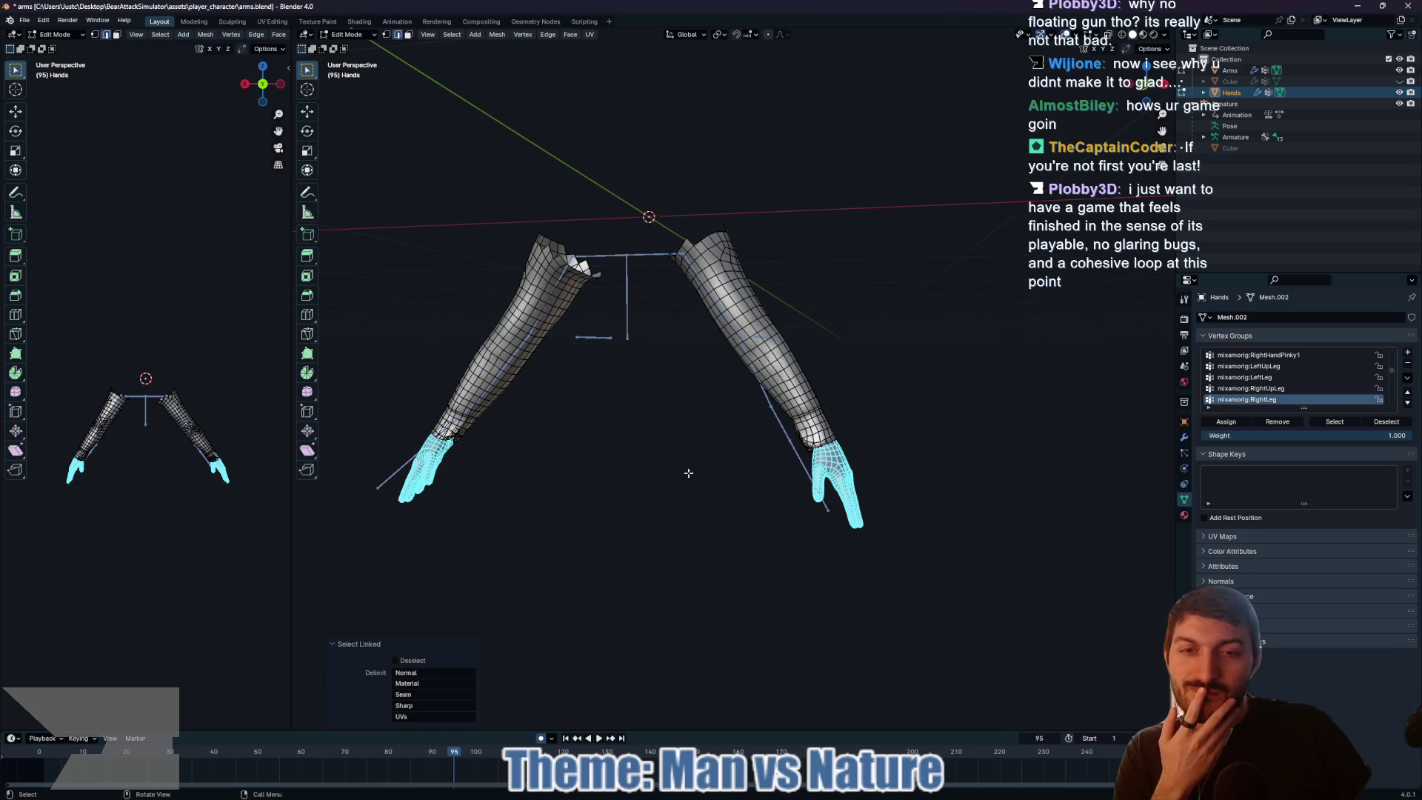
pyautogui.moveTo(681, 467)
pyautogui.mouseDown()
pyautogui.moveTo(518, 482)
pyautogui.moveTo(680, 474)
pyautogui.mouseUp()
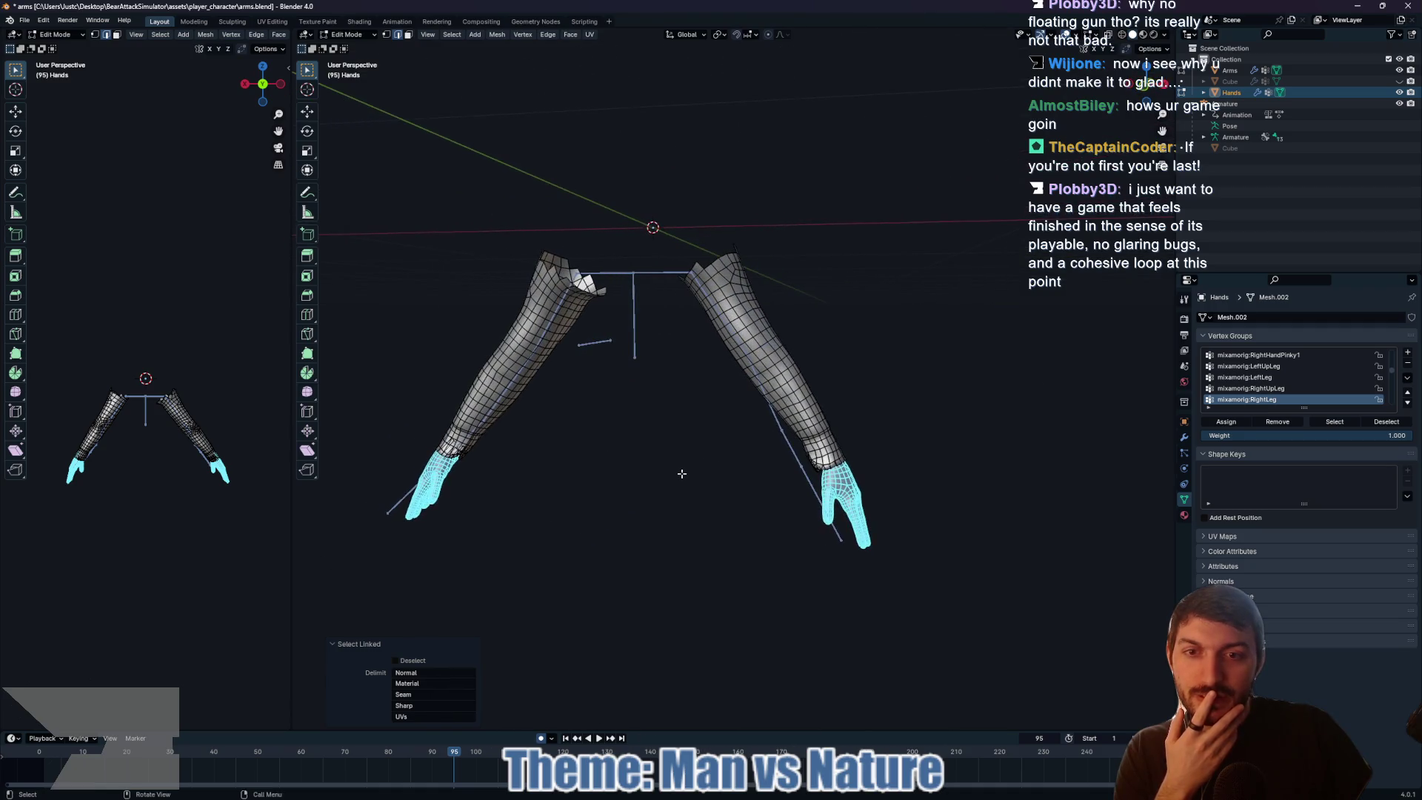
pyautogui.click(569, 449)
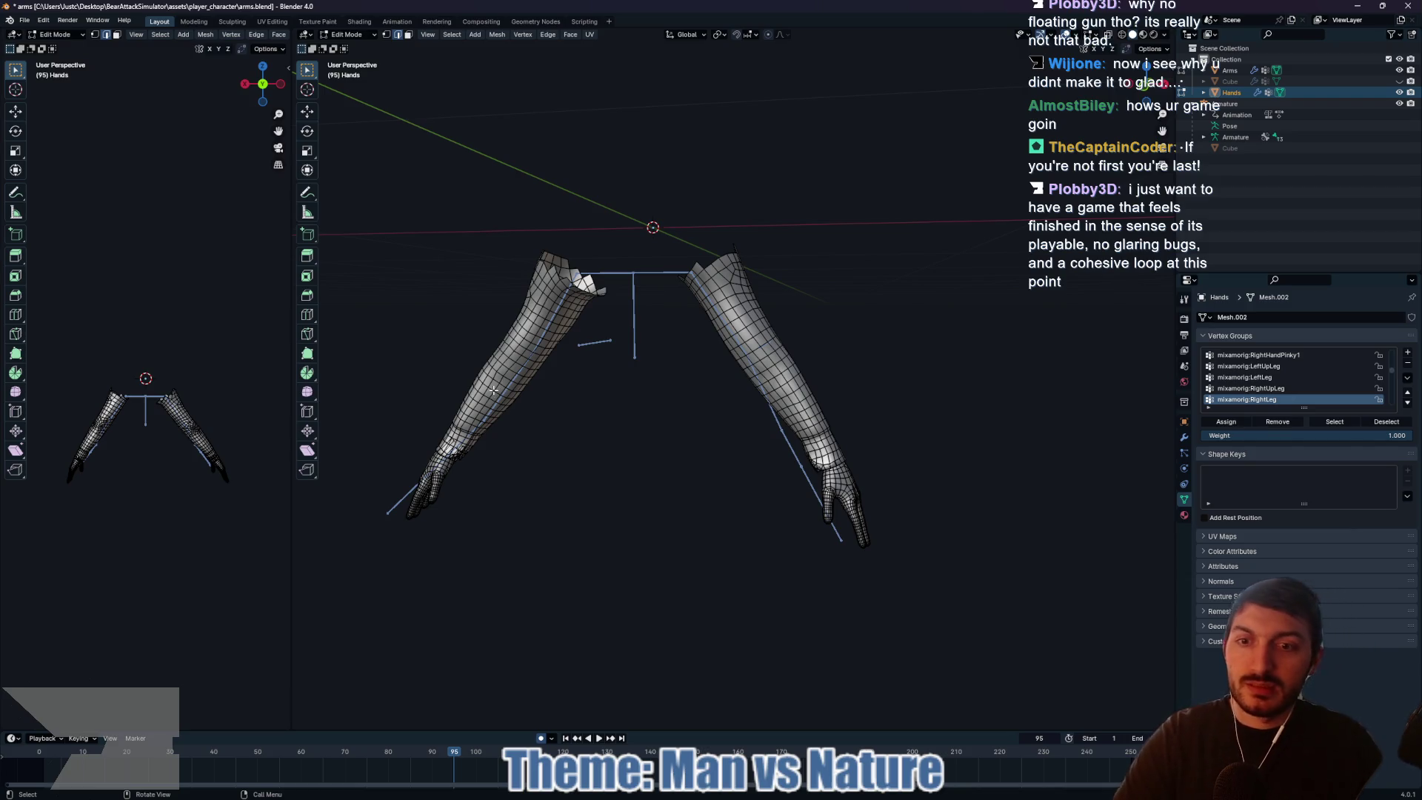
pyautogui.moveTo(615, 460)
pyautogui.mouseDown()
pyautogui.moveTo(688, 469)
pyautogui.moveTo(632, 469)
pyautogui.moveTo(706, 389)
pyautogui.moveTo(730, 433)
pyautogui.moveTo(696, 444)
pyautogui.moveTo(704, 429)
pyautogui.moveTo(766, 464)
pyautogui.mouseUp()
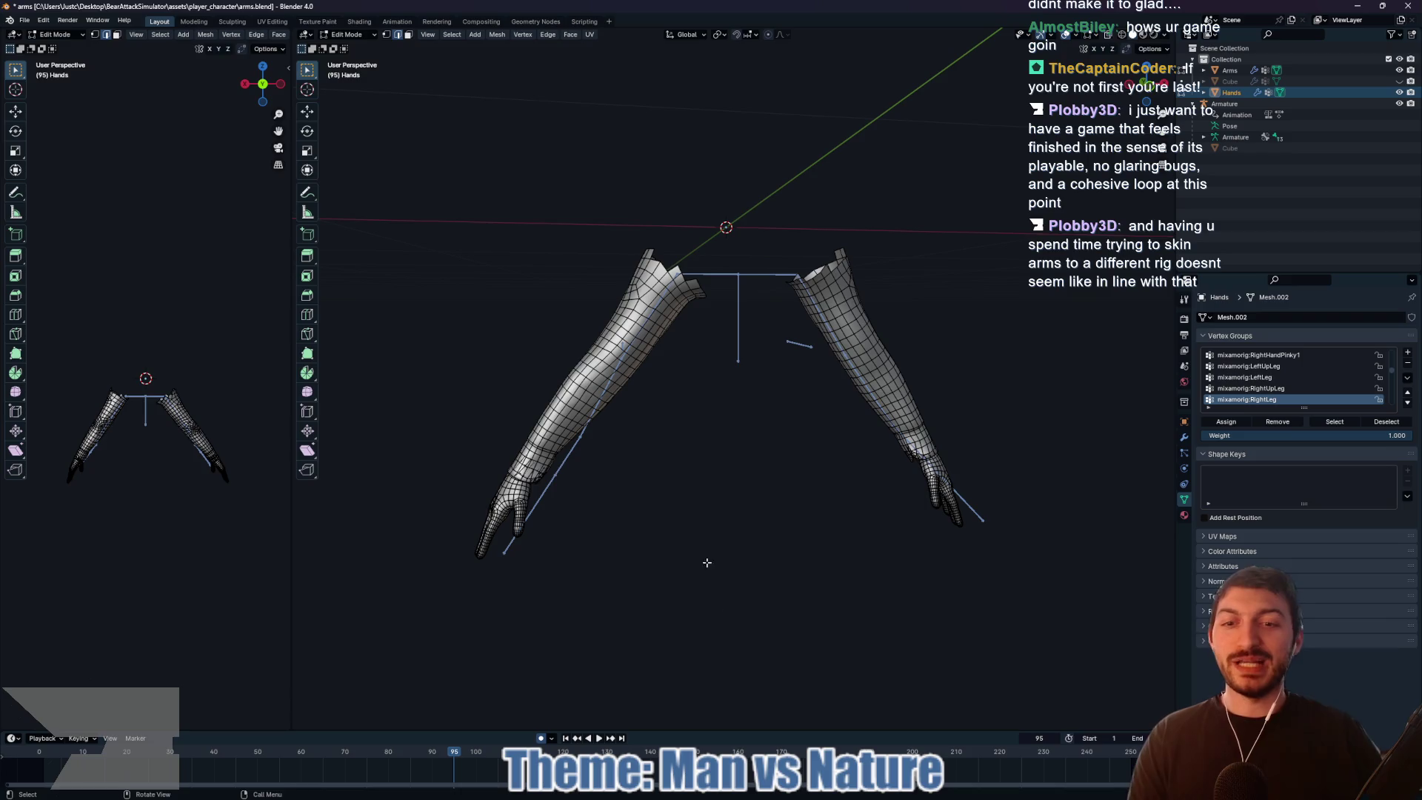
# Step: Glance at the itch.io jam page, then save arms.blend with Ctrl+S
pyautogui.hotkey('alt', 'Tab')
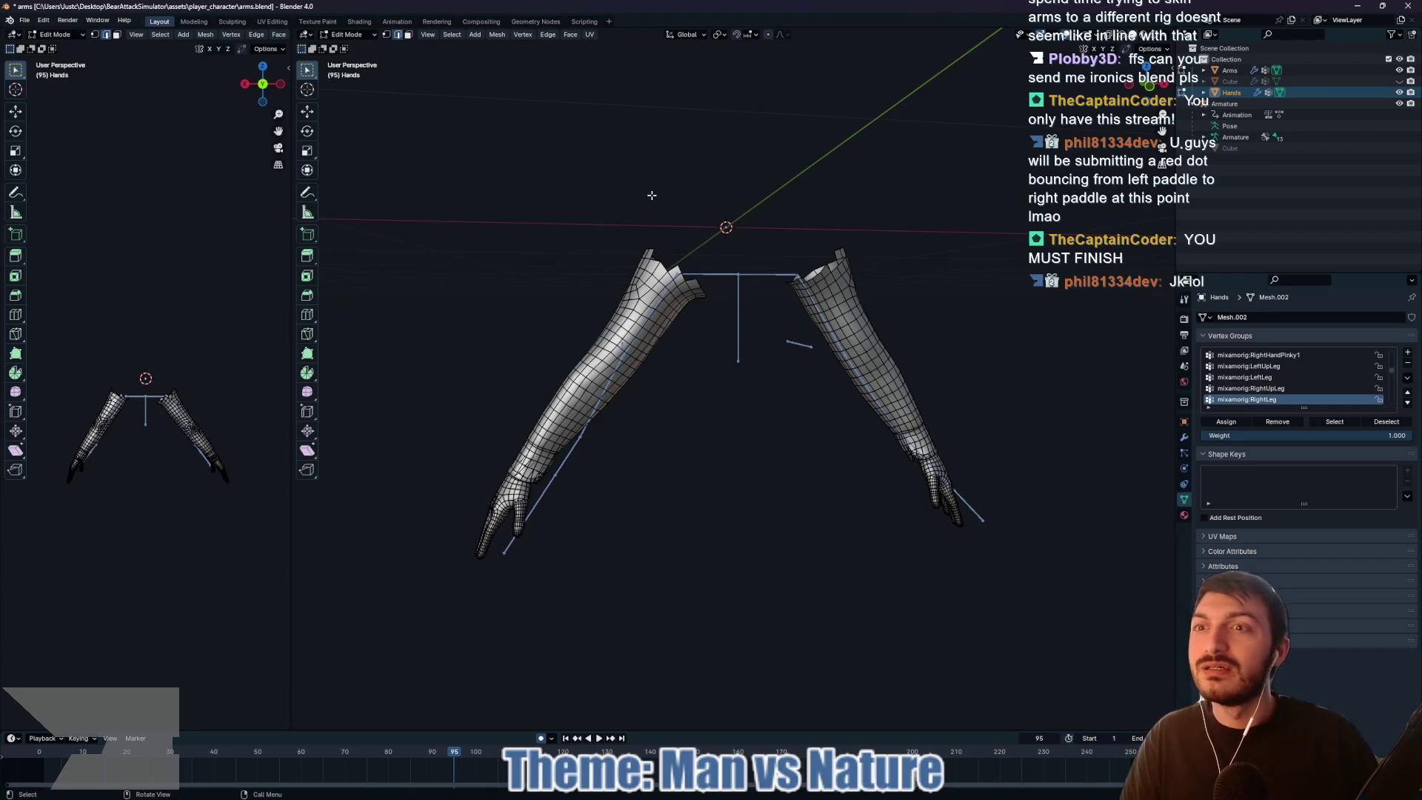
pyautogui.hotkey('ctrl', 's')
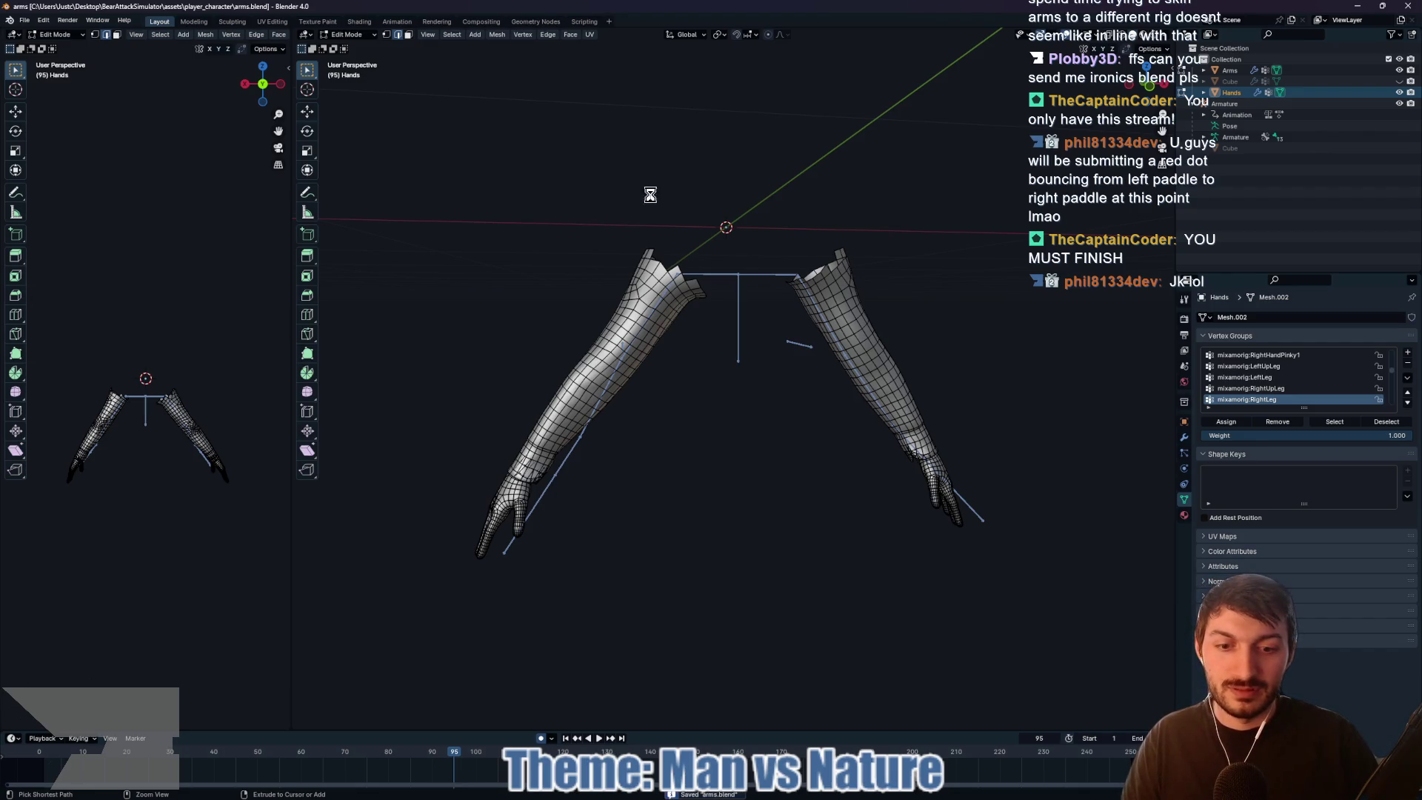
# Step: Return to the Godot editor for reimport, then bring up the itch.io Jern Jam 2025 page
pyautogui.moveTo(803, 774)
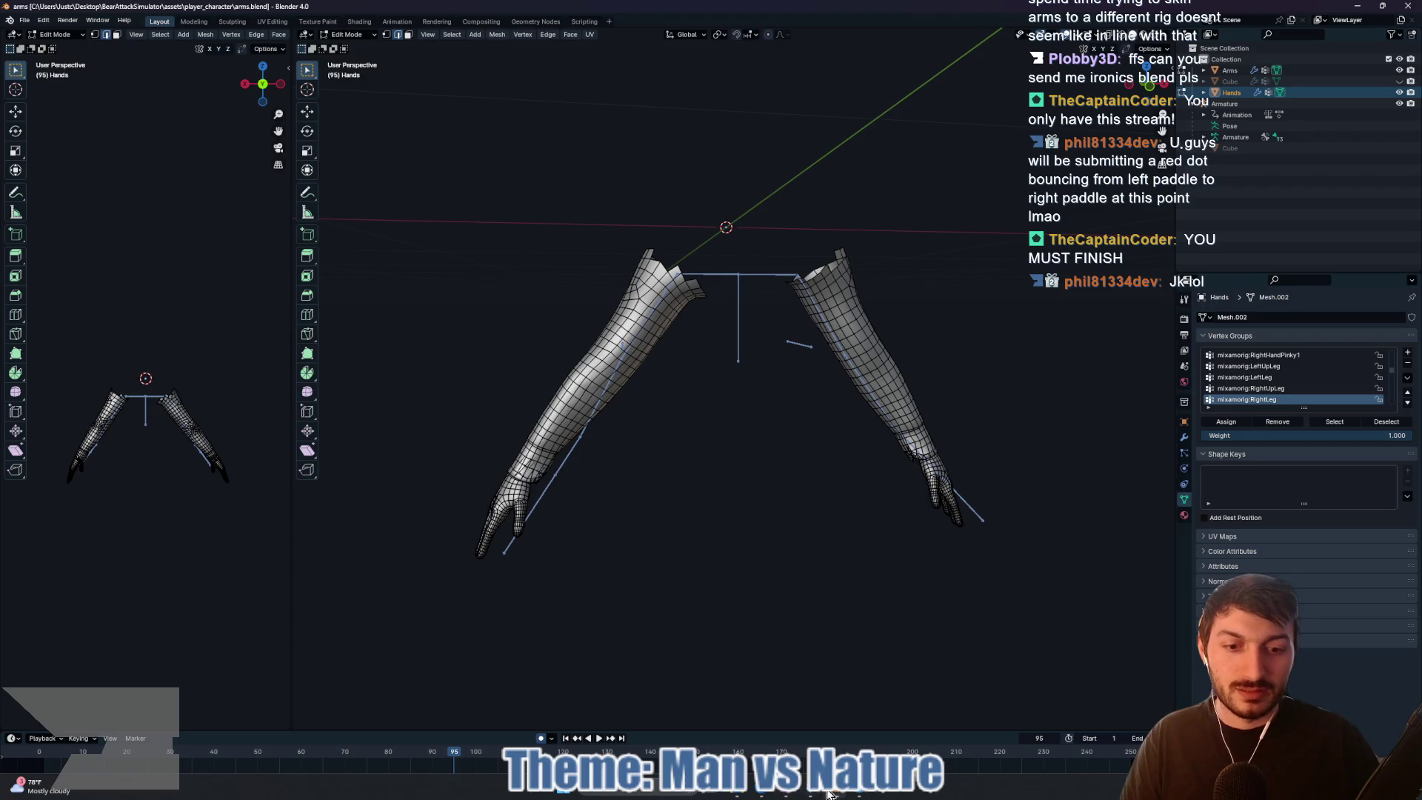
pyautogui.click(798, 793)
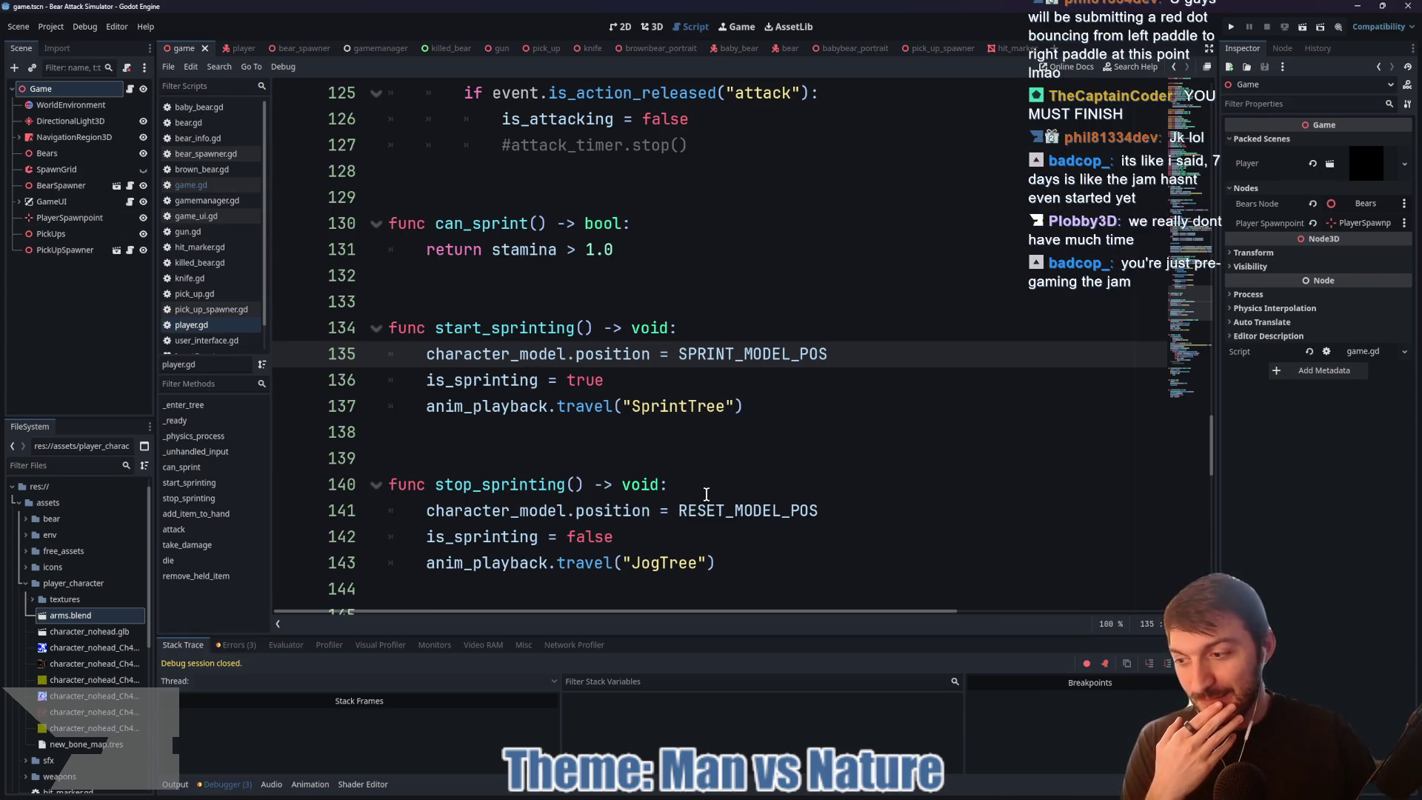
pyautogui.moveTo(717, 517)
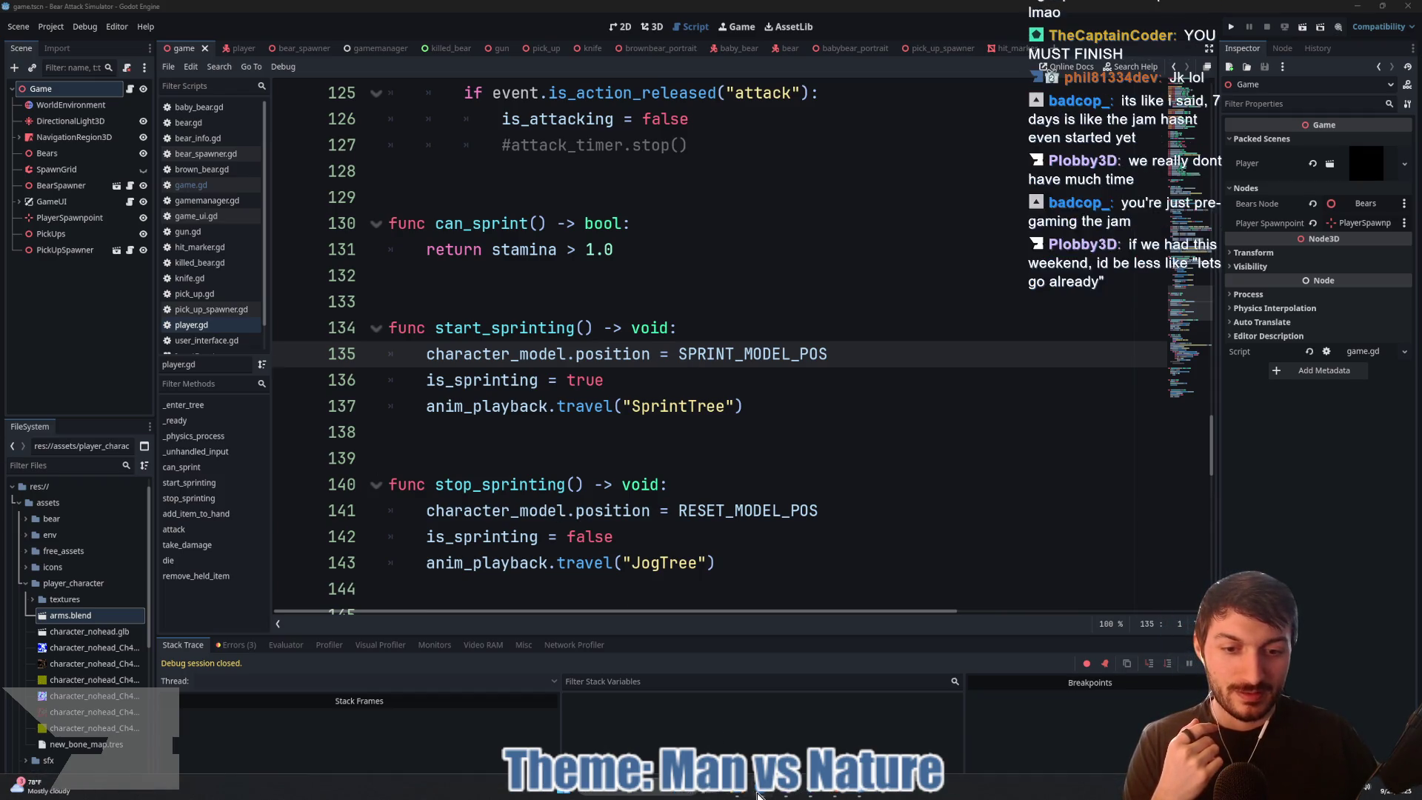
pyautogui.click(761, 792)
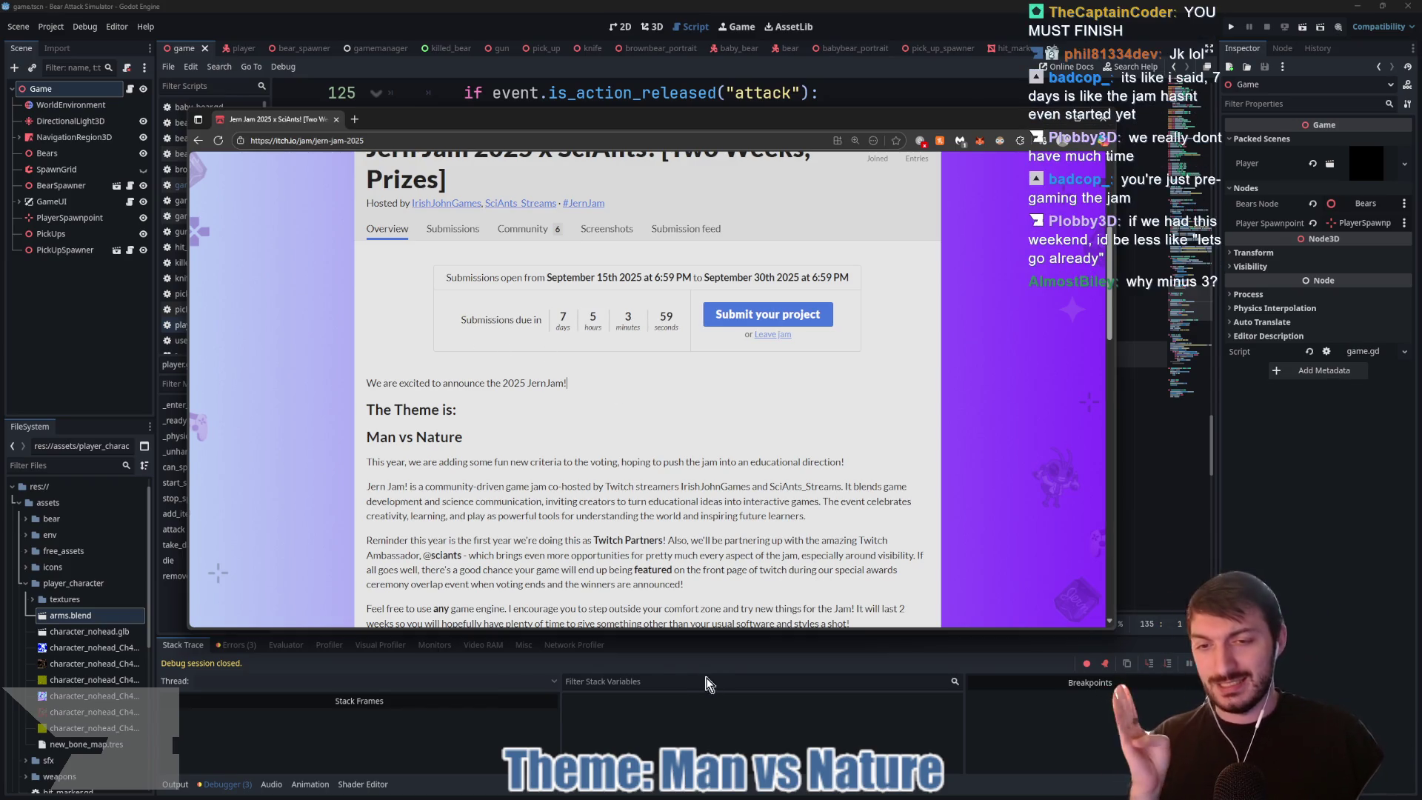
# Step: Browse Desktop › BearAttackSimulator › assets › player_character in File Explorer and pick up the arms file
pyautogui.click(704, 702)
pyautogui.click(747, 794)
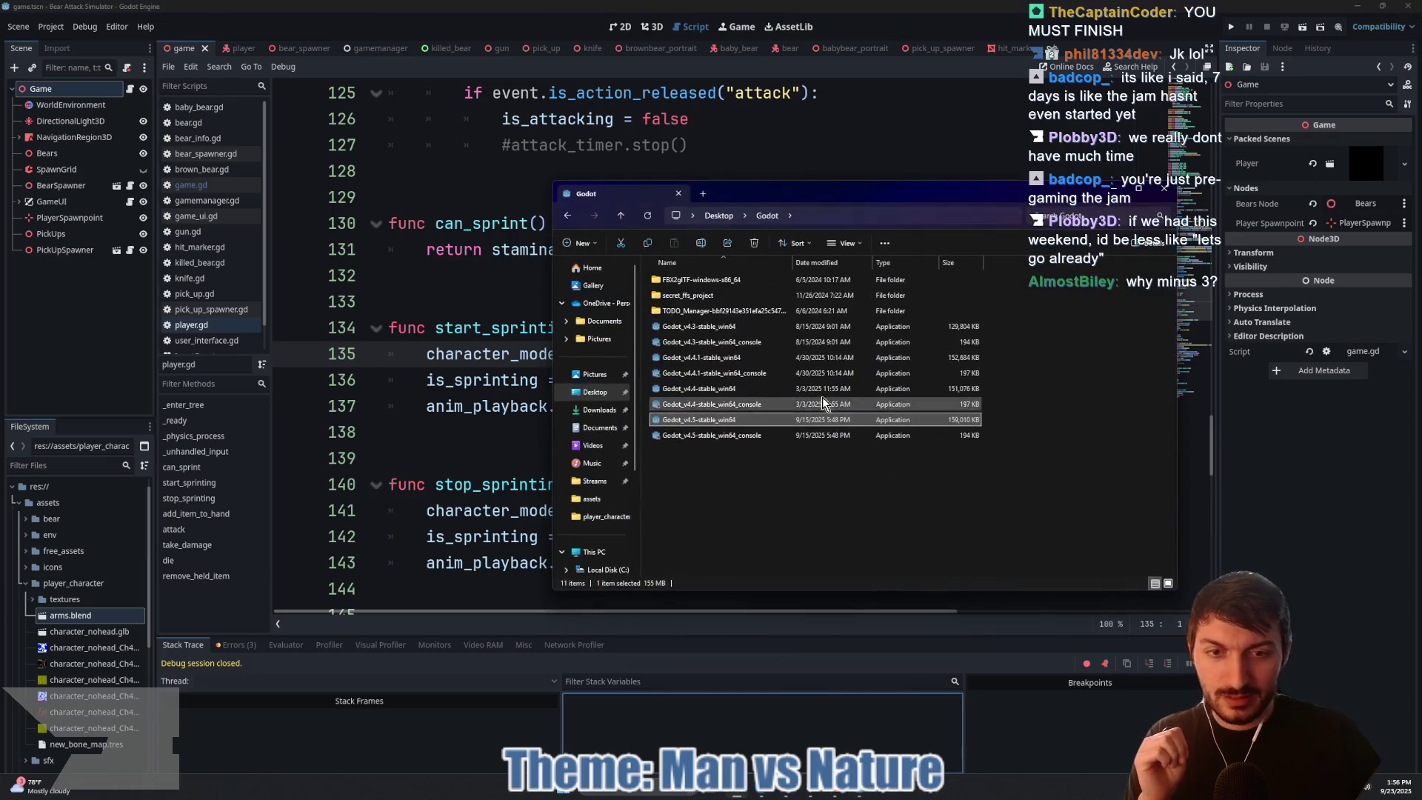
pyautogui.click(592, 390)
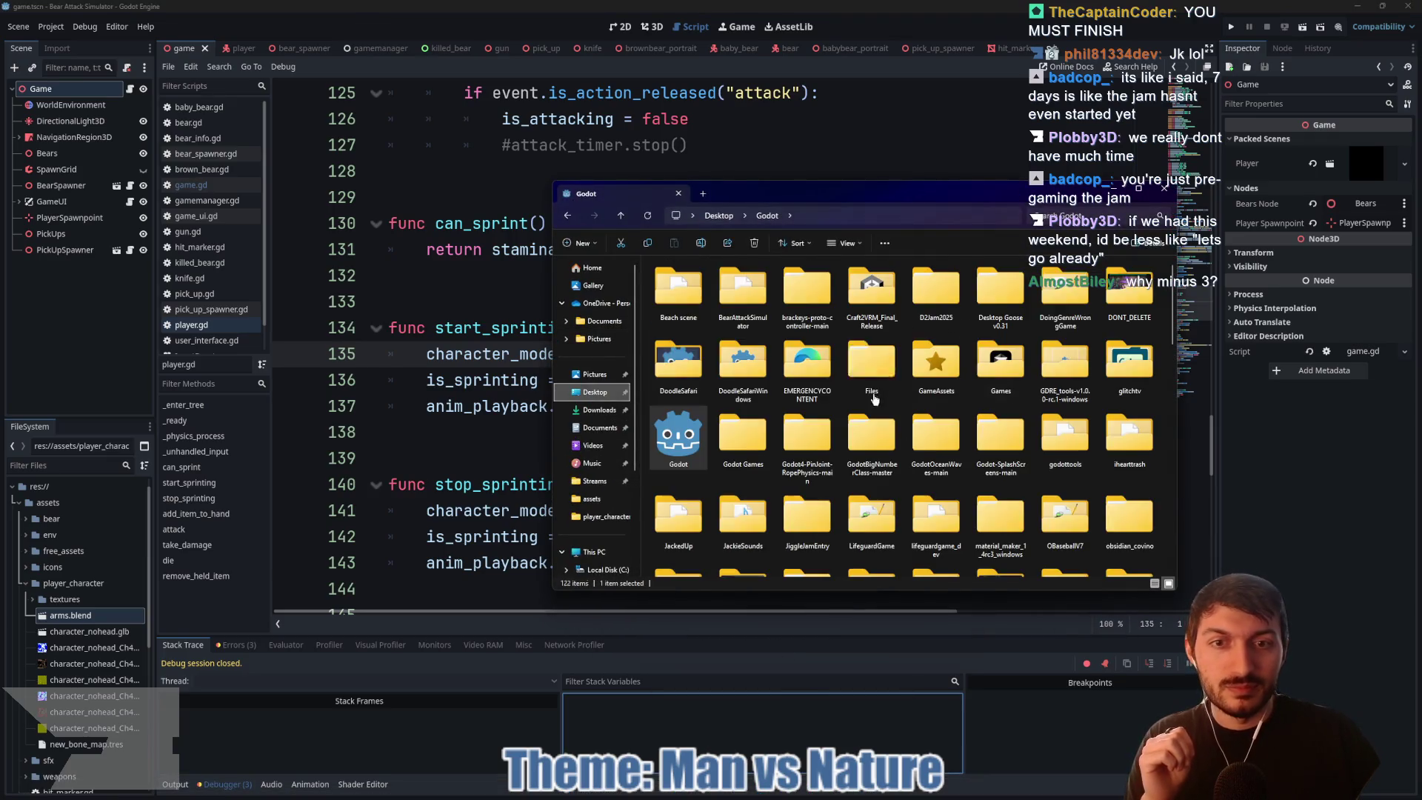
pyautogui.doubleClick(740, 295)
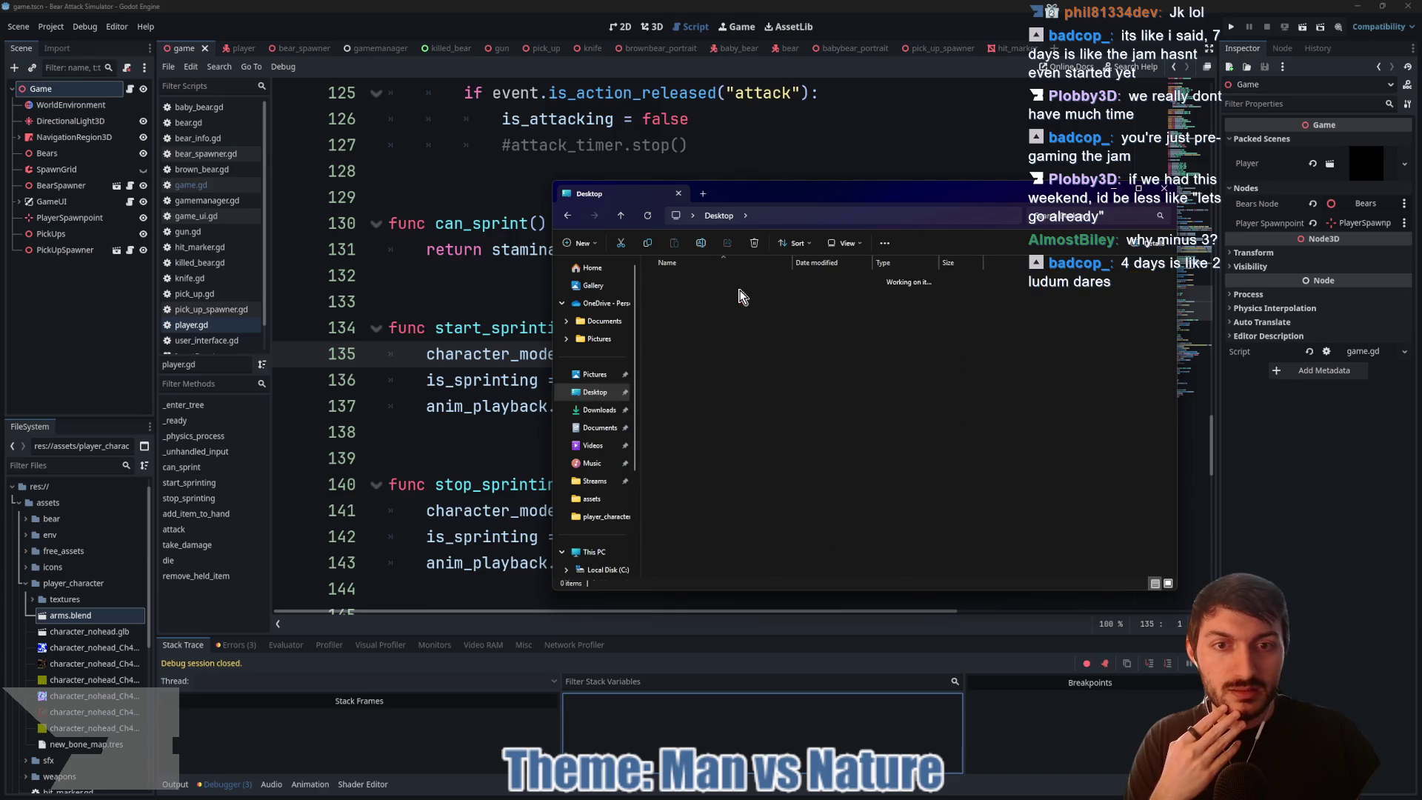
pyautogui.moveTo(754, 196); pyautogui.dragTo(532, 165)
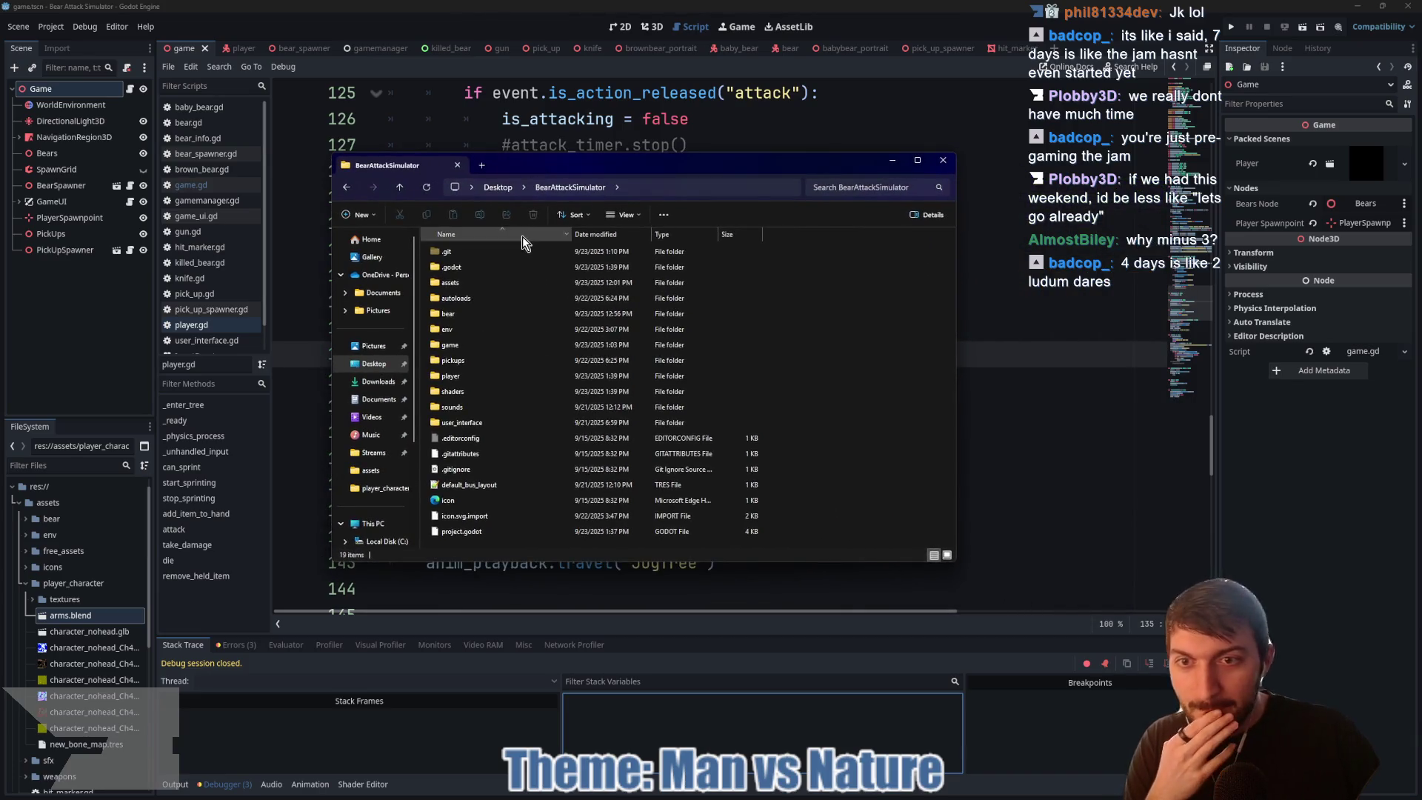
pyautogui.doubleClick(469, 283)
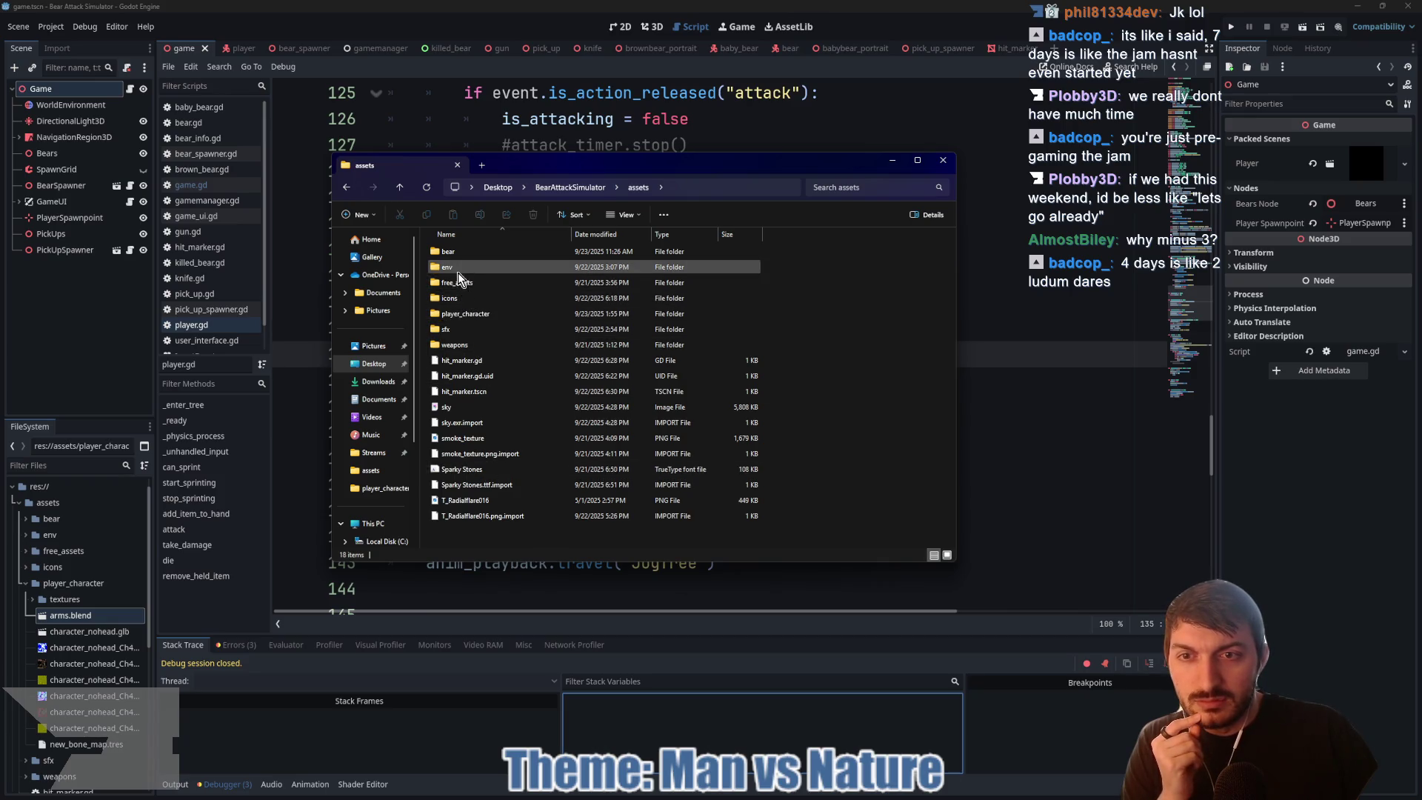
pyautogui.doubleClick(461, 313)
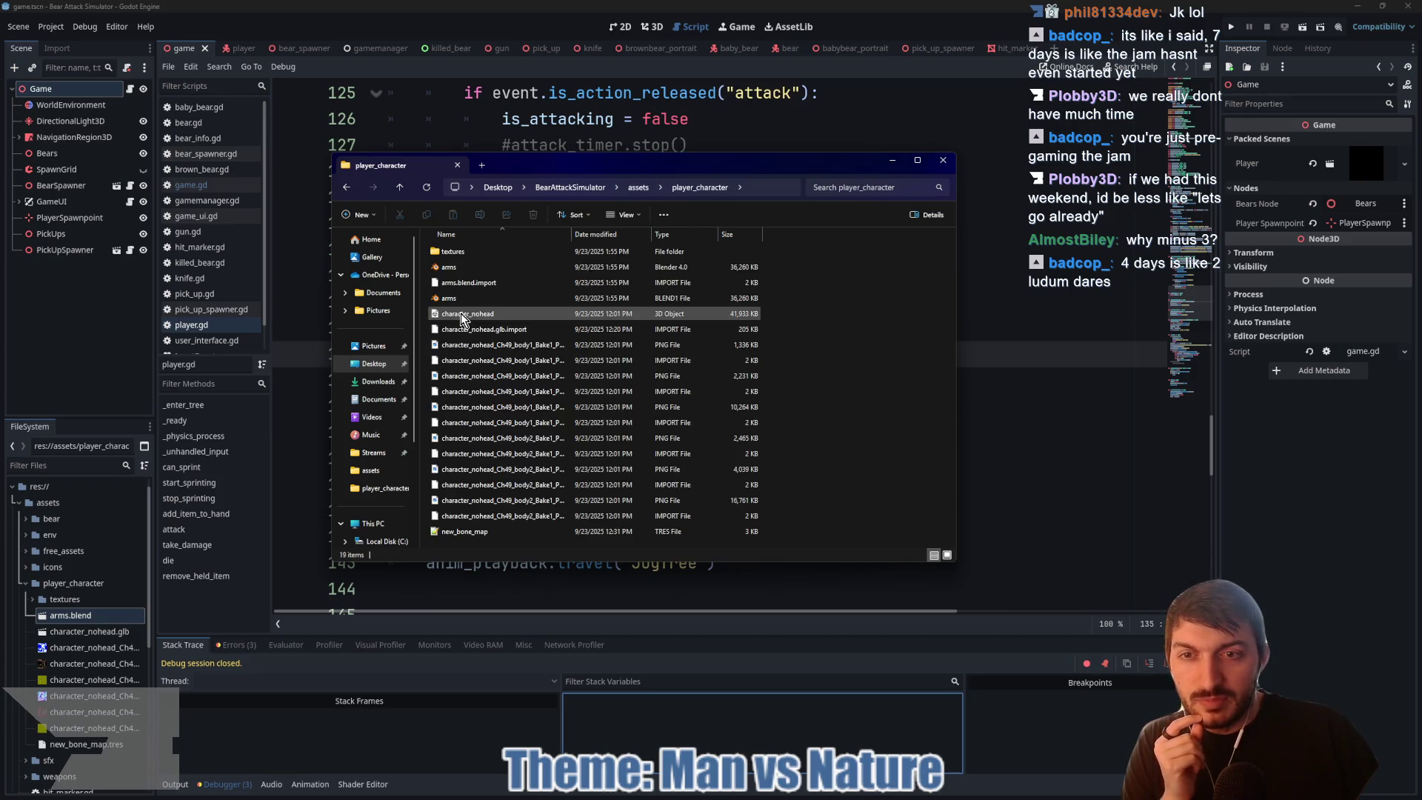
pyautogui.moveTo(456, 270); pyautogui.dragTo(207, 287)
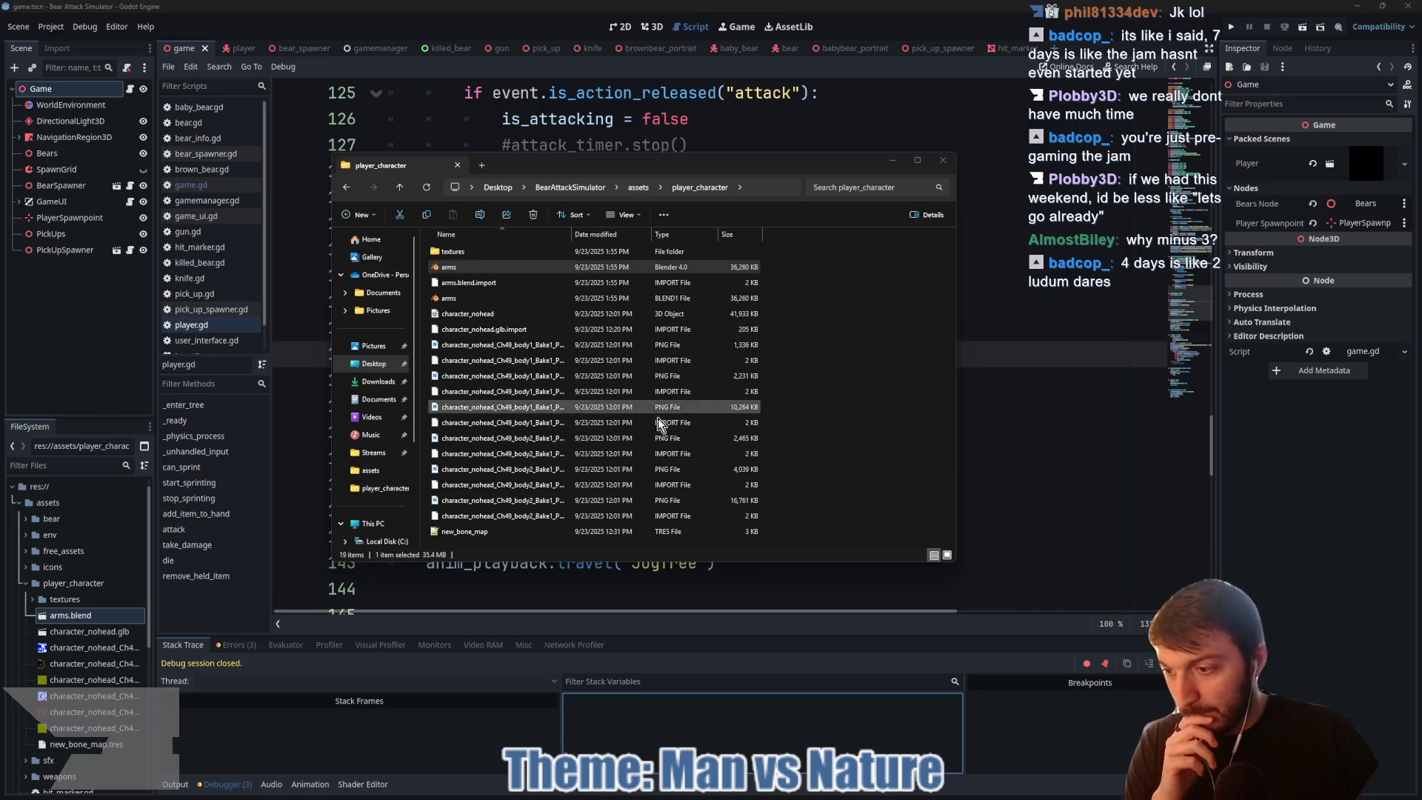
# Step: Switch Godot to the 3D view and orbit to a wider view of the park terrain
pyautogui.click(1063, 423)
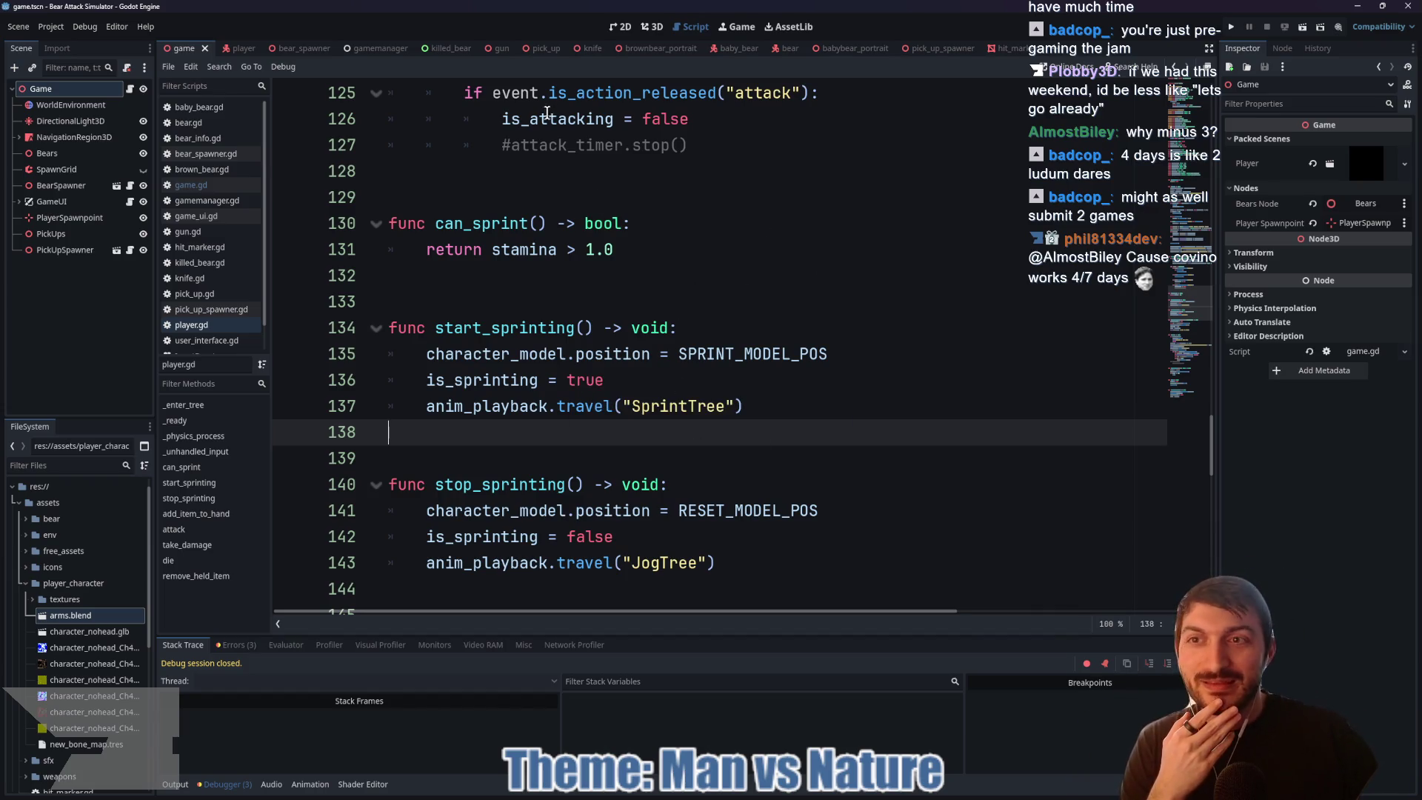
pyautogui.click(652, 26)
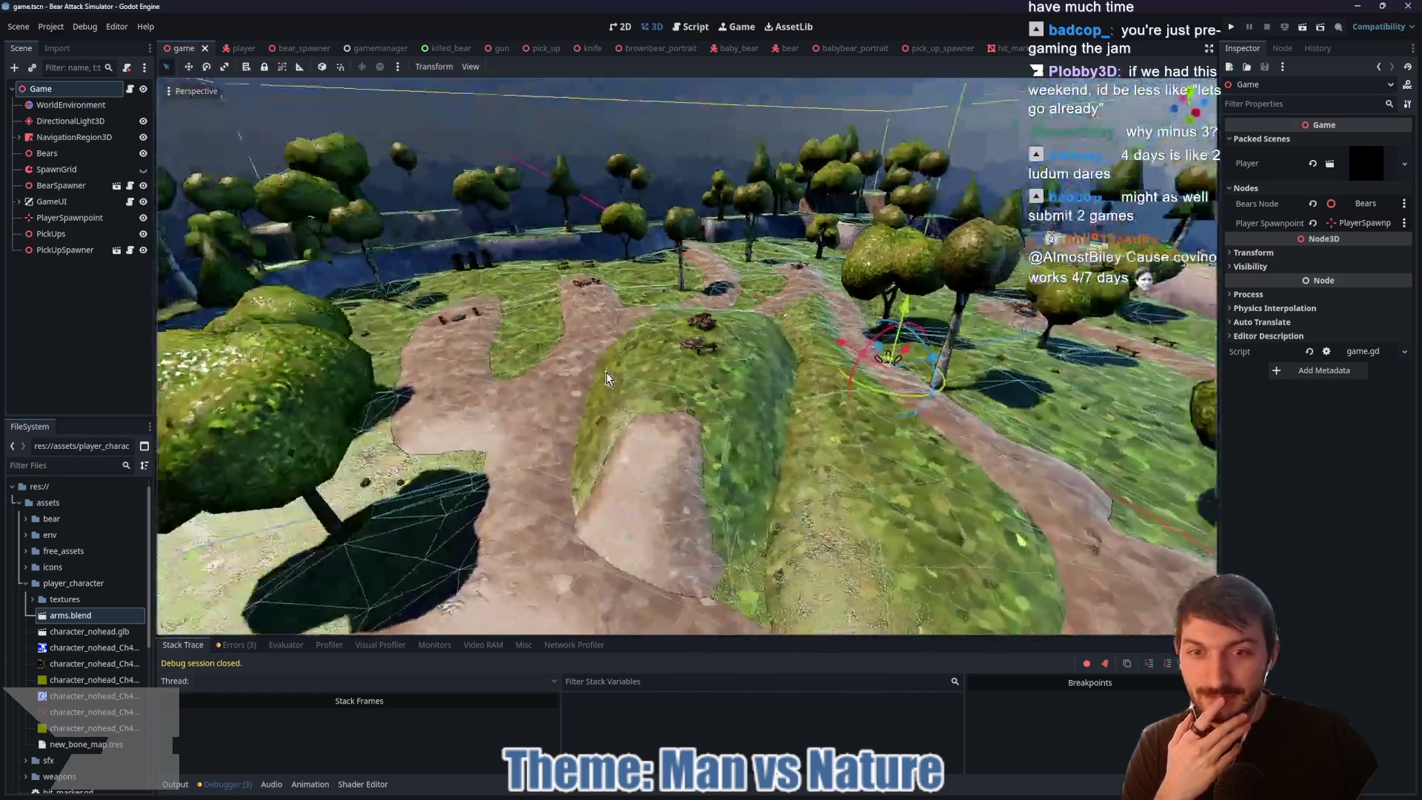
pyautogui.moveTo(605, 372); pyautogui.dragTo(656, 395)
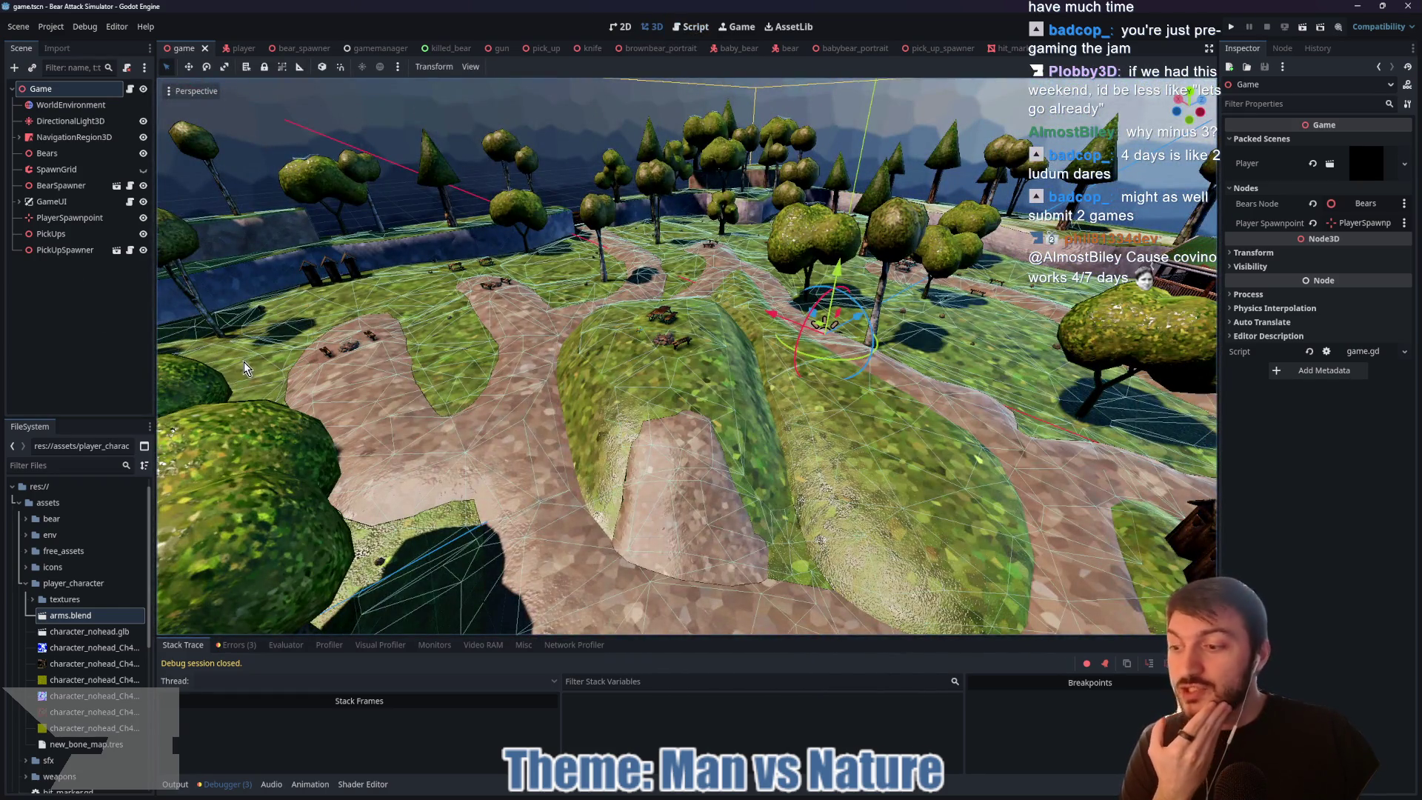
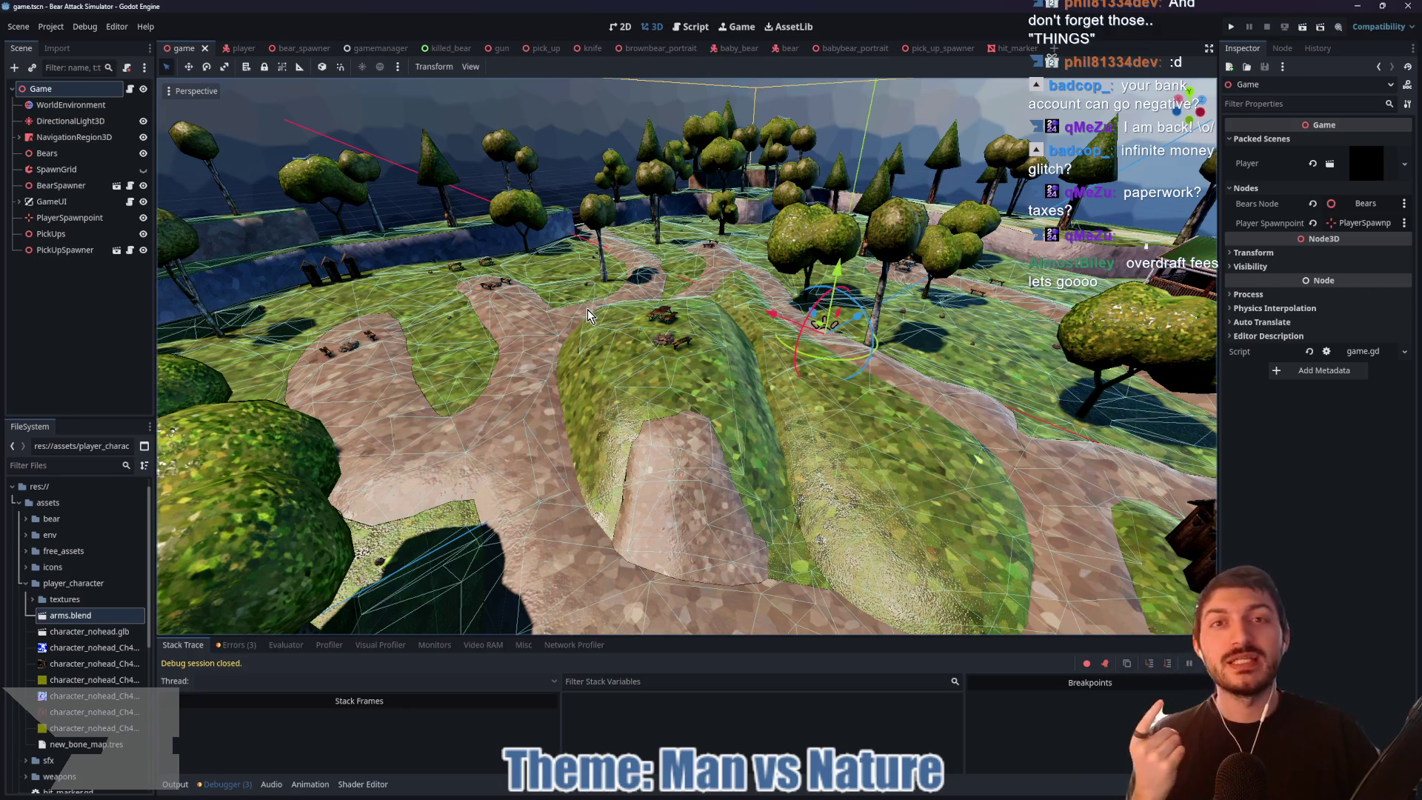
# Step: Look over the level terrain, glance at the player scene, then return to the game scene
pyautogui.scroll(-2, 585, 276)
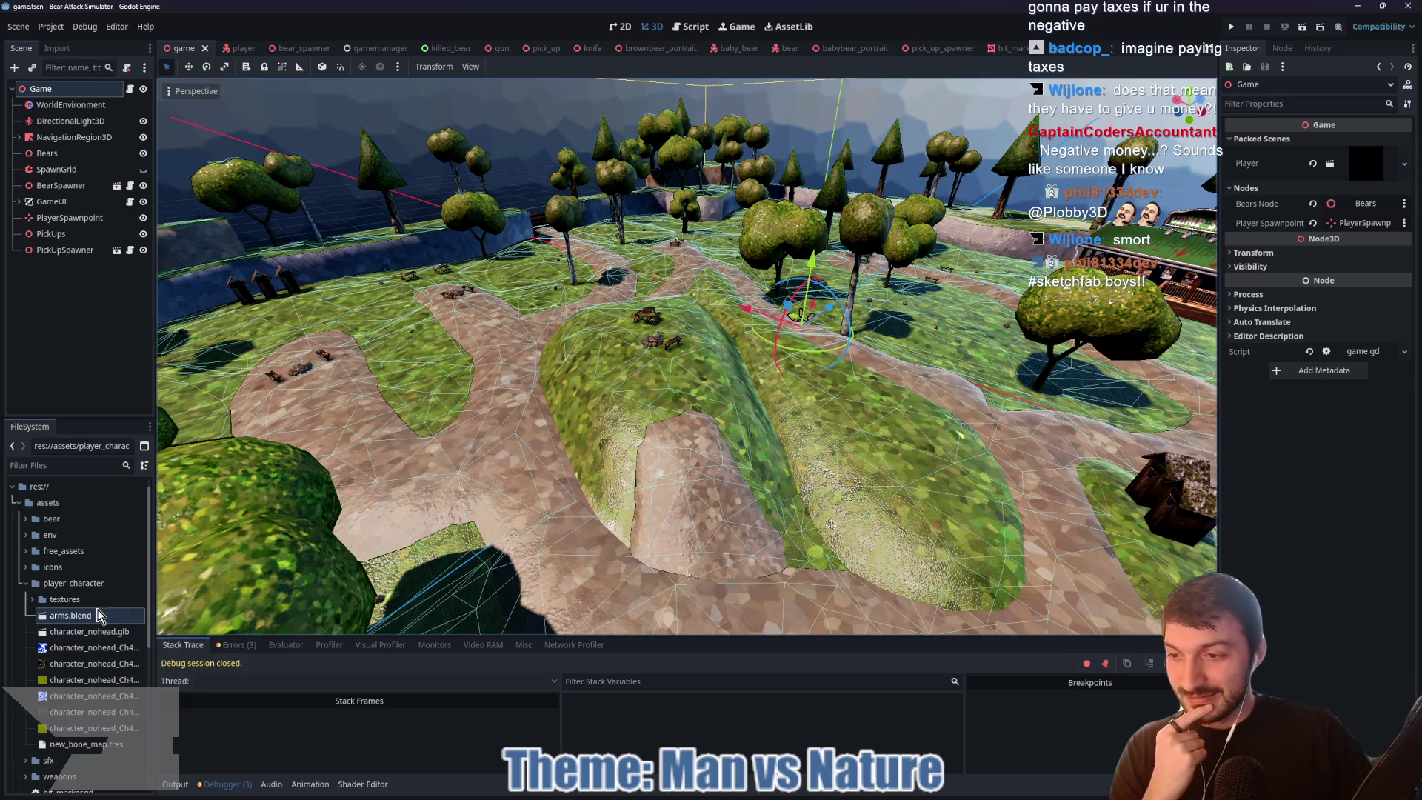
pyautogui.moveTo(641, 369)
pyautogui.mouseDown()
pyautogui.moveTo(788, 376)
pyautogui.moveTo(729, 372)
pyautogui.mouseUp()
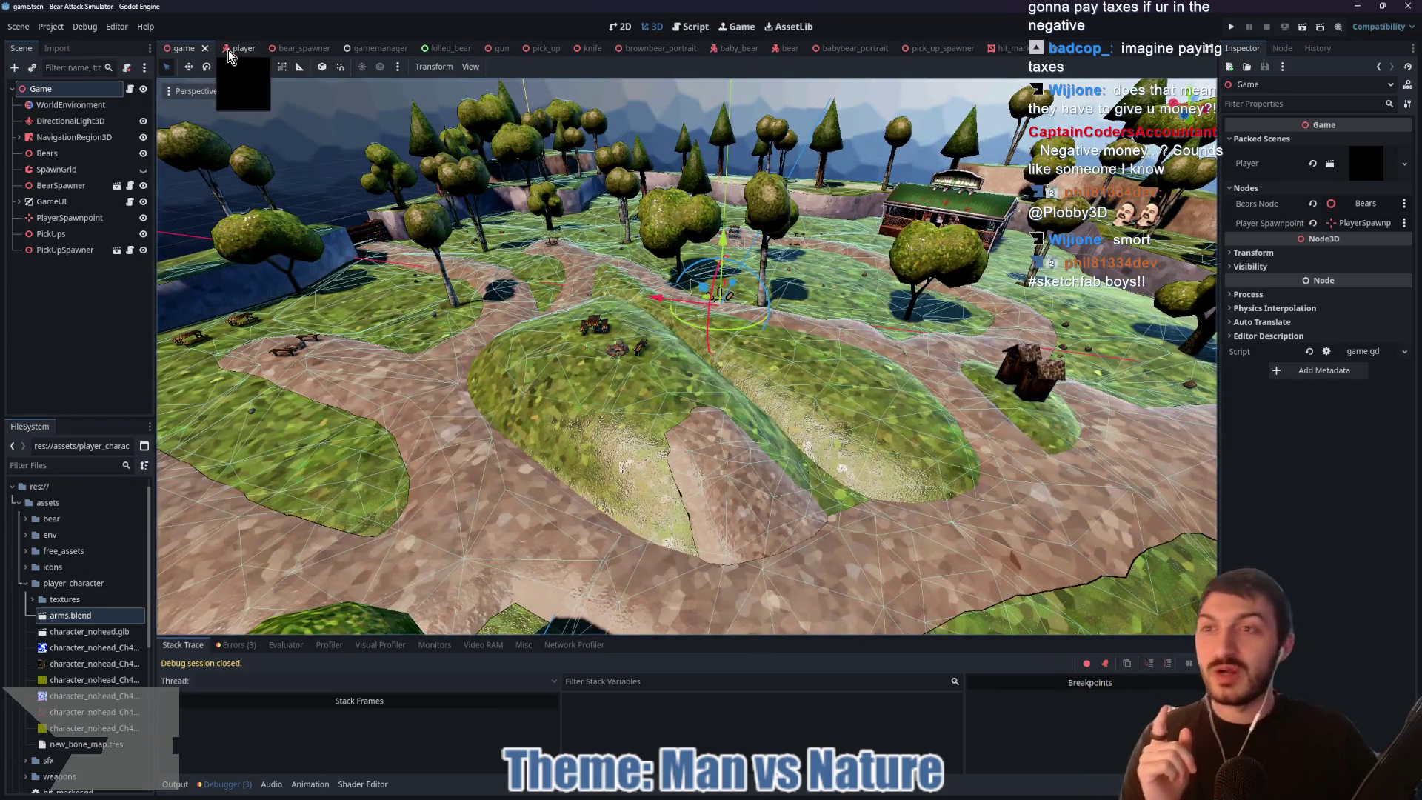
pyautogui.click(229, 48)
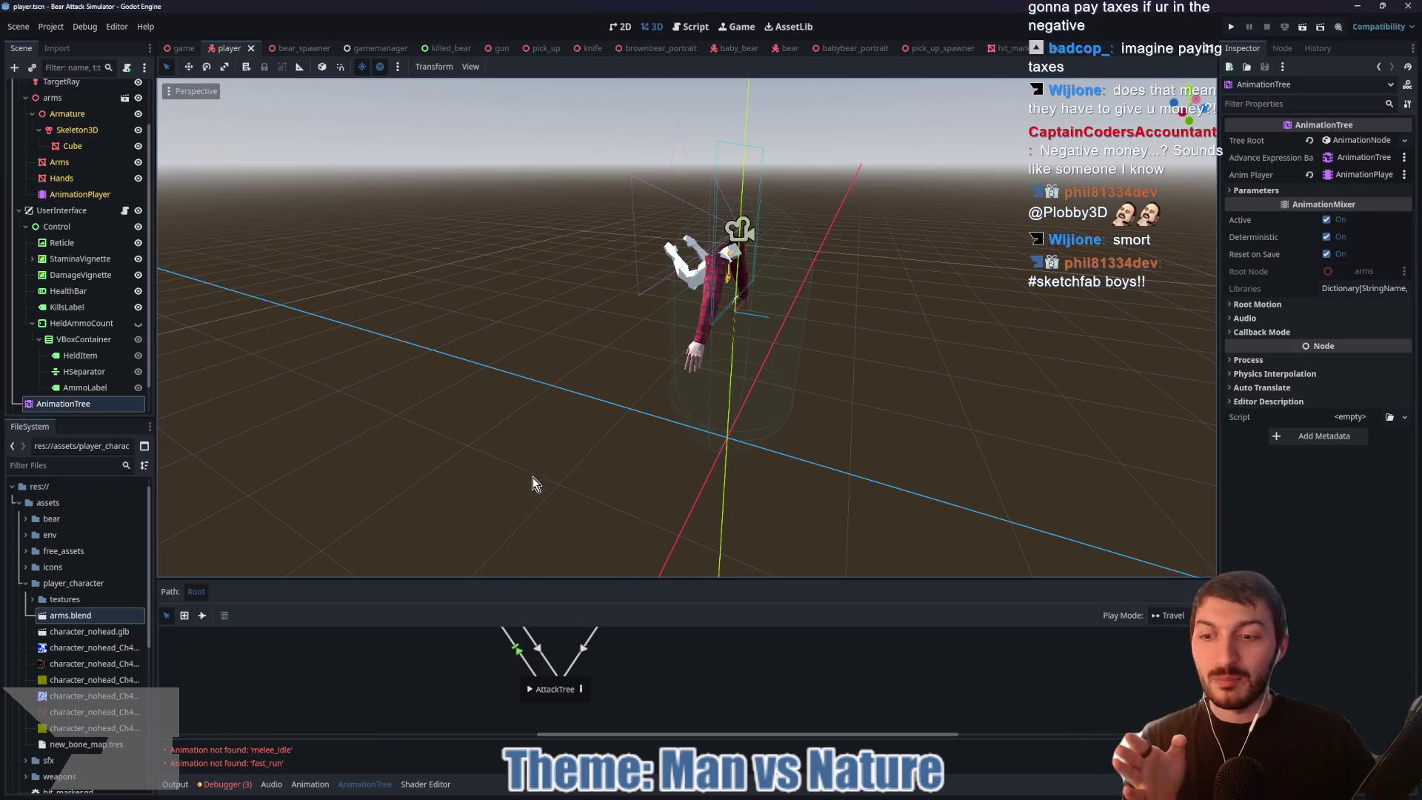
pyautogui.click(183, 49)
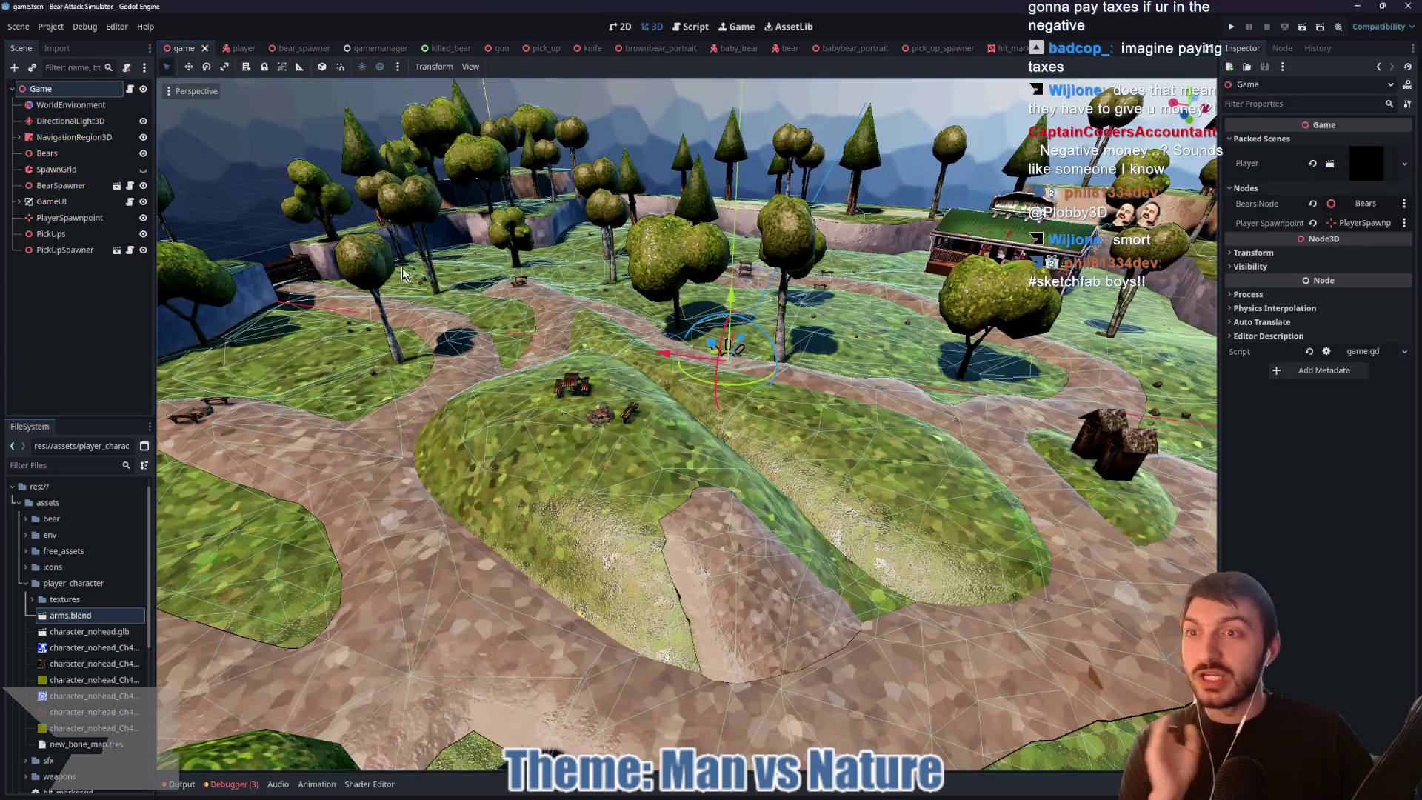
# Step: Collapse the assets folder and make the expanded autoloads folder current in FileSystem
pyautogui.click(18, 504)
pyautogui.click(20, 536)
pyautogui.click(74, 539)
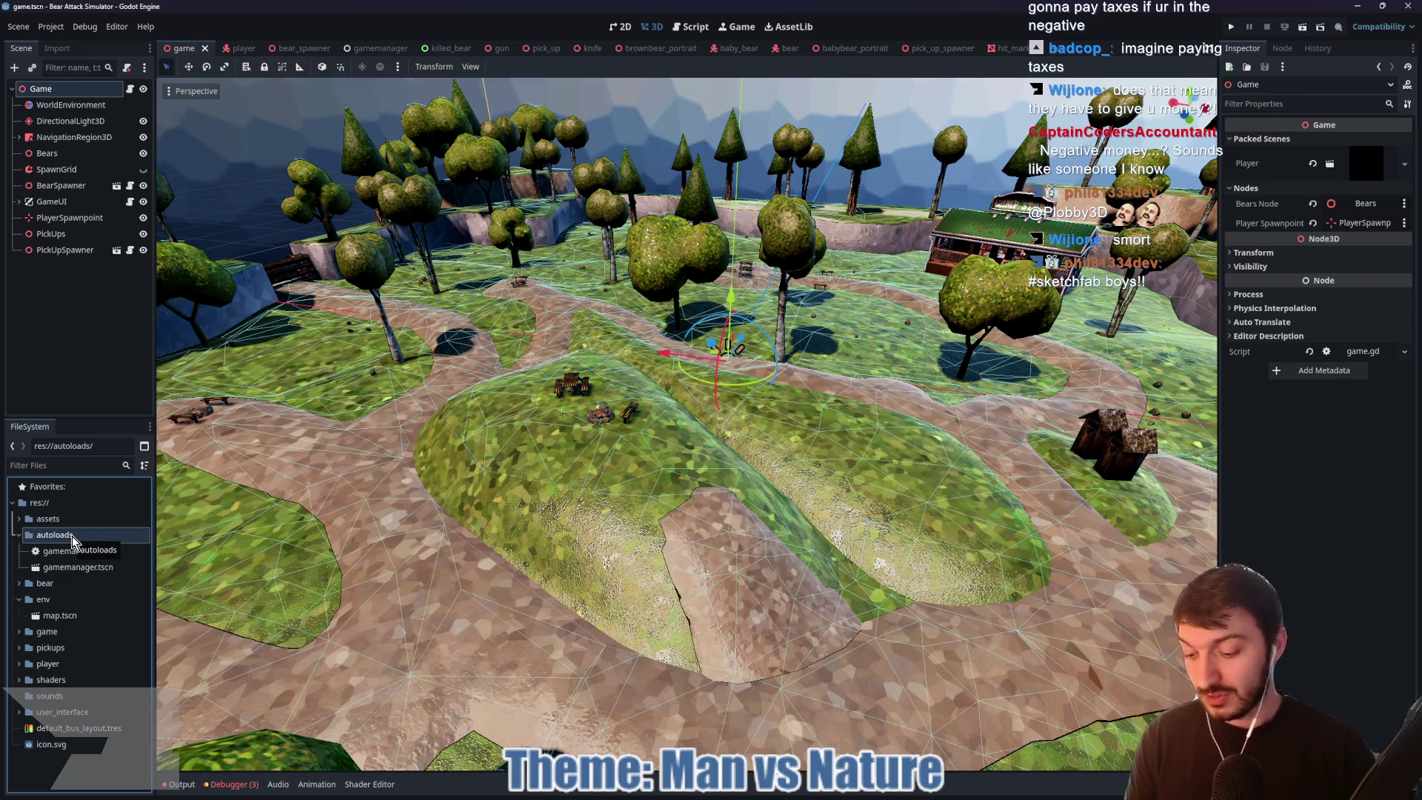
# Step: Add a plain Node to the game scene, delete it again, and start a new empty scene
pyautogui.hotkey('ctrl', 'a')
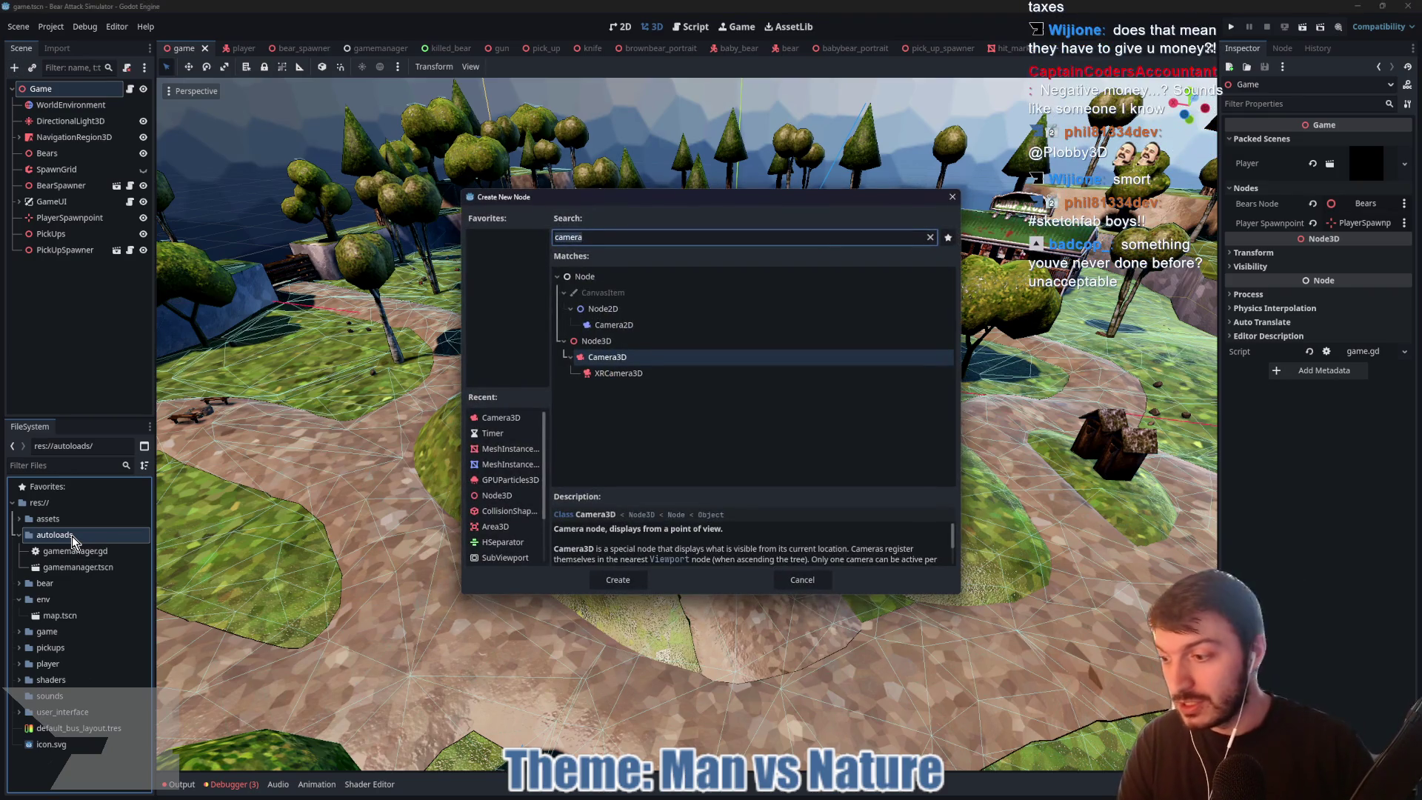
pyautogui.write('node')
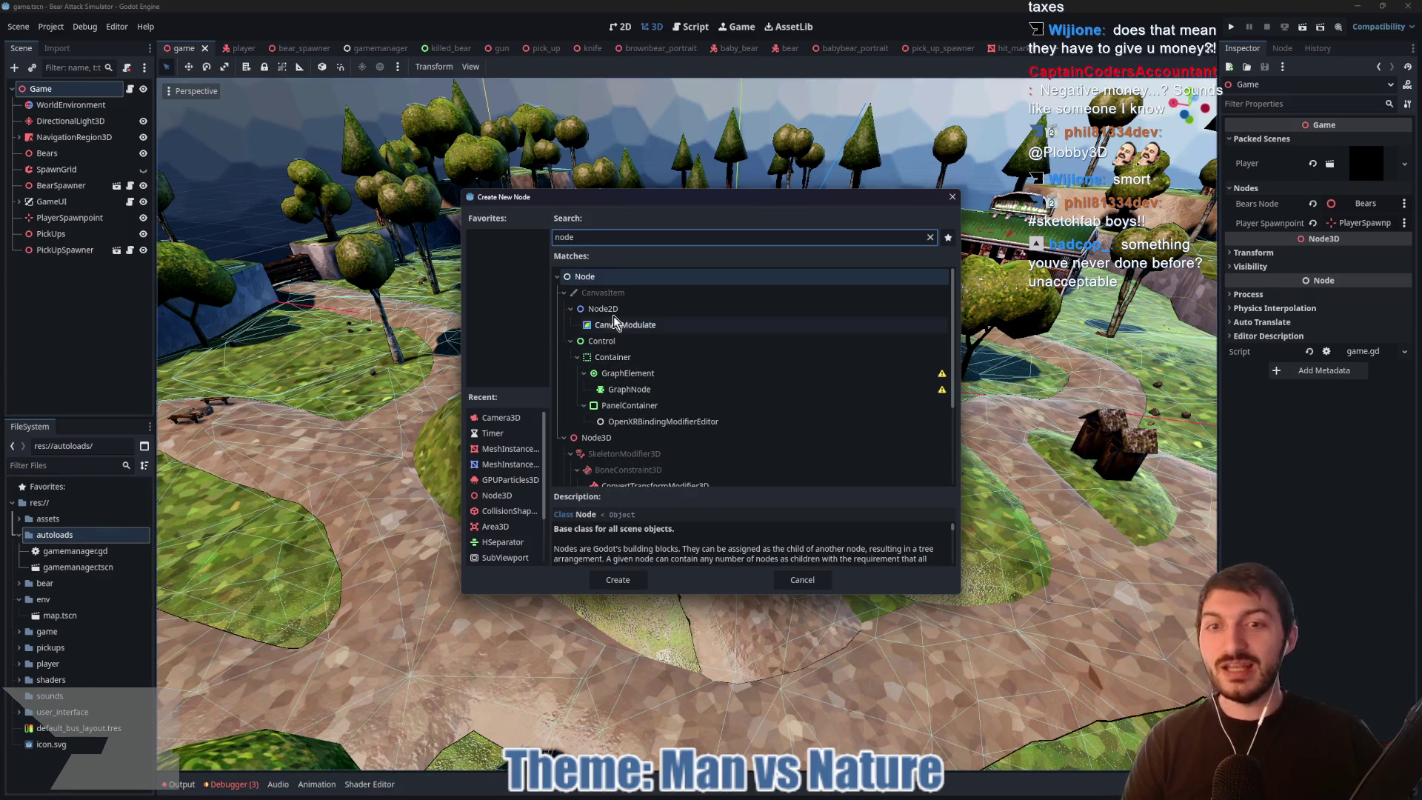
pyautogui.click(604, 278)
pyautogui.click(619, 581)
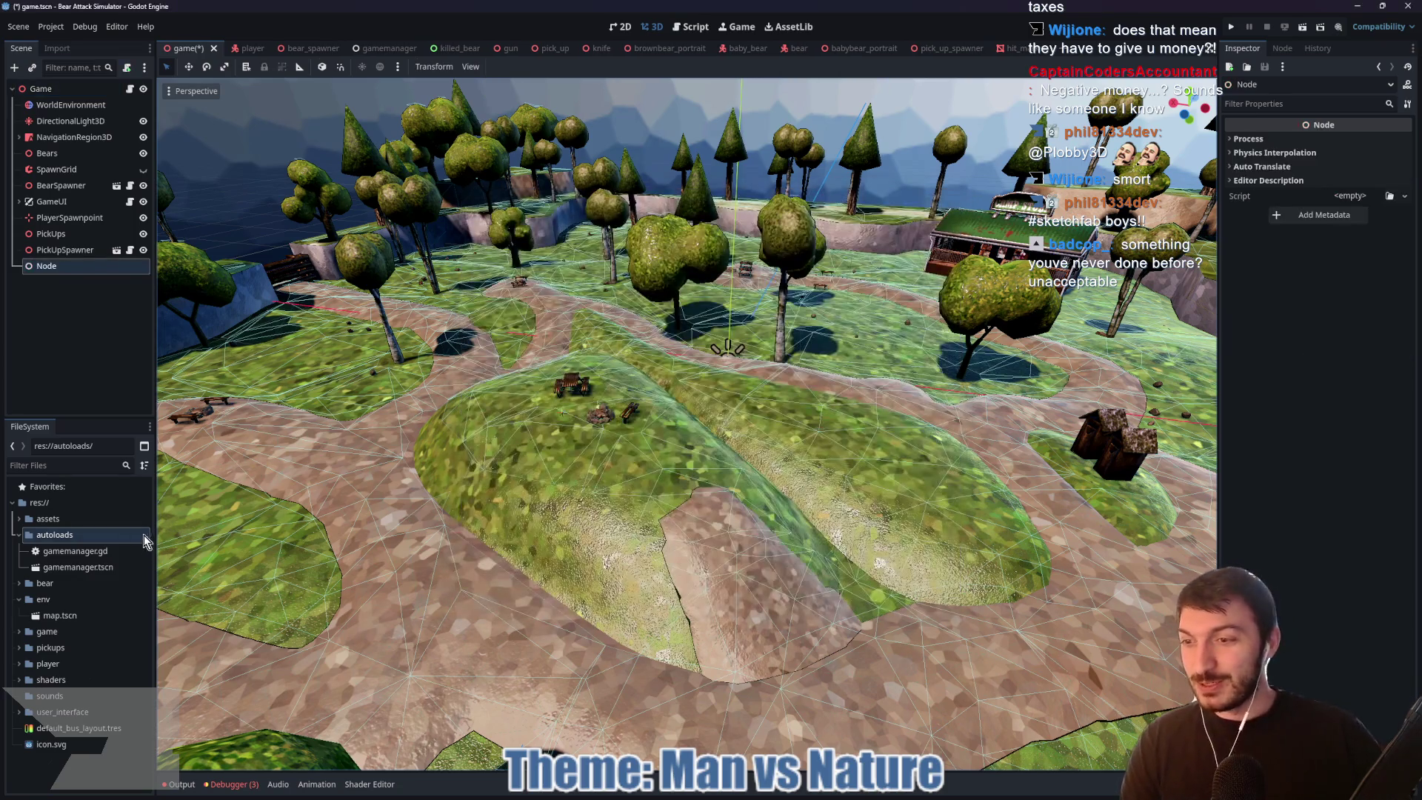
pyautogui.press('Delete')
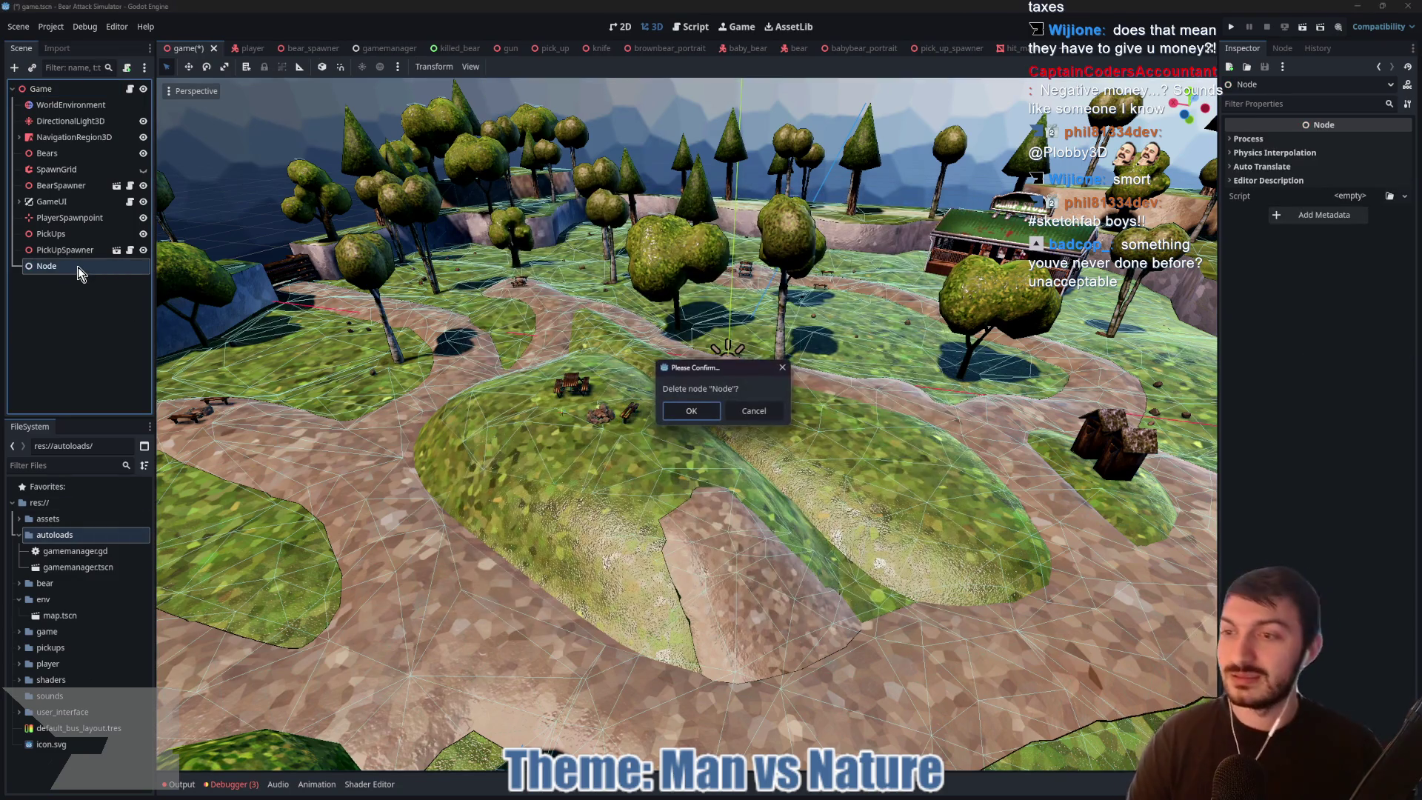
pyautogui.click(689, 412)
pyautogui.hotkey('ctrl', 'n')
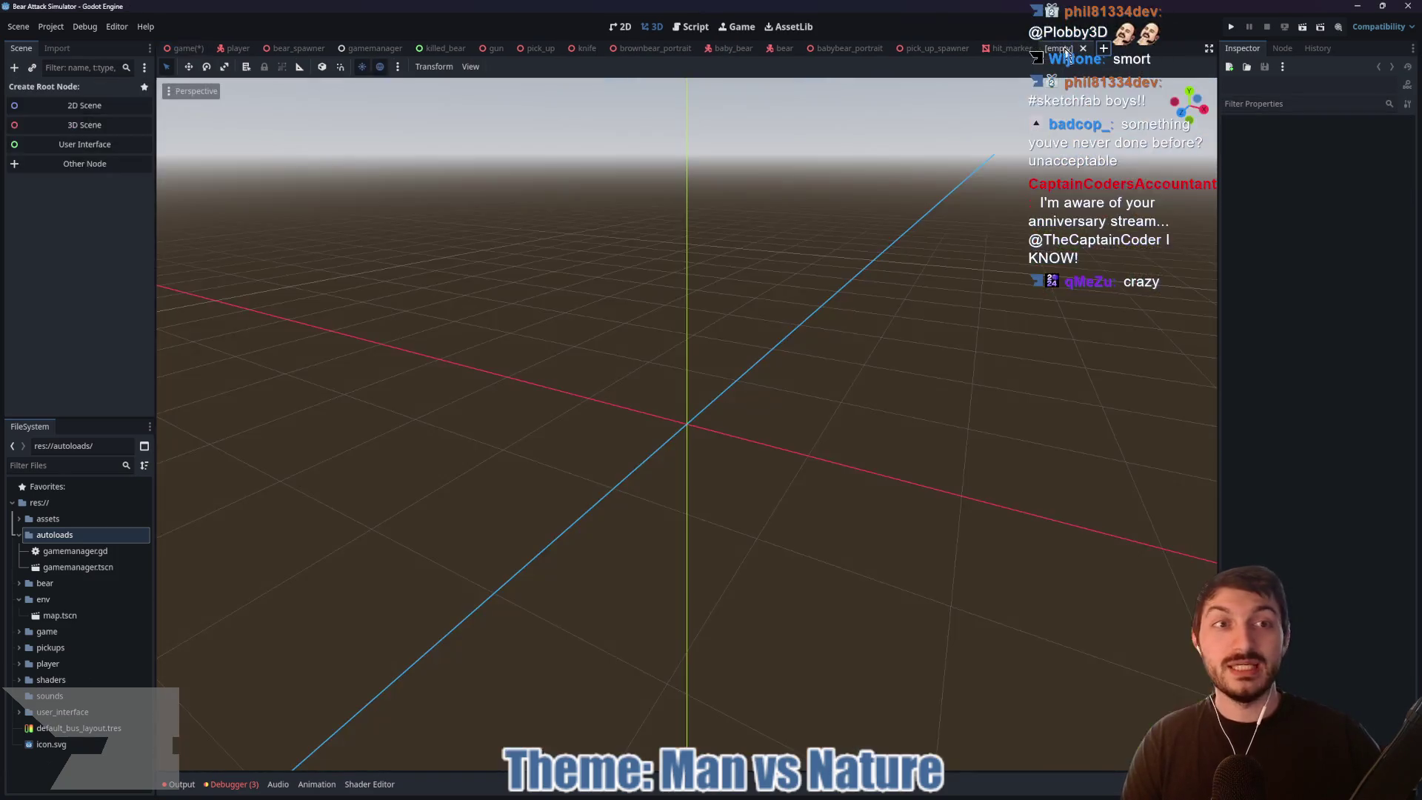
# Step: Create a plain Node root named AssetCache and bring up the save dialog proposing asset_cache.tscn
pyautogui.hotkey('ctrl', 'a')
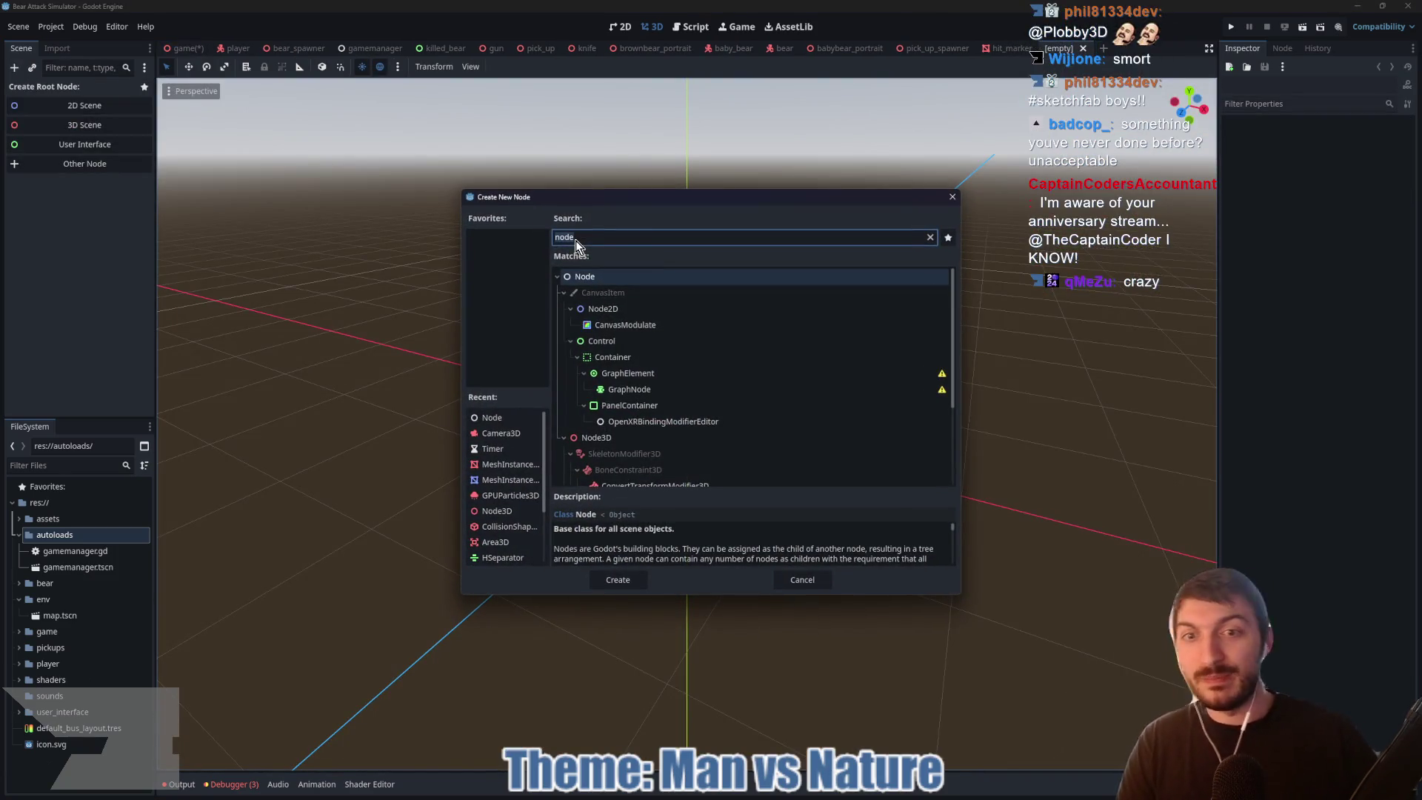
pyautogui.click(626, 276)
pyautogui.click(618, 580)
pyautogui.doubleClick(78, 87)
pyautogui.write('AssetCache')
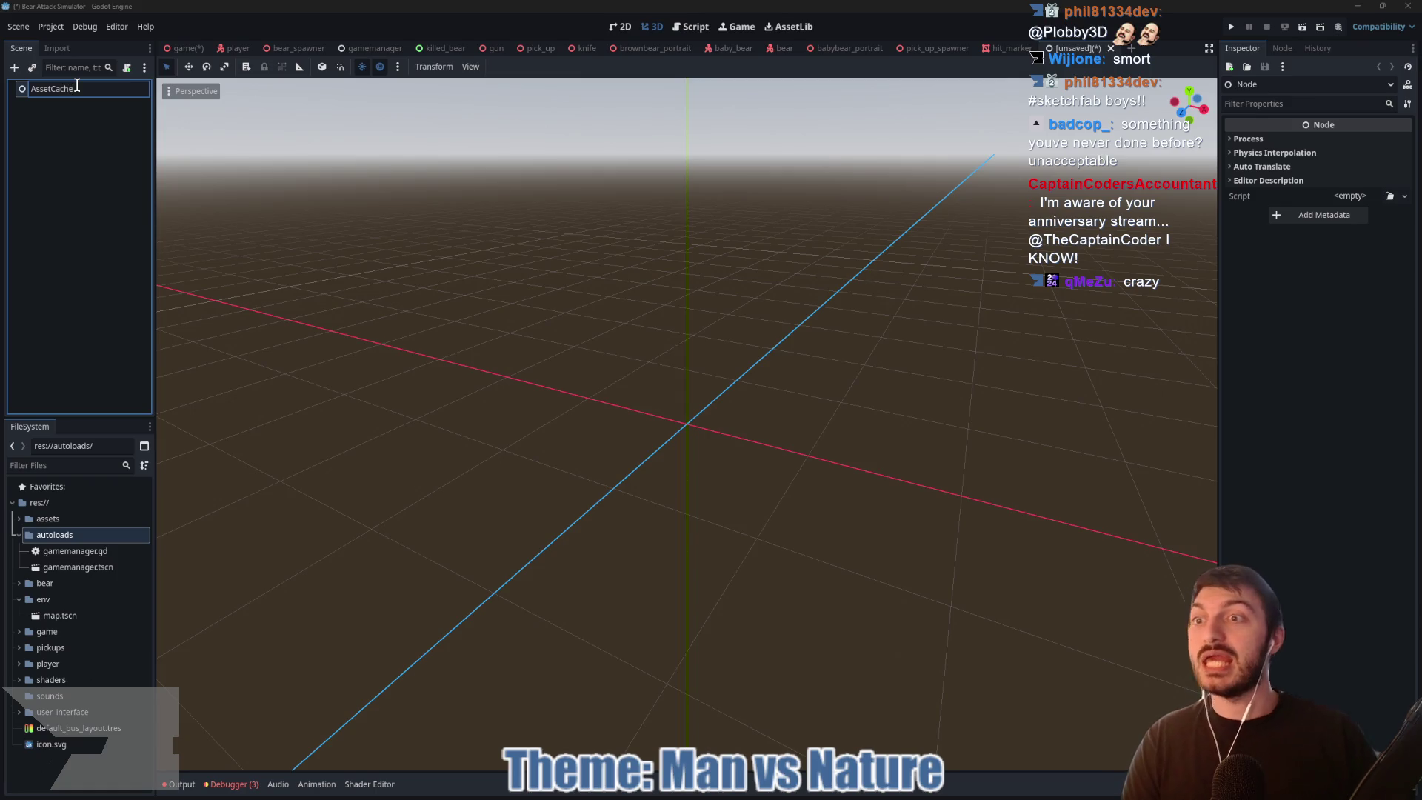
pyautogui.press('Return')
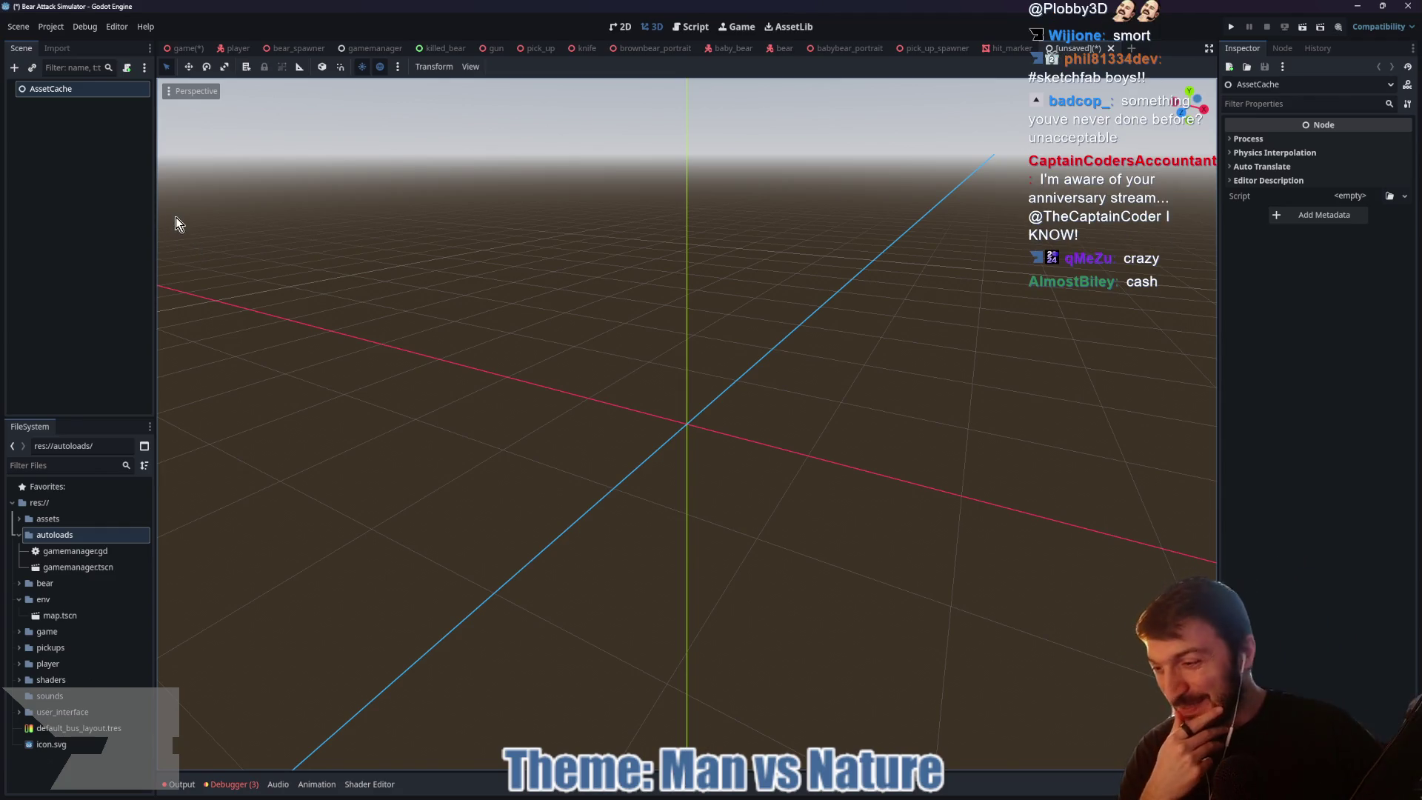
pyautogui.click(105, 135)
pyautogui.click(76, 89)
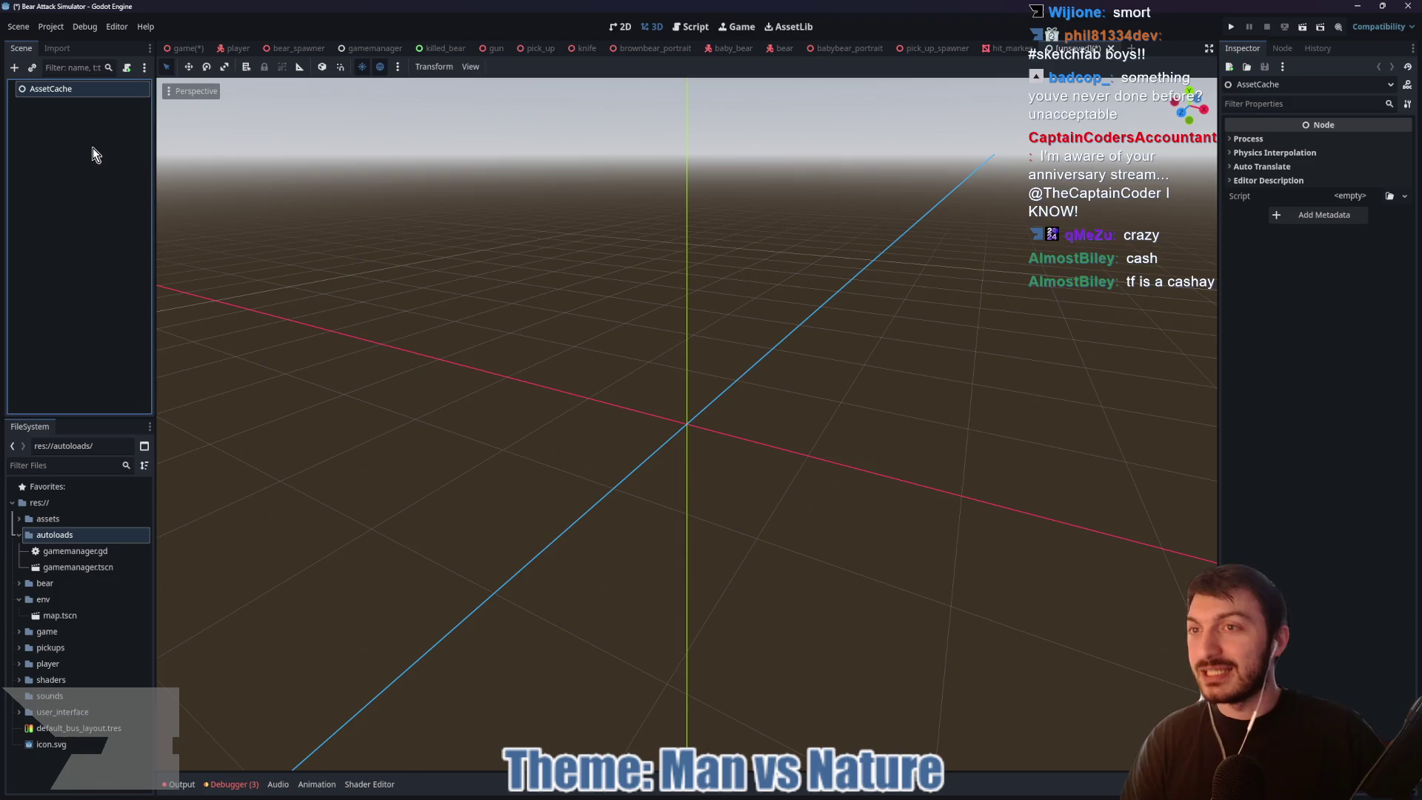
pyautogui.hotkey('ctrl', 's')
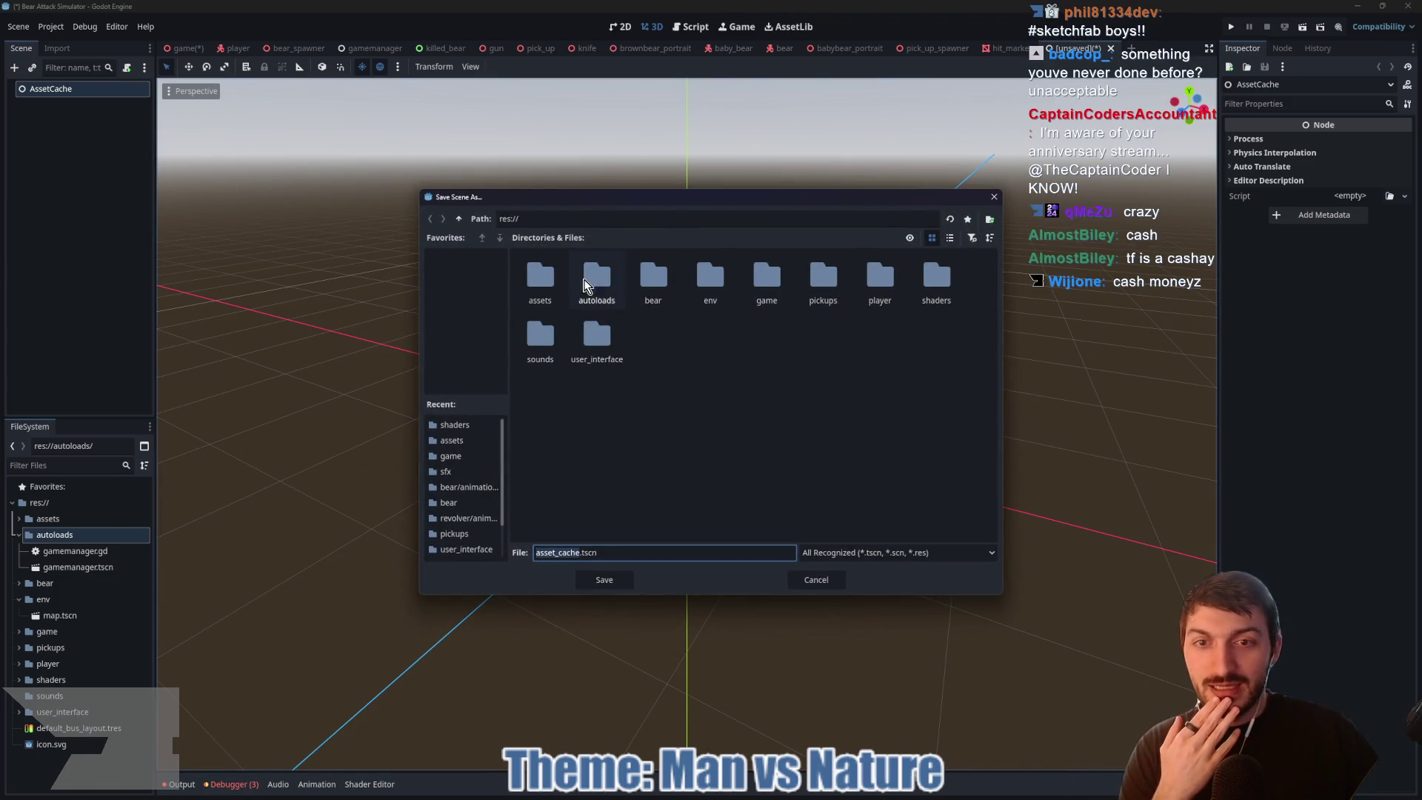
# Step: Save the scene as asset_cache.tscn in autoloads and attach a new asset_cache.gd script
pyautogui.doubleClick(576, 276)
pyautogui.click(622, 580)
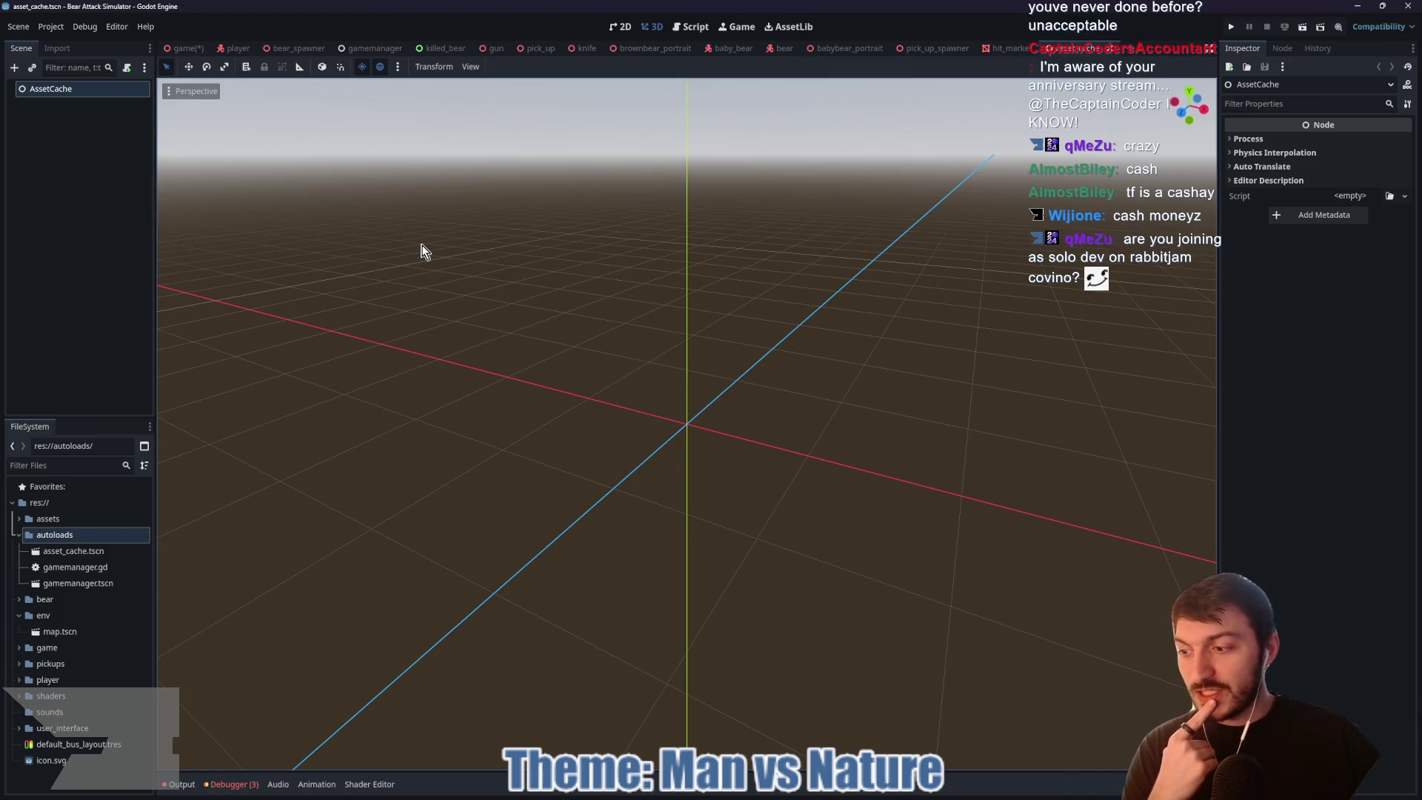
pyautogui.click(126, 71)
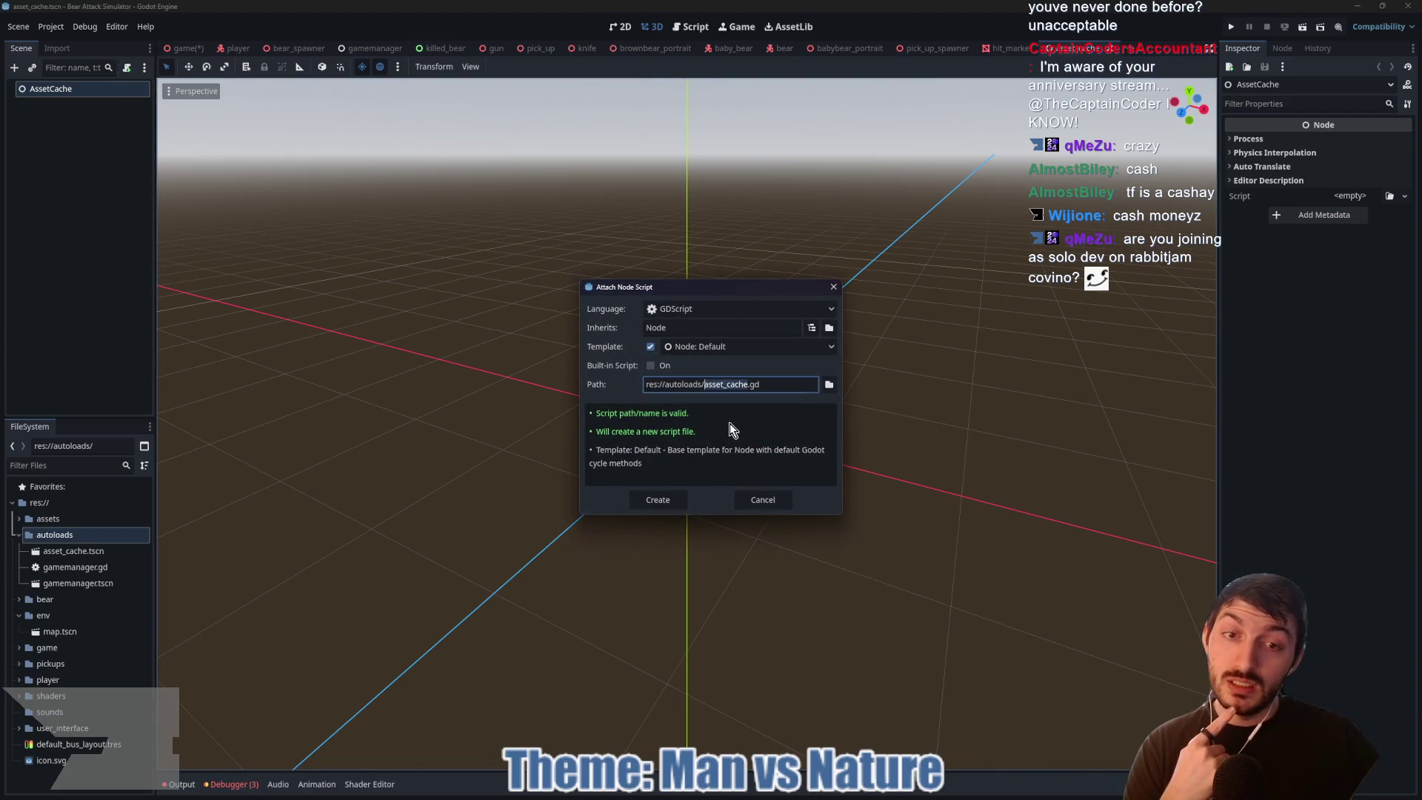
pyautogui.click(659, 504)
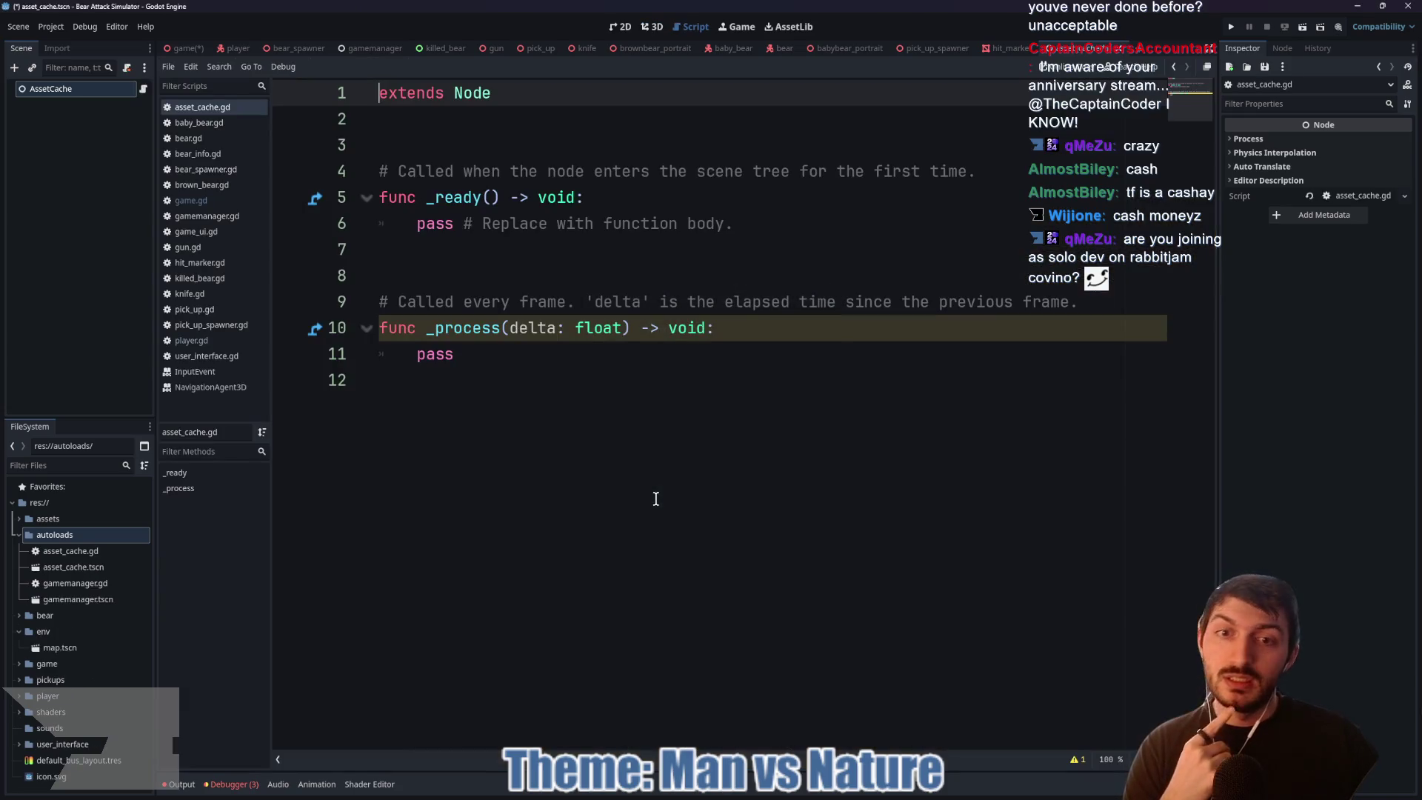
# Step: Select the template code on lines 4–11, then bring the itch.io jam page forward
pyautogui.click(565, 378)
pyautogui.moveTo(597, 405)
pyautogui.mouseDown()
pyautogui.moveTo(380, 269)
pyautogui.moveTo(392, 185)
pyautogui.mouseUp()
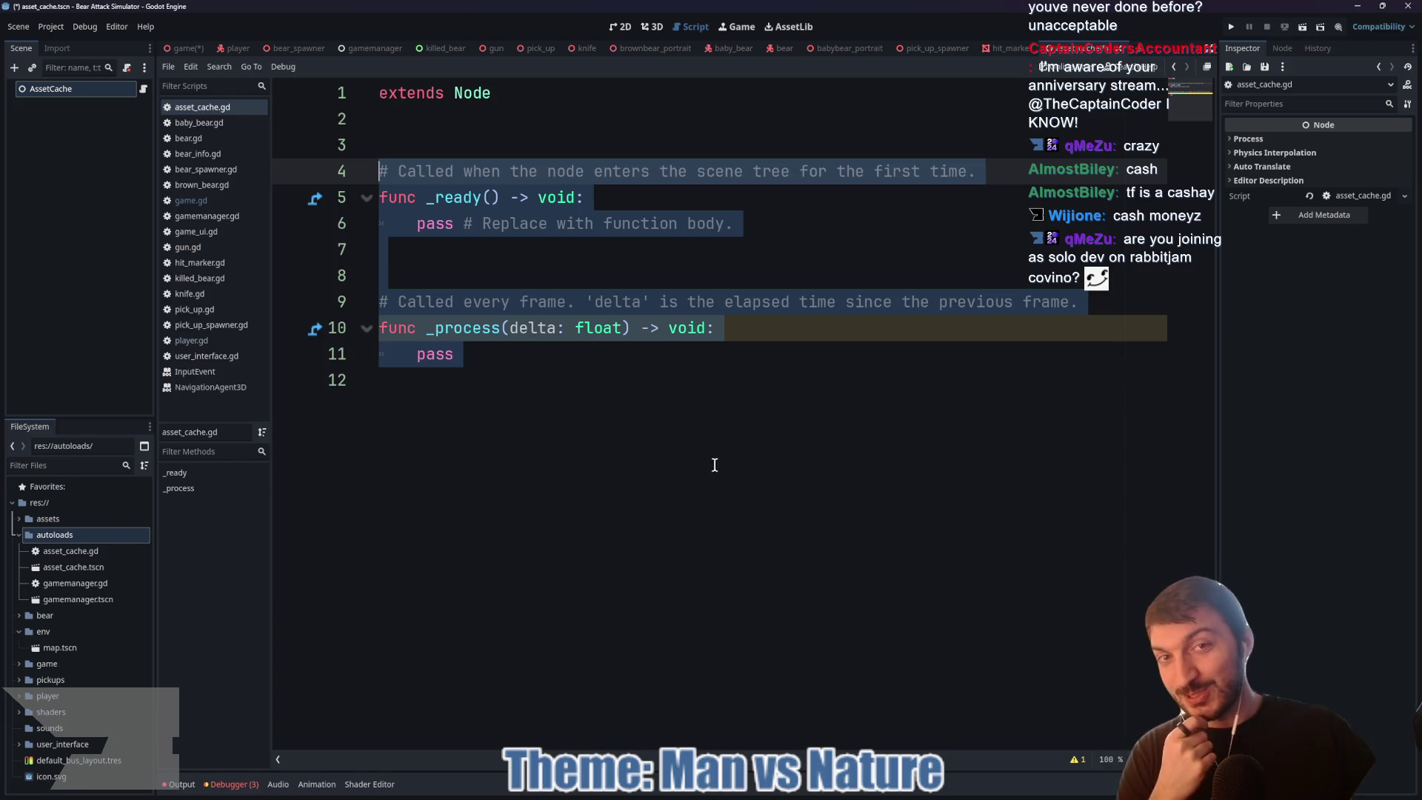
pyautogui.click(760, 722)
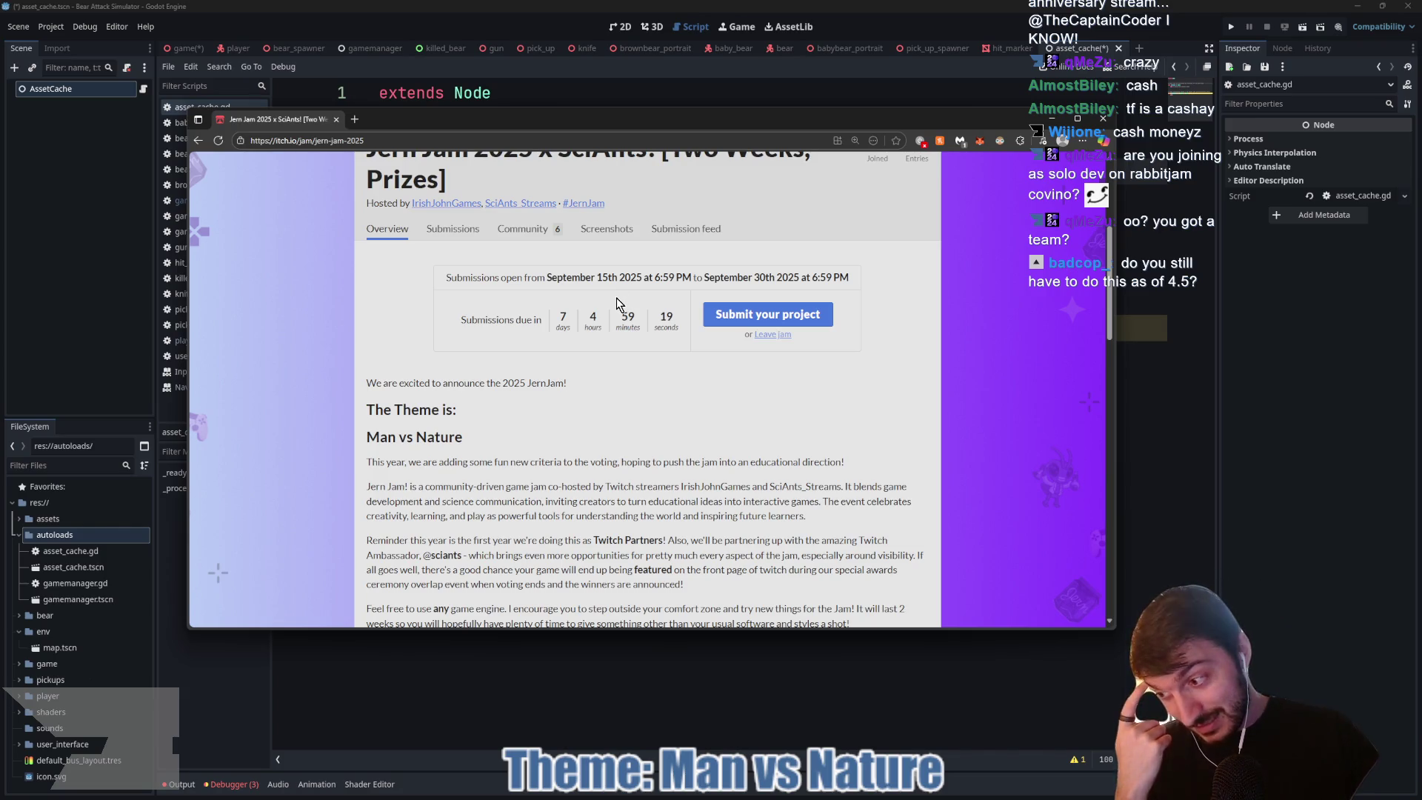
# Step: Return briefly to Godot, then go back to the jam page browser and open a new tab
pyautogui.click(1341, 477)
pyautogui.click(762, 410)
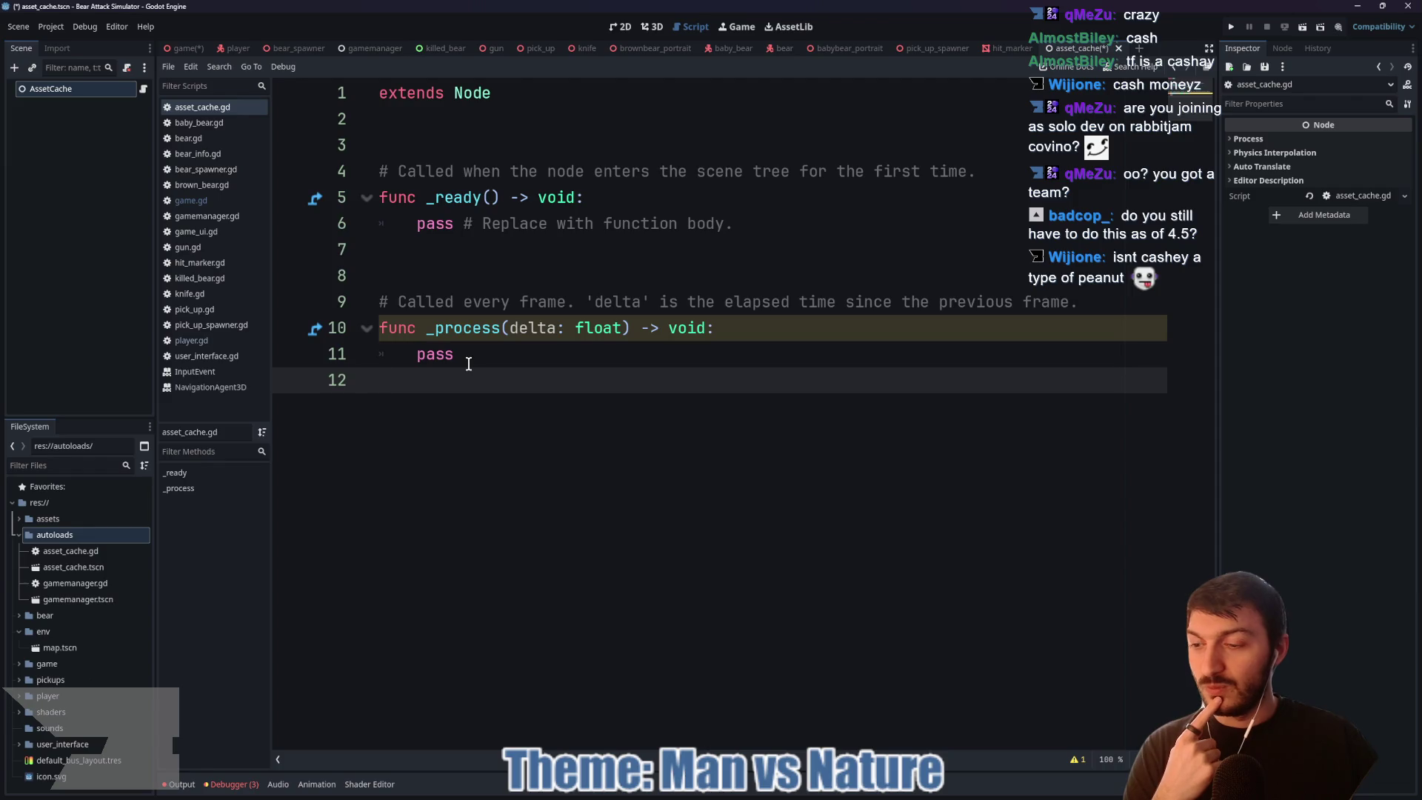
pyautogui.click(770, 796)
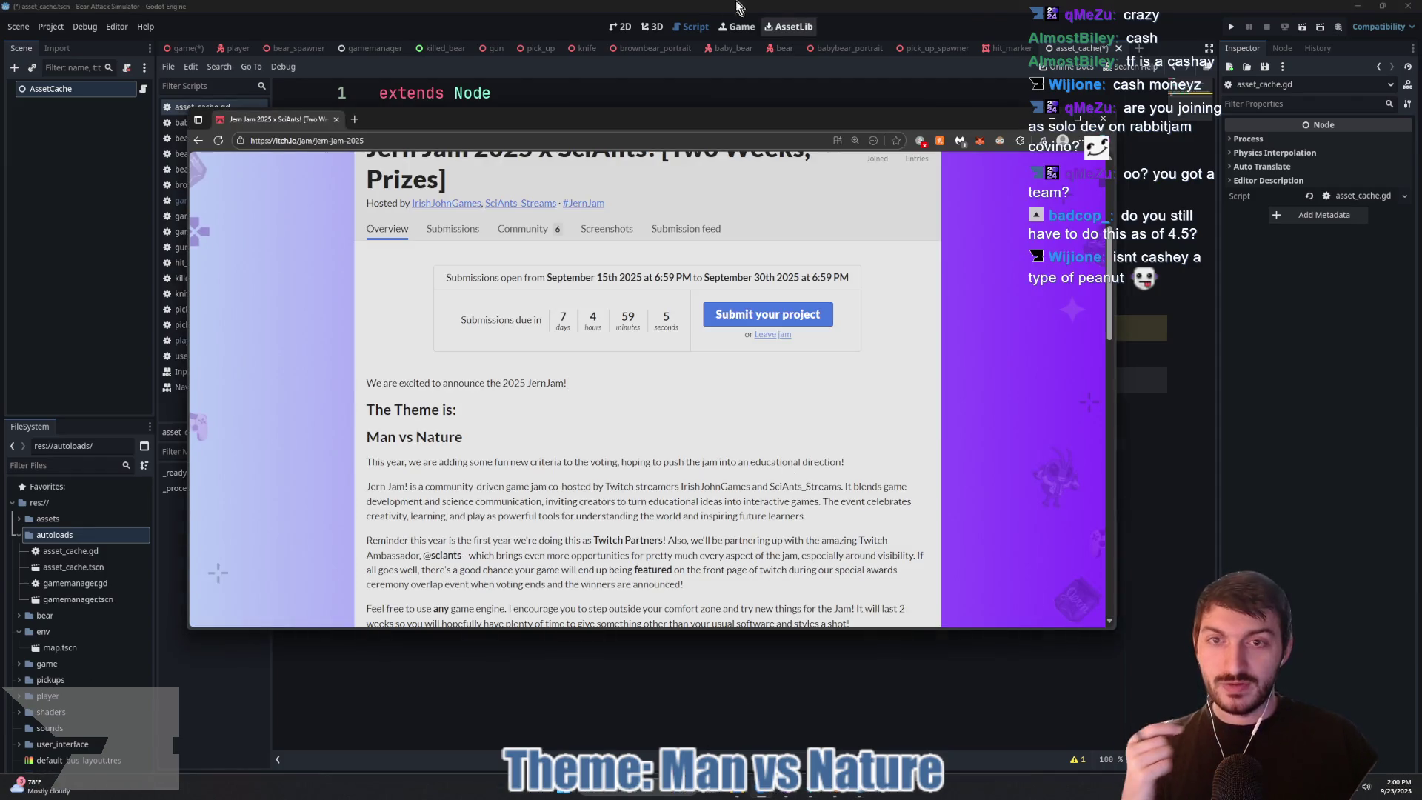
pyautogui.click(354, 119)
# Step: Search 'godot 4.5 compatability mode' and open the Godot 4.5 release announcement
pyautogui.write('g')
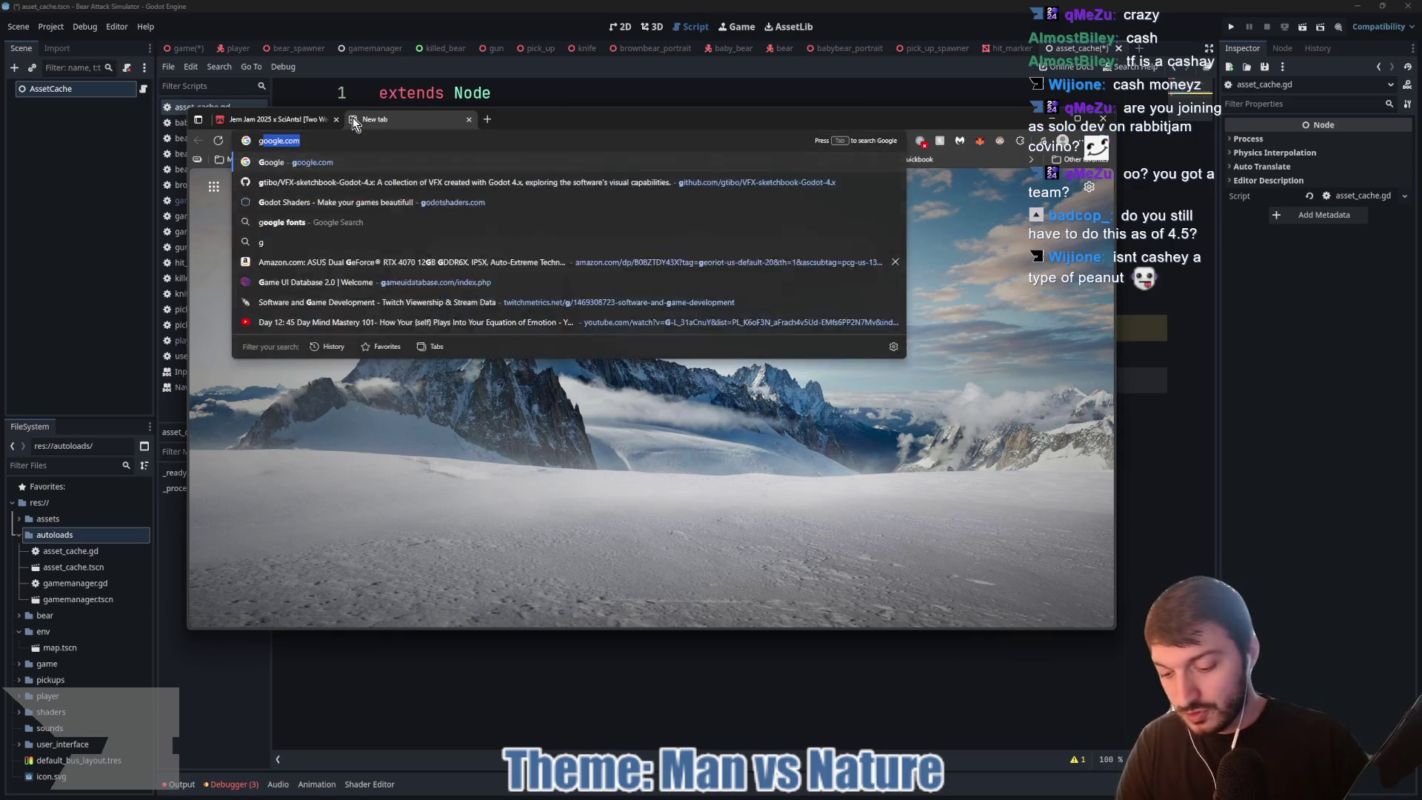
pyautogui.write('odot 4.5 compatability mode')
pyautogui.press('Return')
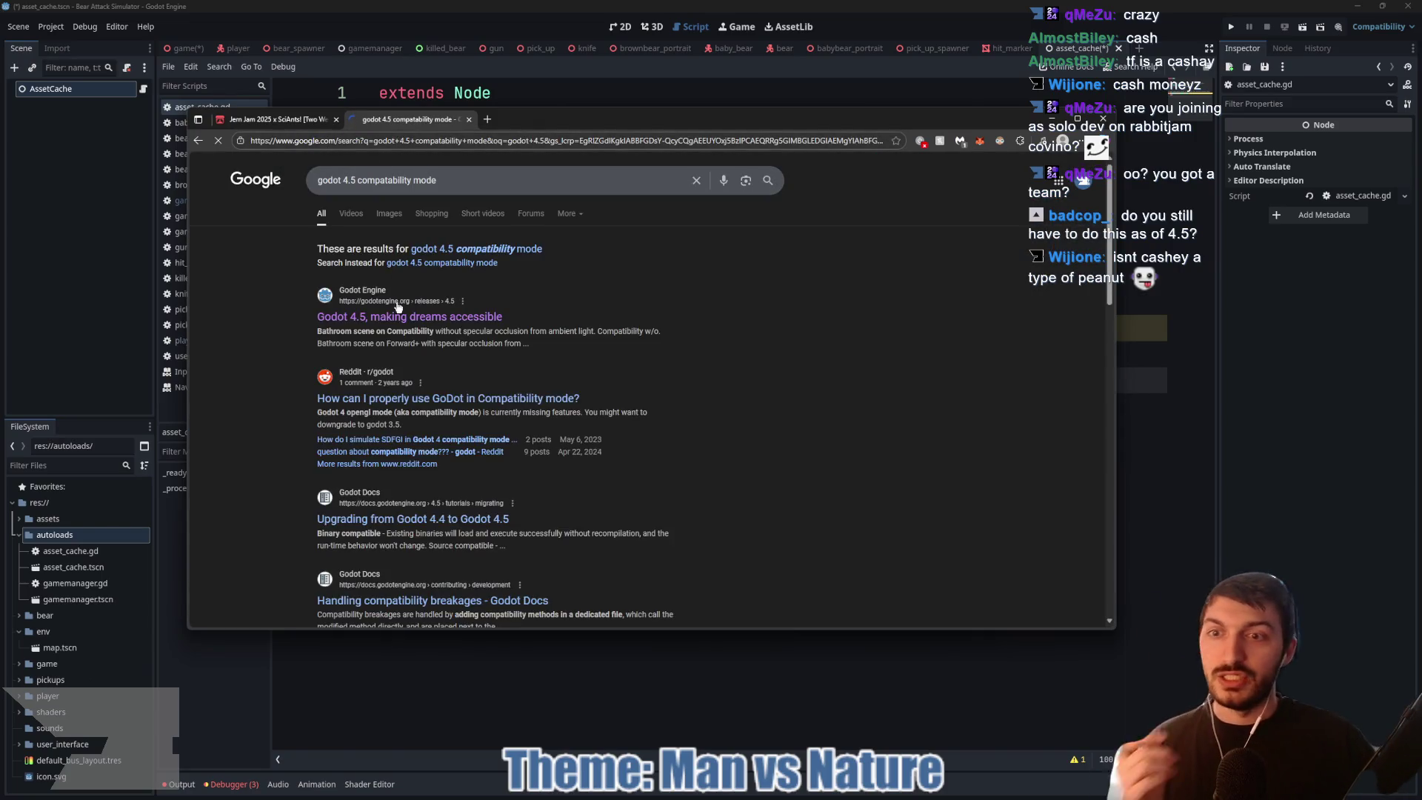
pyautogui.click(415, 317)
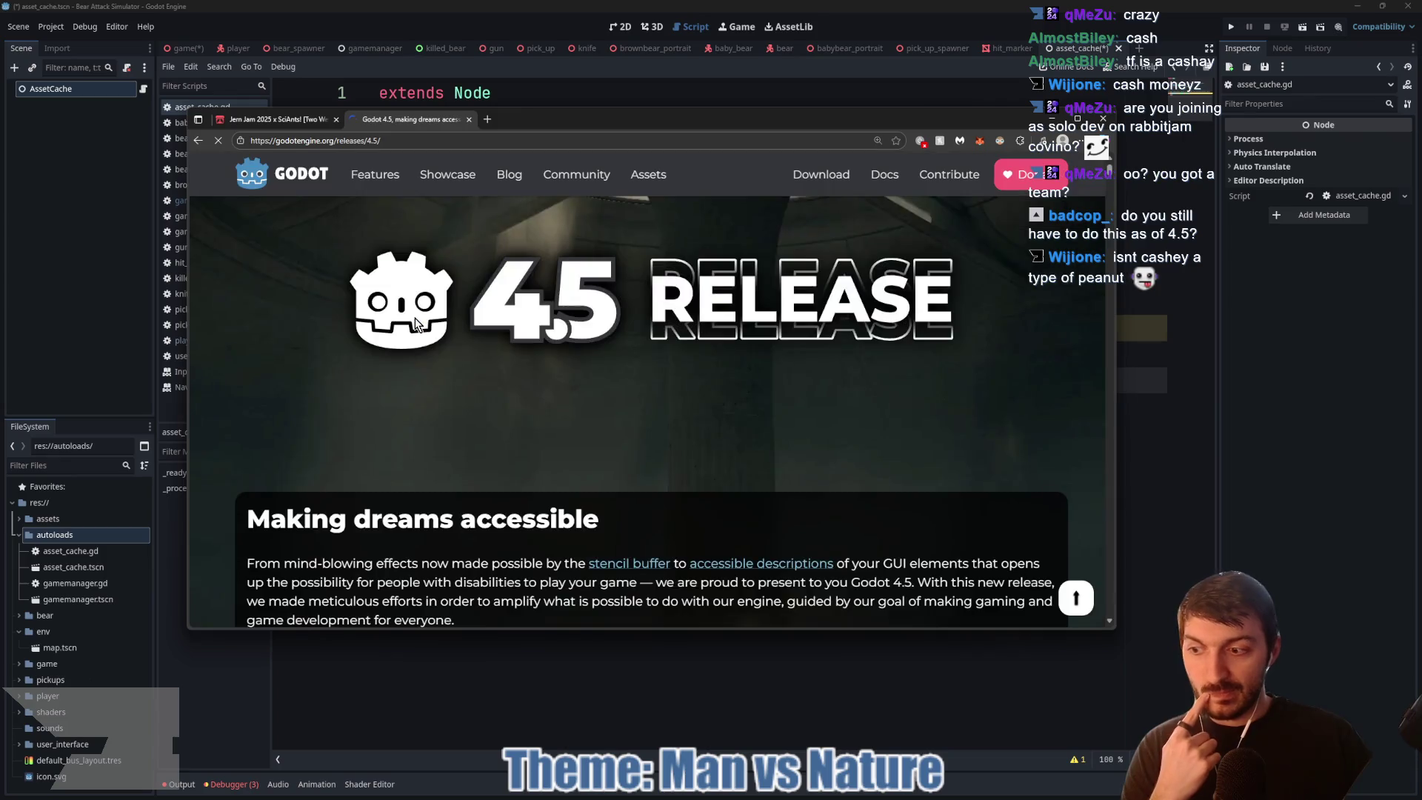
# Step: Zoom the release notes to 90% and jump to the Systems section
pyautogui.scroll(-10, 670, 374)
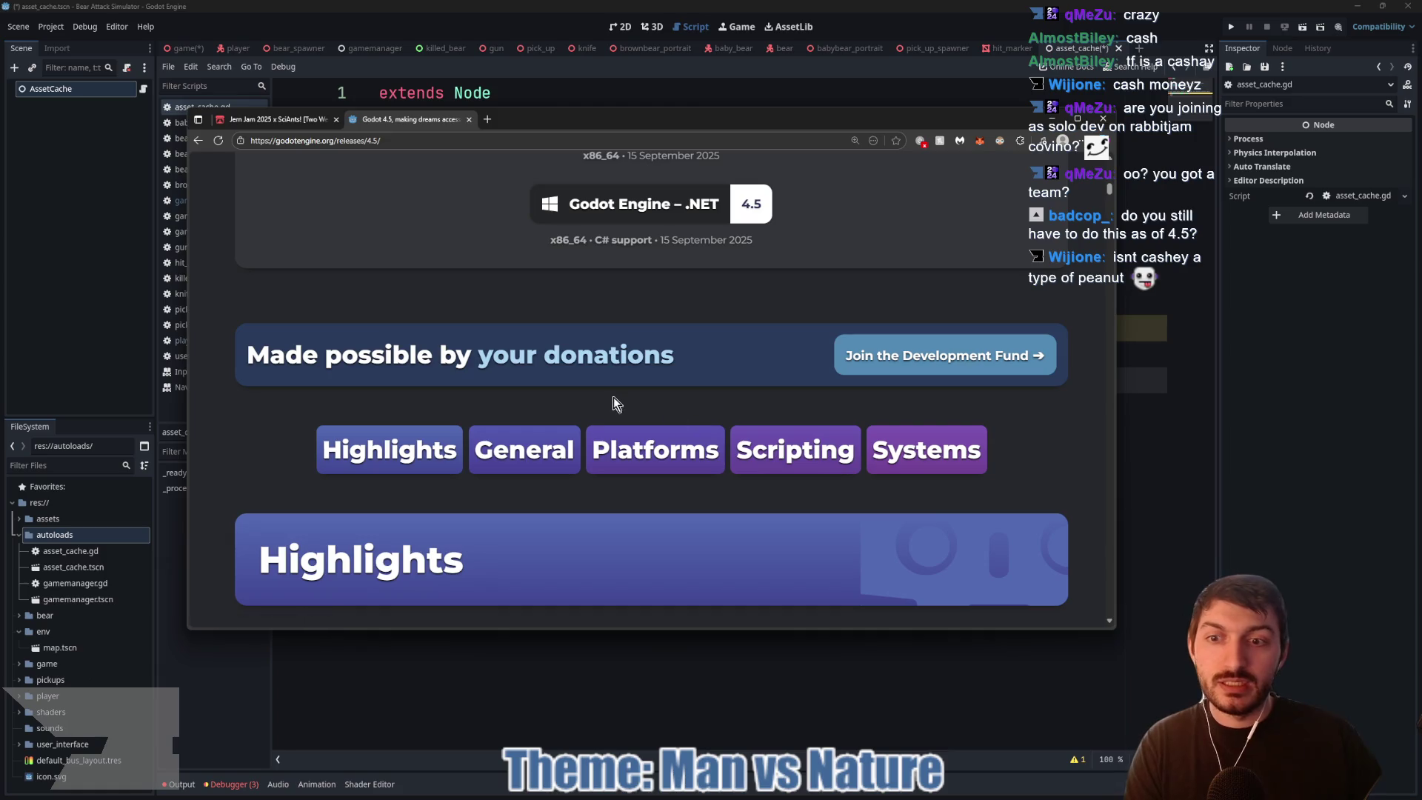
pyautogui.hotkey('ctrl', '-')
pyautogui.hotkey('ctrl', '-')
pyautogui.click(880, 420)
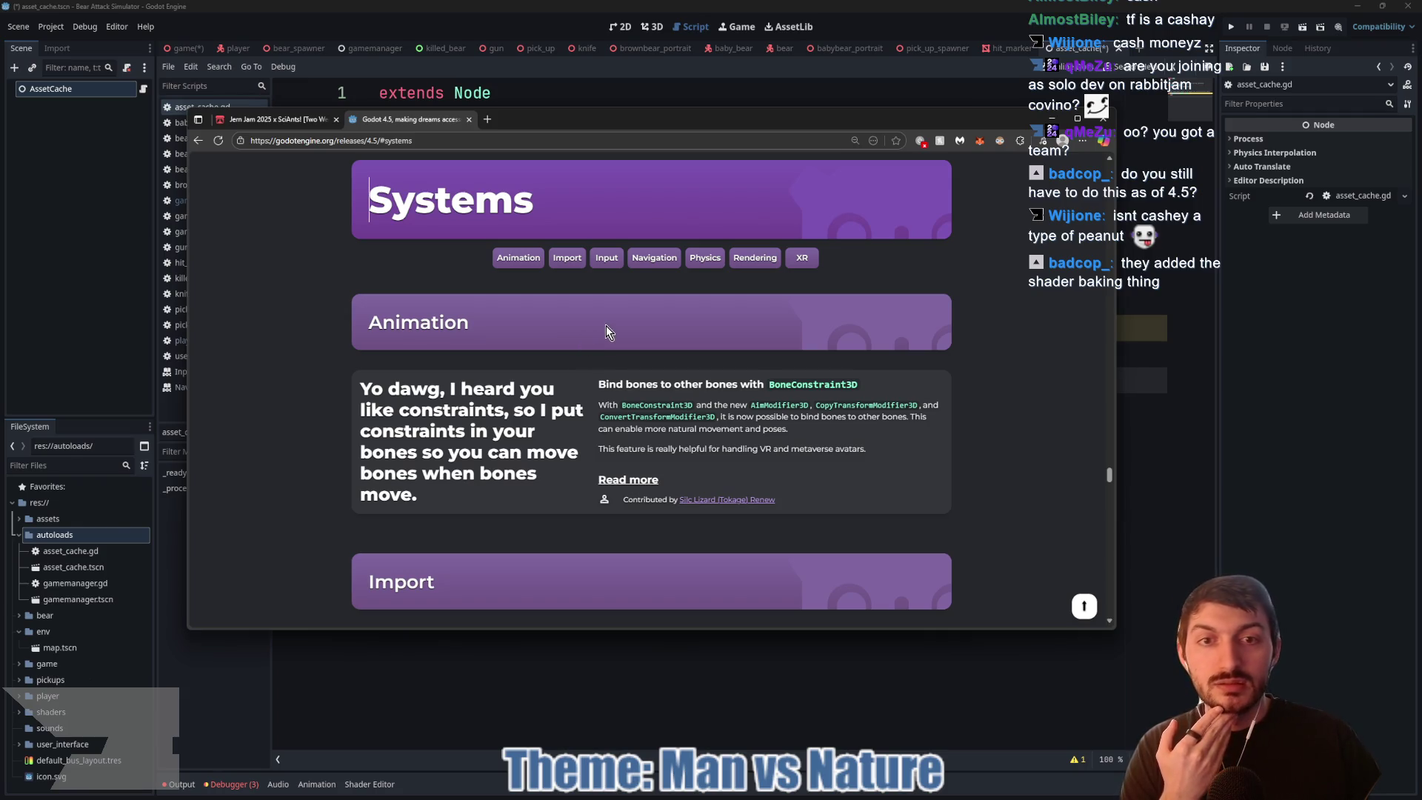
pyautogui.scroll(-3, 606, 331)
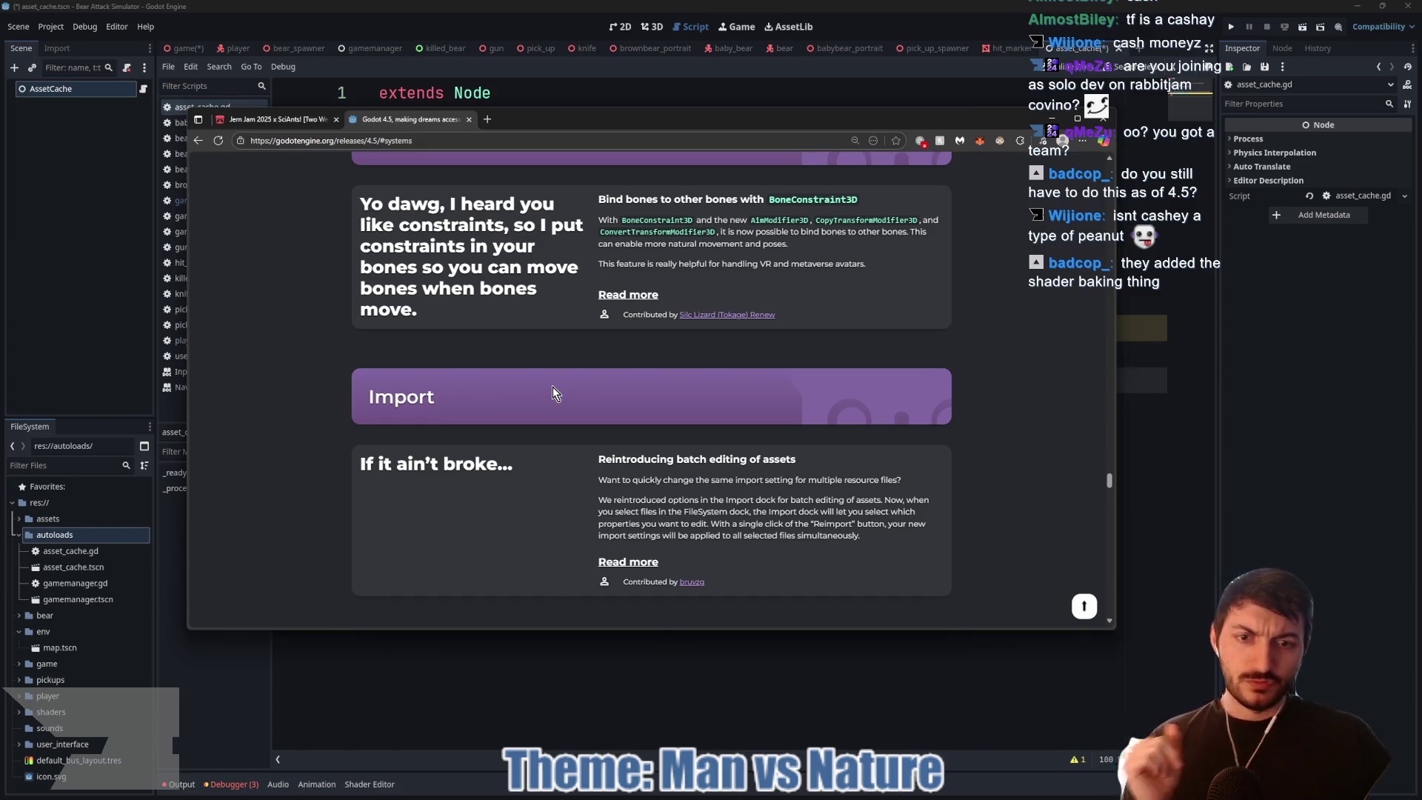
pyautogui.scroll(1, 548, 385)
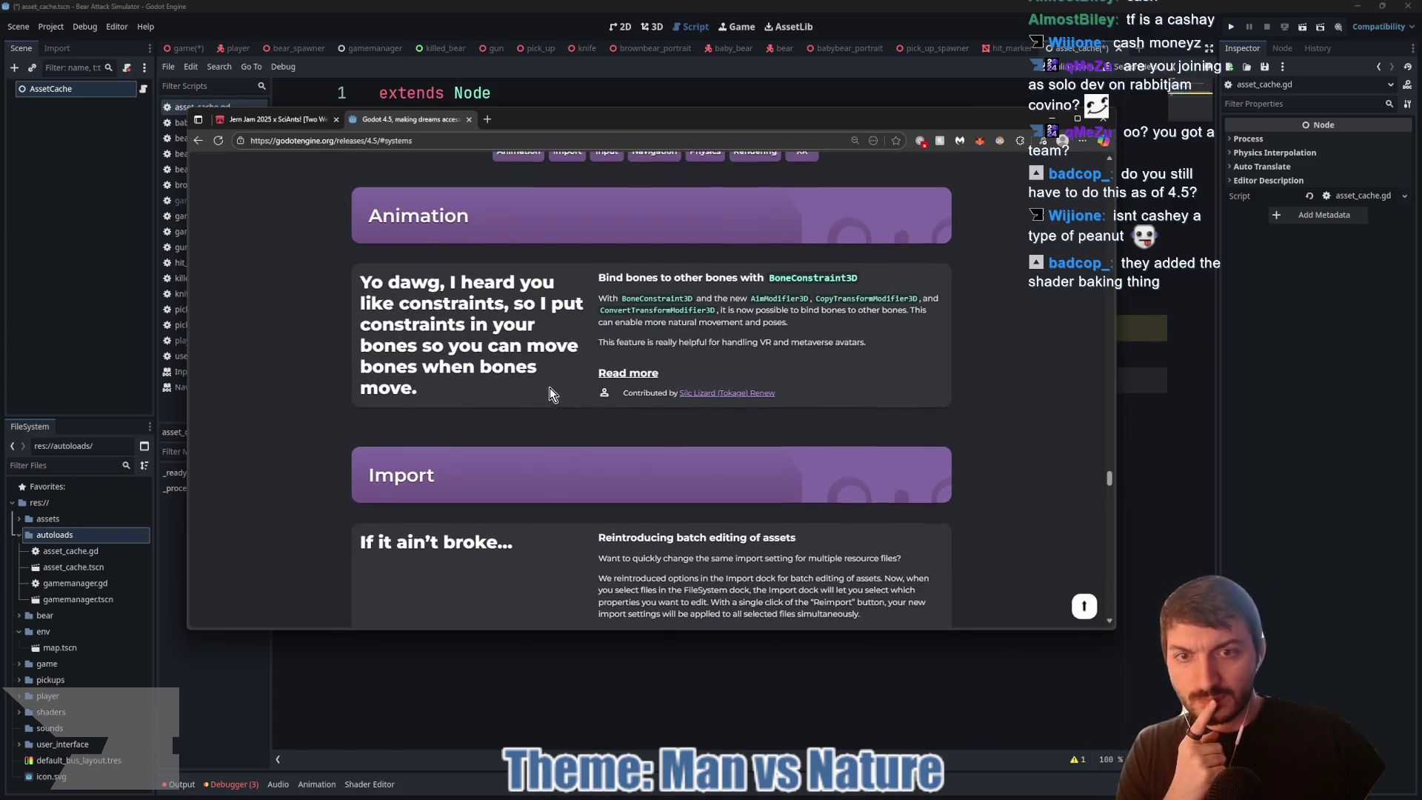
pyautogui.scroll(2, 549, 392)
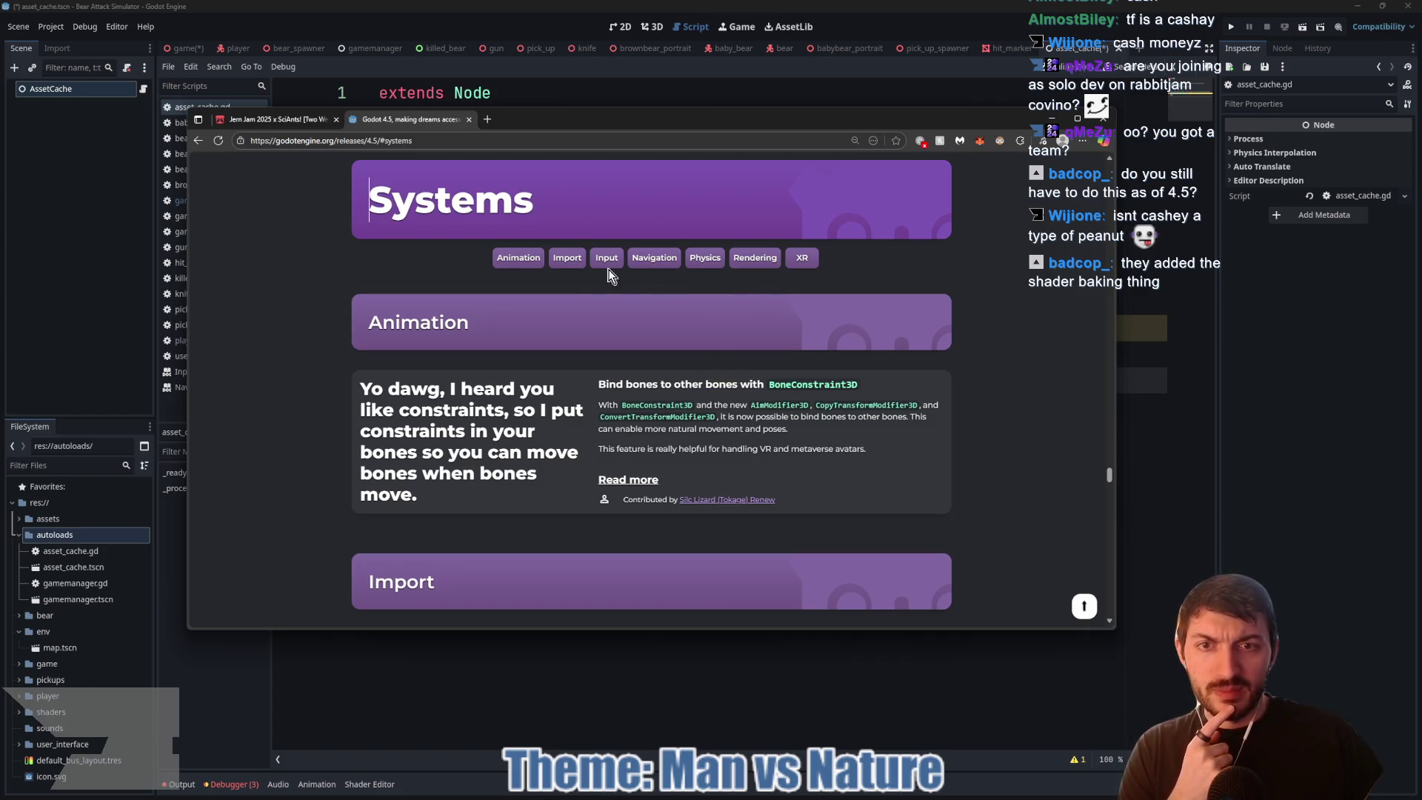
pyautogui.scroll(2, 734, 268)
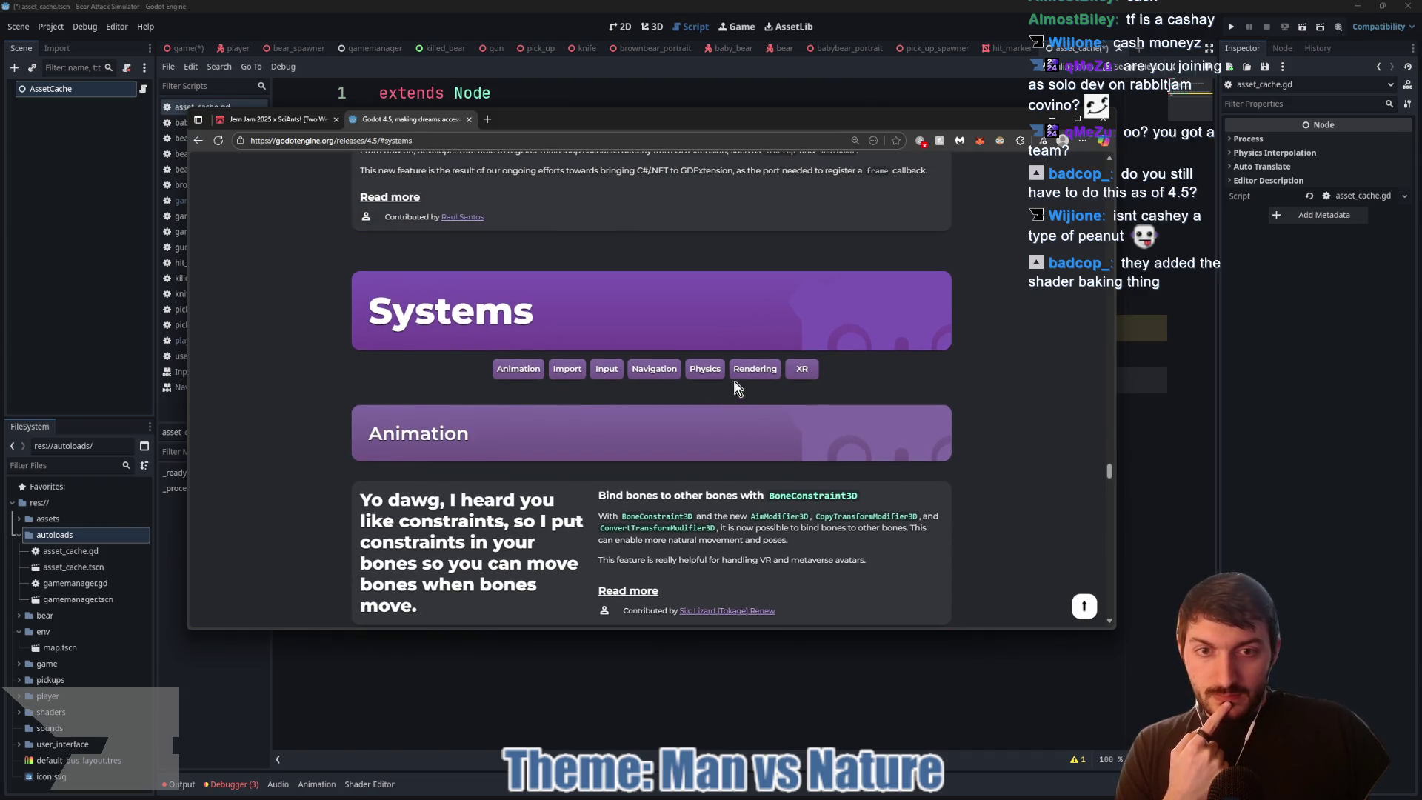
# Step: Jump to the Rendering section and read through Platforms and GUI, then return to Godot
pyautogui.click(733, 374)
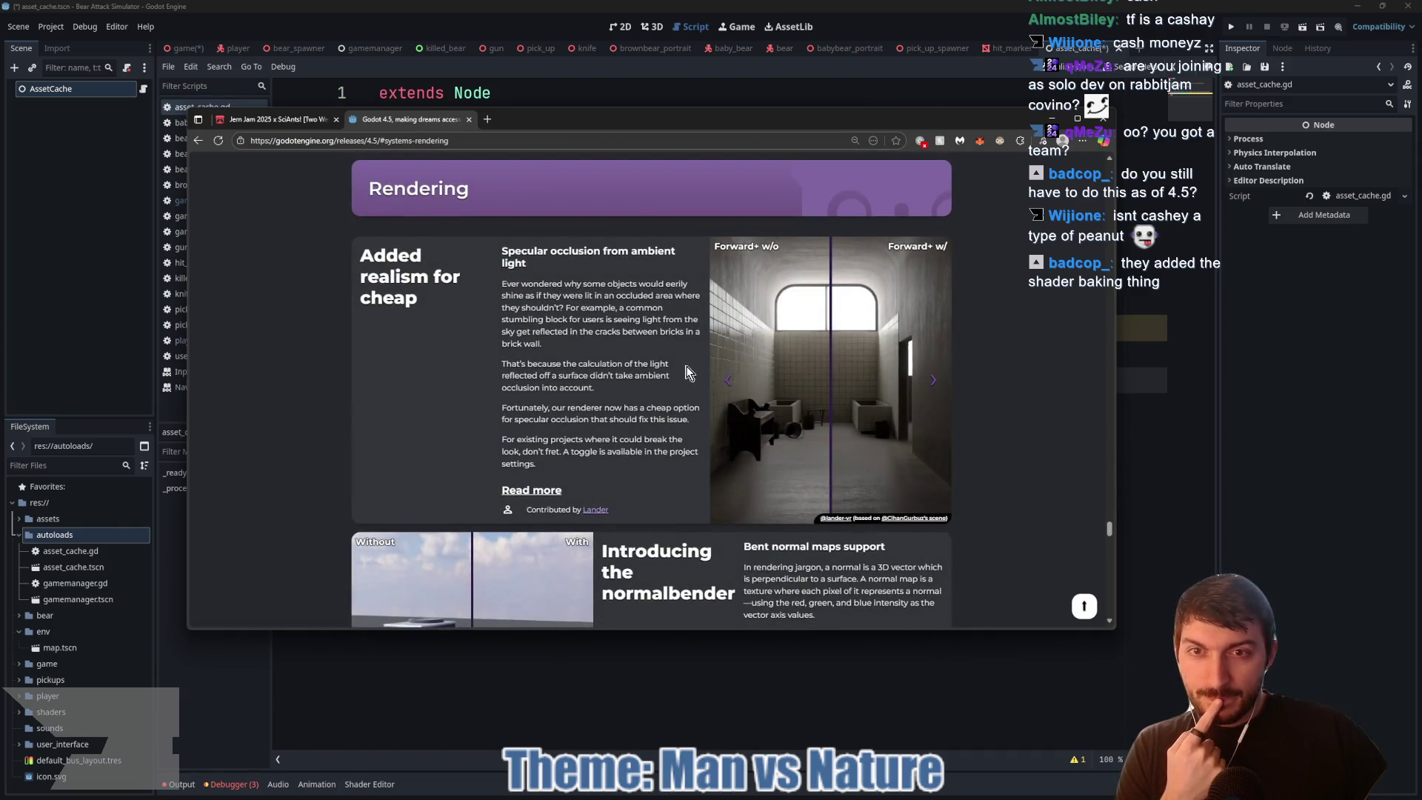
pyautogui.scroll(-4, 667, 362)
pyautogui.scroll(-1, 661, 398)
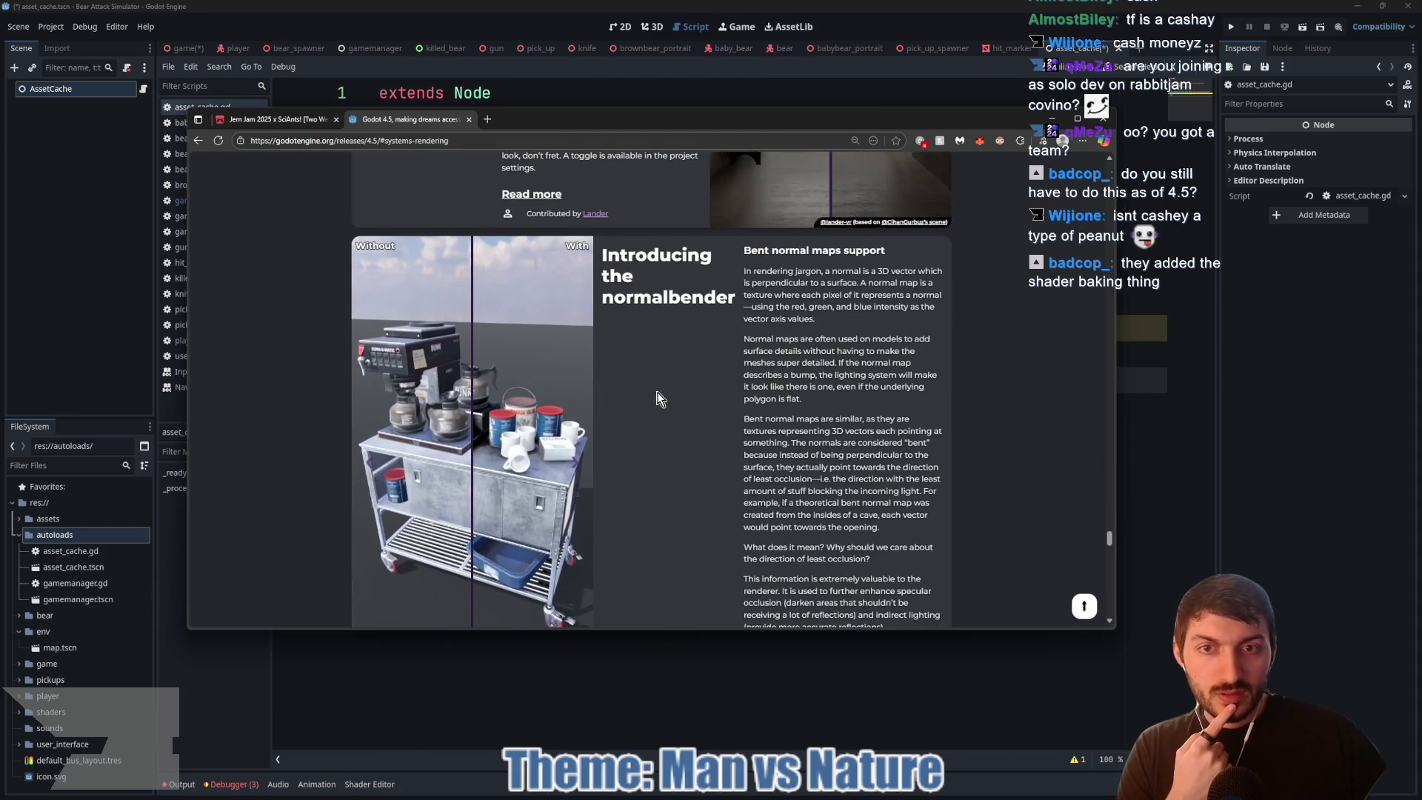
pyautogui.scroll(-5, 647, 389)
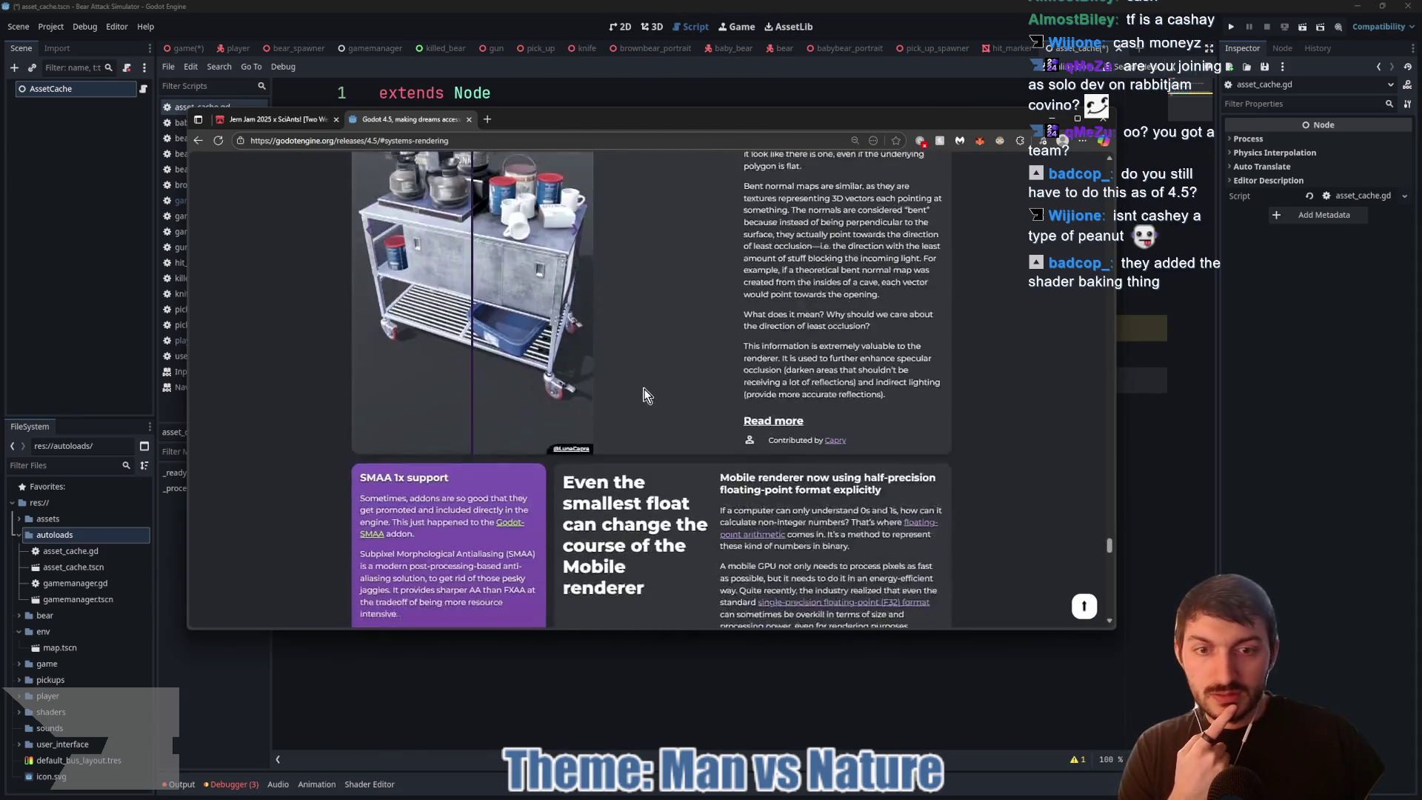
pyautogui.scroll(-1, 633, 385)
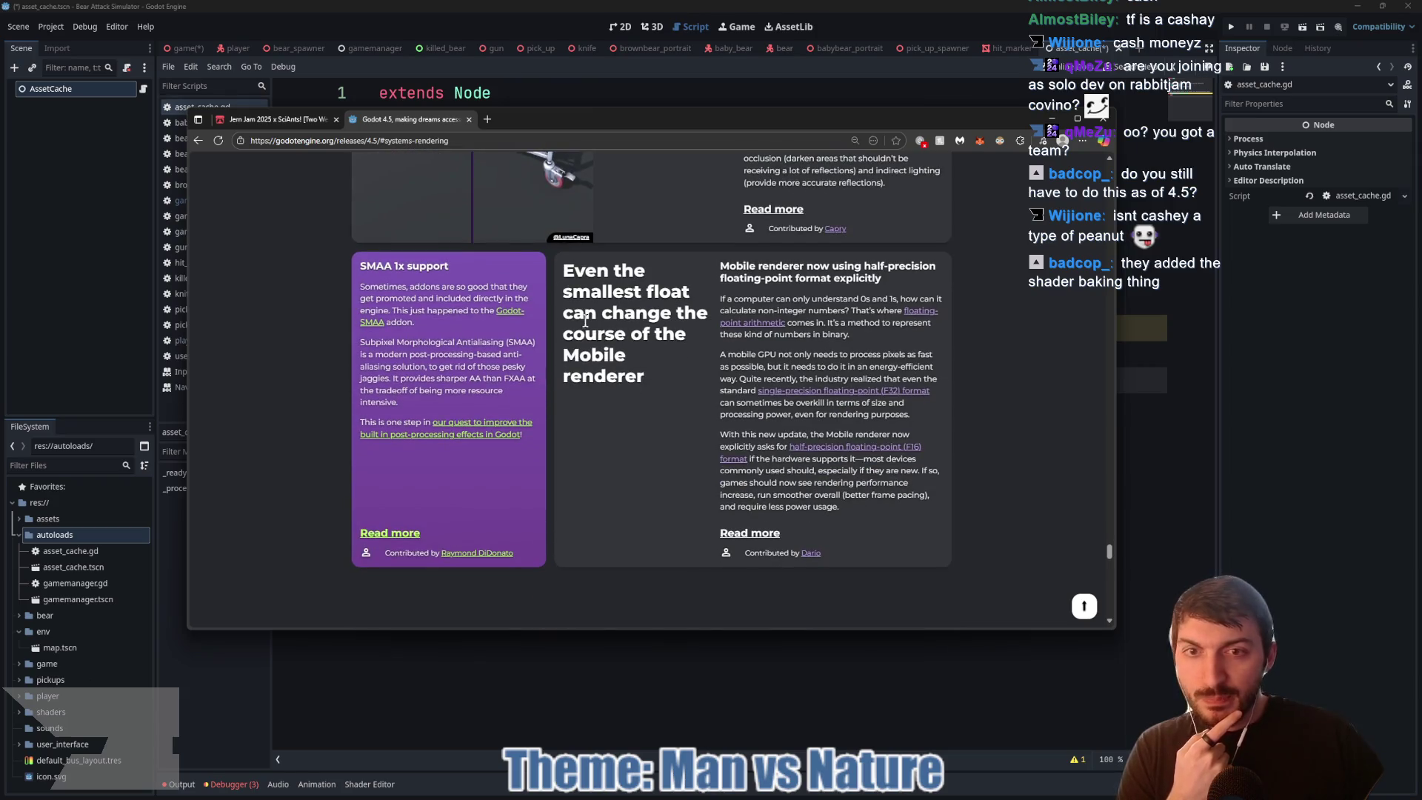
pyautogui.scroll(-3, 658, 369)
pyautogui.scroll(7, 654, 376)
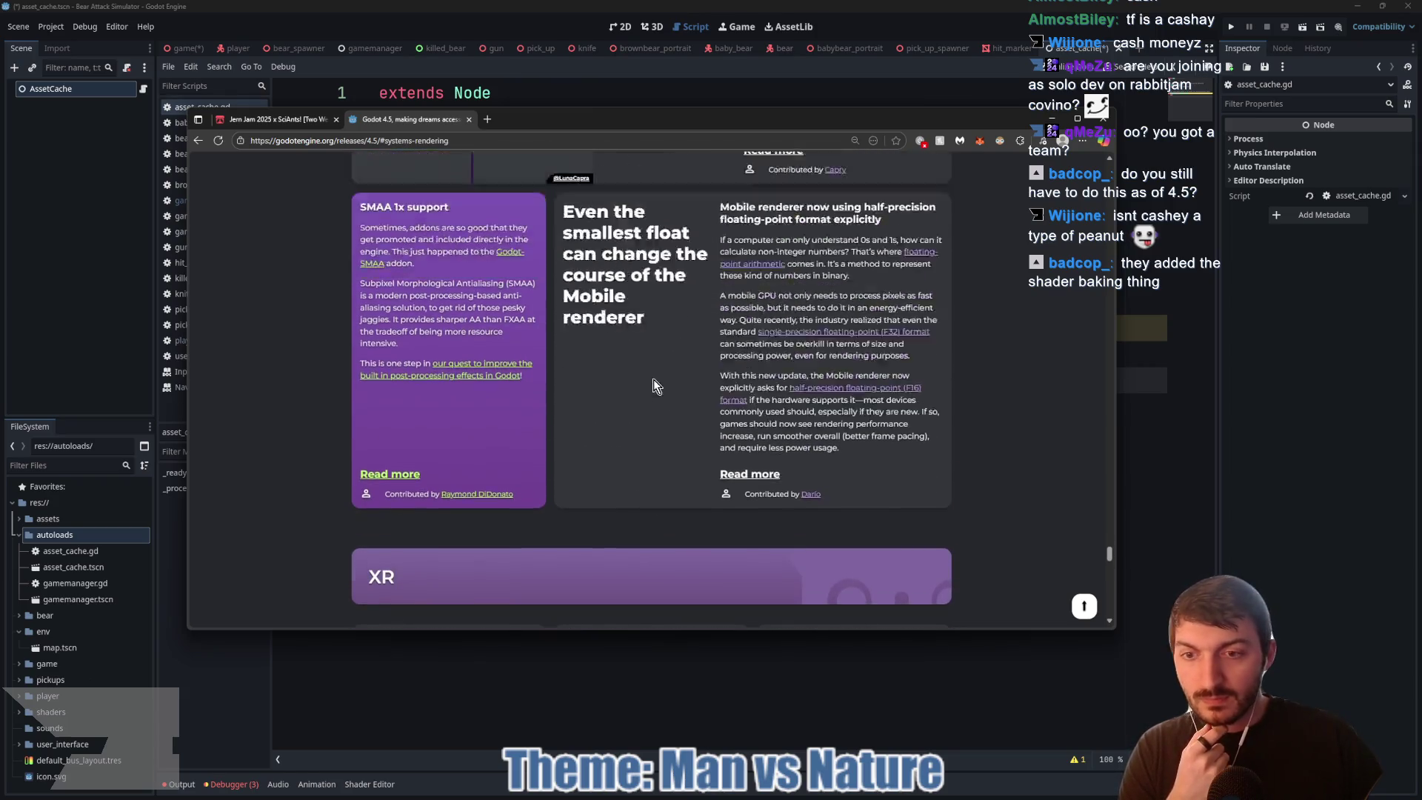
pyautogui.scroll(20, 630, 430)
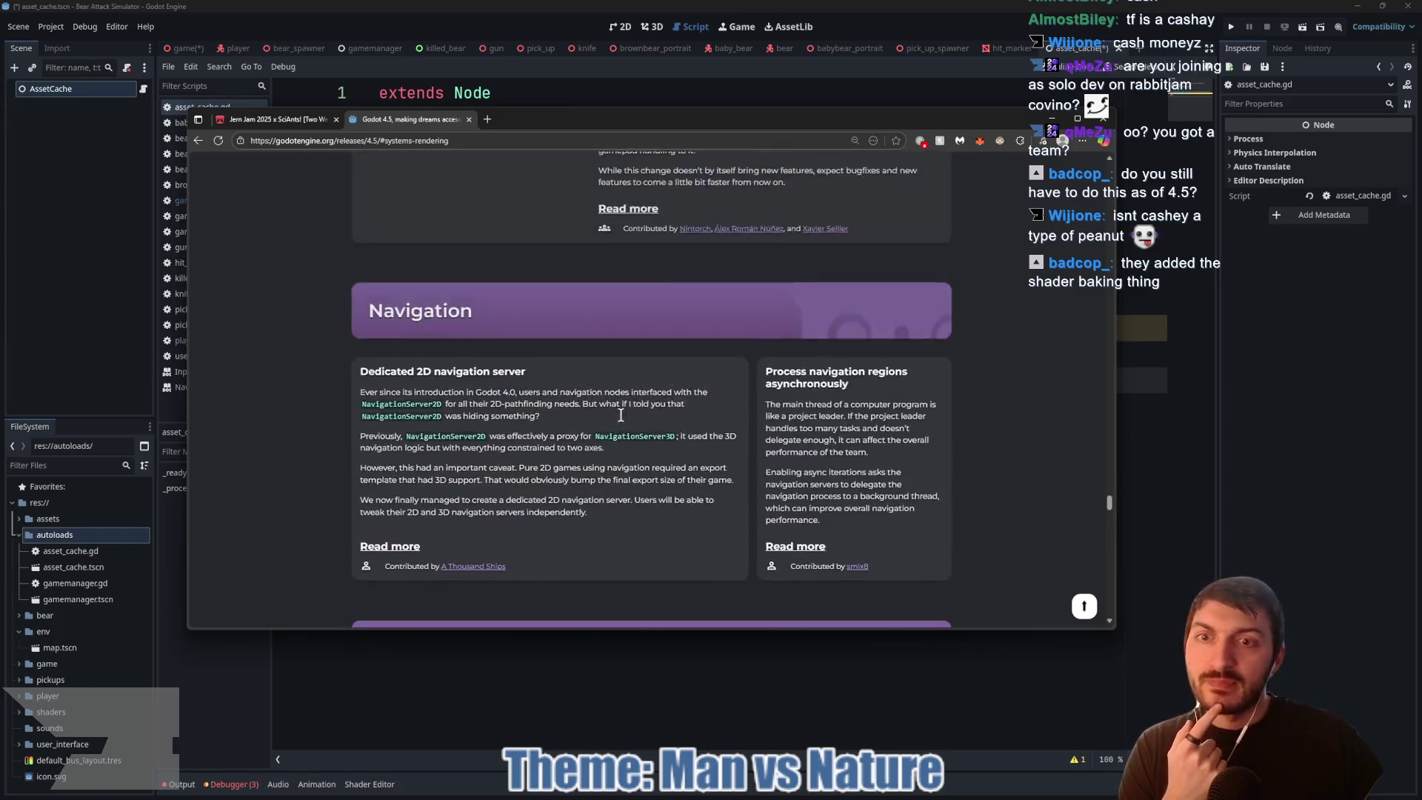
pyautogui.scroll(15, 621, 417)
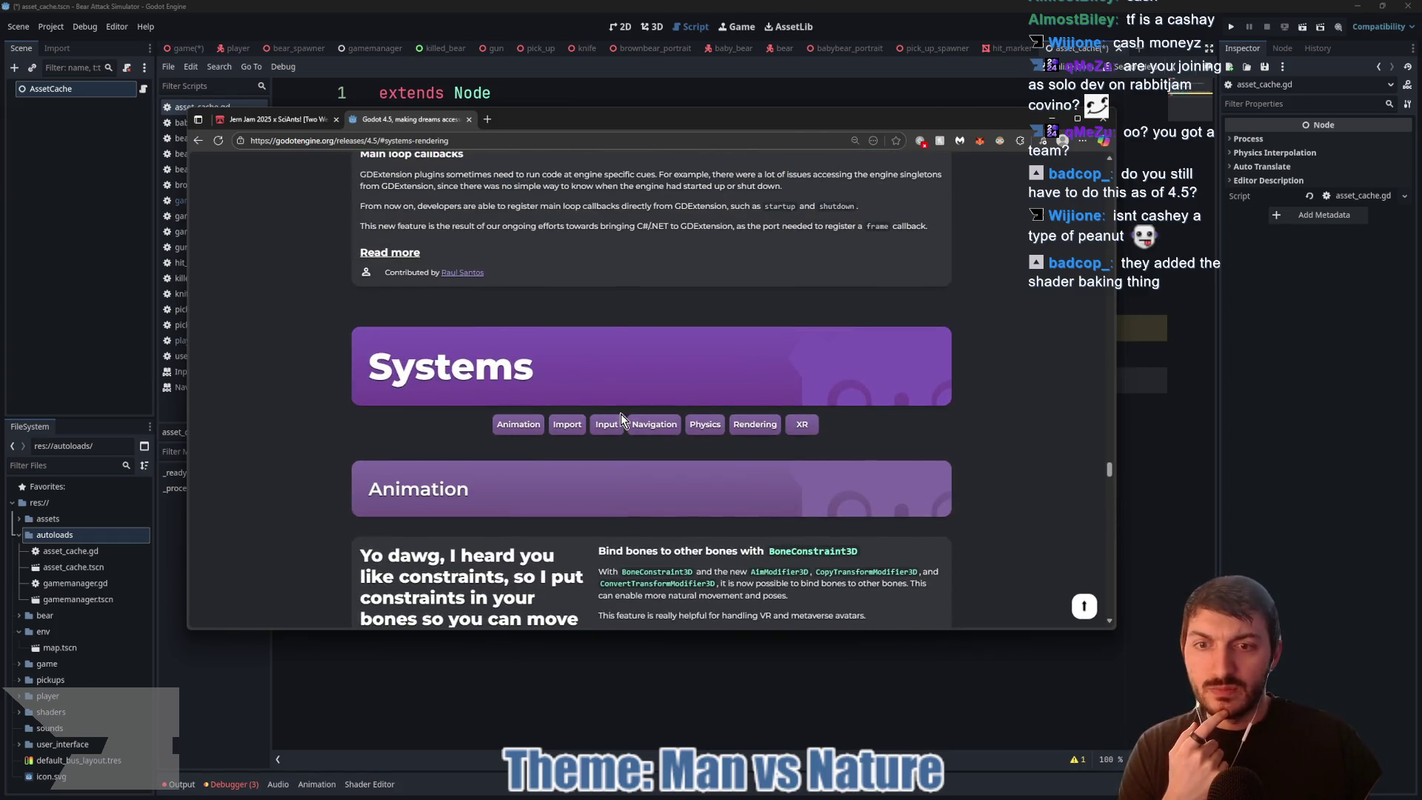
pyautogui.scroll(5, 585, 444)
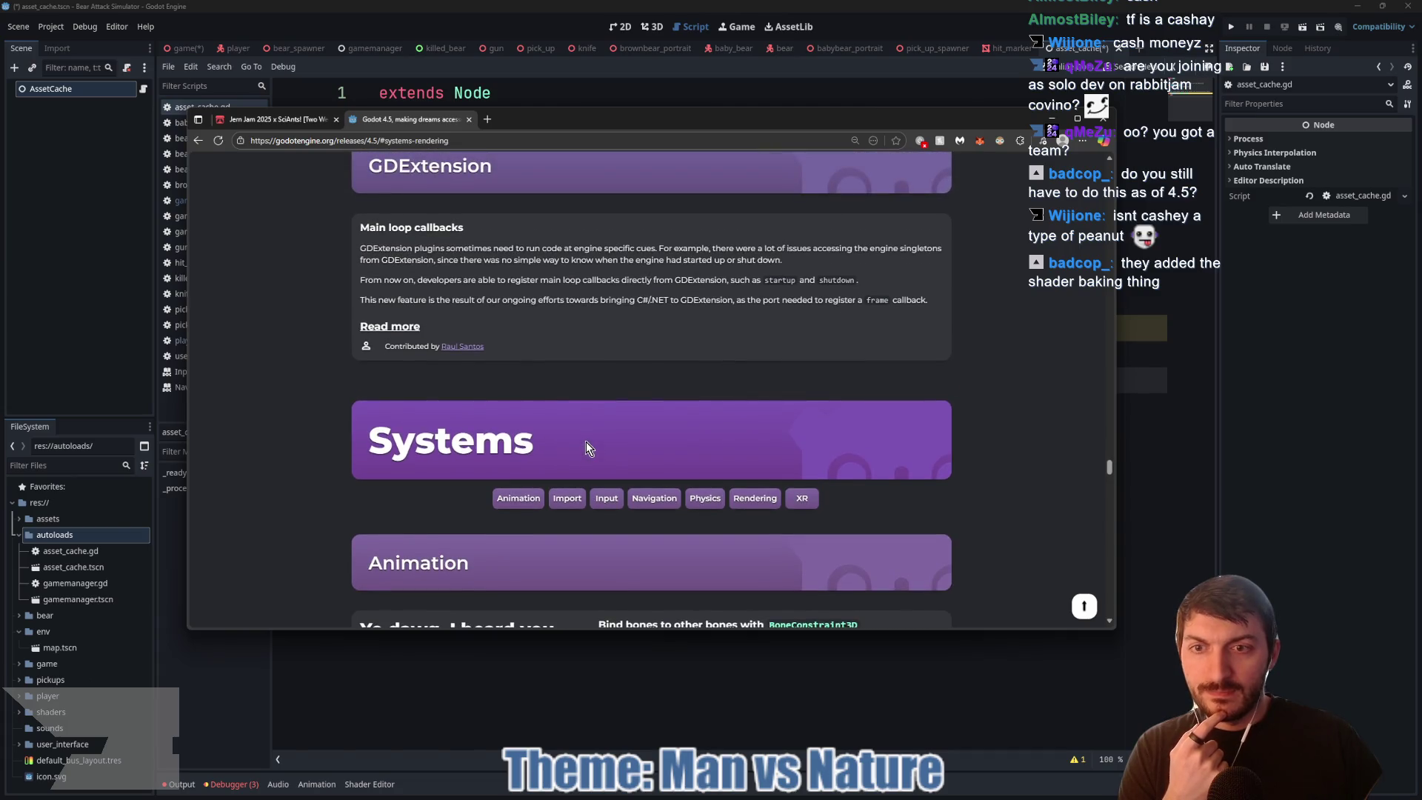
pyautogui.scroll(10, 586, 440)
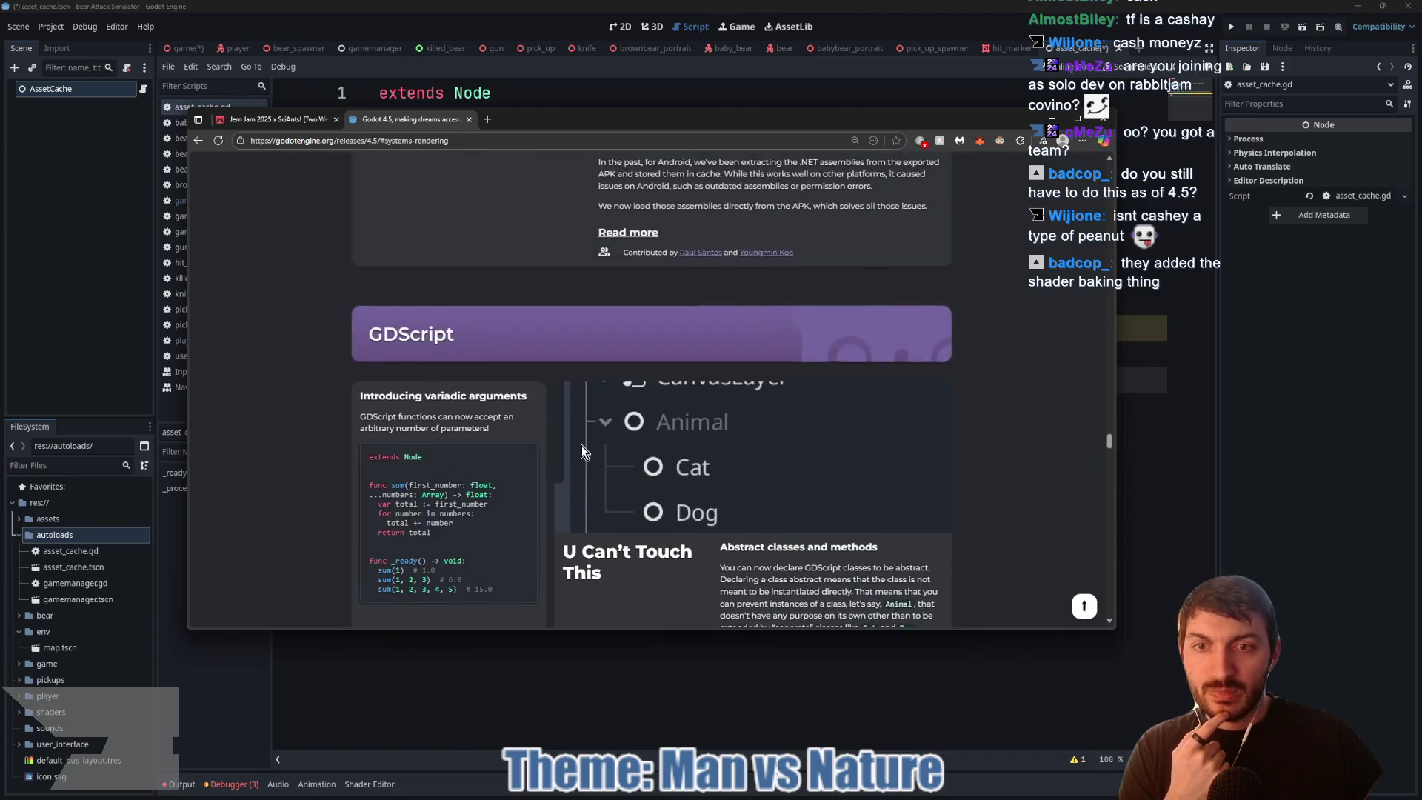
pyautogui.scroll(-1, 580, 453)
pyautogui.scroll(6, 578, 452)
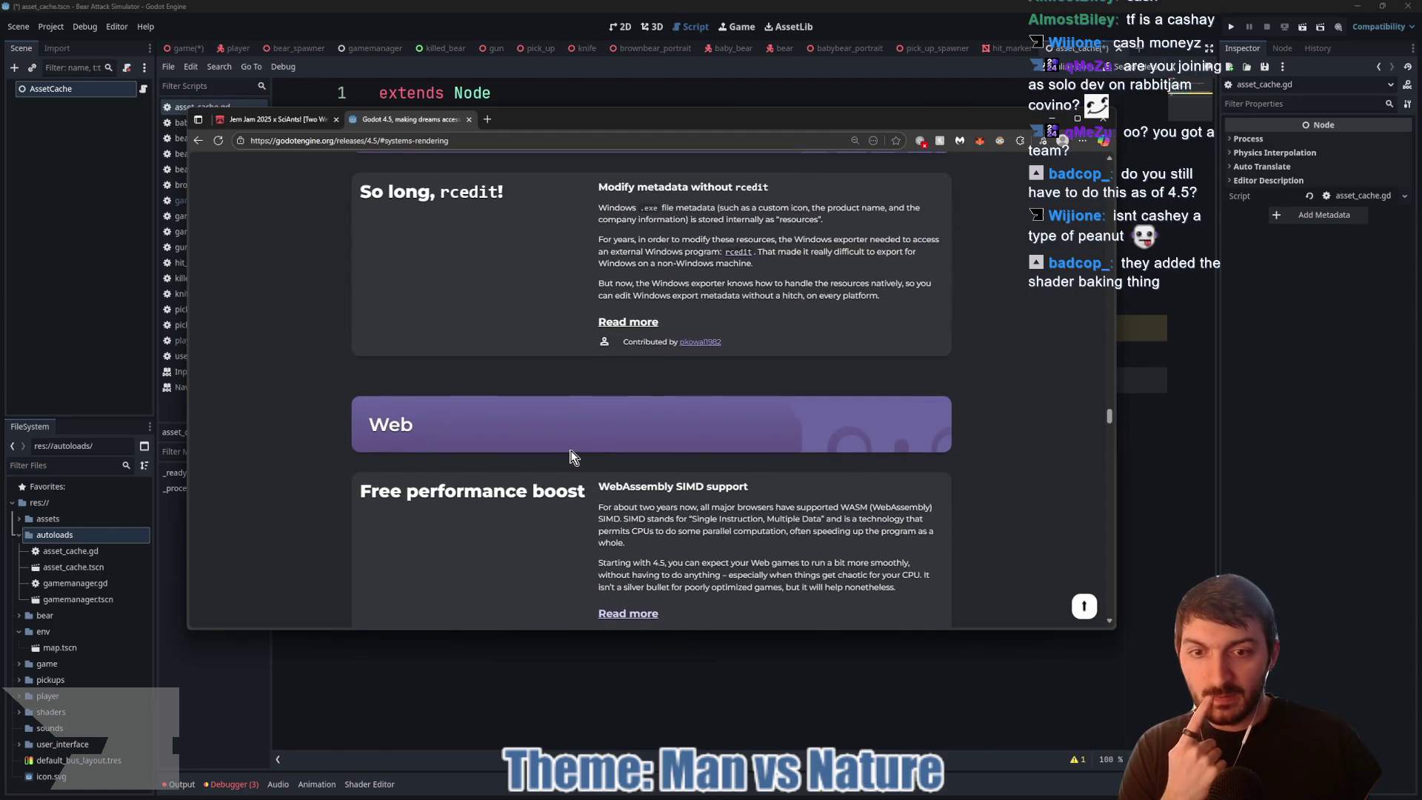
pyautogui.scroll(-2, 574, 455)
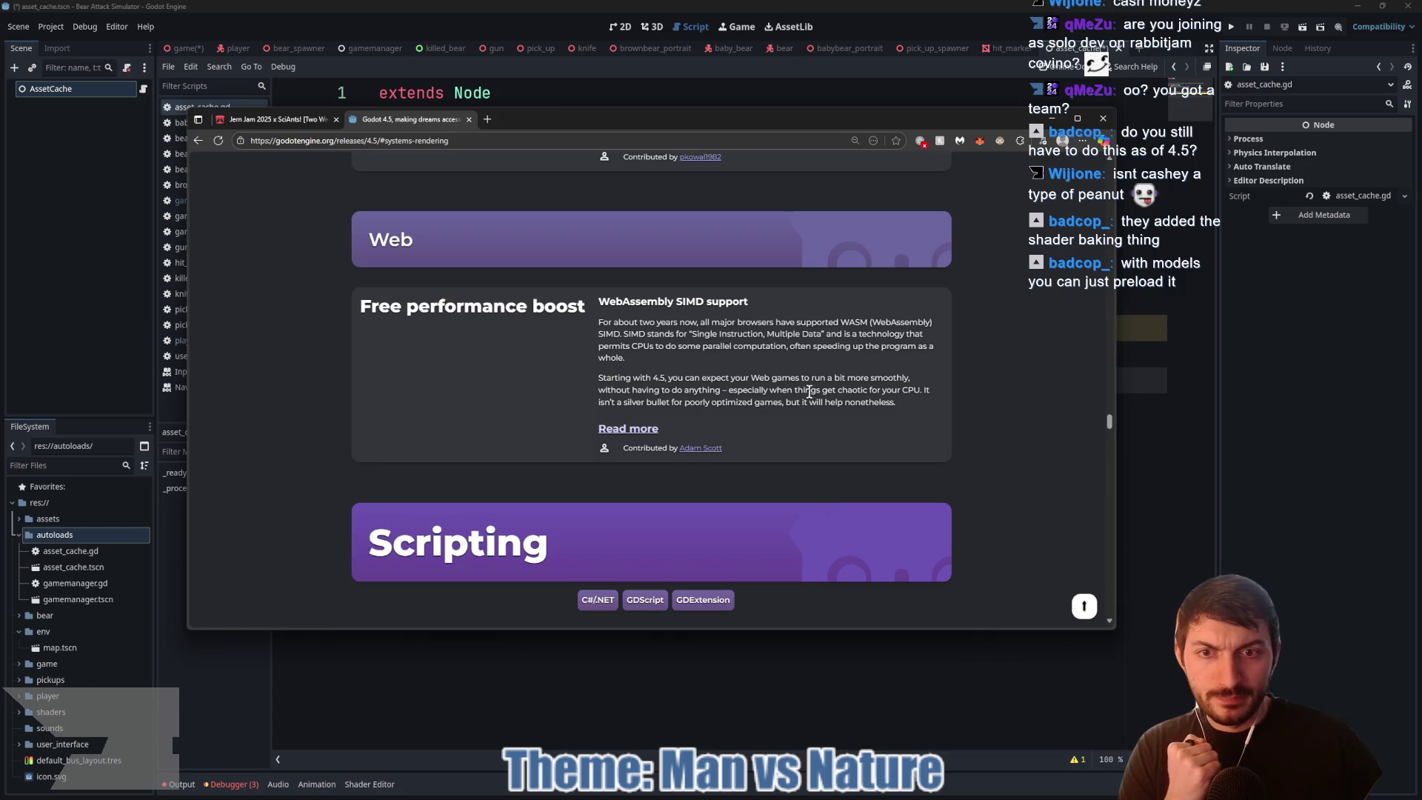
pyautogui.scroll(3, 713, 414)
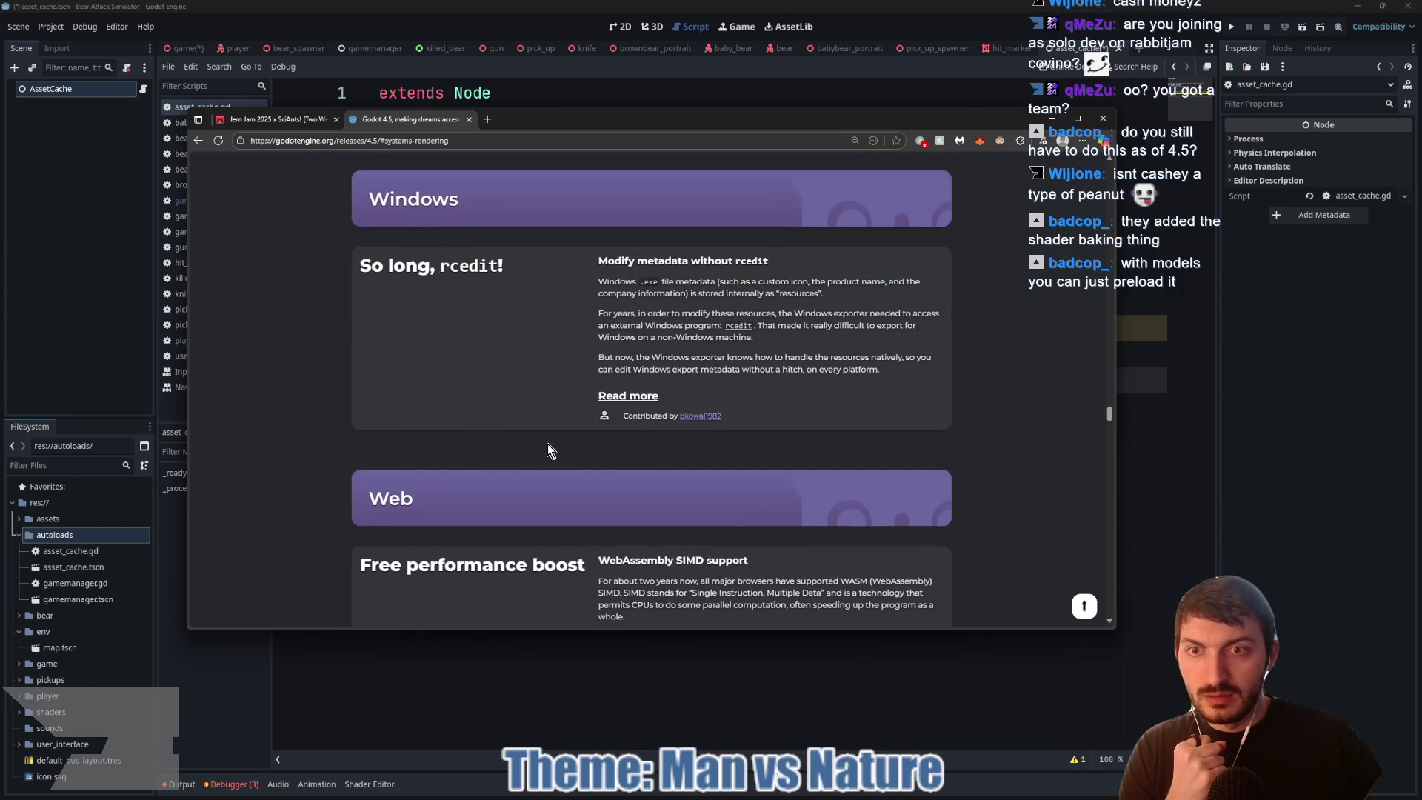
pyautogui.scroll(2, 548, 450)
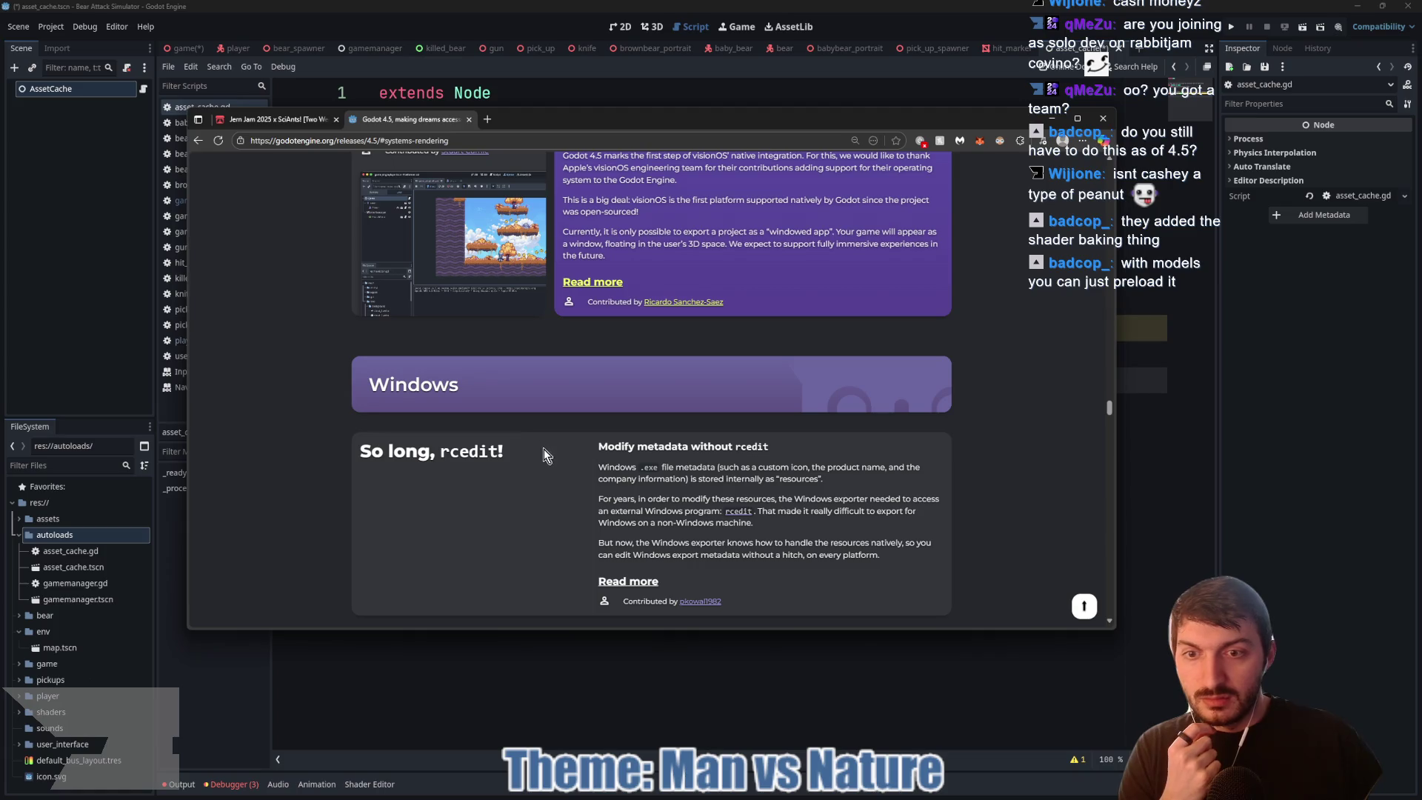
pyautogui.scroll(-1, 526, 464)
pyautogui.scroll(6, 524, 465)
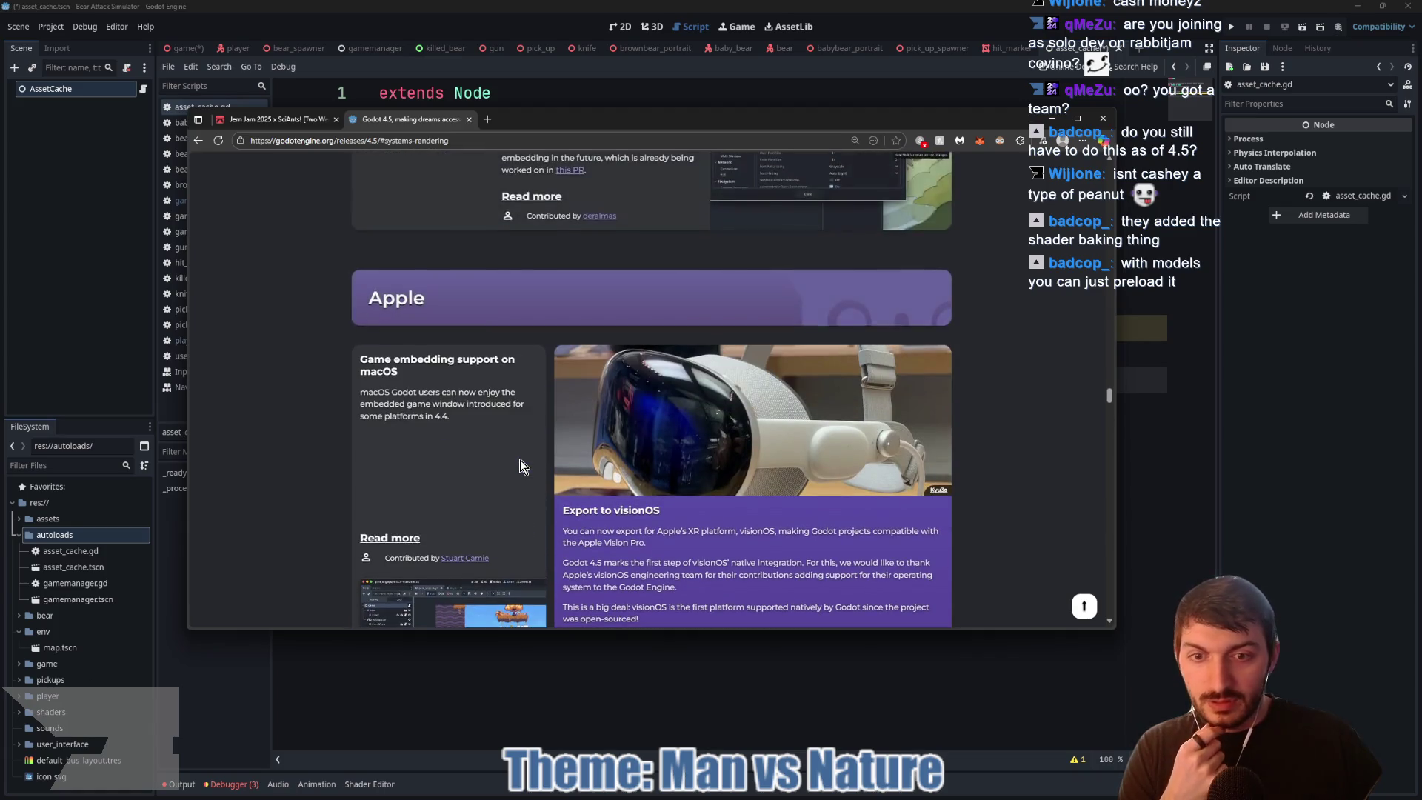
pyautogui.scroll(3, 459, 437)
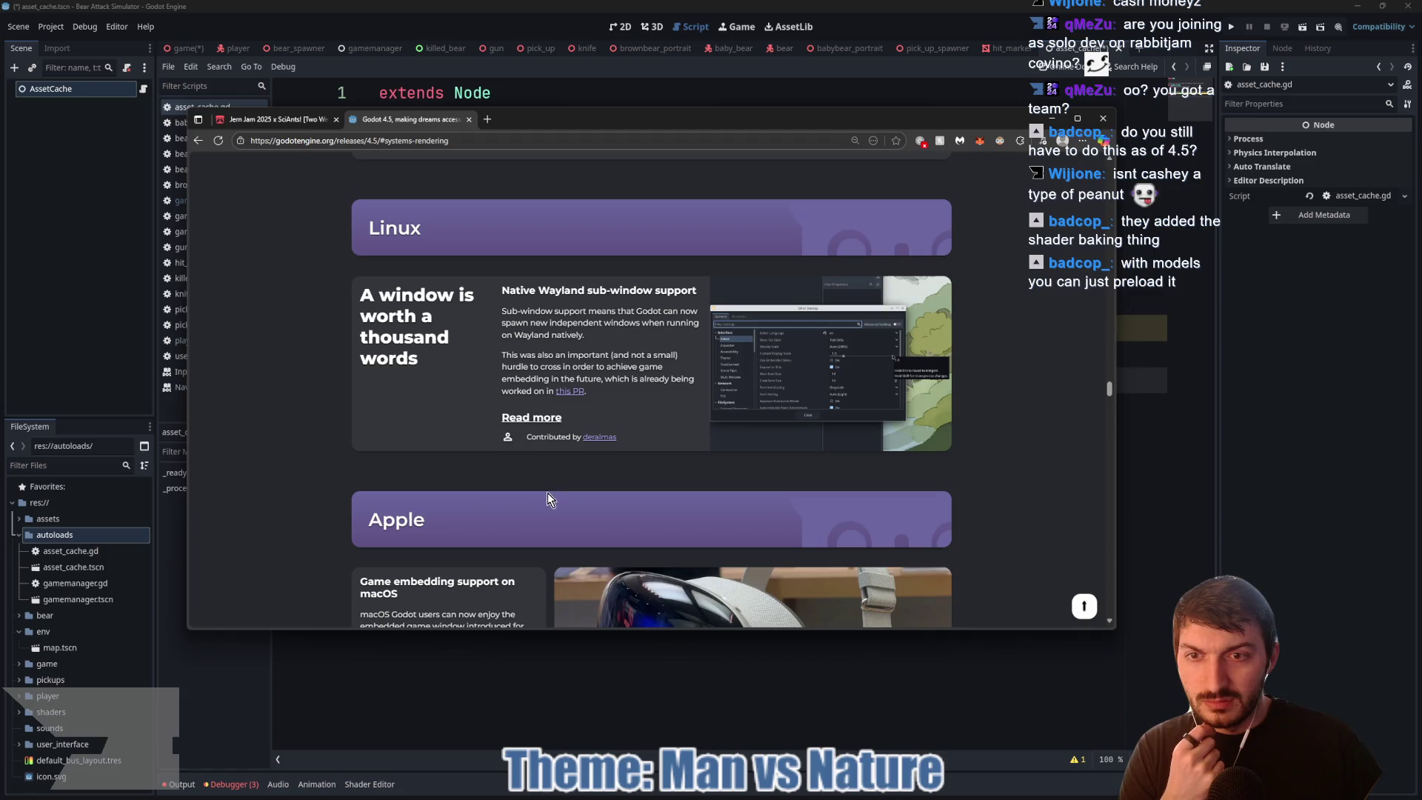
pyautogui.scroll(7, 500, 489)
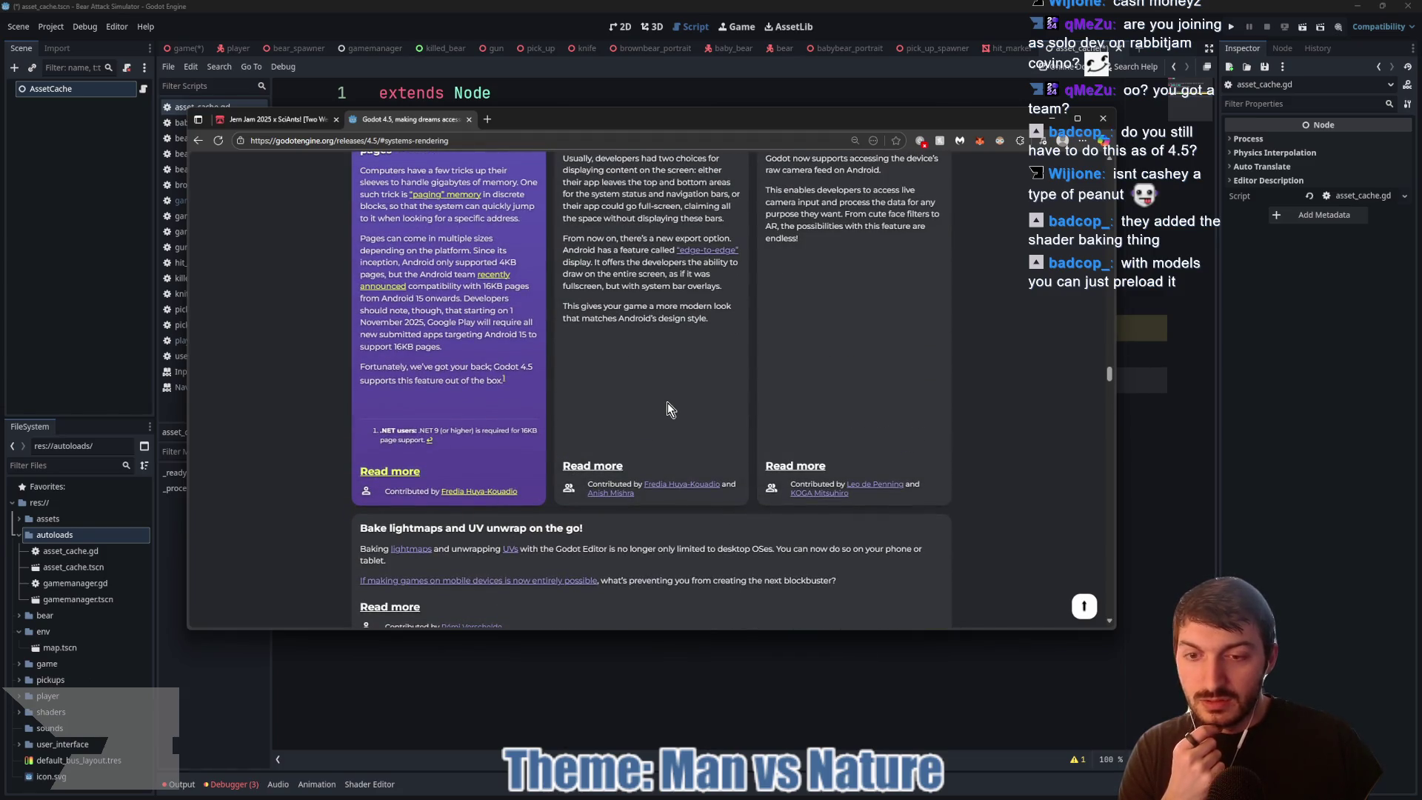
pyautogui.scroll(-3, 666, 402)
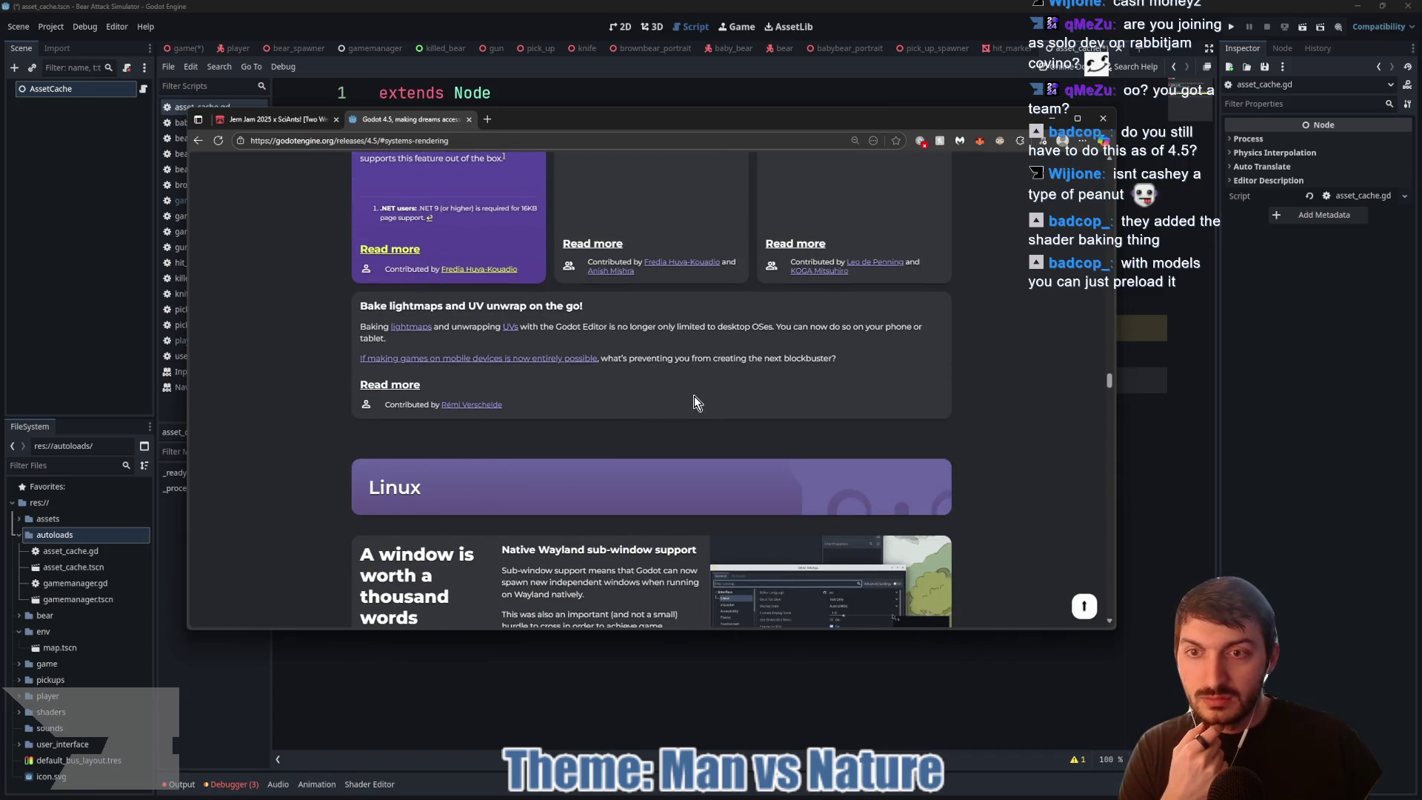
pyautogui.scroll(5, 693, 396)
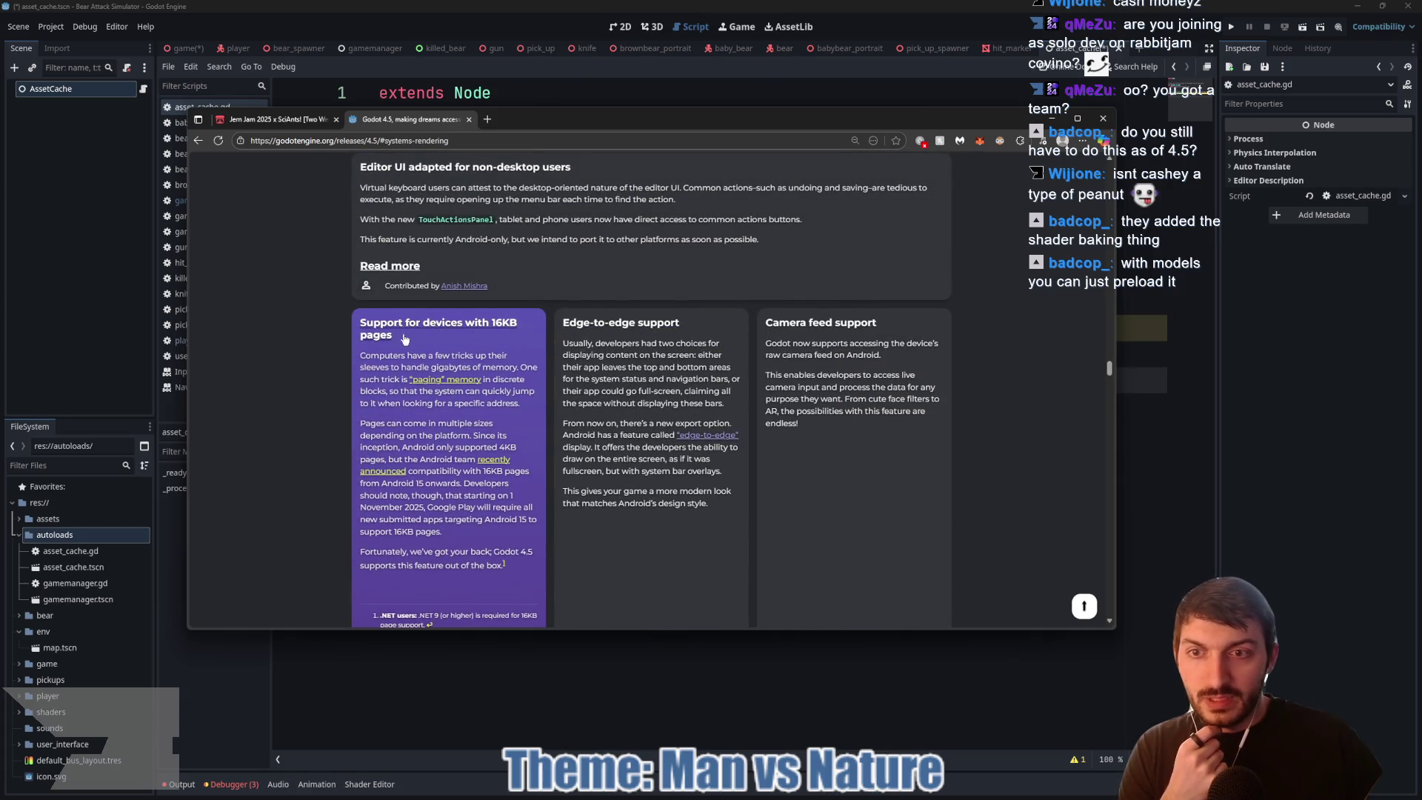
pyautogui.scroll(2, 796, 349)
pyautogui.scroll(1, 649, 384)
pyautogui.scroll(5, 643, 376)
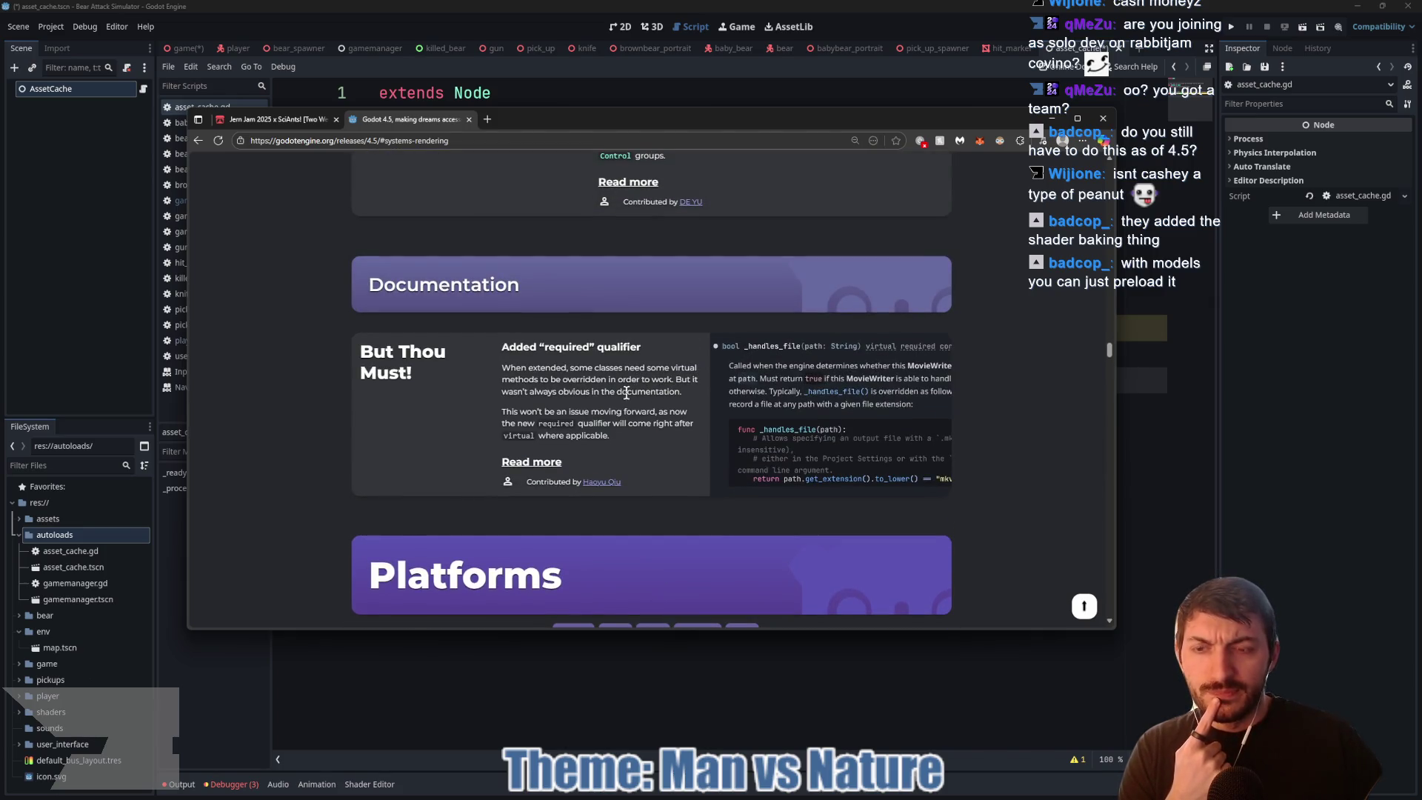
pyautogui.scroll(3, 627, 401)
pyautogui.scroll(2, 627, 405)
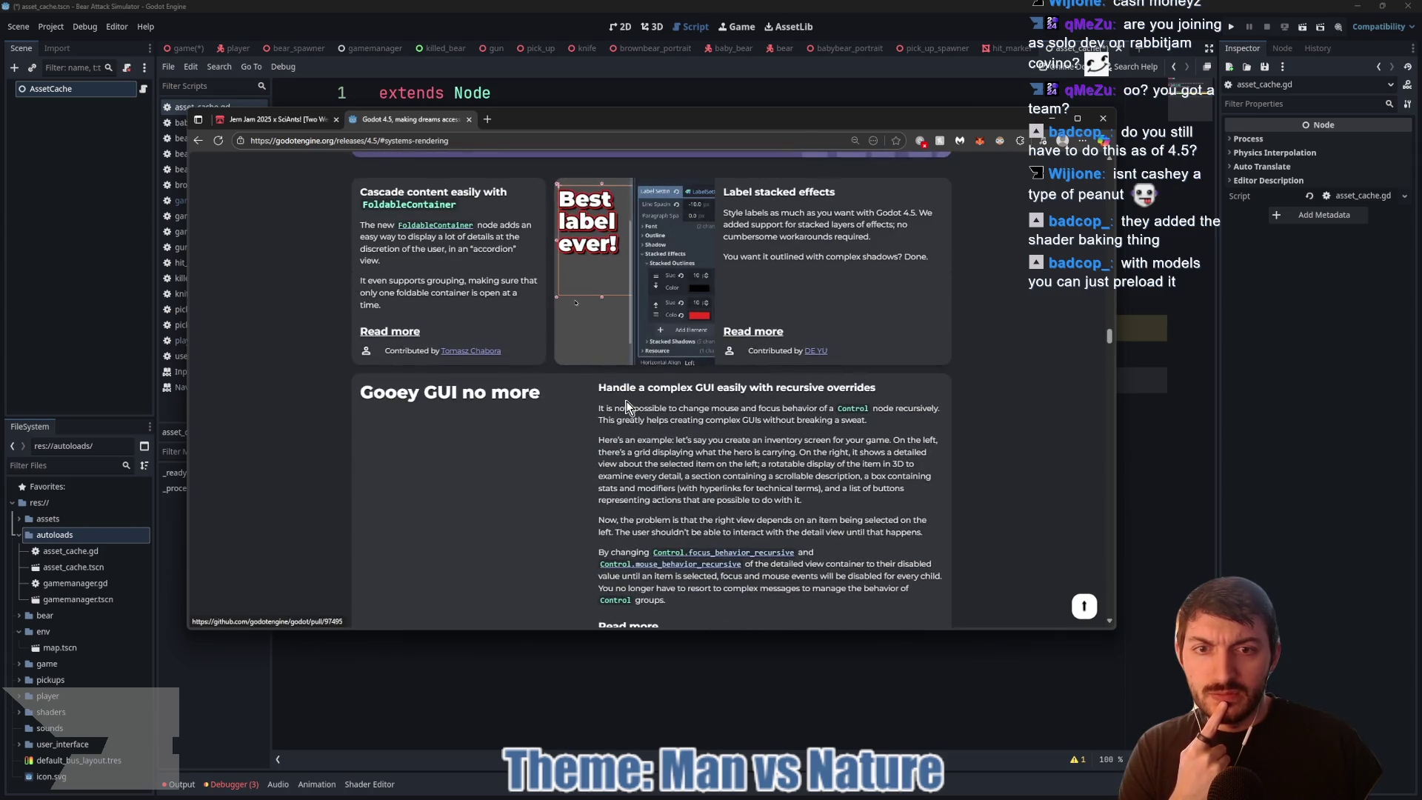
pyautogui.scroll(1, 626, 407)
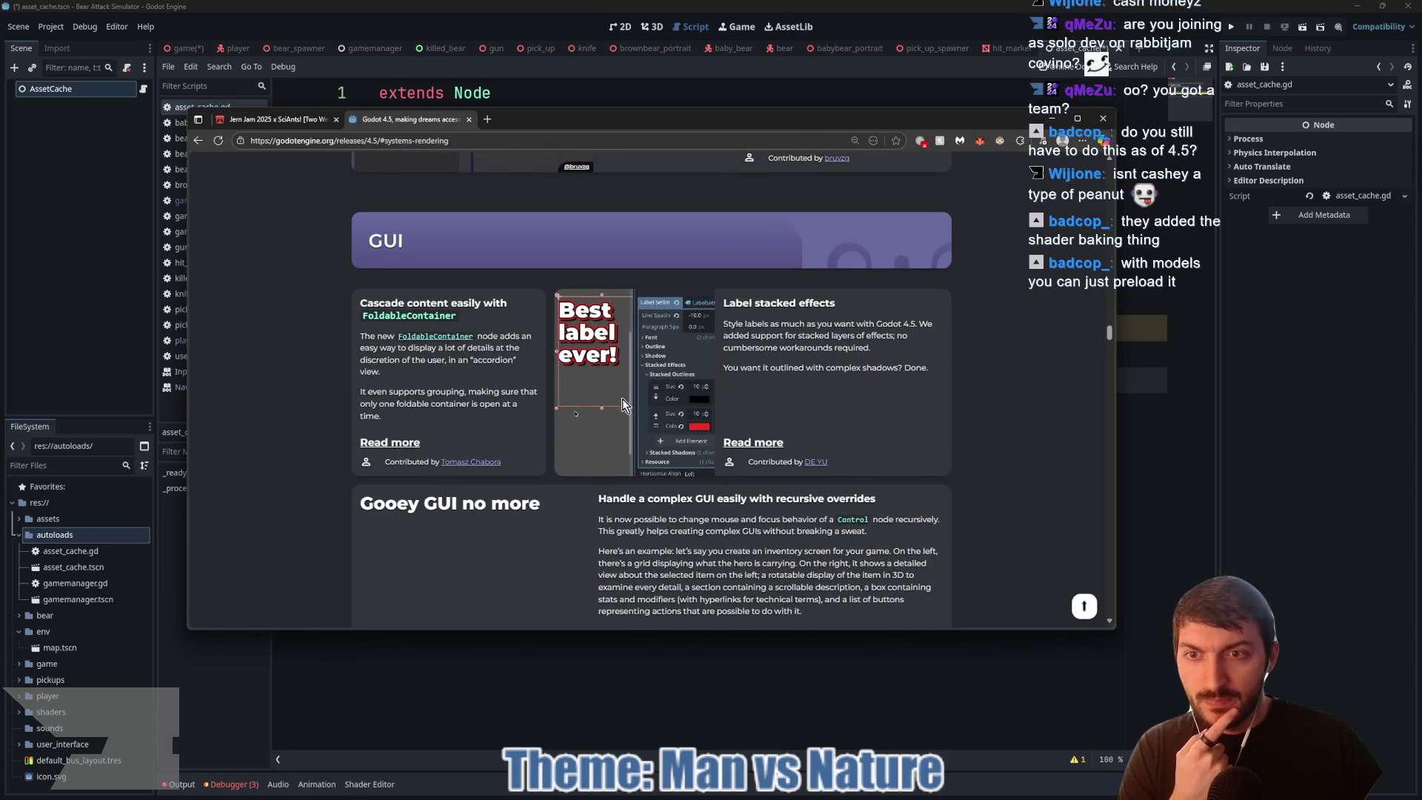
pyautogui.scroll(-1, 623, 398)
pyautogui.scroll(1, 620, 393)
pyautogui.scroll(7, 619, 390)
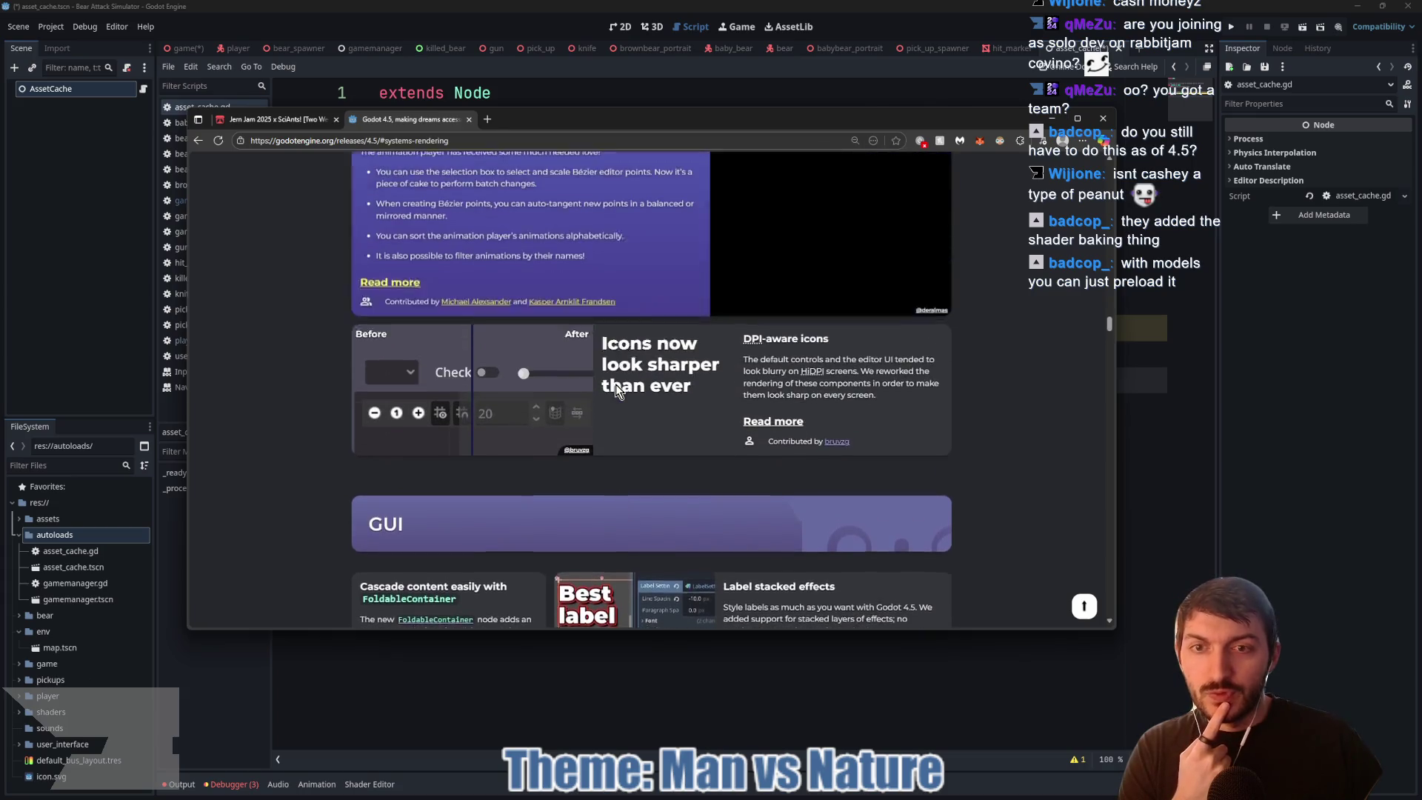
pyautogui.scroll(1, 616, 397)
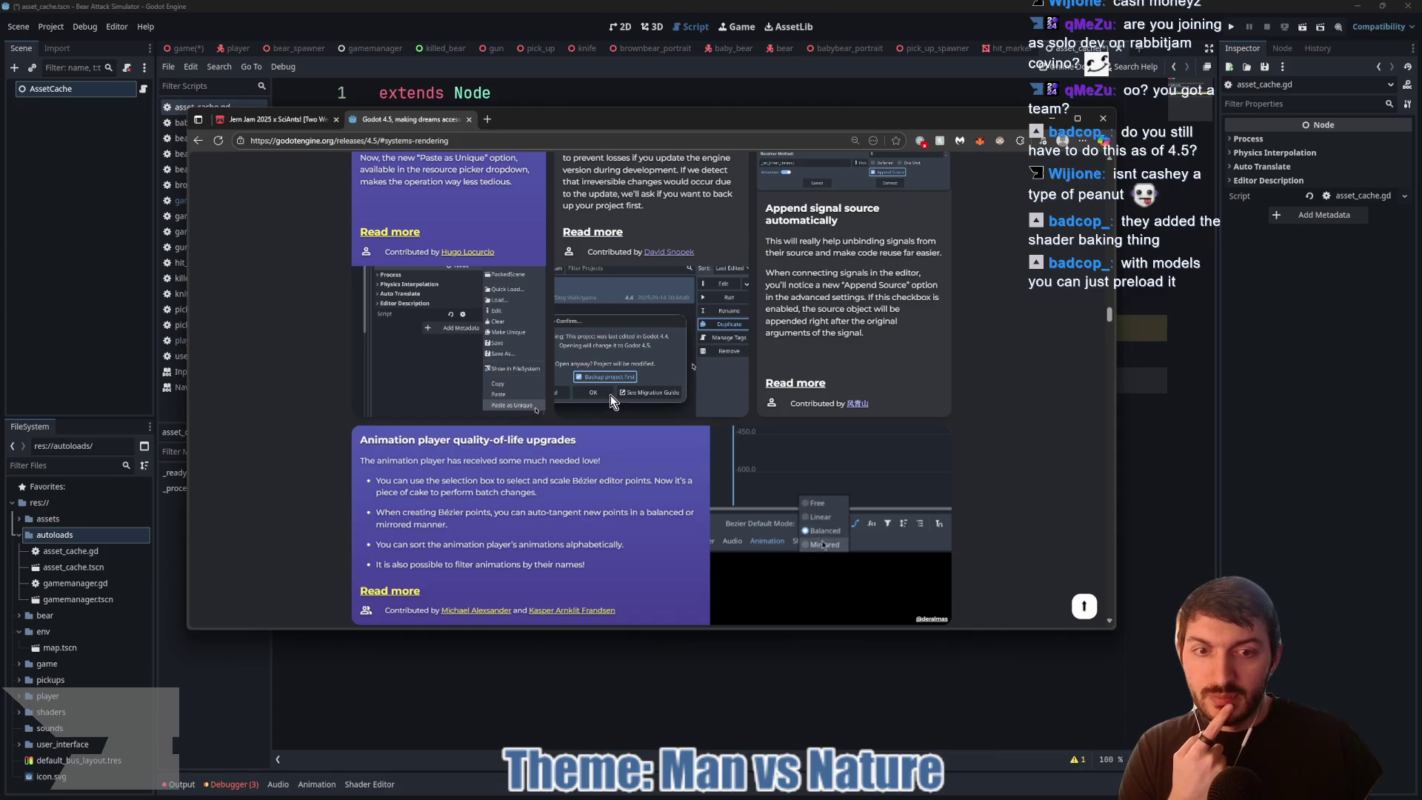
pyautogui.scroll(2, 610, 394)
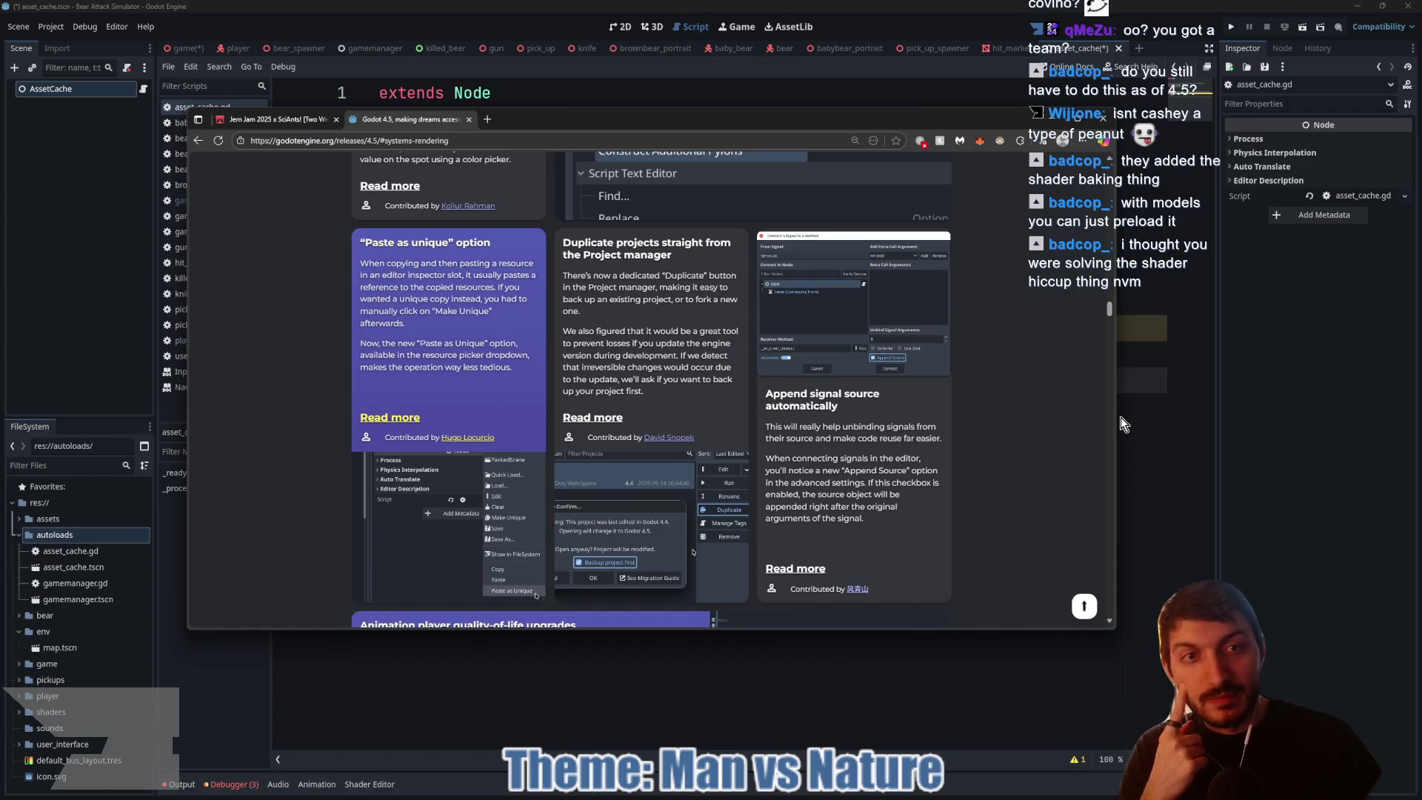
pyautogui.hotkey('alt', 'Tab')
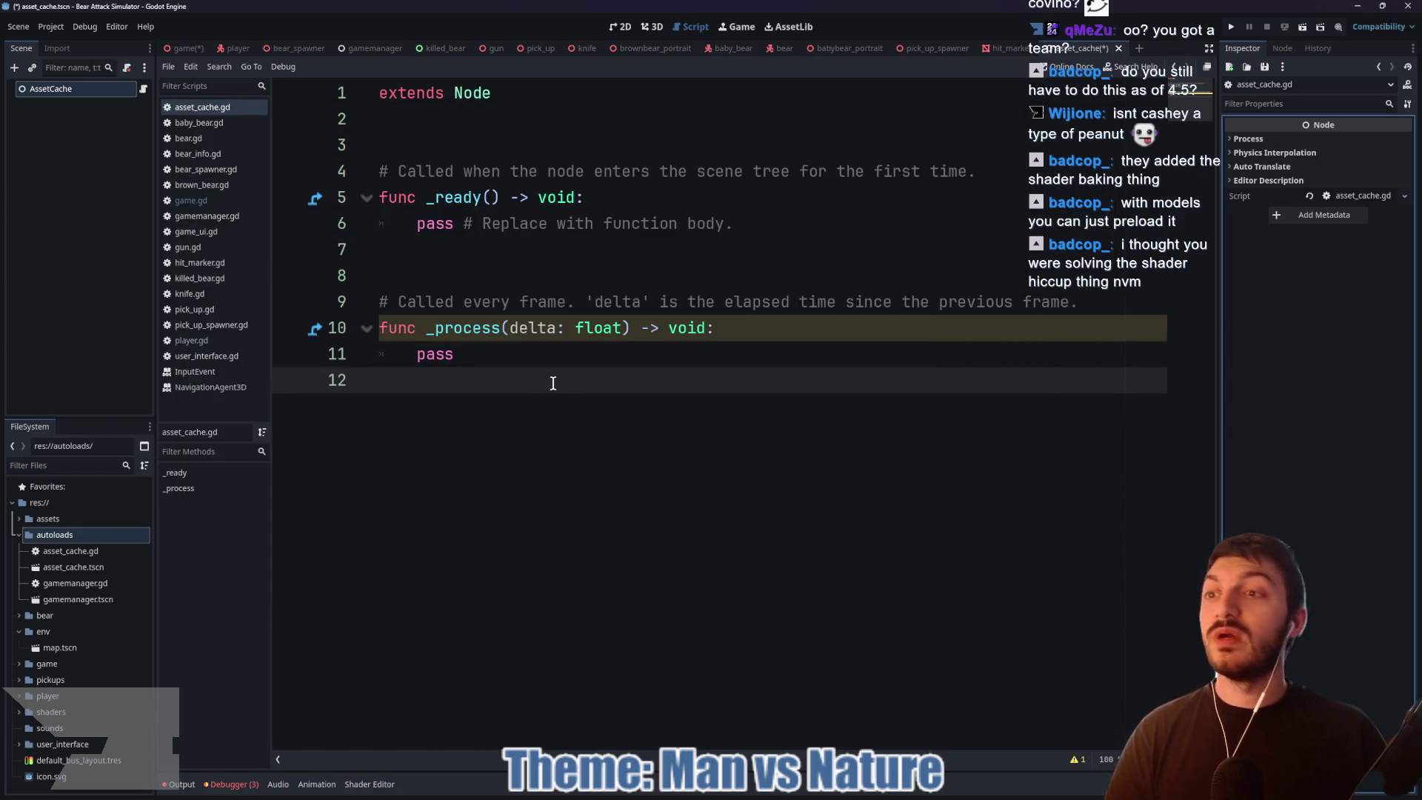
# Step: Delete the template _ready and _process code and insert a blank first line above extends Node
pyautogui.moveTo(492, 378)
pyautogui.mouseDown()
pyautogui.moveTo(359, 197)
pyautogui.moveTo(384, 170)
pyautogui.mouseUp()
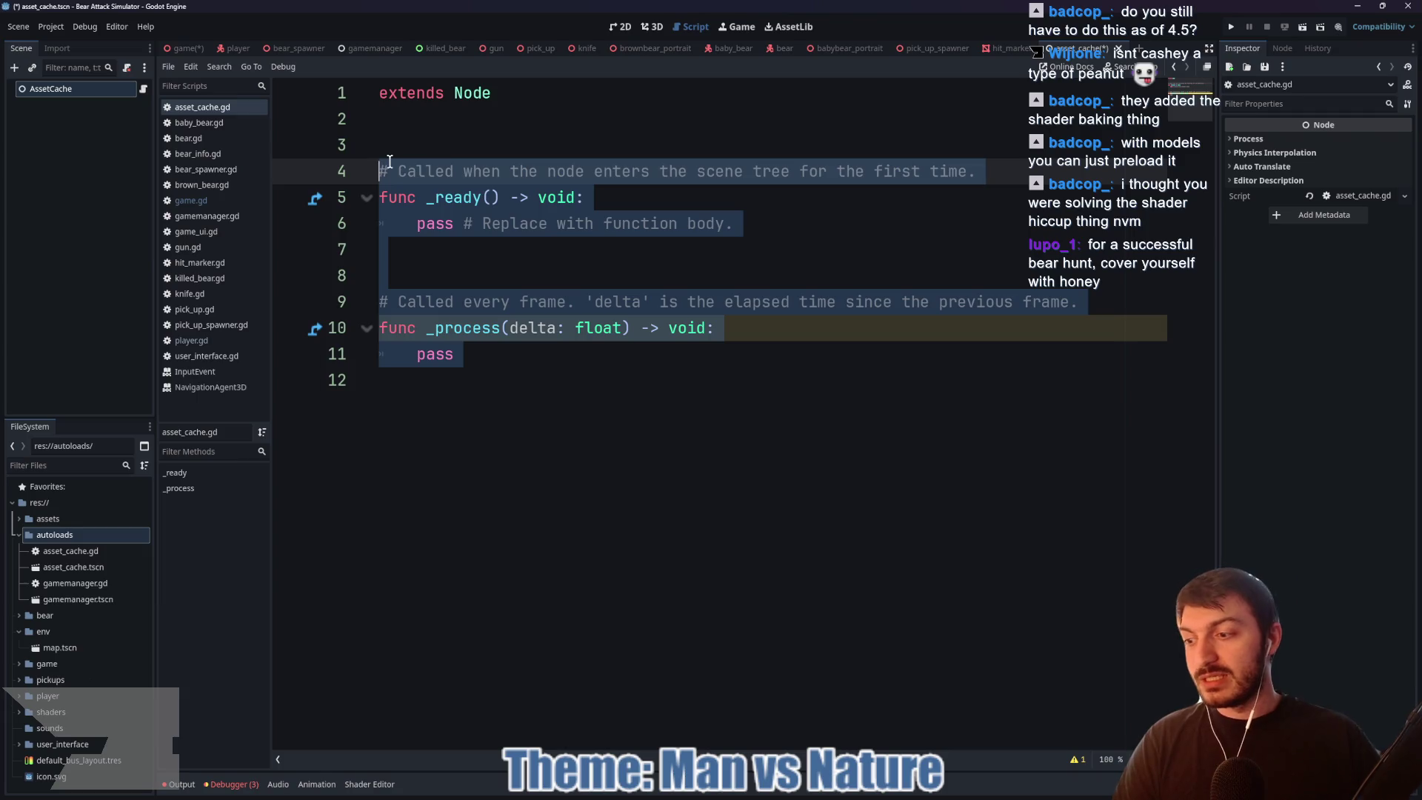
pyautogui.press('BackSpace')
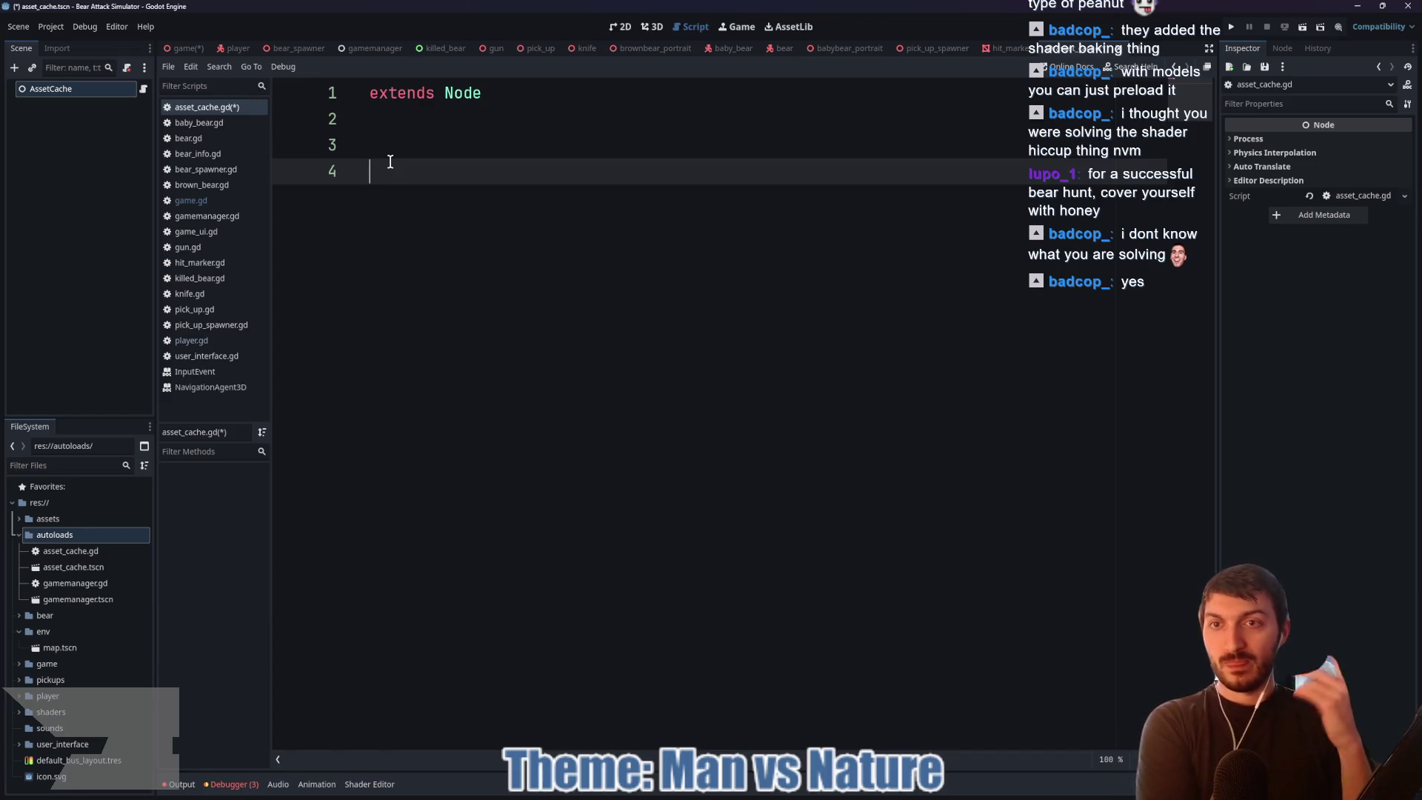
pyautogui.click(367, 97)
pyautogui.press('Return')
pyautogui.press('Up')
# Step: Write the ##AssetCache## header comment, save the script, and add a new line below
pyautogui.write('@')
pyautogui.press('BackSpace')
pyautogui.write('###')
pyautogui.press('BackSpace')
pyautogui.write('AssetCa')
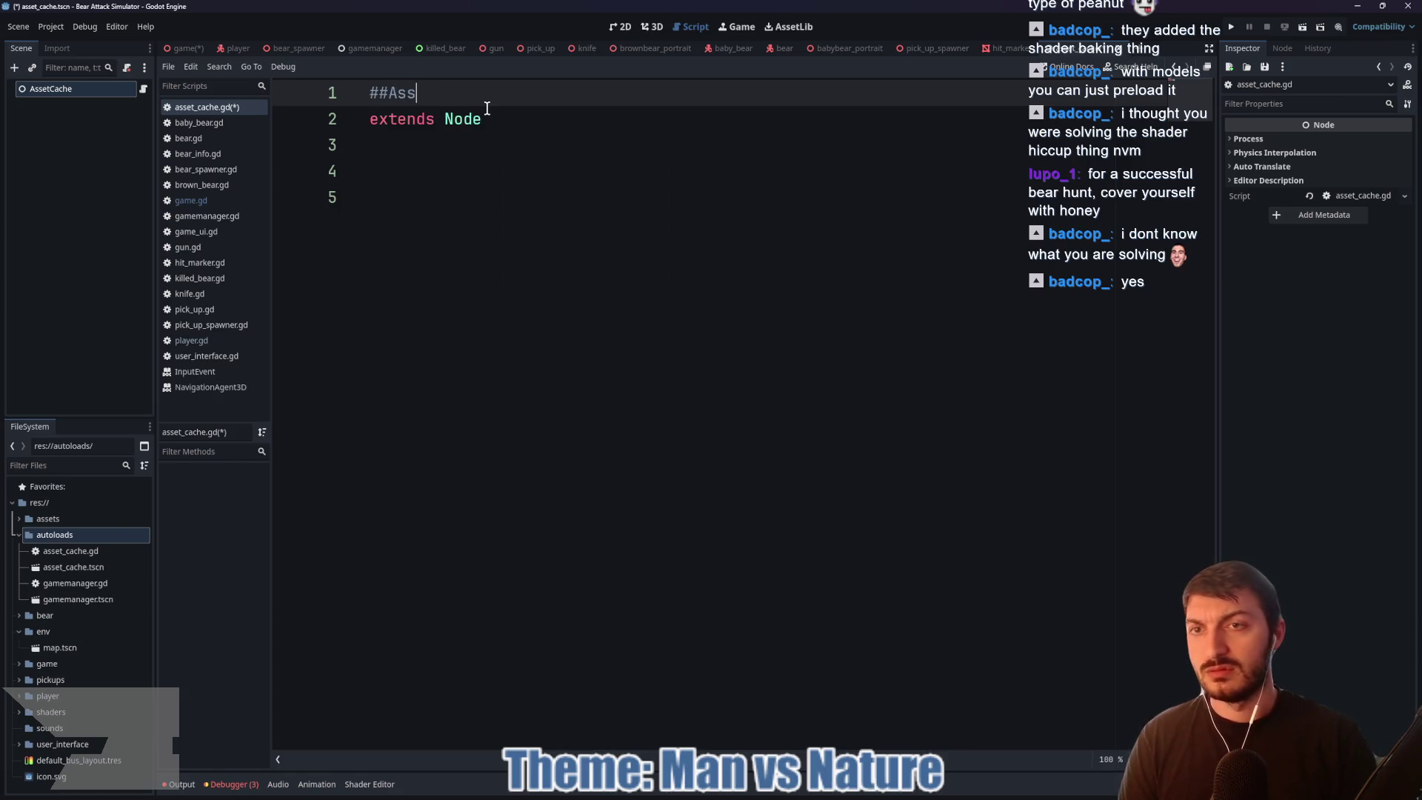
pyautogui.write('che')
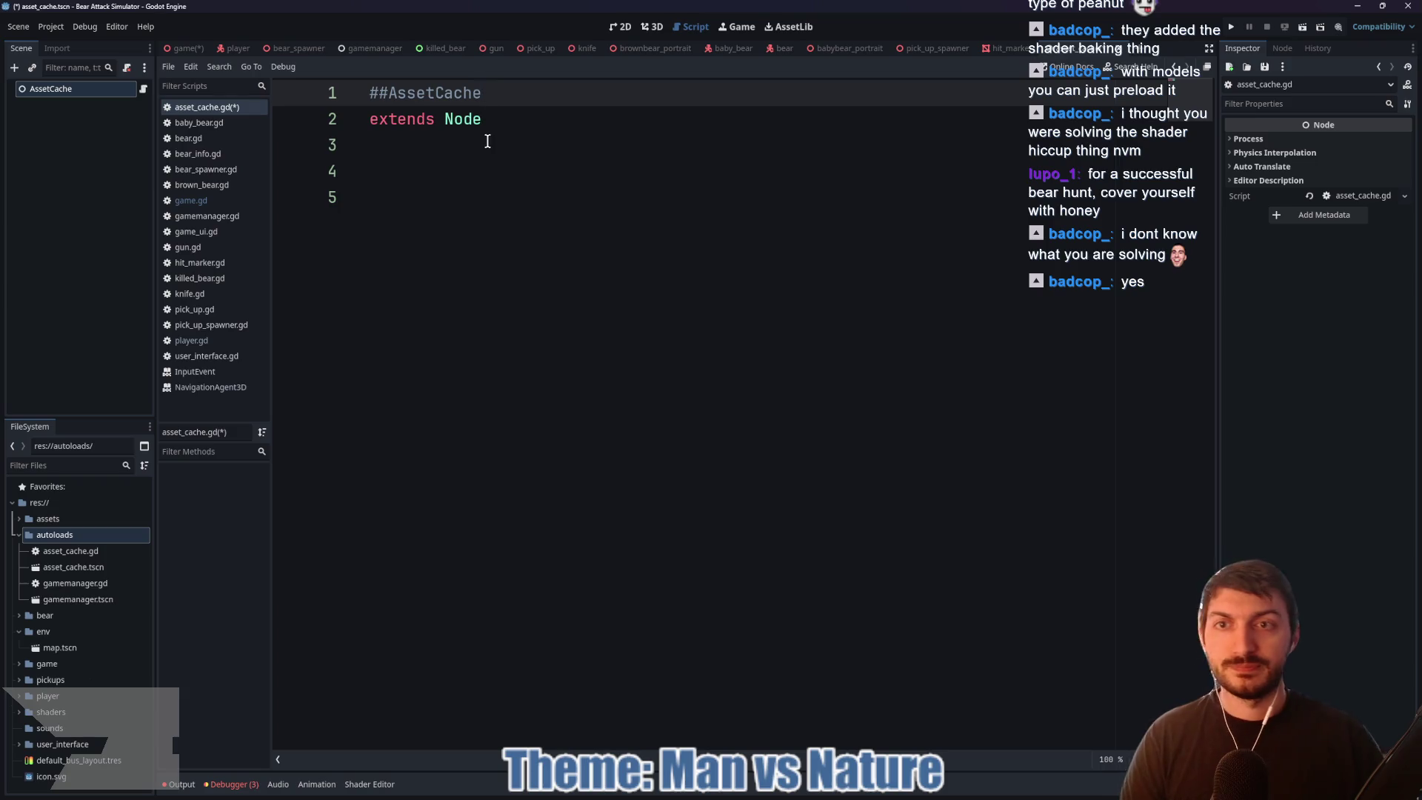
pyautogui.write('##')
pyautogui.click(482, 174)
pyautogui.hotkey('ctrl', 's')
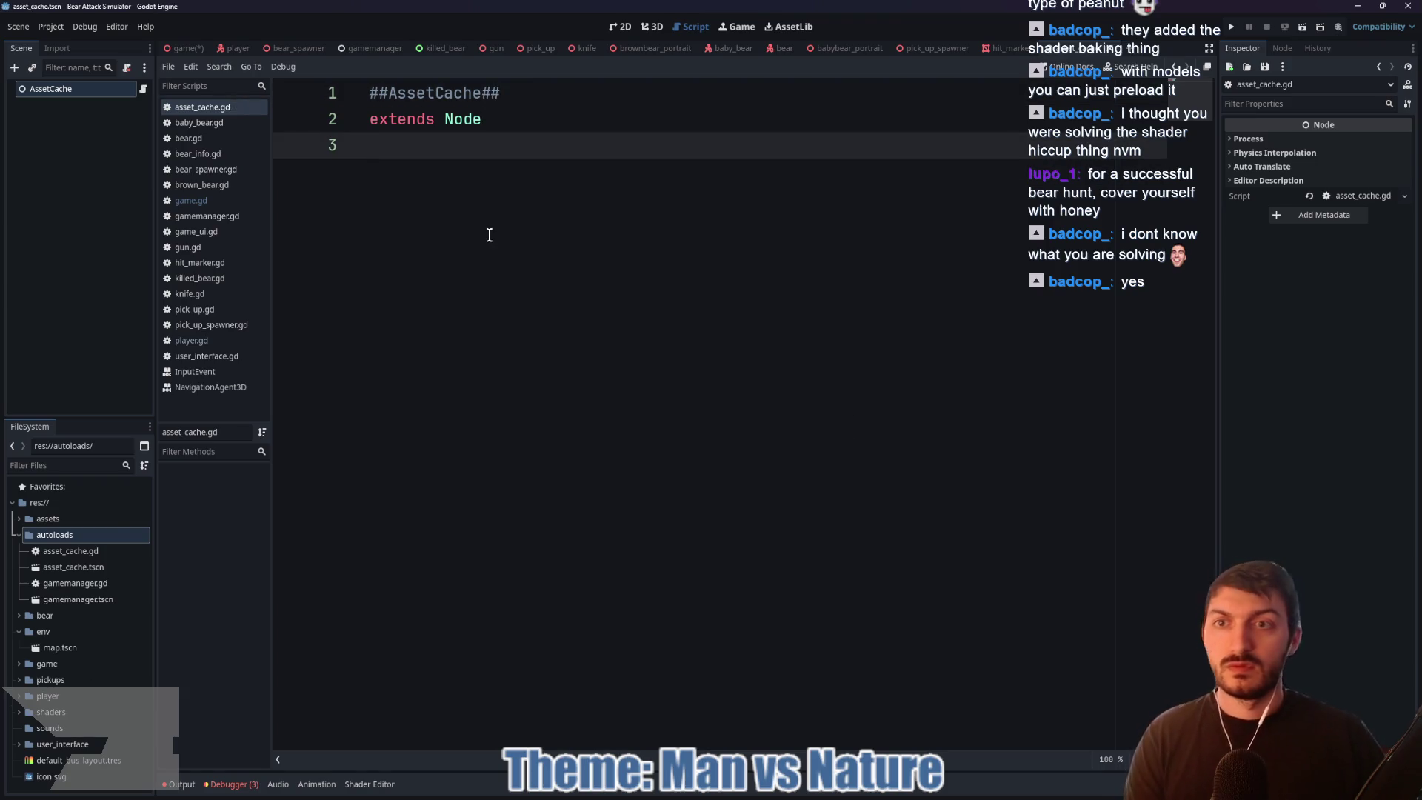
pyautogui.press('Return')
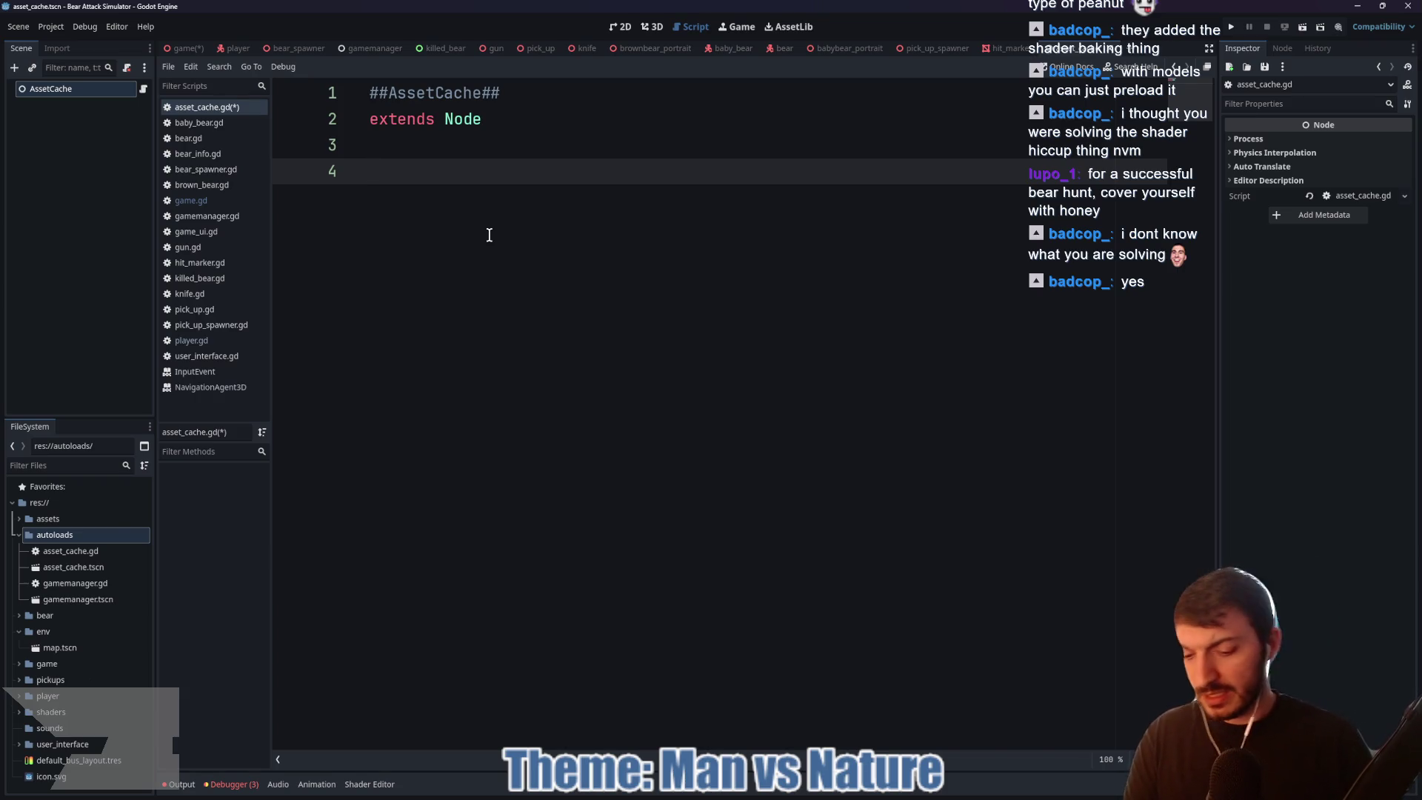
# Step: Replace 'func retrieve' with the autocompleted _get(property: StringName) -> Variant signature
pyautogui.write('func ')
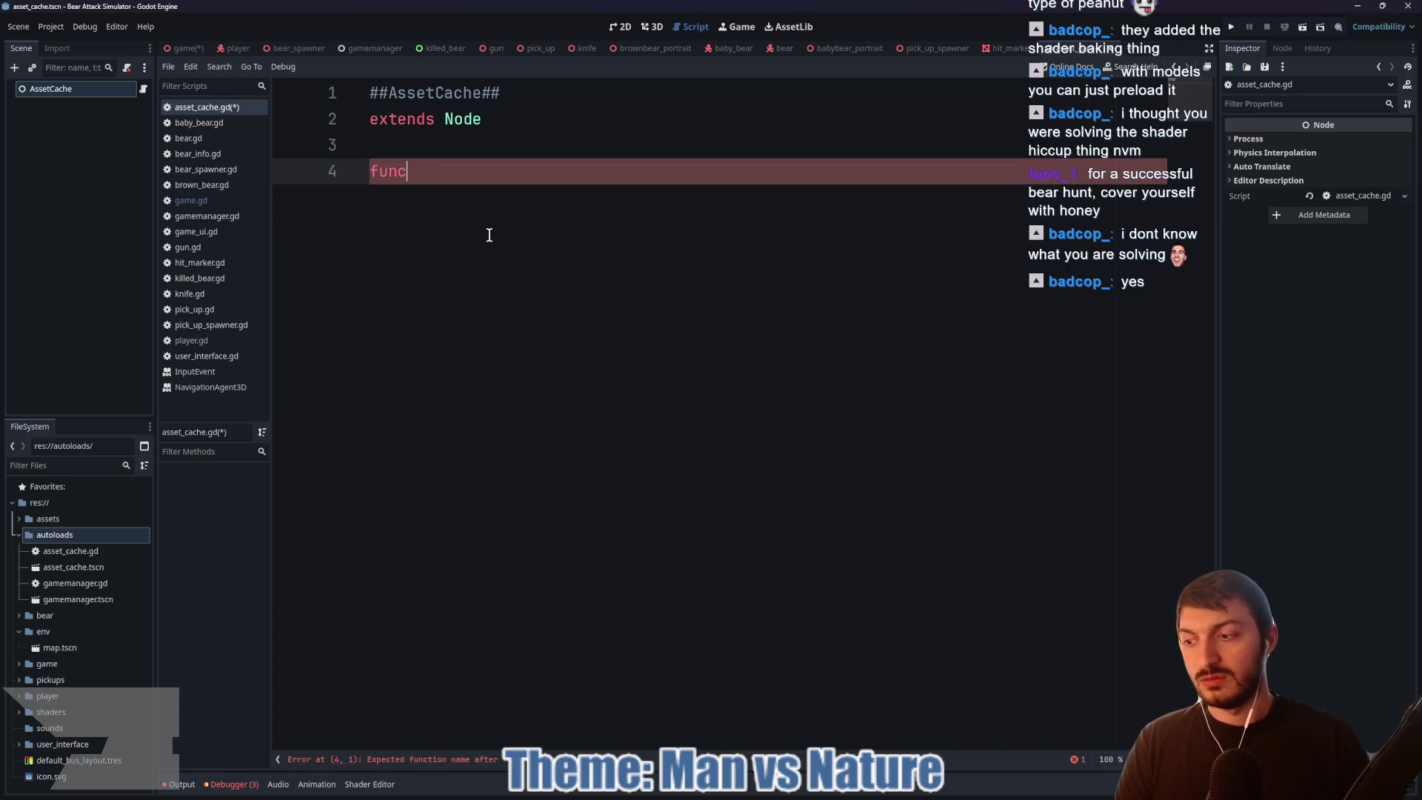
pyautogui.write('retrieve')
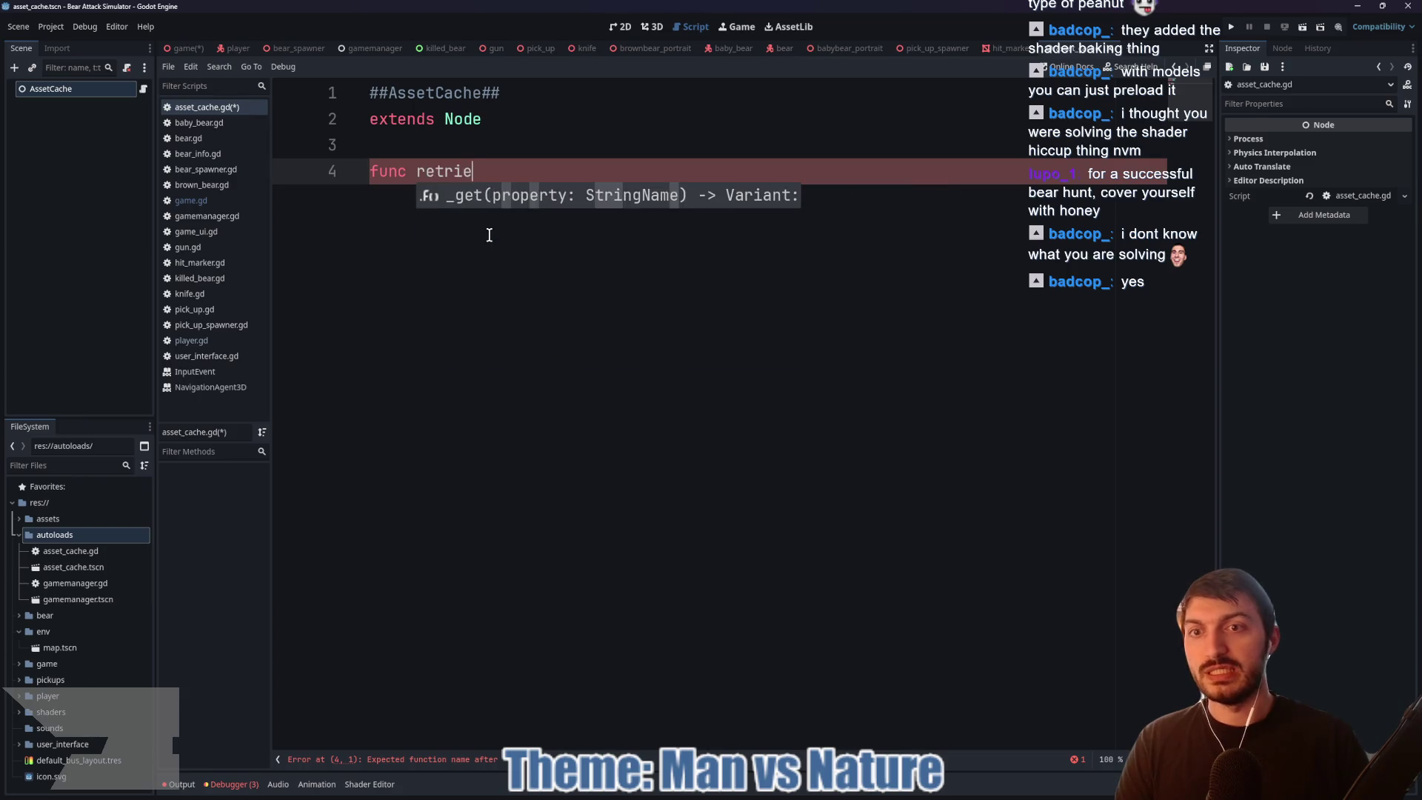
pyautogui.press('BackSpace')
pyautogui.press('BackSpace')
pyautogui.press('BackSpace')
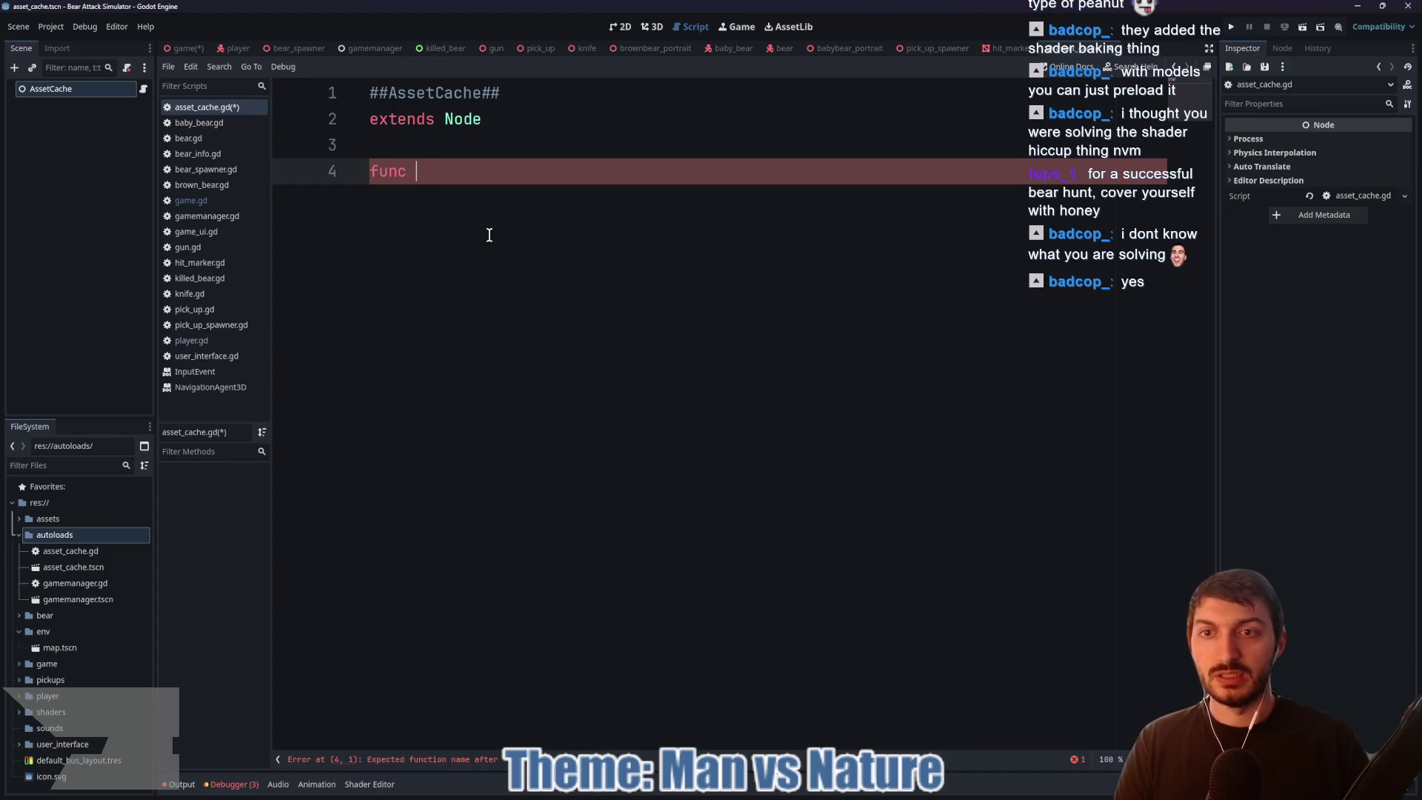
pyautogui.write('_ge')
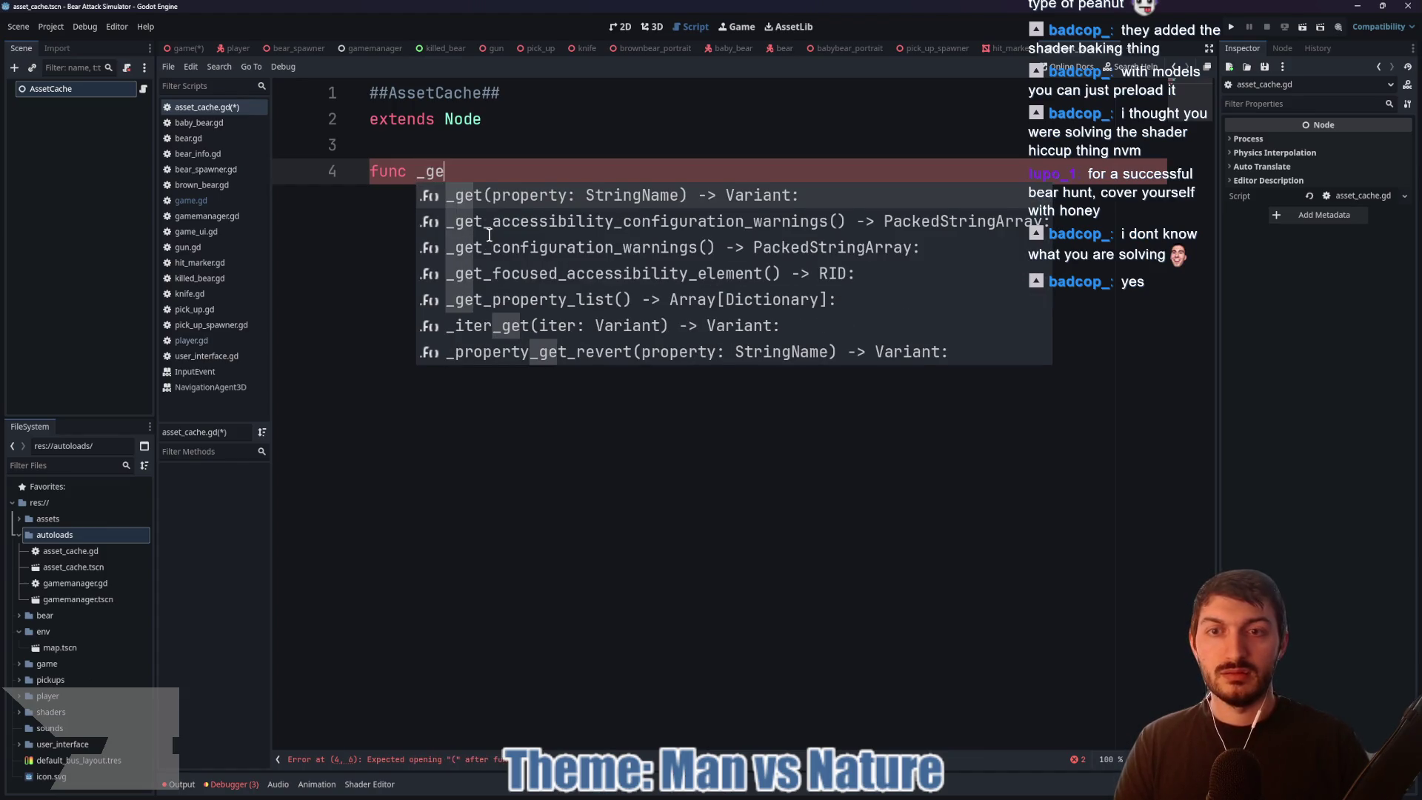
pyautogui.press('Return')
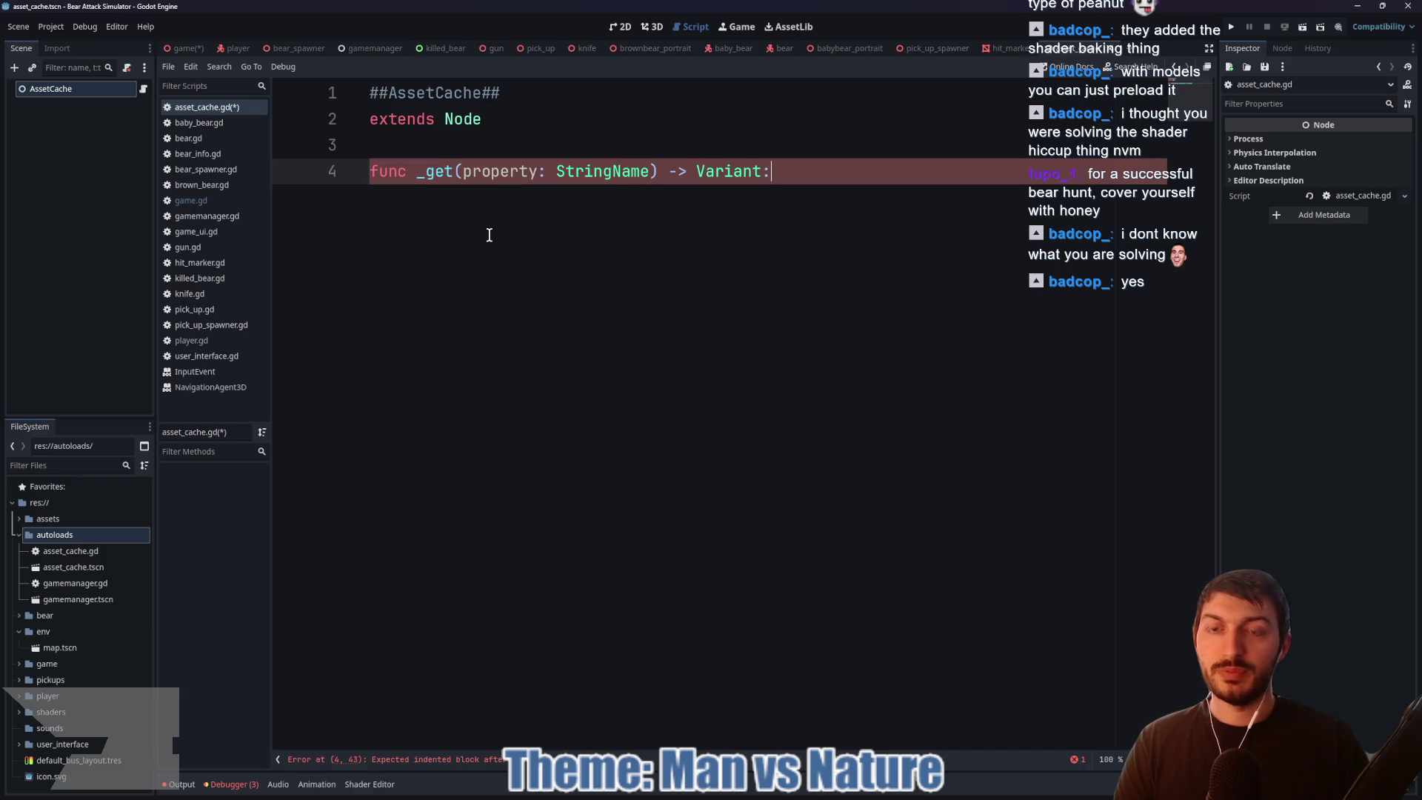
pyautogui.press('Return')
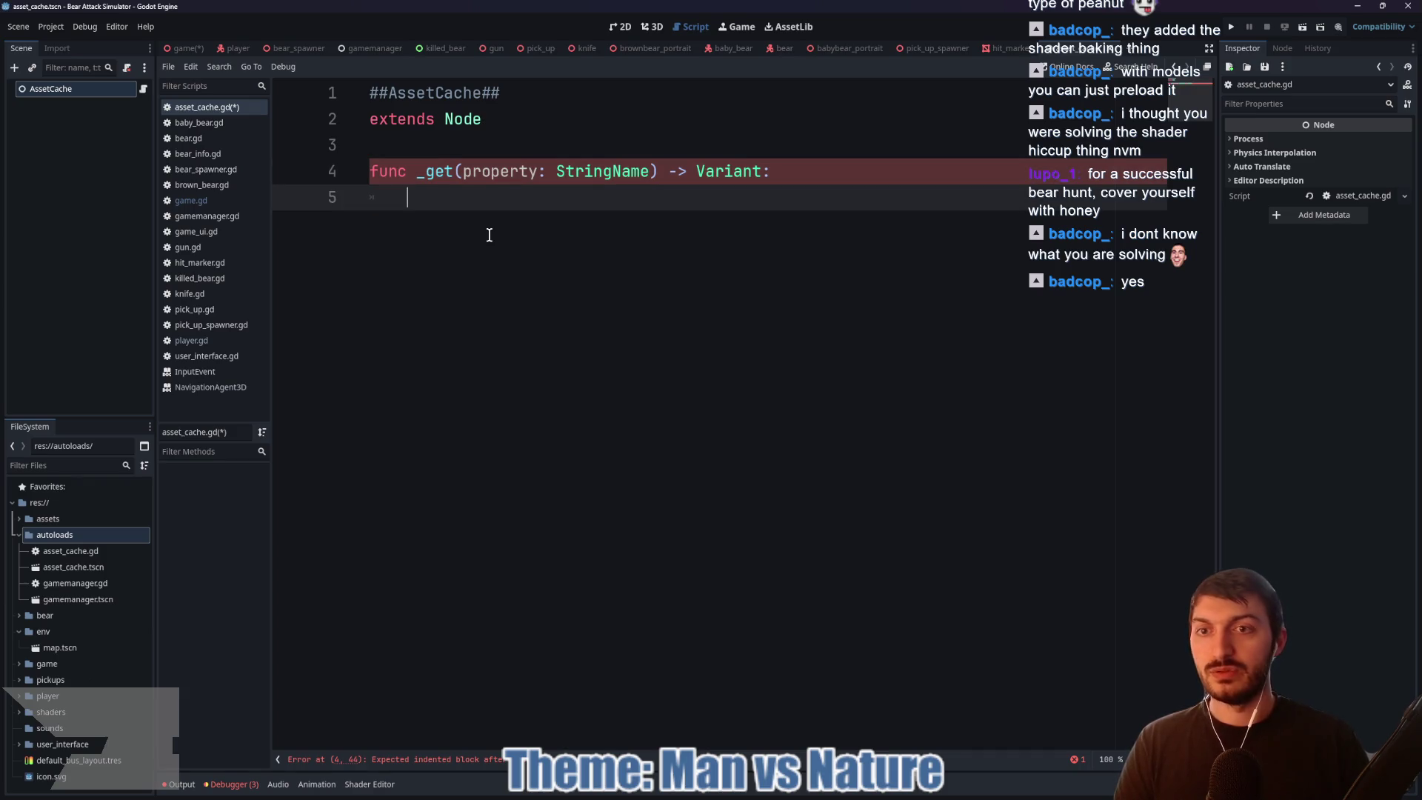
# Step: Make the _get function body call preload(propery)
pyautogui.write('pre')
pyautogui.press('Return')
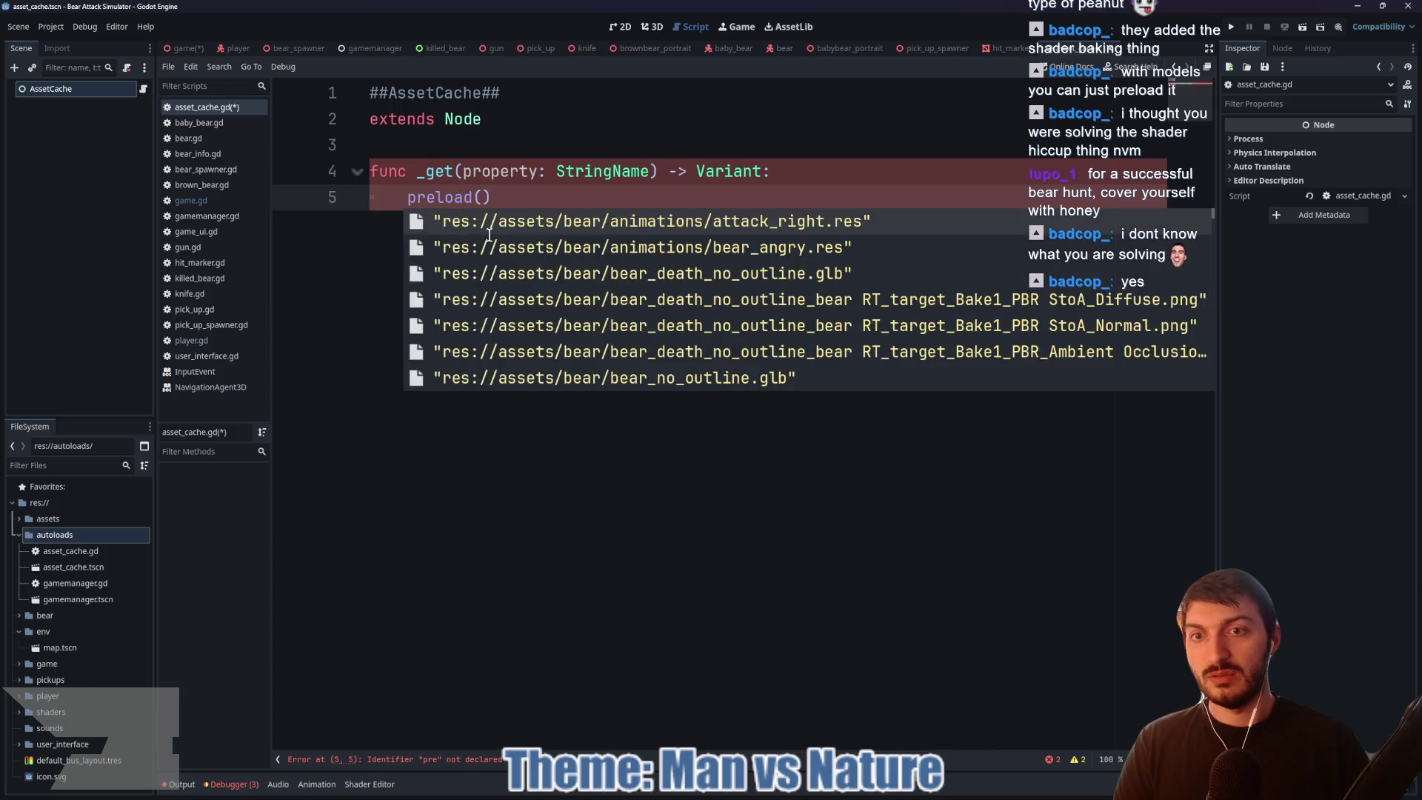
pyautogui.write('propery')
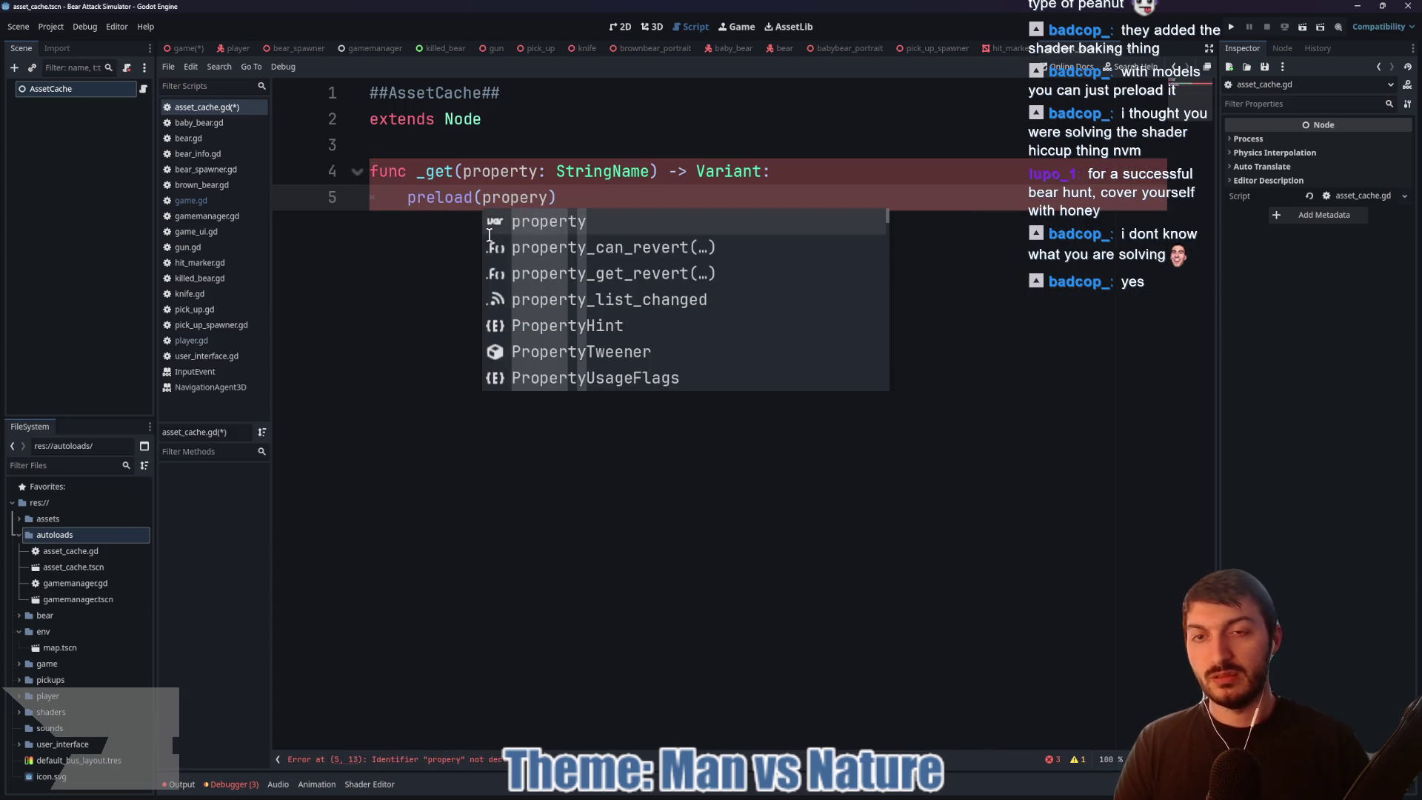
pyautogui.press('Right')
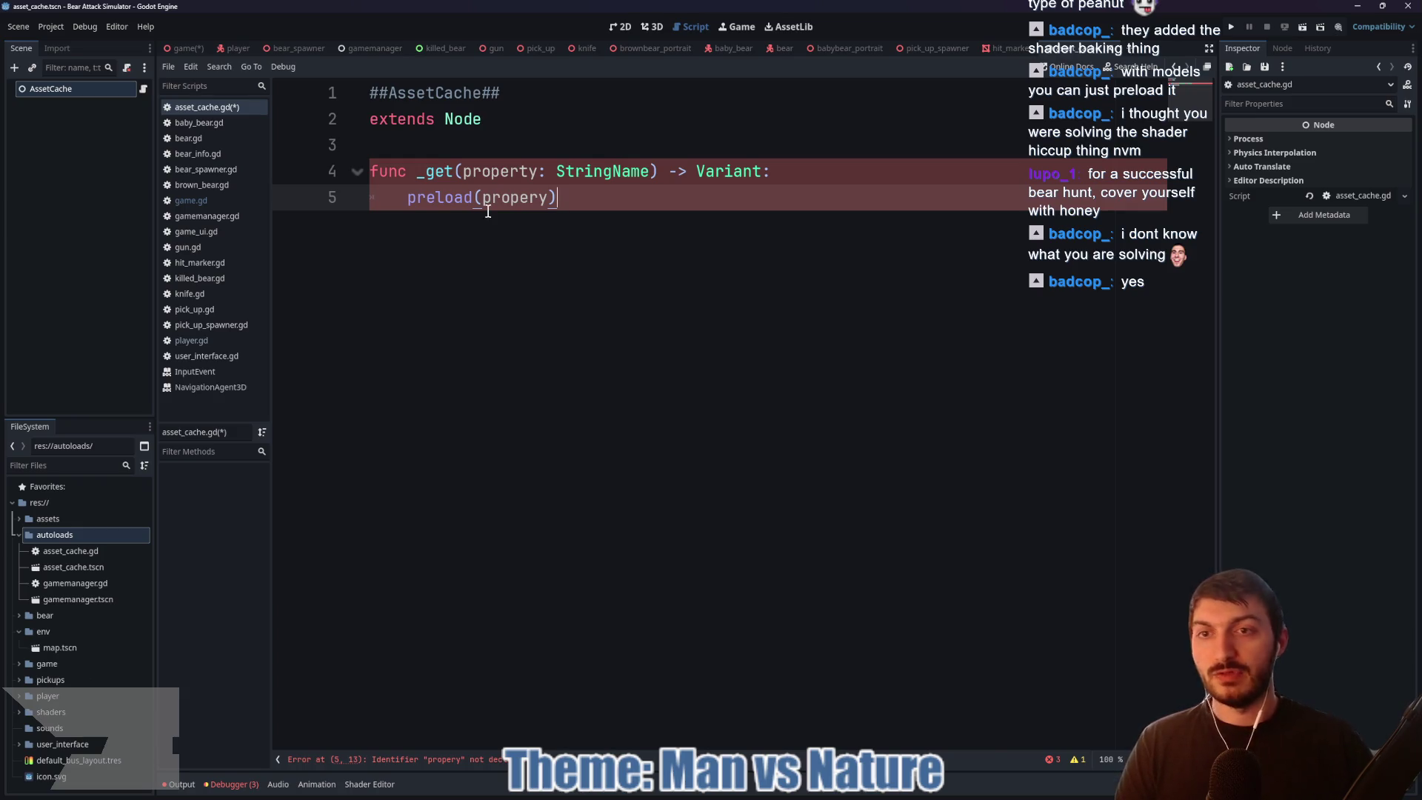
# Step: Insert blank lines above _get, then view pick_up_spawner.gd for reference
pyautogui.click(445, 150)
pyautogui.press('Return')
pyautogui.press('Return')
pyautogui.press('Return')
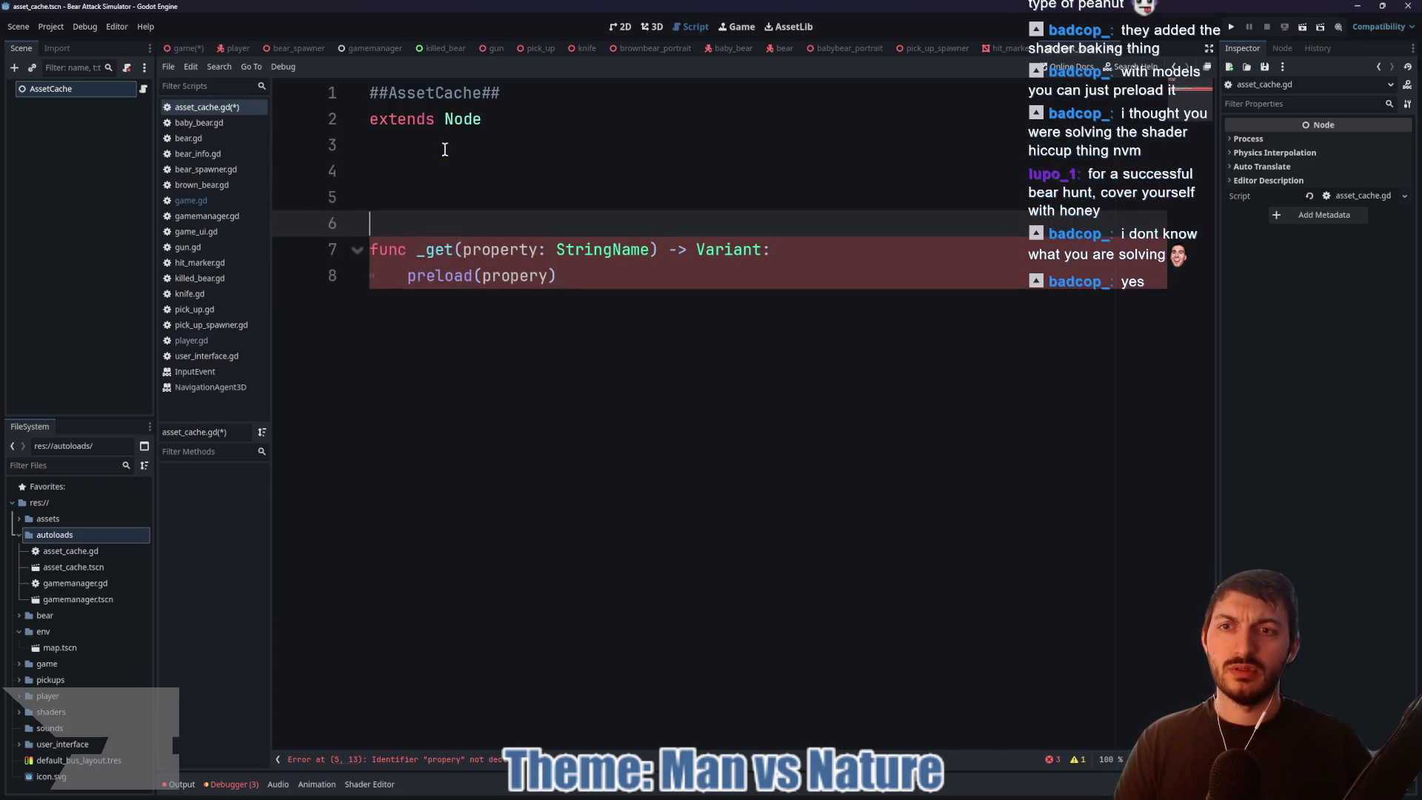
pyautogui.press('Up')
pyautogui.press('Up')
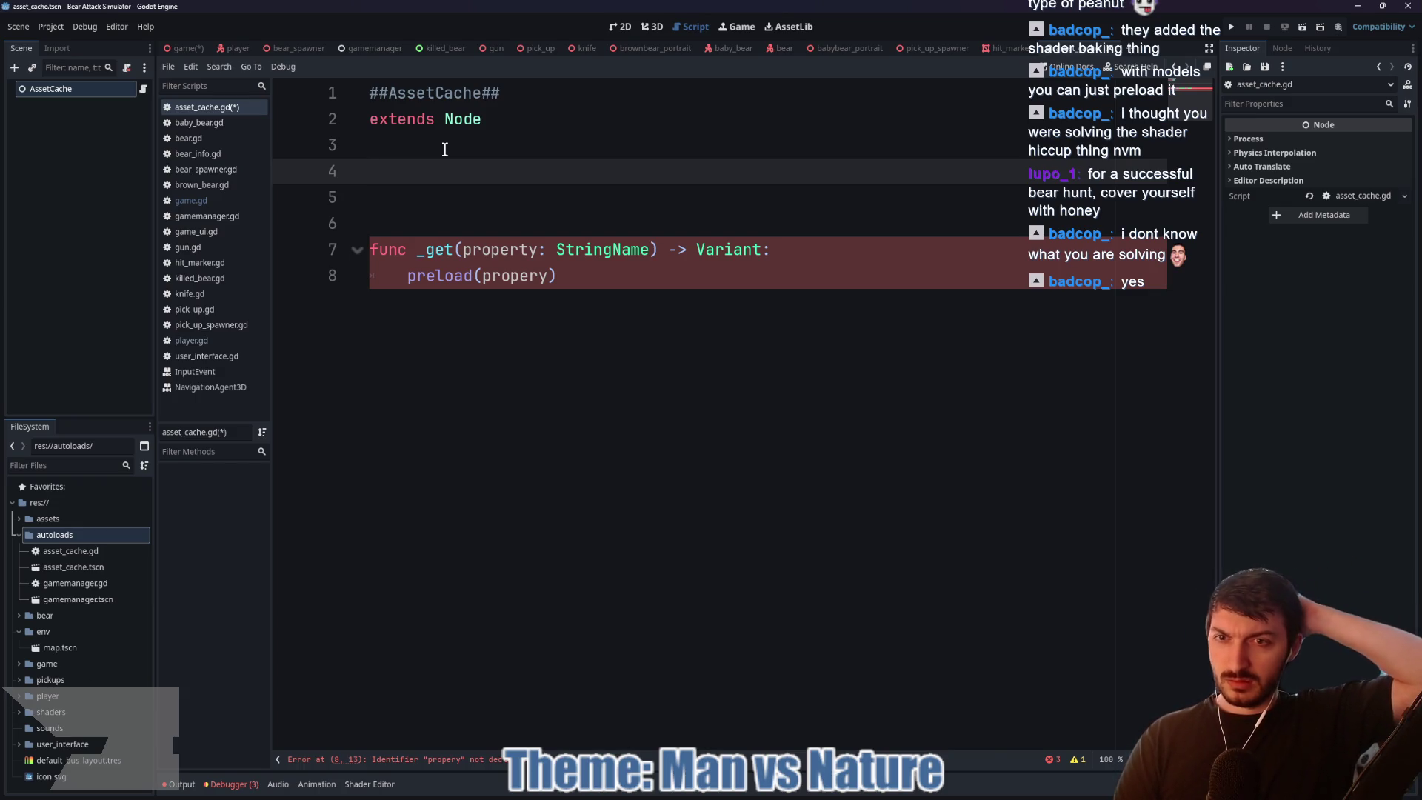
pyautogui.hotkey('ctrl', 'shift', 'Tab')
pyautogui.tripleClick(699, 589)
pyautogui.moveTo(698, 588)
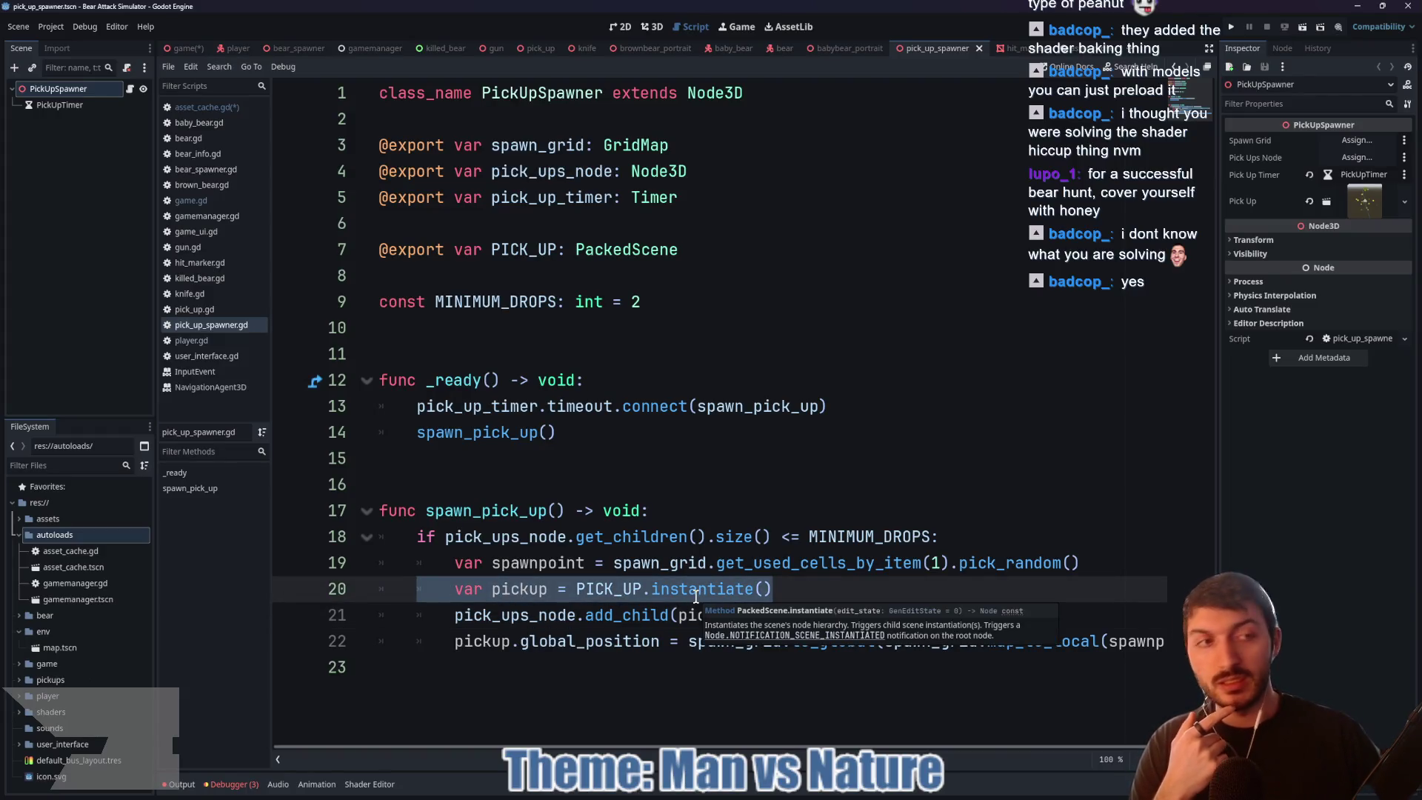
pyautogui.moveTo(577, 588); pyautogui.dragTo(707, 589)
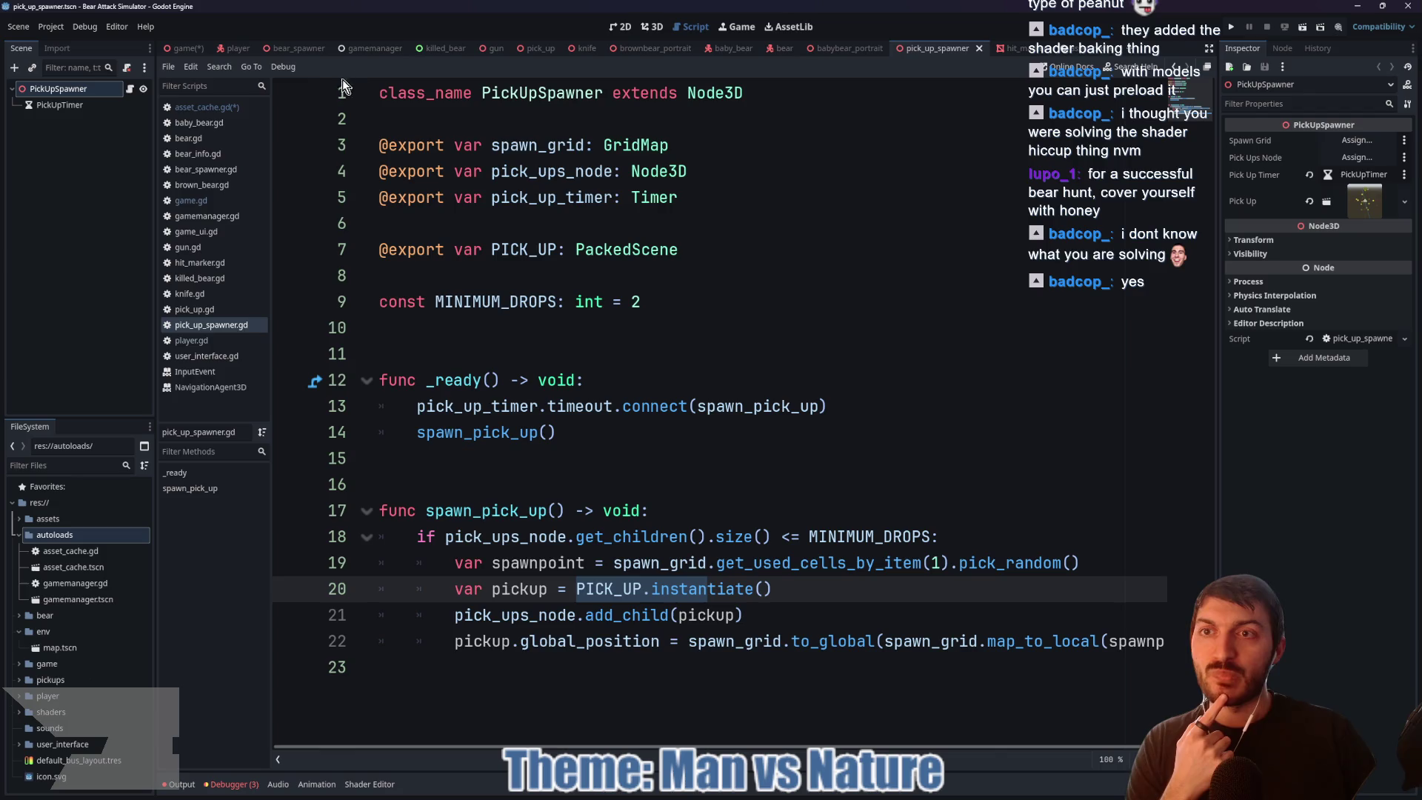
pyautogui.click(1052, 48)
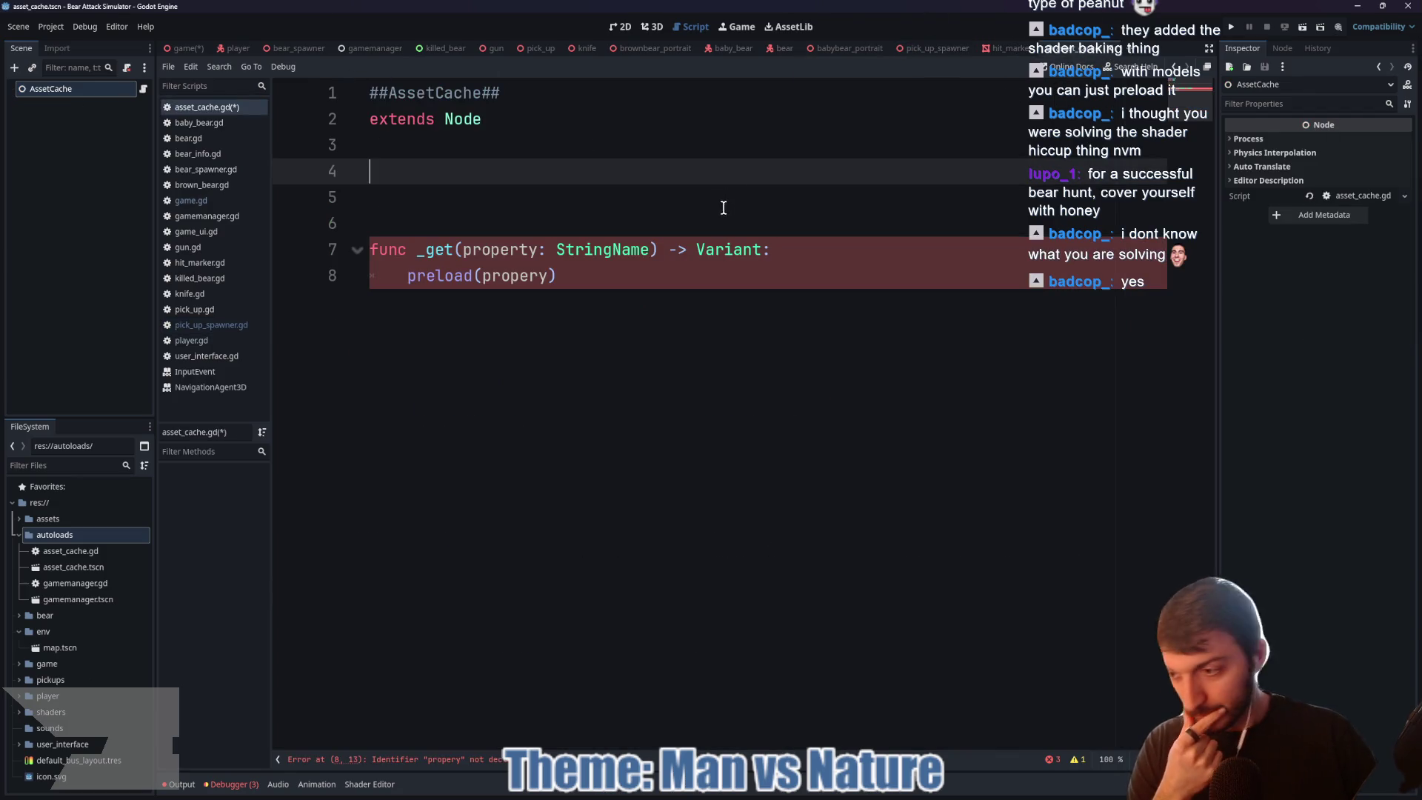
# Step: Prefix the preload(propery) line with return so _get returns it, then switch to Blender
pyautogui.moveTo(762, 790)
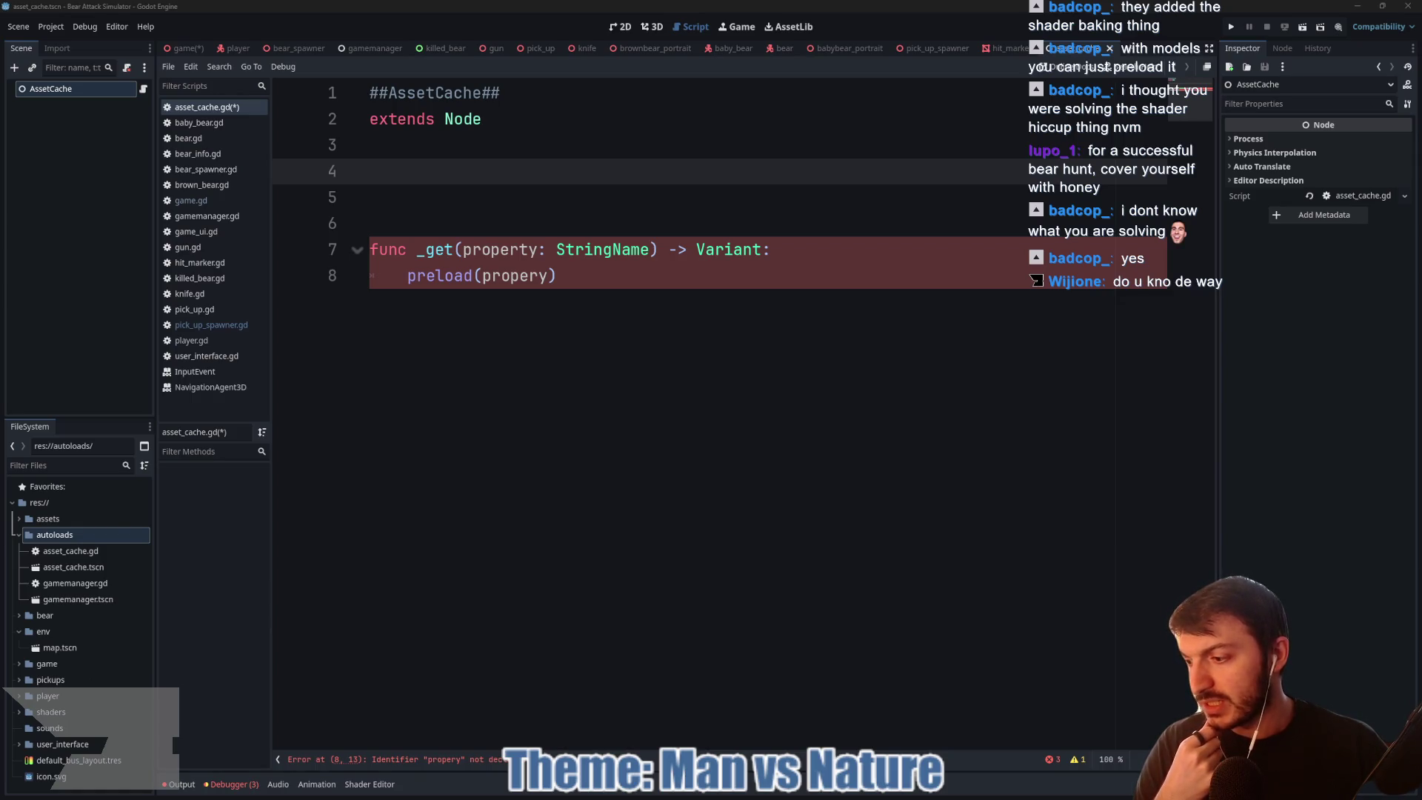
pyautogui.click(679, 275)
pyautogui.press('Up')
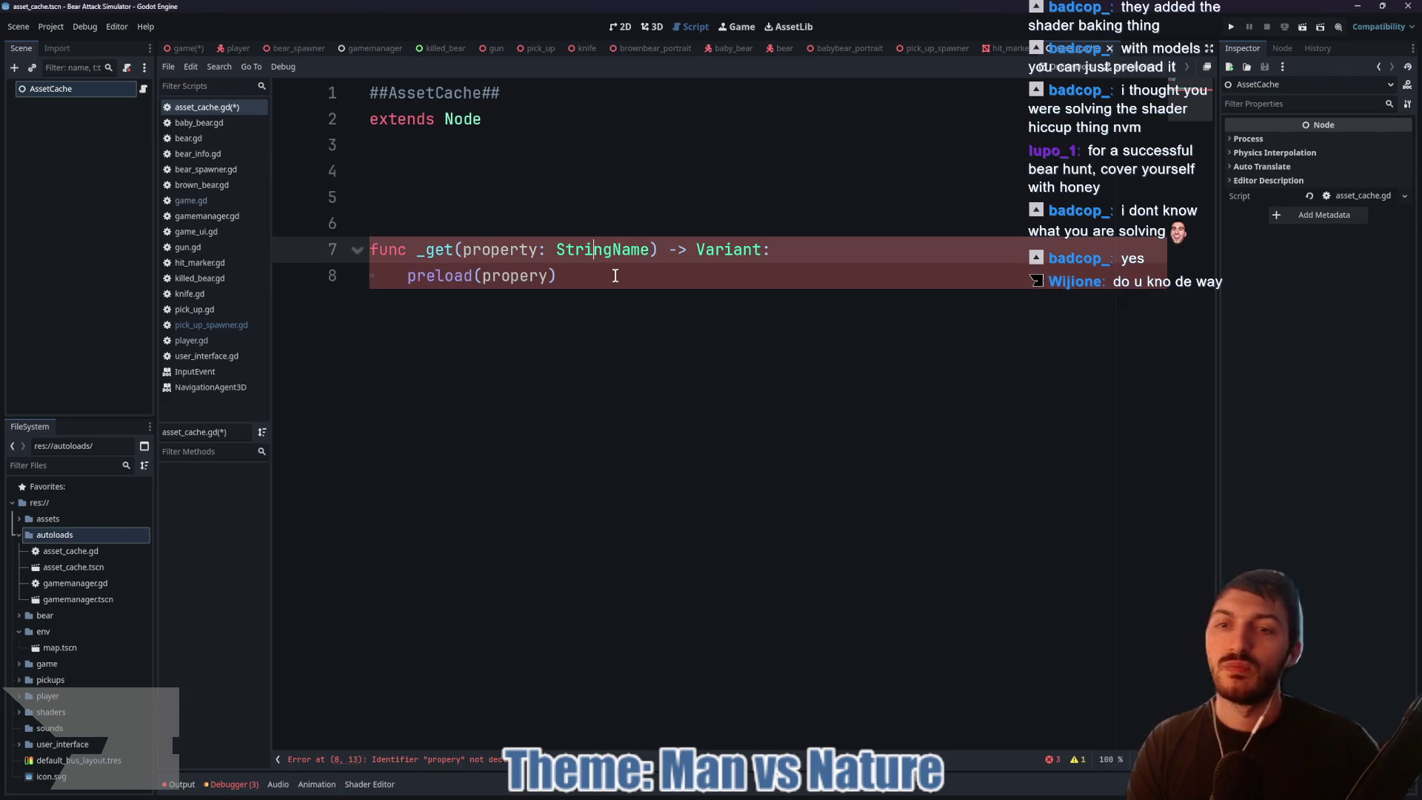
pyautogui.moveTo(530, 259)
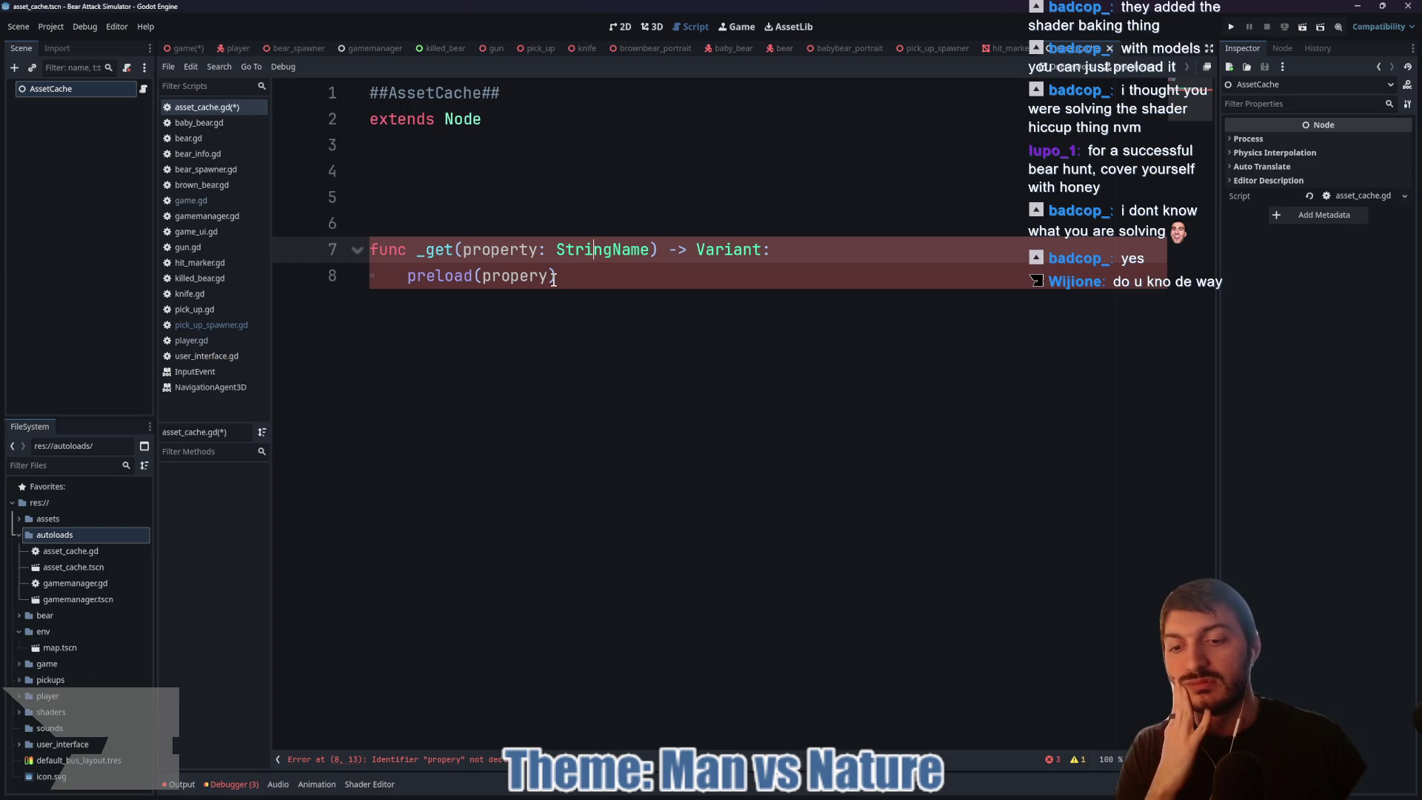
pyautogui.moveTo(726, 247)
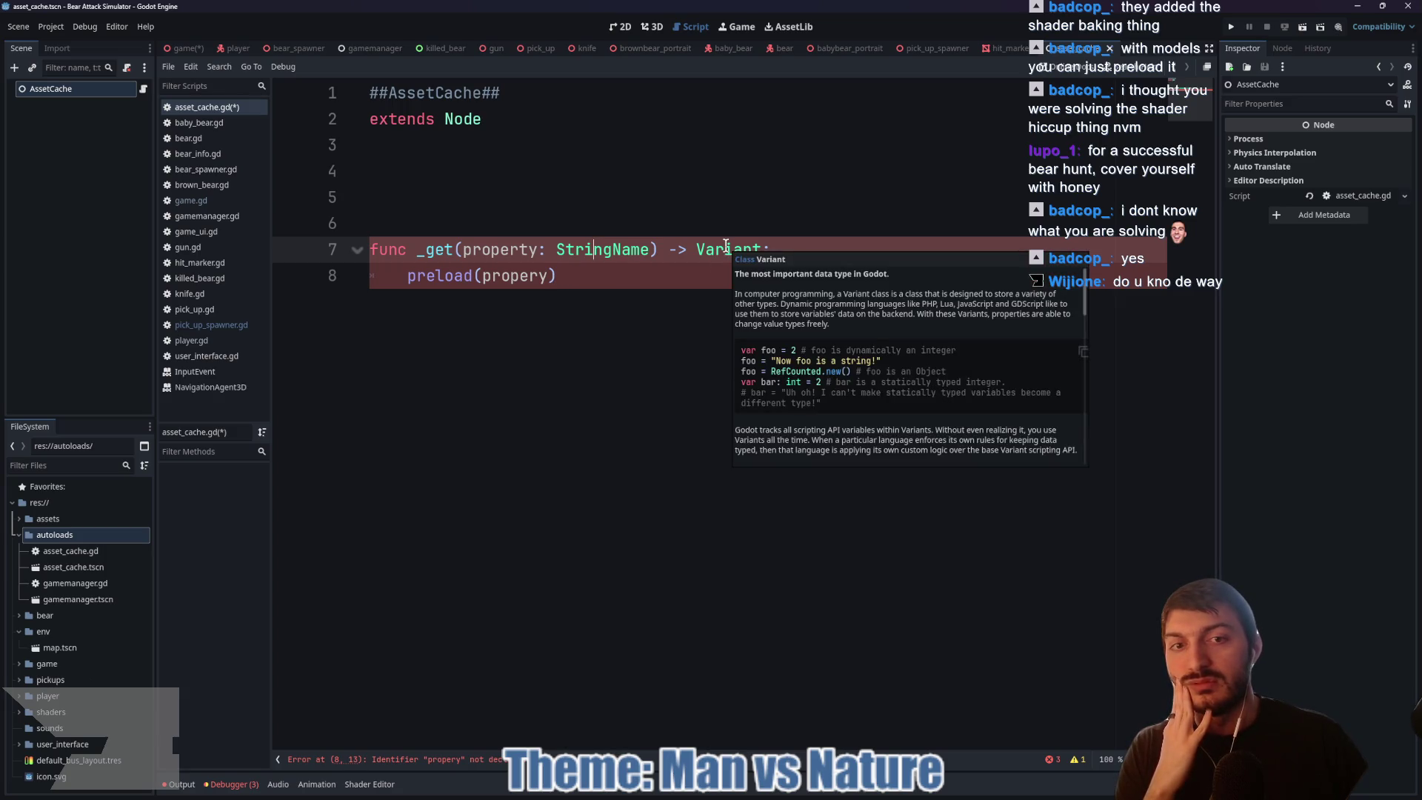
pyautogui.press('Home')
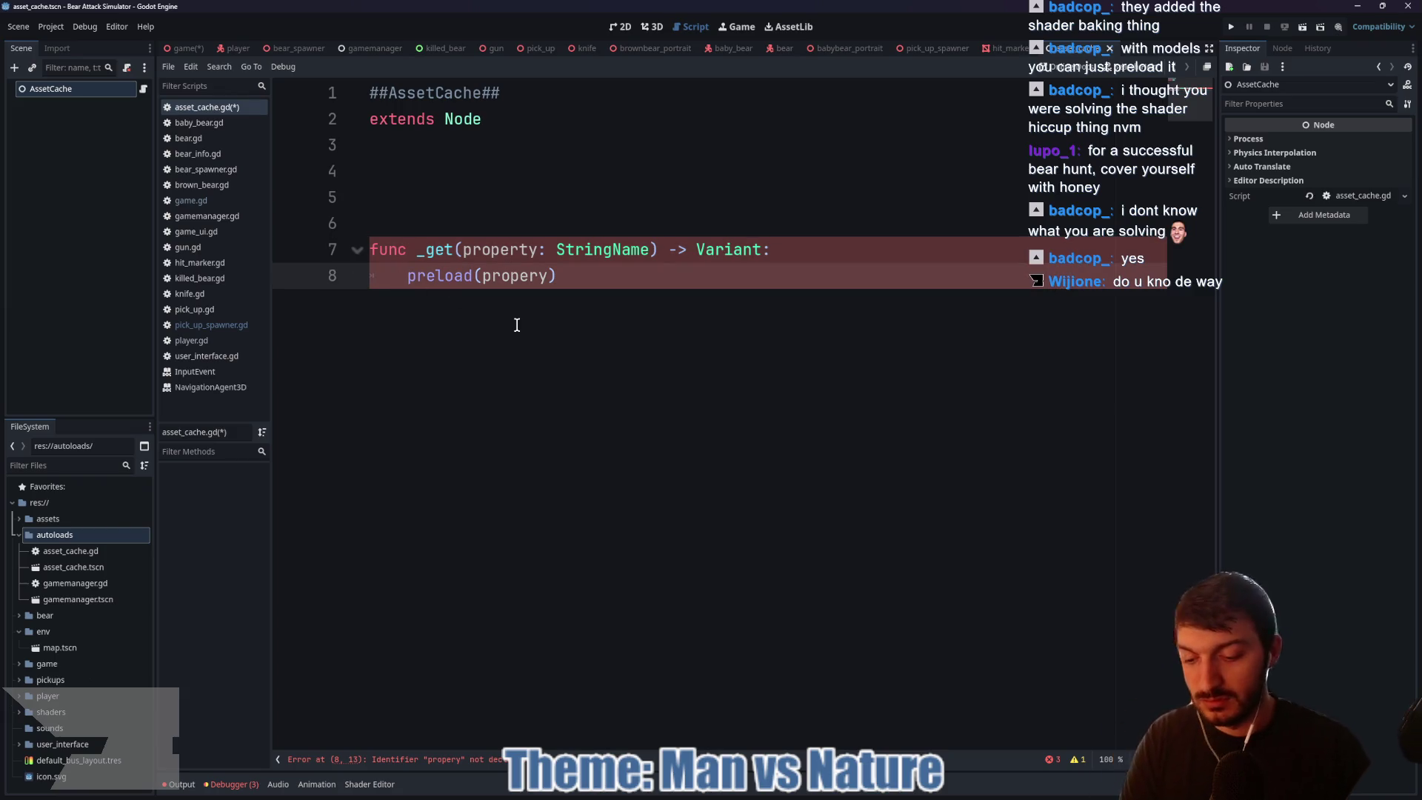
pyautogui.write('return')
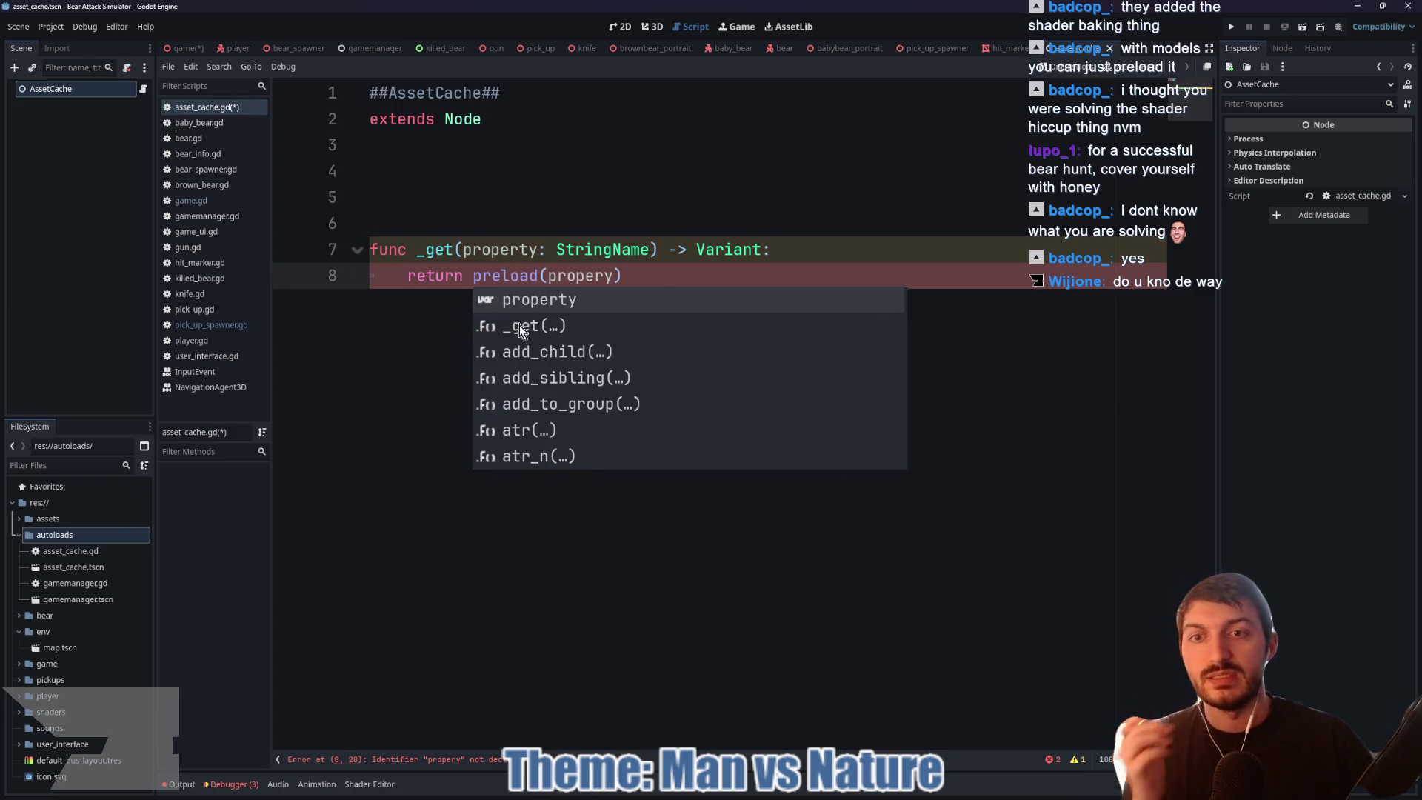
pyautogui.click(670, 329)
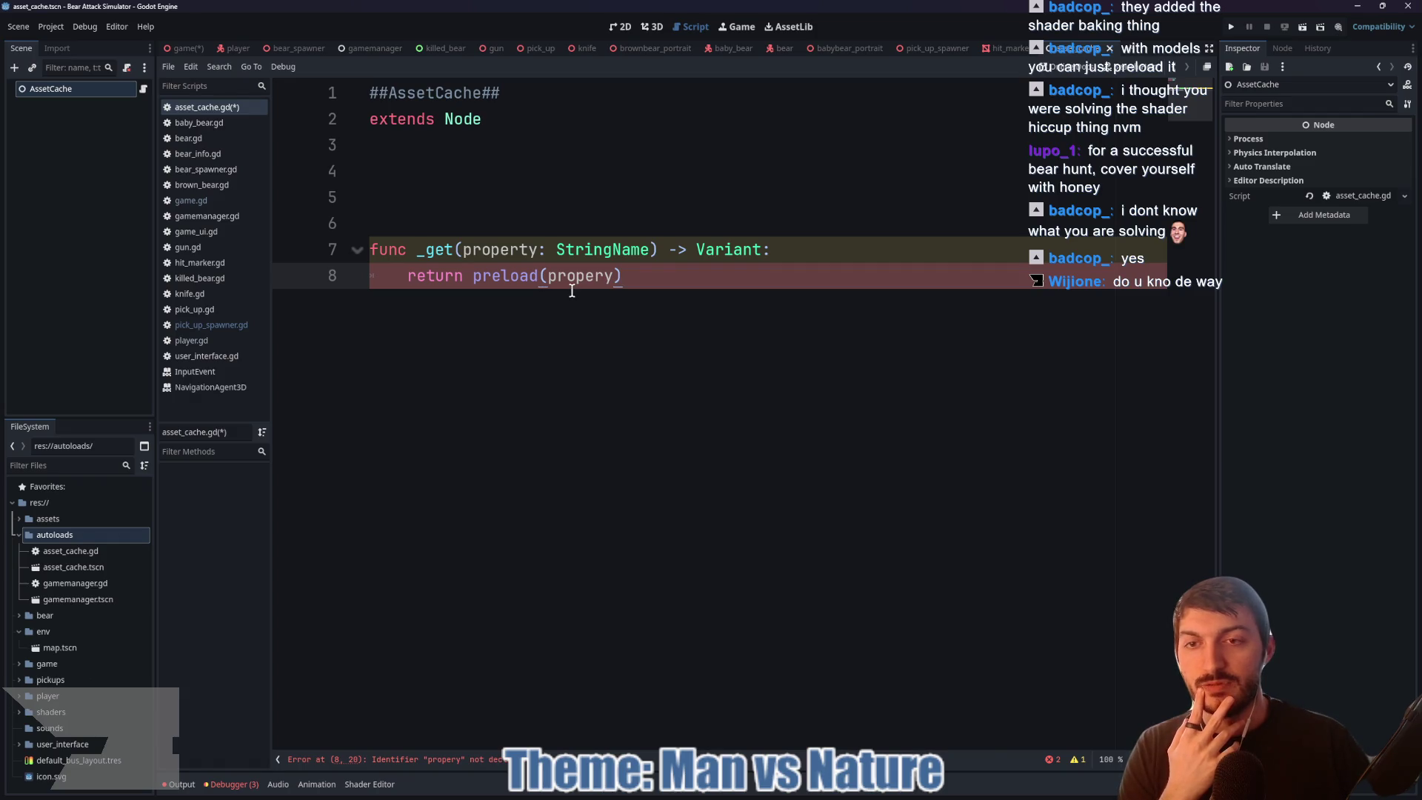
pyautogui.click(441, 205)
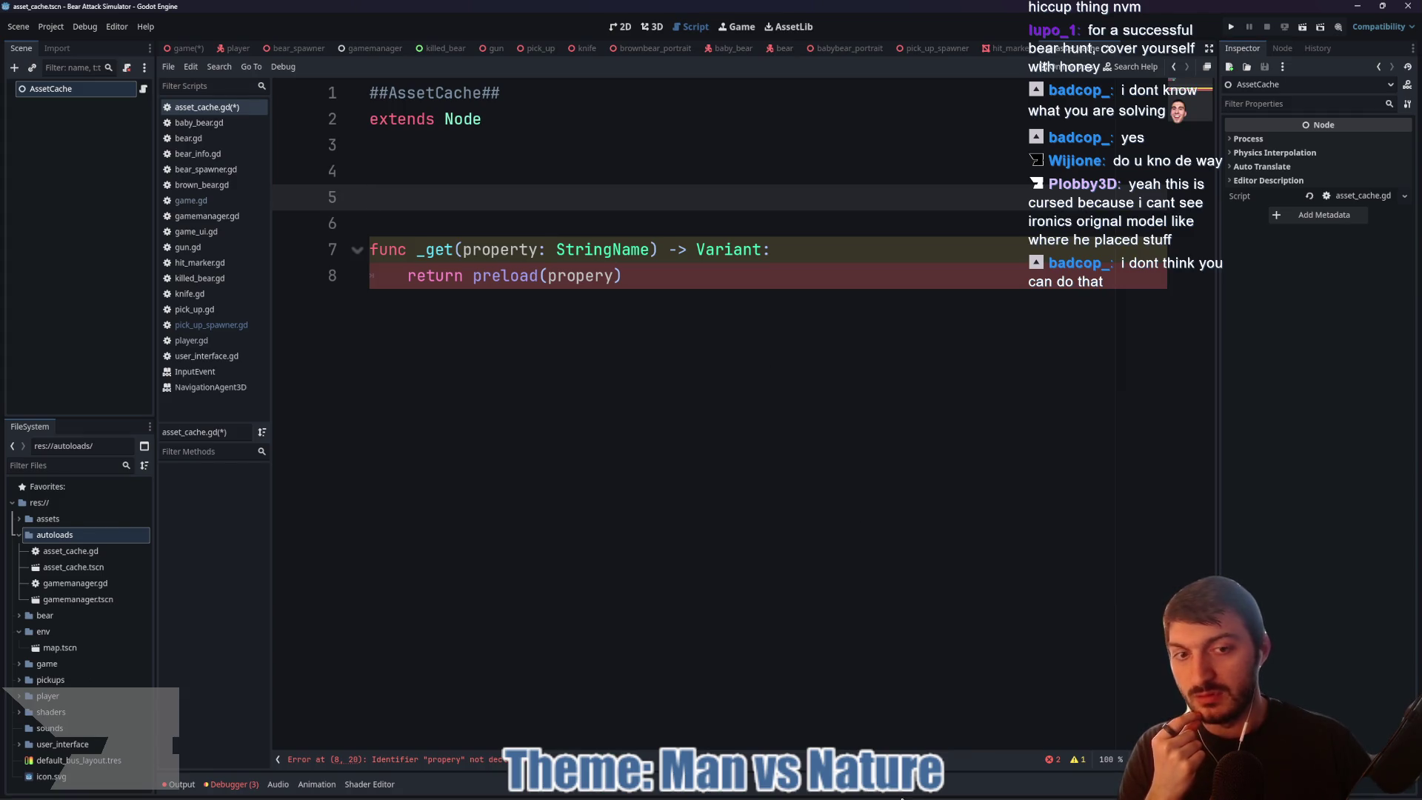
pyautogui.click(835, 794)
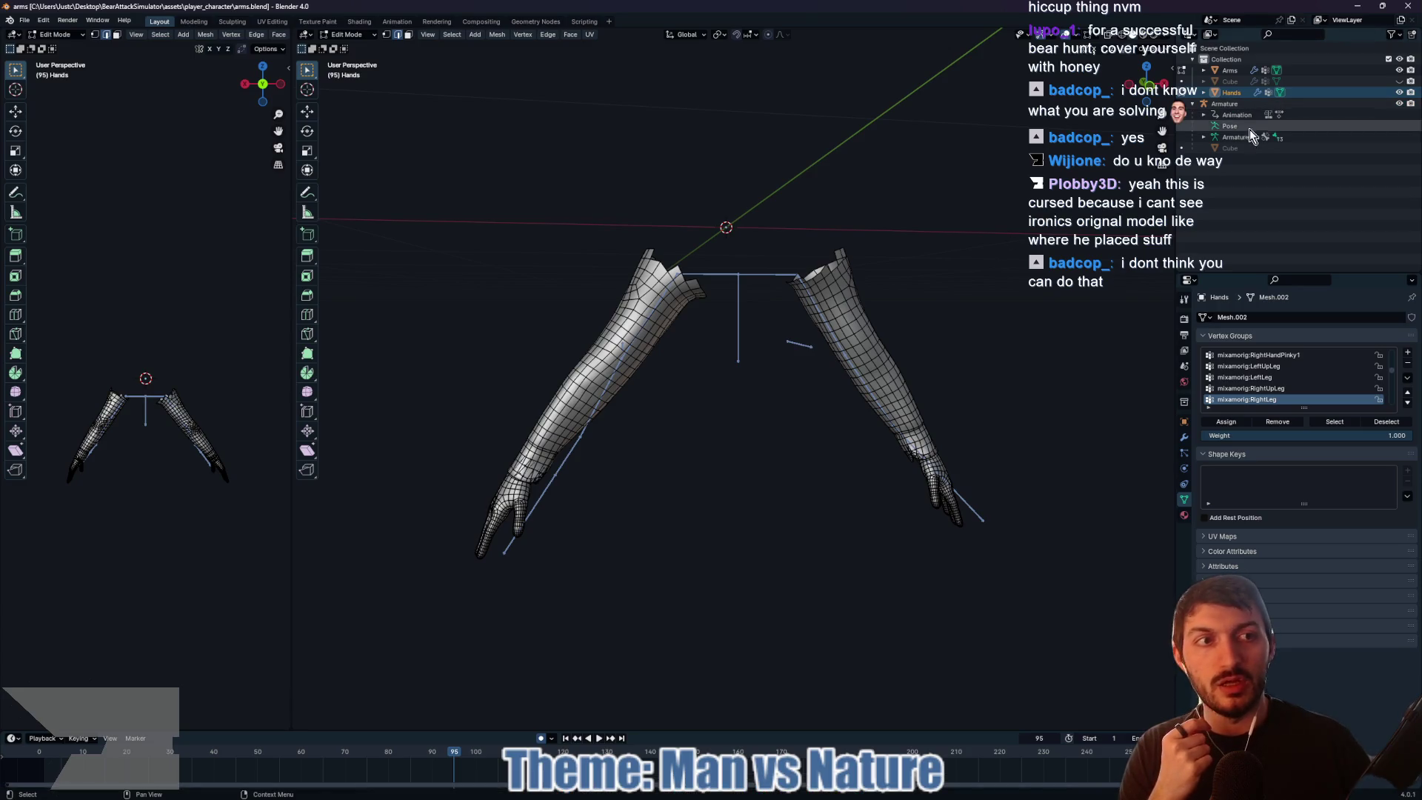
# Step: Toggle the low-poly Cube's visibility repeatedly in the Outliner, leaving it shown over the arms
pyautogui.click(1399, 81)
pyautogui.click(1399, 81)
pyautogui.click(1399, 82)
pyautogui.click(1399, 82)
pyautogui.click(1399, 81)
pyautogui.click(1399, 81)
pyautogui.click(1399, 82)
pyautogui.click(1399, 81)
pyautogui.click(1399, 81)
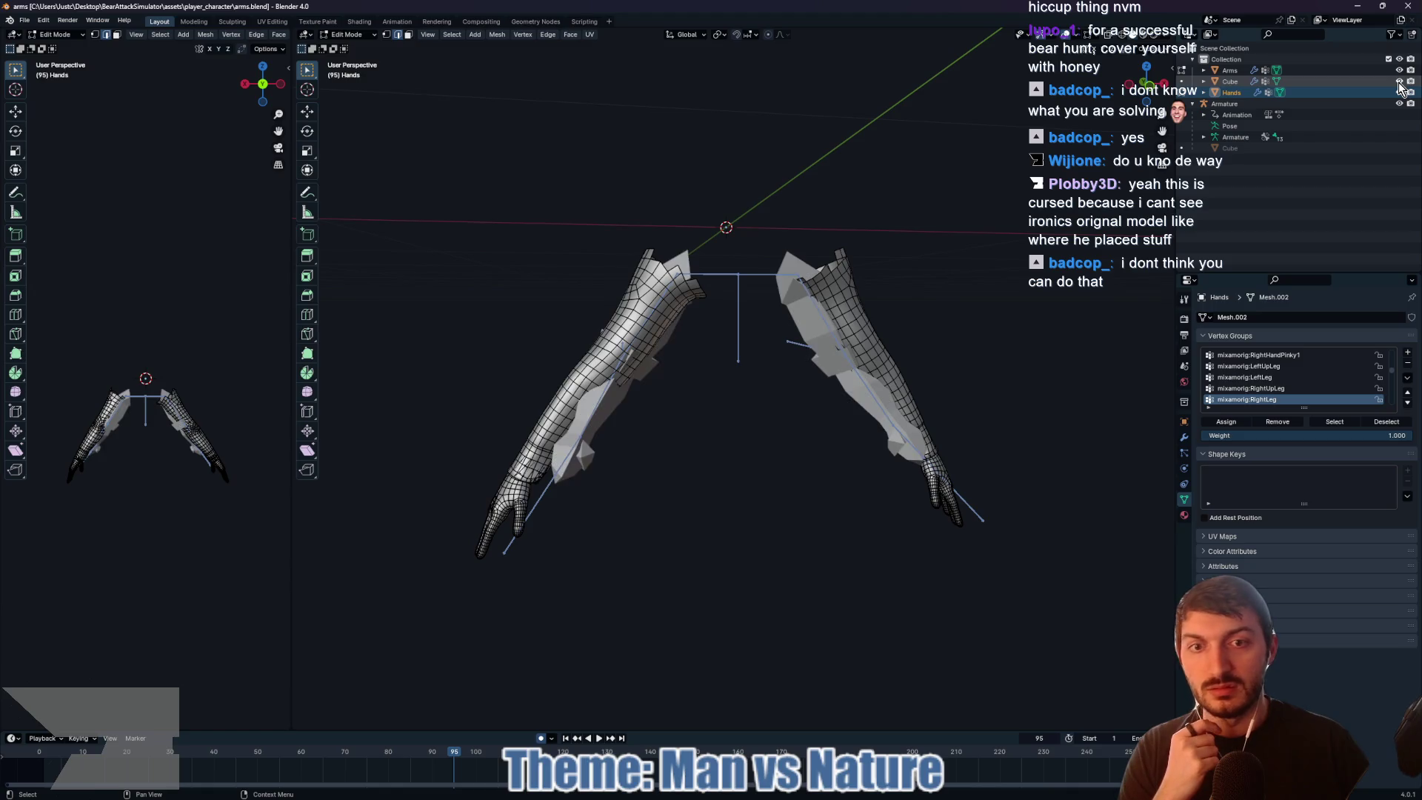
pyautogui.click(1399, 82)
pyautogui.click(1399, 81)
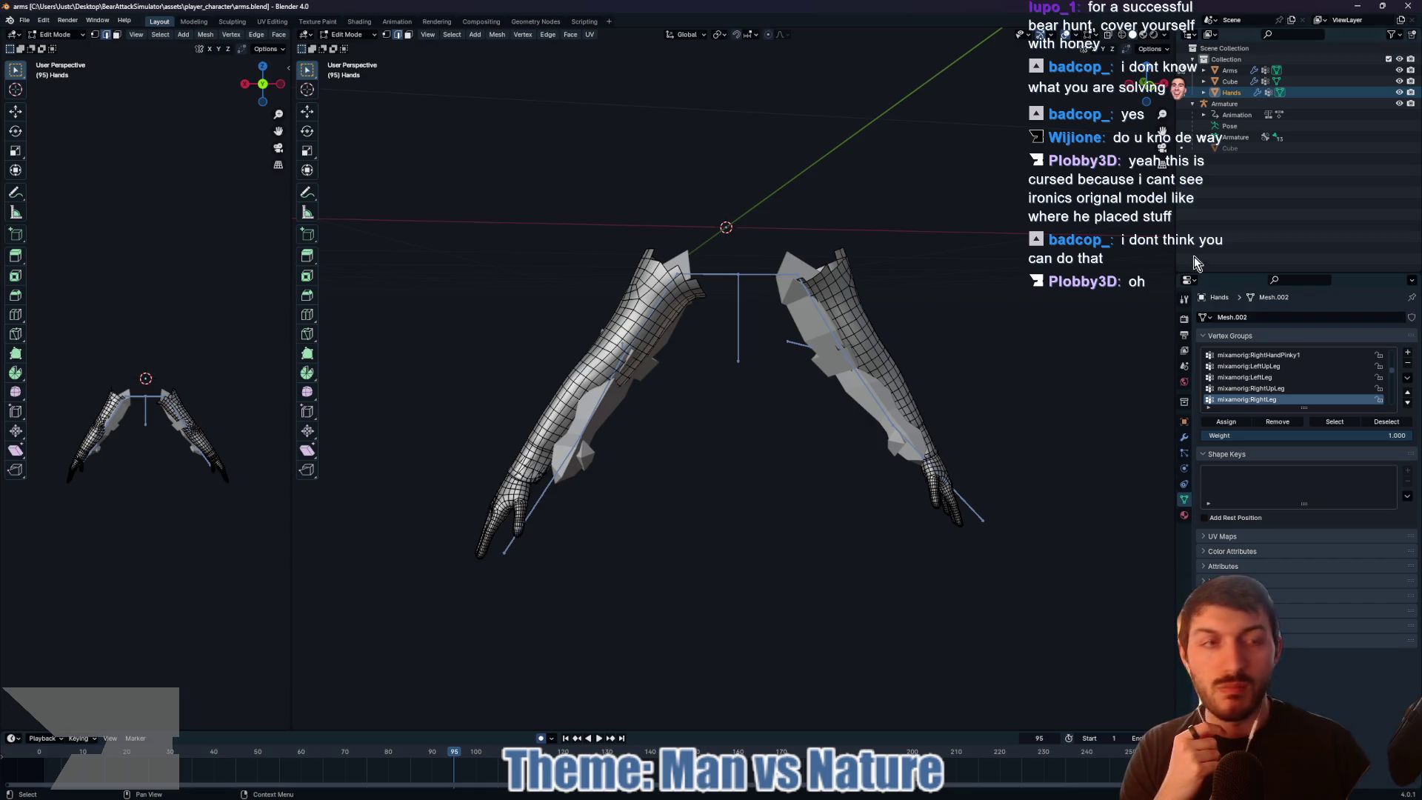
# Step: Hide the Hands object and bring the Godot 4.5 release notes browser forward
pyautogui.click(1399, 93)
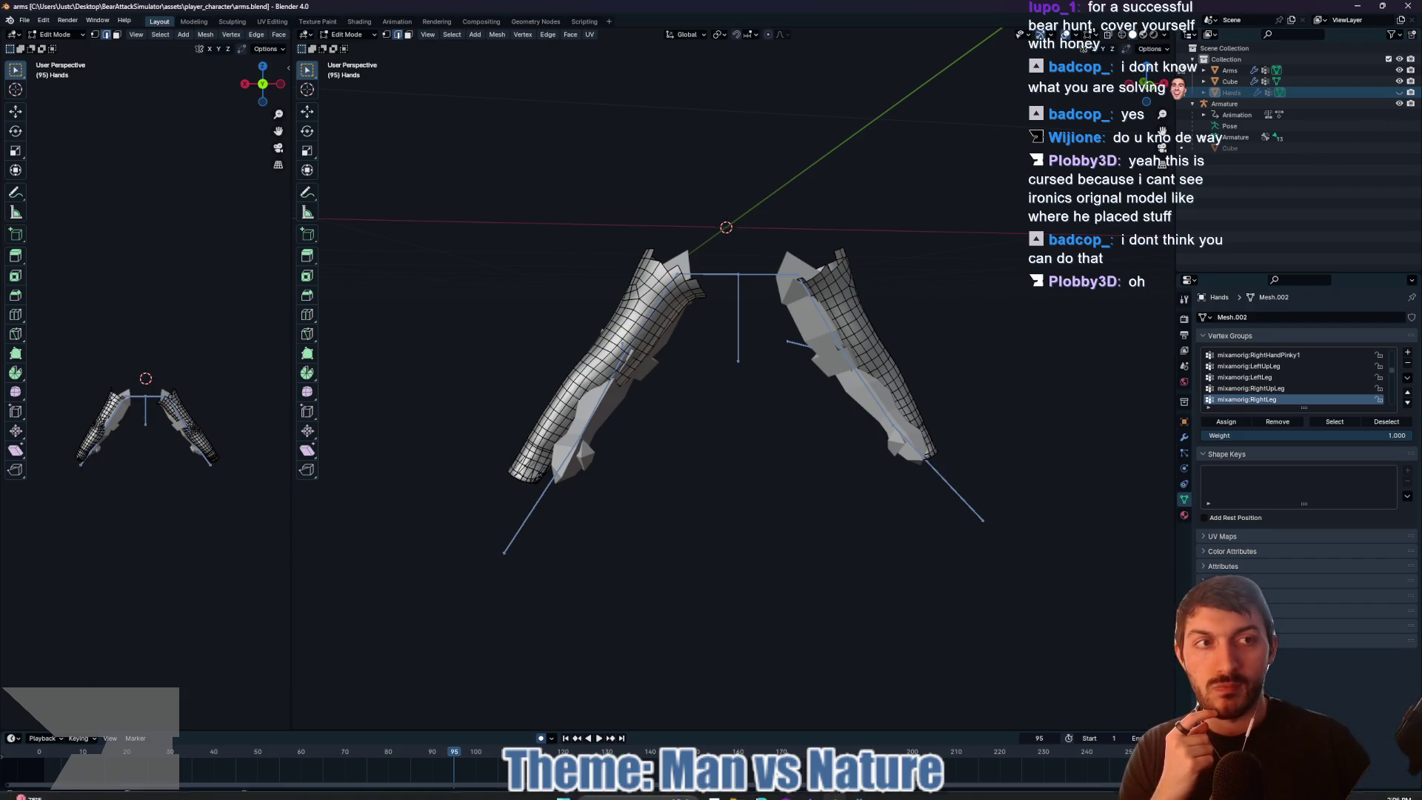
pyautogui.moveTo(775, 794)
pyautogui.click(820, 796)
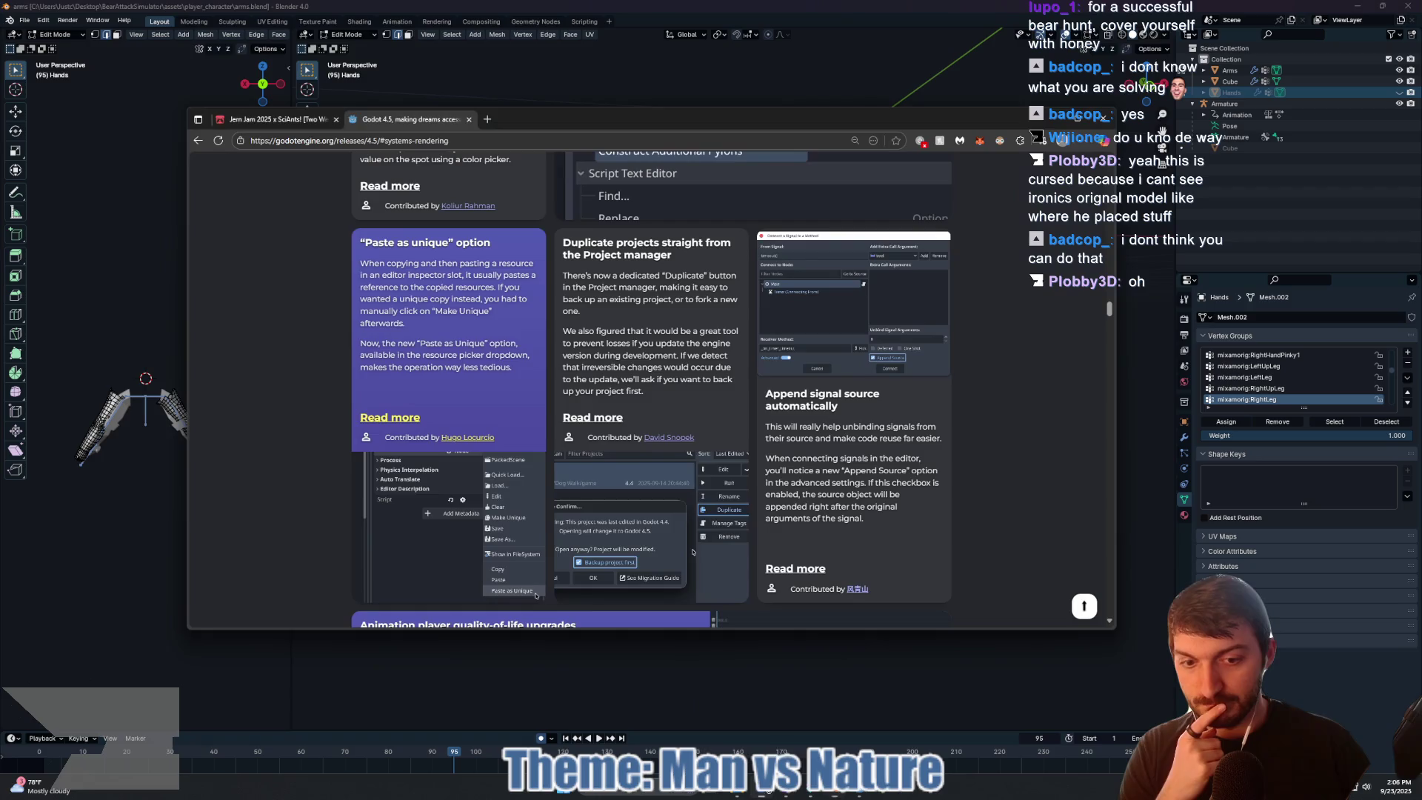
# Step: Return to Godot, then bring up the 'Resource Loading in Godot | preload vs. load' video
pyautogui.click(861, 794)
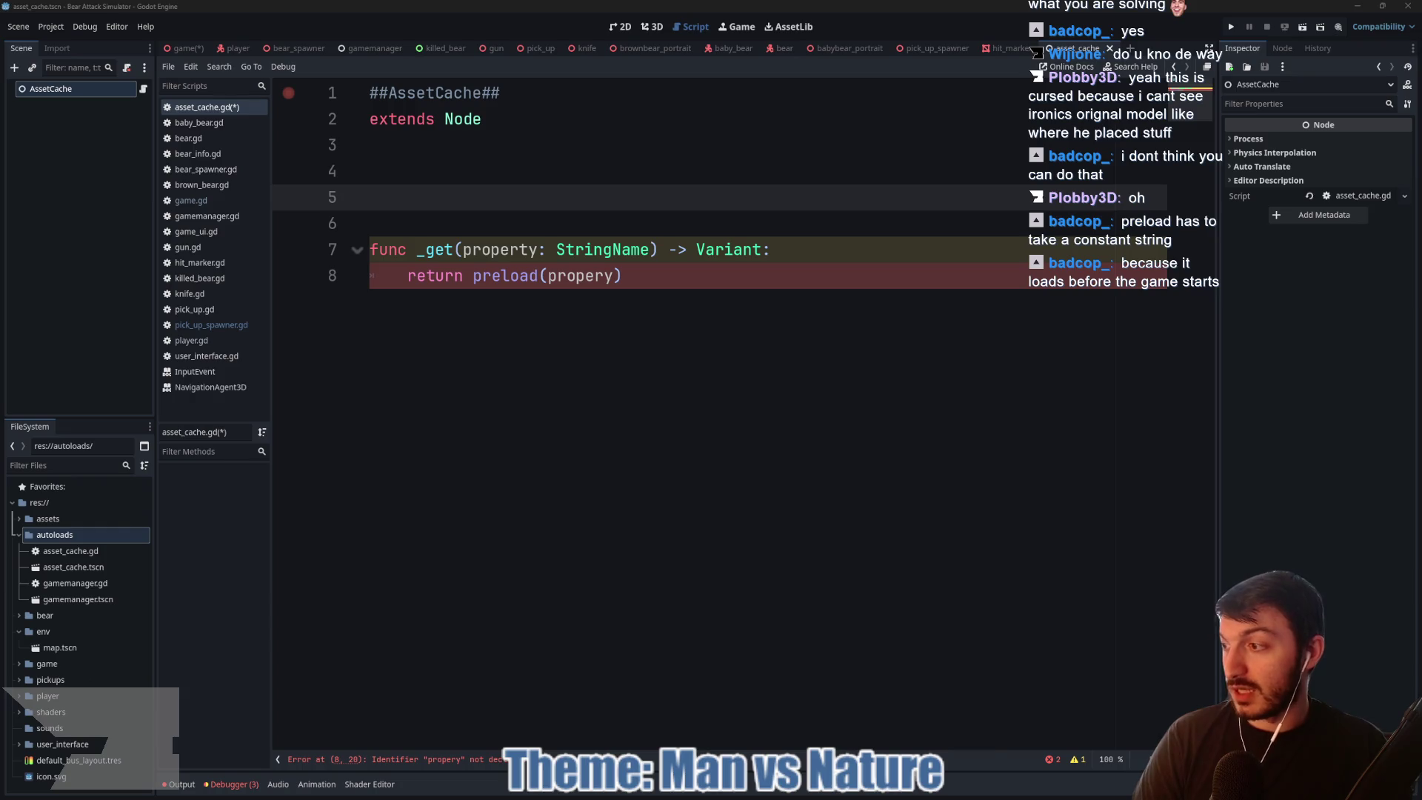
pyautogui.hotkey('alt', 'Tab')
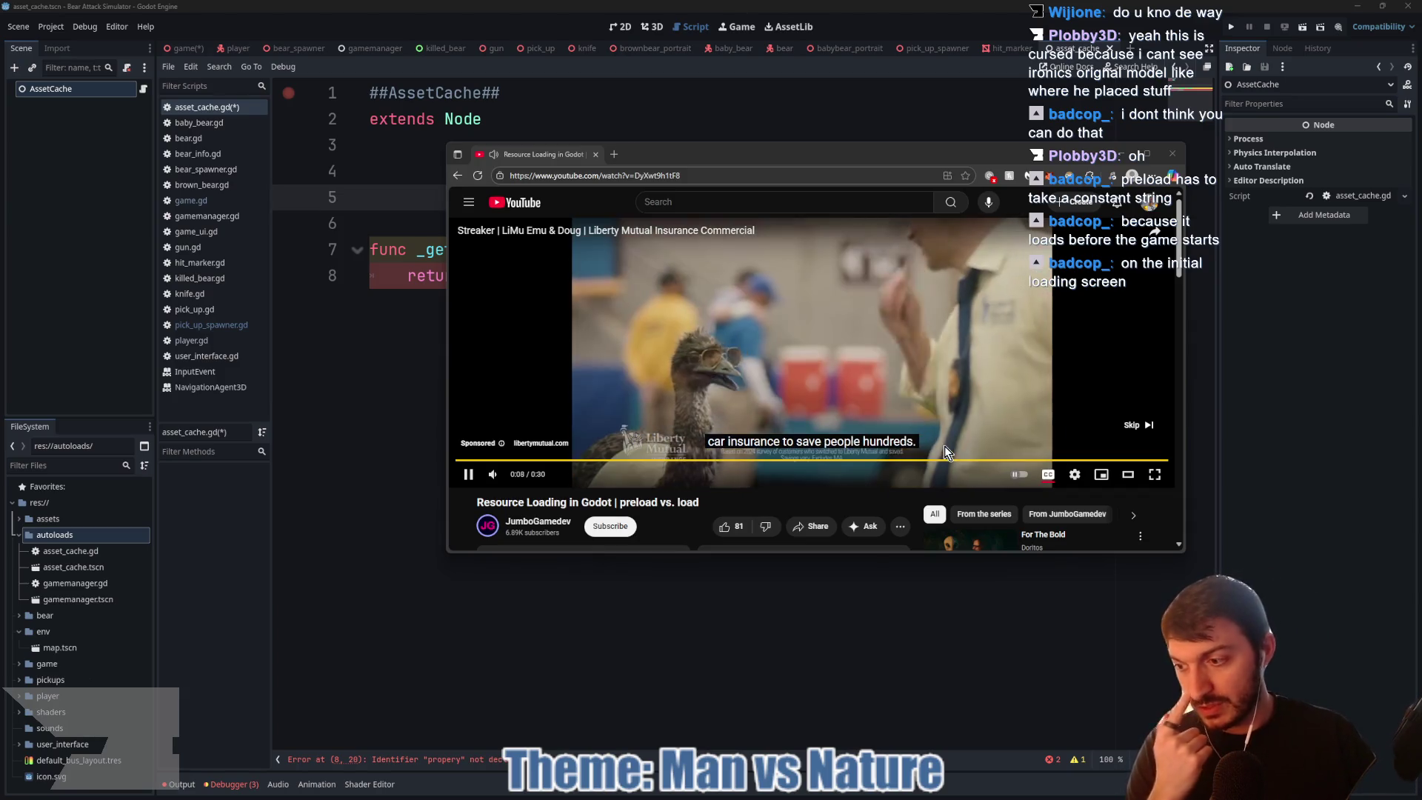
# Step: Skip the ad and watch the preload vs. load video with subtitles in an enlarged browser window
pyautogui.click(1135, 425)
pyautogui.click(637, 419)
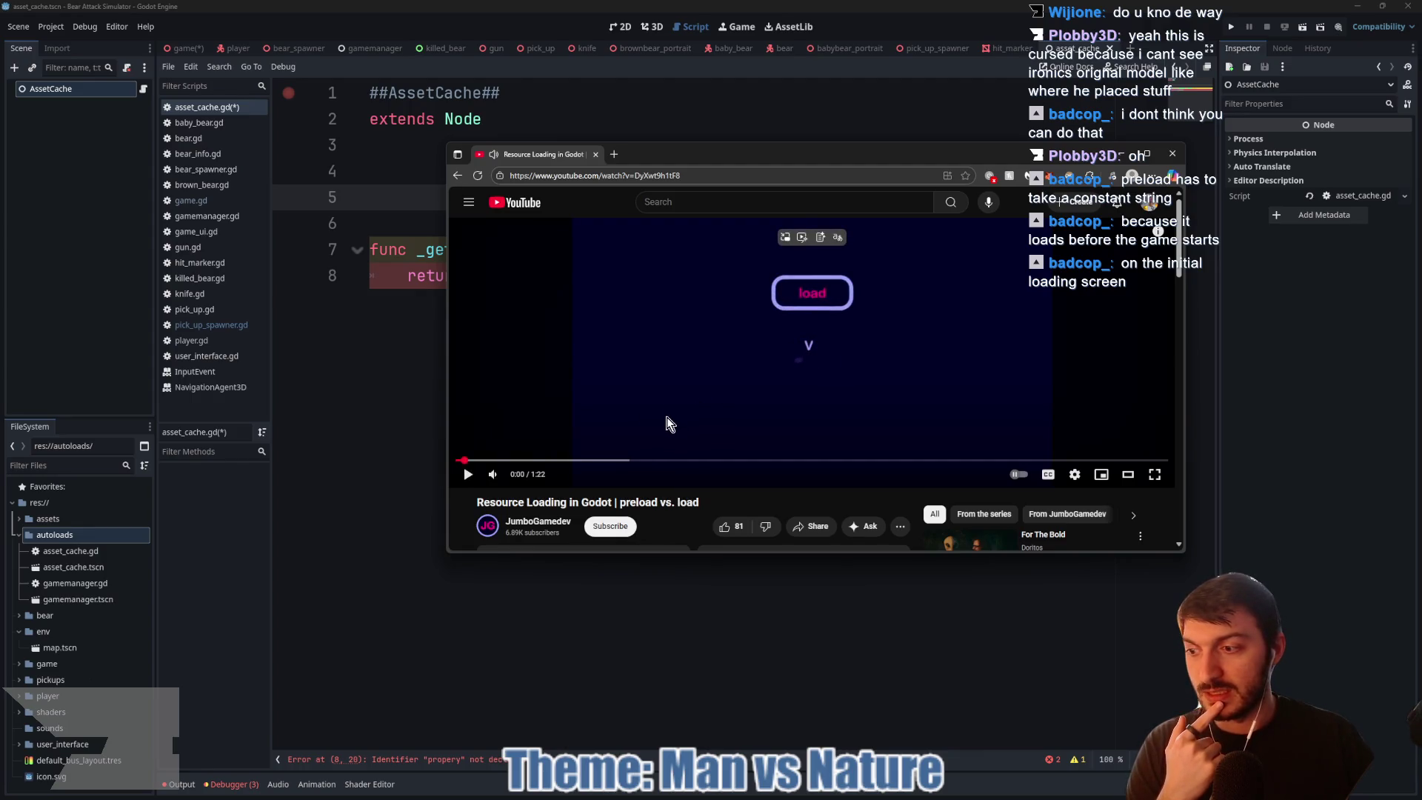
pyautogui.click(646, 427)
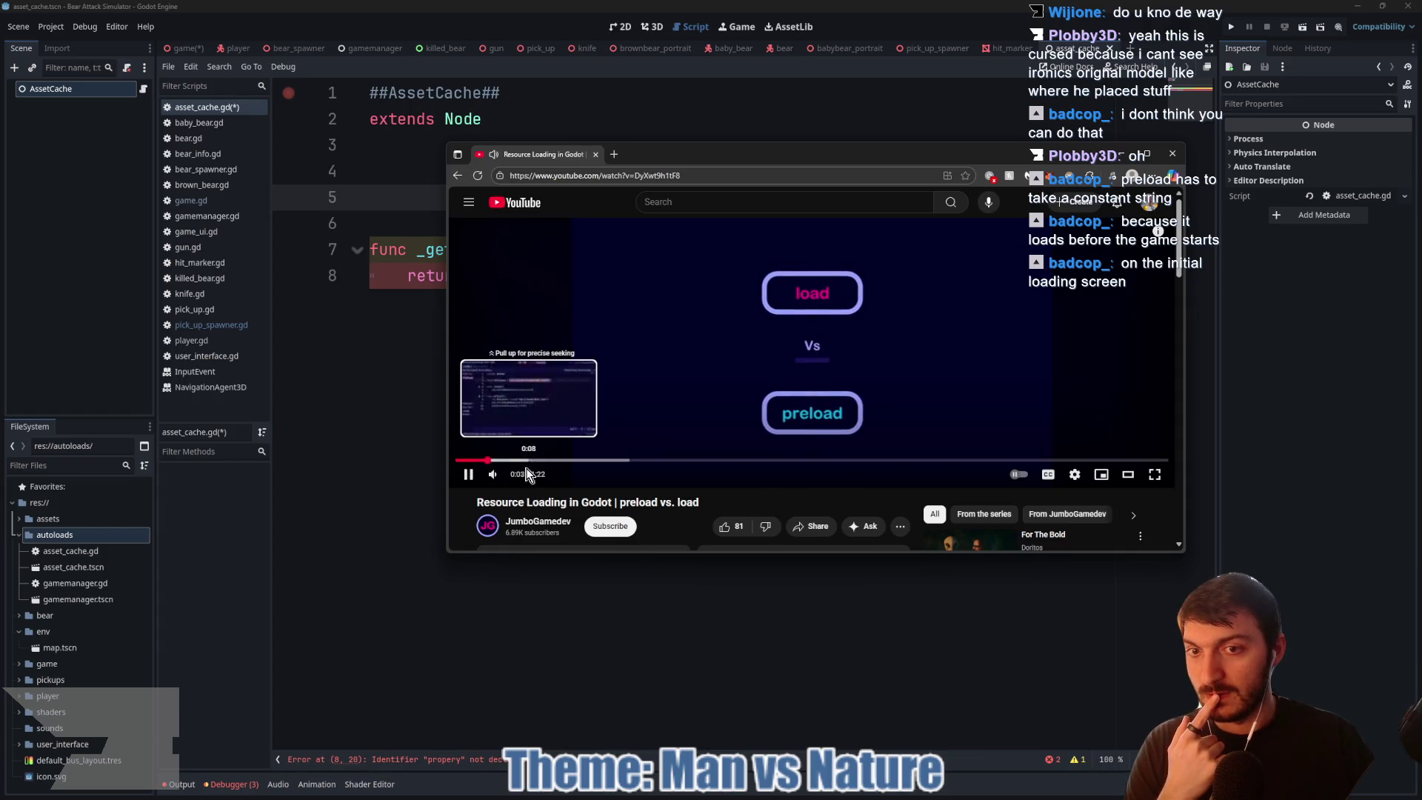
pyautogui.click(1048, 474)
pyautogui.moveTo(877, 156)
pyautogui.mouseDown()
pyautogui.moveTo(779, 160)
pyautogui.moveTo(778, 196)
pyautogui.moveTo(556, 116)
pyautogui.mouseUp()
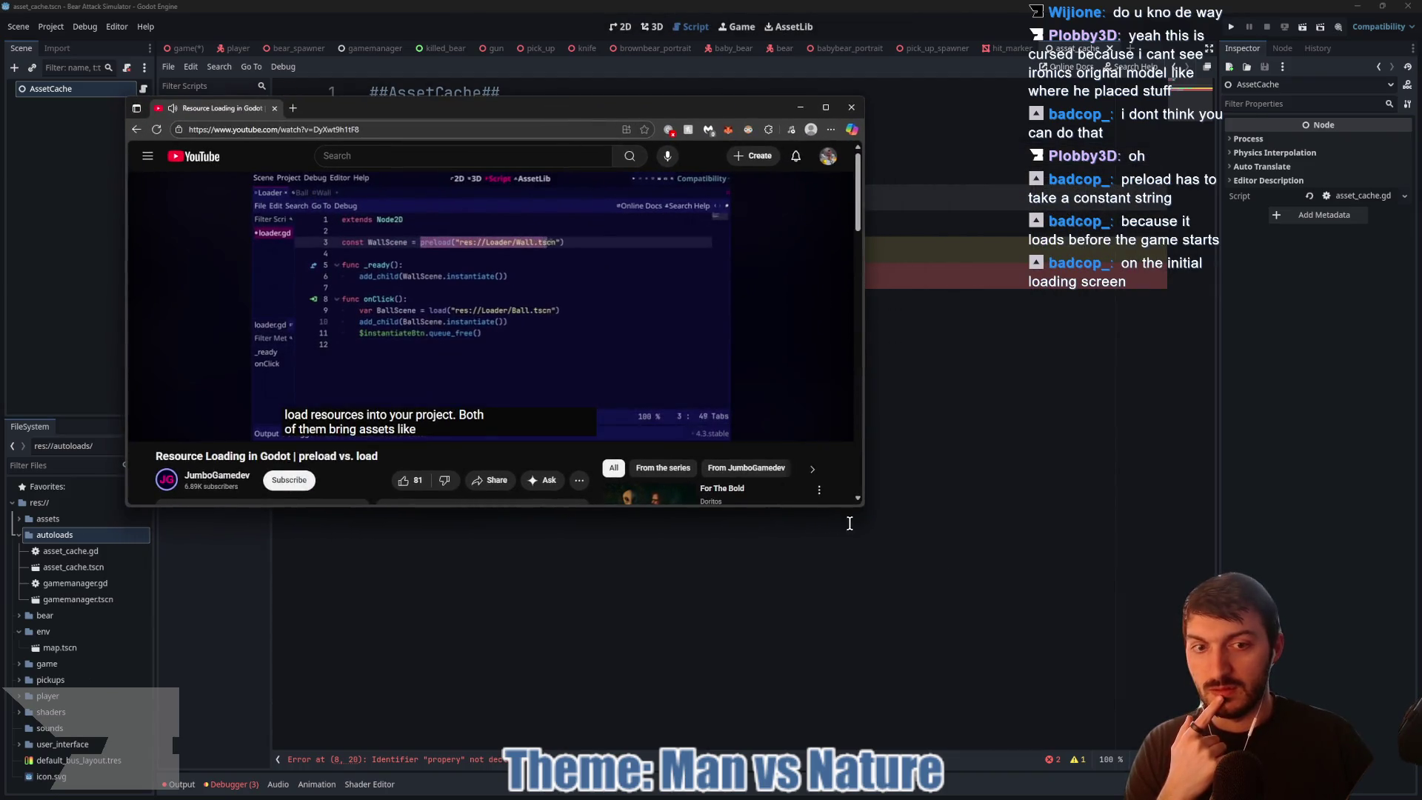
pyautogui.moveTo(863, 507)
pyautogui.mouseDown()
pyautogui.moveTo(1347, 611)
pyautogui.moveTo(1354, 687)
pyautogui.mouseUp()
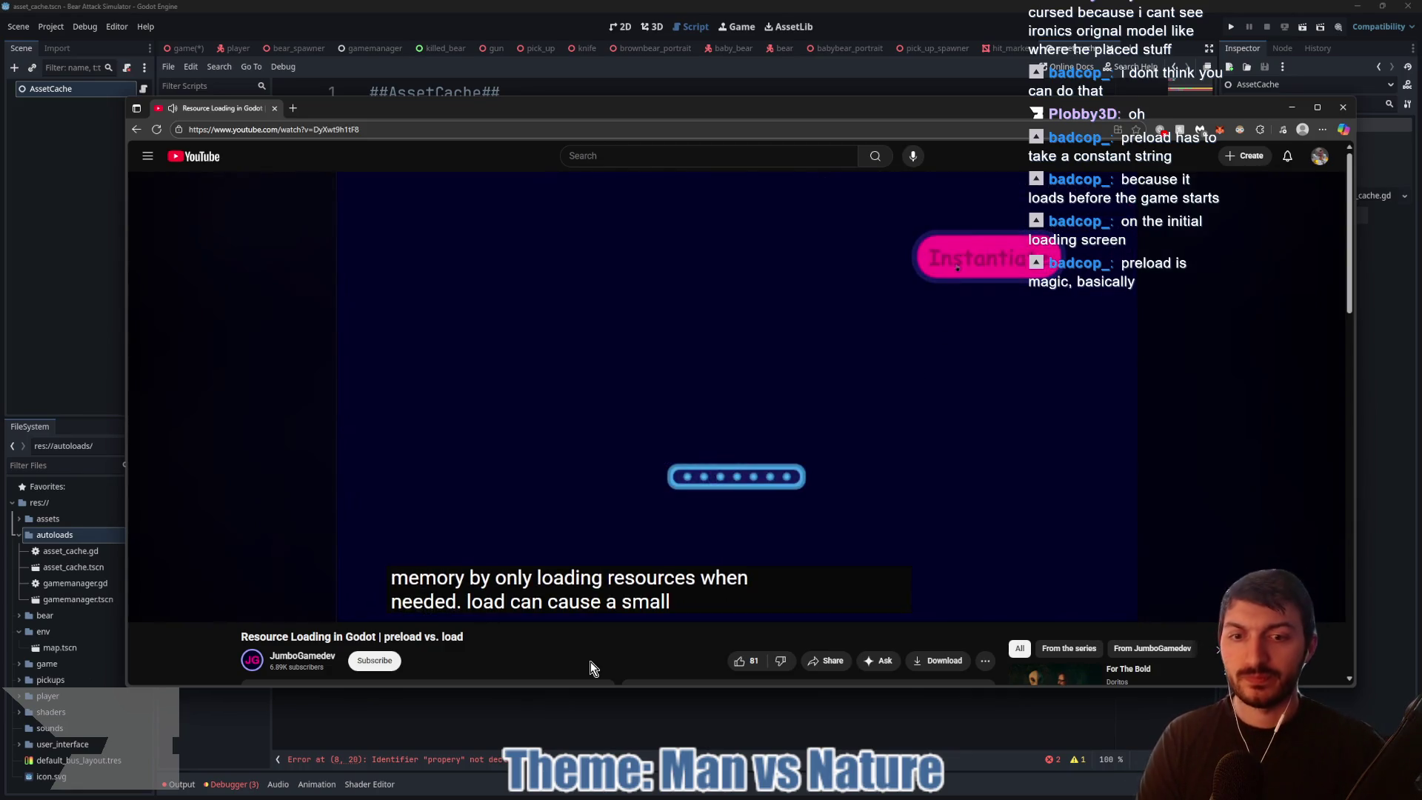
# Step: Back in Godot's asset_cache.gd, select the _get function on lines 7–8
pyautogui.click(78, 358)
pyautogui.click(567, 319)
pyautogui.keyDown('shift'); pyautogui.click(343, 252); pyautogui.keyUp('shift')
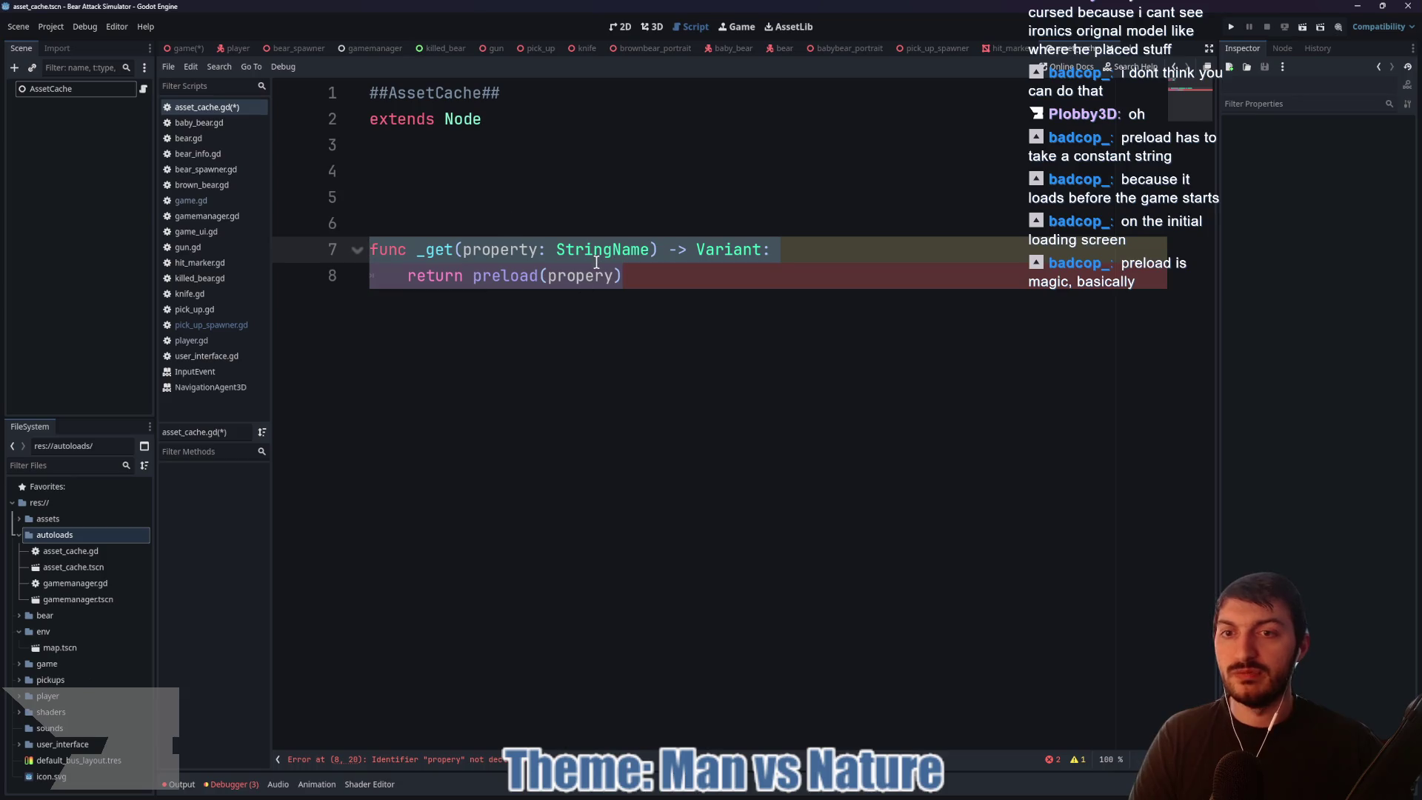
# Step: Replace the _get function with the start of a constant declaration, const Bear :=
pyautogui.write('\\')
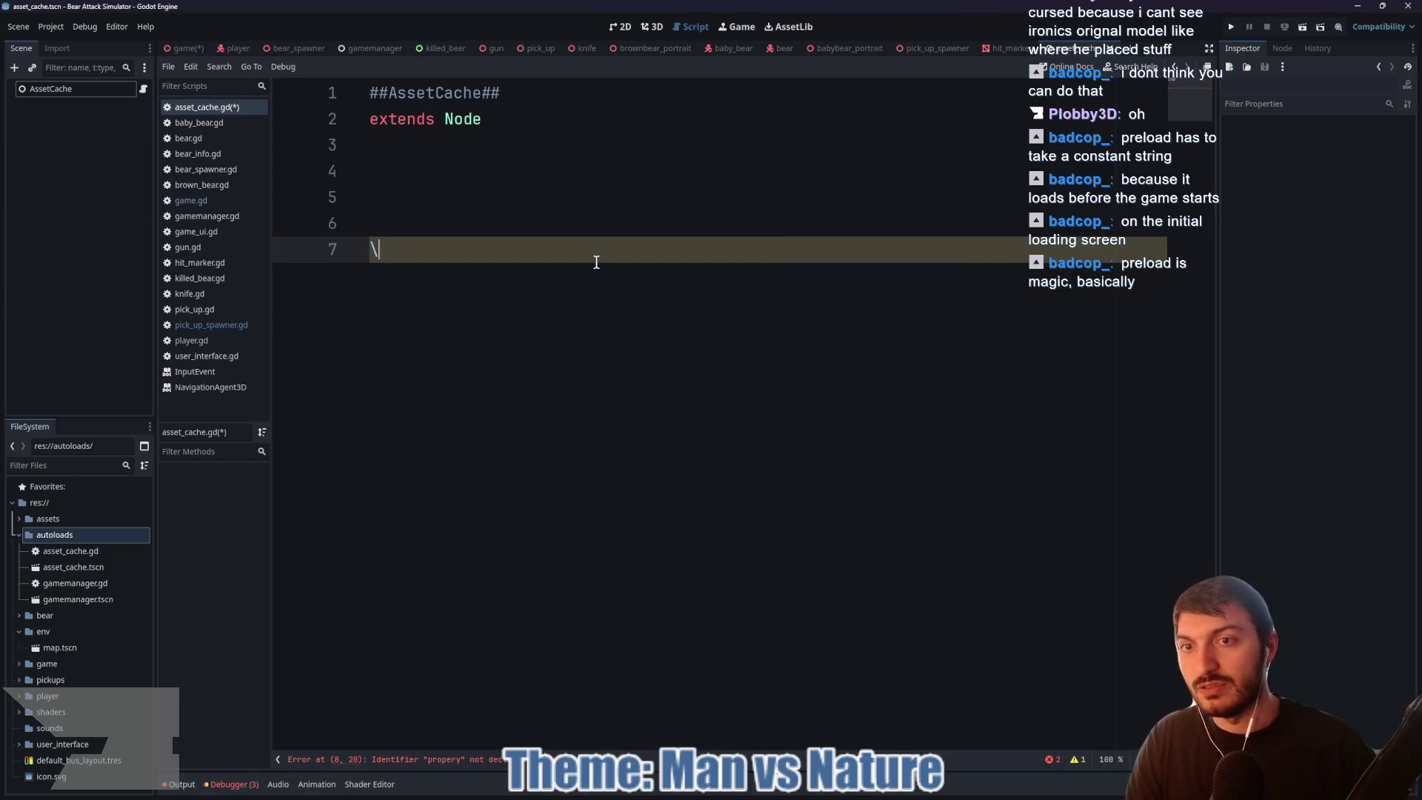
pyautogui.press('BackSpace')
pyautogui.press('BackSpace')
pyautogui.press('BackSpace')
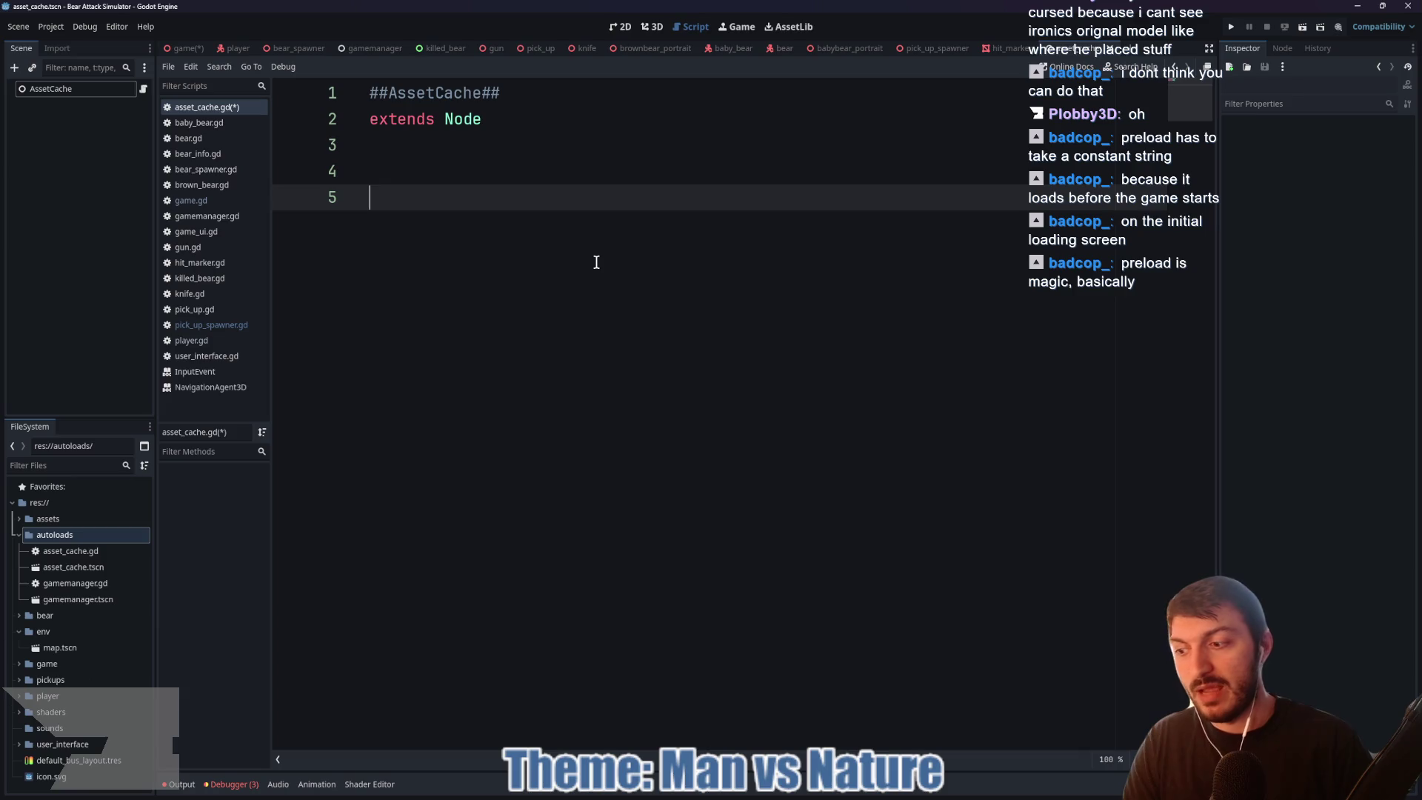
pyautogui.write('const ')
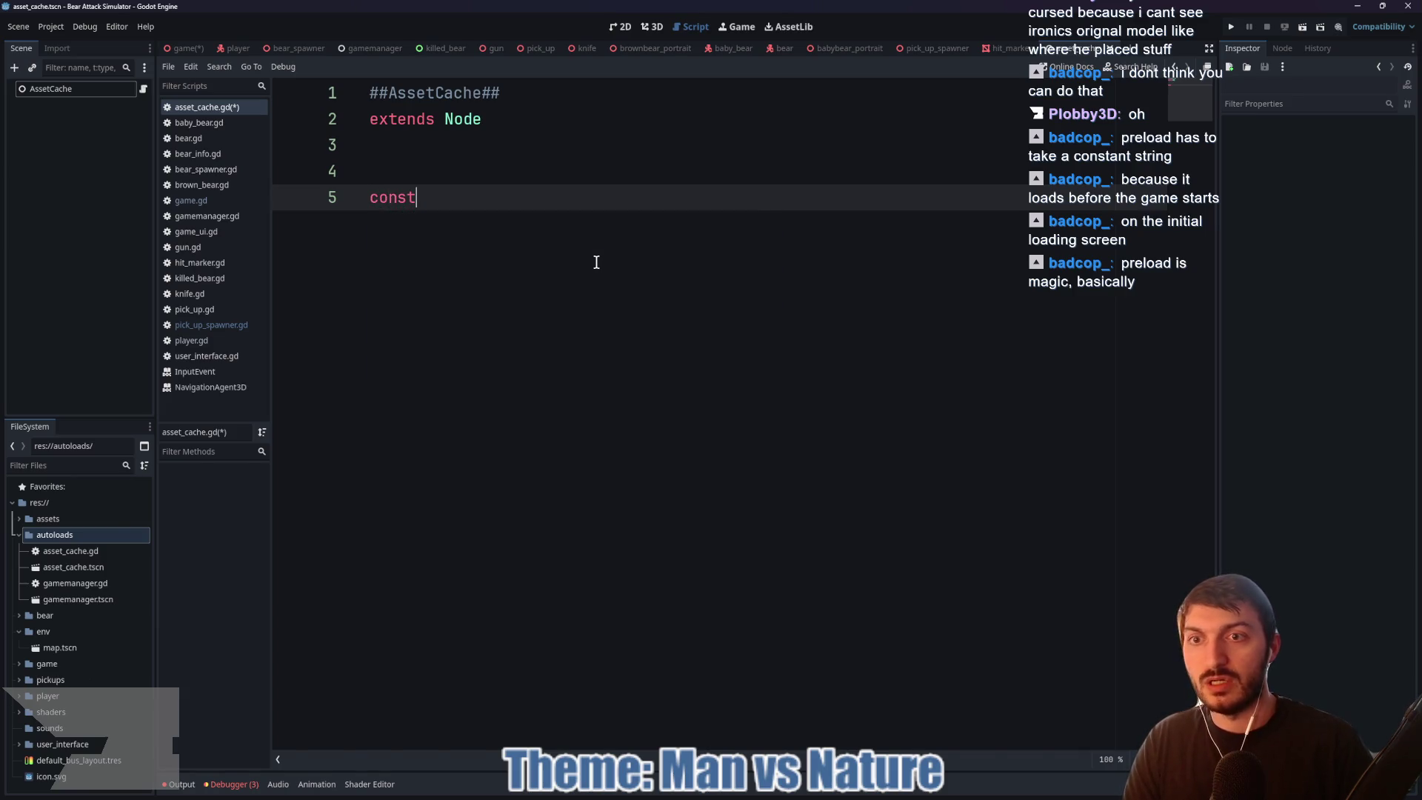
pyautogui.write('Bear')
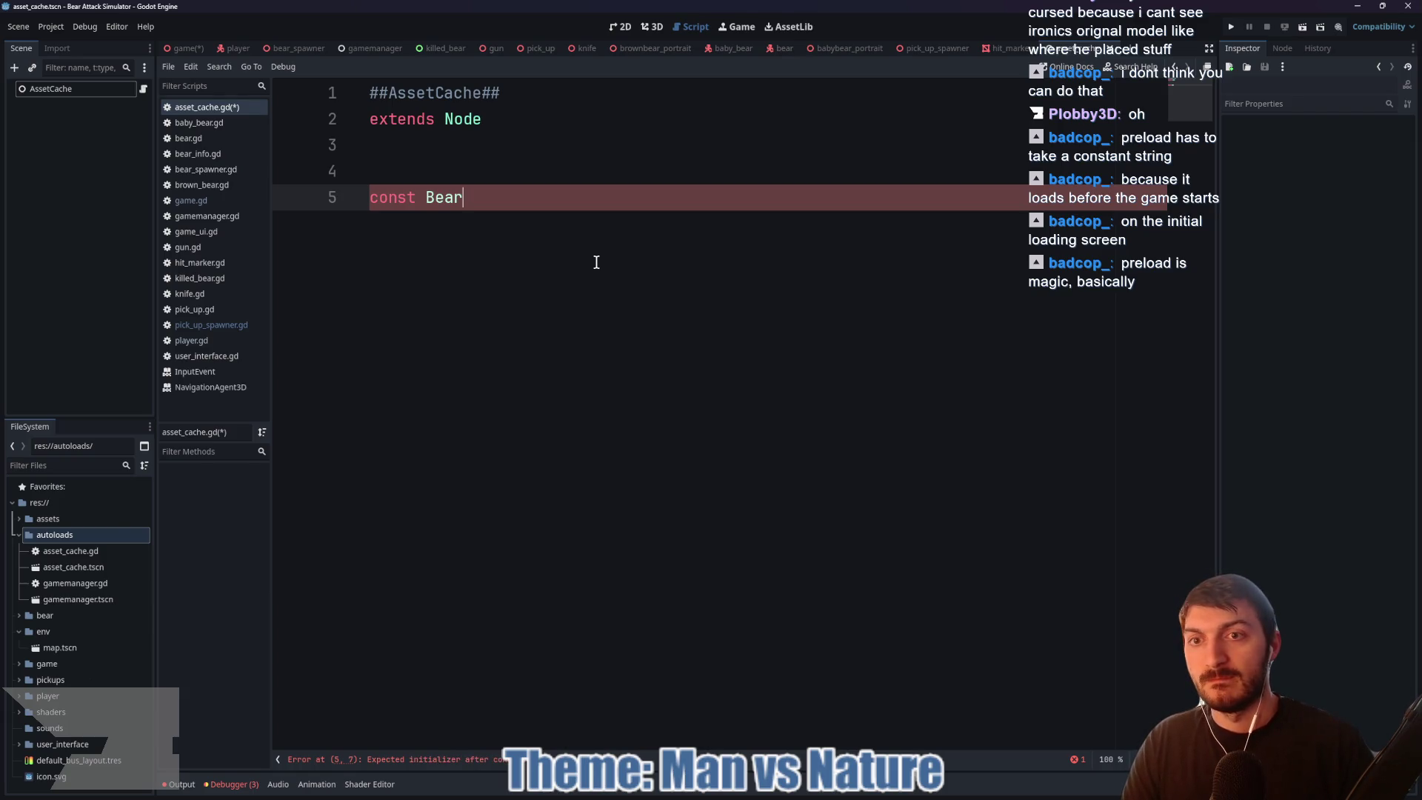
pyautogui.write(' =')
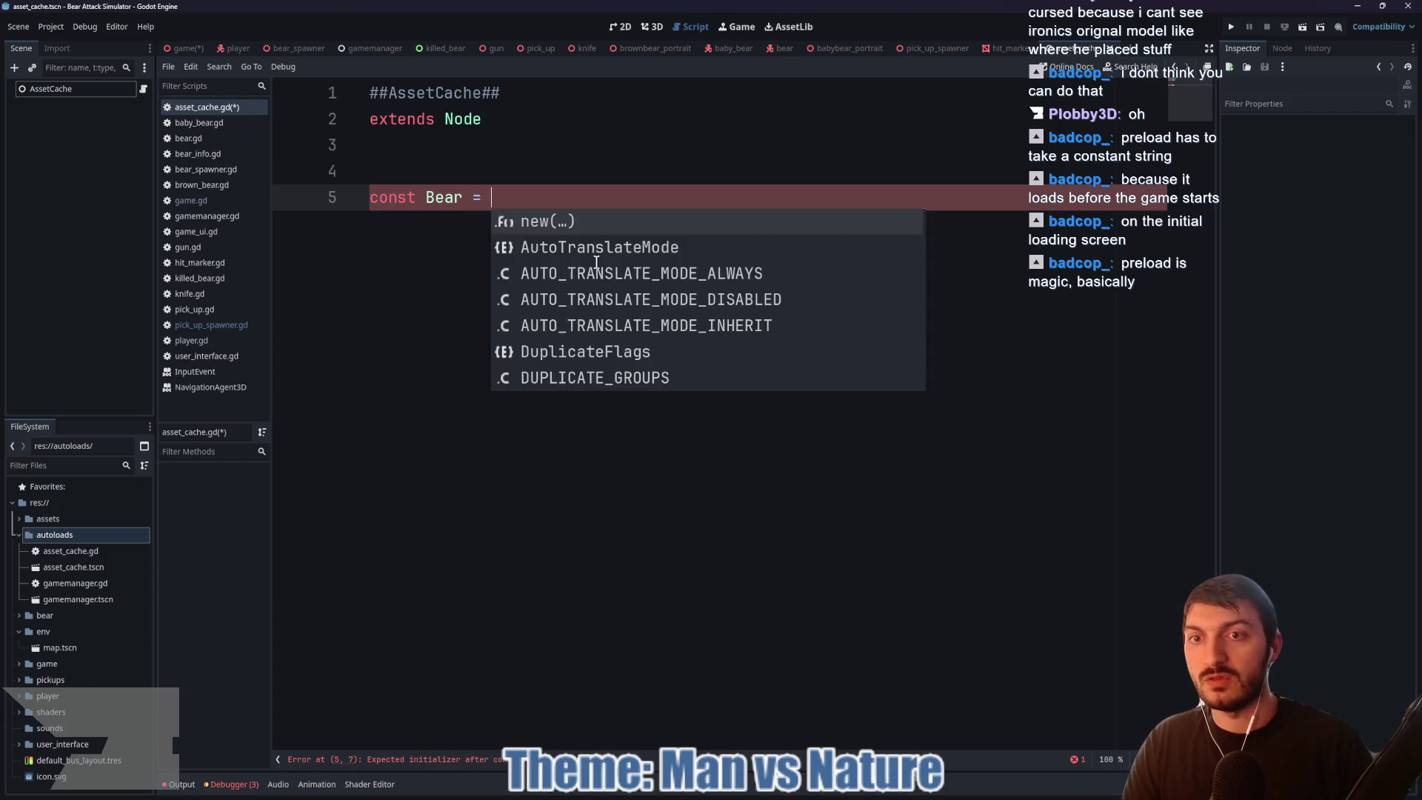
pyautogui.press('BackSpace')
pyautogui.write(':=')
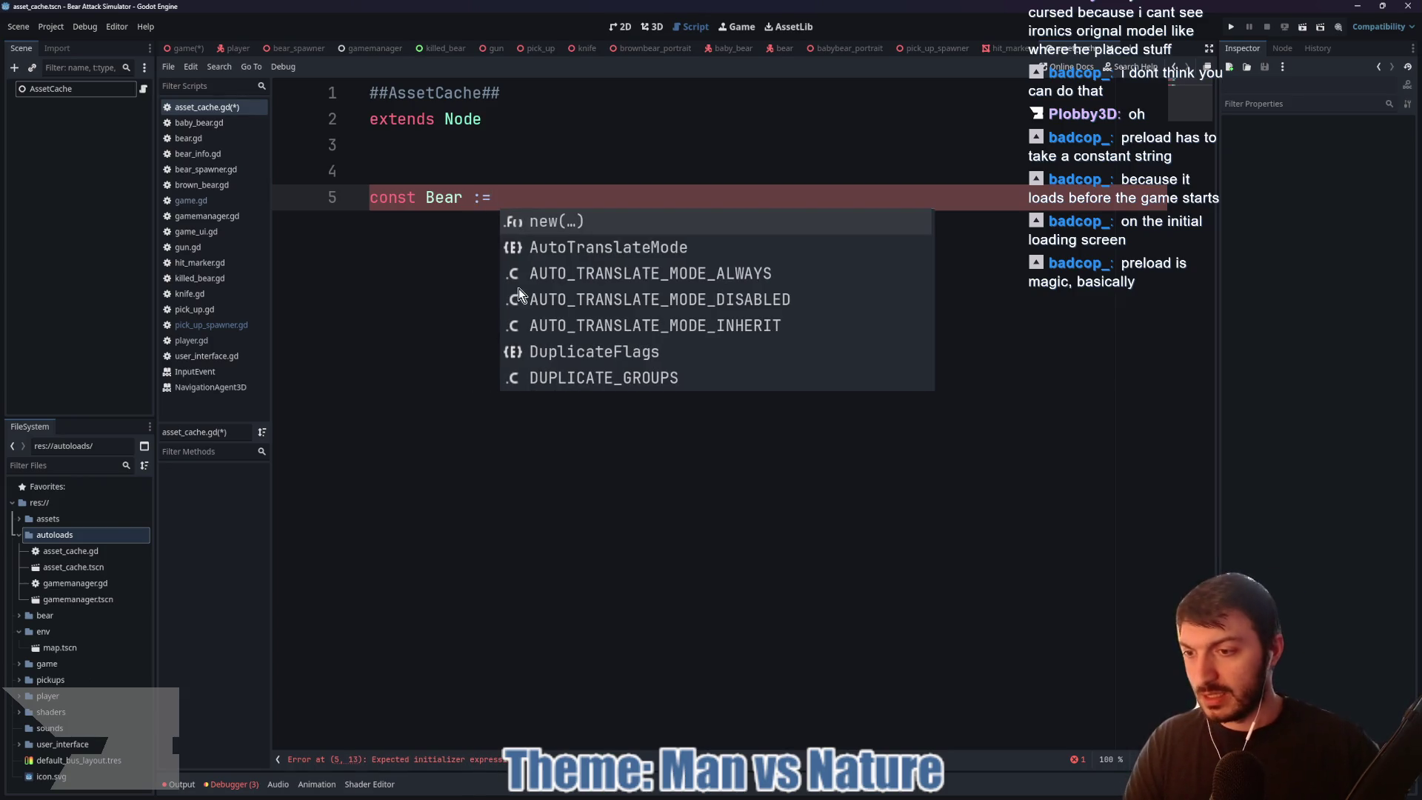
# Step: Copy bear.tscn's project path from the bear folder and paste it after const Bear :=
pyautogui.click(25, 616)
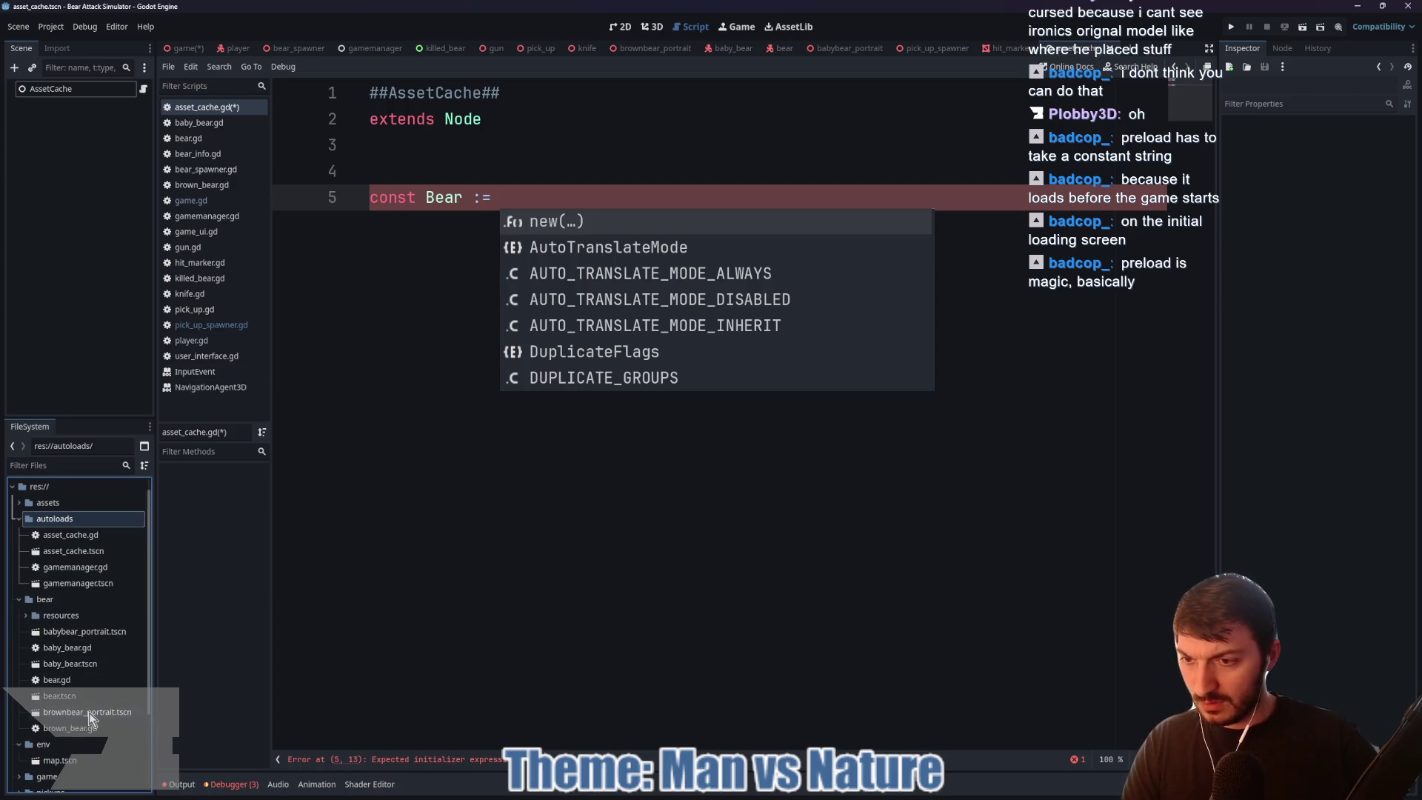
pyautogui.click(65, 697)
pyautogui.rightClick(65, 697)
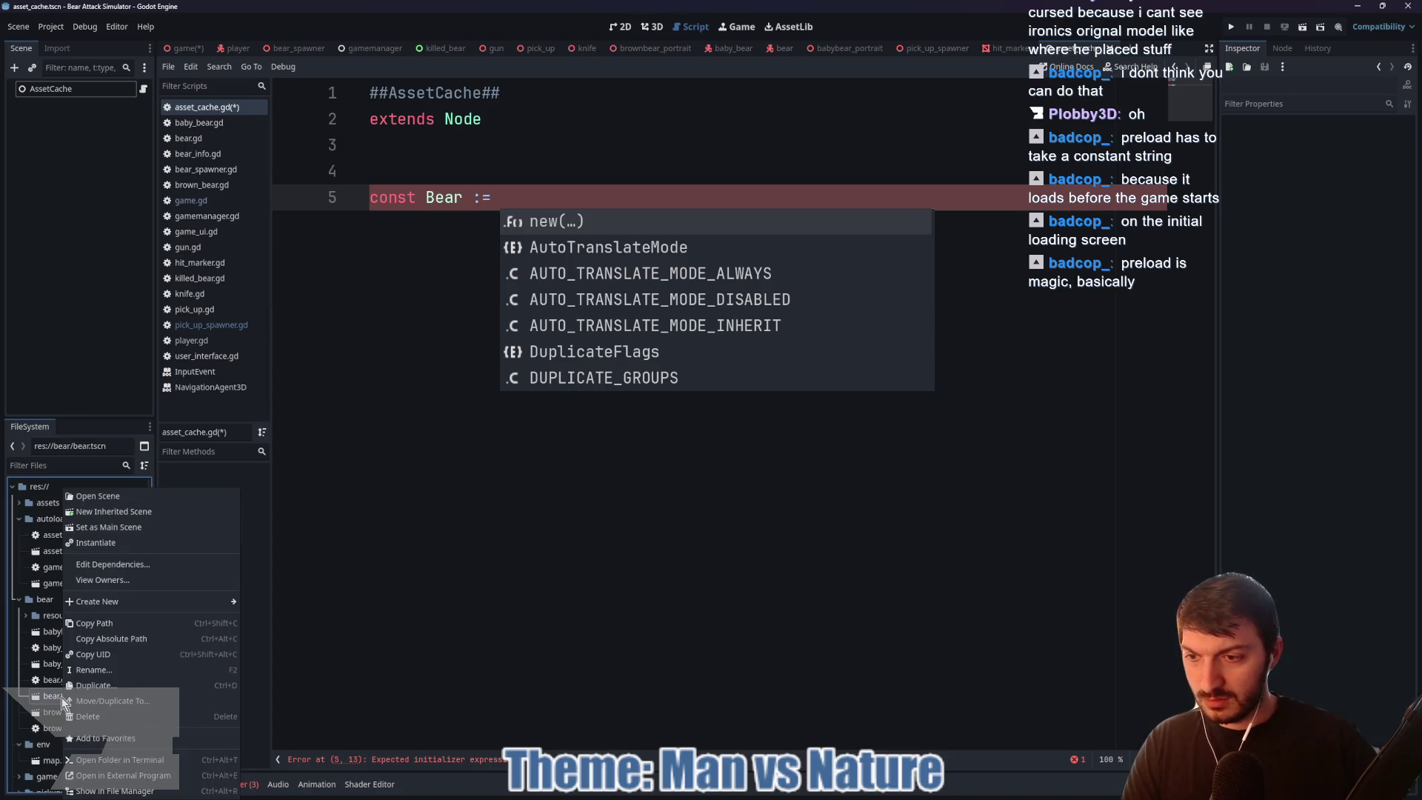
pyautogui.click(100, 623)
pyautogui.click(517, 194)
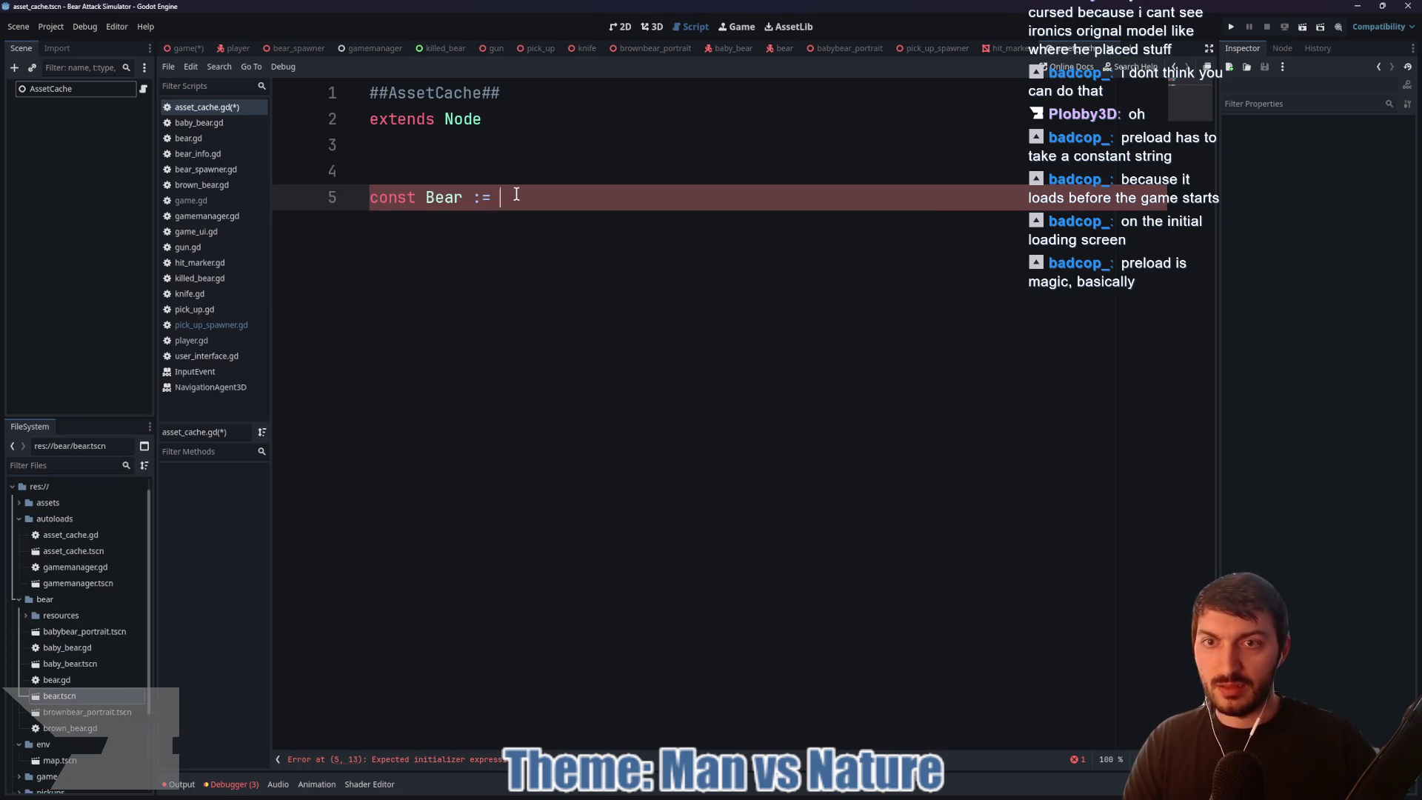
pyautogui.hotkey('ctrl', 'v')
# Step: Wrap the path in quotes and preload(), giving const Bear := preload("res://bear/bear.tscn"), and save
pyautogui.moveTo(700, 197); pyautogui.dragTo(496, 200)
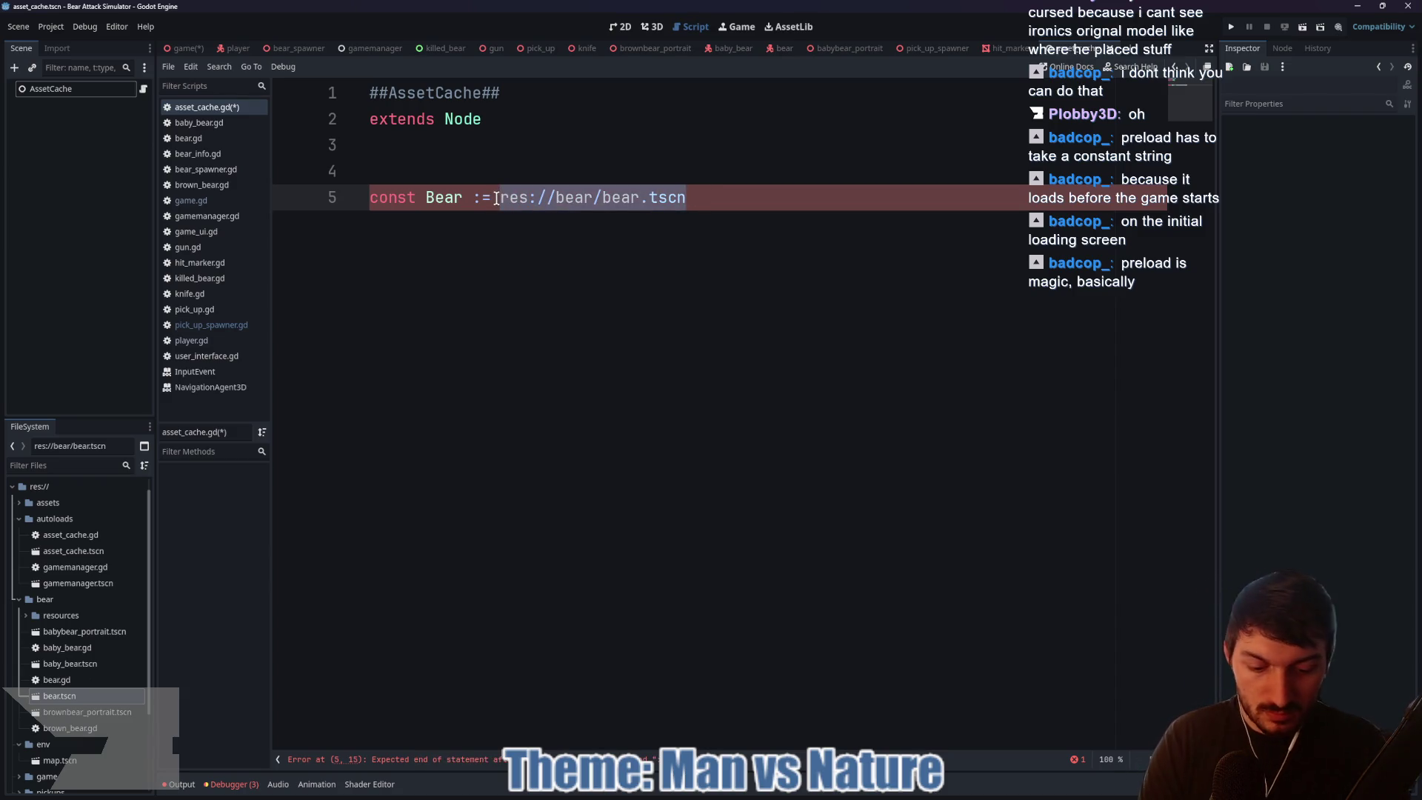
pyautogui.write('"')
pyautogui.keyDown('shift'); pyautogui.click(500, 200); pyautogui.keyUp('shift')
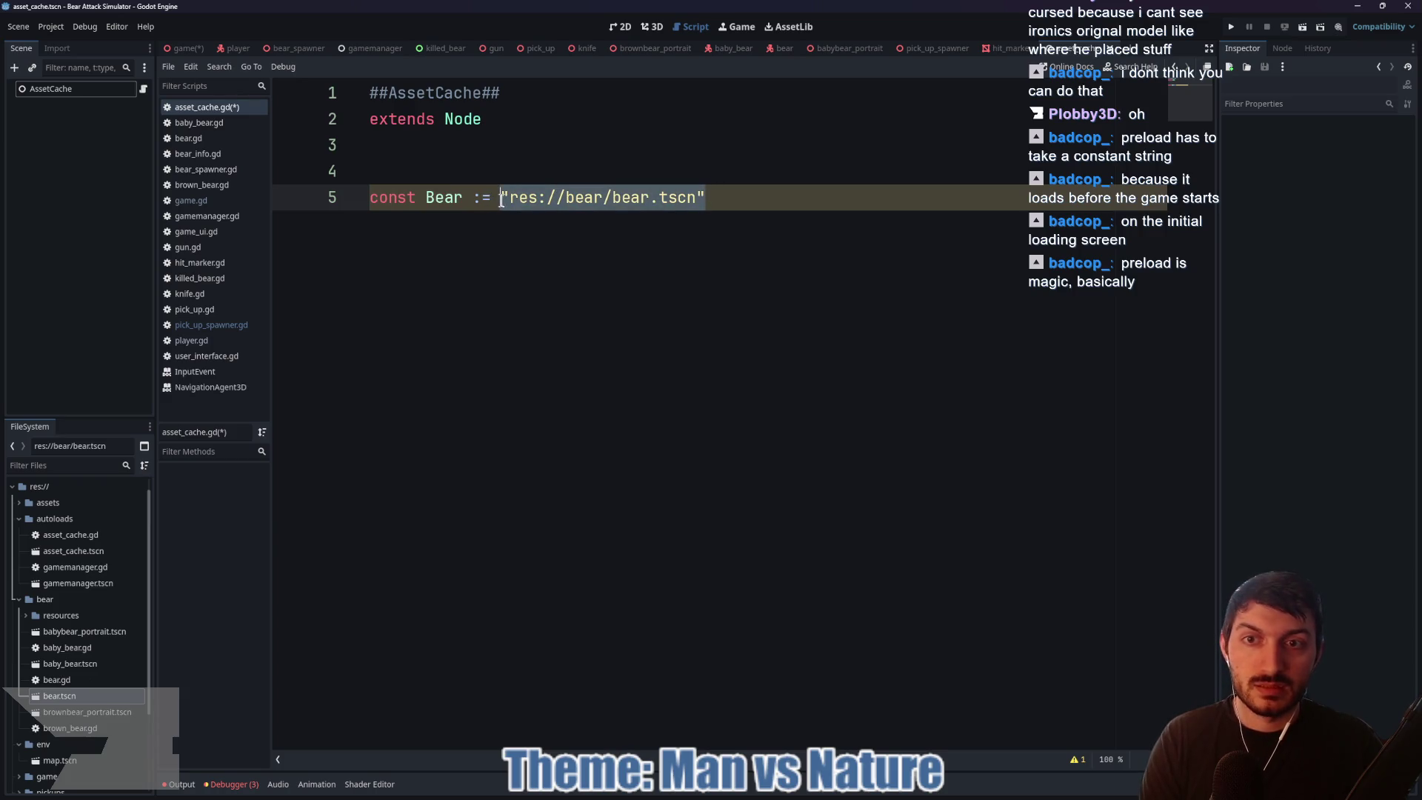
pyautogui.write('(')
pyautogui.write('preload')
pyautogui.click(874, 188)
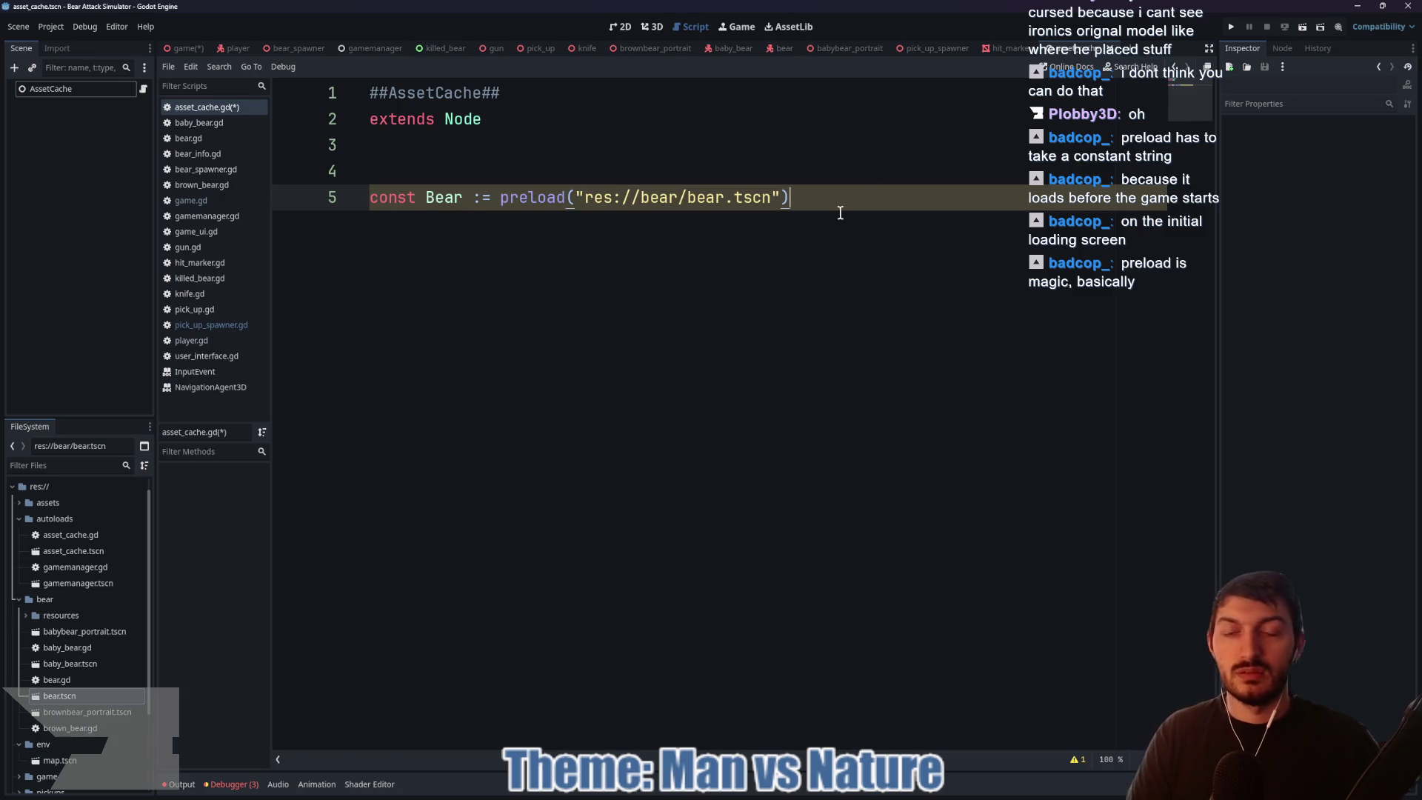
pyautogui.press('Return')
pyautogui.hotkey('ctrl', 's')
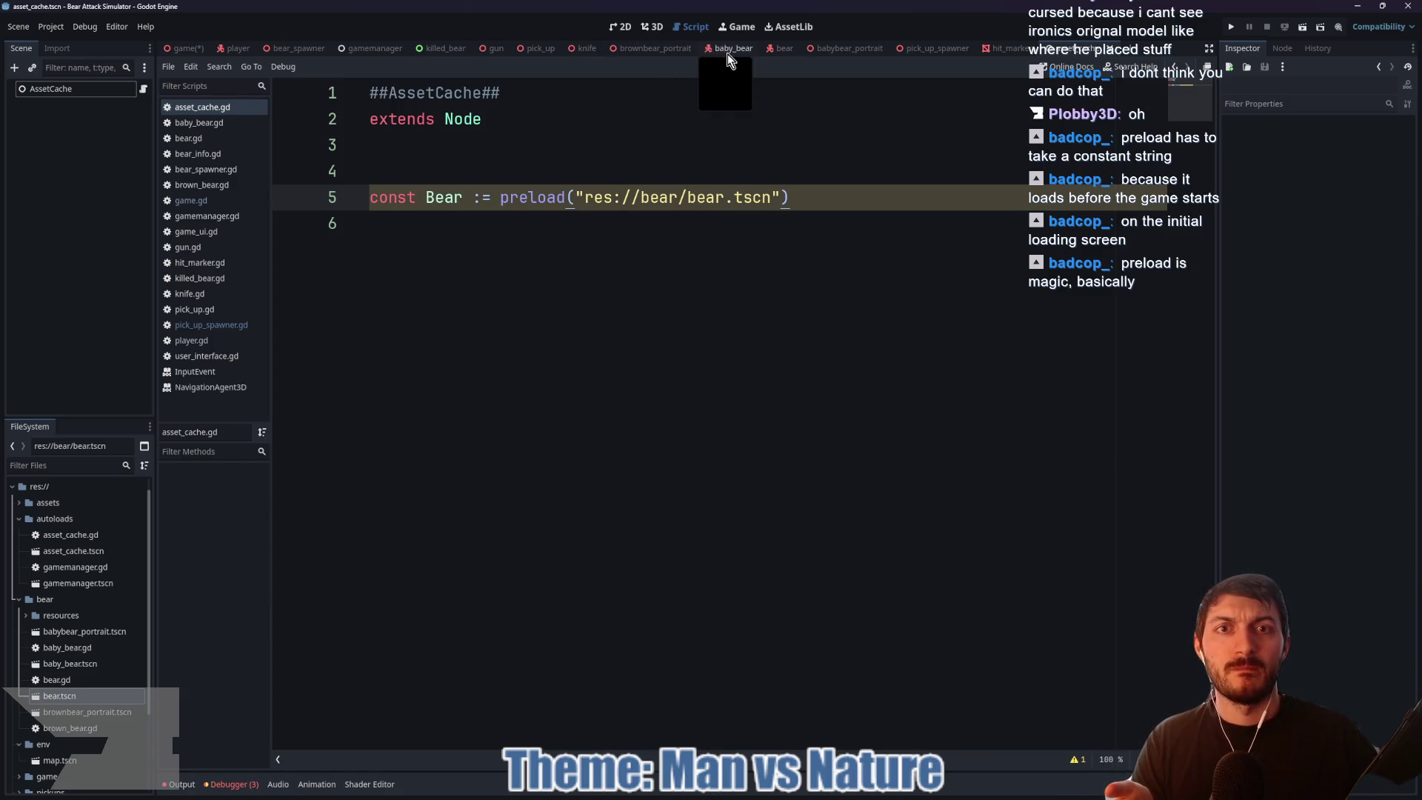
# Step: Move past the bear and pick_up_spawner scenes to bear_spawner.gd and place the cursor inside its empty bears array
pyautogui.click(779, 53)
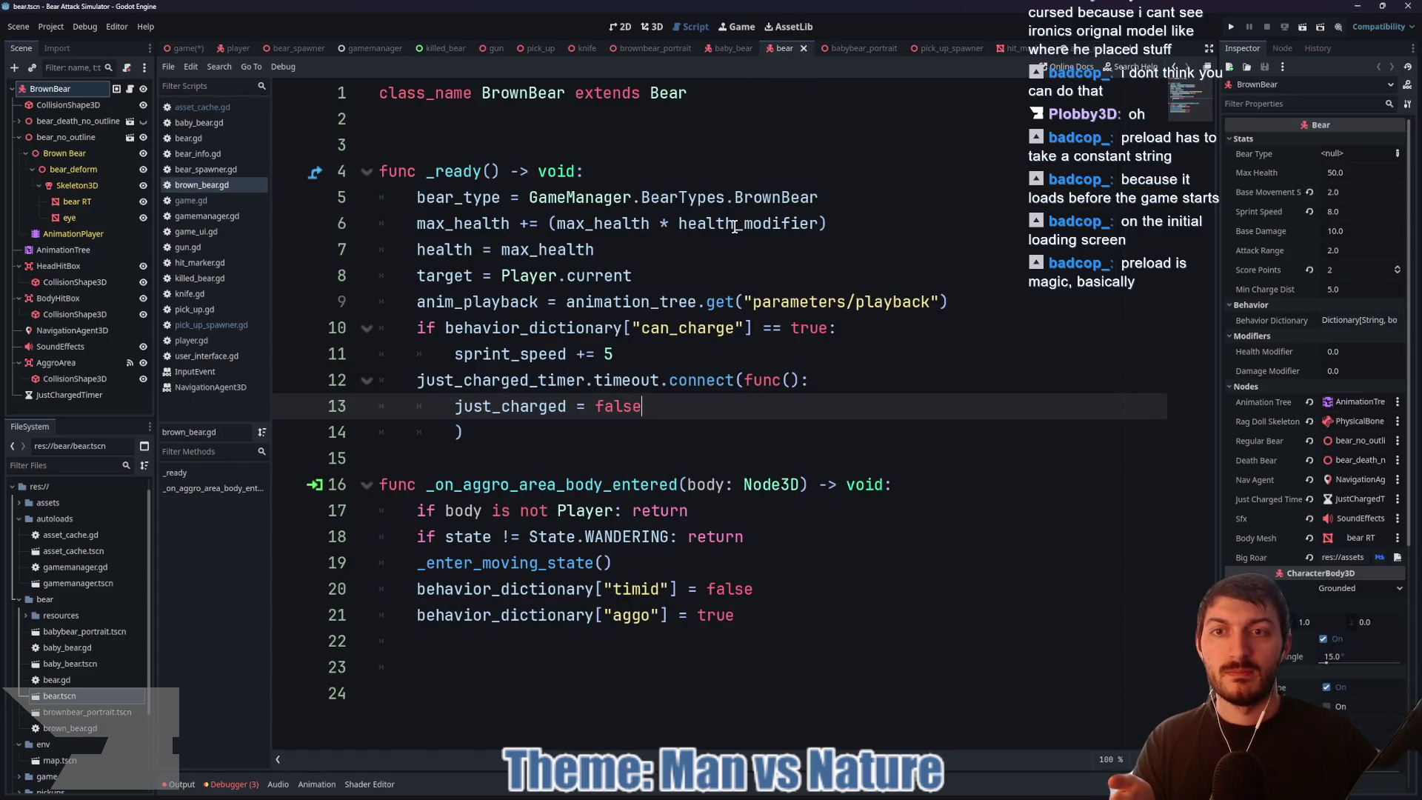
pyautogui.click(953, 47)
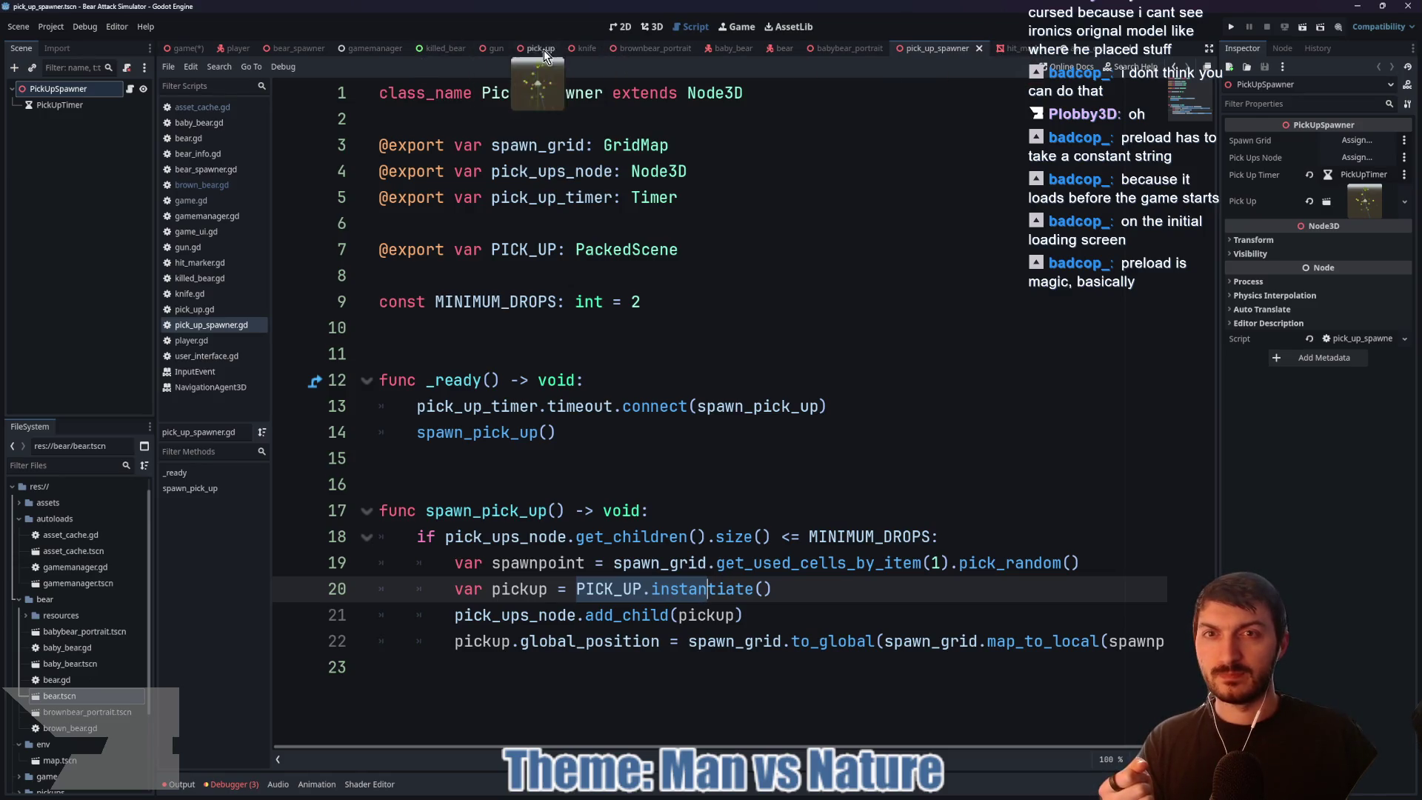
pyautogui.click(295, 48)
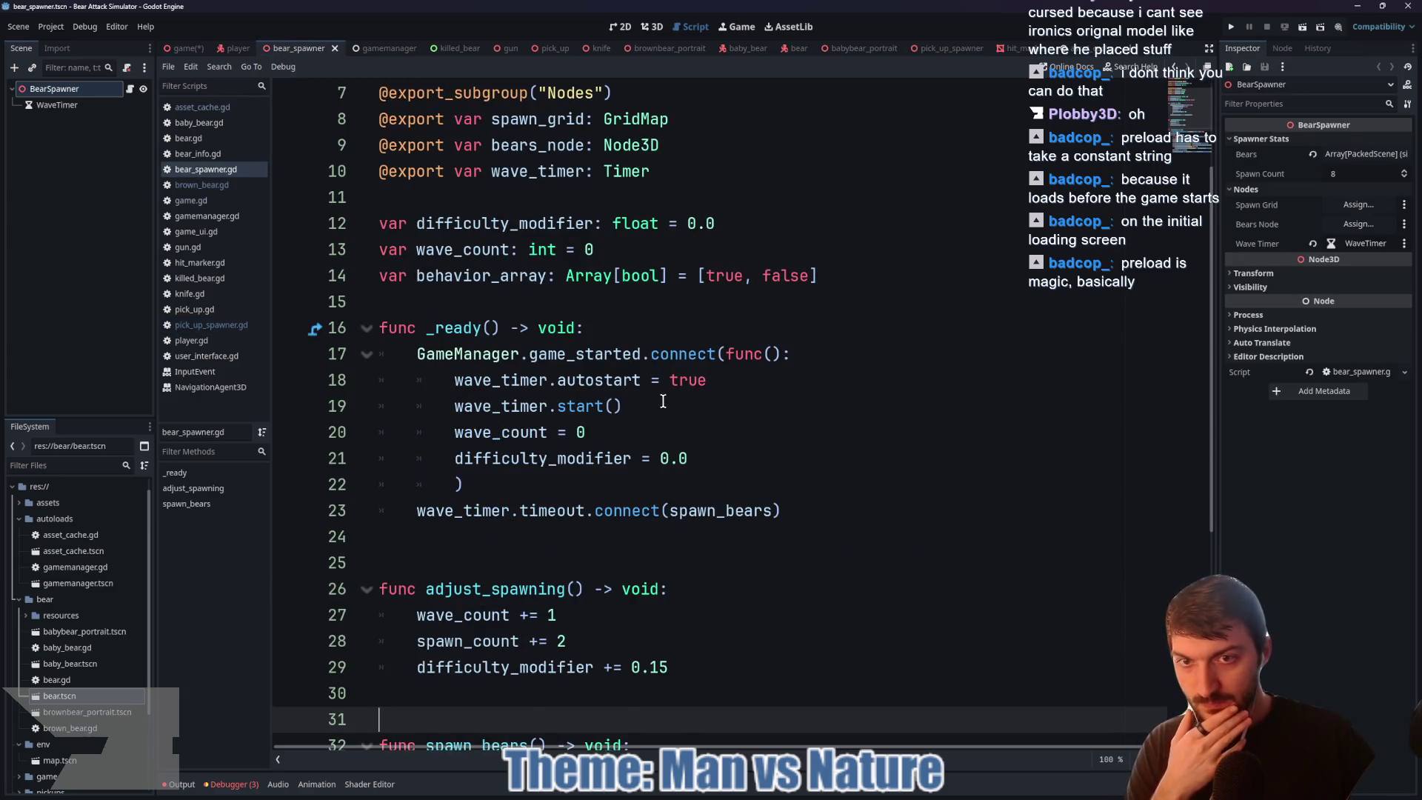
pyautogui.scroll(-5, 663, 400)
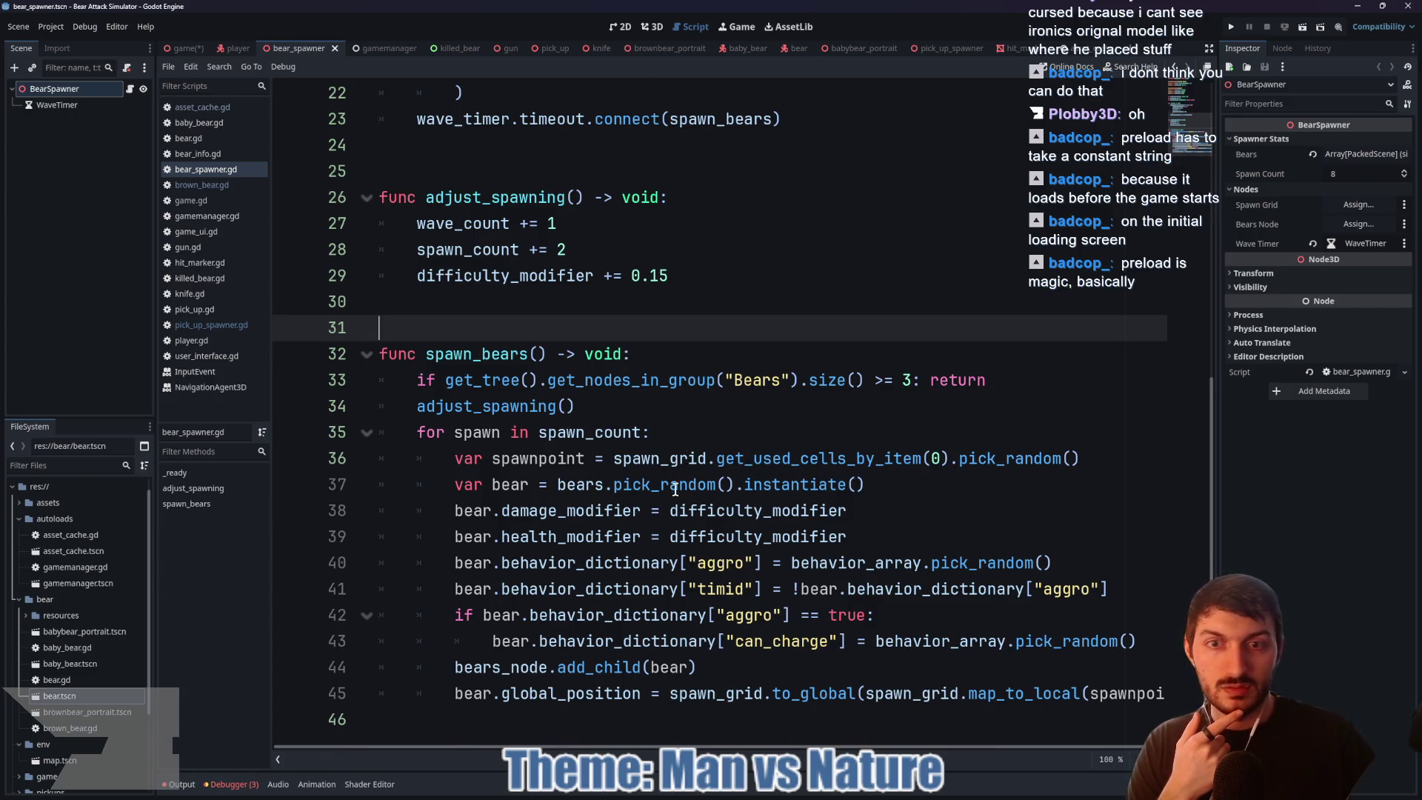
pyautogui.scroll(6, 675, 490)
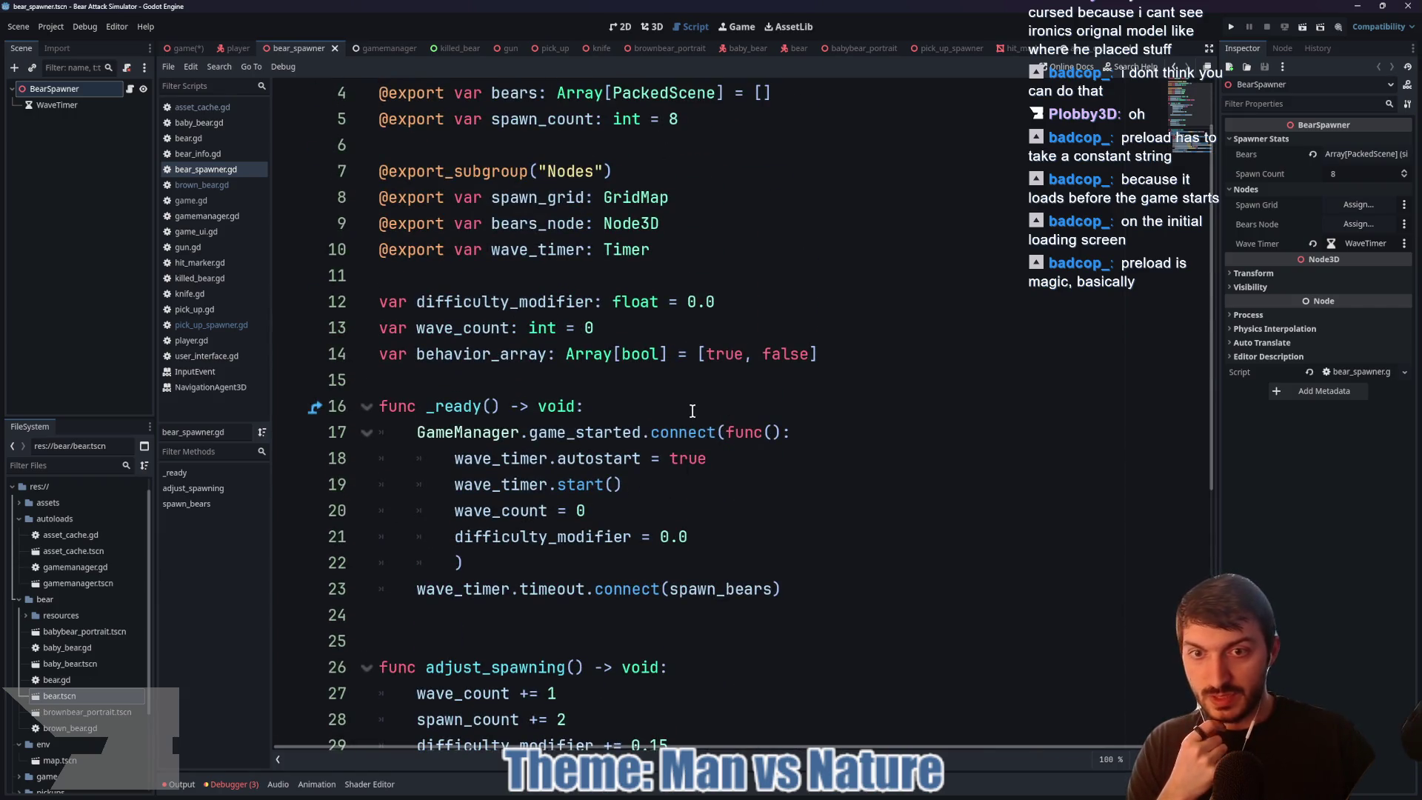
pyautogui.scroll(-1, 691, 409)
pyautogui.scroll(2, 692, 409)
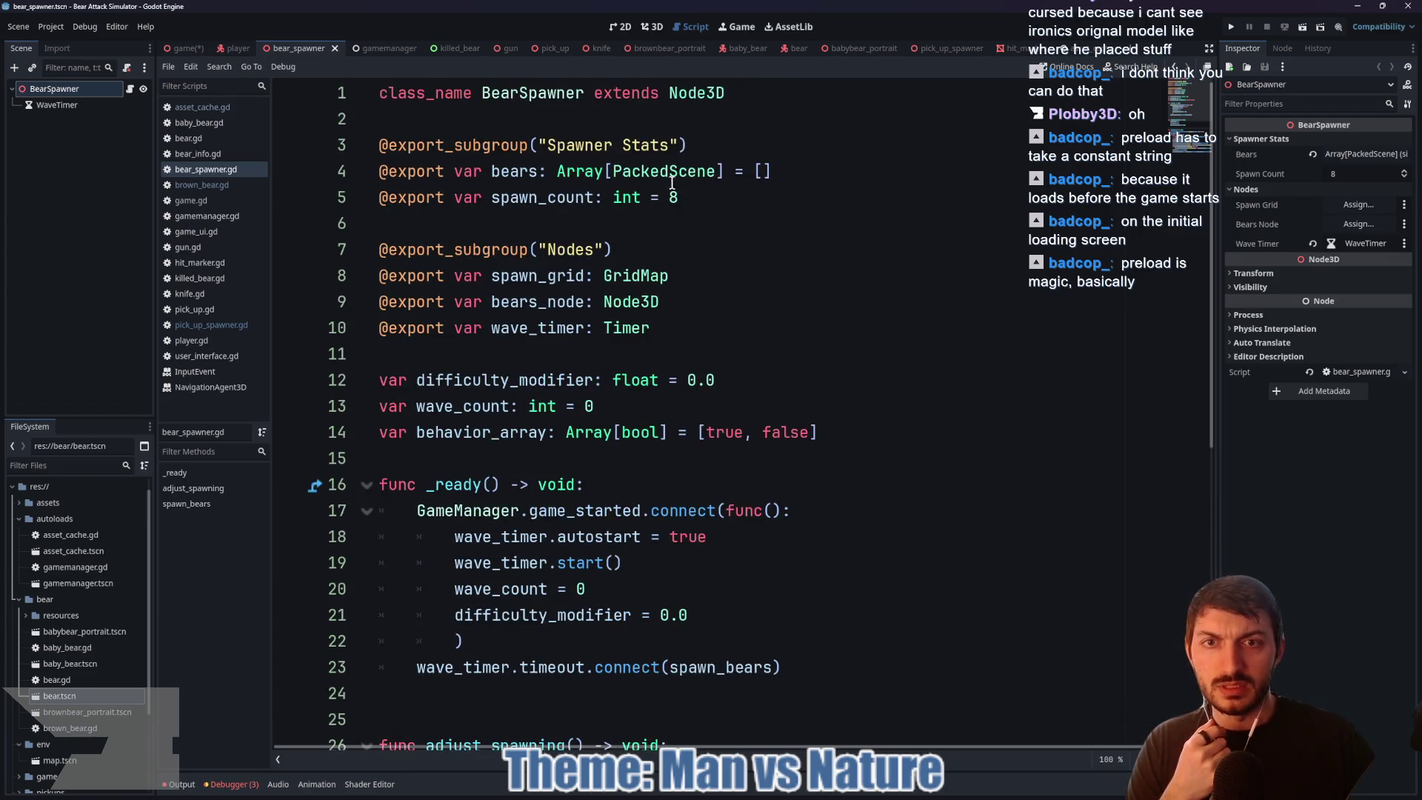
pyautogui.doubleClick(697, 173)
pyautogui.click(763, 172)
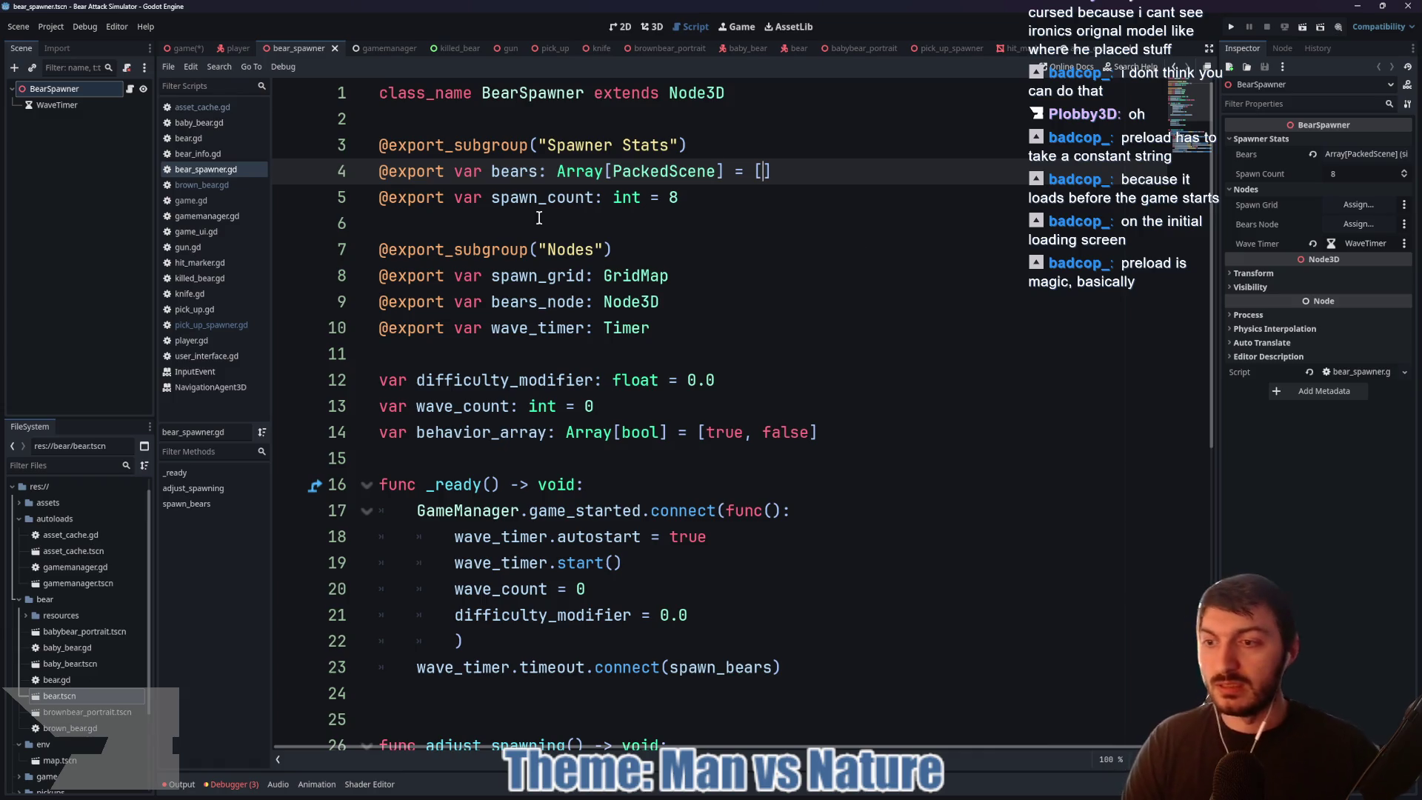
# Step: Add autoloads/asset_cache.tscn as the AssetCache autoload in Project Settings, then close the settings
pyautogui.click(51, 26)
pyautogui.click(71, 46)
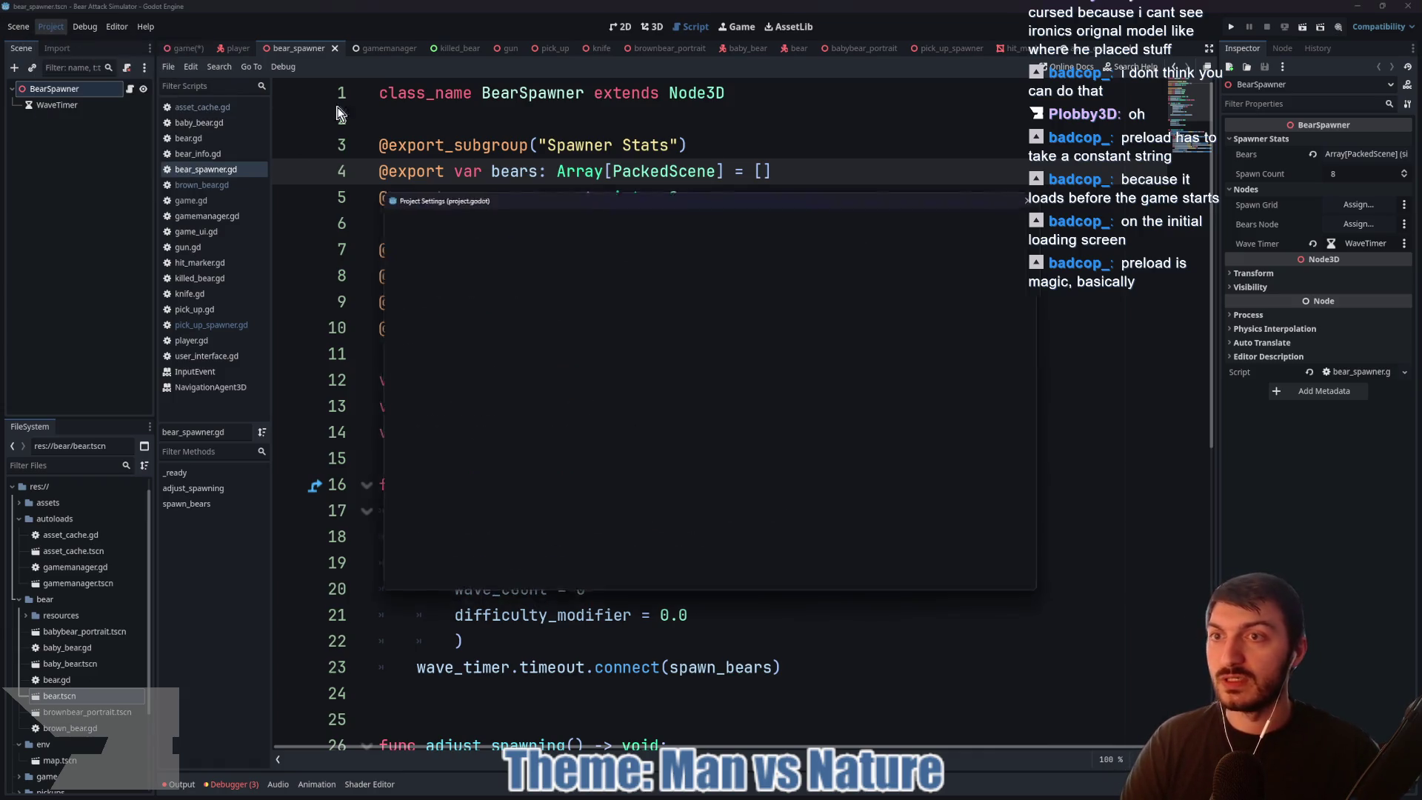
pyautogui.click(549, 219)
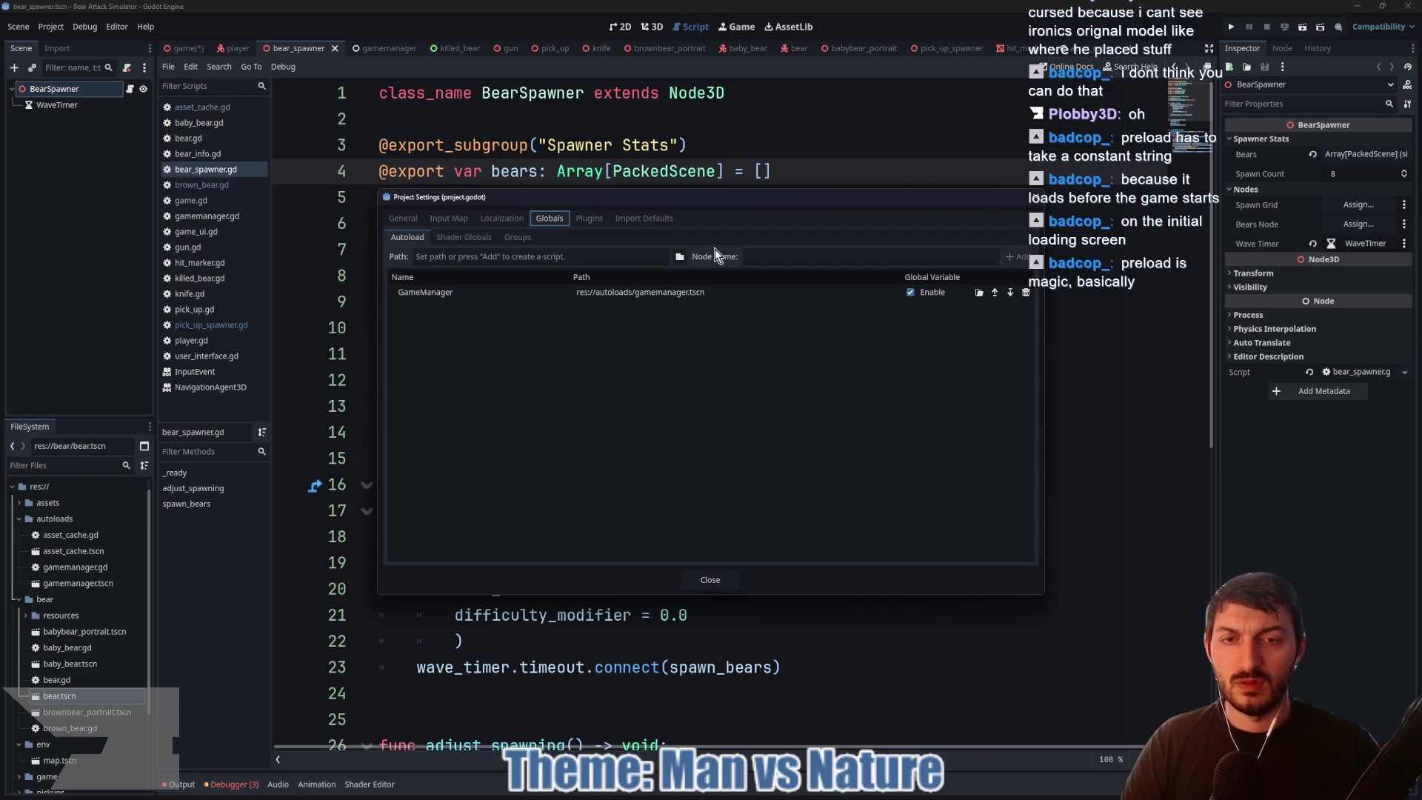
pyautogui.click(679, 257)
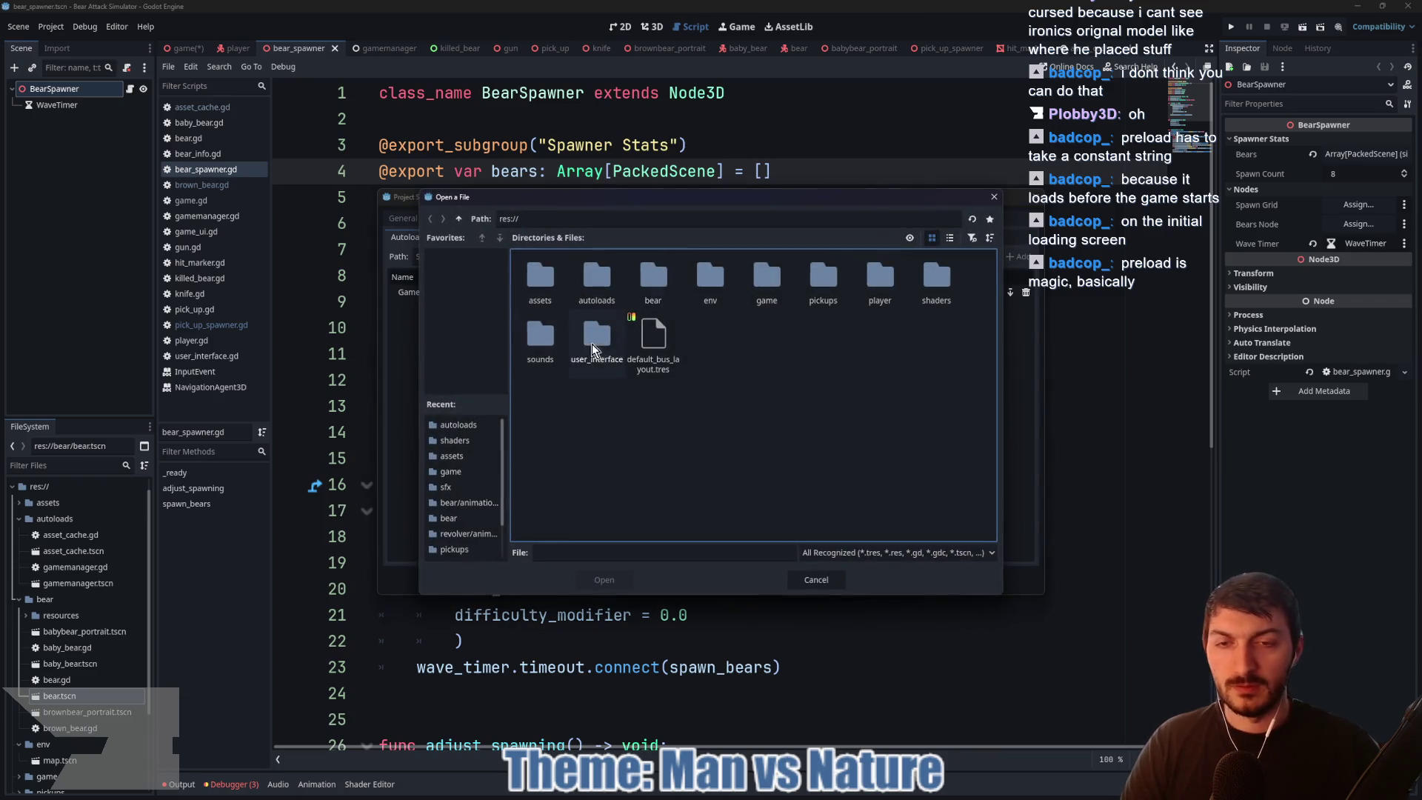
pyautogui.doubleClick(591, 285)
pyautogui.click(596, 292)
pyautogui.click(605, 580)
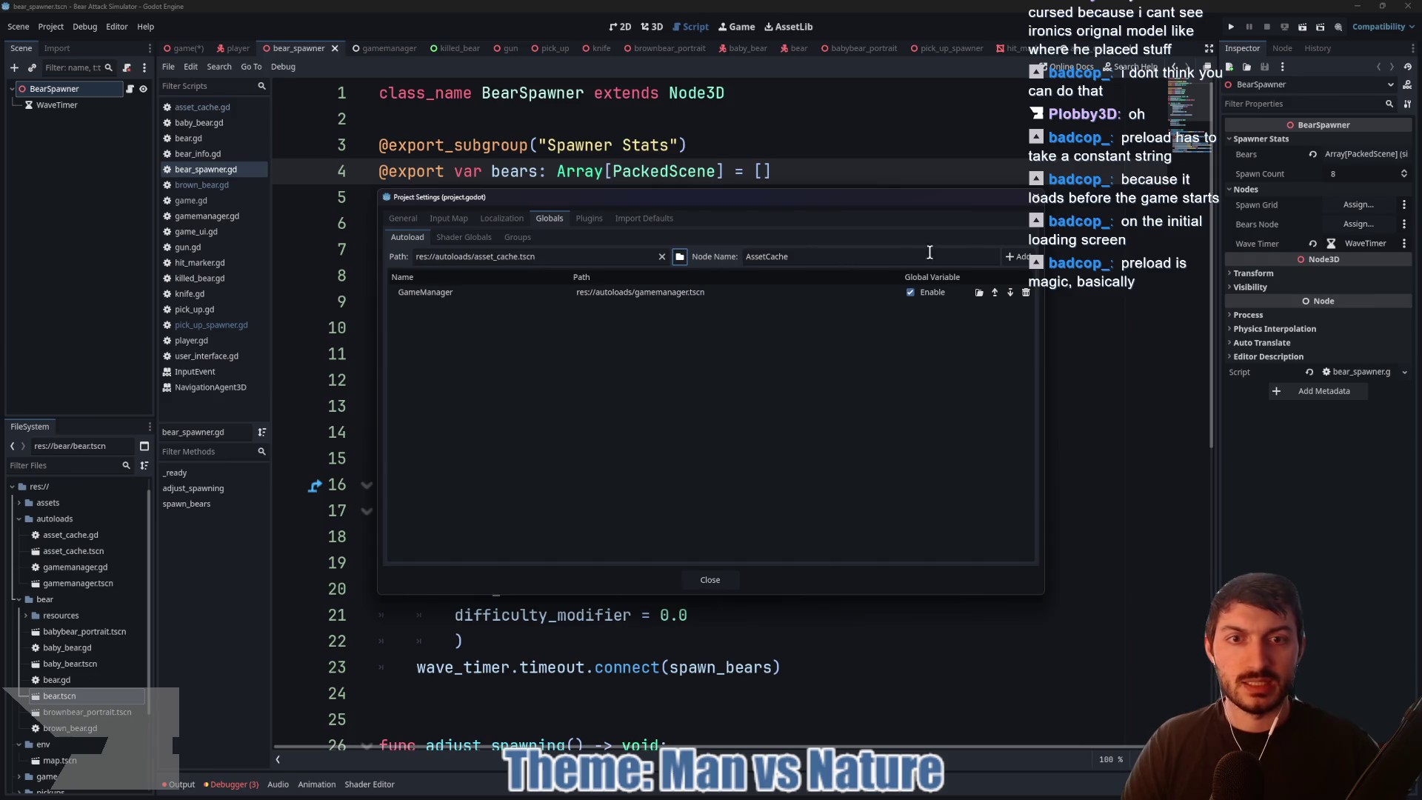
pyautogui.click(1014, 256)
pyautogui.click(708, 580)
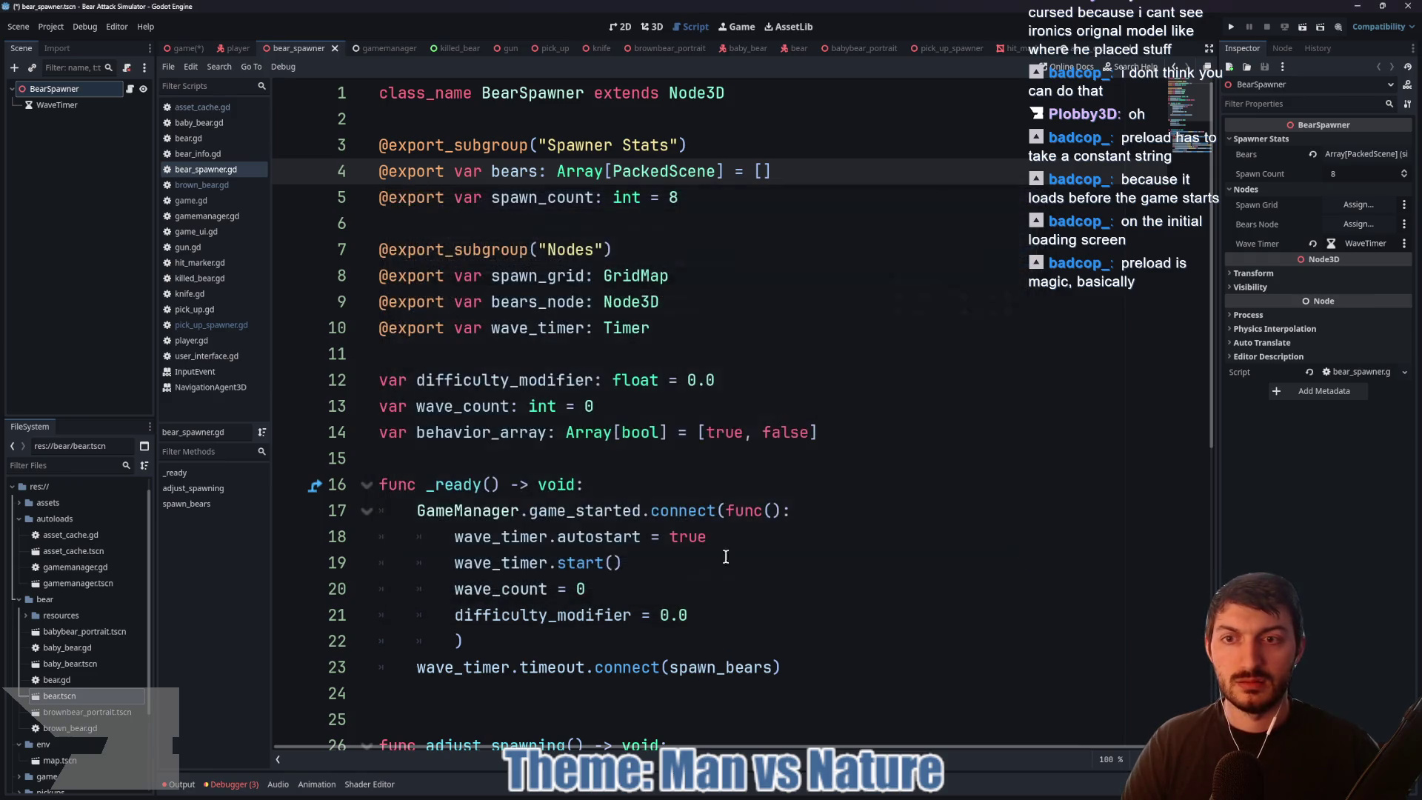
# Step: Fill the bears array with AssetCache.Bear using autocomplete and save bear_spawner.gd
pyautogui.write('Asset')
pyautogui.press('Return')
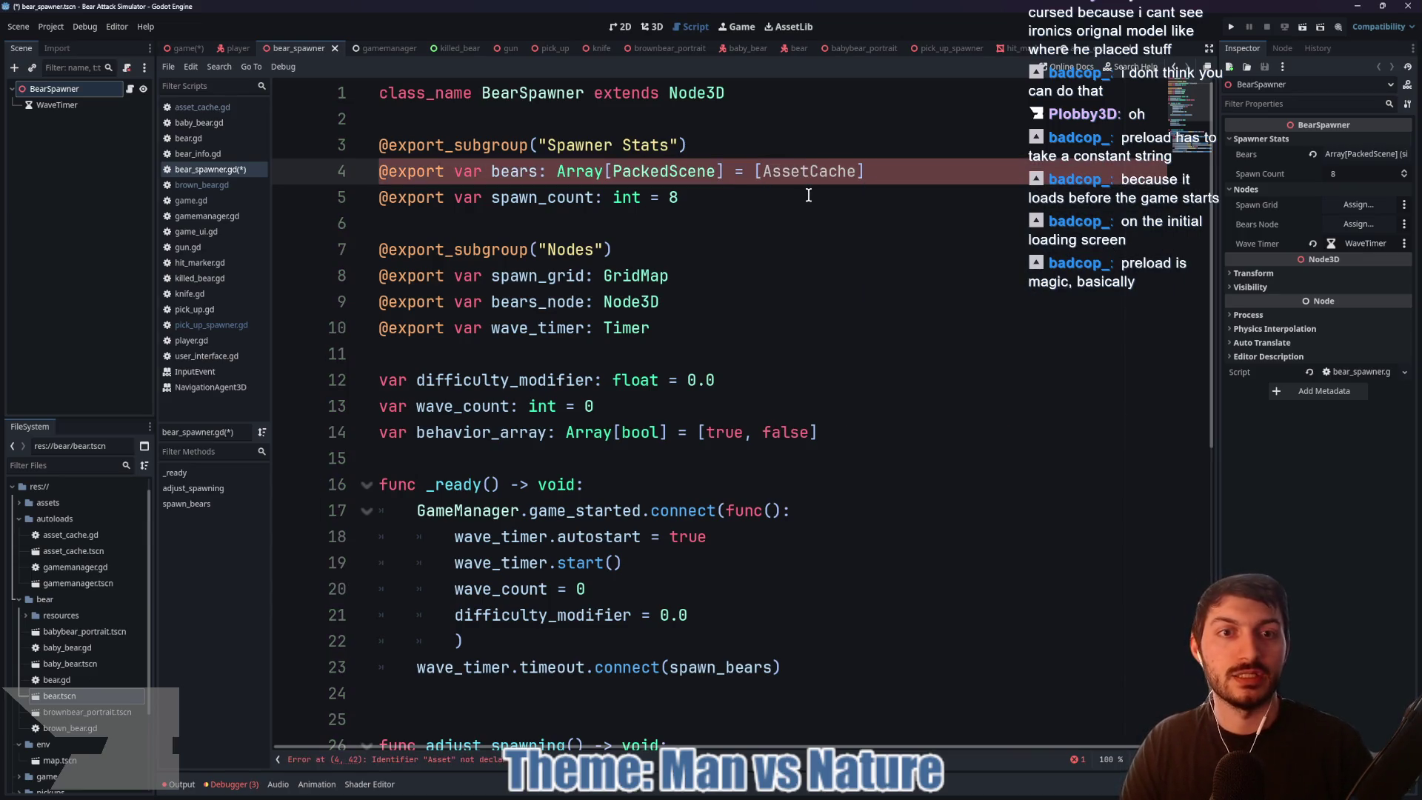
pyautogui.write('.')
pyautogui.press('Return')
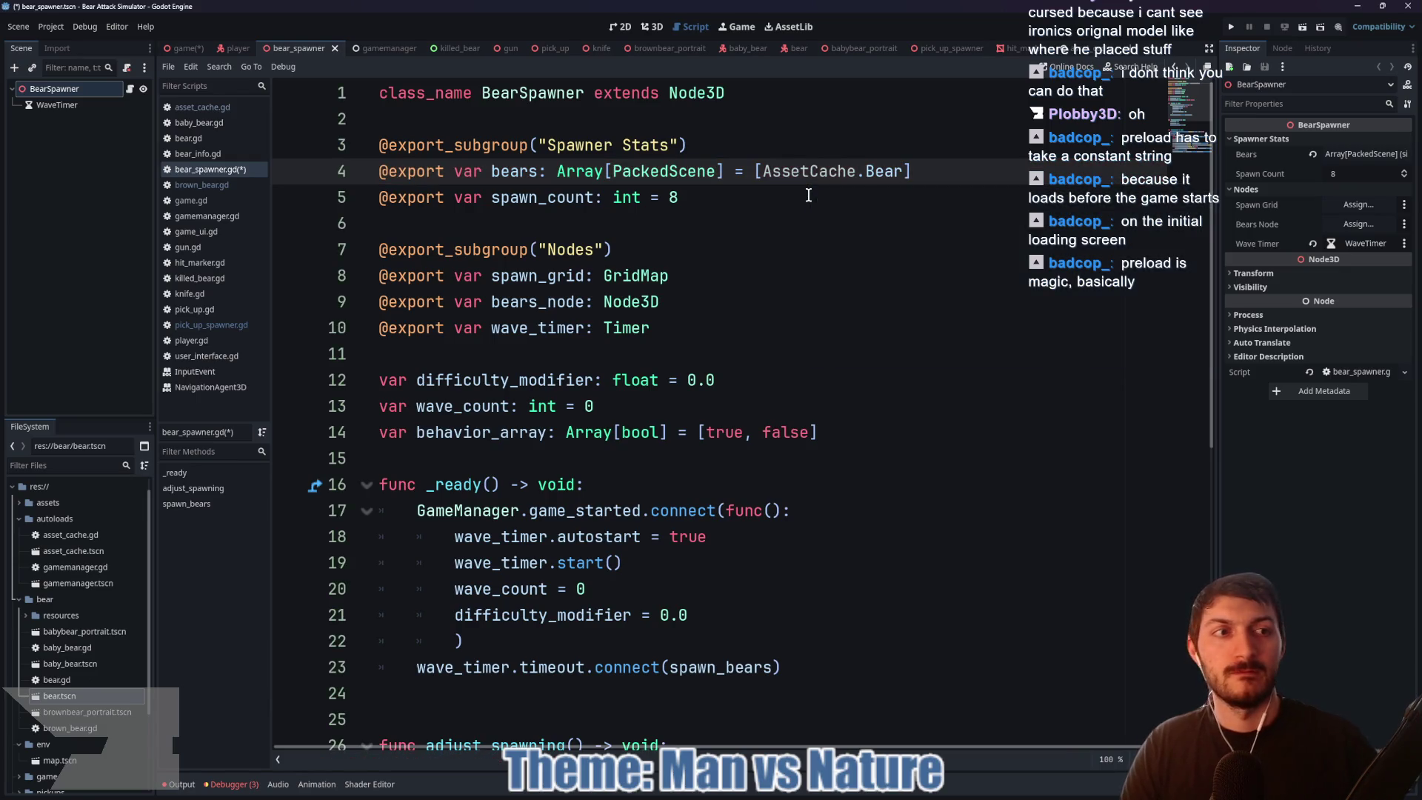
pyautogui.hotkey('ctrl', 's')
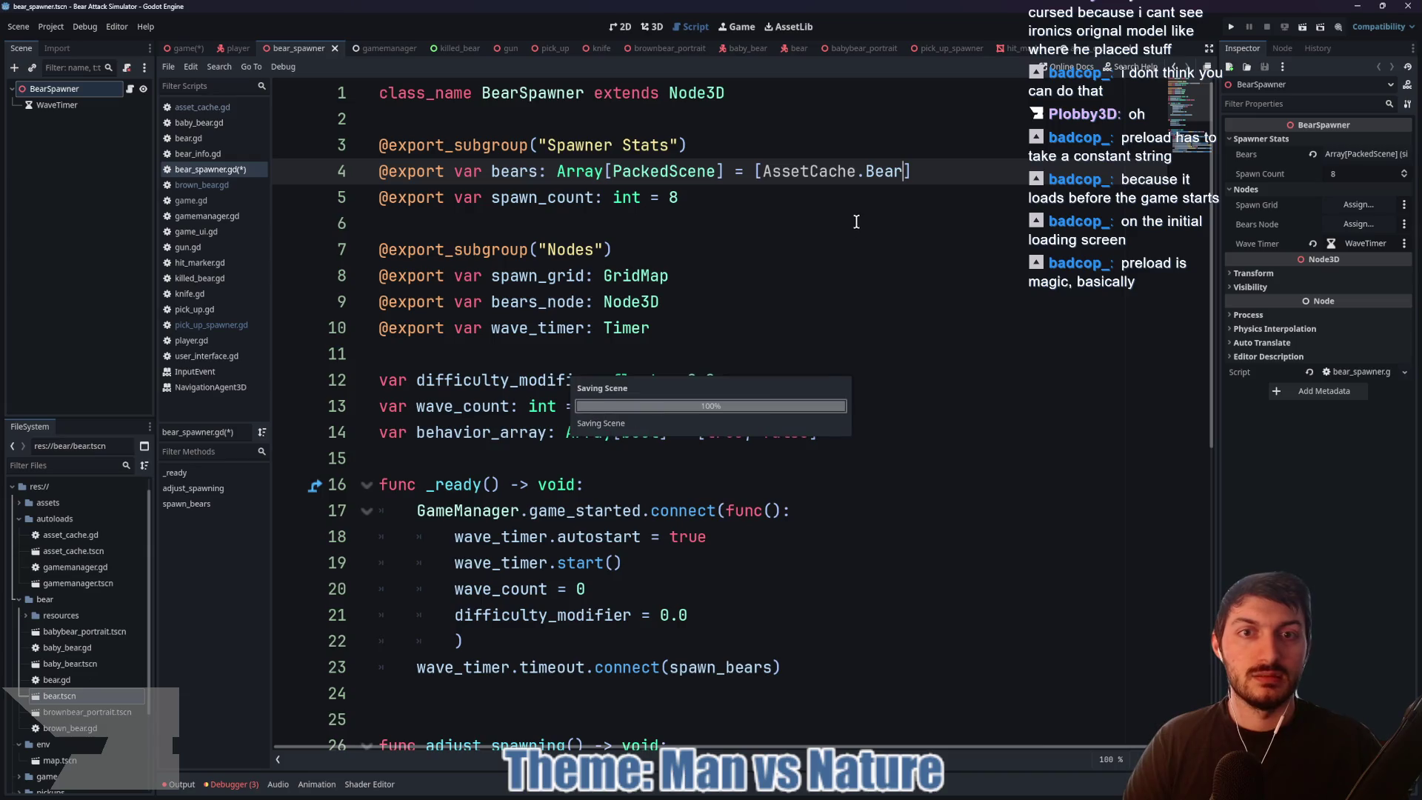
# Step: Check the bears array in the Inspector and change the entry to AssetCache.BrownBear
pyautogui.click(1353, 155)
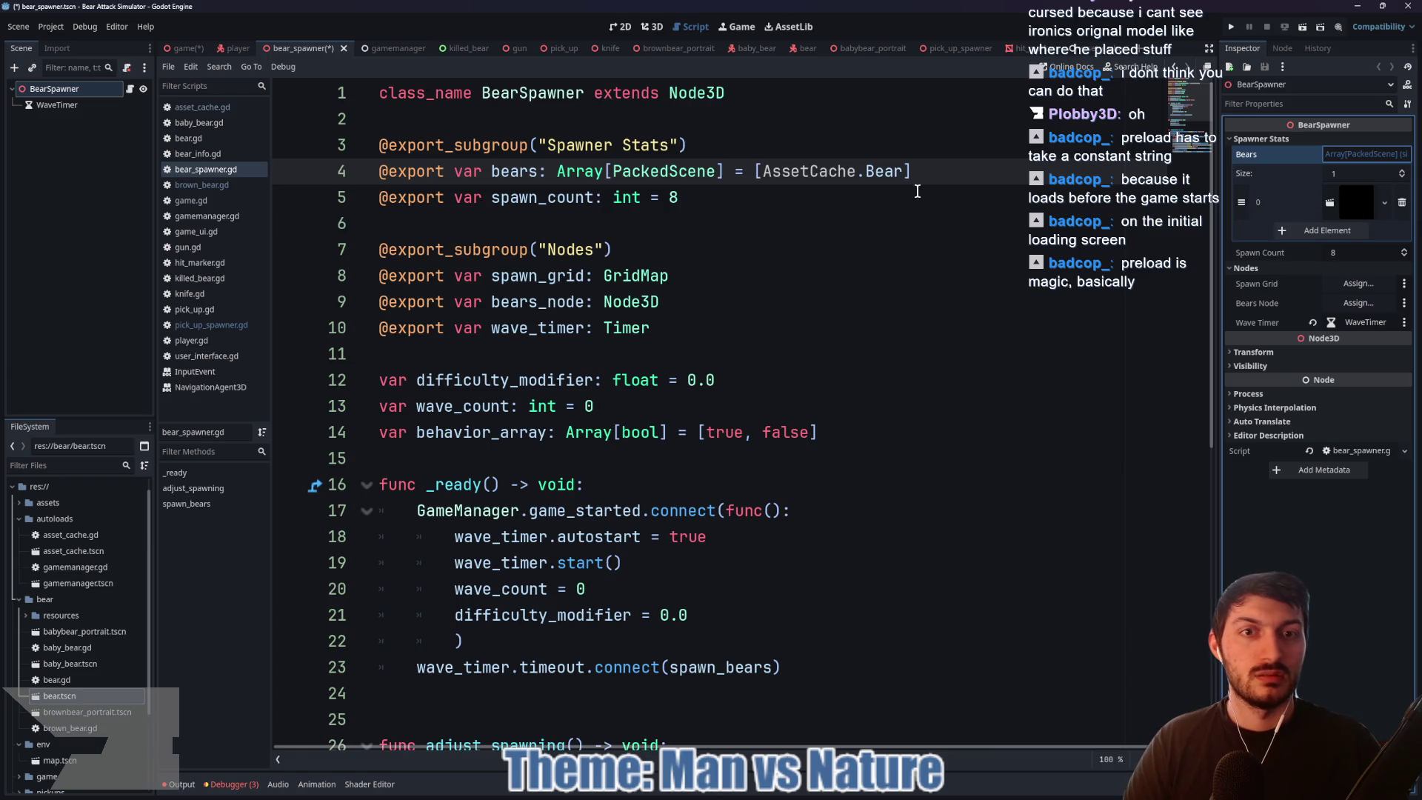
pyautogui.click(917, 192)
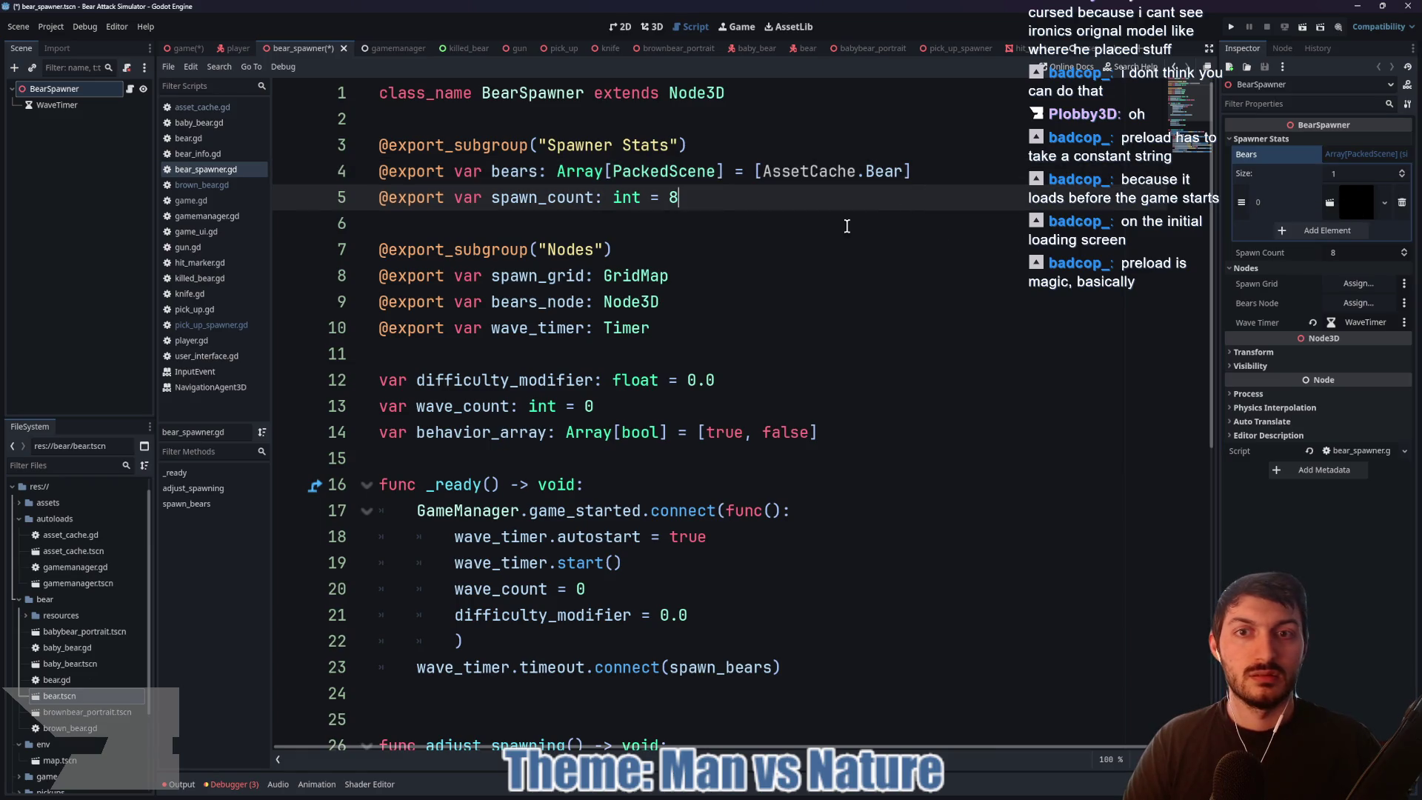
pyautogui.click(905, 172)
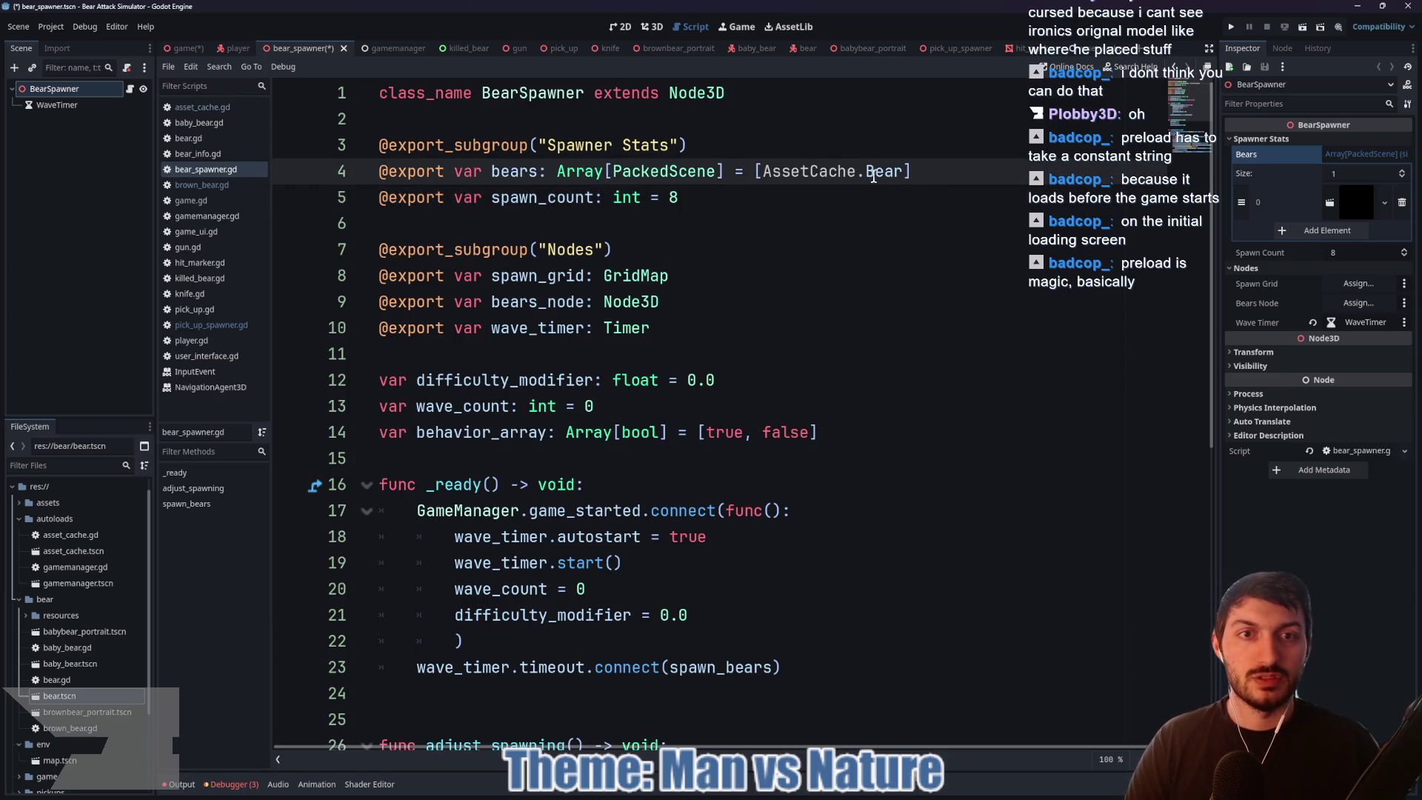
pyautogui.write('Brown')
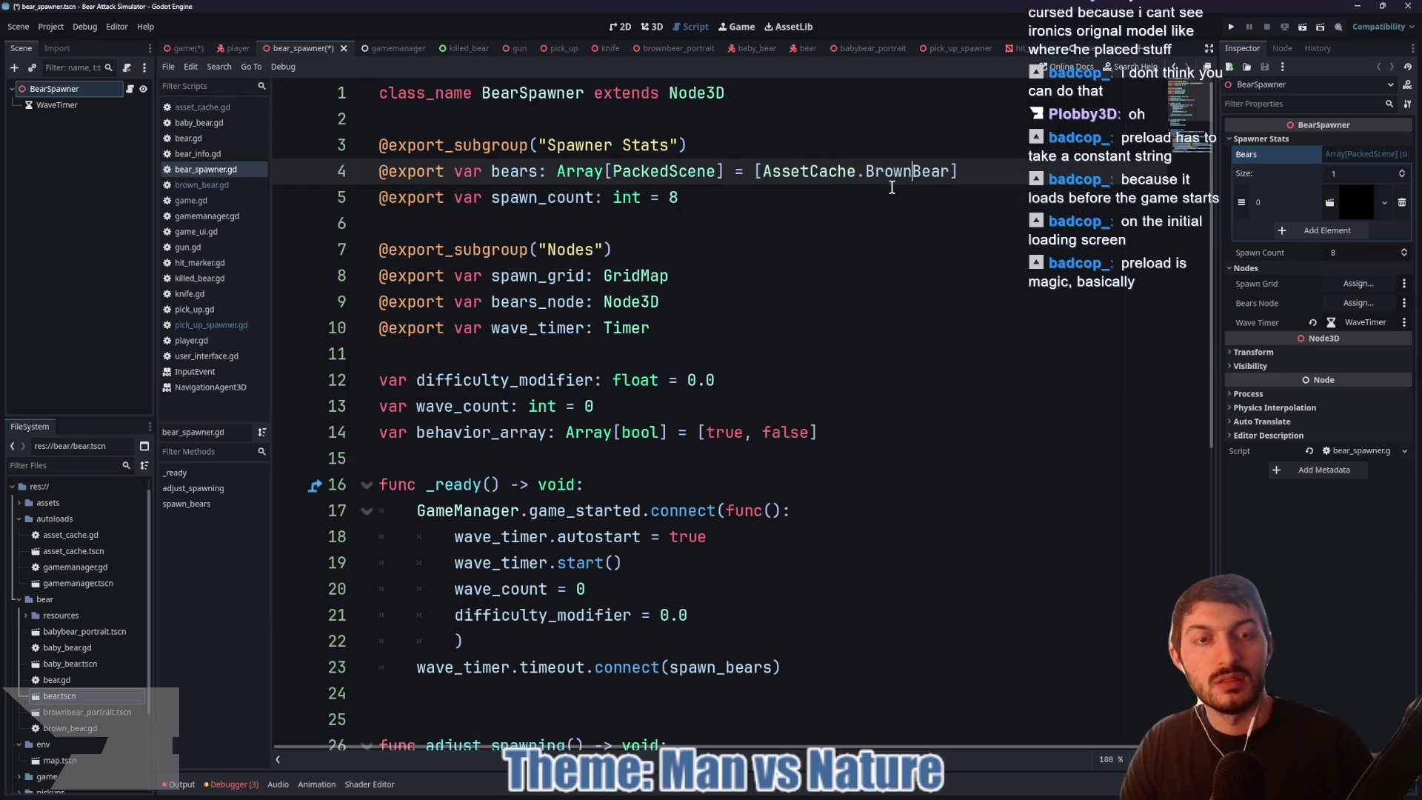
pyautogui.keyDown('ctrl'); pyautogui.click(810, 172); pyautogui.keyUp('ctrl')
# Step: Rename the Bear constant to BrownBear in asset_cache.gd and save
pyautogui.click(425, 197)
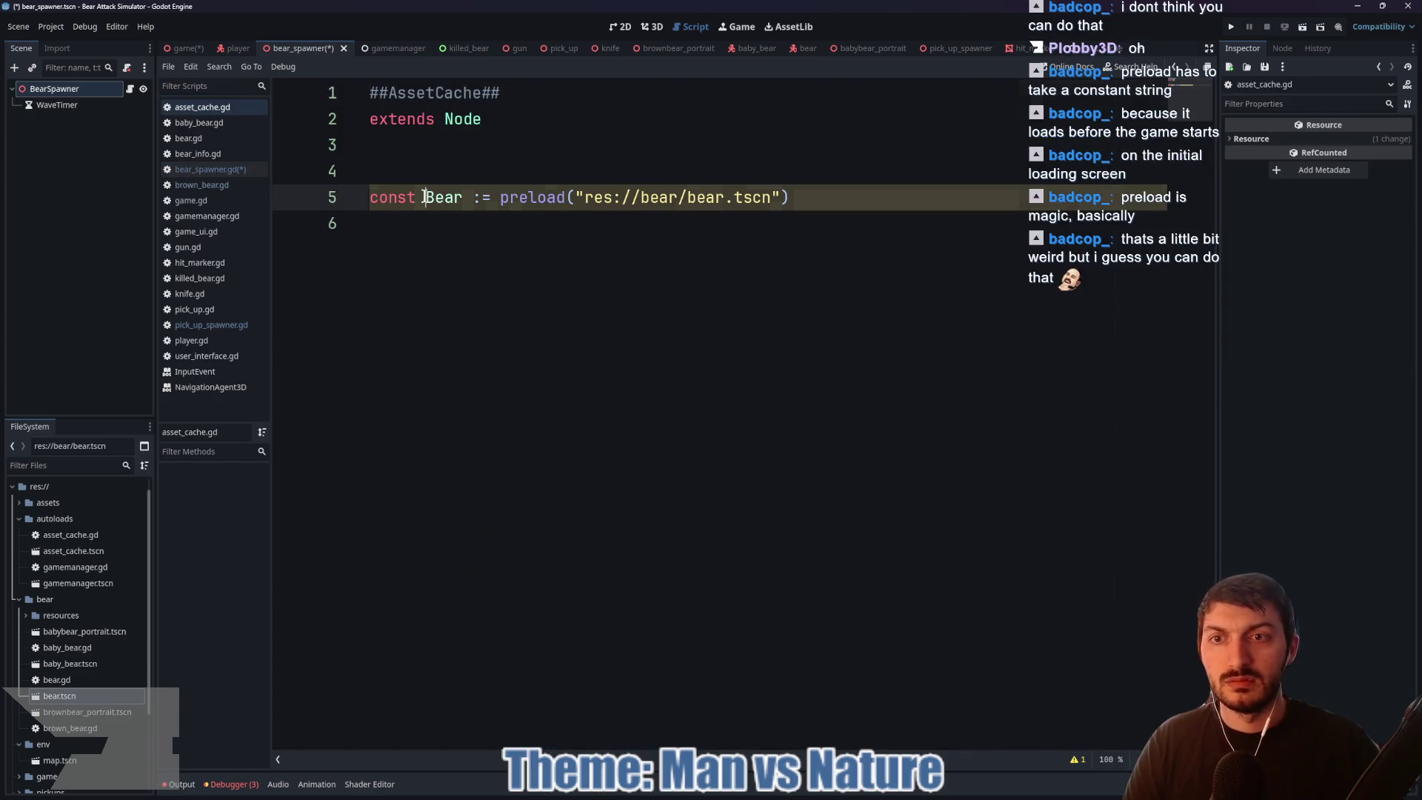
pyautogui.write('Brown')
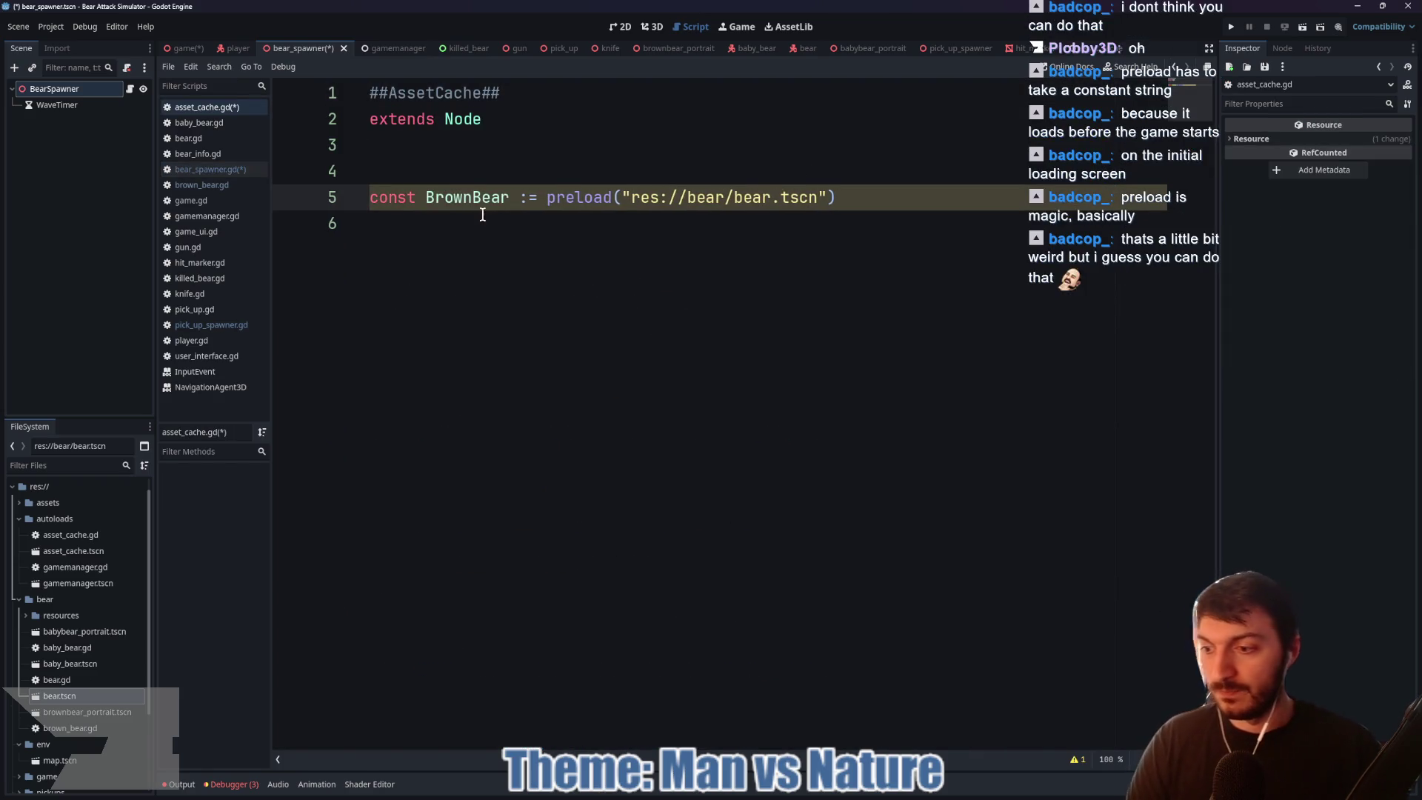
pyautogui.click(563, 251)
pyautogui.hotkey('ctrl', 's')
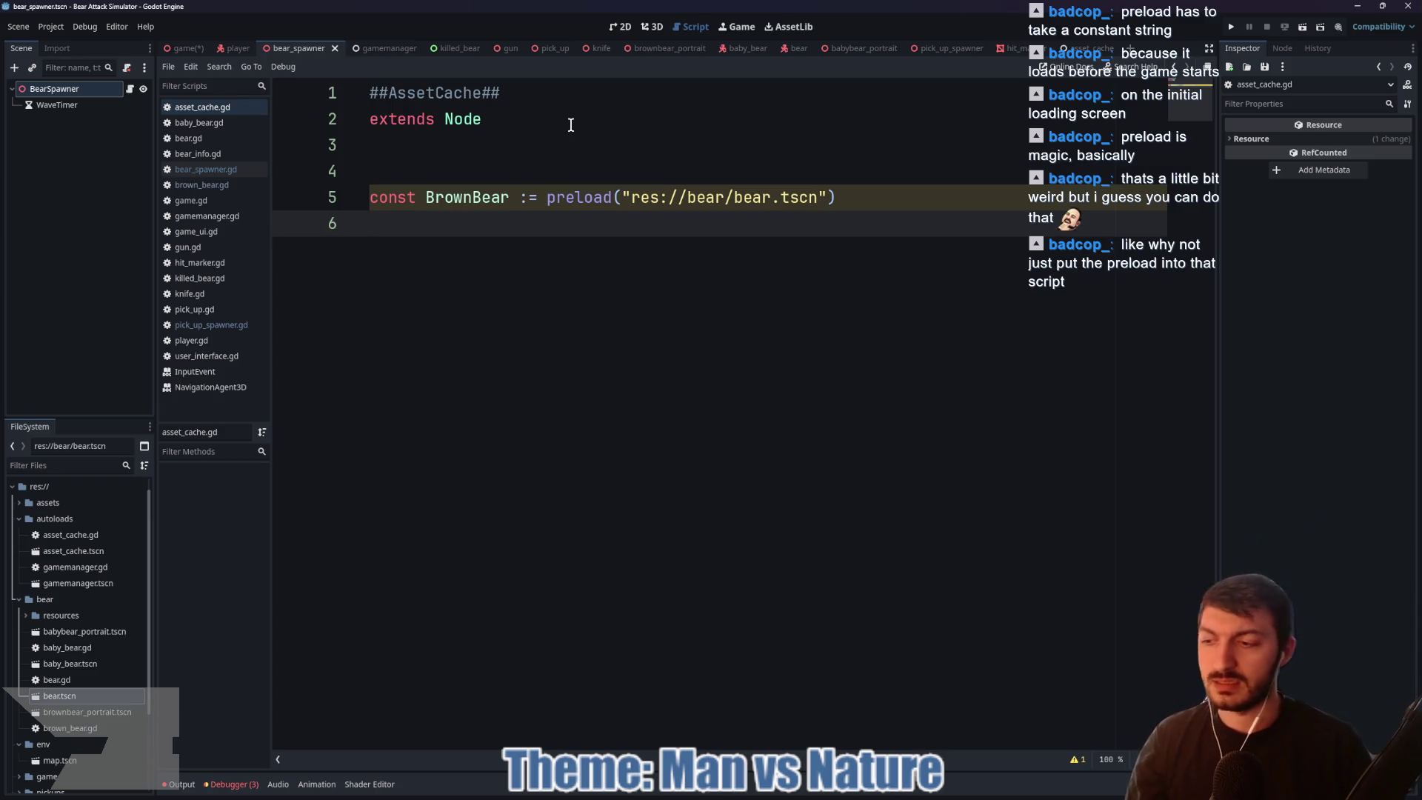
# Step: Add const BabyBear := preload("res://bear/baby_bear.tscn") and save asset_cache.gd
pyautogui.write('const Baby')
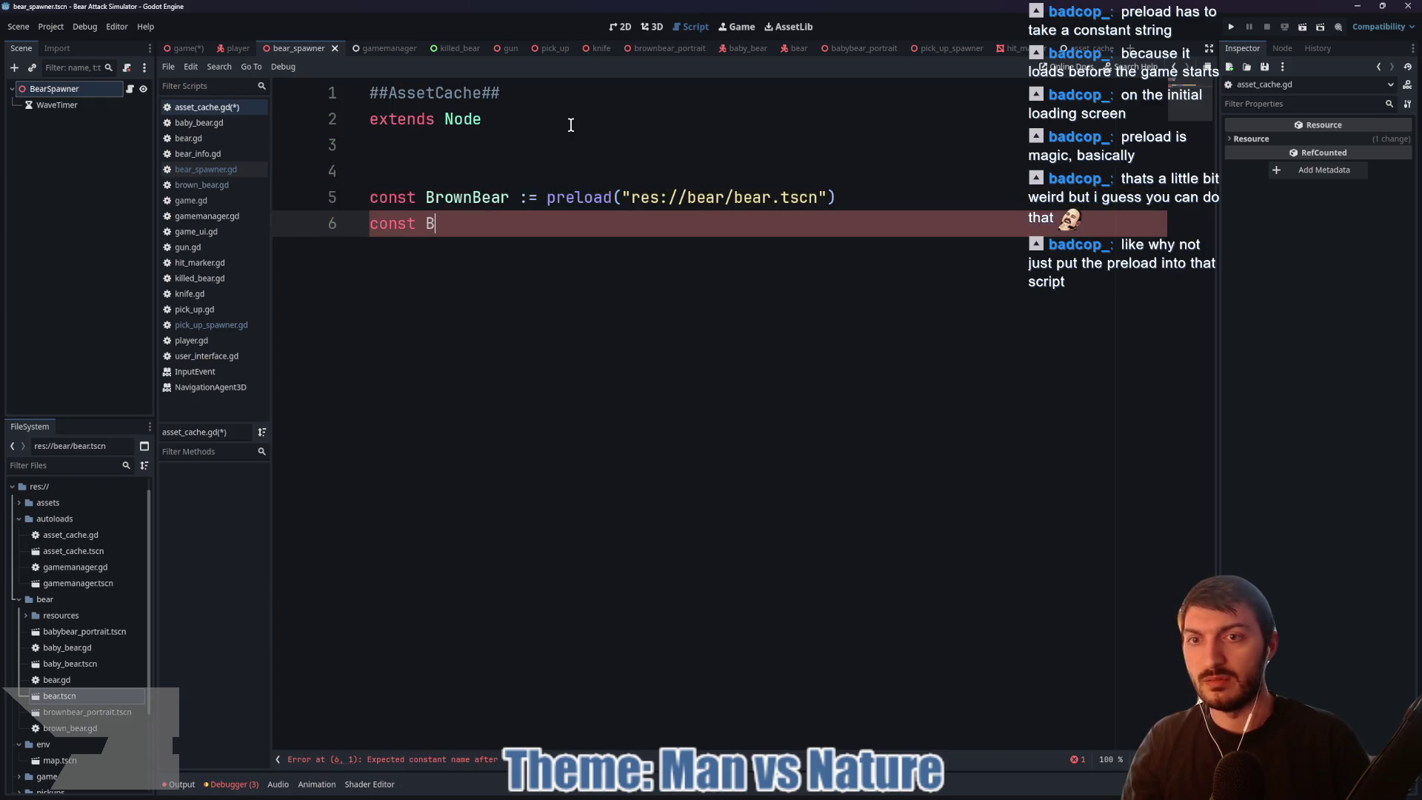
pyautogui.write('Bear :')
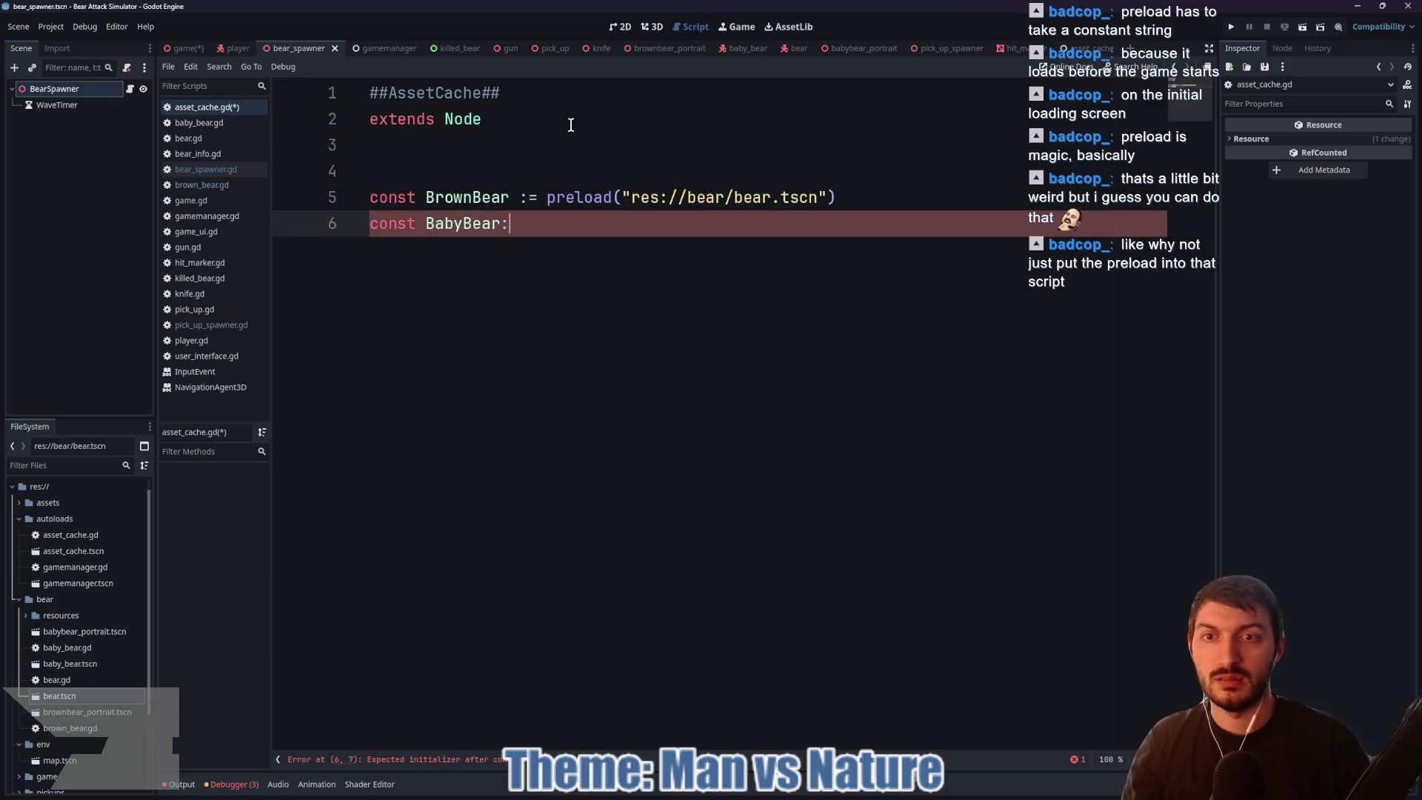
pyautogui.write('= ')
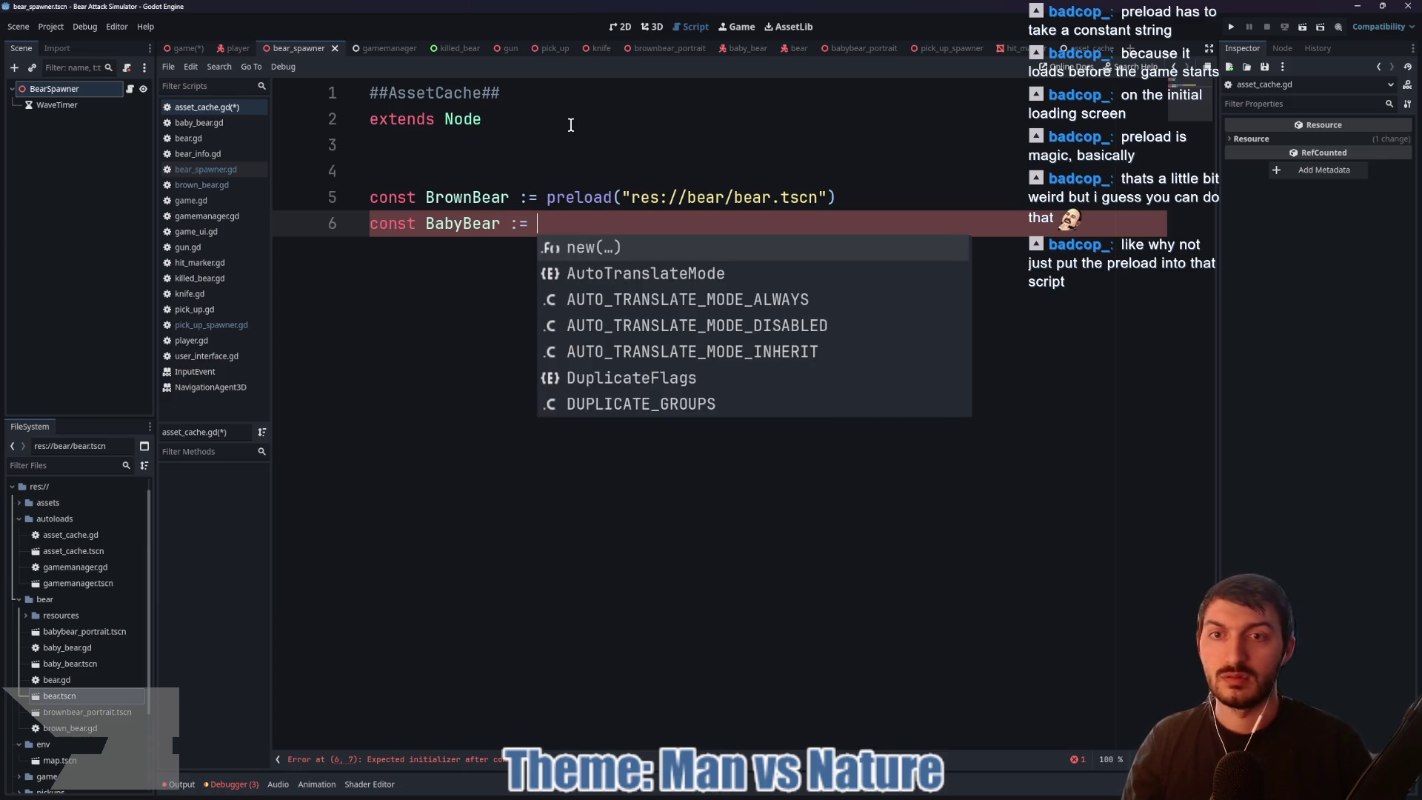
pyautogui.write('preload("res:')
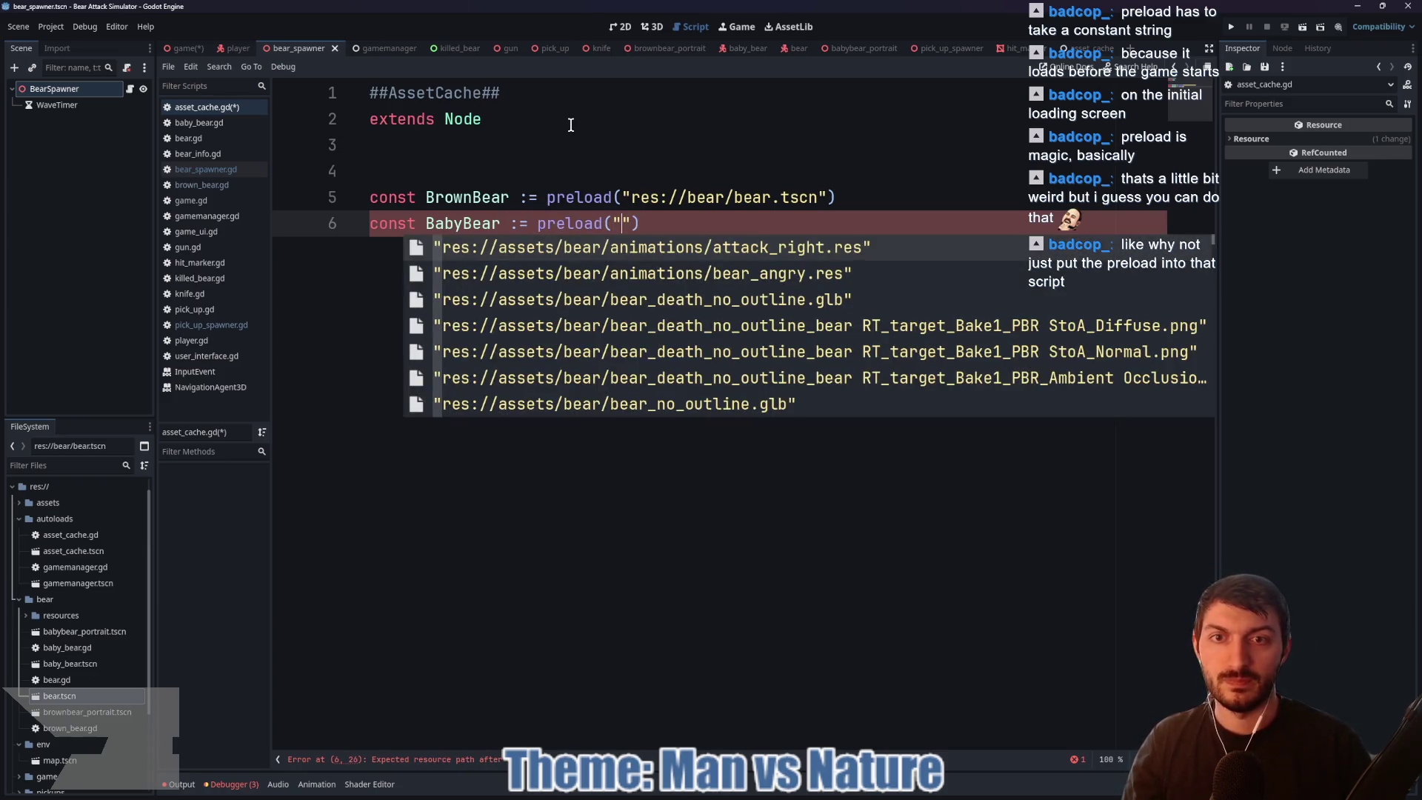
pyautogui.write('//bear')
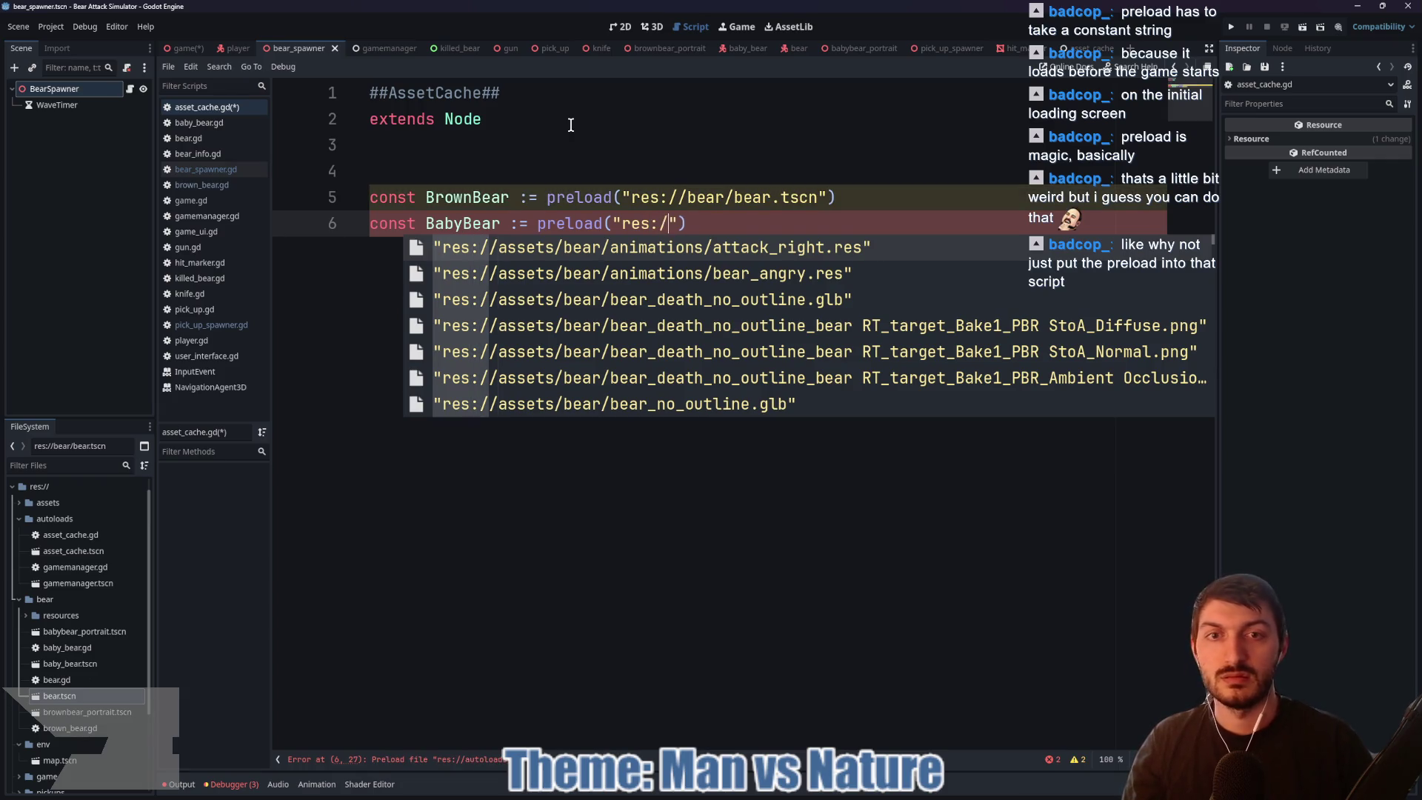
pyautogui.press('Down')
pyautogui.press('Down')
pyautogui.press('Return')
pyautogui.hotkey('ctrl', 's')
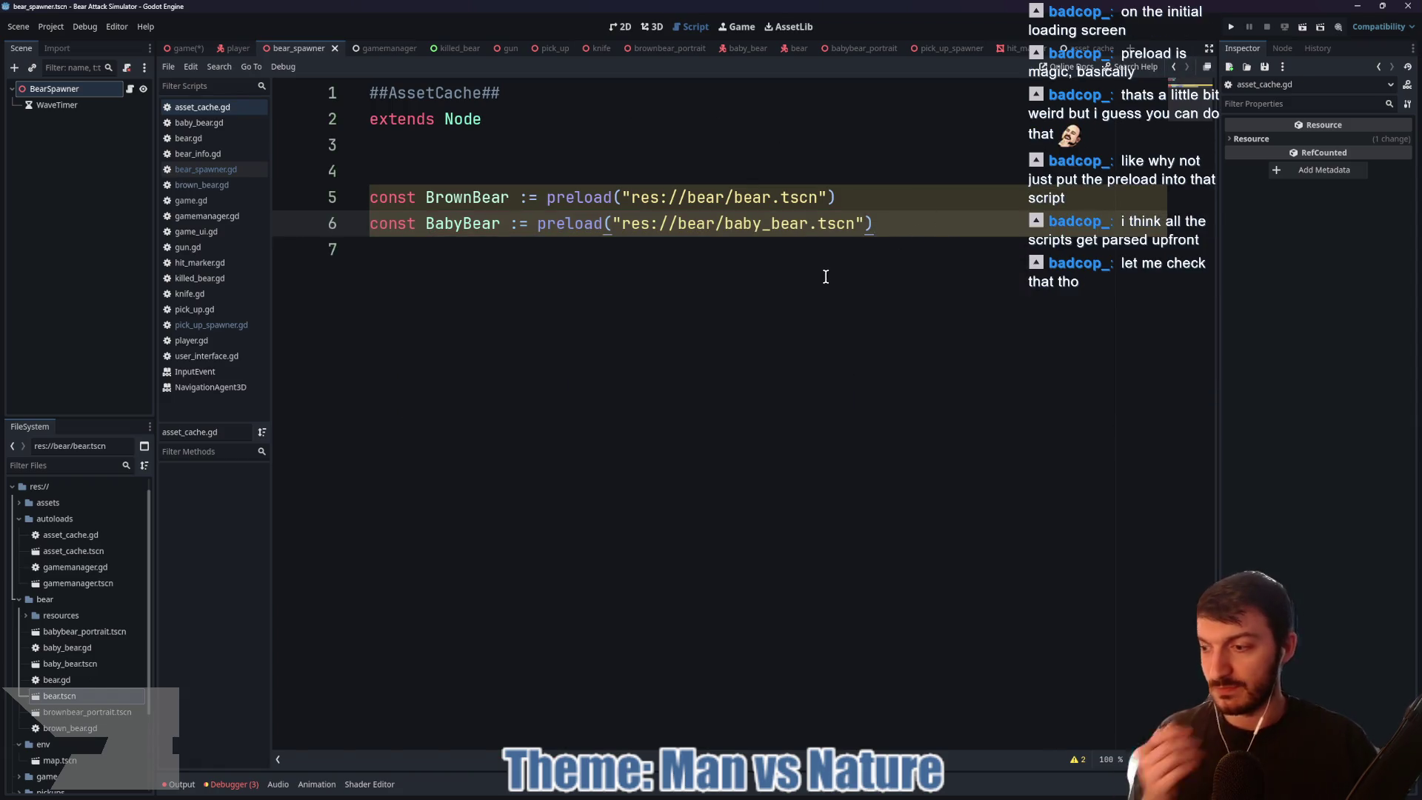
pyautogui.click(864, 49)
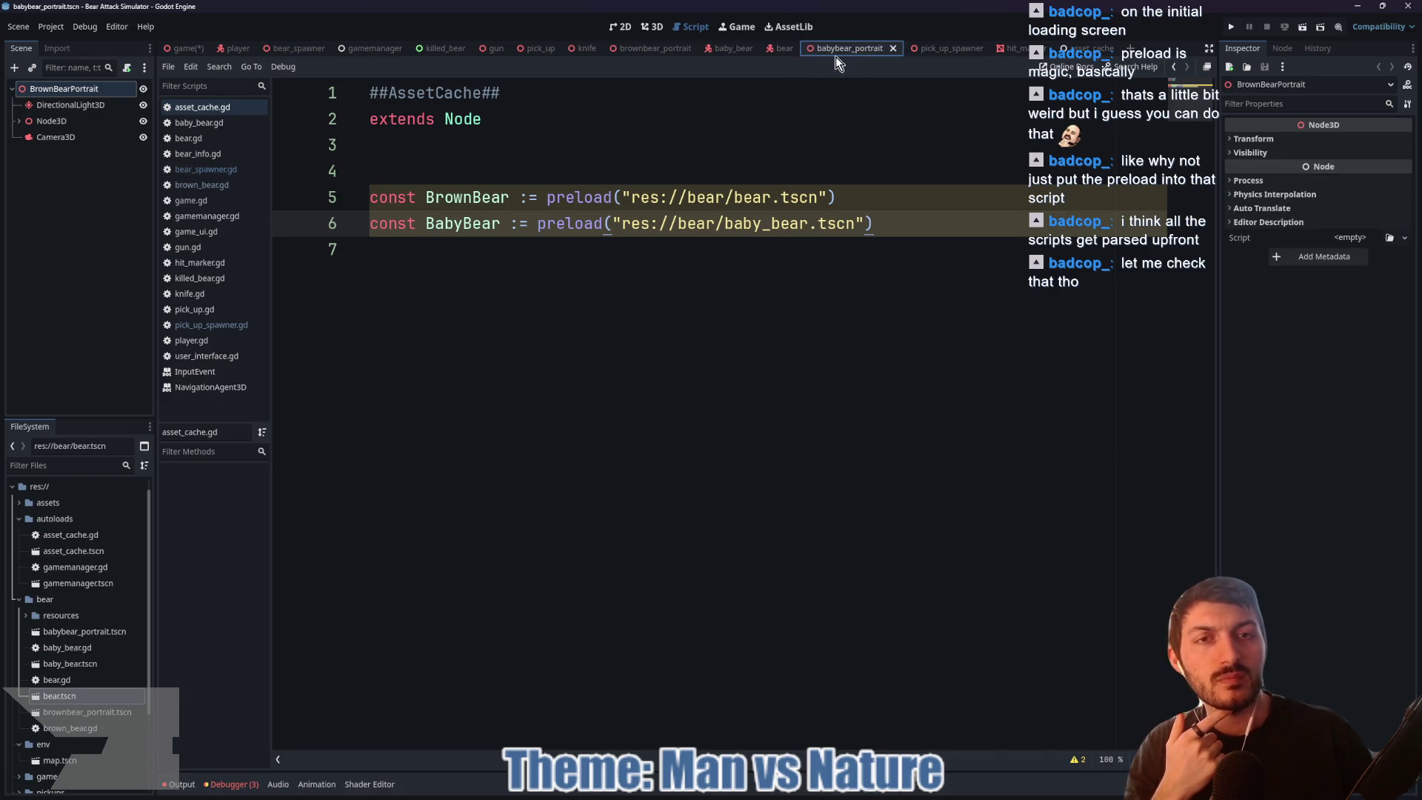
# Step: Append AssetCache.BabyBear after AssetCache.BrownBear in bear_spawner.gd's bears array
pyautogui.click(300, 49)
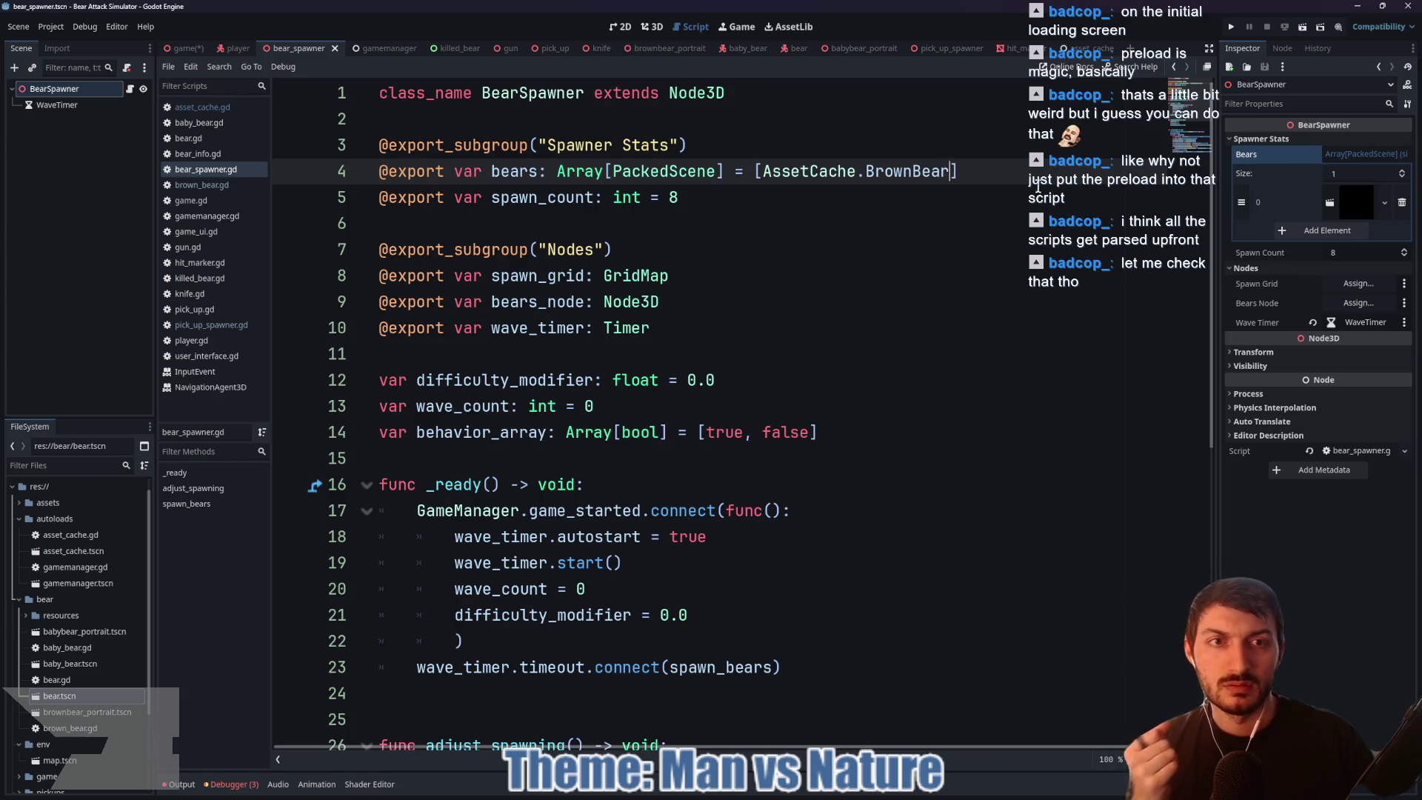
pyautogui.write(', AssetCache')
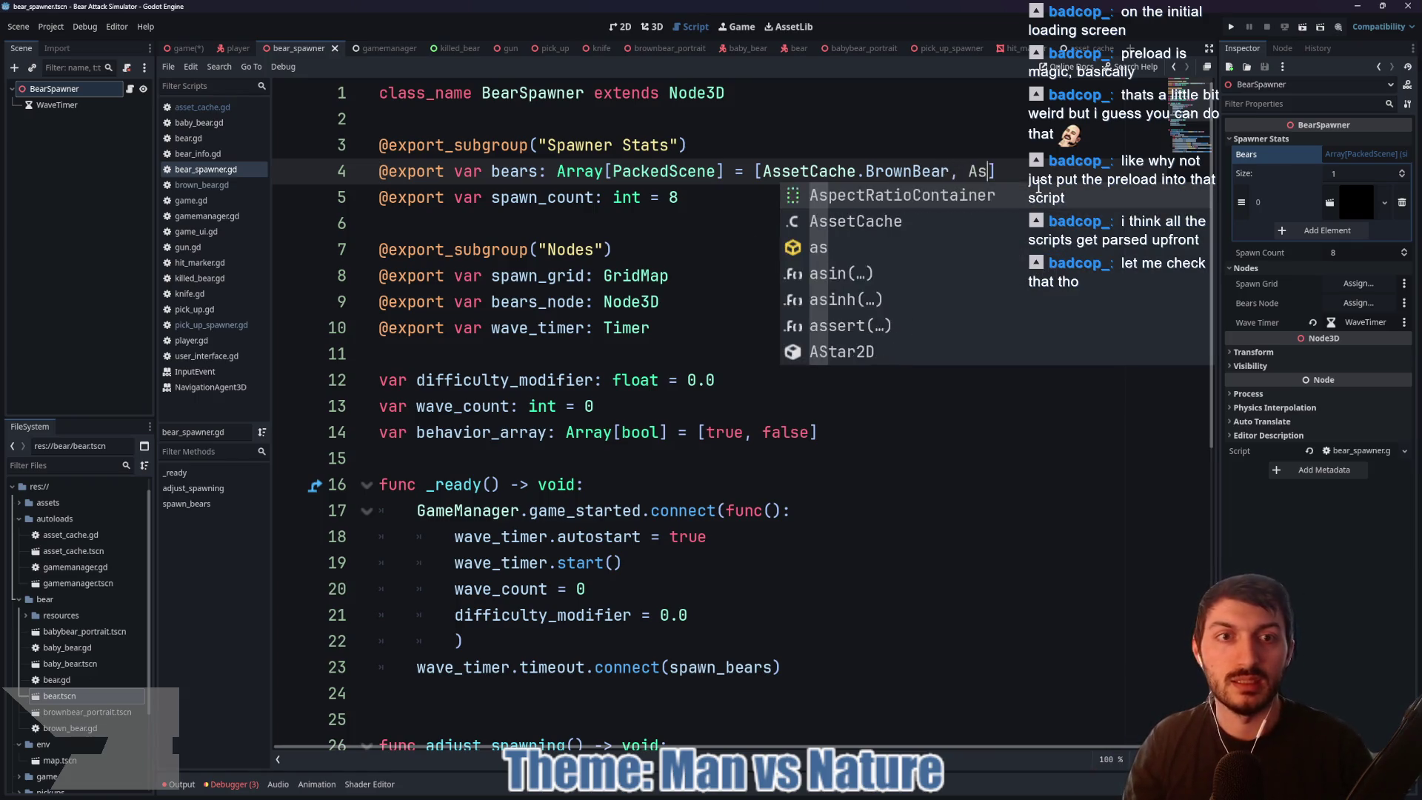
pyautogui.write('.B')
pyautogui.press('Return')
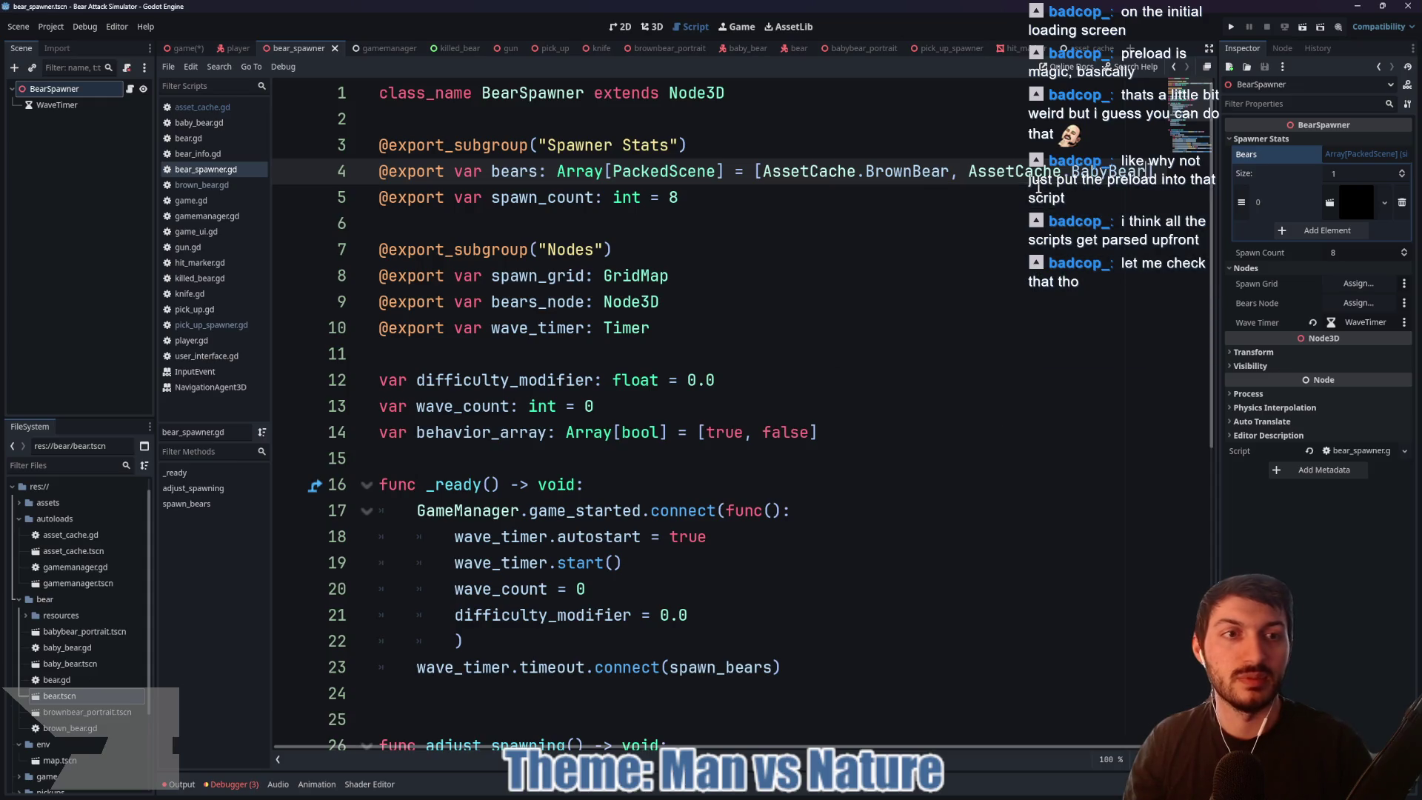
pyautogui.click(903, 241)
pyautogui.scroll(-6, 898, 252)
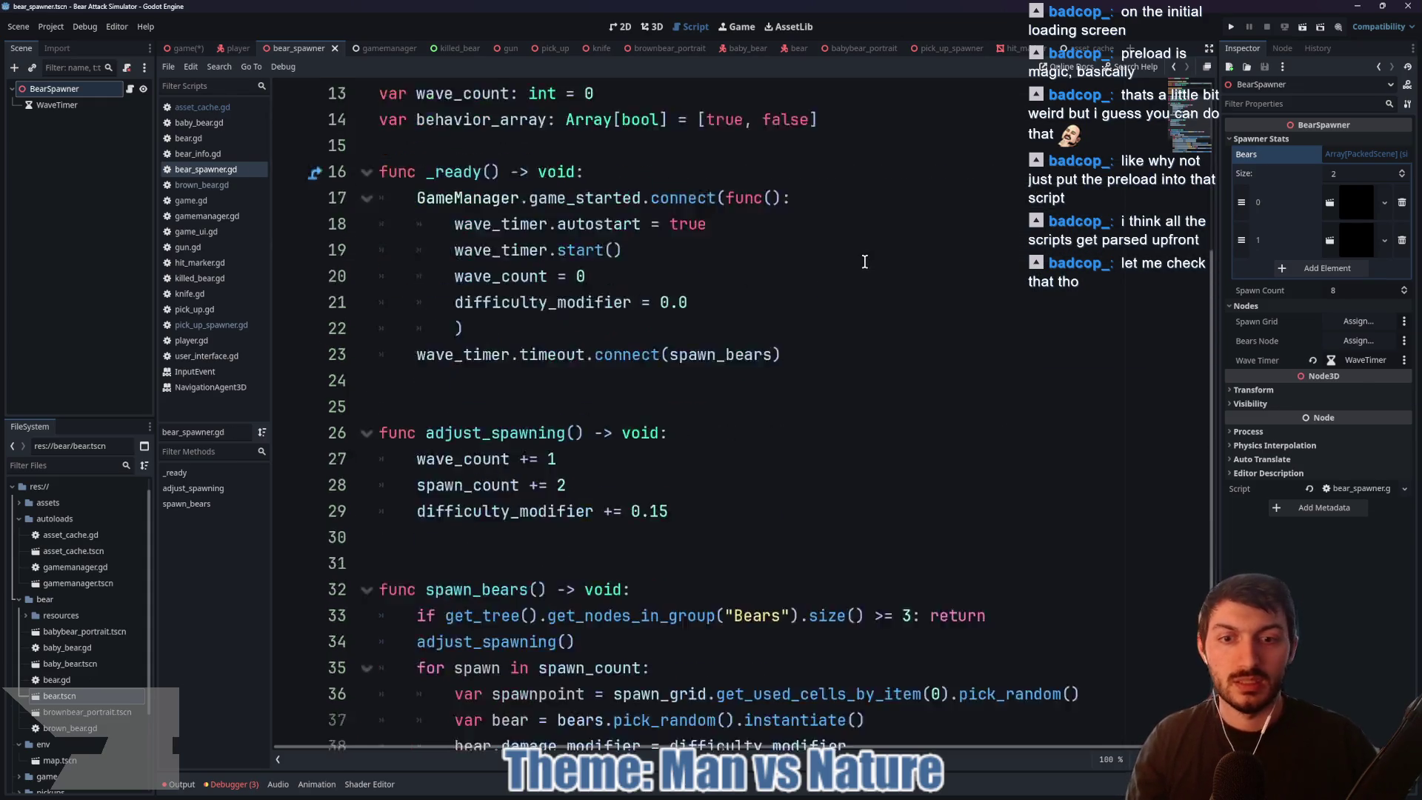
pyautogui.scroll(-1, 896, 254)
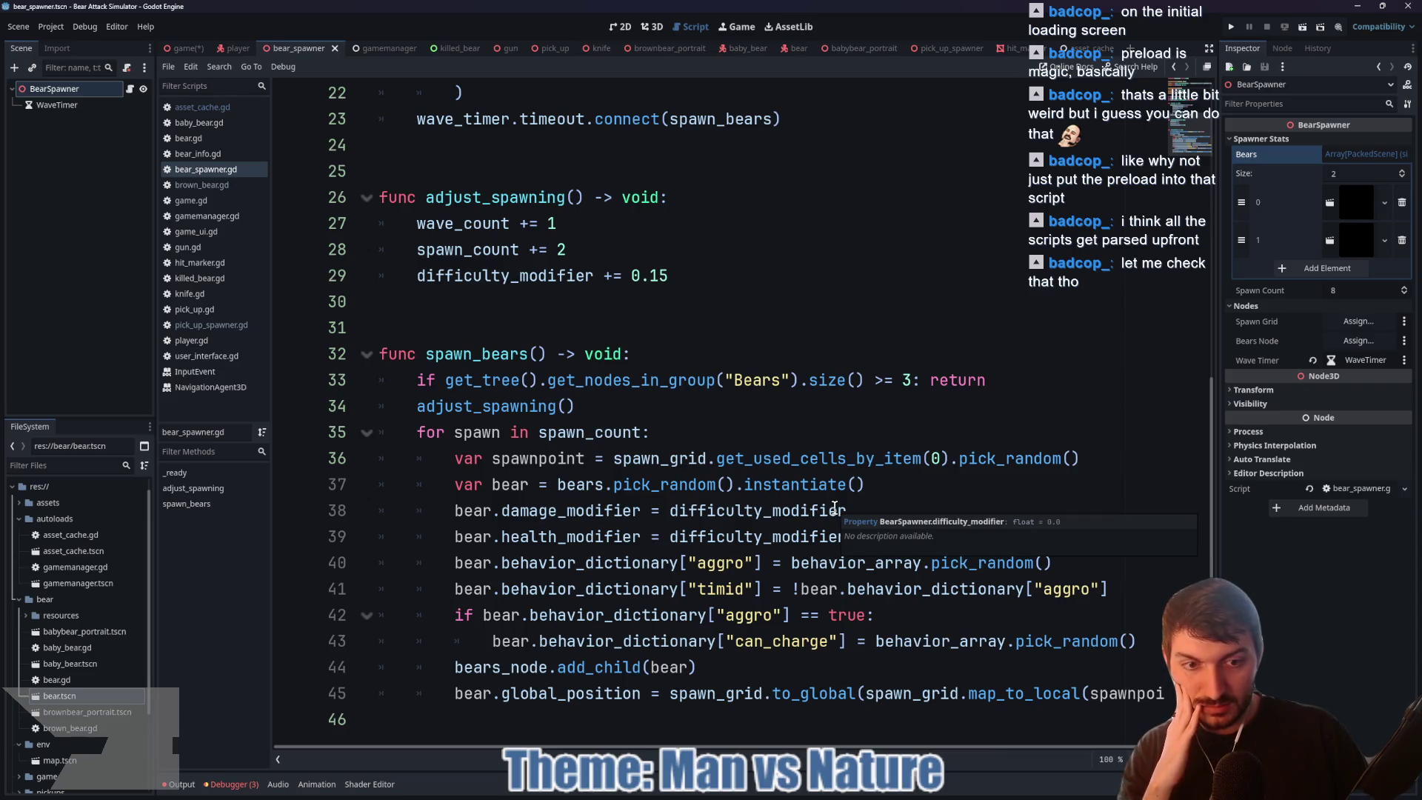
pyautogui.hotkey('ctrl', 'shift', 'Tab')
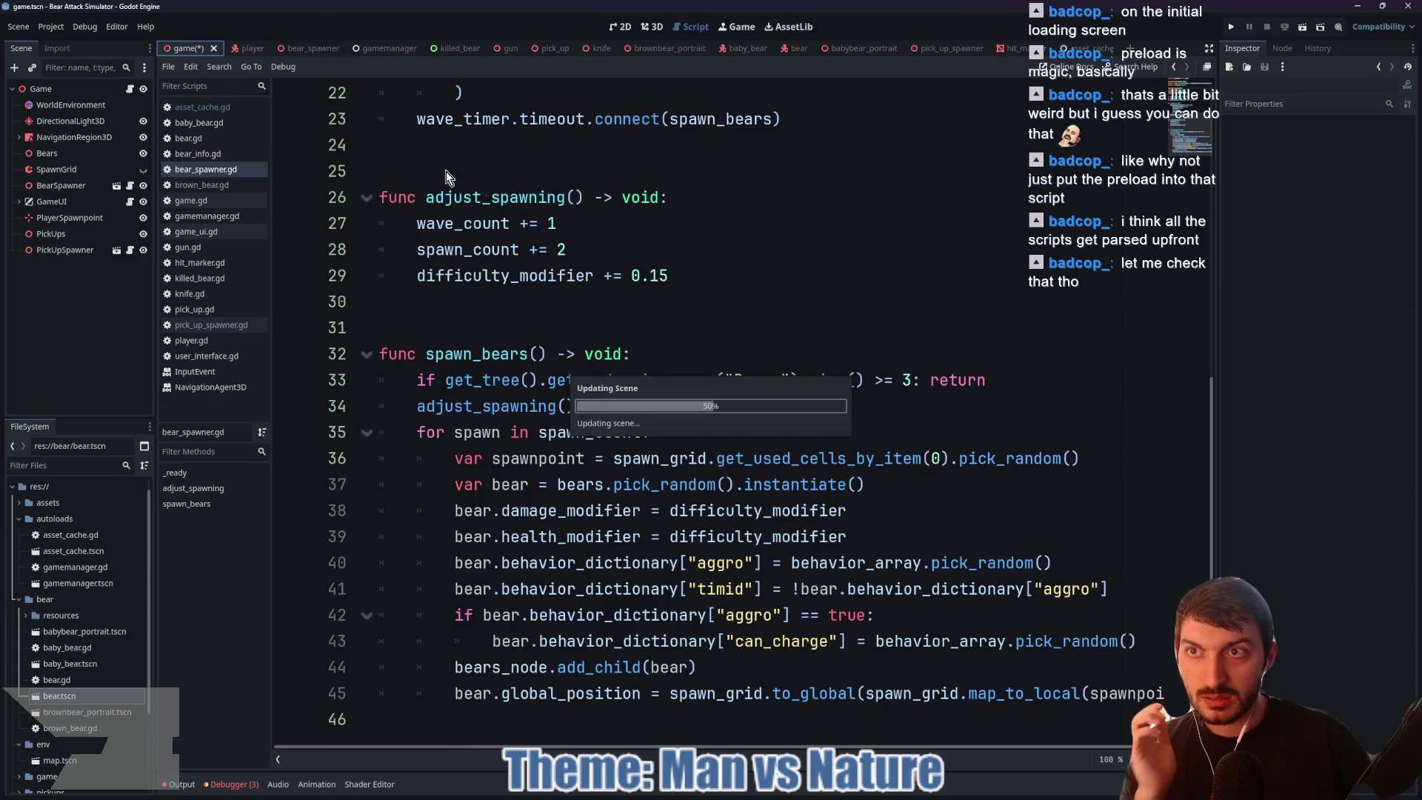
# Step: Run the project, stop it after it crashes on sprinting, and relaunch into the game
pyautogui.press('F5')
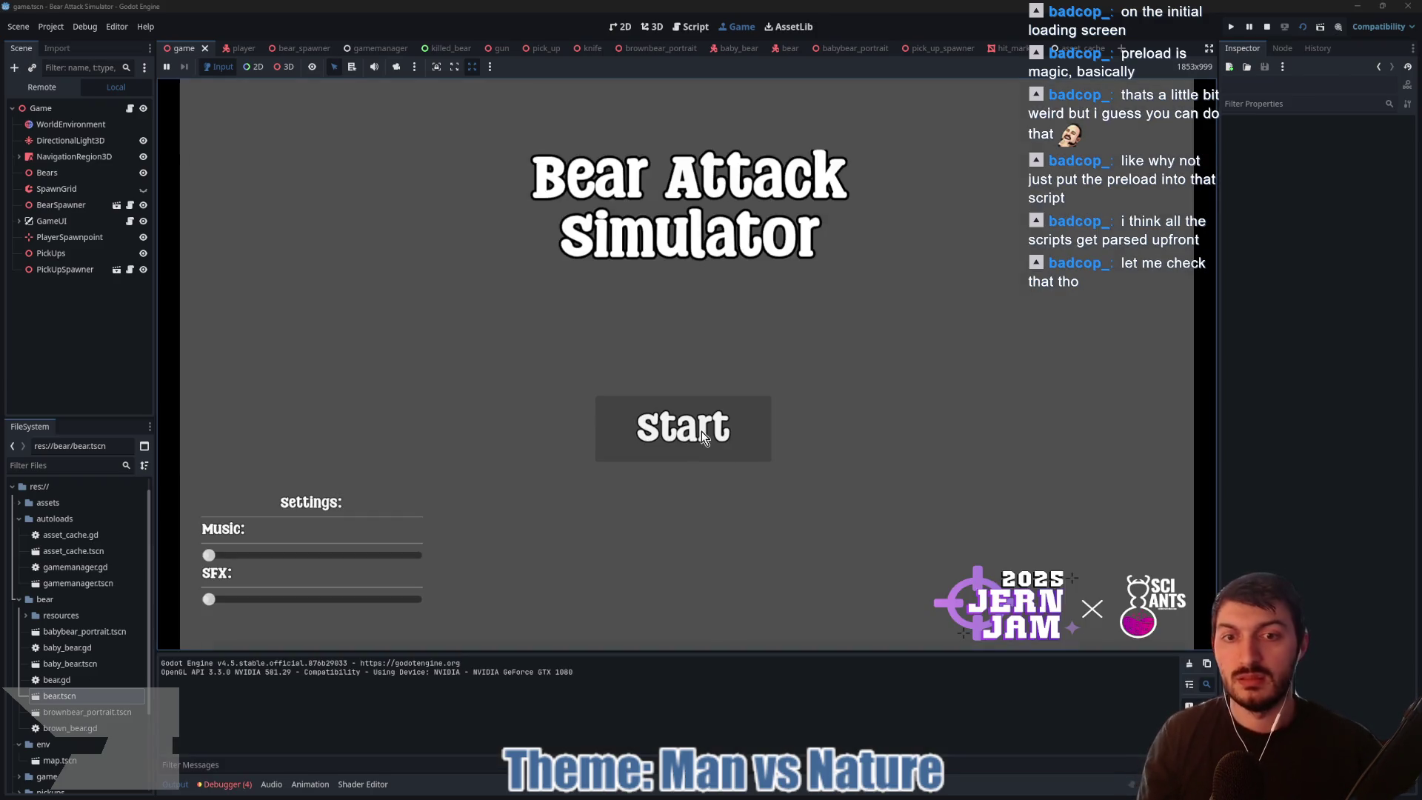
pyautogui.click(700, 431)
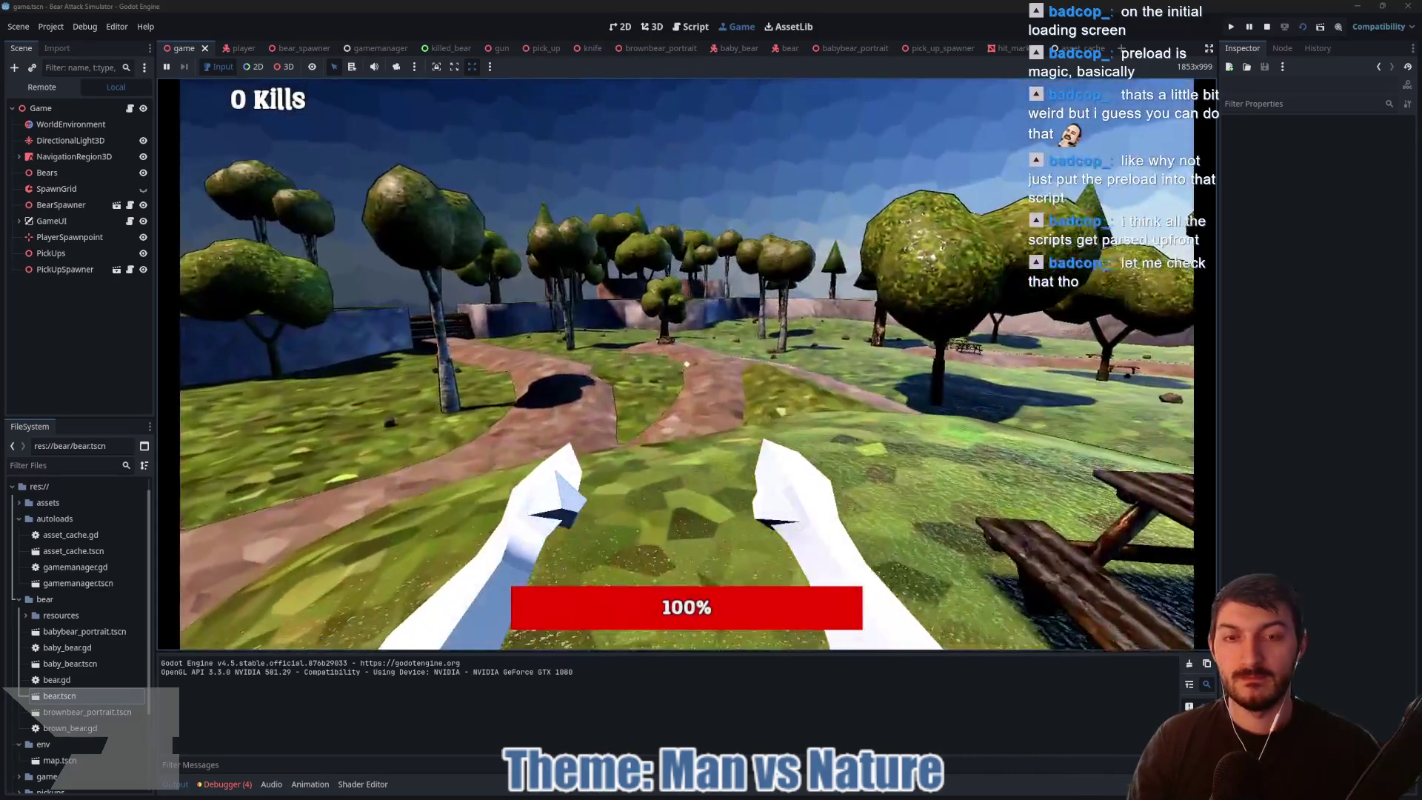
pyautogui.press('shift')
pyautogui.click(1266, 26)
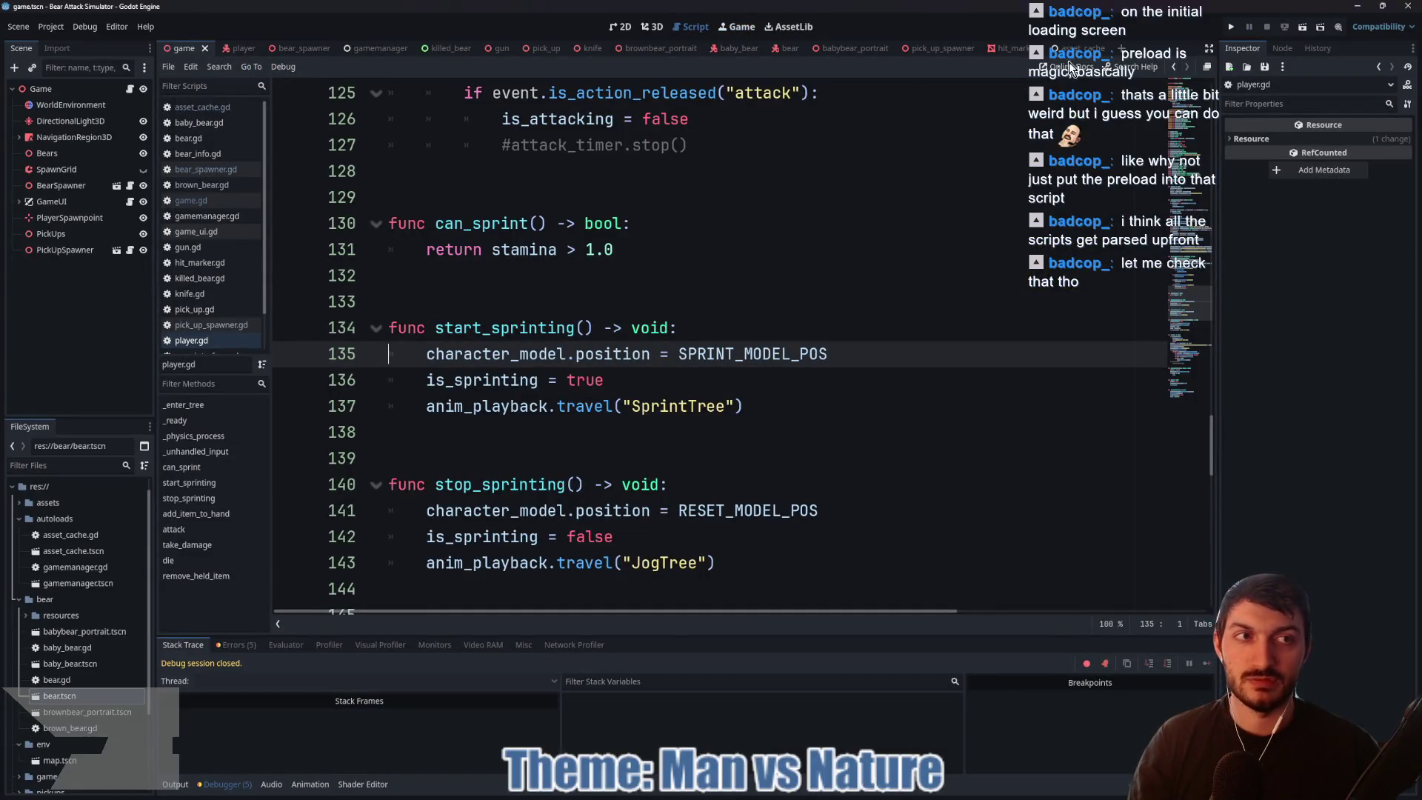
pyautogui.press('F5')
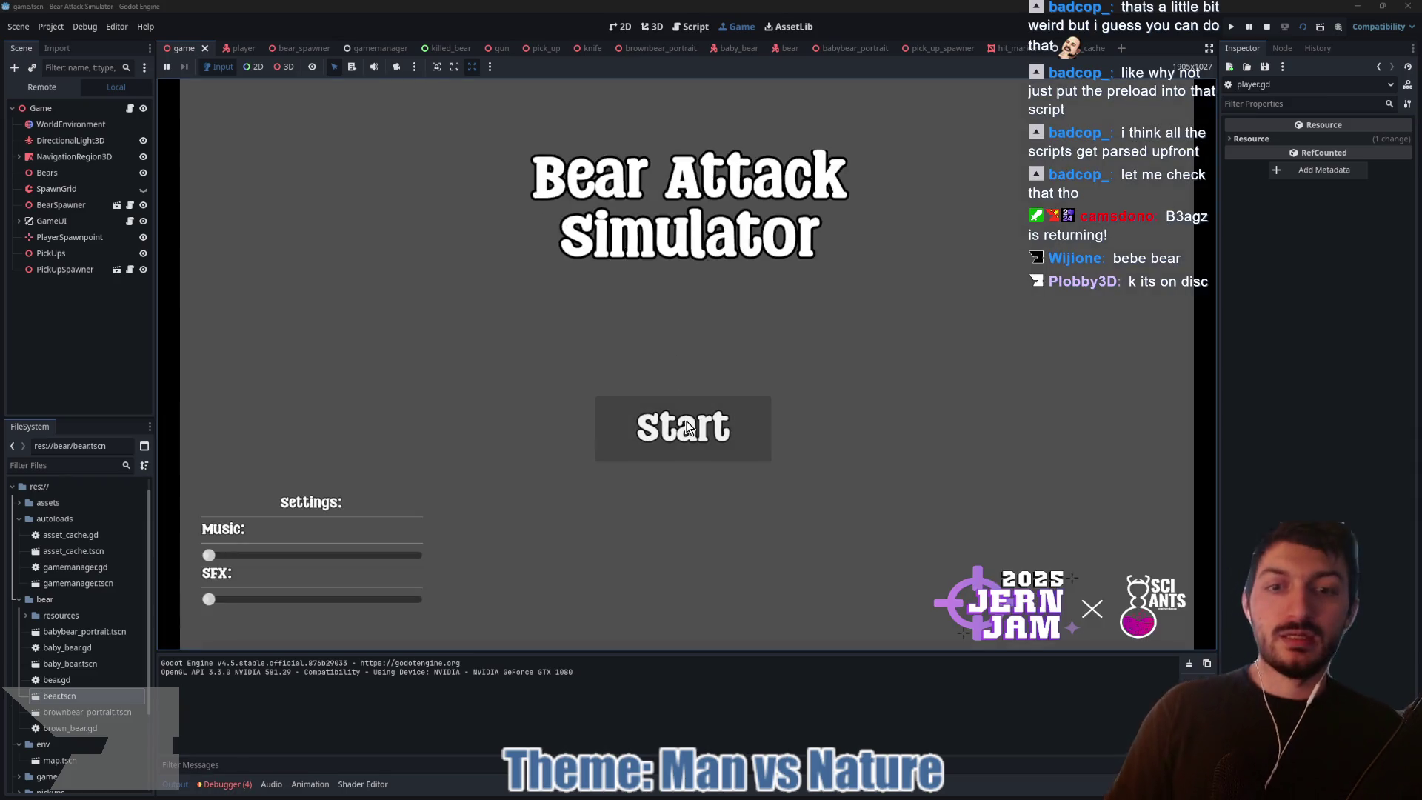
pyautogui.click(683, 428)
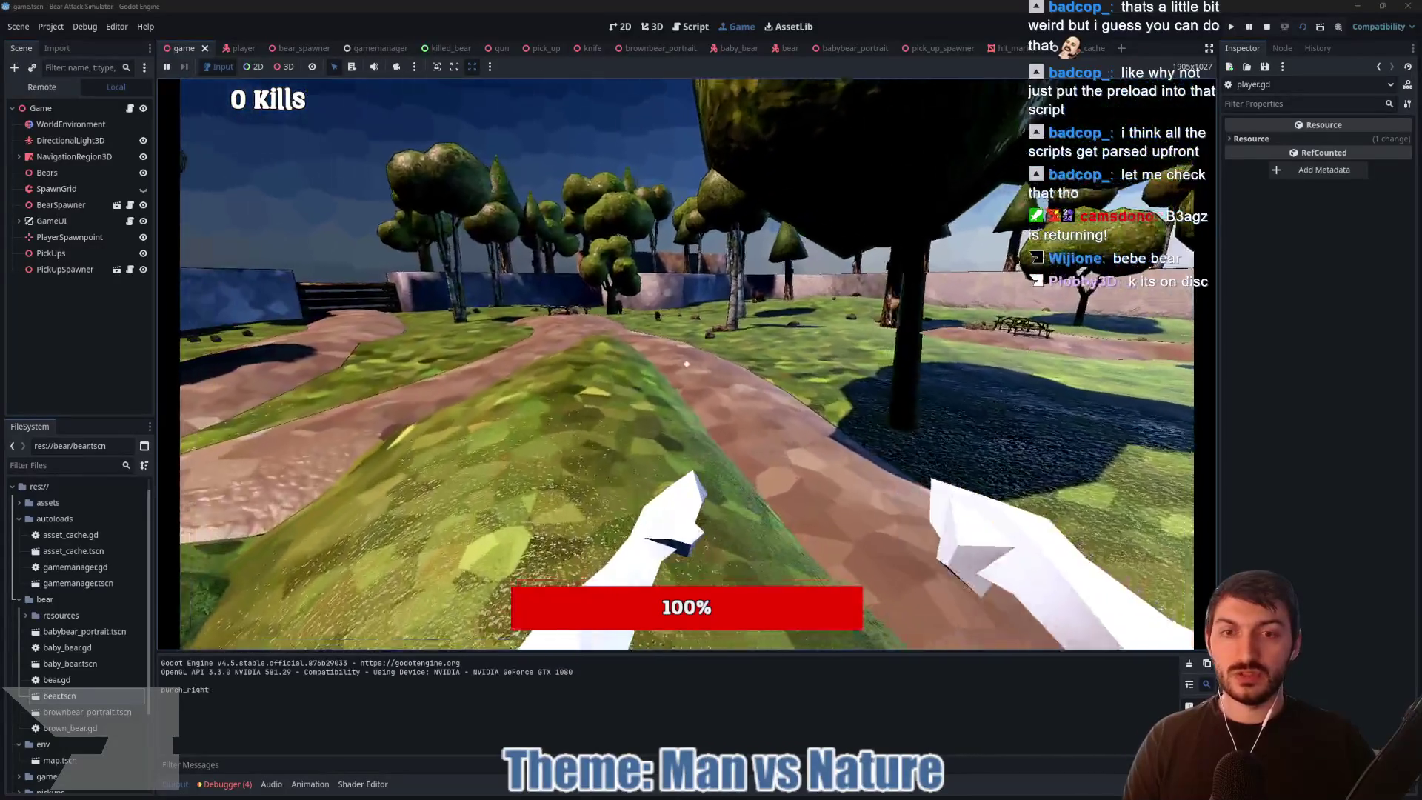
# Step: Punch the approaching brown bear repeatedly with the new first-person arms
pyautogui.click(687, 363)
pyautogui.click(686, 364)
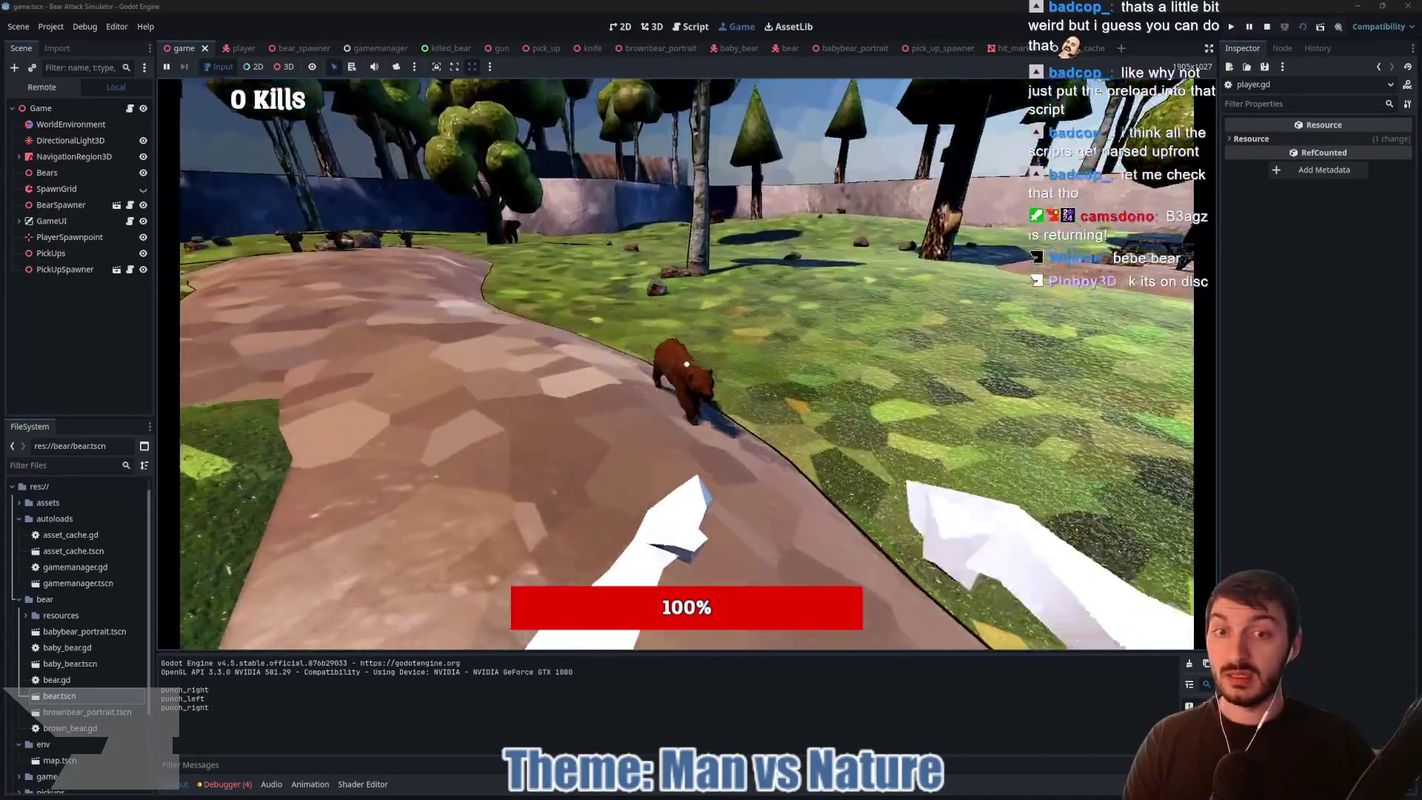
pyautogui.click(686, 364)
pyautogui.click(687, 364)
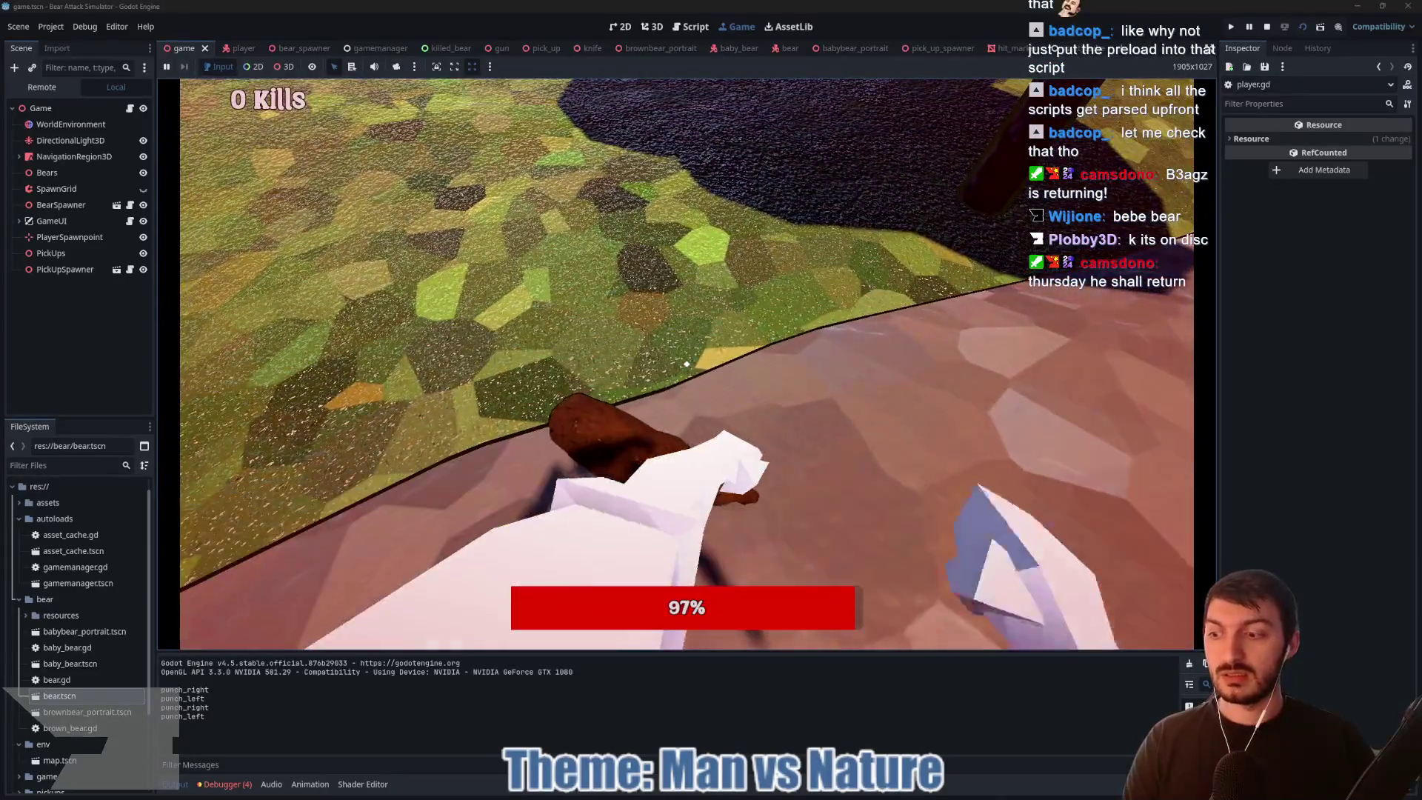
pyautogui.click(686, 364)
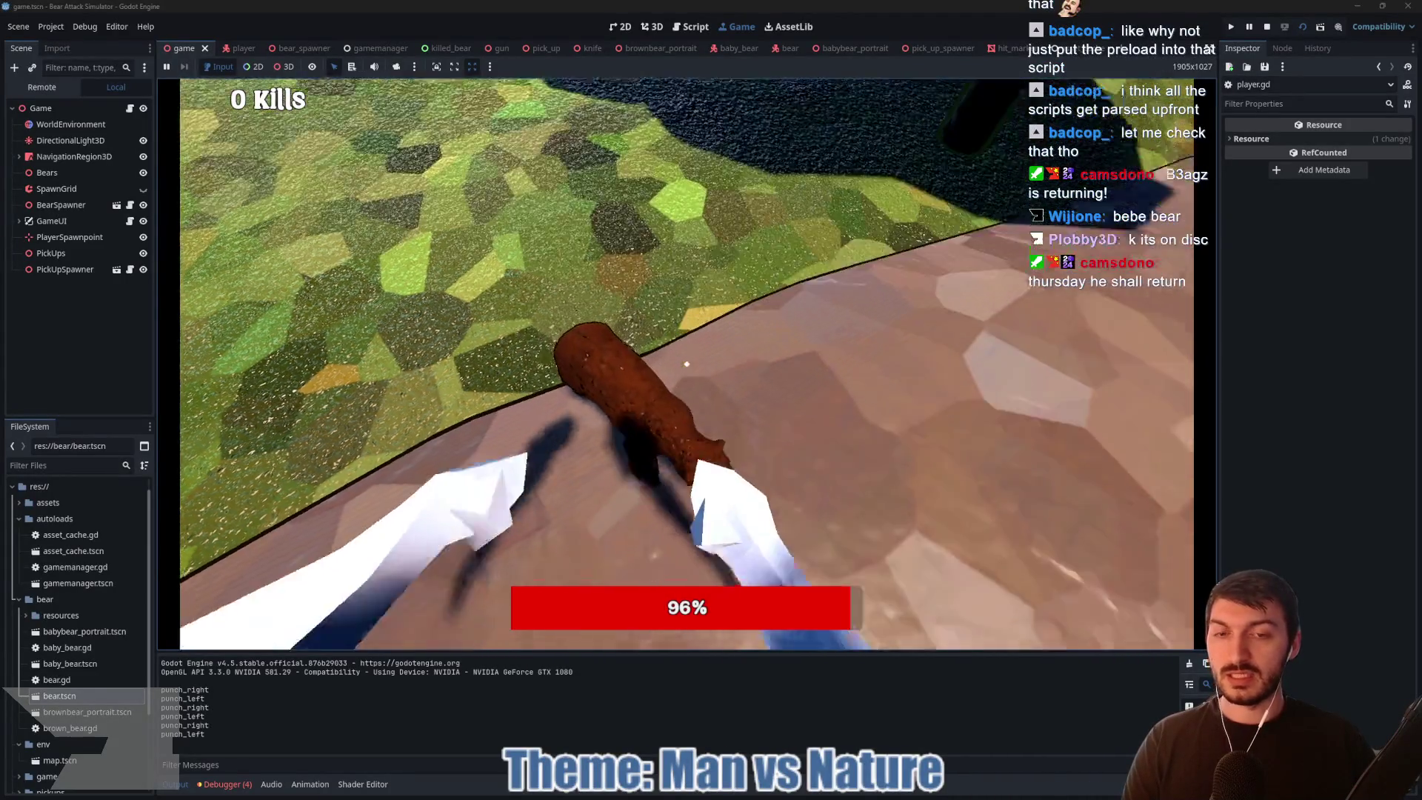
pyautogui.click(687, 363)
pyautogui.click(687, 364)
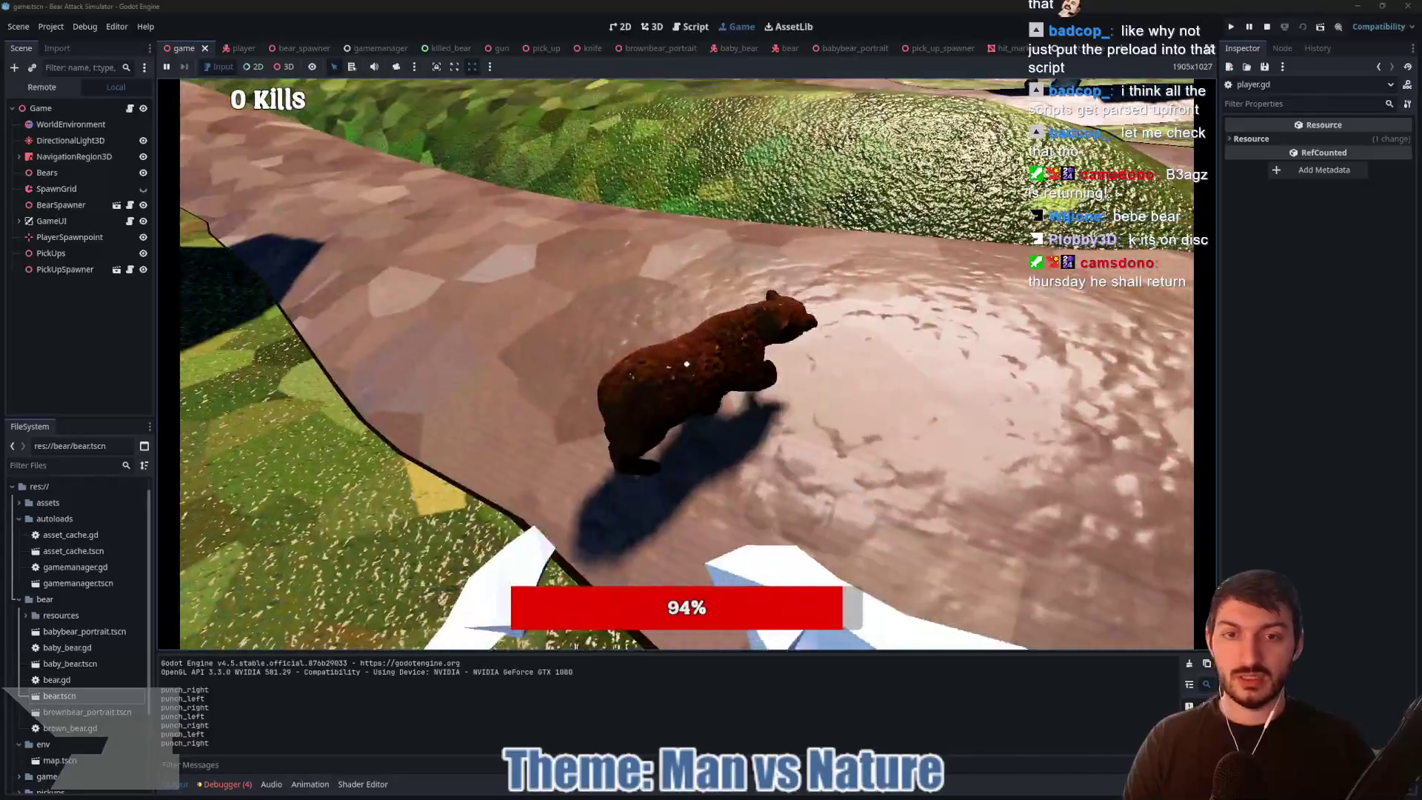
pyautogui.click(687, 363)
pyautogui.click(686, 364)
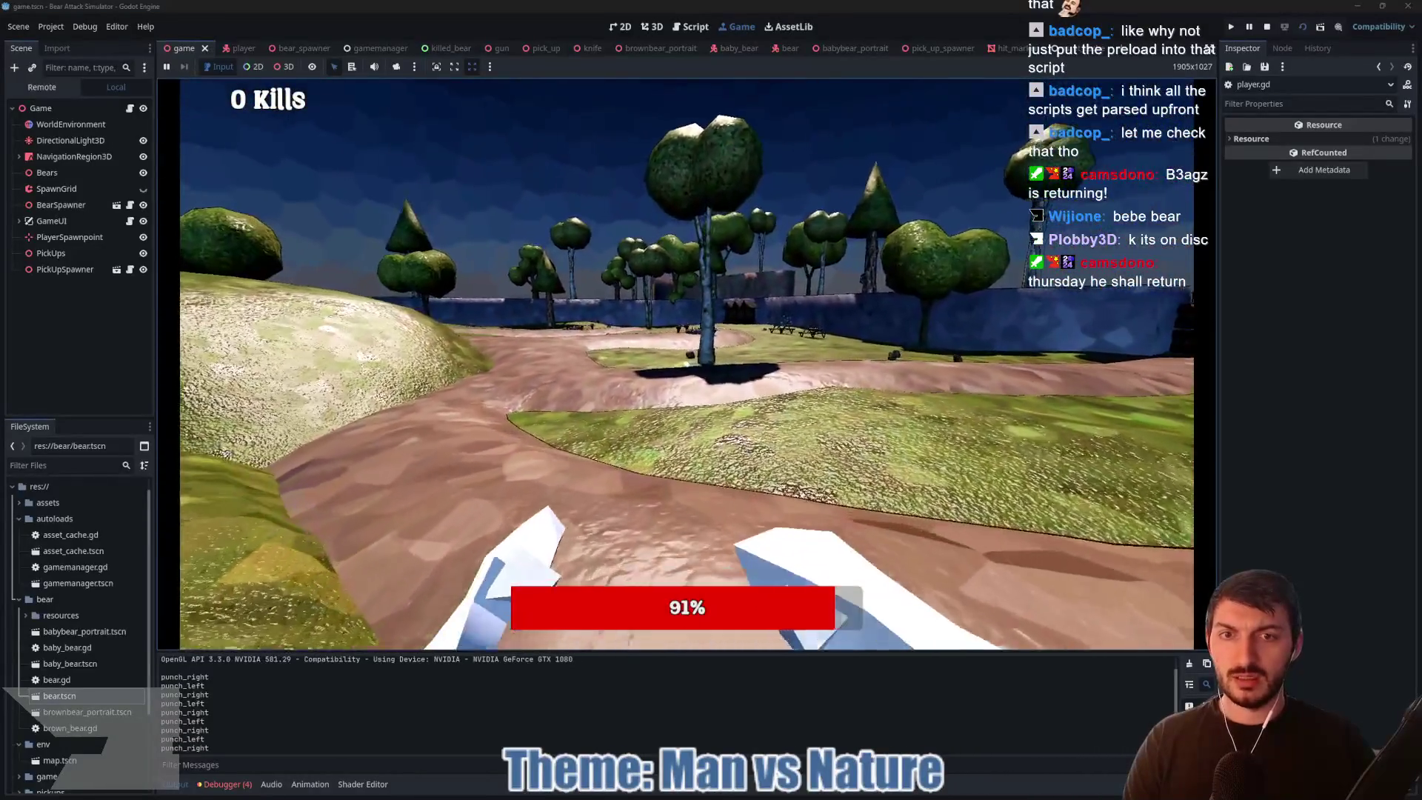
pyautogui.click(687, 364)
# Step: Walk forward along the path, throw one more punch, and stop the game with F8
pyautogui.press('w')
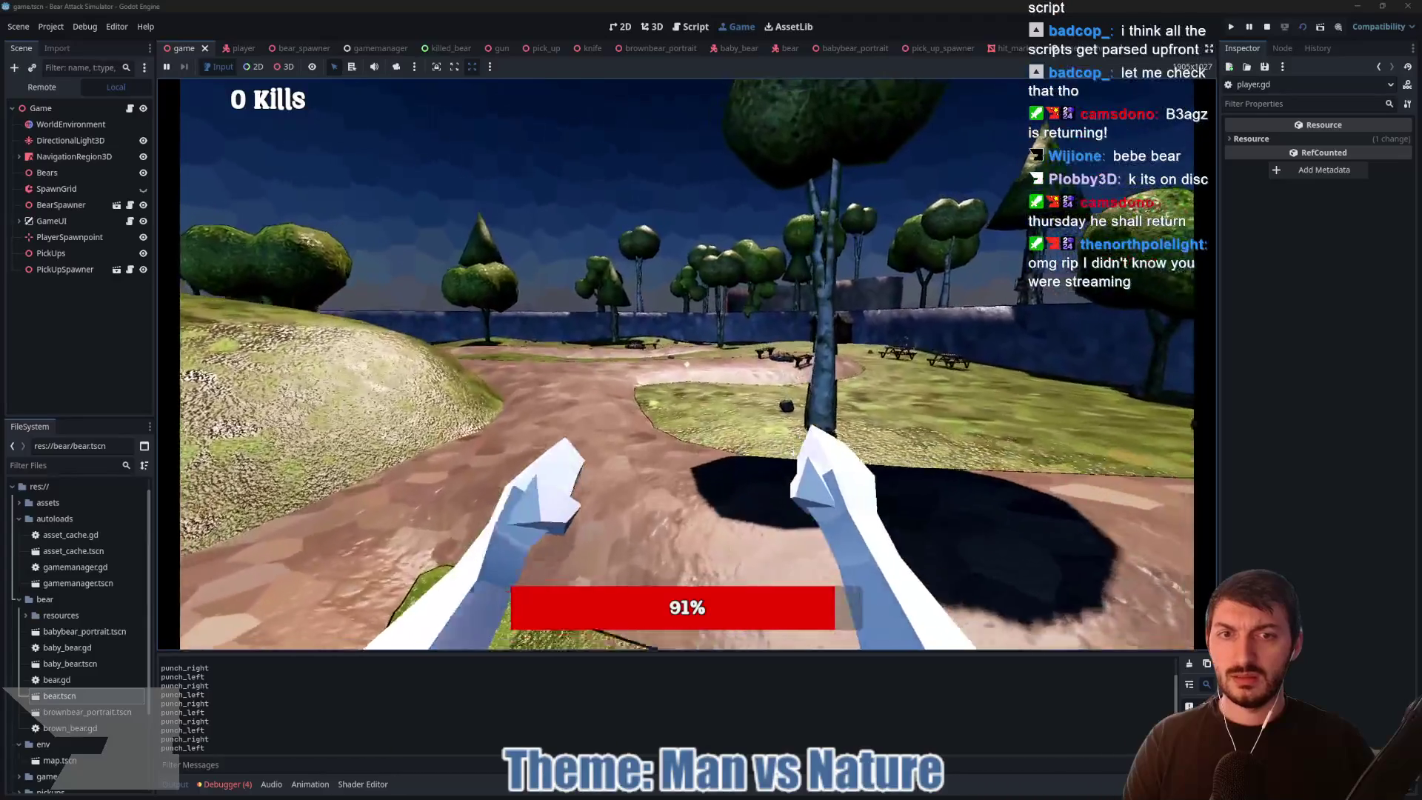
pyautogui.press('w')
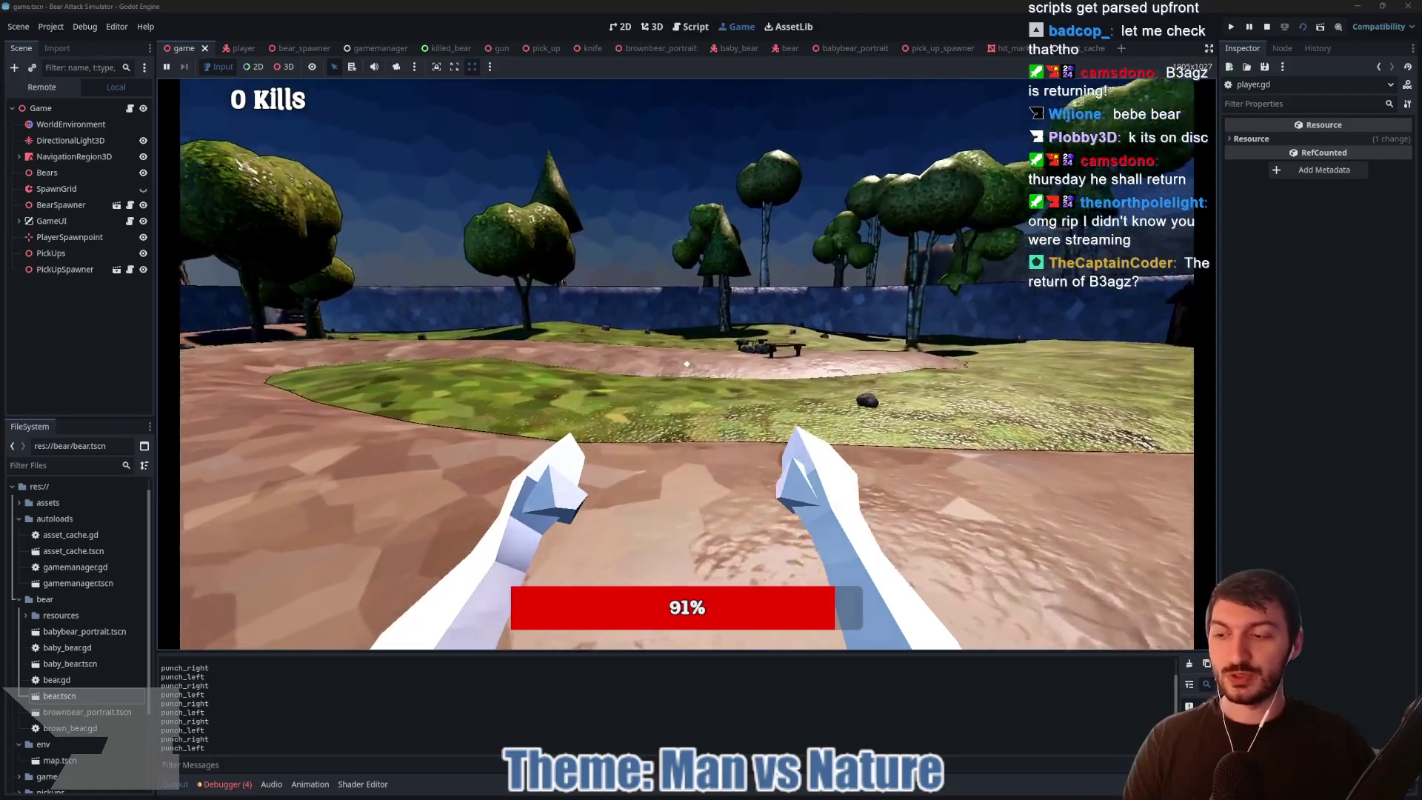
pyautogui.press('w')
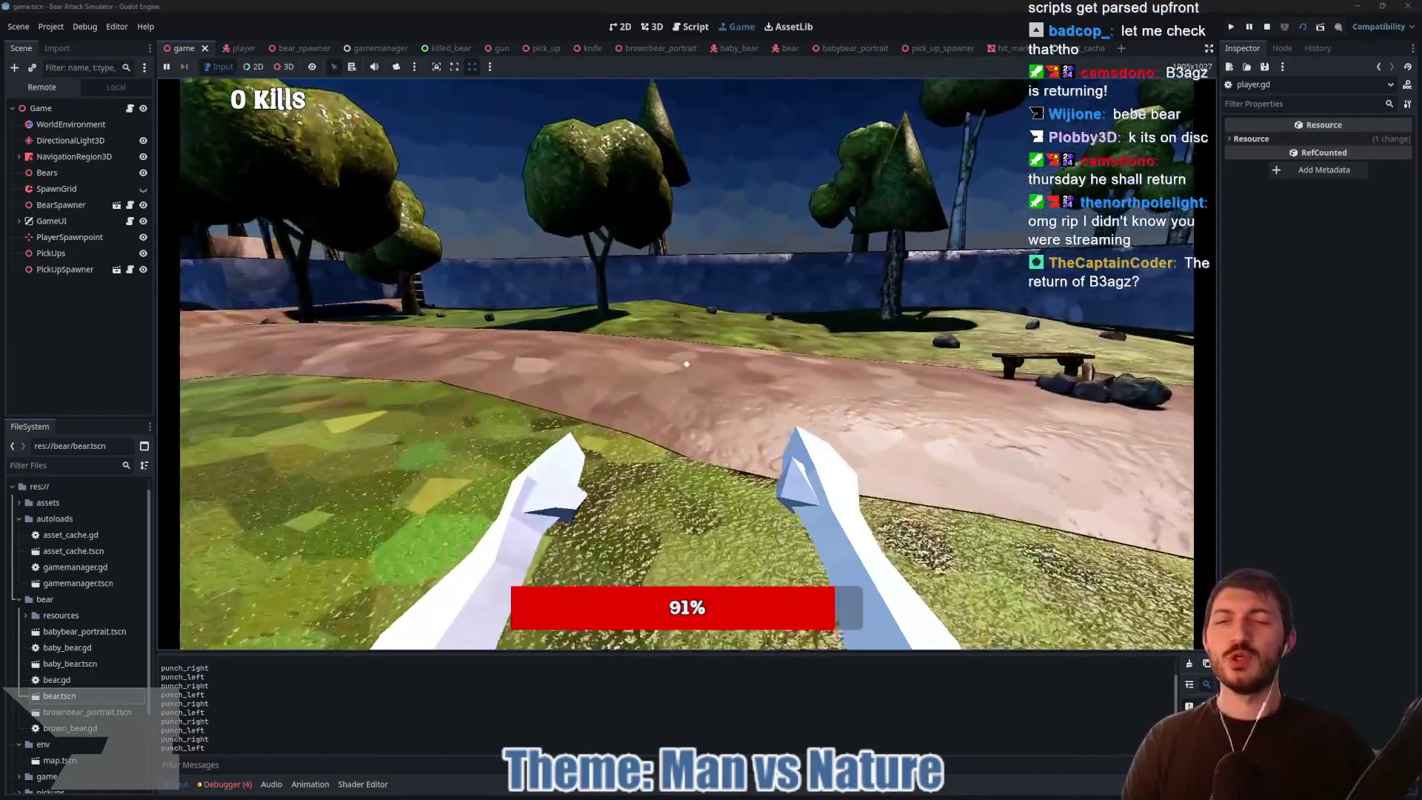
pyautogui.press('w')
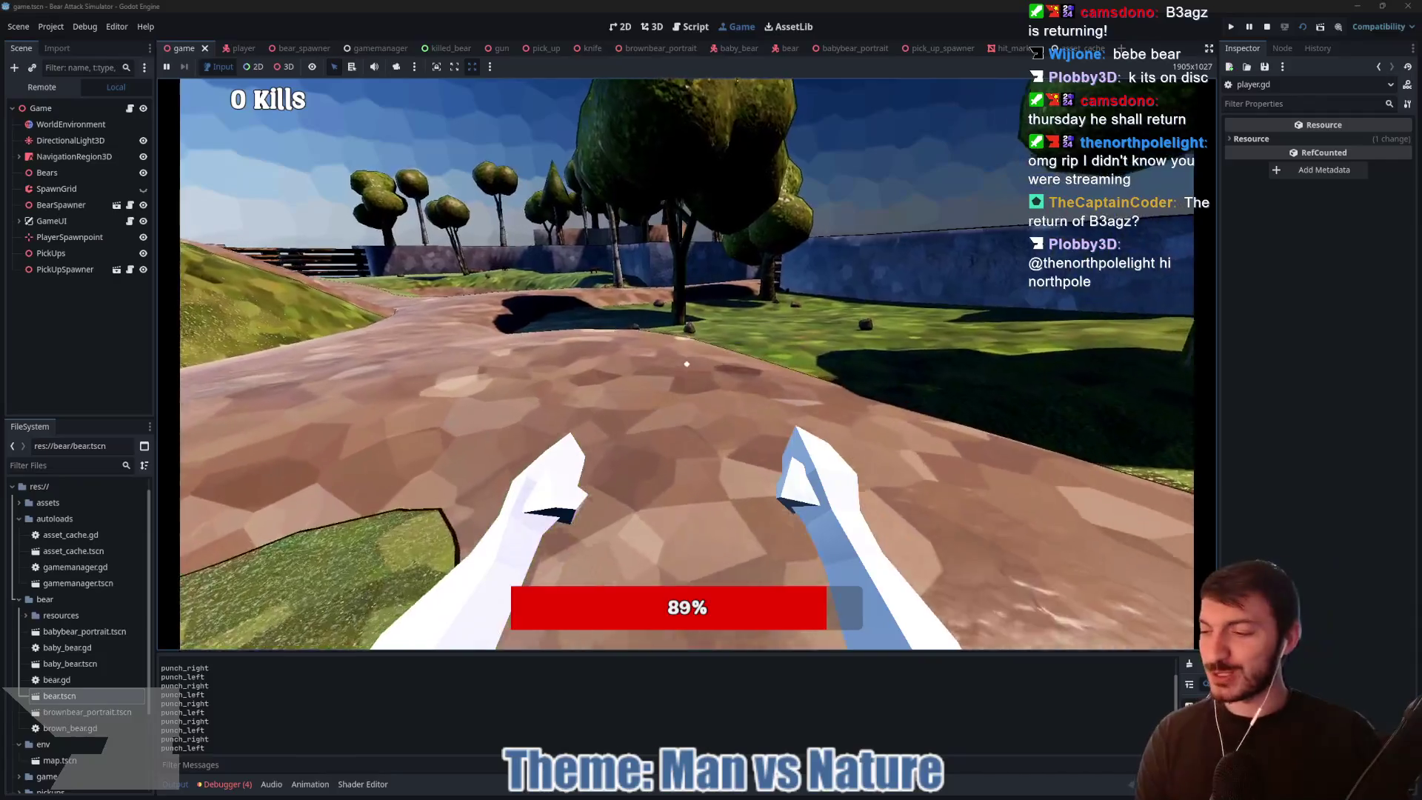
pyautogui.press('w')
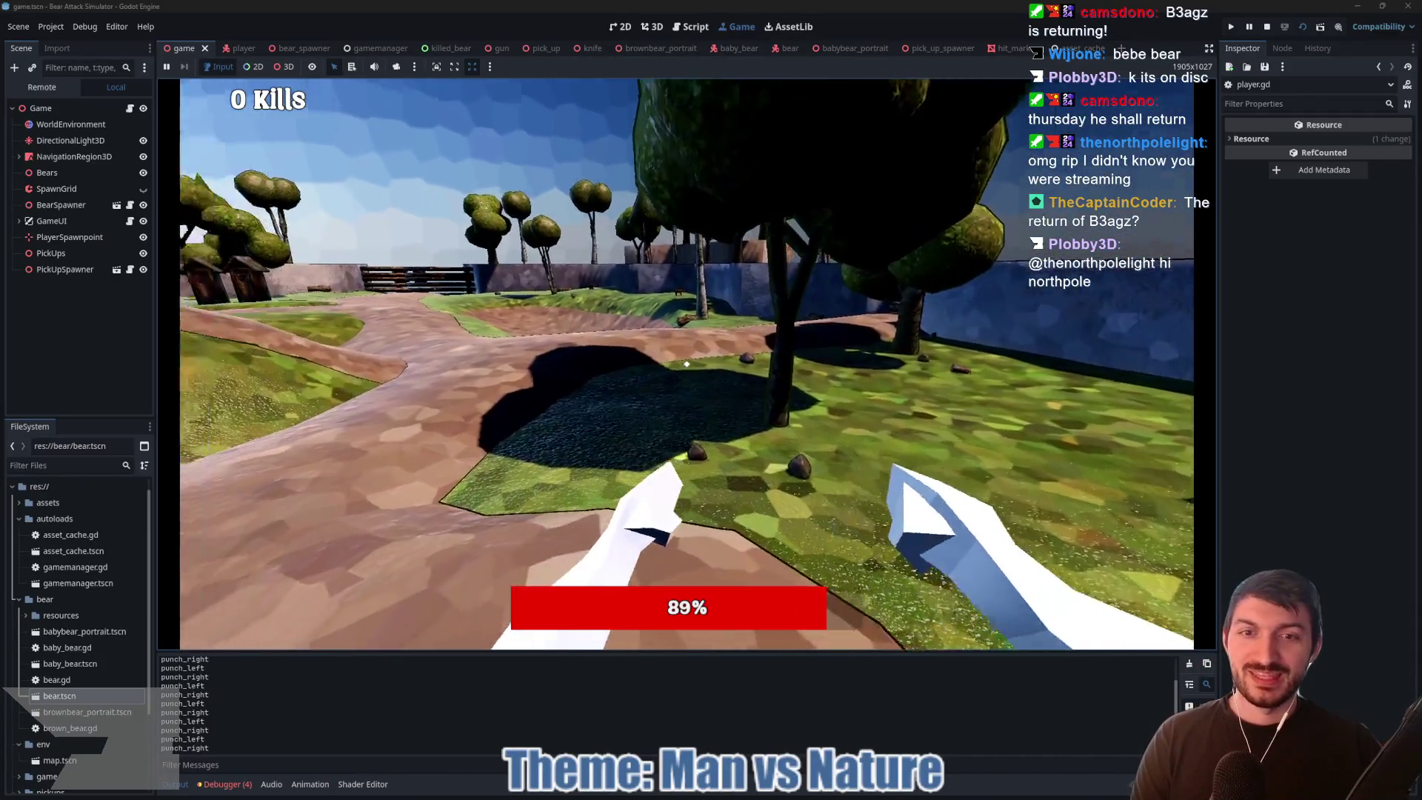
pyautogui.click(686, 364)
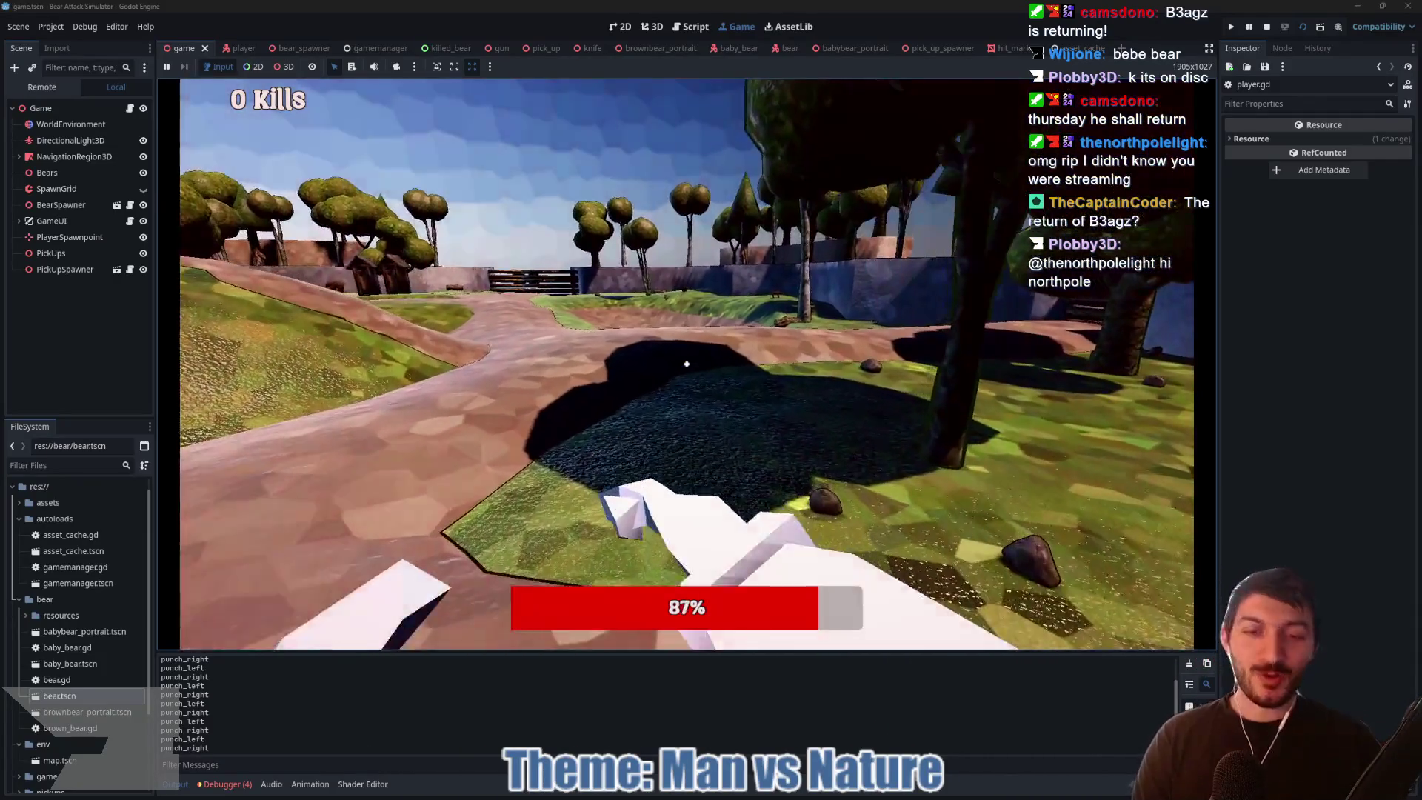
pyautogui.press('F8')
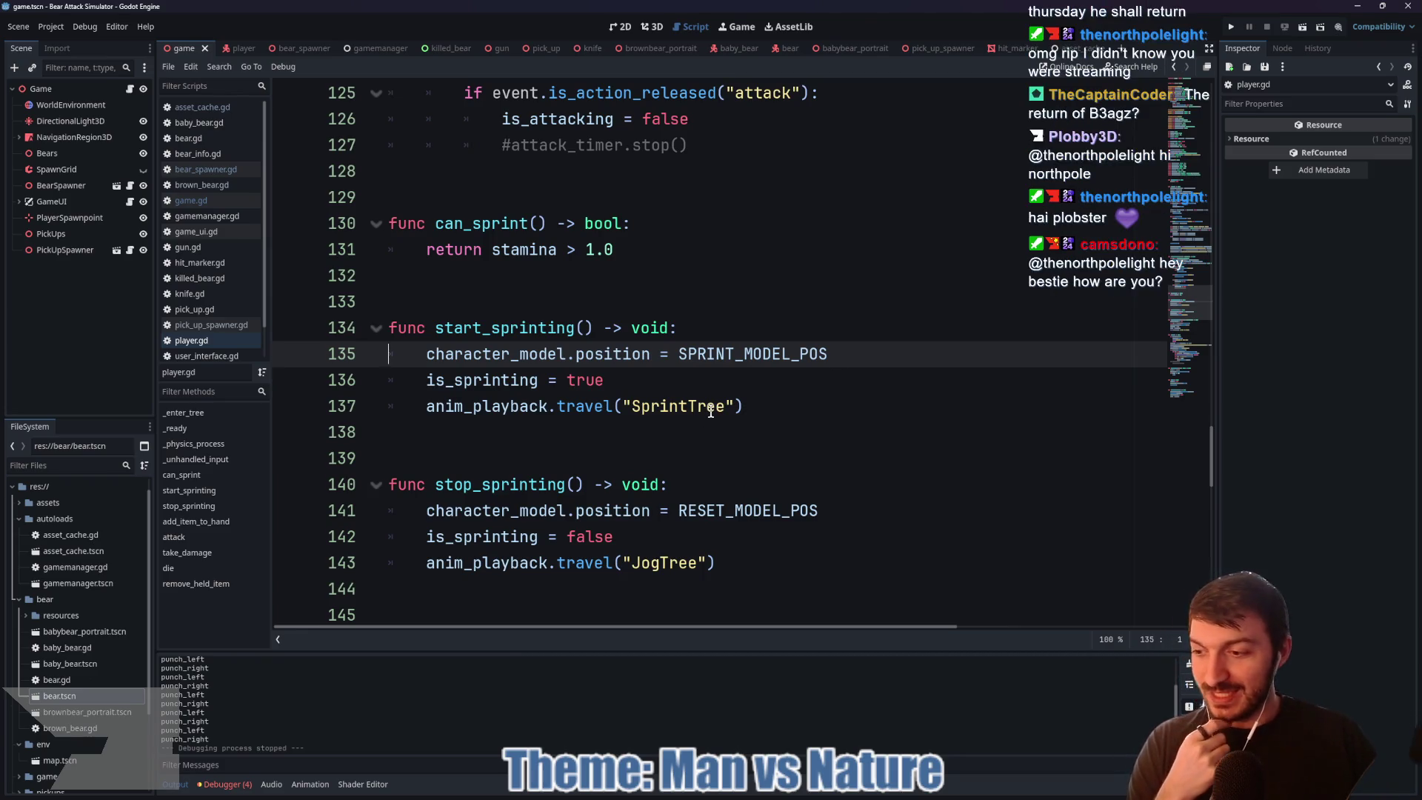
# Step: Delete the old arms node from the player scene in the 3D view and save the scene
pyautogui.click(230, 48)
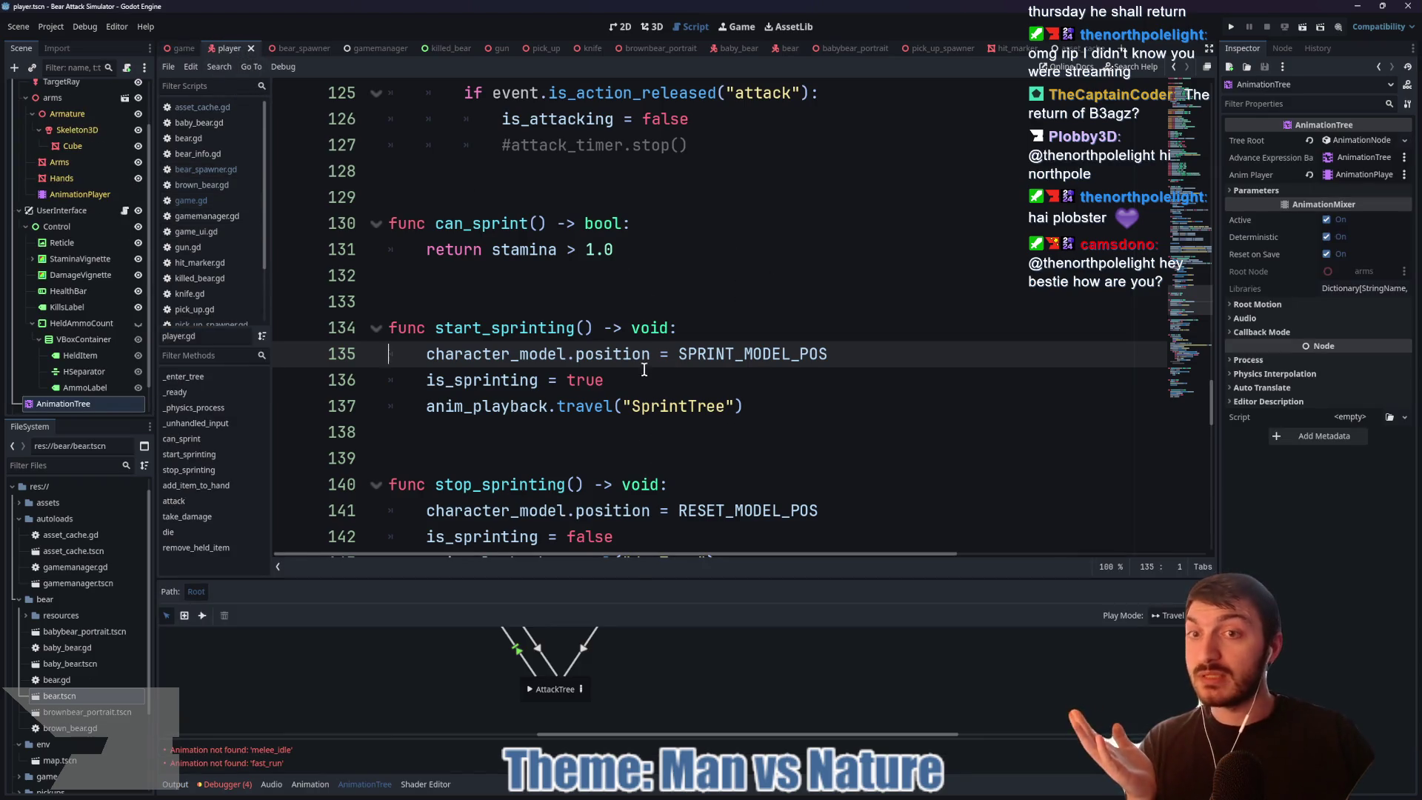
pyautogui.click(652, 27)
pyautogui.moveTo(813, 422); pyautogui.dragTo(766, 417)
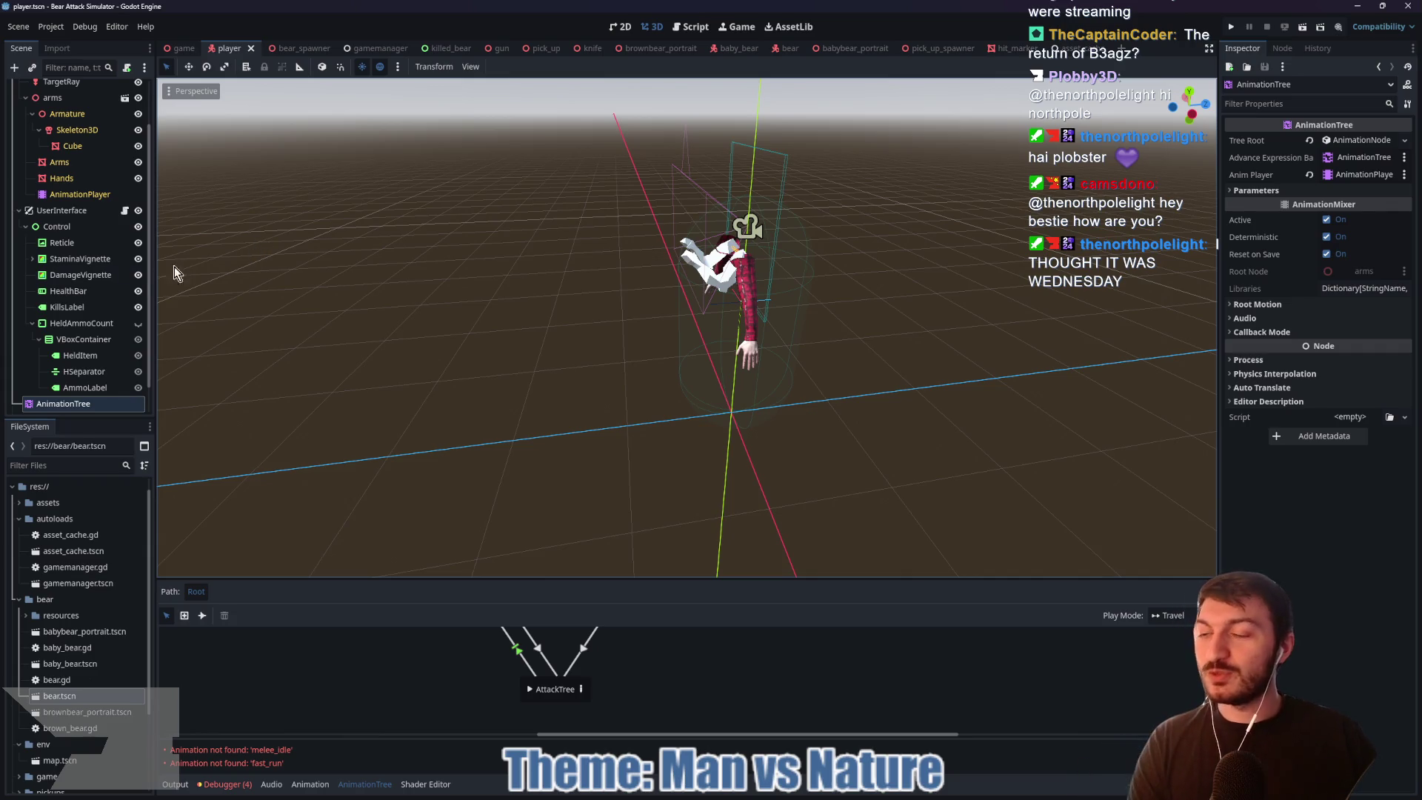
pyautogui.scroll(3, 104, 275)
pyautogui.click(54, 154)
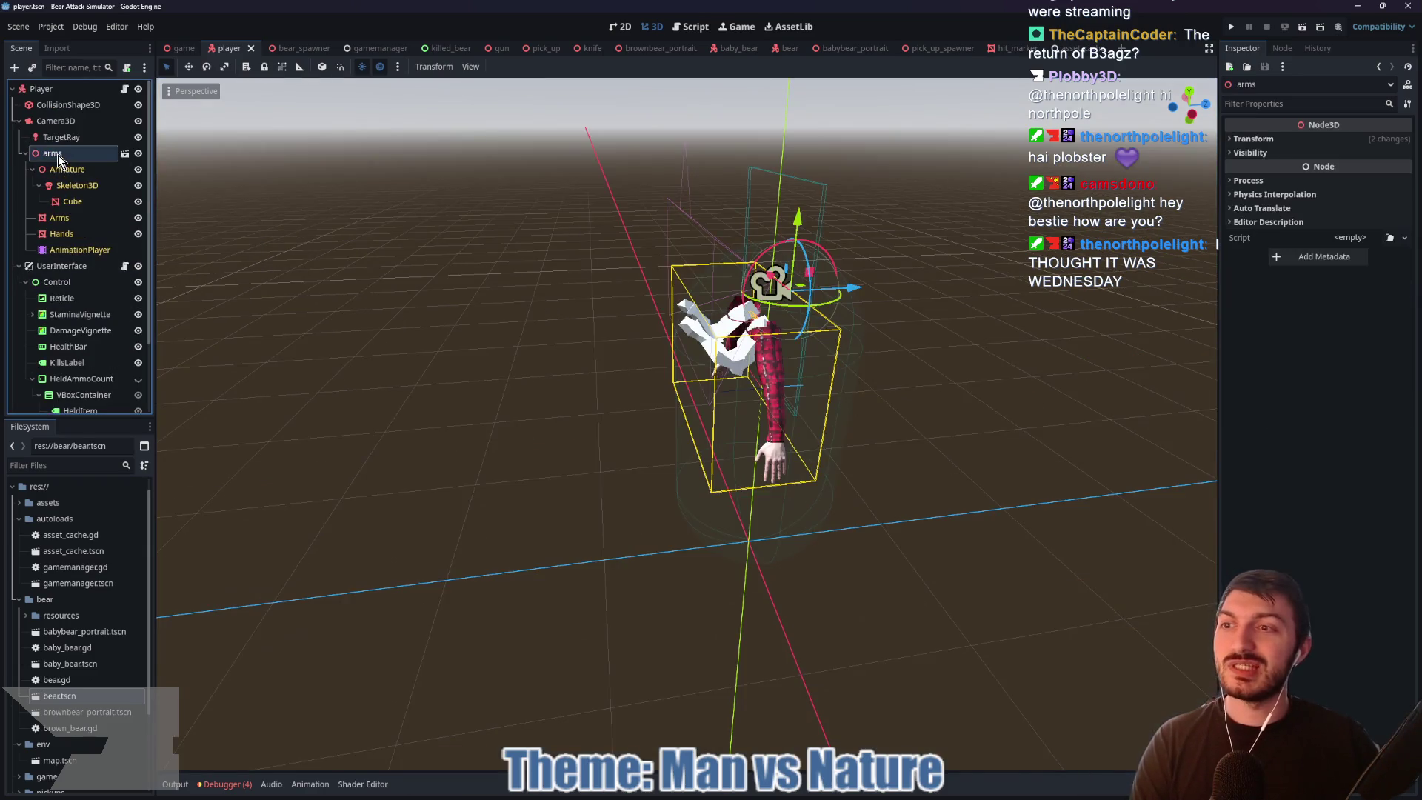
pyautogui.press('Delete')
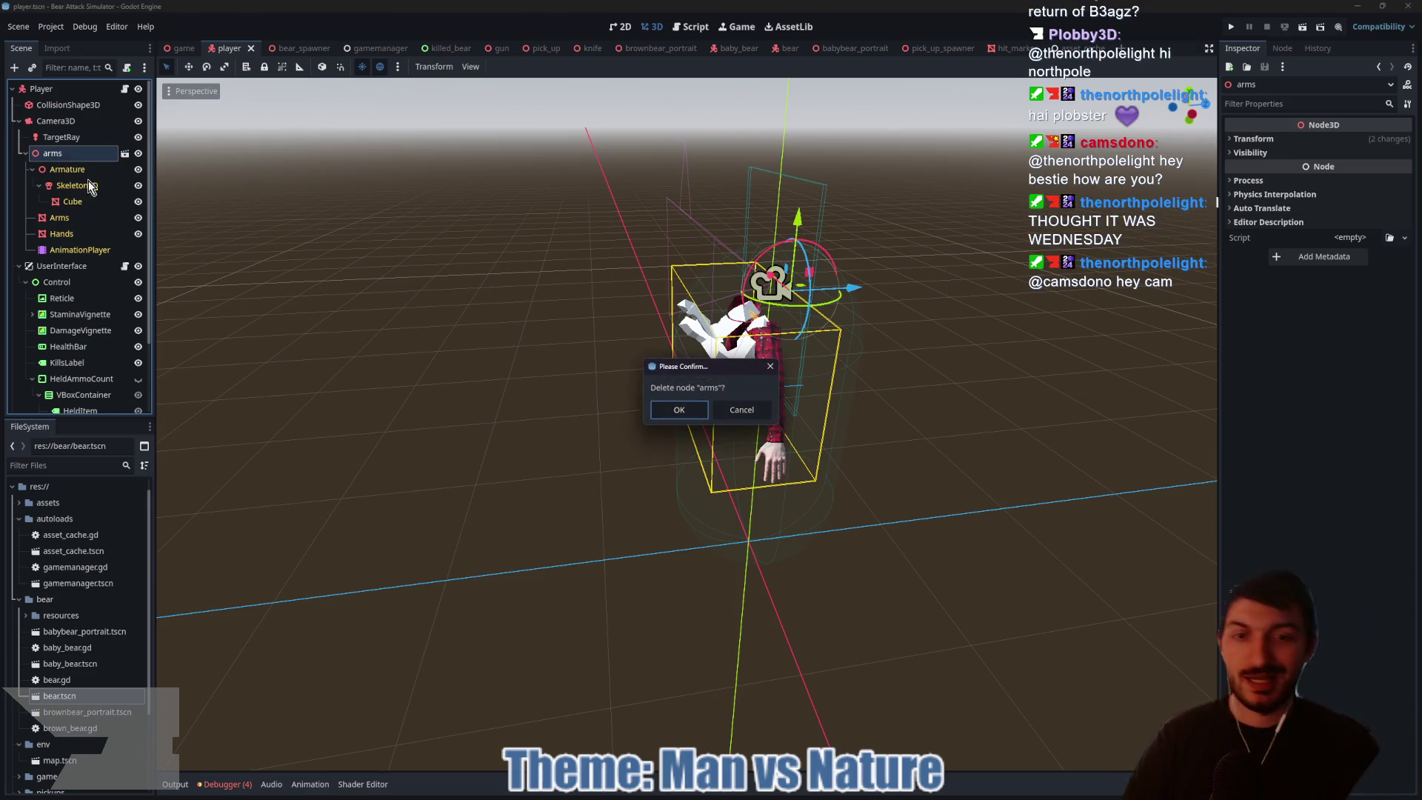
pyautogui.click(697, 407)
pyautogui.hotkey('ctrl', 's')
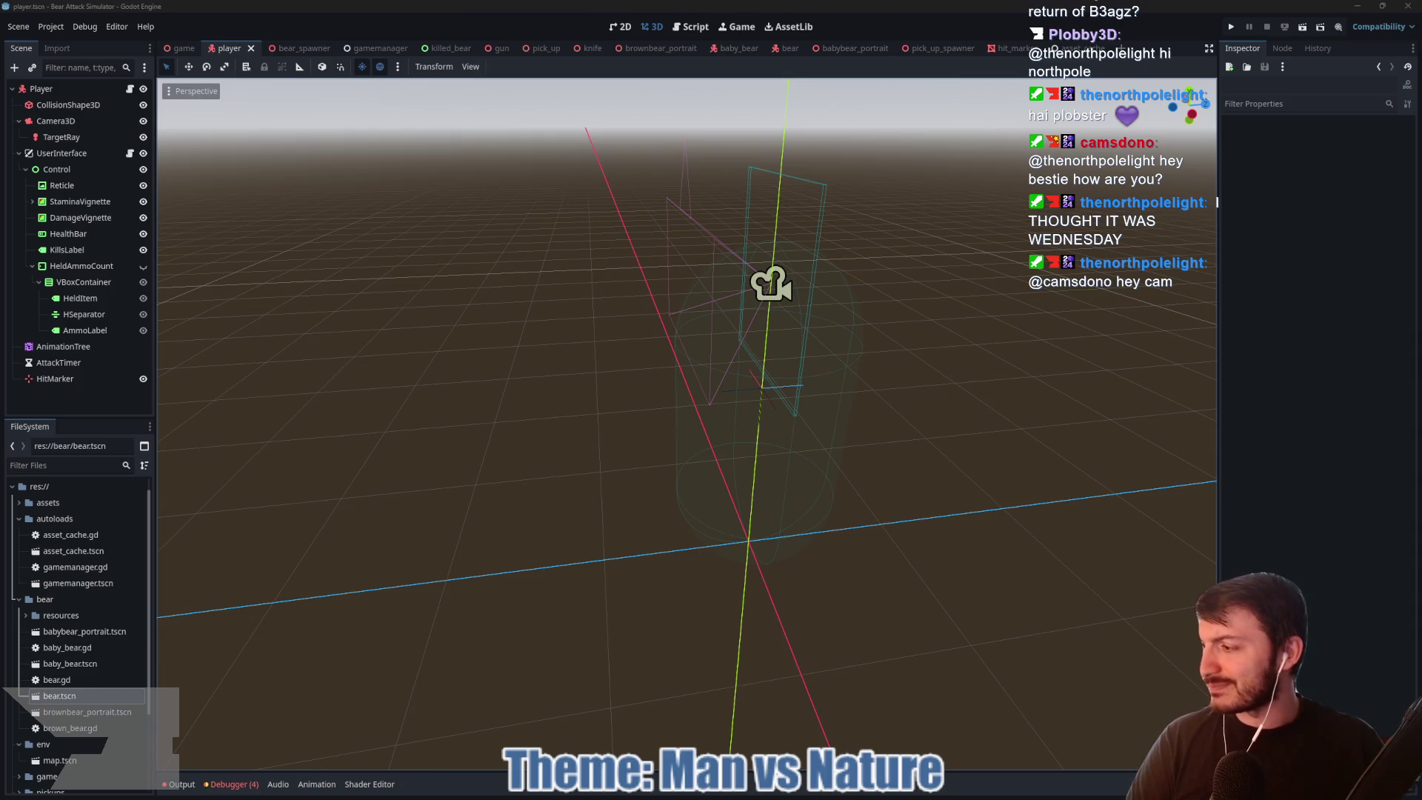
pyautogui.hotkey('alt', 'Tab')
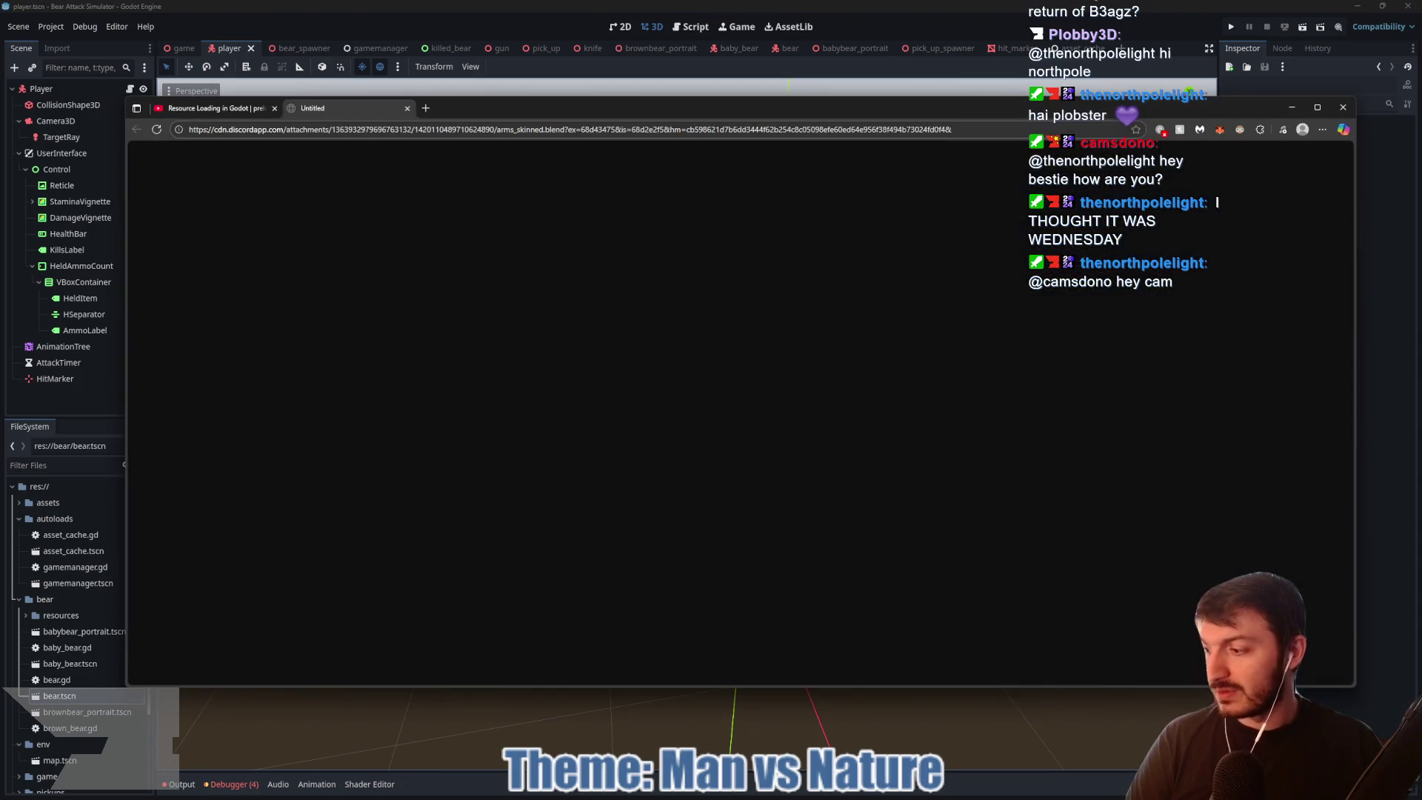
# Step: Save the downloaded arms_skinned.blend into the project's assets/player_character folder and return to Godot
pyautogui.click(1169, 184)
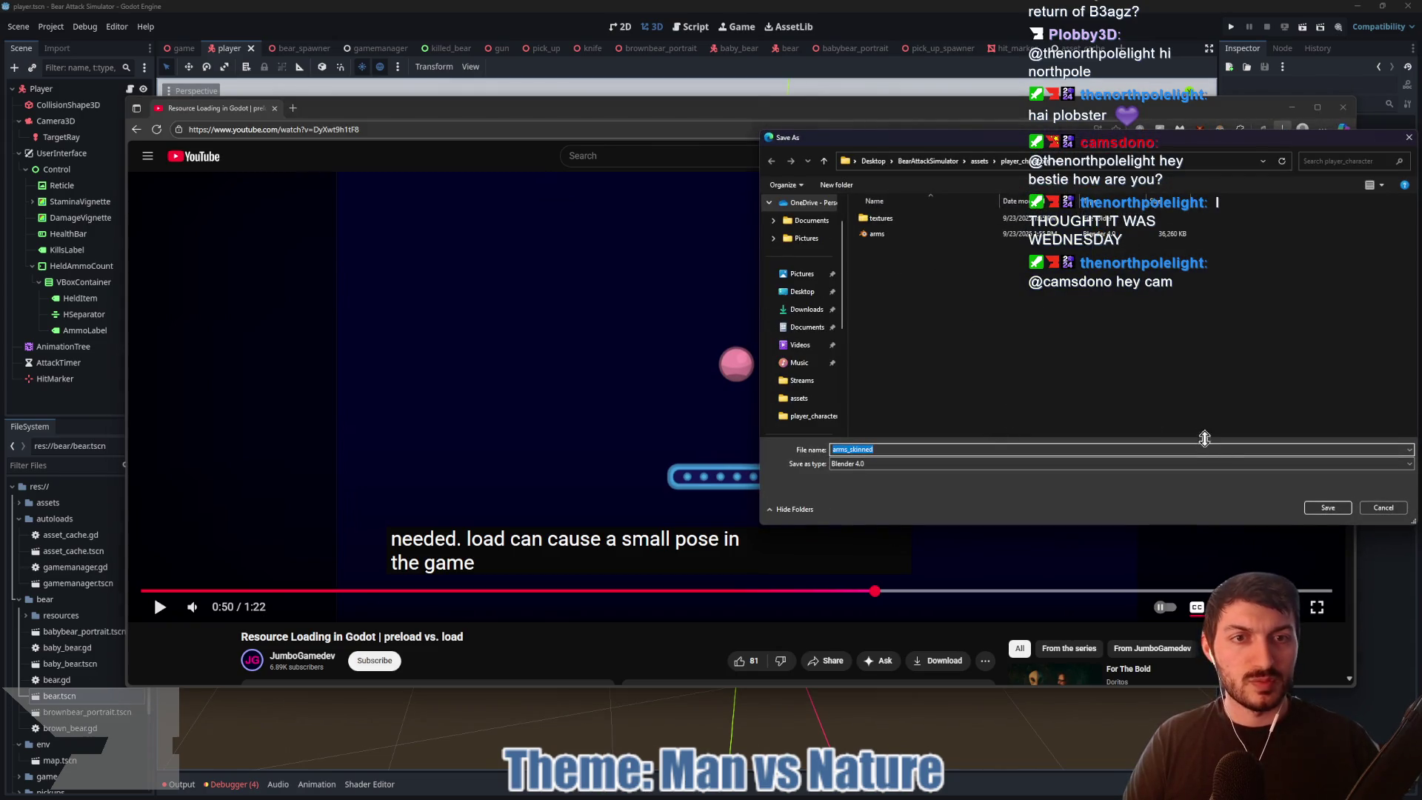
pyautogui.click(1327, 508)
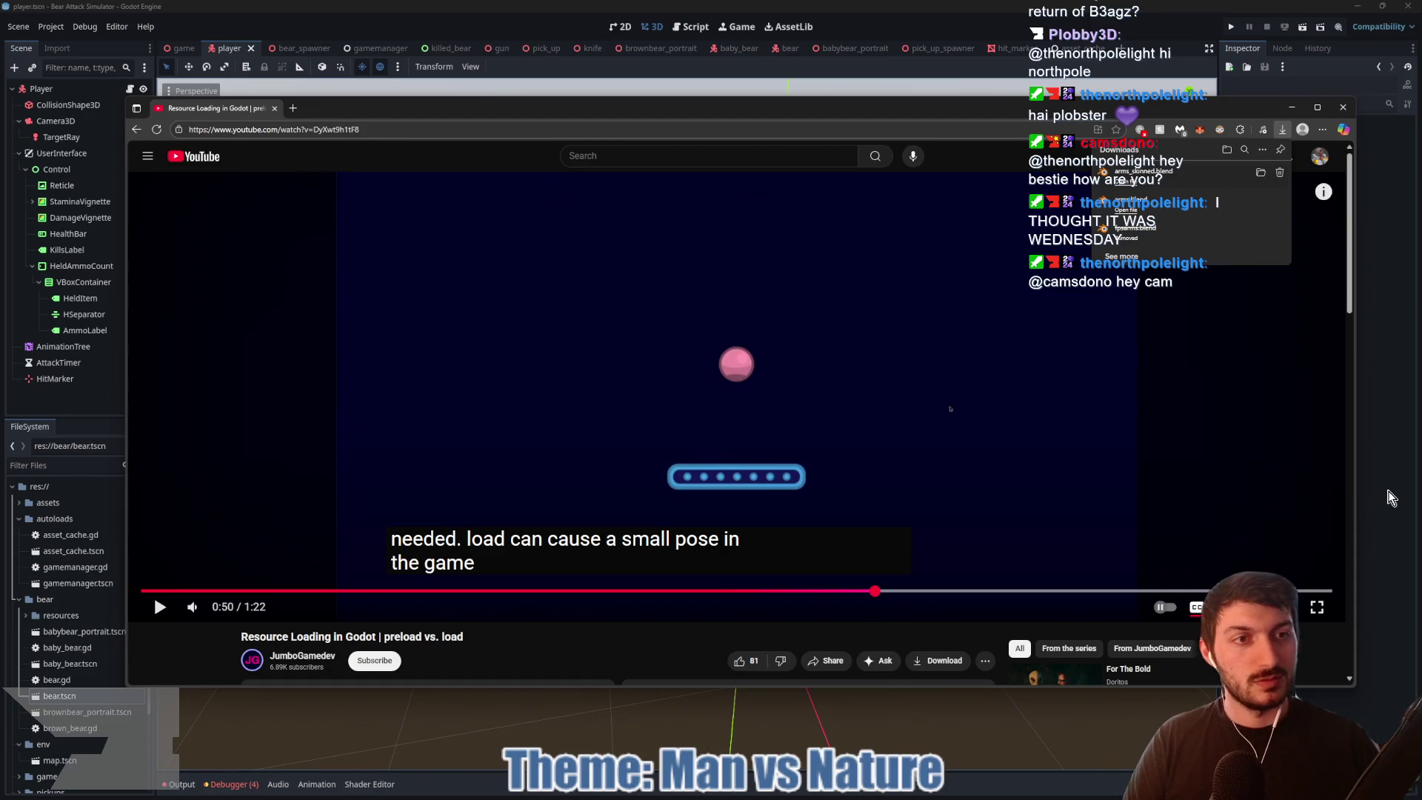
pyautogui.click(1389, 497)
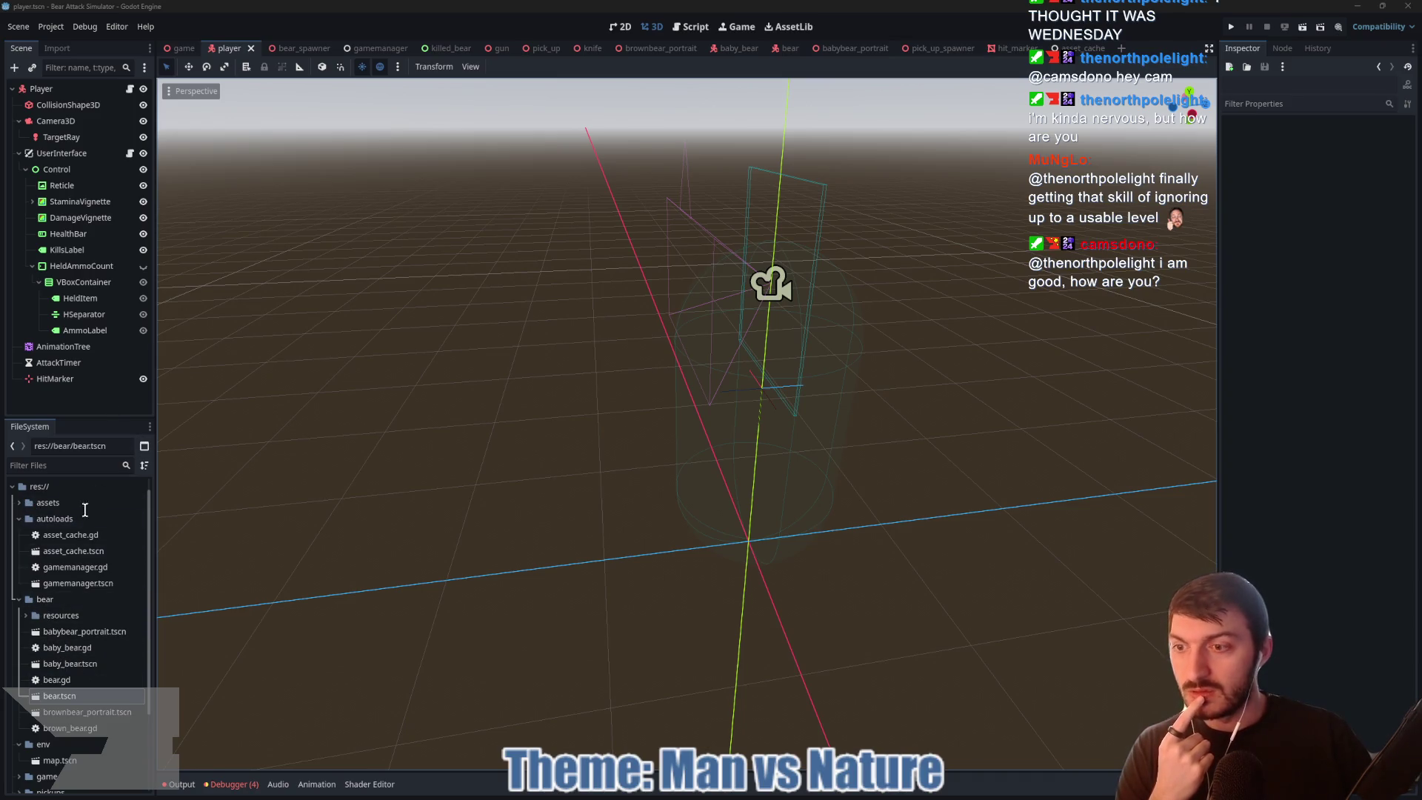
# Step: Drag arms_skinned.blend from assets/player_character into the player scene's 3D viewport
pyautogui.click(19, 502)
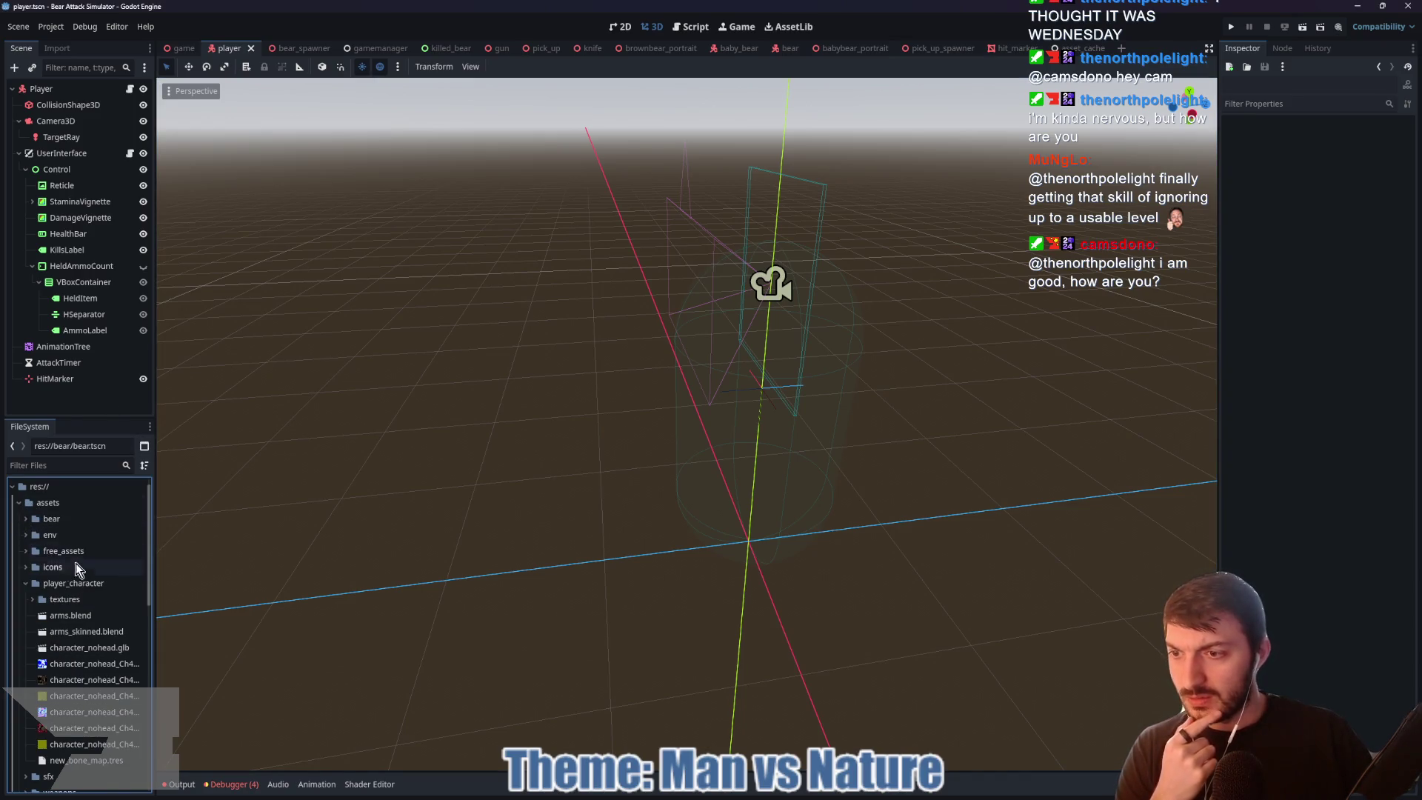
pyautogui.click(26, 584)
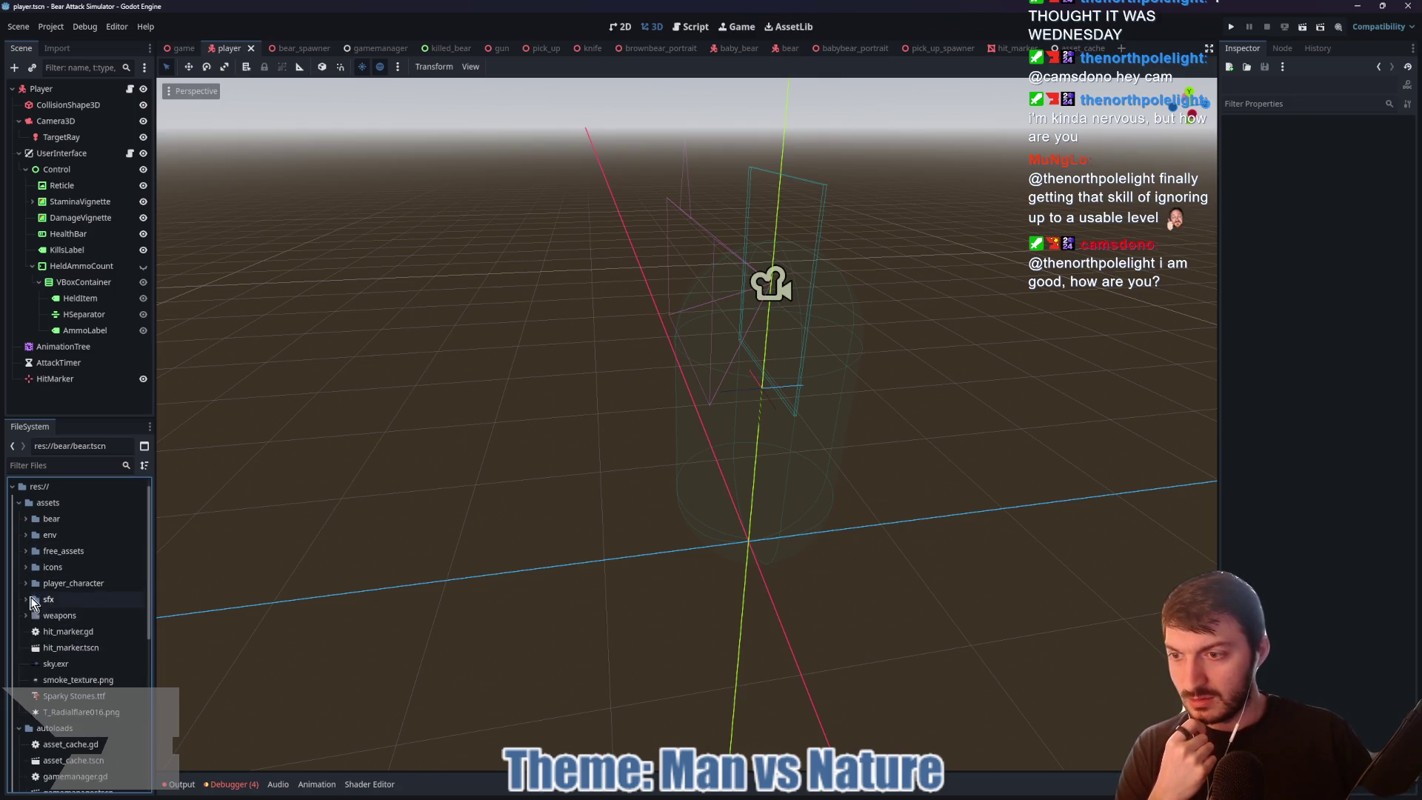
pyautogui.click(26, 584)
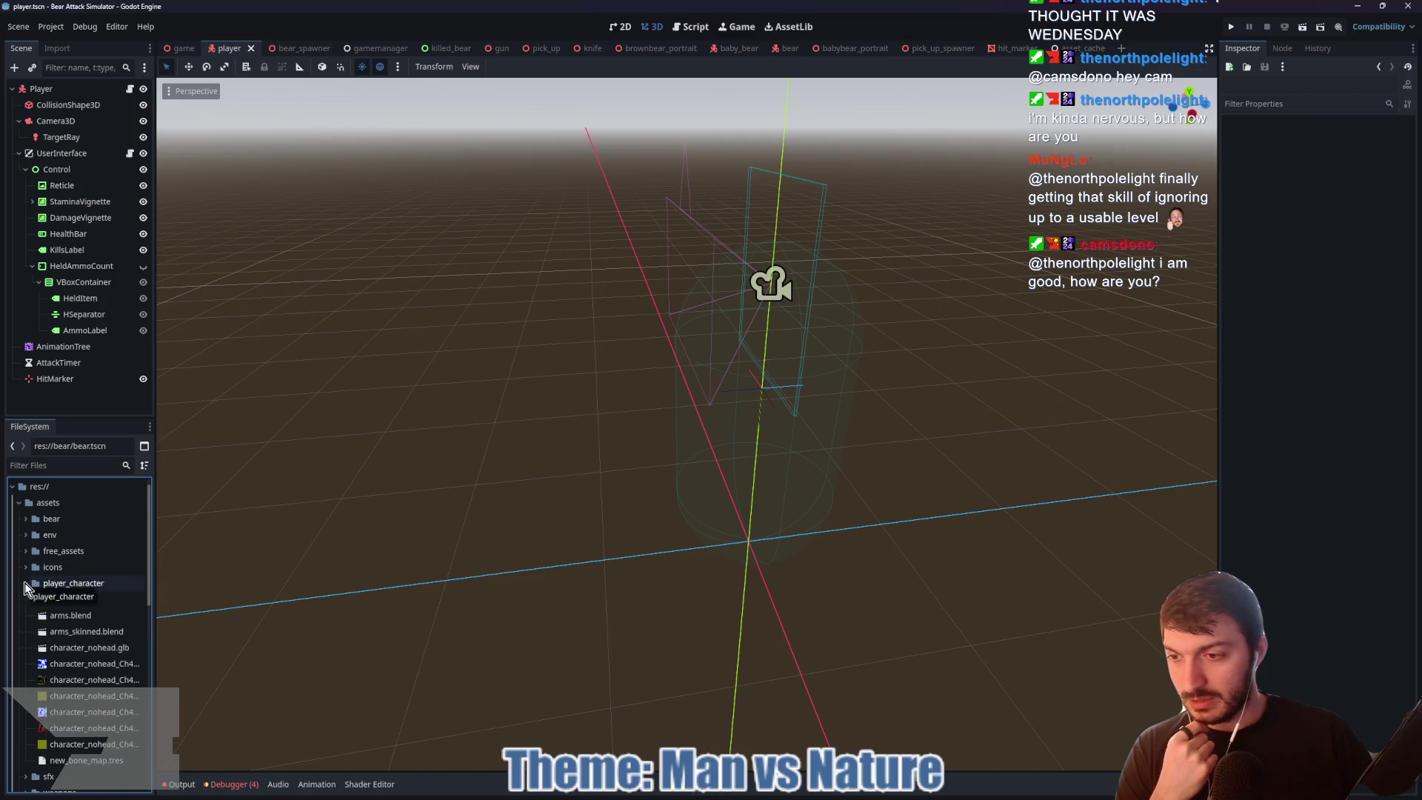
pyautogui.moveTo(61, 634)
pyautogui.mouseDown()
pyautogui.moveTo(707, 474)
pyautogui.moveTo(719, 428)
pyautogui.moveTo(785, 382)
pyautogui.mouseUp()
pyautogui.moveTo(1047, 429)
pyautogui.mouseDown()
pyautogui.moveTo(946, 416)
pyautogui.moveTo(878, 385)
pyautogui.moveTo(775, 393)
pyautogui.moveTo(996, 391)
pyautogui.mouseUp()
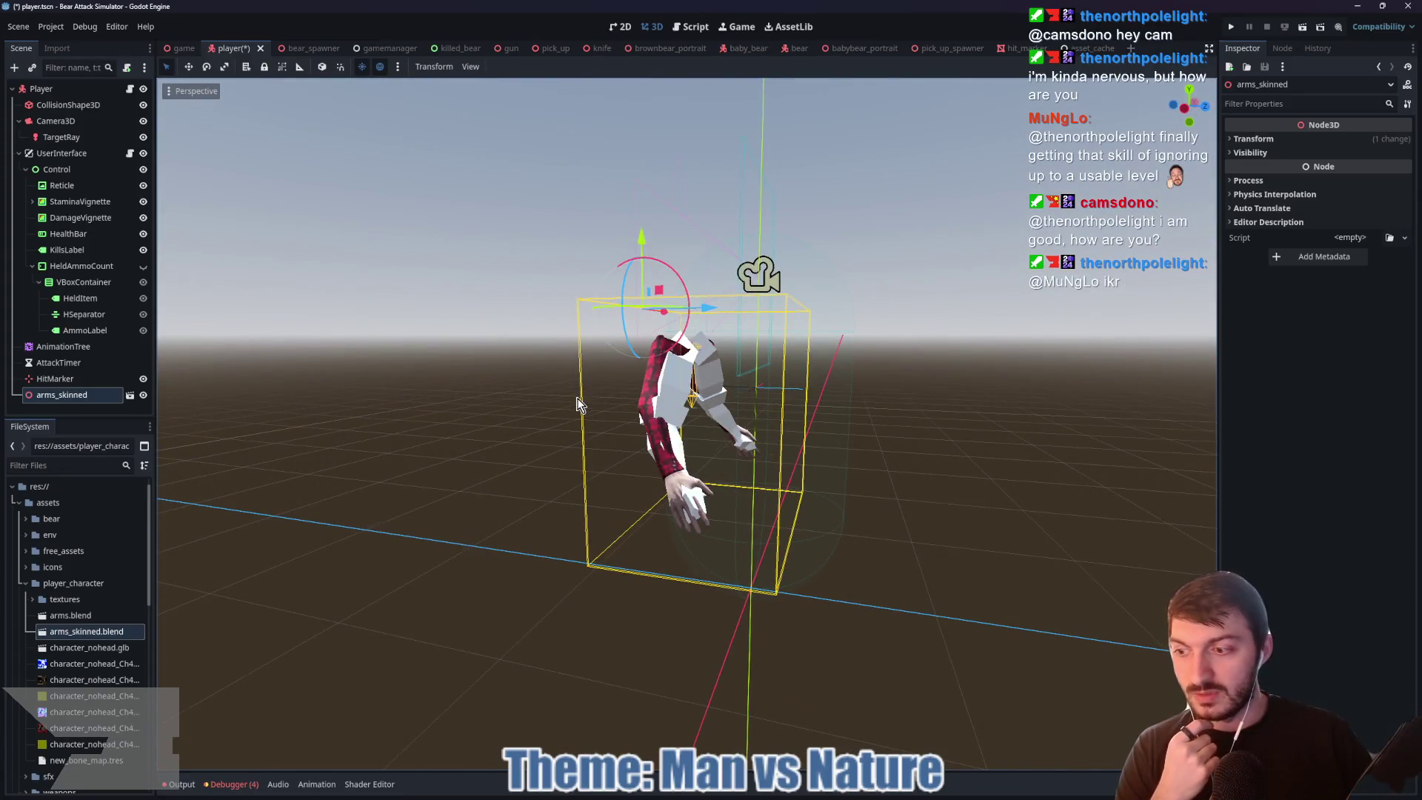
# Step: Reparent the arms_skinned node under Camera3D and begin editing its position
pyautogui.moveTo(578, 403); pyautogui.dragTo(593, 438)
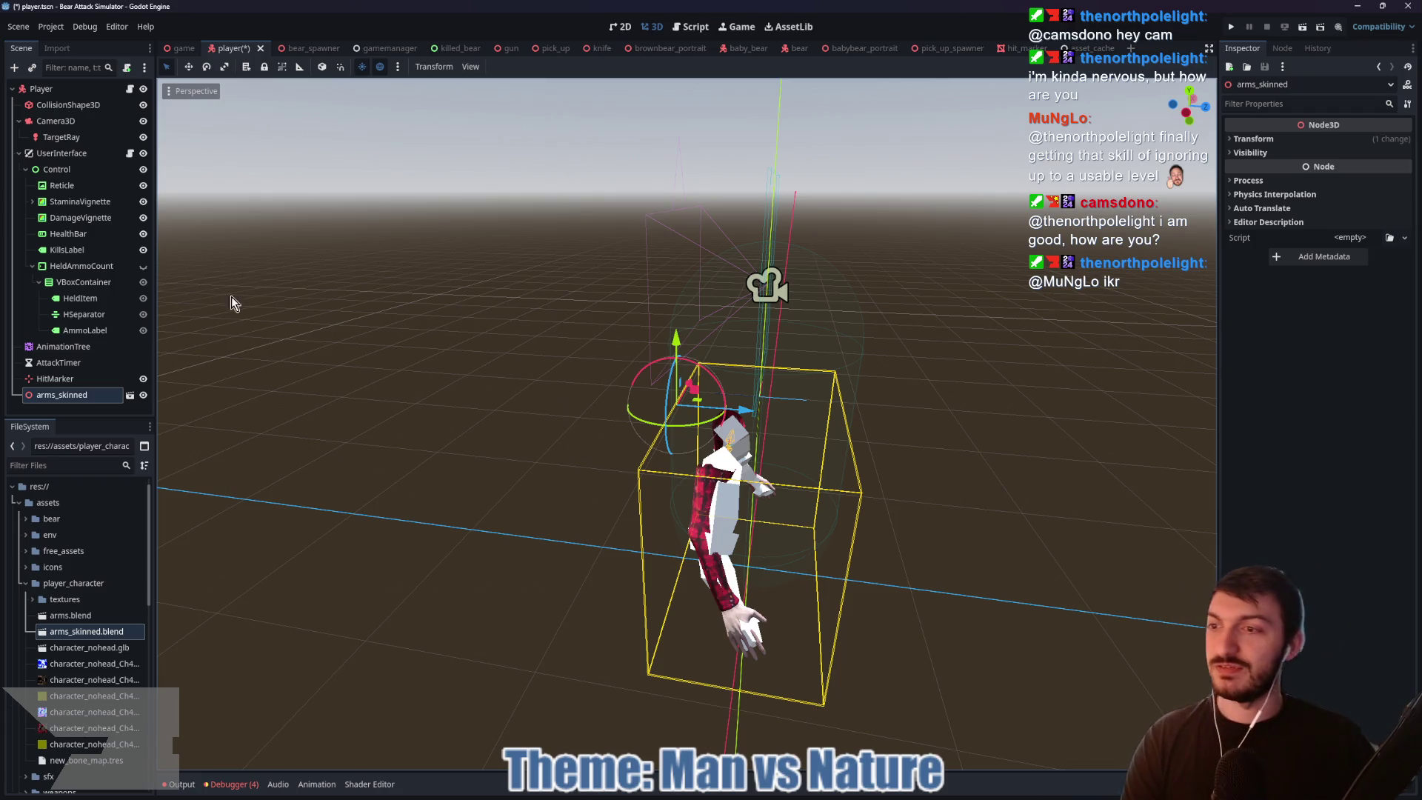
pyautogui.moveTo(46, 398); pyautogui.dragTo(44, 135)
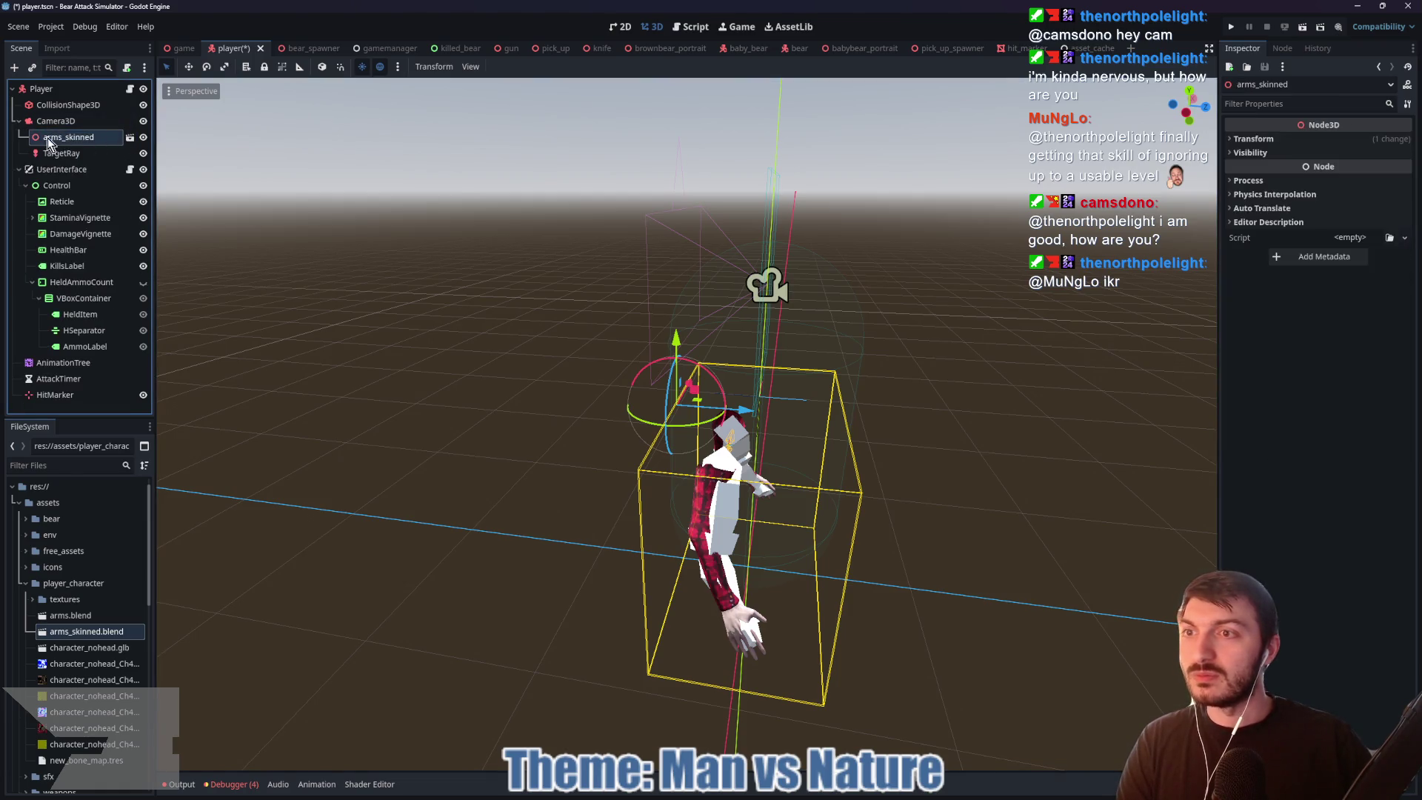
pyautogui.click(1244, 171)
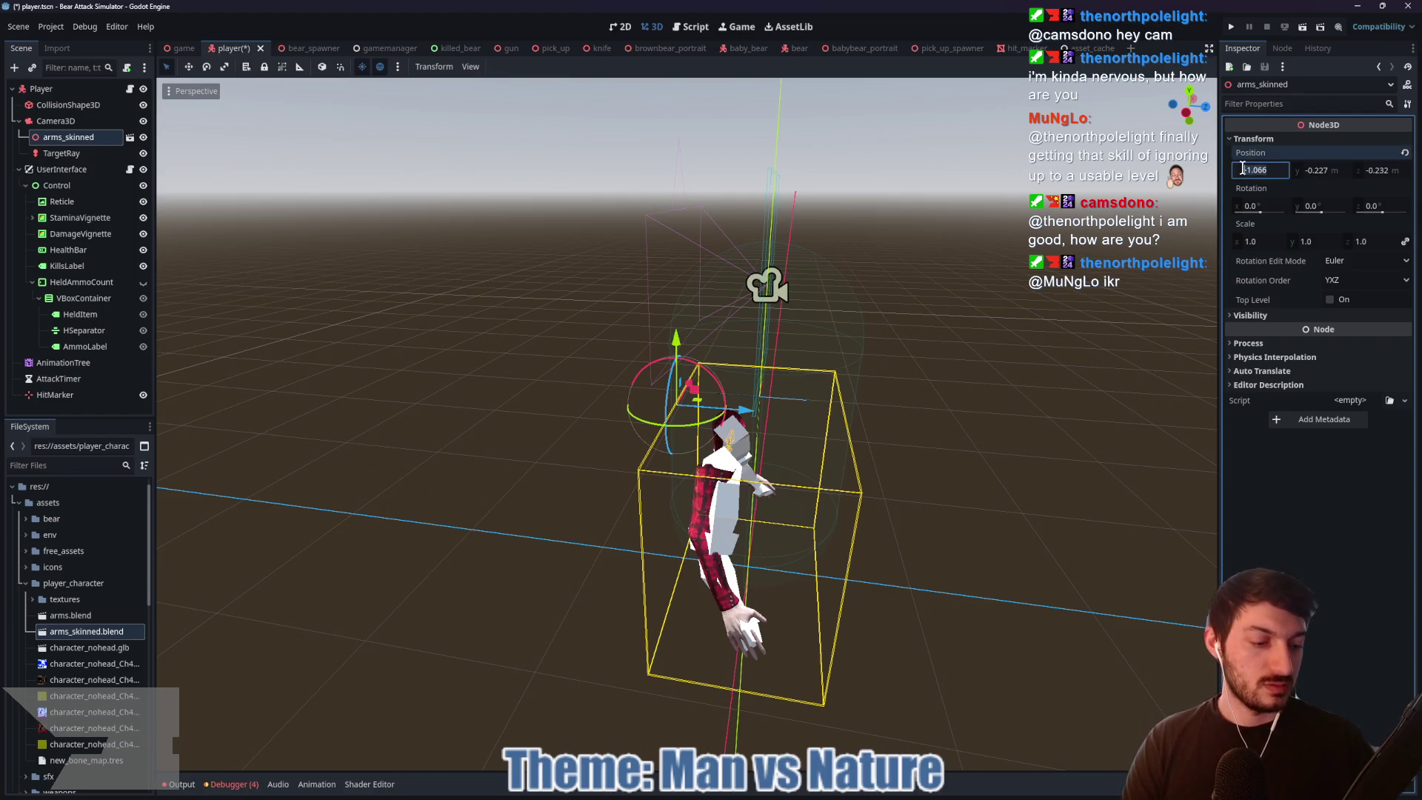
# Step: Set the arms' position to 0, 0, 0 and their Y rotation to -180
pyautogui.write('0')
pyautogui.press('Tab')
pyautogui.write('0')
pyautogui.press('Tab')
pyautogui.write('0')
pyautogui.press('Return')
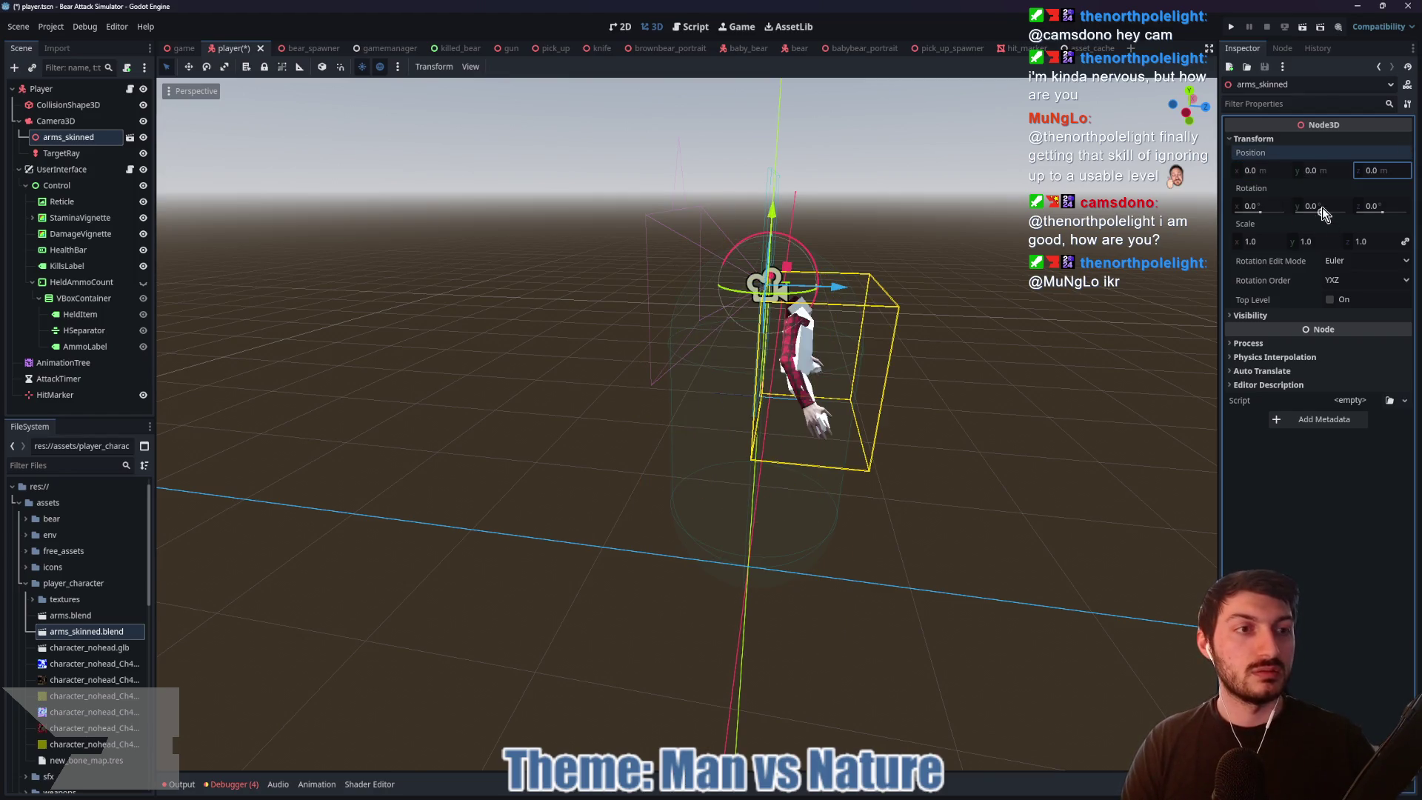
pyautogui.click(1320, 206)
pyautogui.write('0')
pyautogui.press('Return')
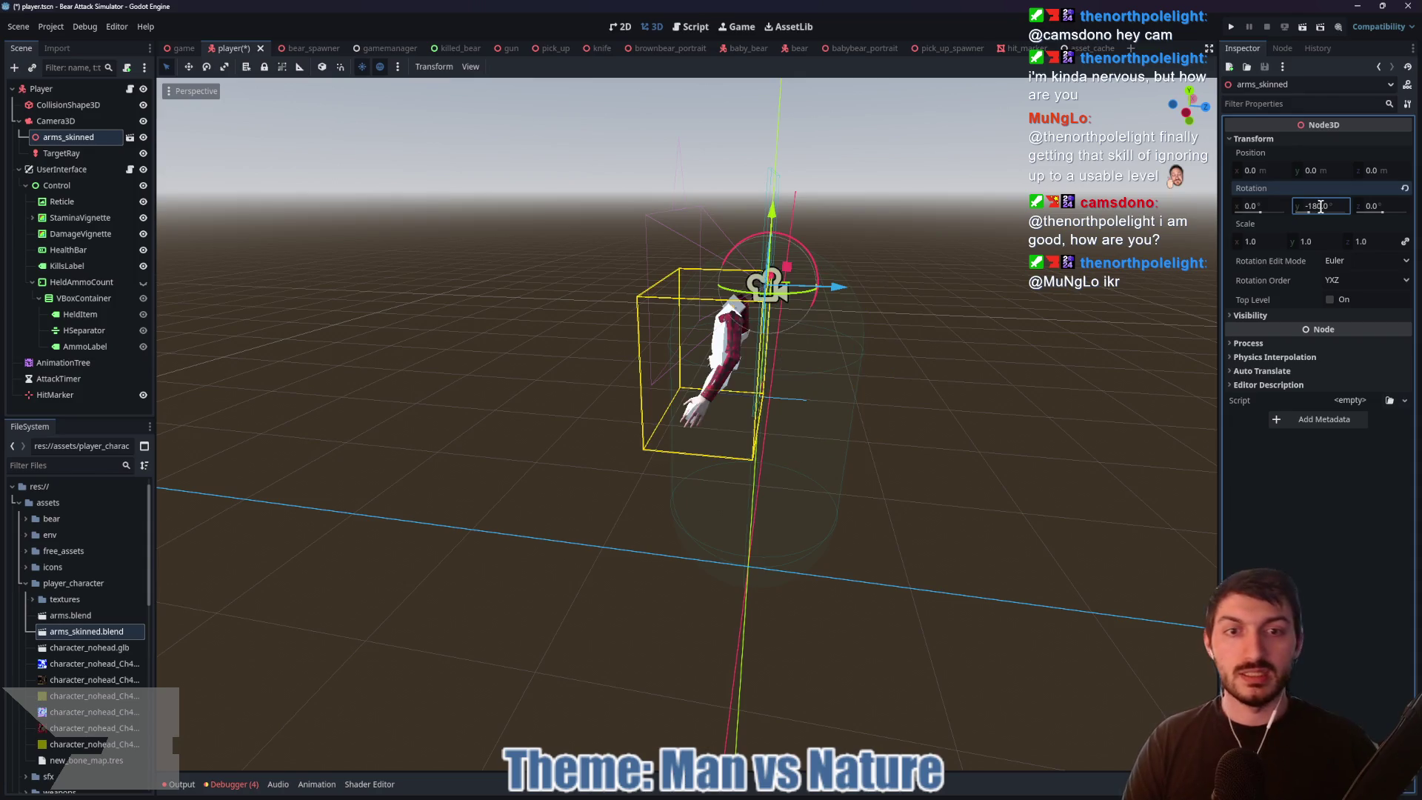
# Step: Make arms_skinned's children editable, hide Cube, save, and select its AnimationPlayer
pyautogui.rightClick(80, 137)
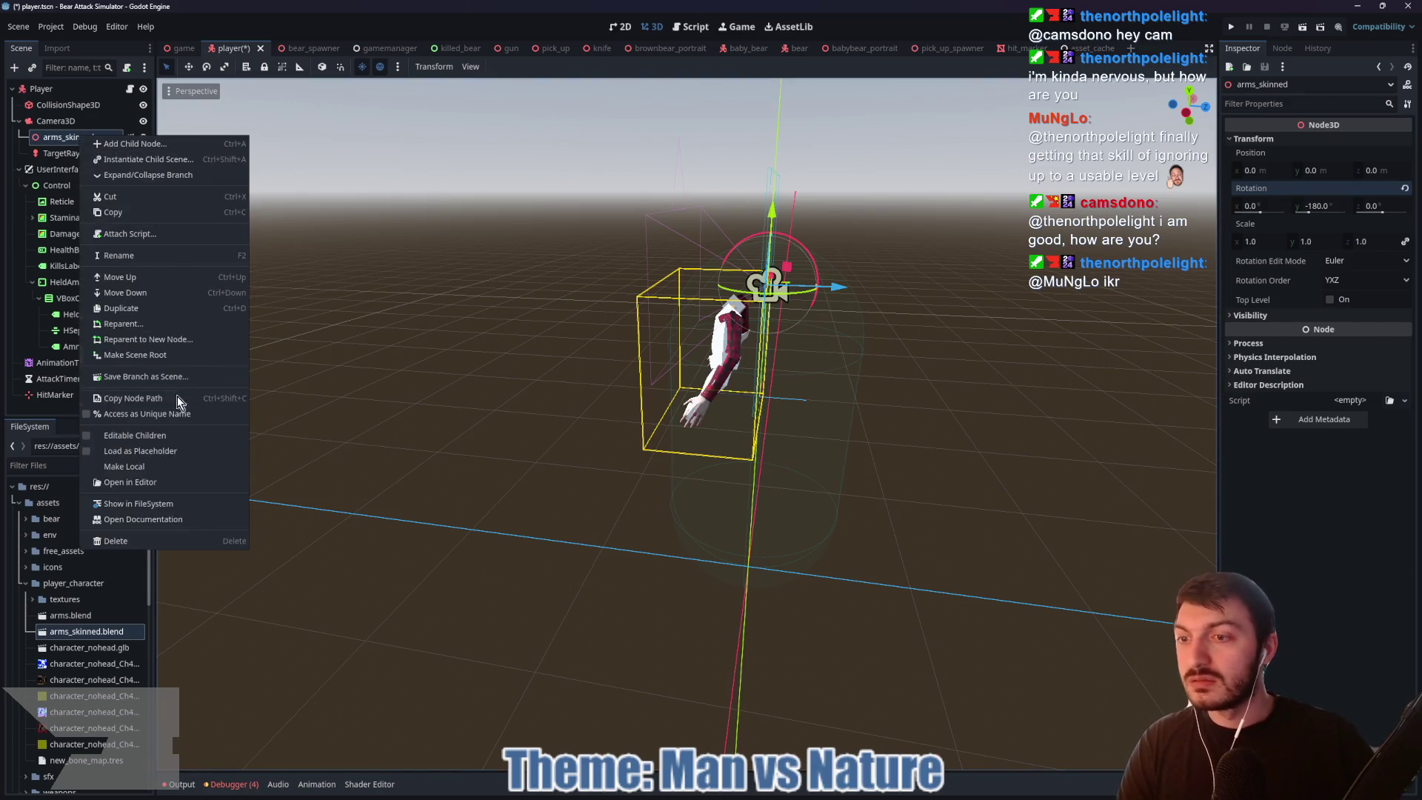
pyautogui.click(163, 435)
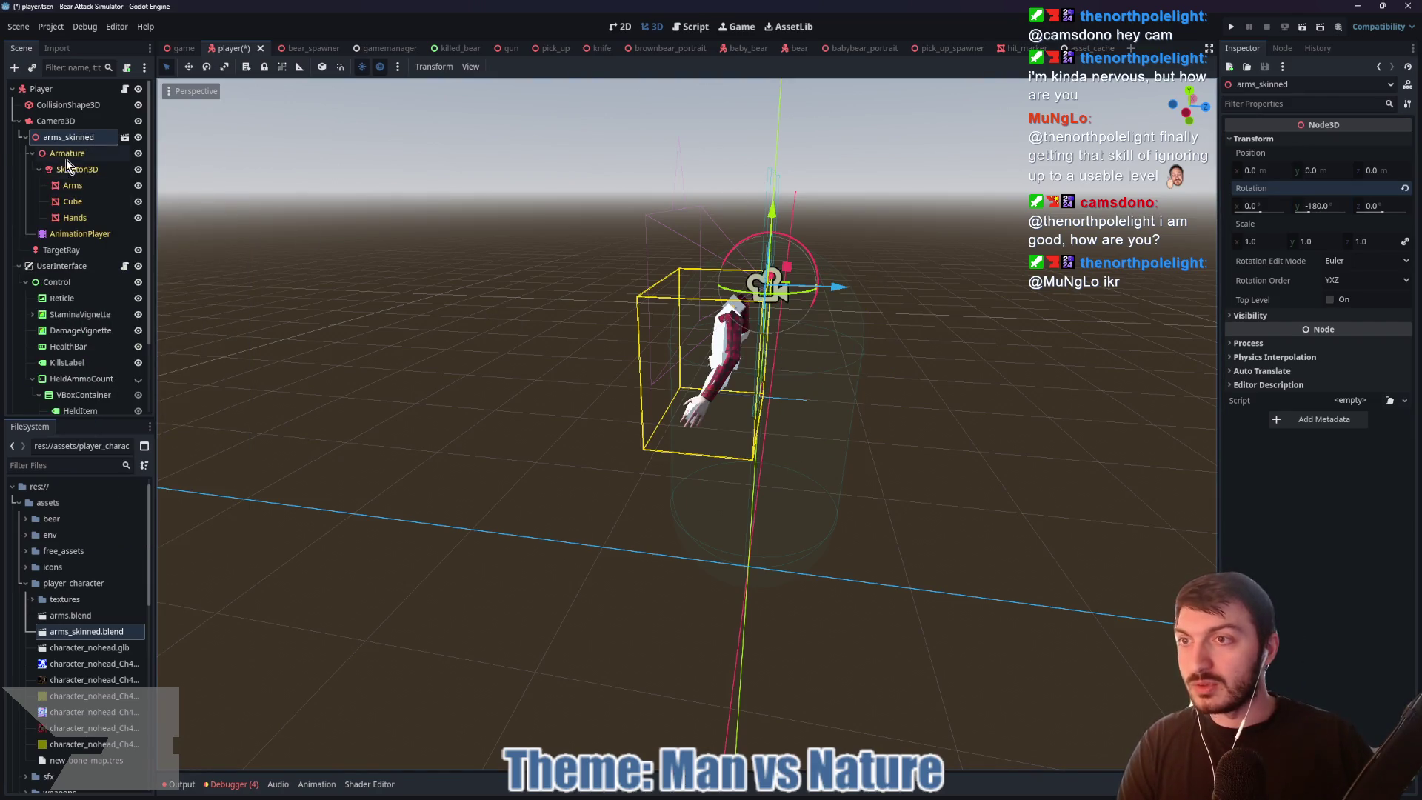
pyautogui.click(138, 203)
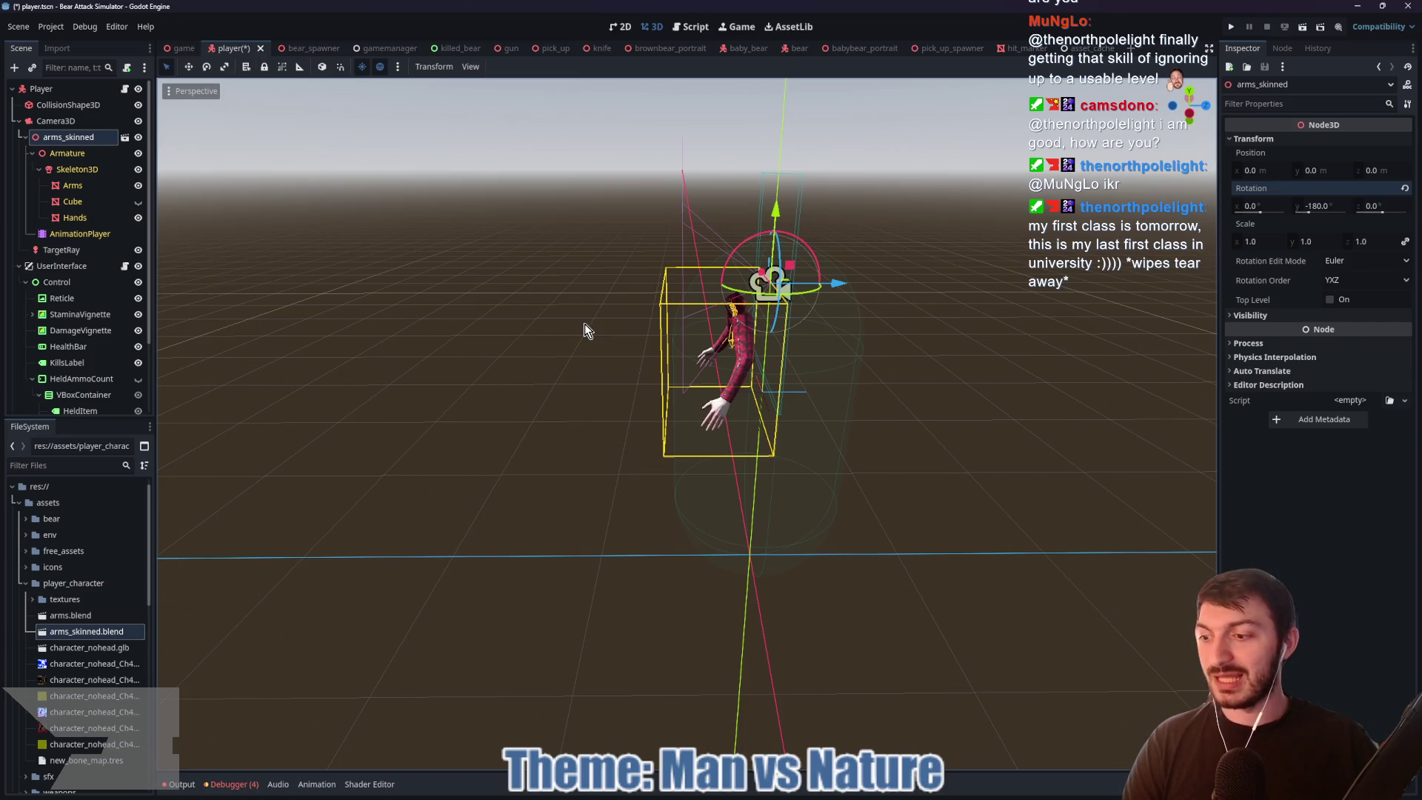
pyautogui.moveTo(560, 345); pyautogui.dragTo(606, 341)
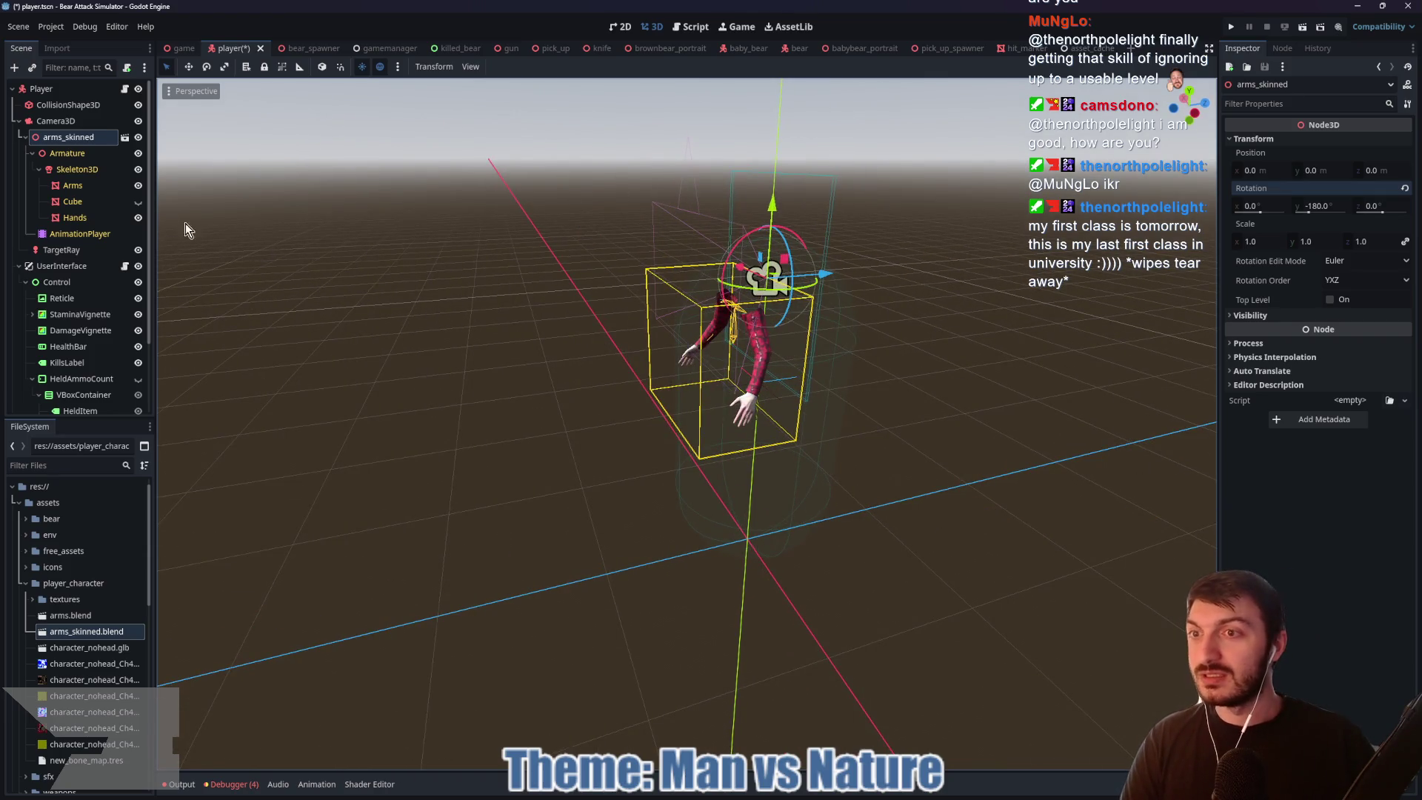
pyautogui.hotkey('ctrl', 's')
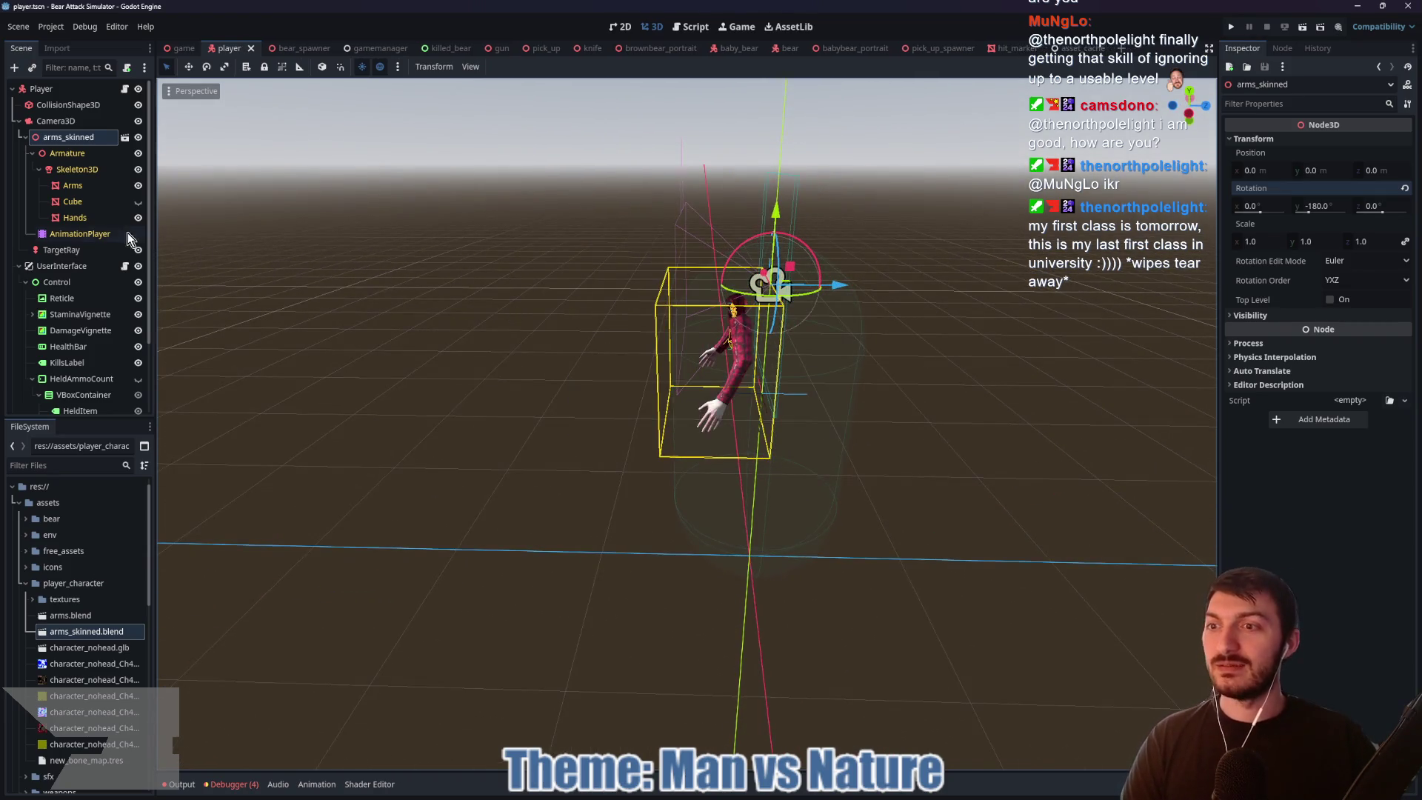
pyautogui.click(101, 231)
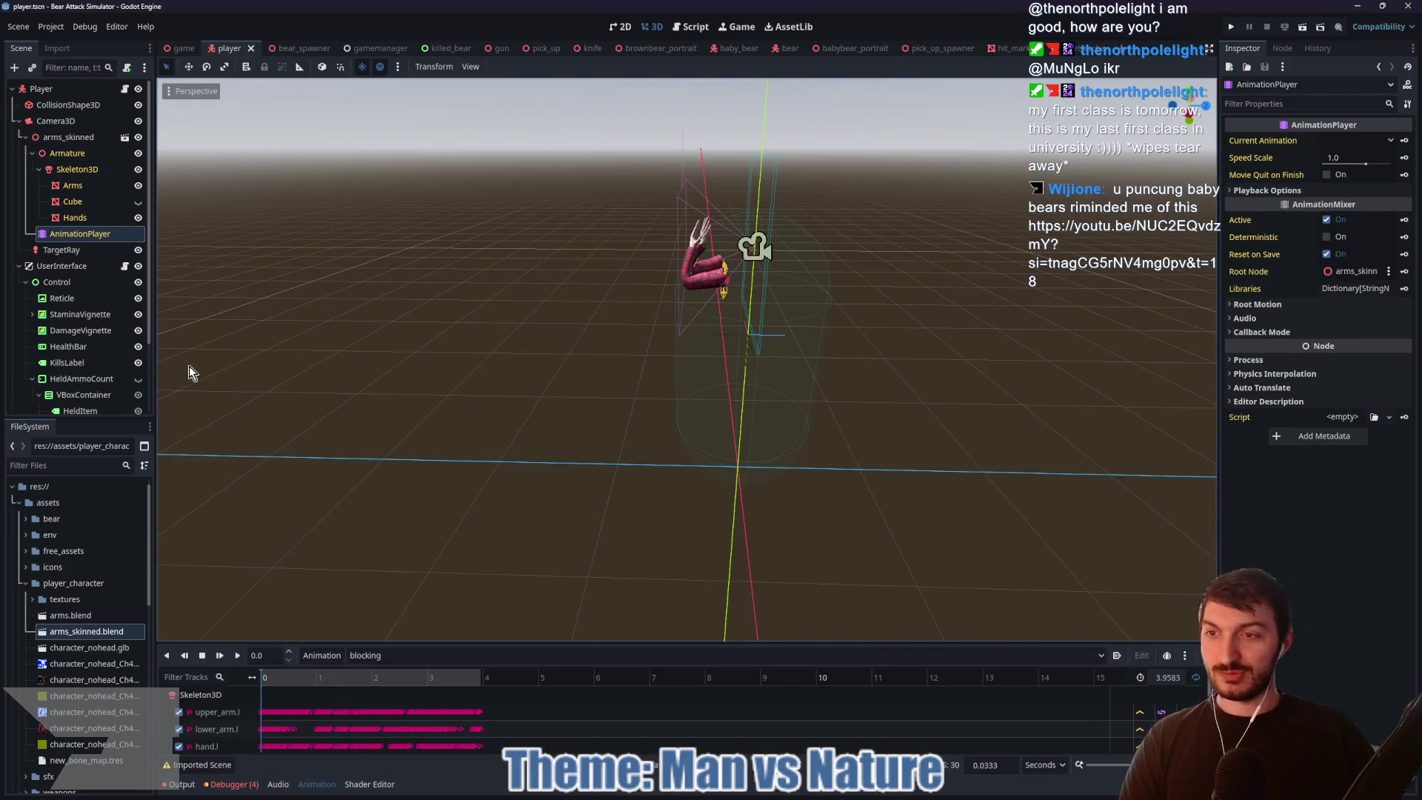
# Step: Collapse UserInterface in the Scene tree and select the player's AnimationTree node
pyautogui.scroll(-2, 62, 295)
pyautogui.scroll(2, 55, 255)
pyautogui.moveTo(507, 338)
pyautogui.mouseDown()
pyautogui.moveTo(769, 349)
pyautogui.moveTo(341, 330)
pyautogui.moveTo(352, 335)
pyautogui.mouseUp()
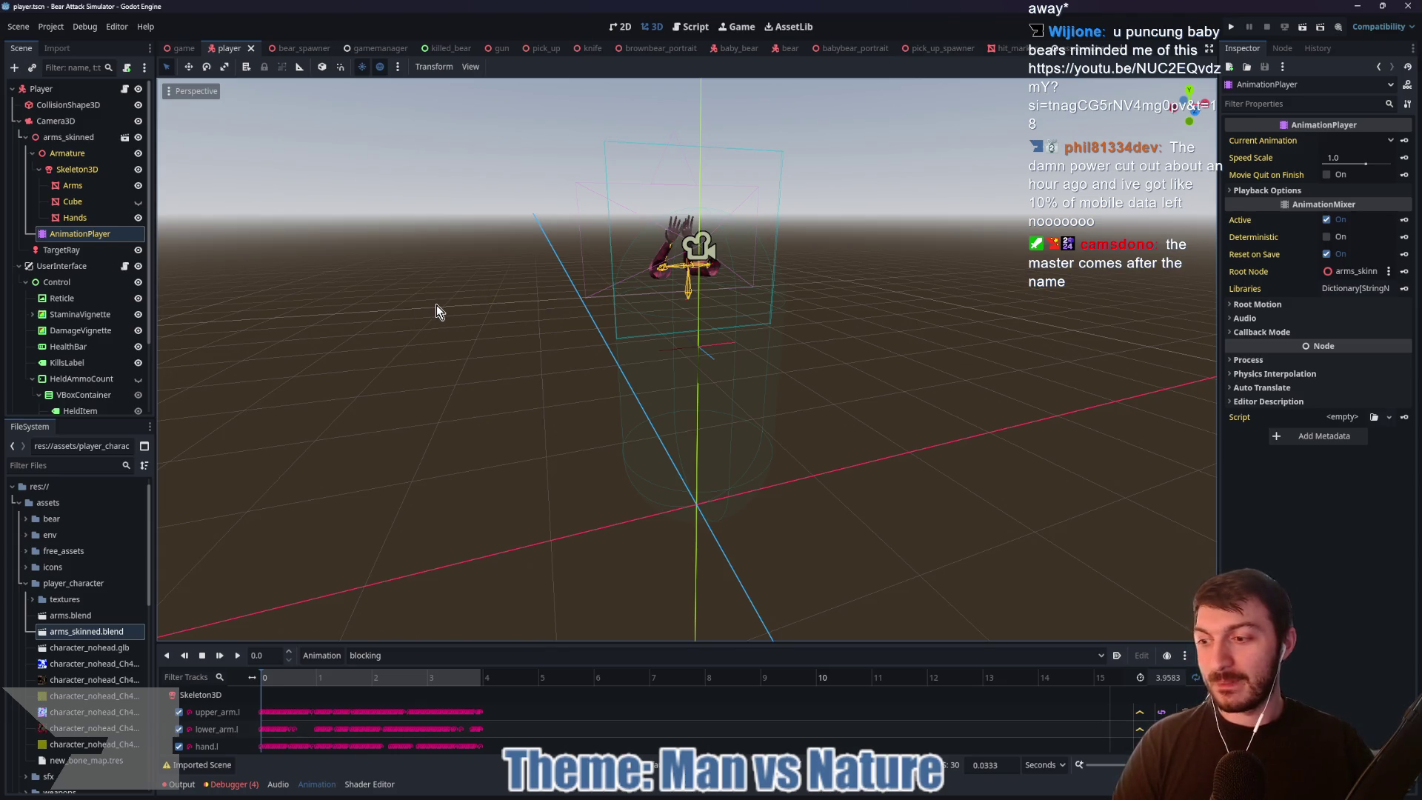
pyautogui.moveTo(499, 312); pyautogui.dragTo(633, 330)
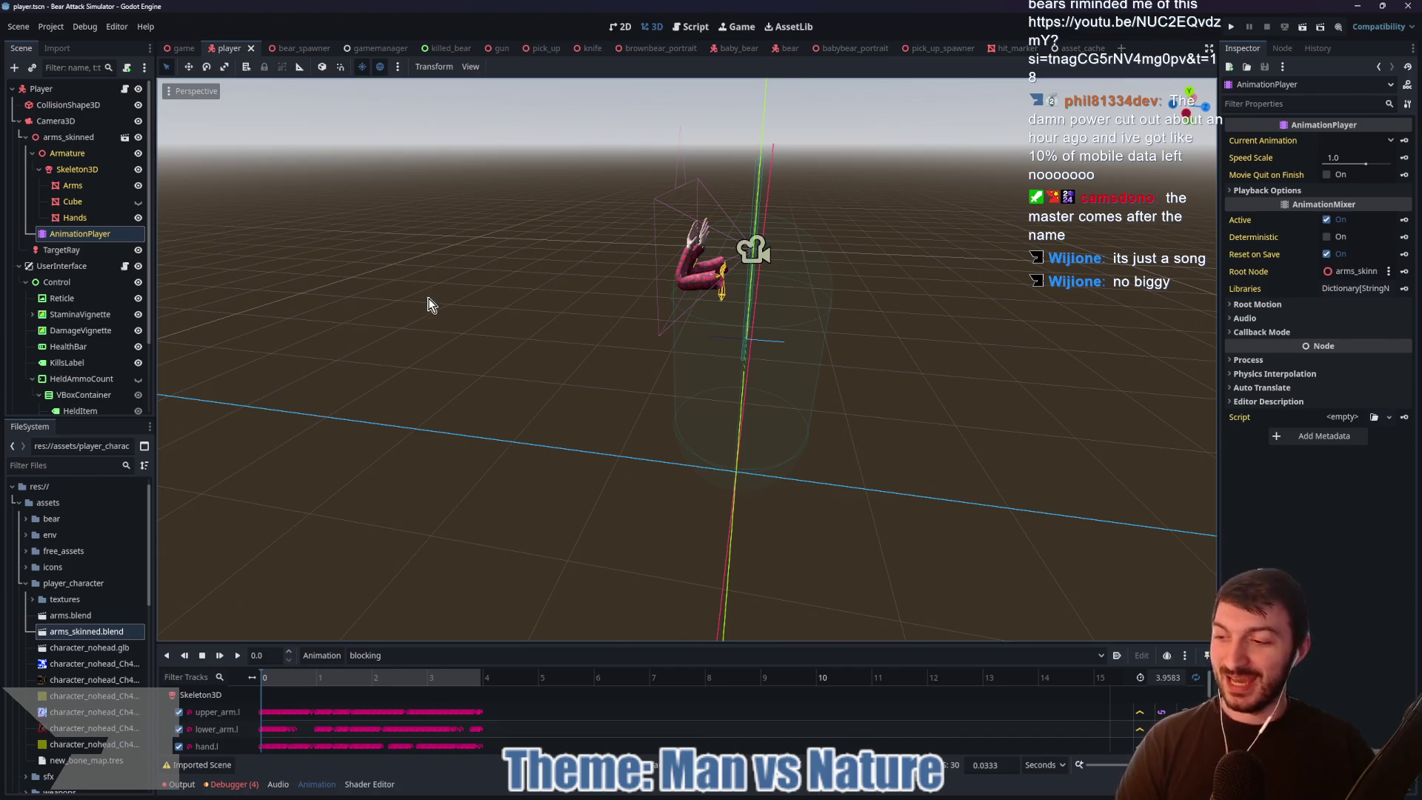
pyautogui.click(19, 266)
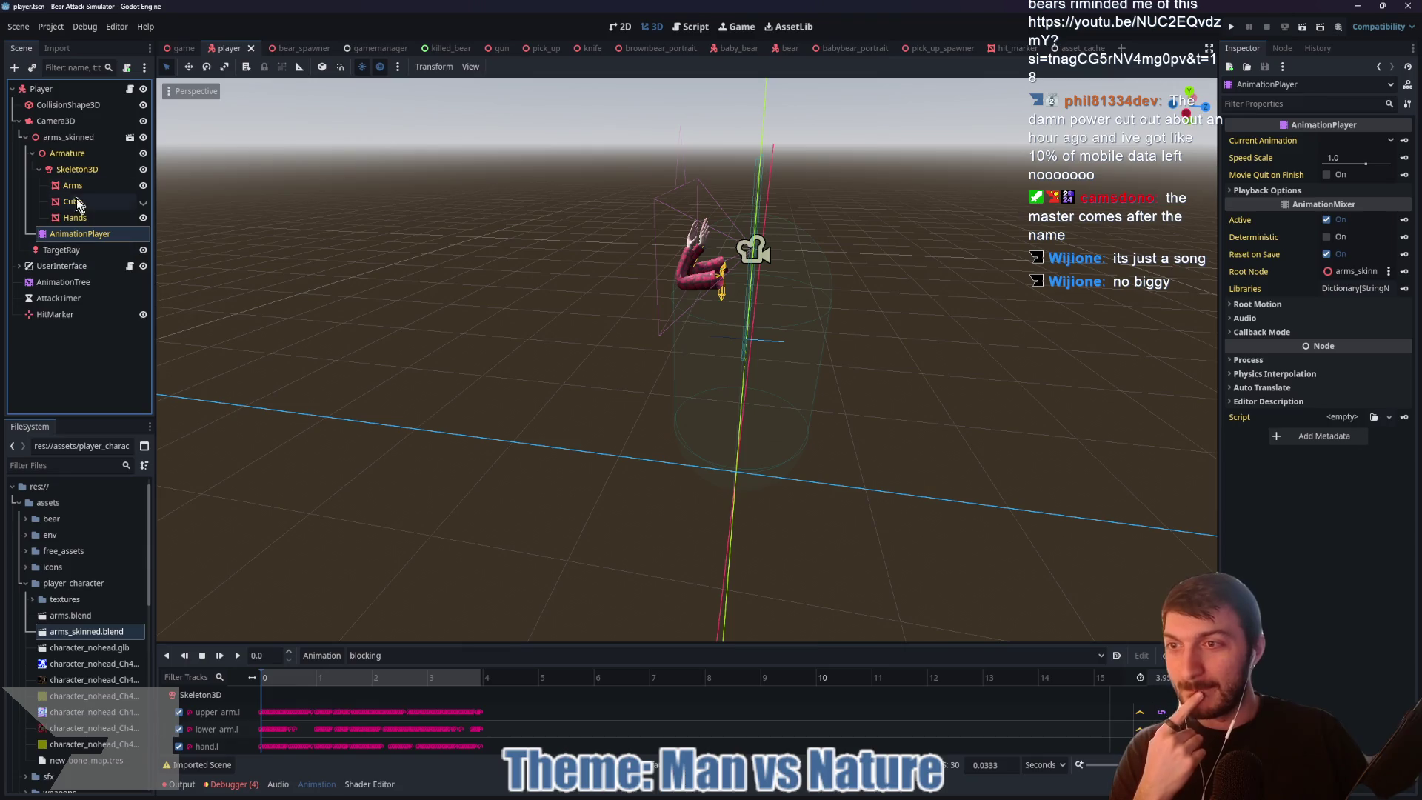
pyautogui.click(63, 282)
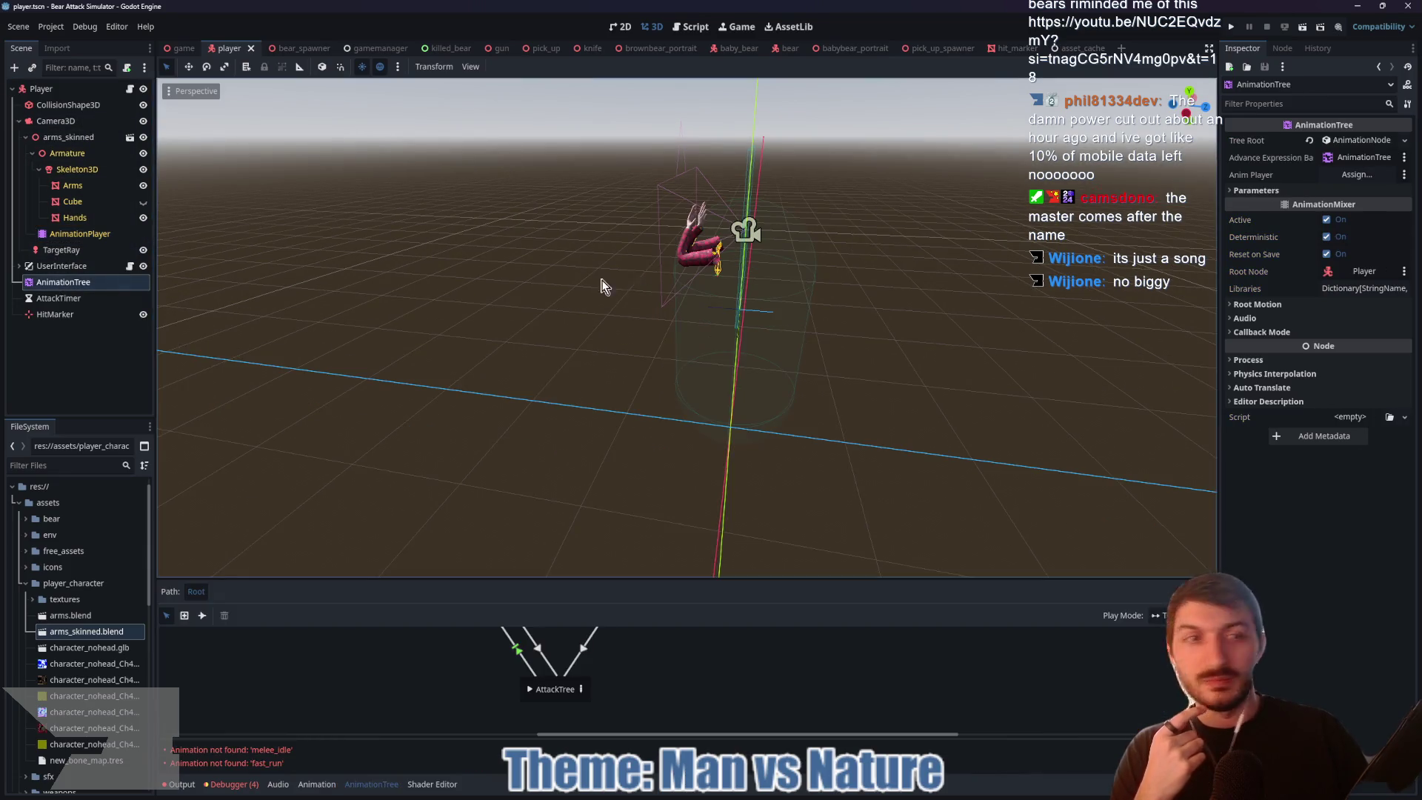
# Step: Set the AnimationTree's Anim Player to arms_skinned's AnimationPlayer and preview AttackTree
pyautogui.click(1357, 175)
pyautogui.click(708, 308)
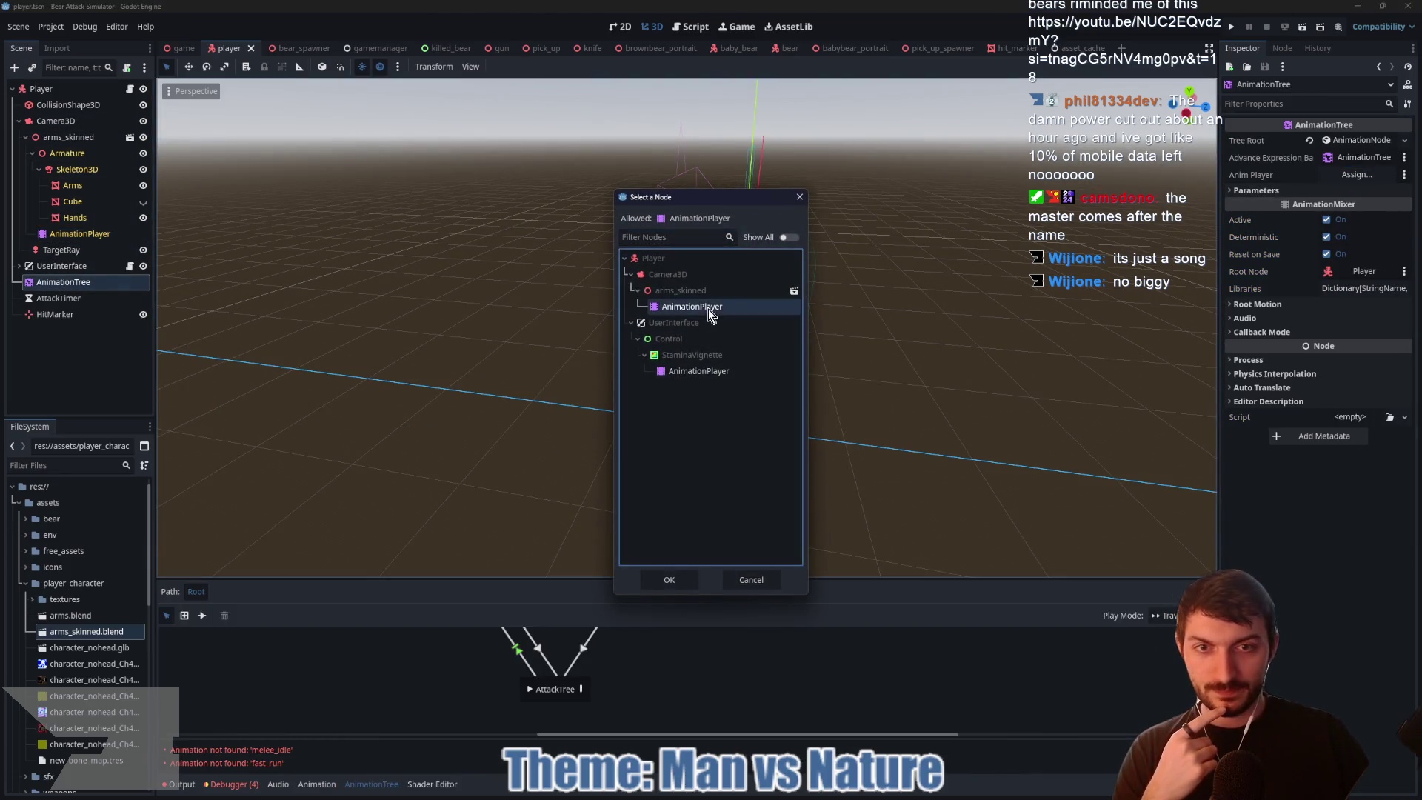
pyautogui.click(673, 582)
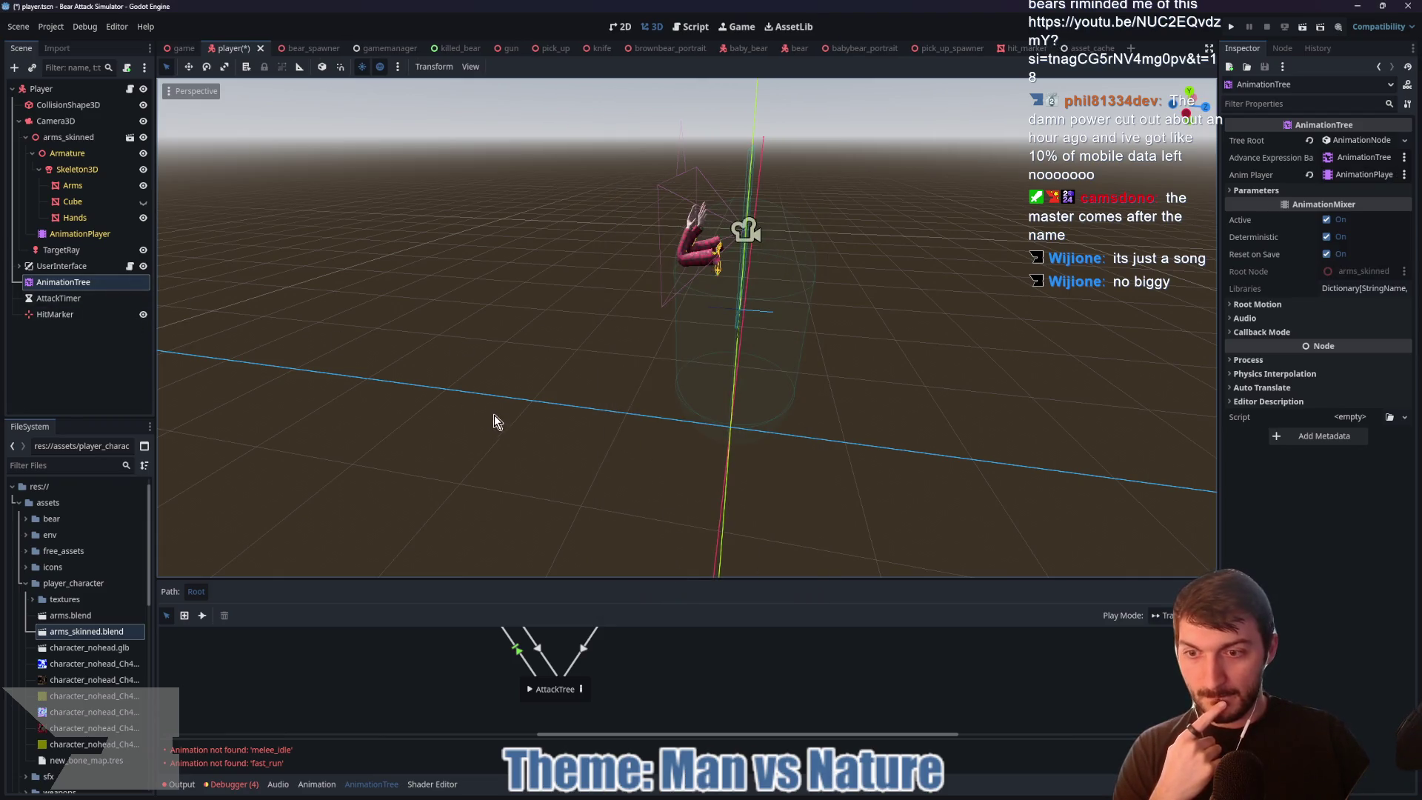
pyautogui.click(529, 693)
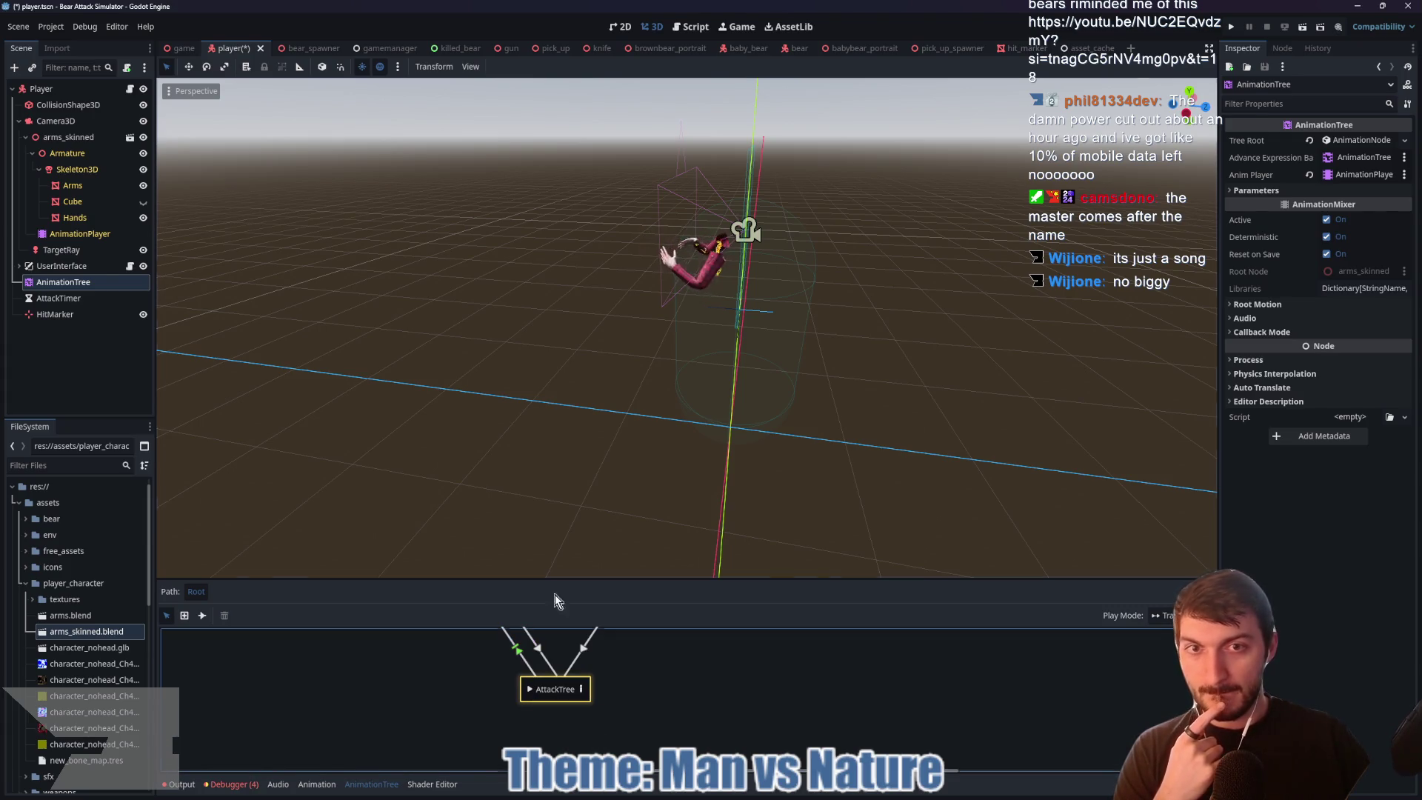
# Step: Launch the game scene with F5 to test the new arms
pyautogui.moveTo(815, 369)
pyautogui.mouseDown()
pyautogui.moveTo(505, 378)
pyautogui.moveTo(606, 378)
pyautogui.moveTo(574, 400)
pyautogui.mouseUp()
pyautogui.click(182, 48)
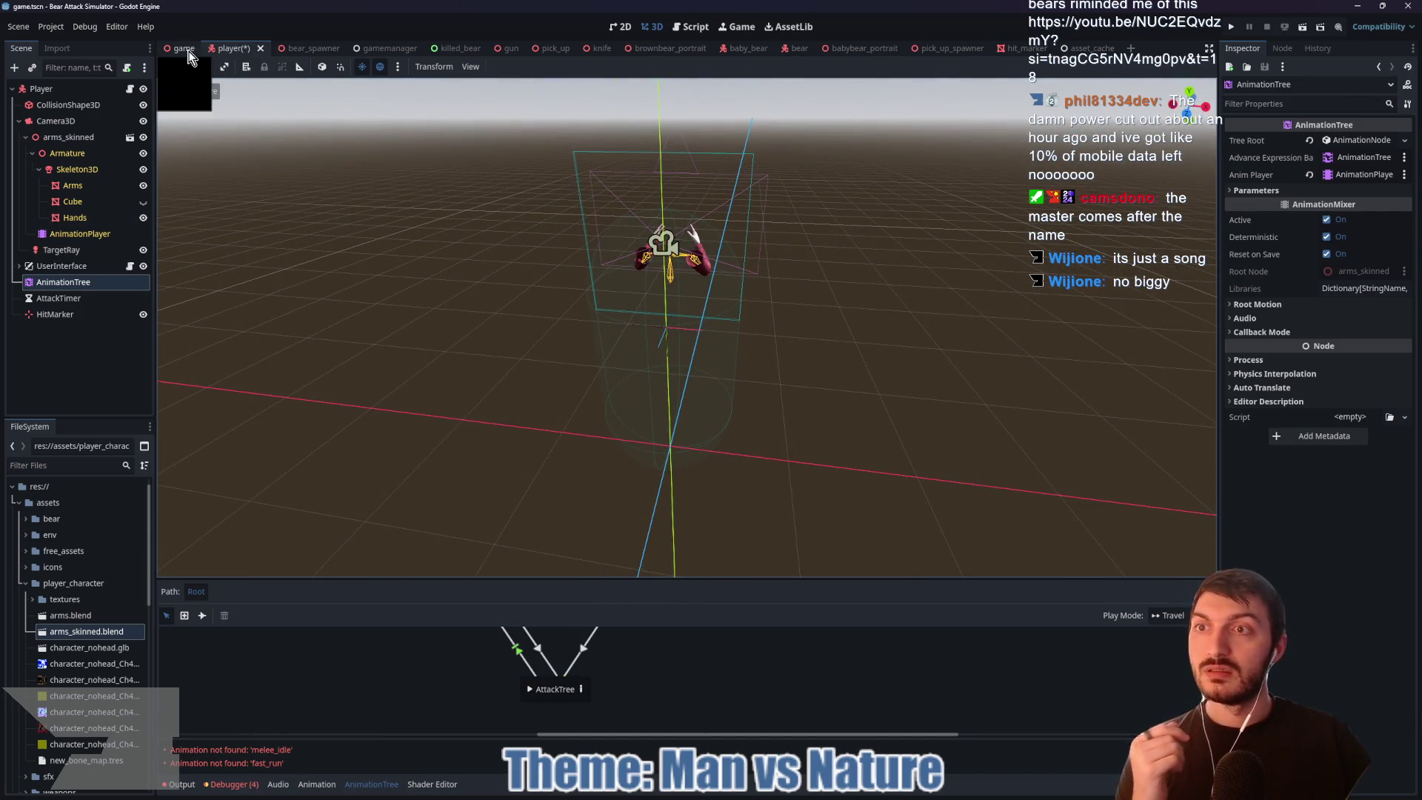
pyautogui.press('F5')
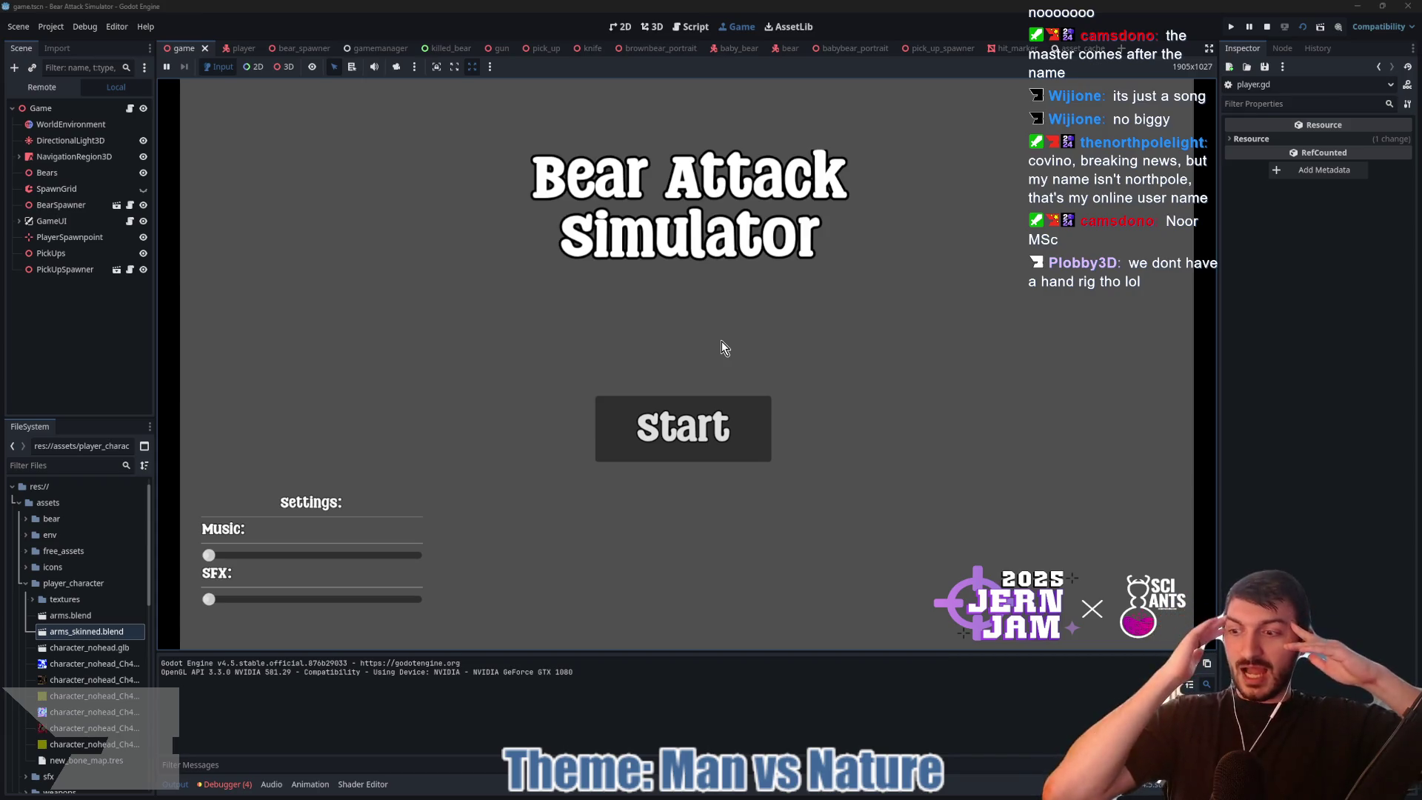
# Step: Start a round and sprint, hit the line 135 error, then stop debugging
pyautogui.click(708, 421)
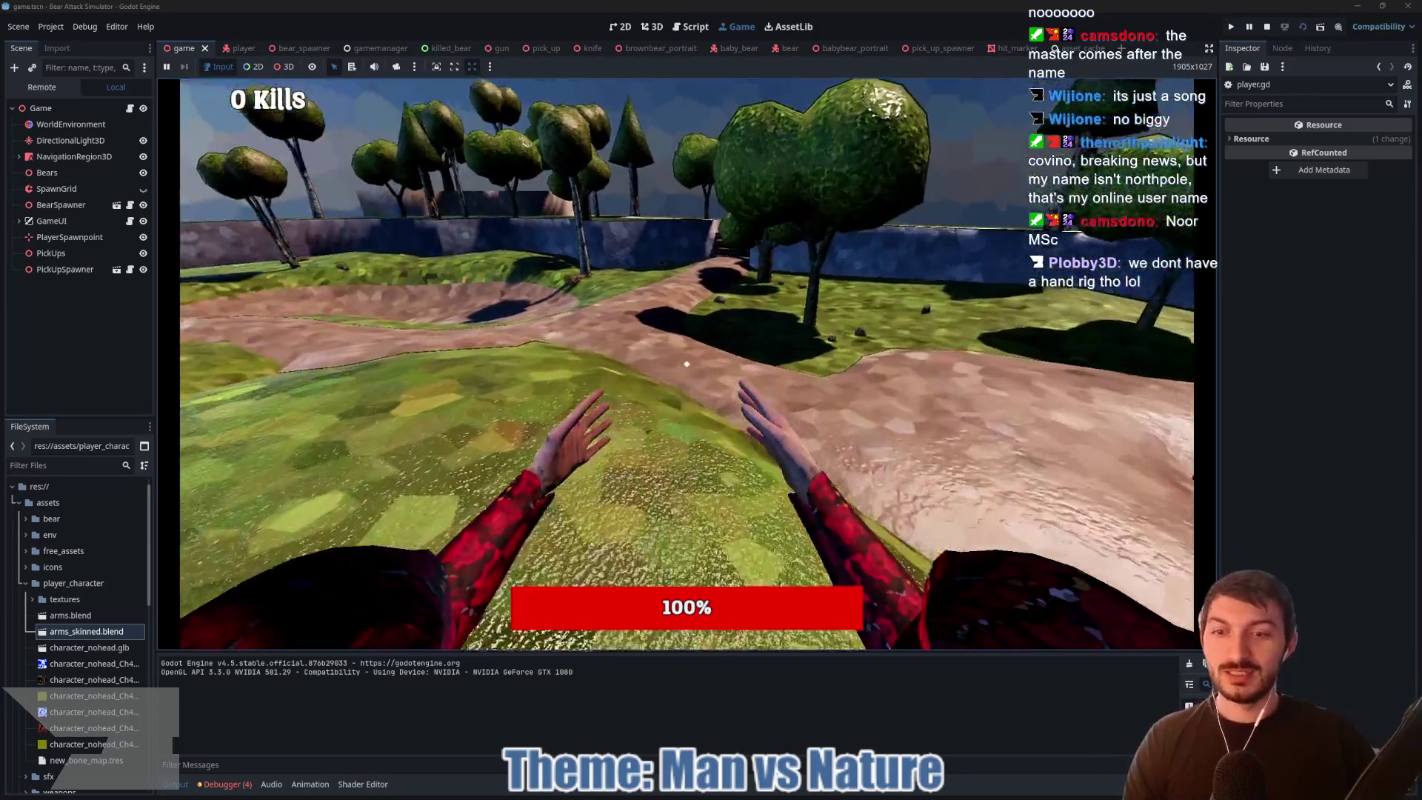
pyautogui.press('shift')
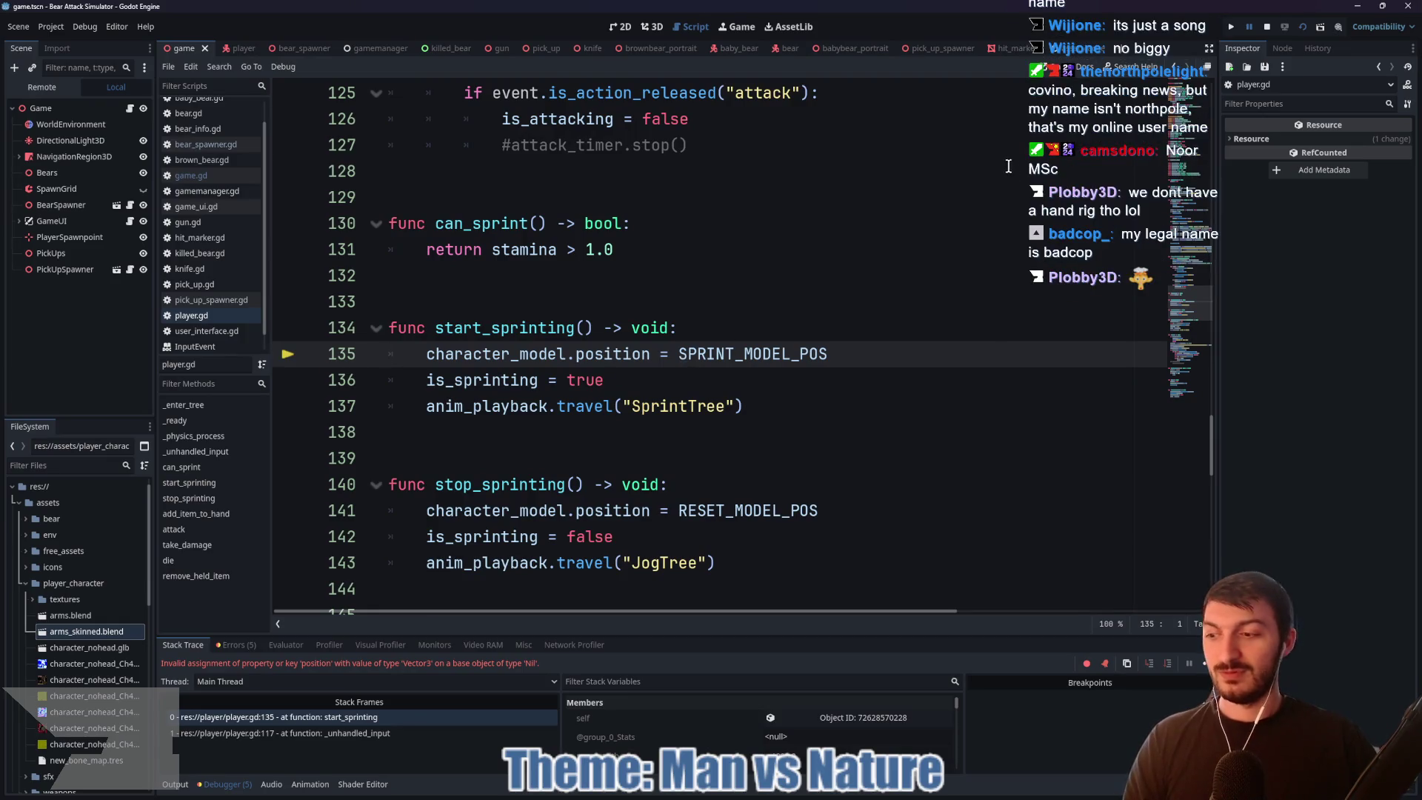
pyautogui.click(1266, 26)
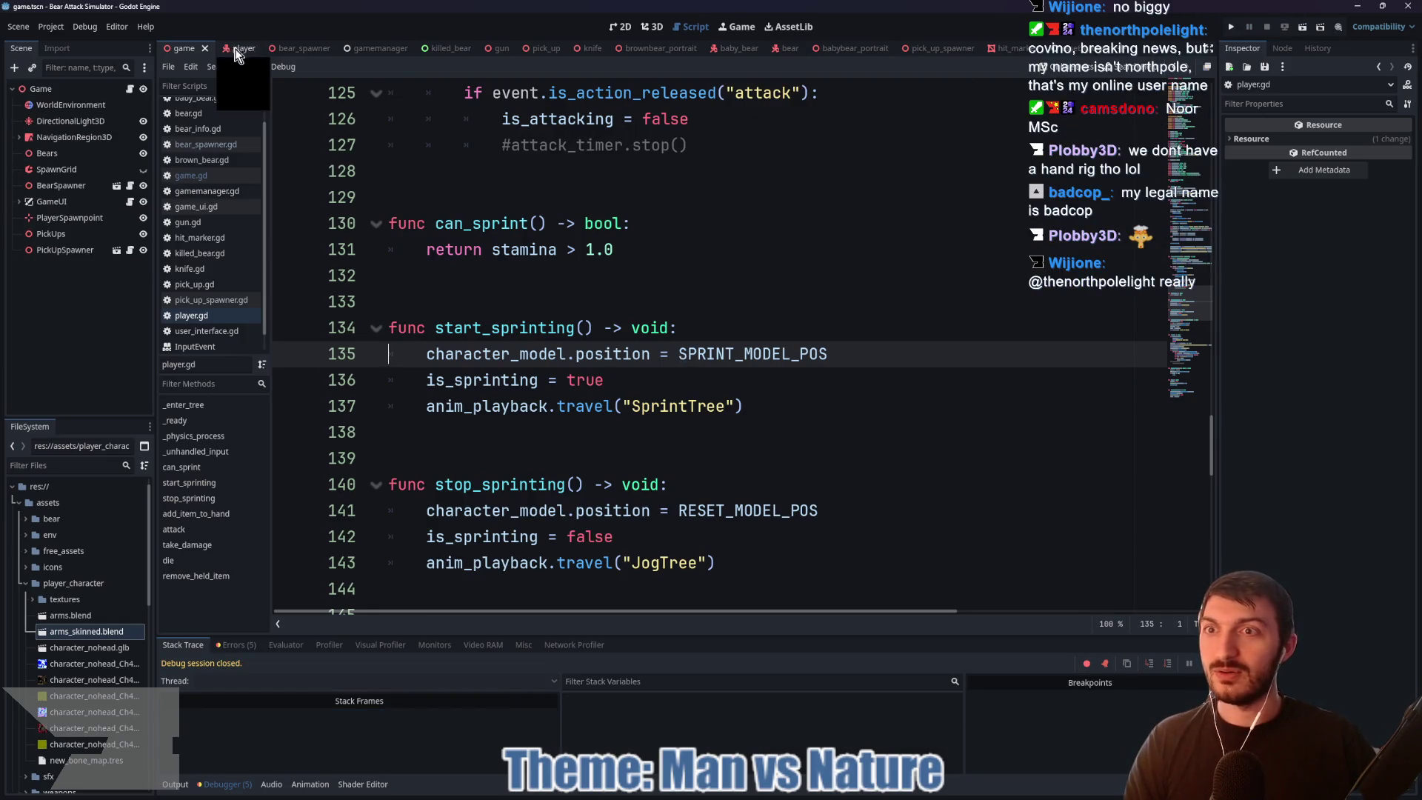
# Step: Nudge arms_skinned slightly forward along Z, save the player scene, and rerun the game
pyautogui.click(234, 49)
pyautogui.click(657, 28)
pyautogui.moveTo(709, 201)
pyautogui.mouseDown()
pyautogui.moveTo(810, 277)
pyautogui.moveTo(606, 263)
pyautogui.mouseUp()
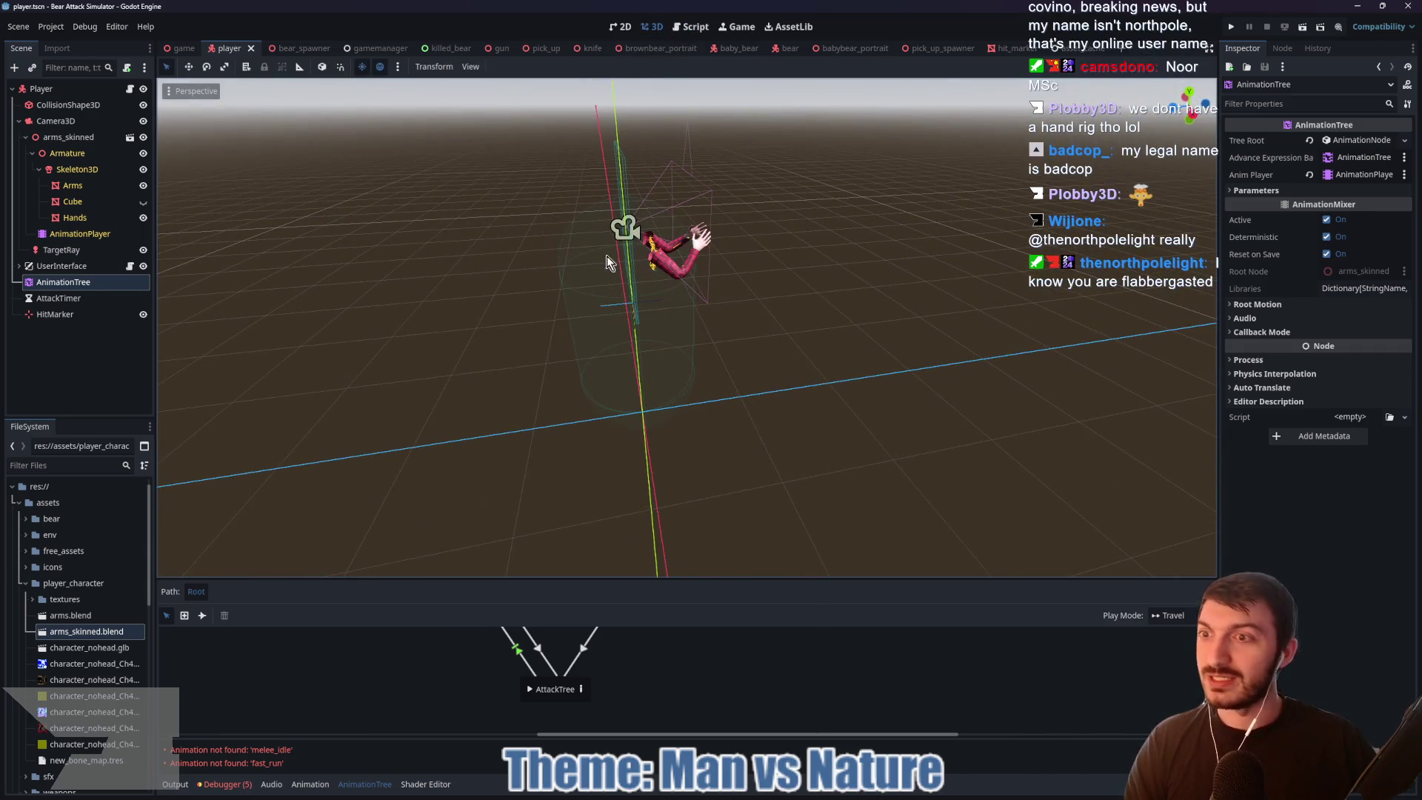
pyautogui.click(68, 137)
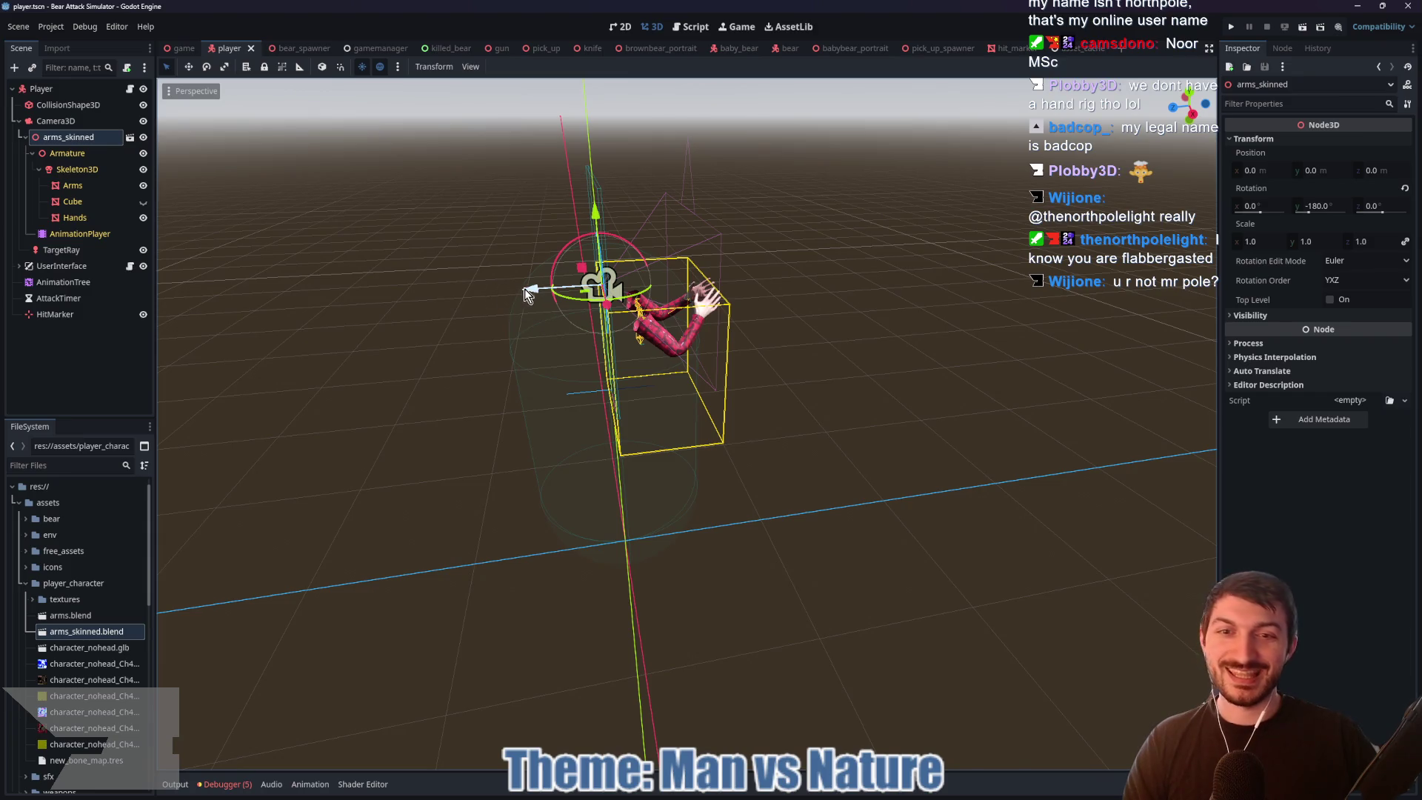
pyautogui.moveTo(812, 320); pyautogui.dragTo(789, 323)
pyautogui.moveTo(535, 280); pyautogui.dragTo(522, 281)
pyautogui.hotkey('ctrl', 's')
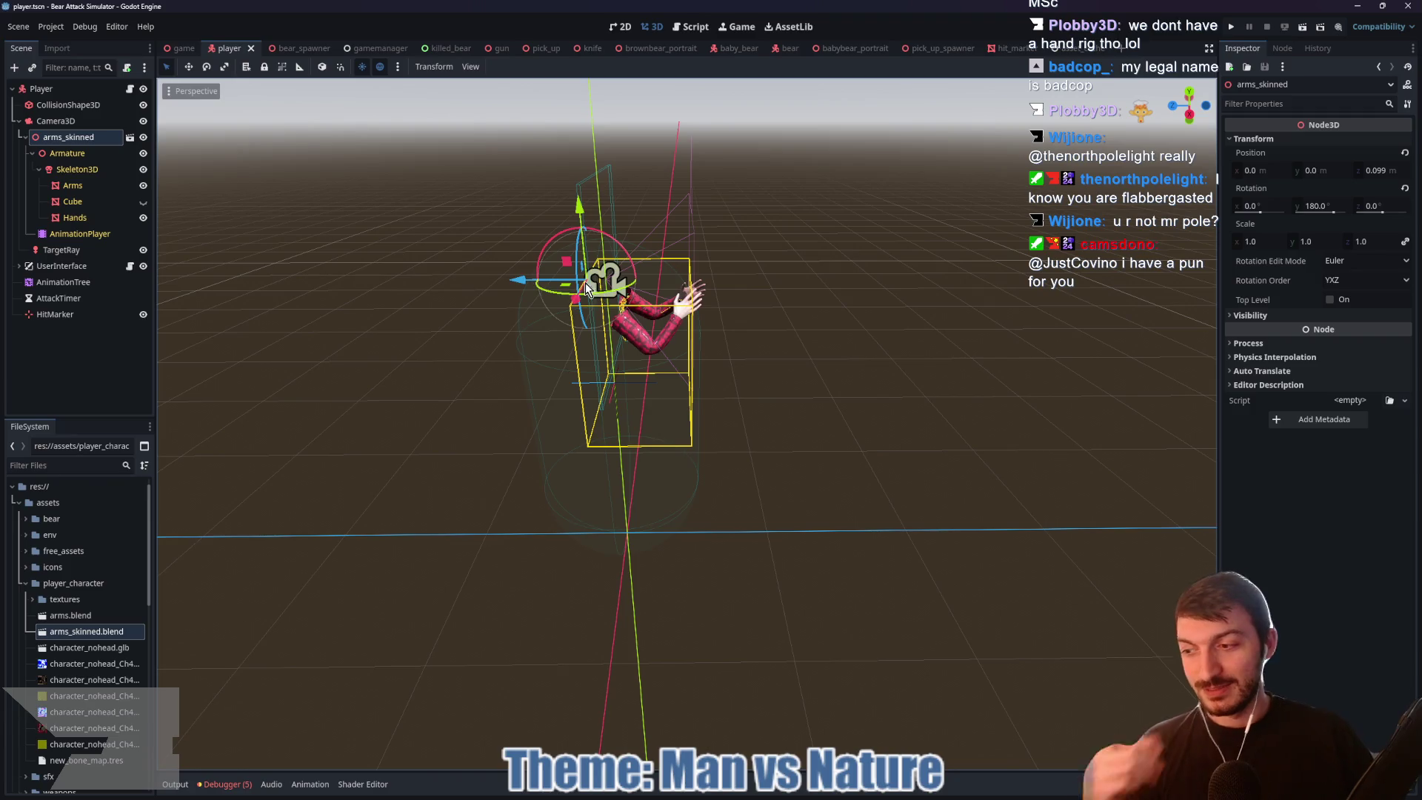
pyautogui.press('F5')
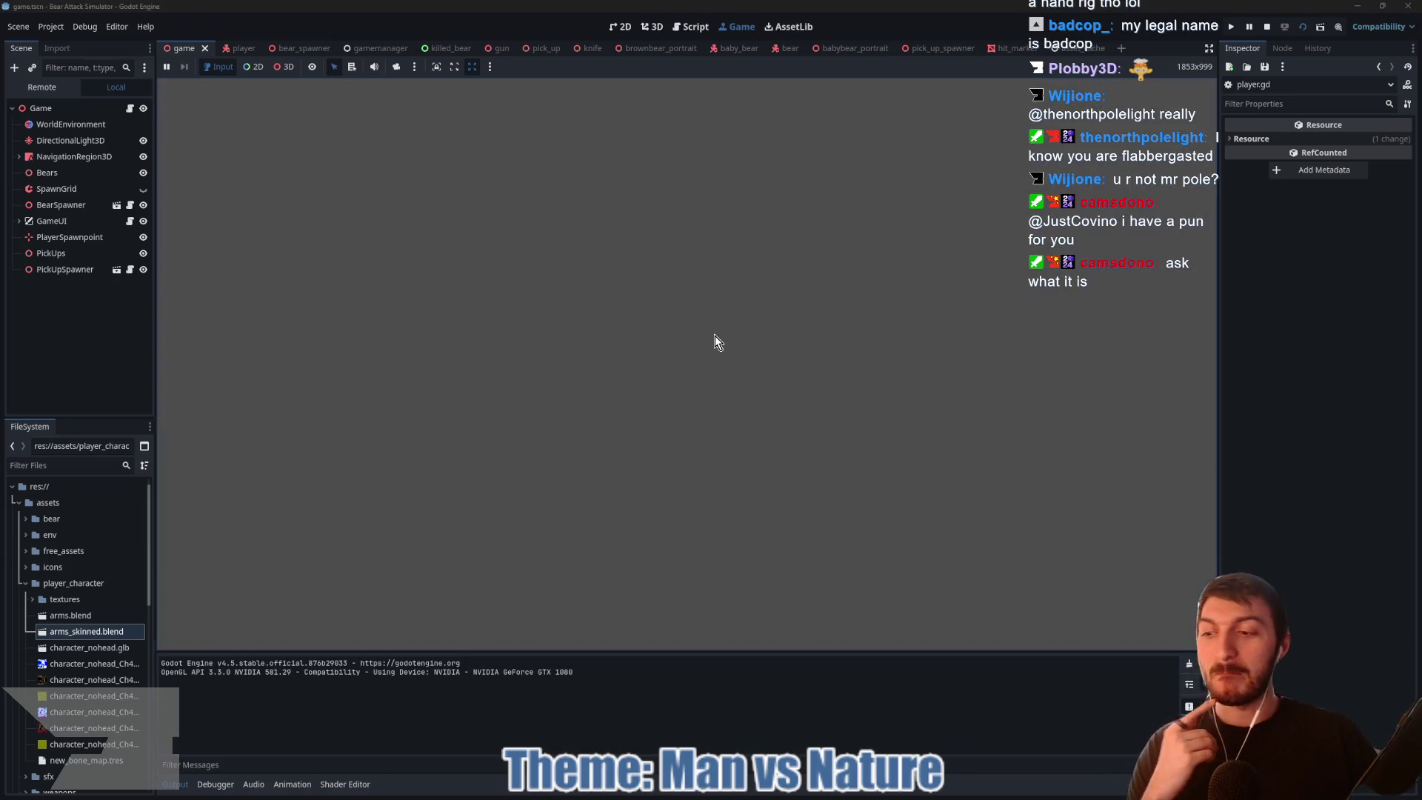
# Step: Test sprinting in-game, then delete the sprint and reset model-position lines in player.gd
pyautogui.click(678, 438)
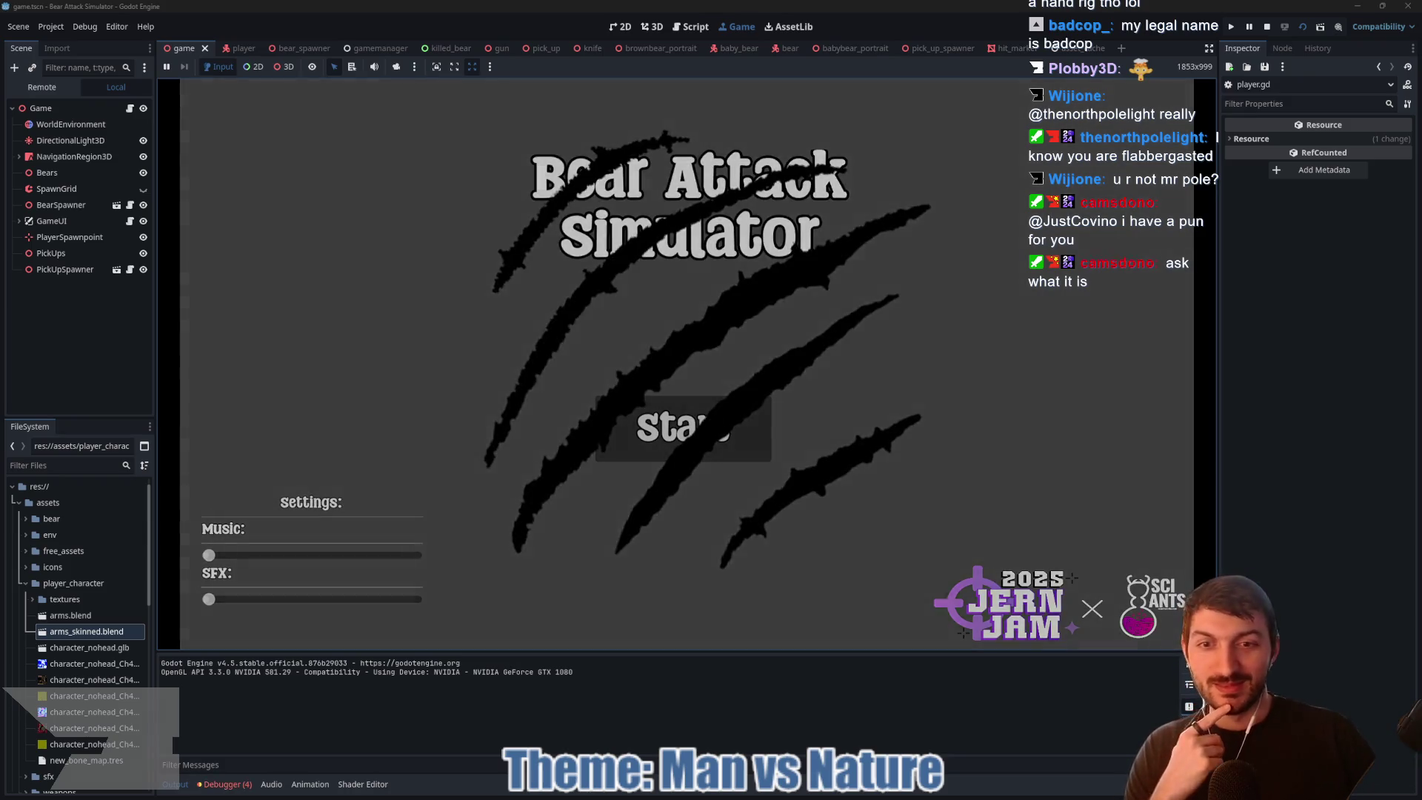
pyautogui.press('shift')
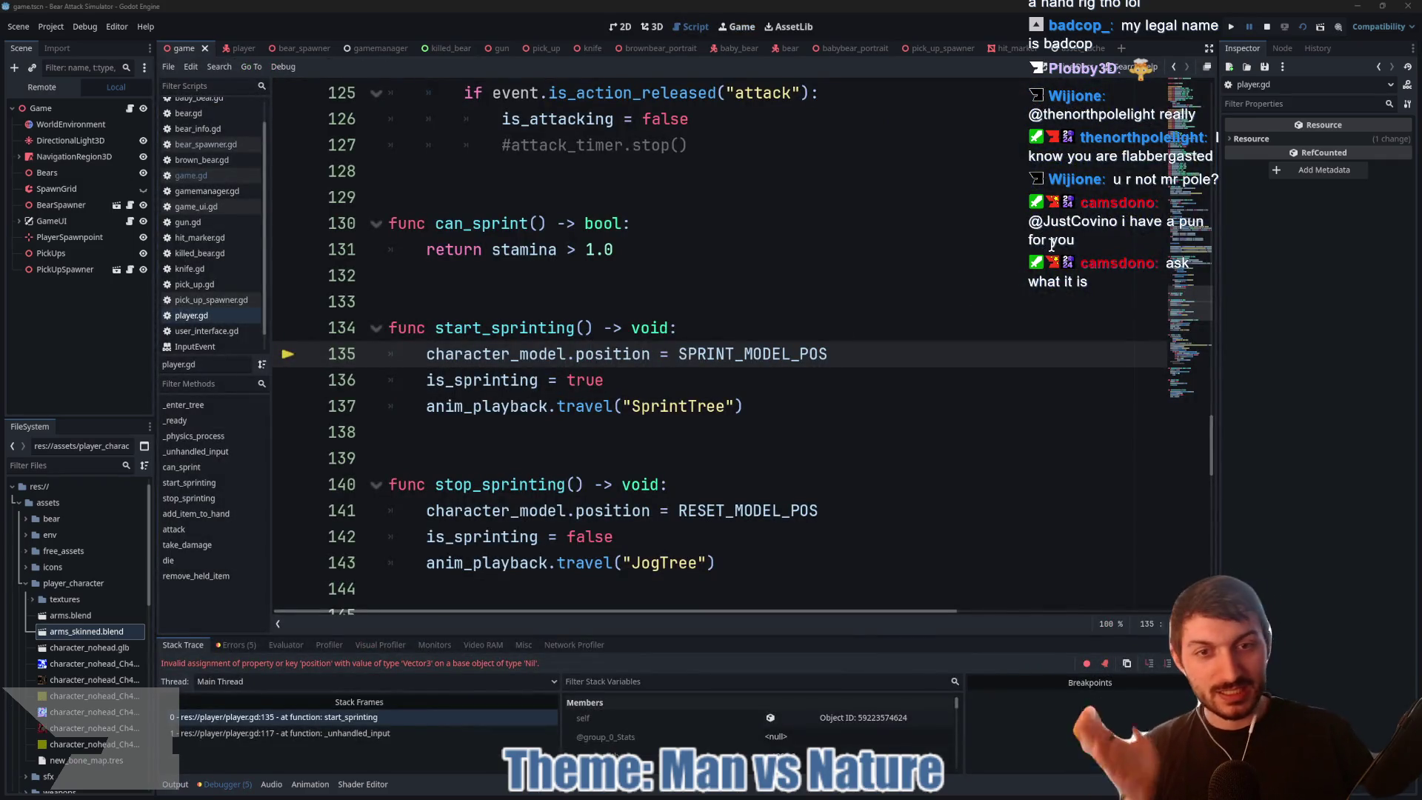
pyautogui.moveTo(884, 353); pyautogui.dragTo(389, 357)
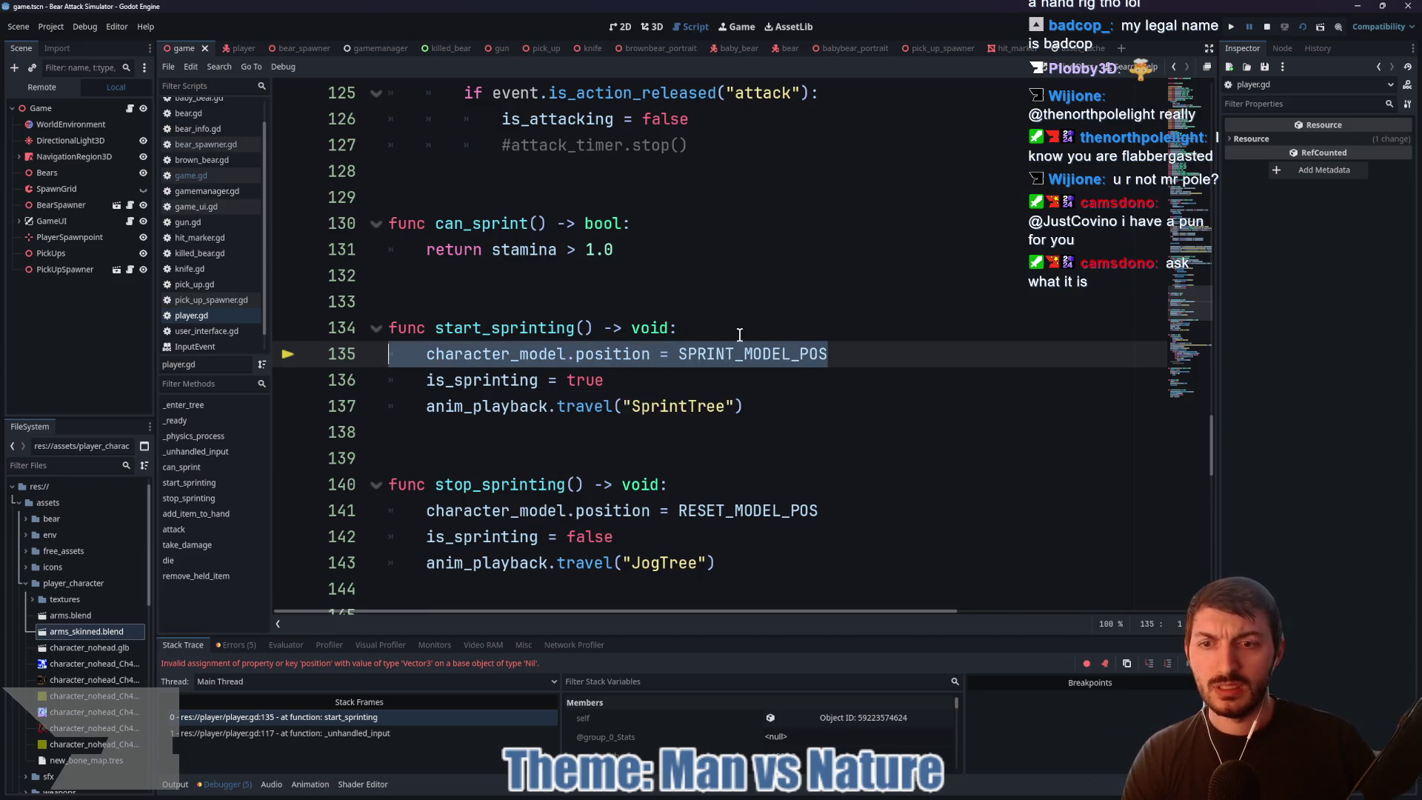
pyautogui.press('BackSpace')
pyautogui.press('BackSpace')
pyautogui.moveTo(852, 485); pyautogui.dragTo(388, 486)
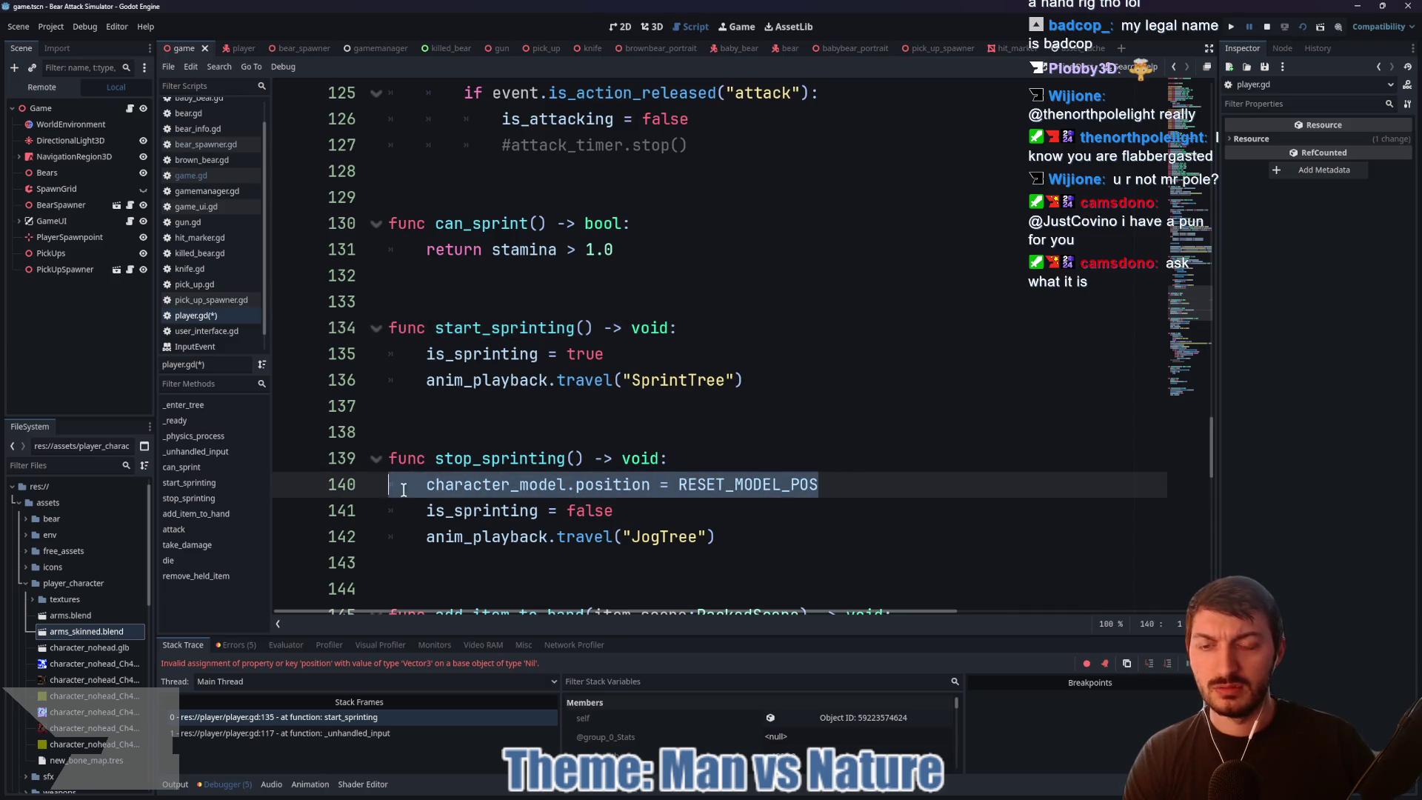
pyautogui.press('BackSpace')
pyautogui.press('BackSpace')
# Step: Delete the RESET_MODEL_POS and SPRINT_MODEL_POS constants and the leftover empty line
pyautogui.scroll(13, 799, 430)
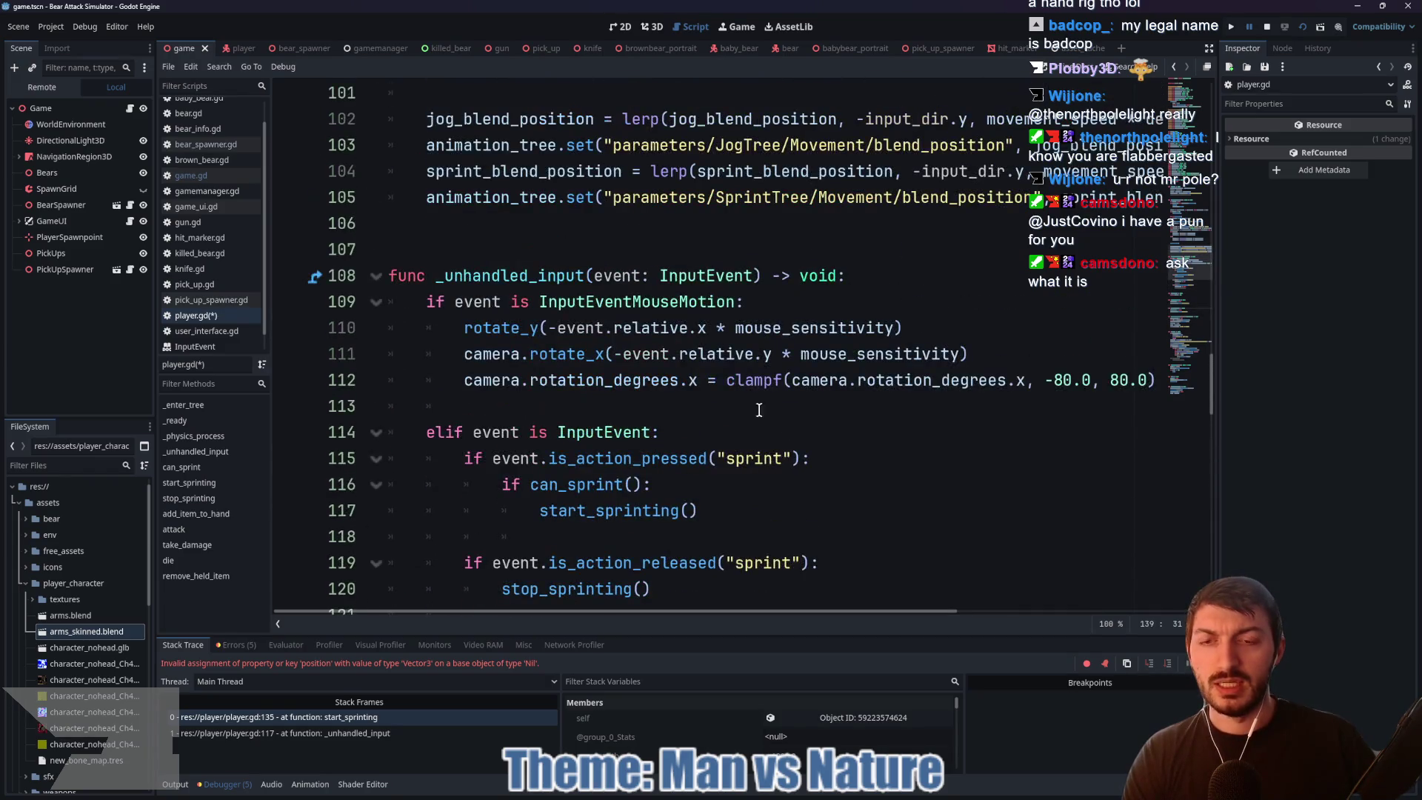
pyautogui.scroll(1, 721, 392)
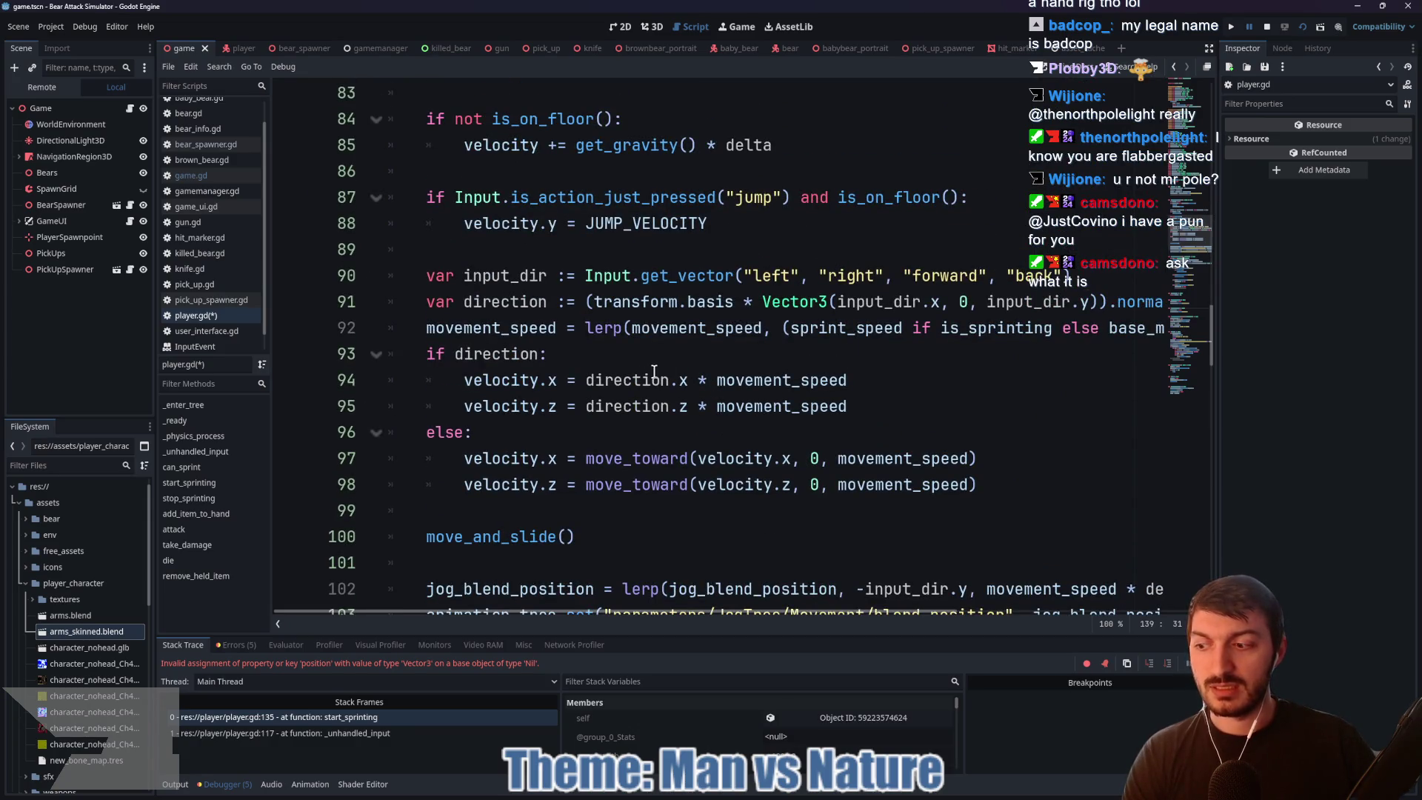
pyautogui.scroll(9, 651, 370)
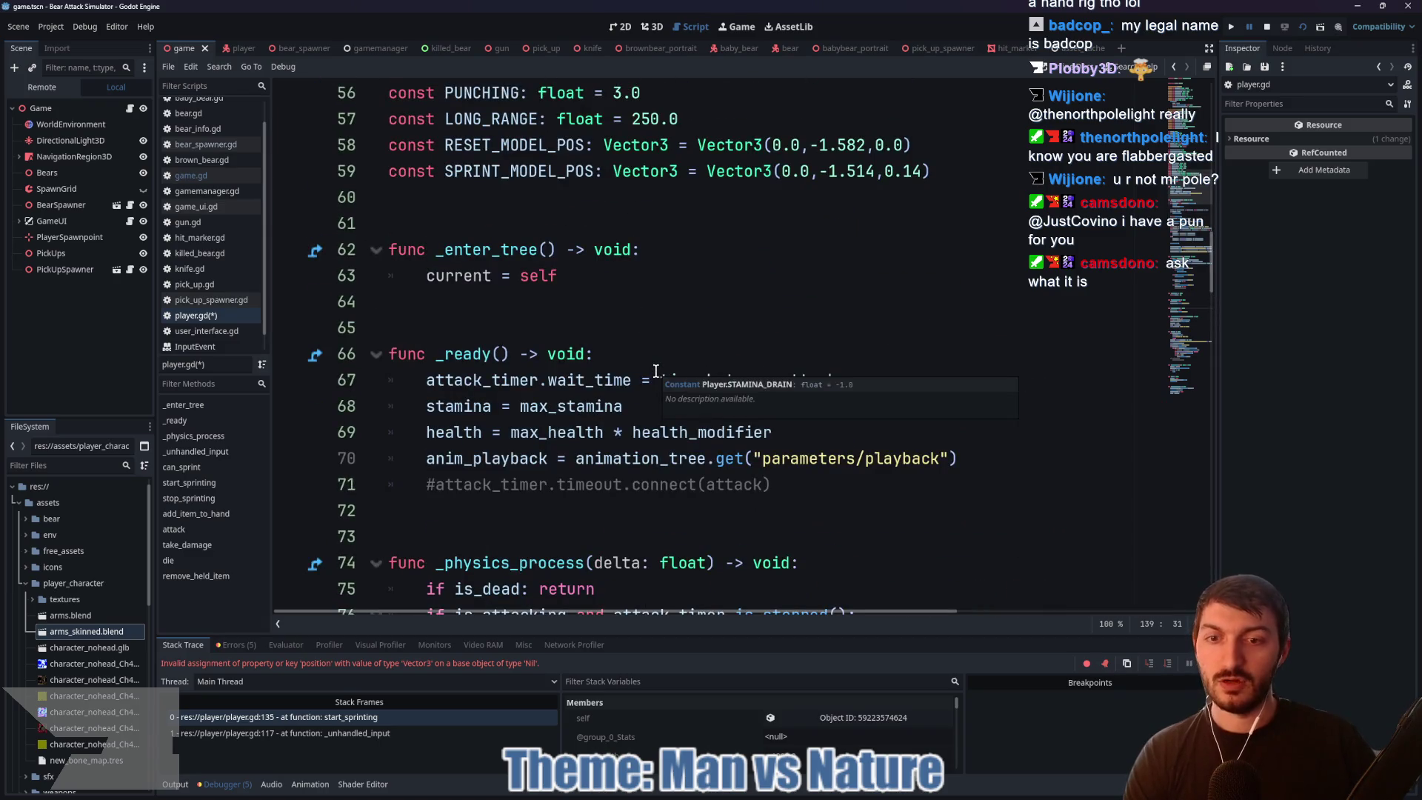
pyautogui.scroll(3, 777, 451)
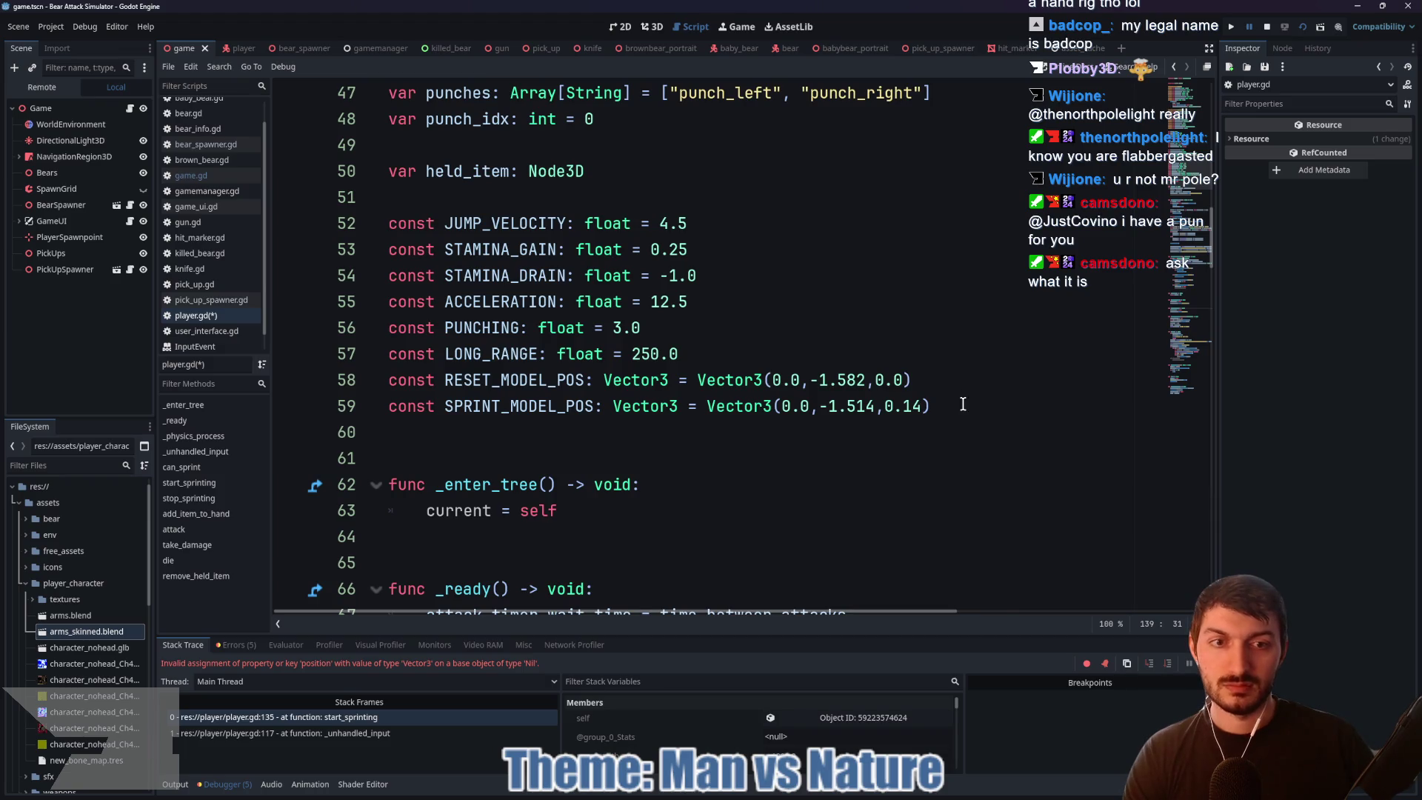
pyautogui.moveTo(963, 404); pyautogui.dragTo(377, 388)
pyautogui.press('BackSpace')
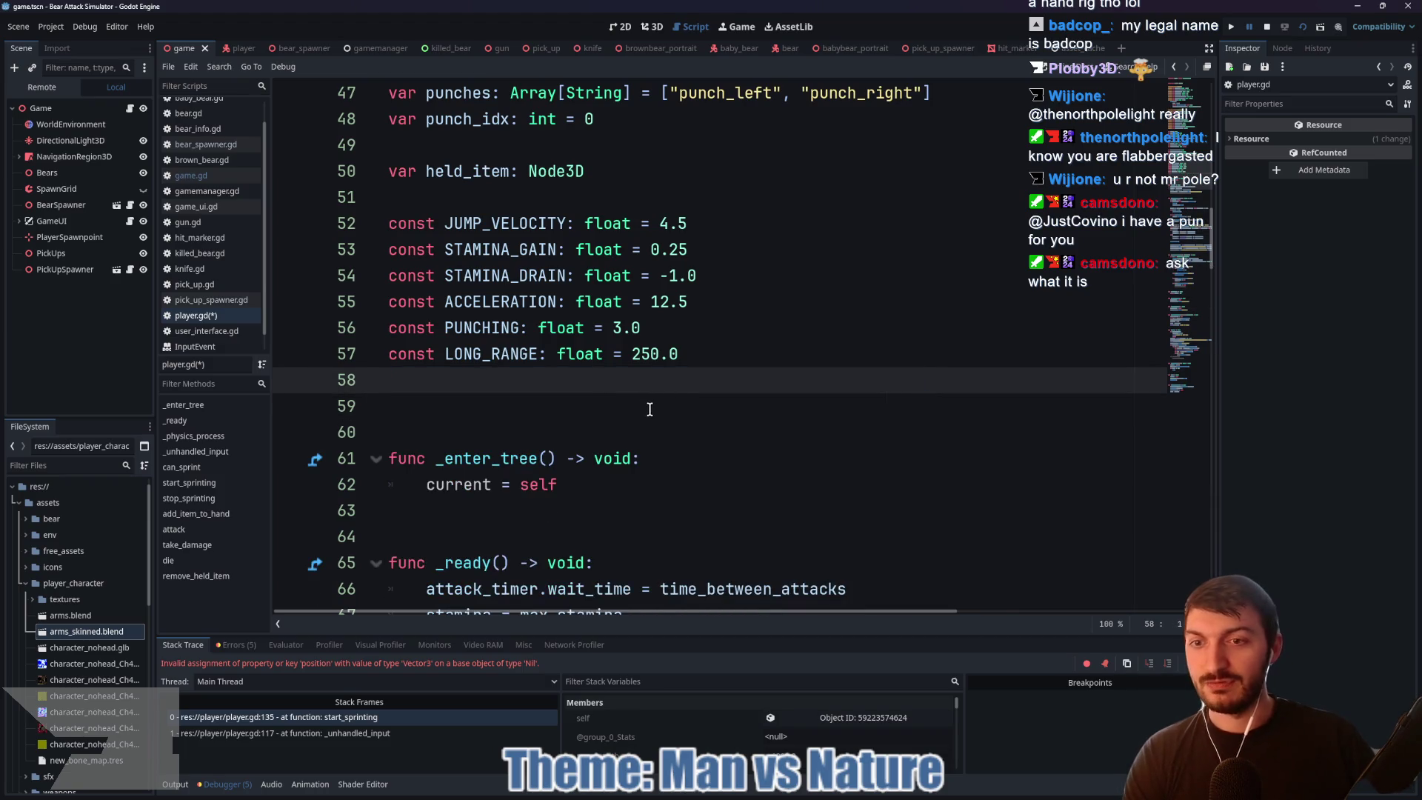
pyautogui.press('BackSpace')
pyautogui.scroll(-9, 648, 409)
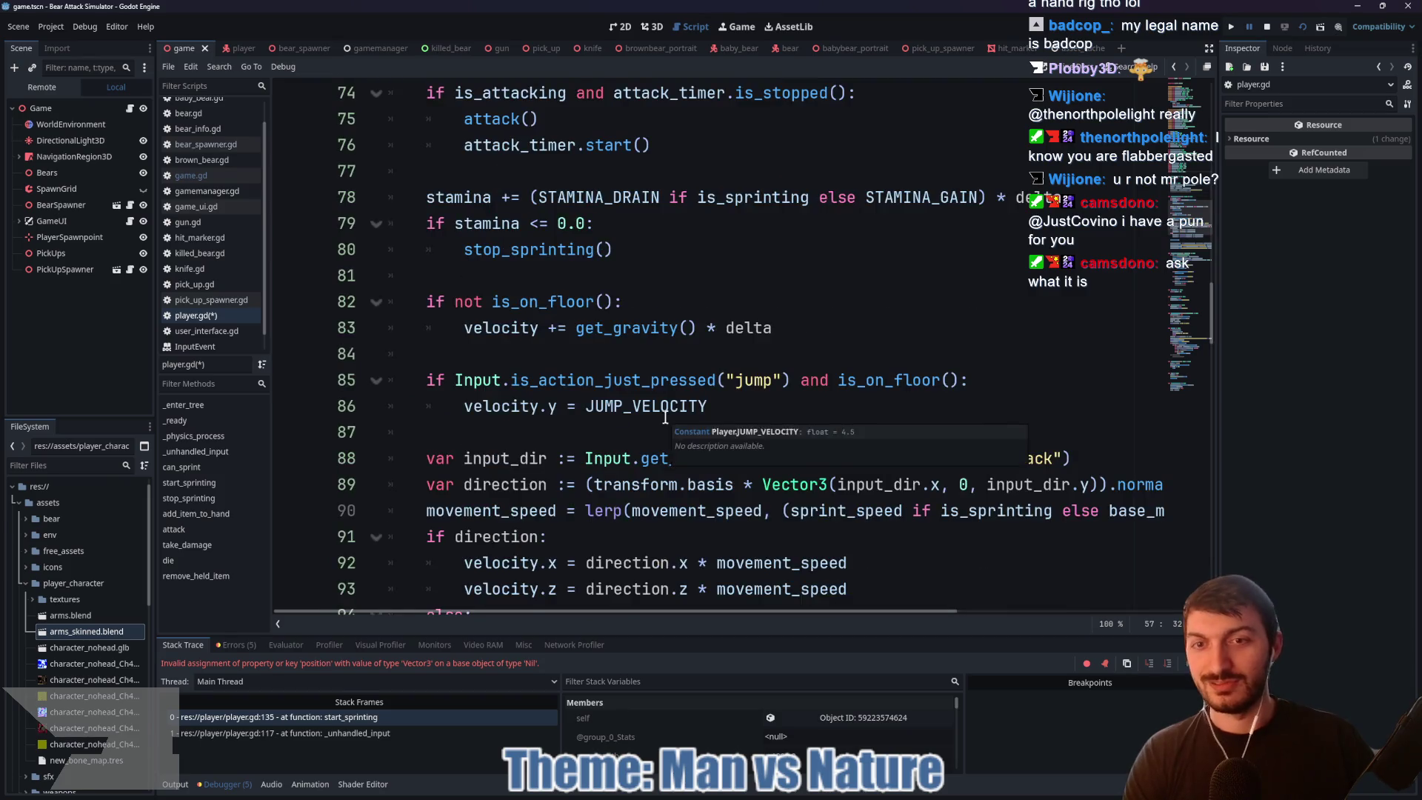
pyautogui.scroll(-9, 664, 417)
pyautogui.scroll(-9, 662, 417)
pyautogui.scroll(-4, 682, 371)
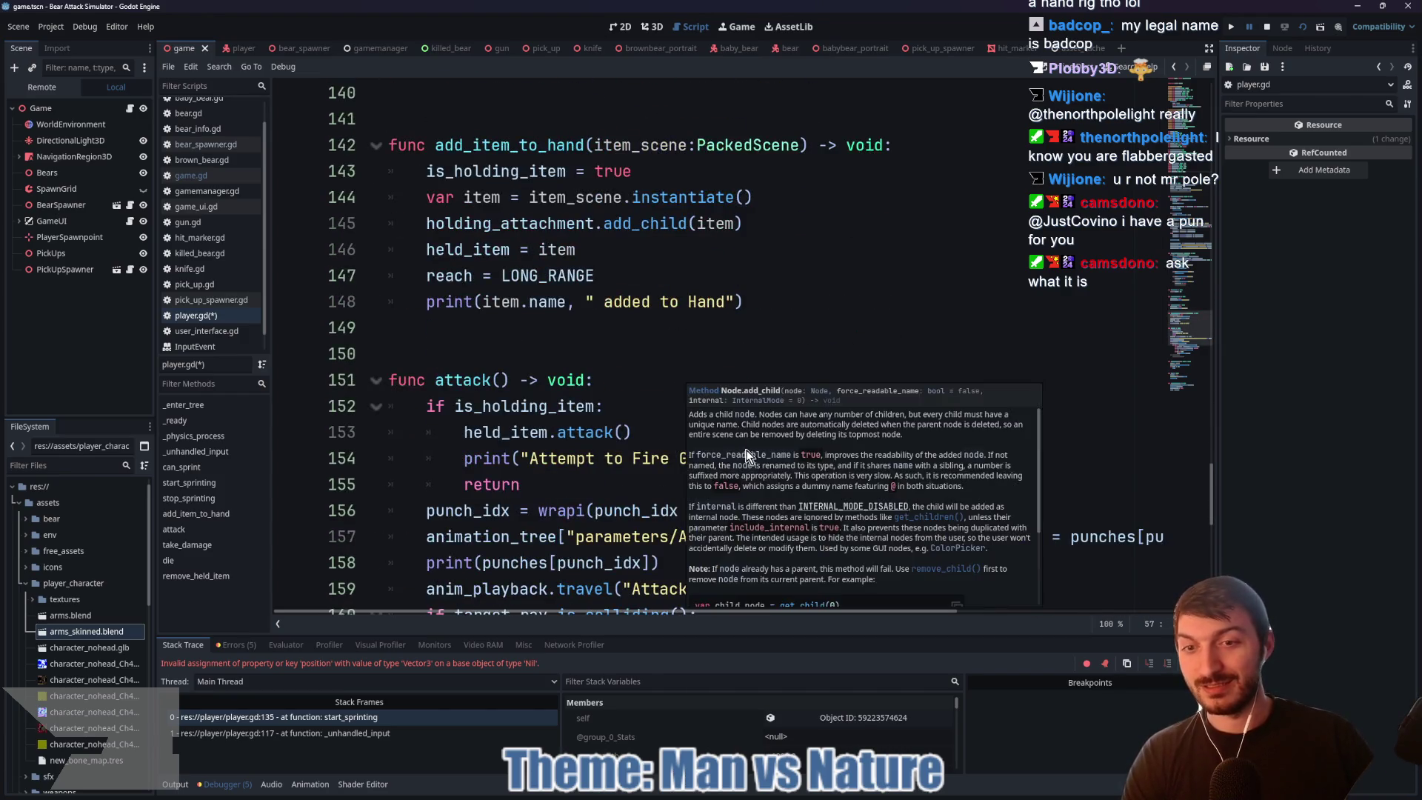
pyautogui.scroll(20, 648, 419)
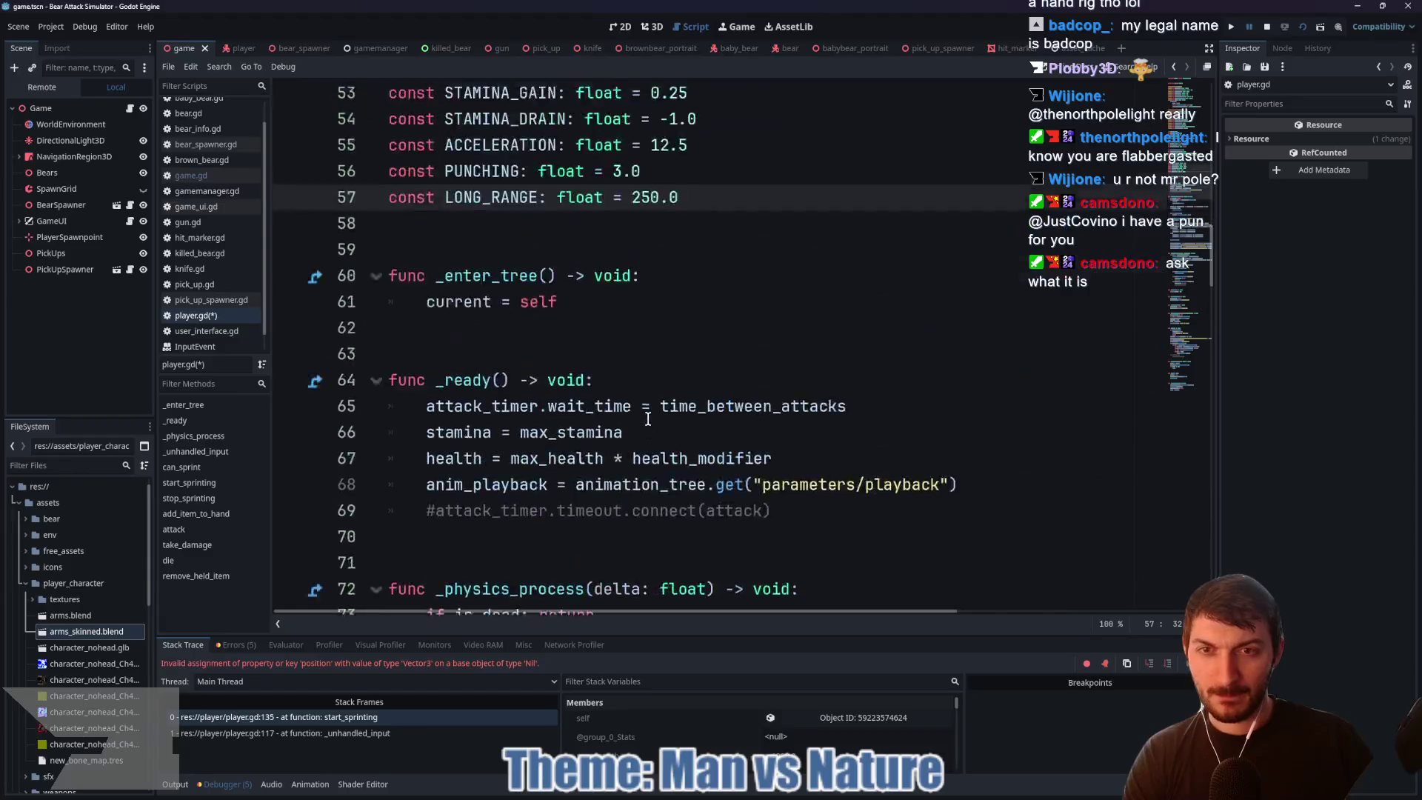
pyautogui.scroll(4, 648, 419)
pyautogui.scroll(-5, 641, 426)
pyautogui.scroll(9, 640, 425)
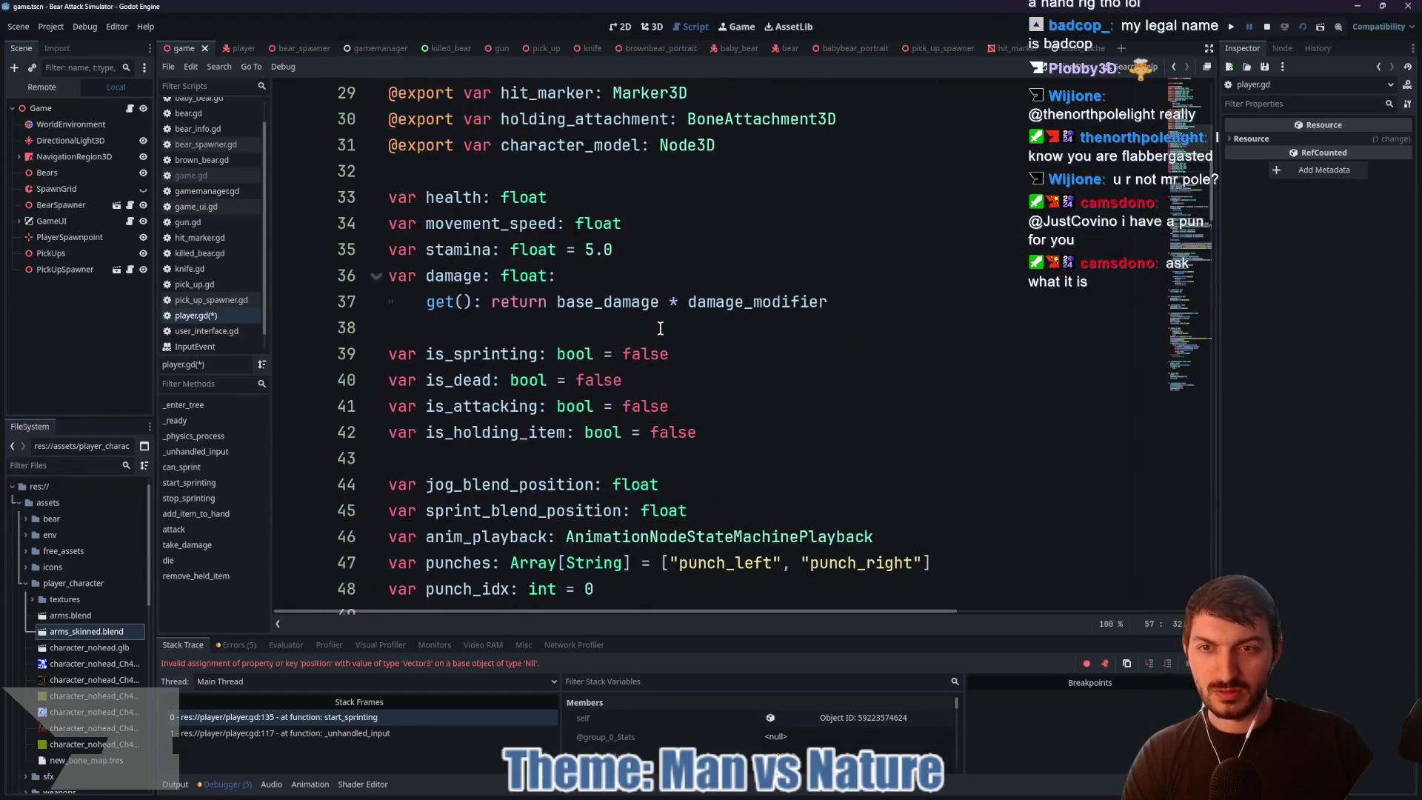
pyautogui.scroll(2, 716, 398)
pyautogui.moveTo(715, 301); pyautogui.dragTo(390, 304)
pyautogui.press('BackSpace')
pyautogui.press('BackSpace')
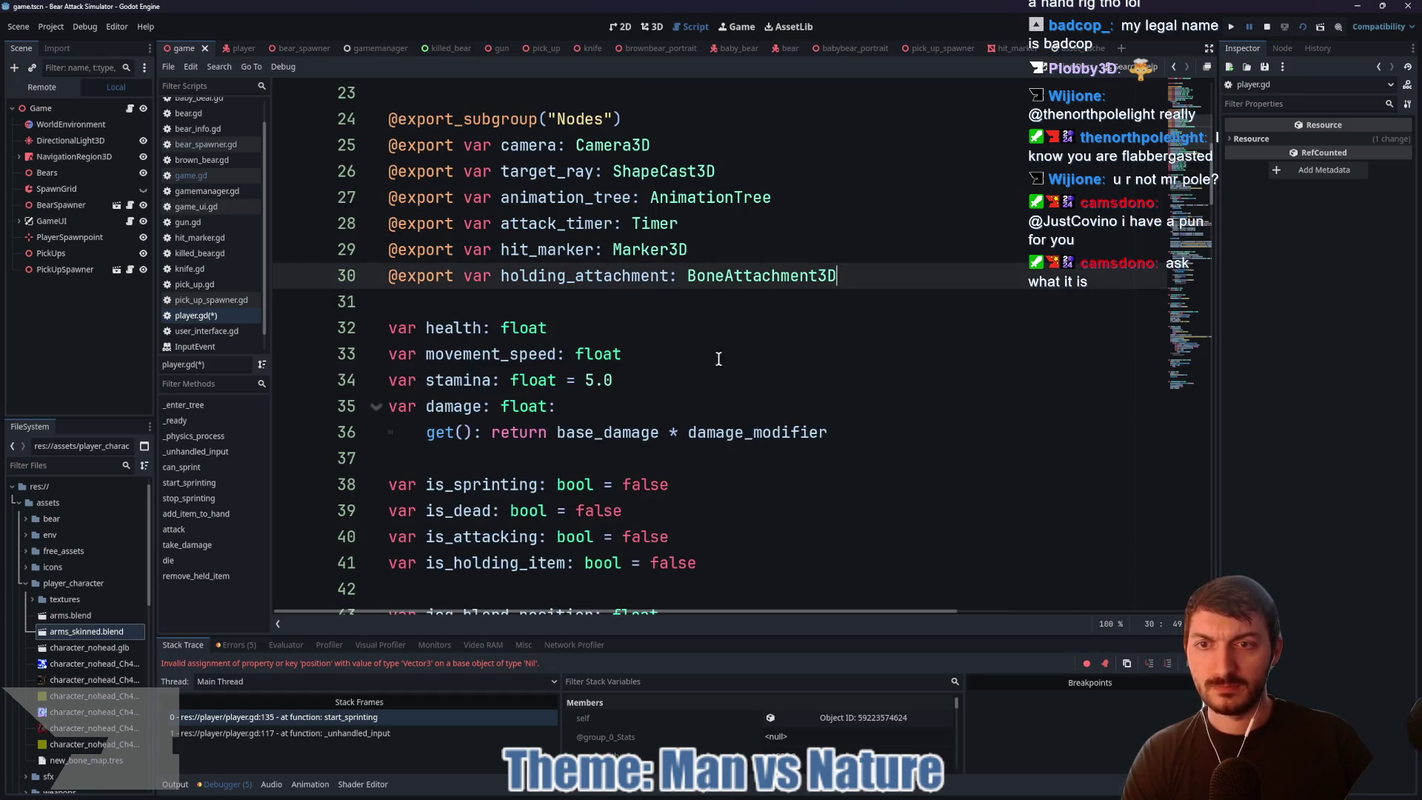
# Step: Stop the running game session and save player.gd
pyautogui.scroll(-20, 730, 362)
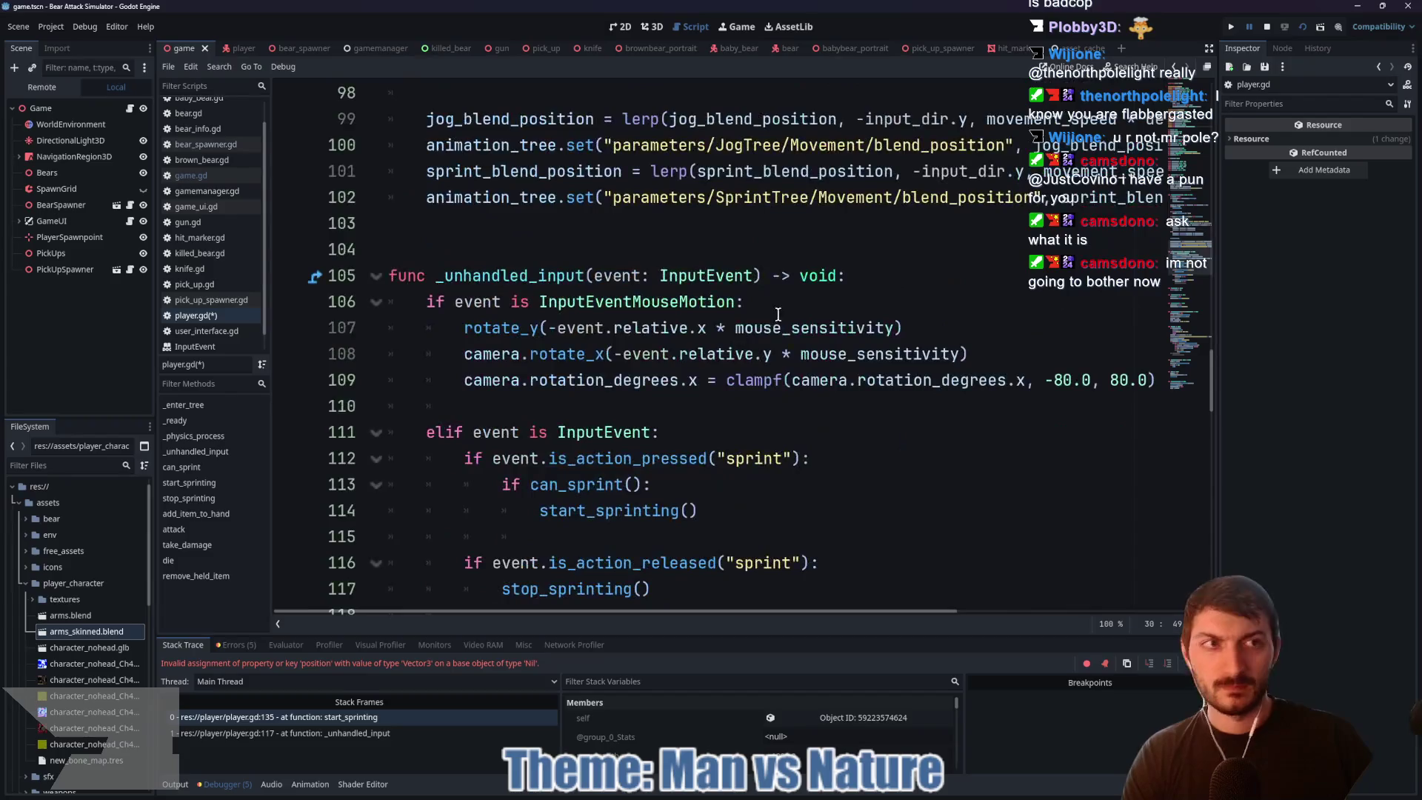
pyautogui.click(1268, 28)
pyautogui.scroll(-11, 782, 375)
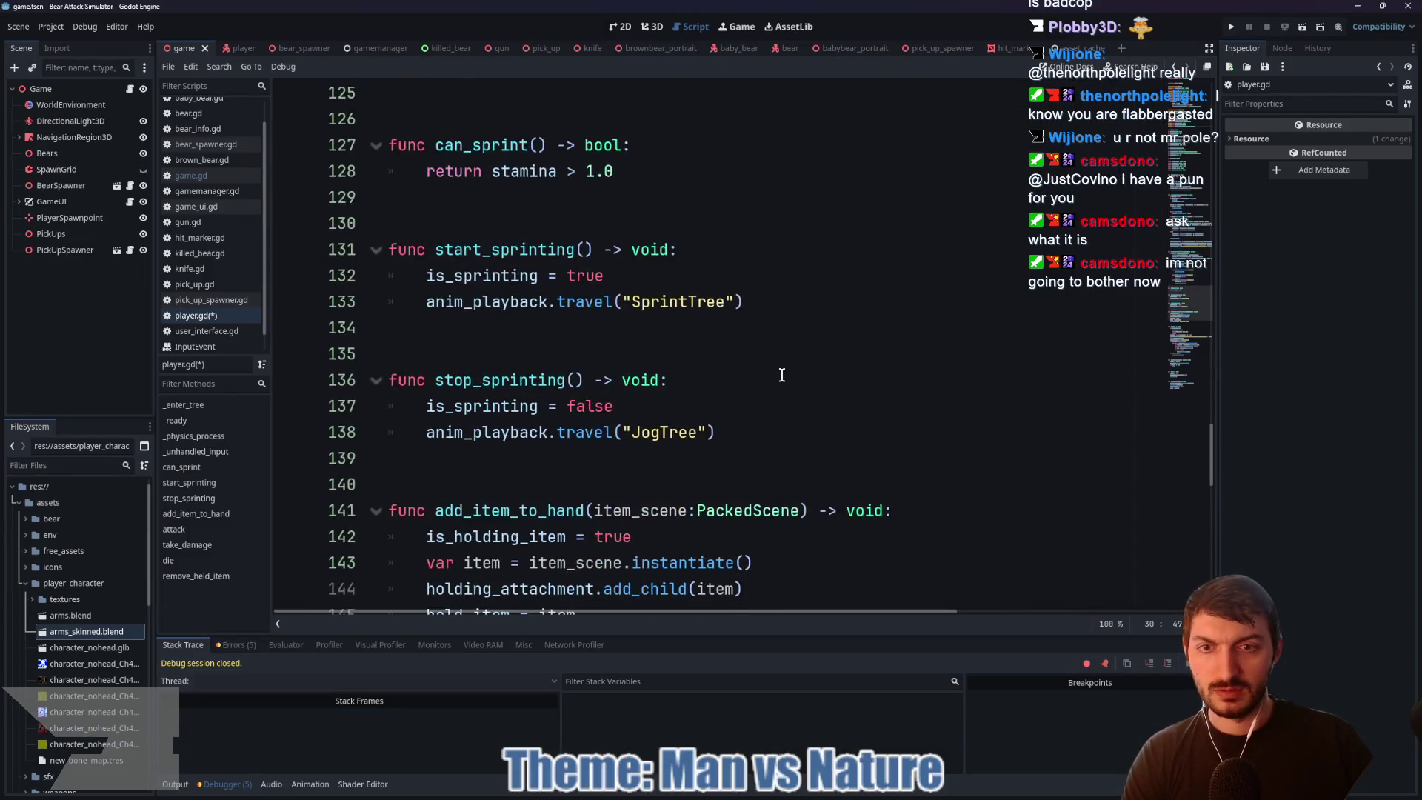
pyautogui.click(781, 376)
pyautogui.hotkey('ctrl', 's')
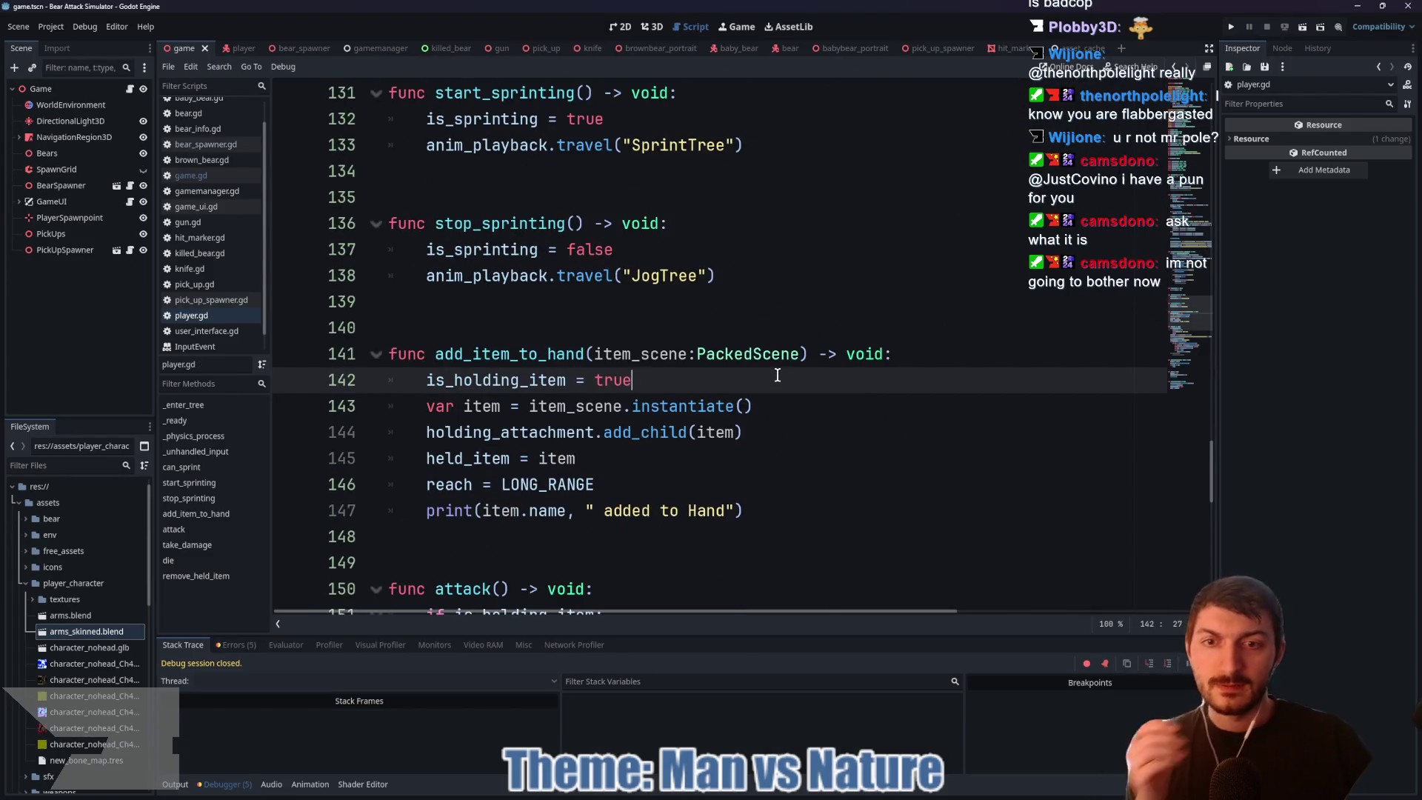
# Step: Delete the two commented-out attack timer lines, save player.gd, and rerun the game
pyautogui.scroll(-7, 770, 376)
pyautogui.moveTo(714, 479)
pyautogui.mouseDown()
pyautogui.moveTo(385, 483)
pyautogui.moveTo(382, 451)
pyautogui.mouseUp()
pyautogui.press('BackSpace')
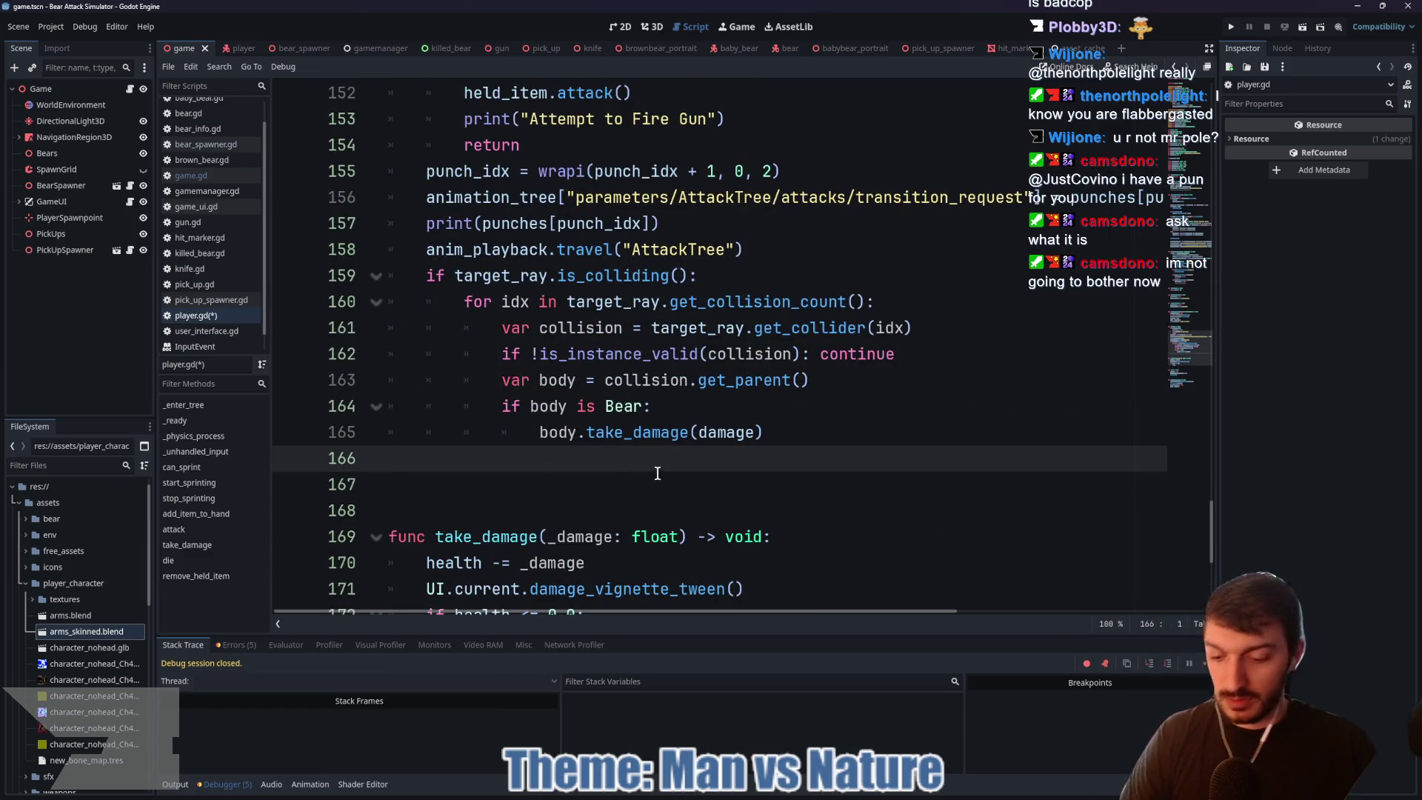
pyautogui.hotkey('ctrl', 's')
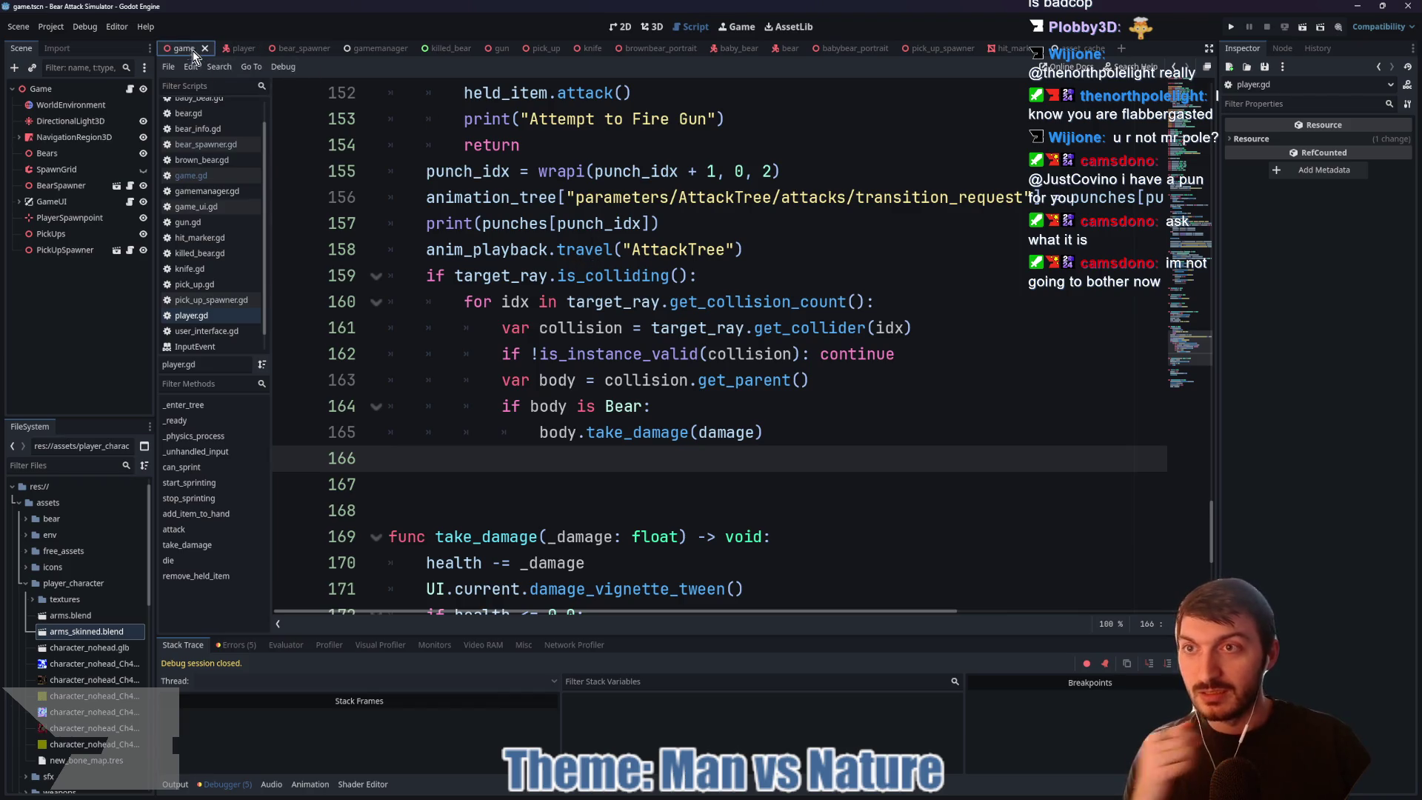
pyautogui.press('F5')
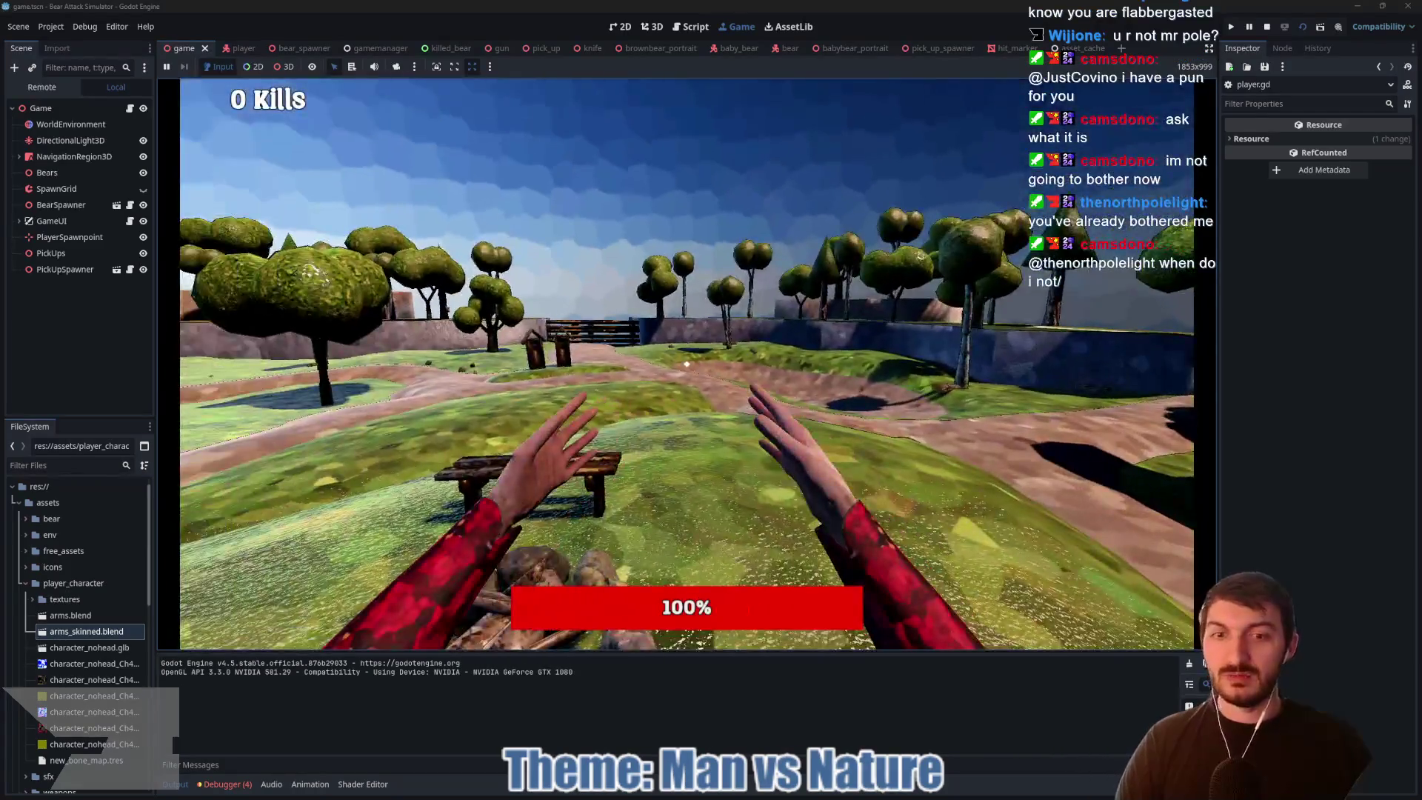
# Step: Throw five punches with the new first-person arms
pyautogui.click(686, 364)
pyautogui.click(687, 364)
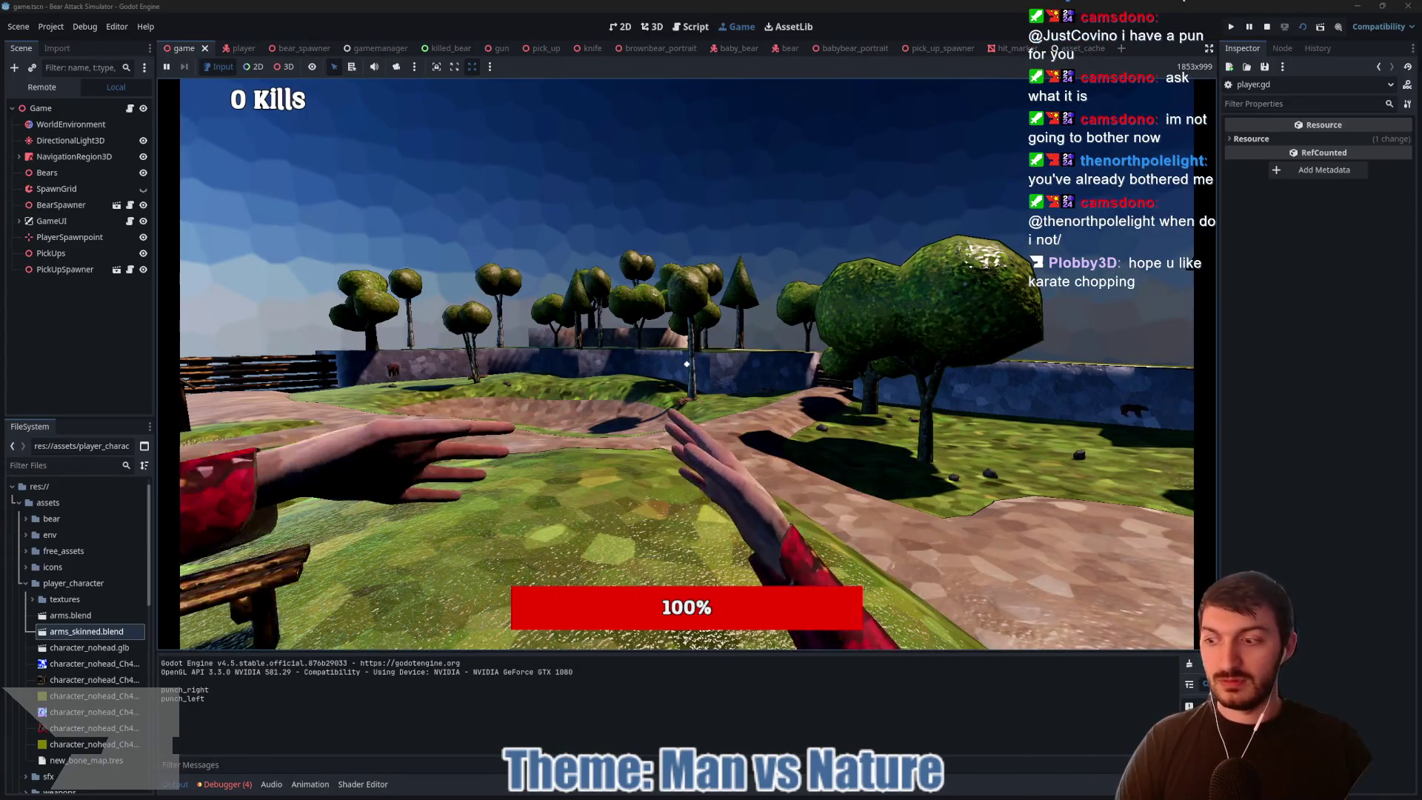
pyautogui.click(686, 364)
pyautogui.click(686, 364)
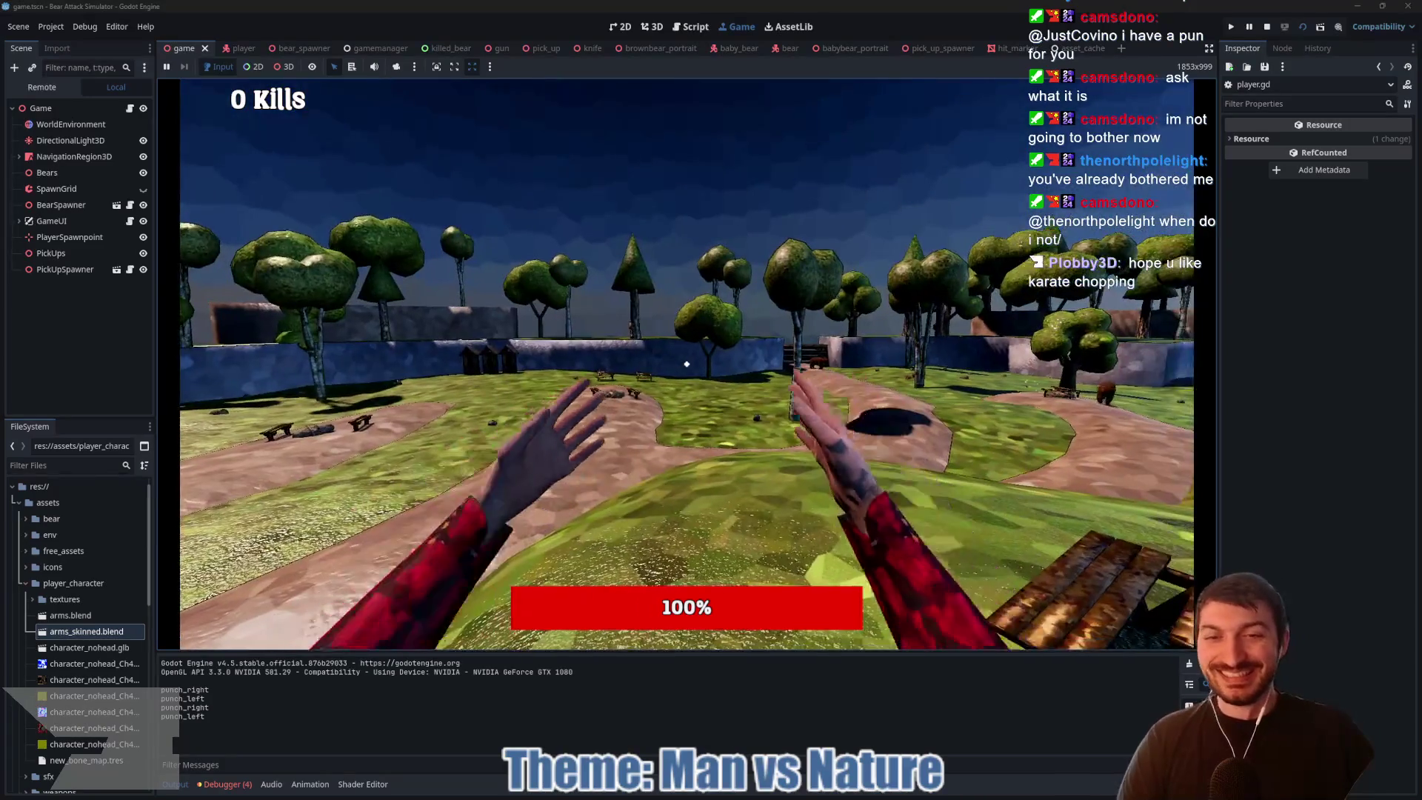
pyautogui.click(687, 363)
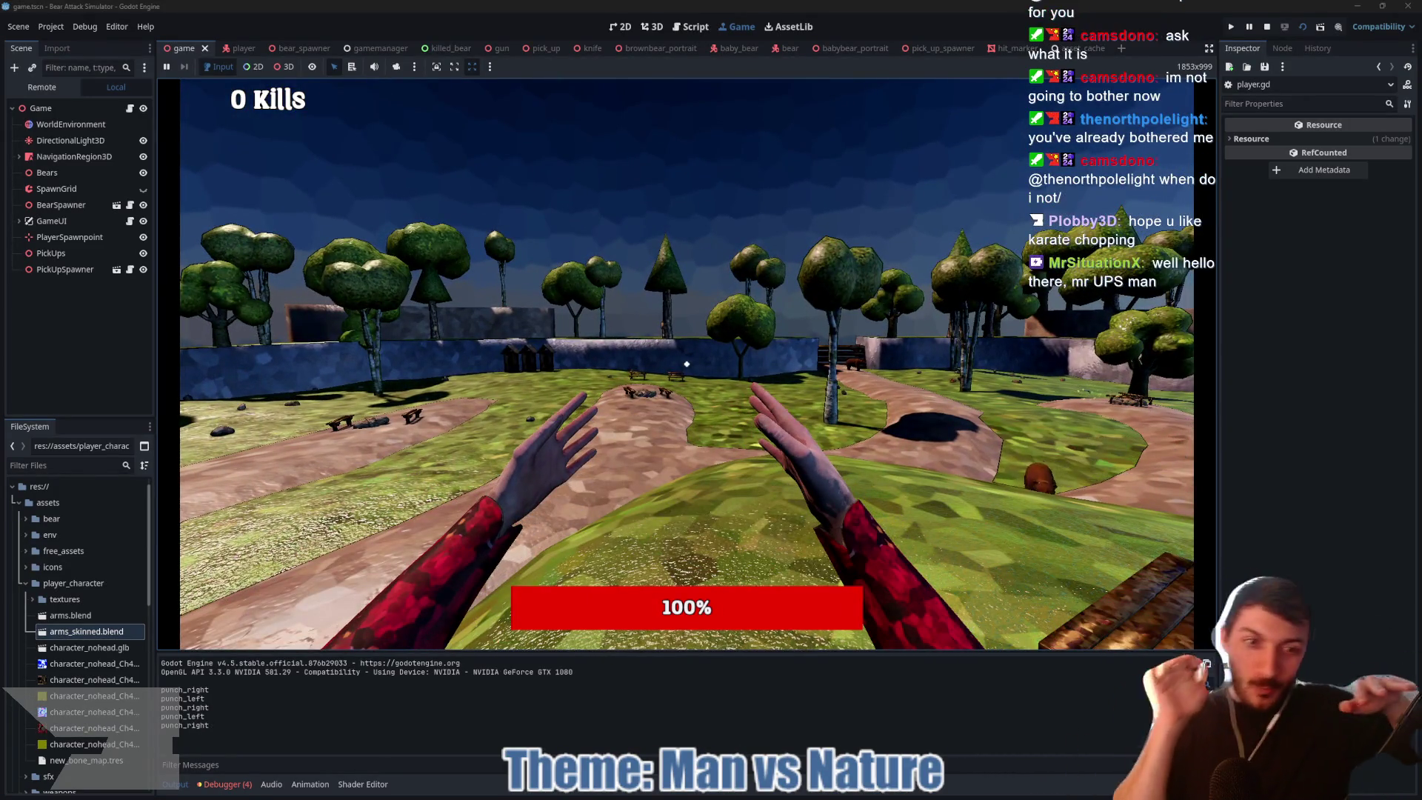
# Step: Walk toward the picnic table and punch the approaching bear repeatedly
pyautogui.press('w')
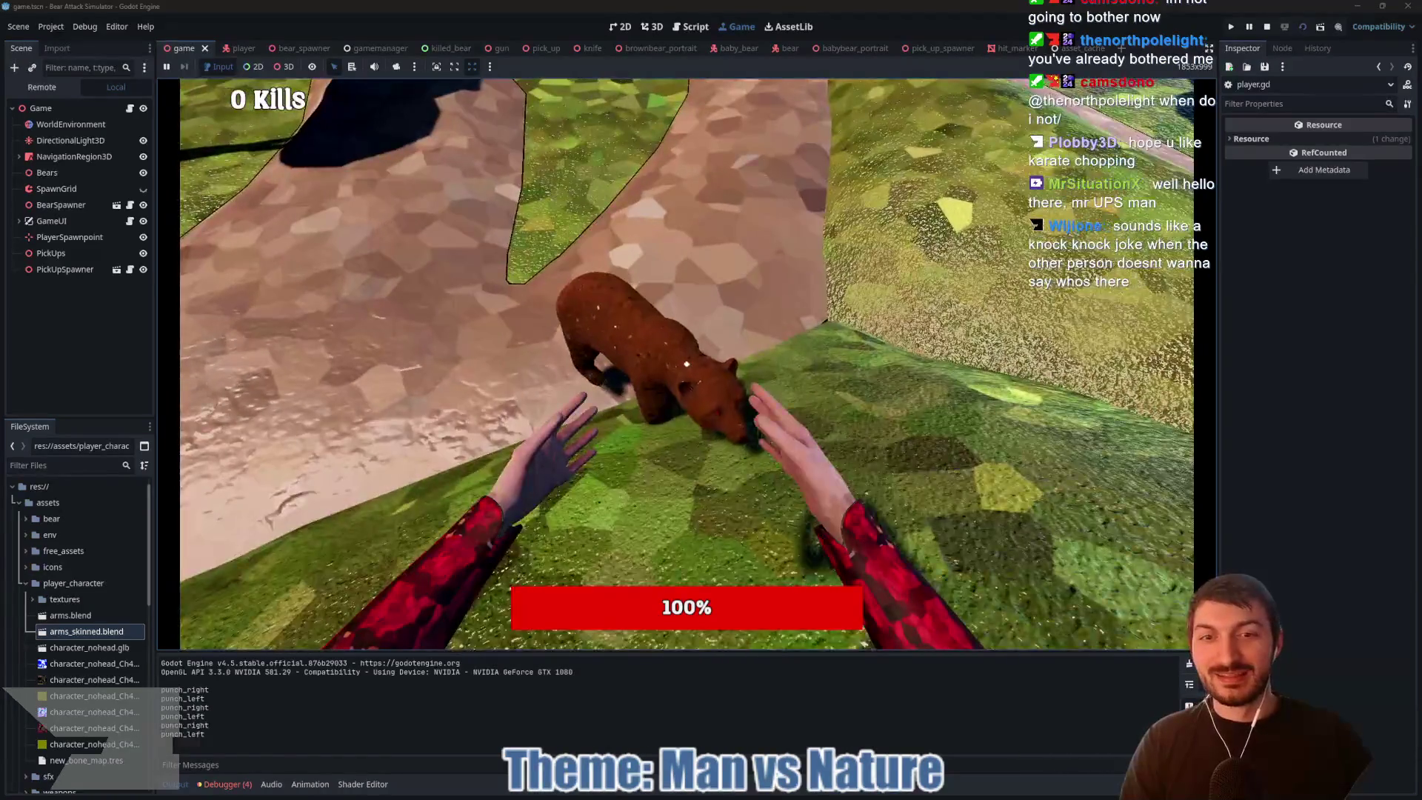
pyautogui.click(686, 364)
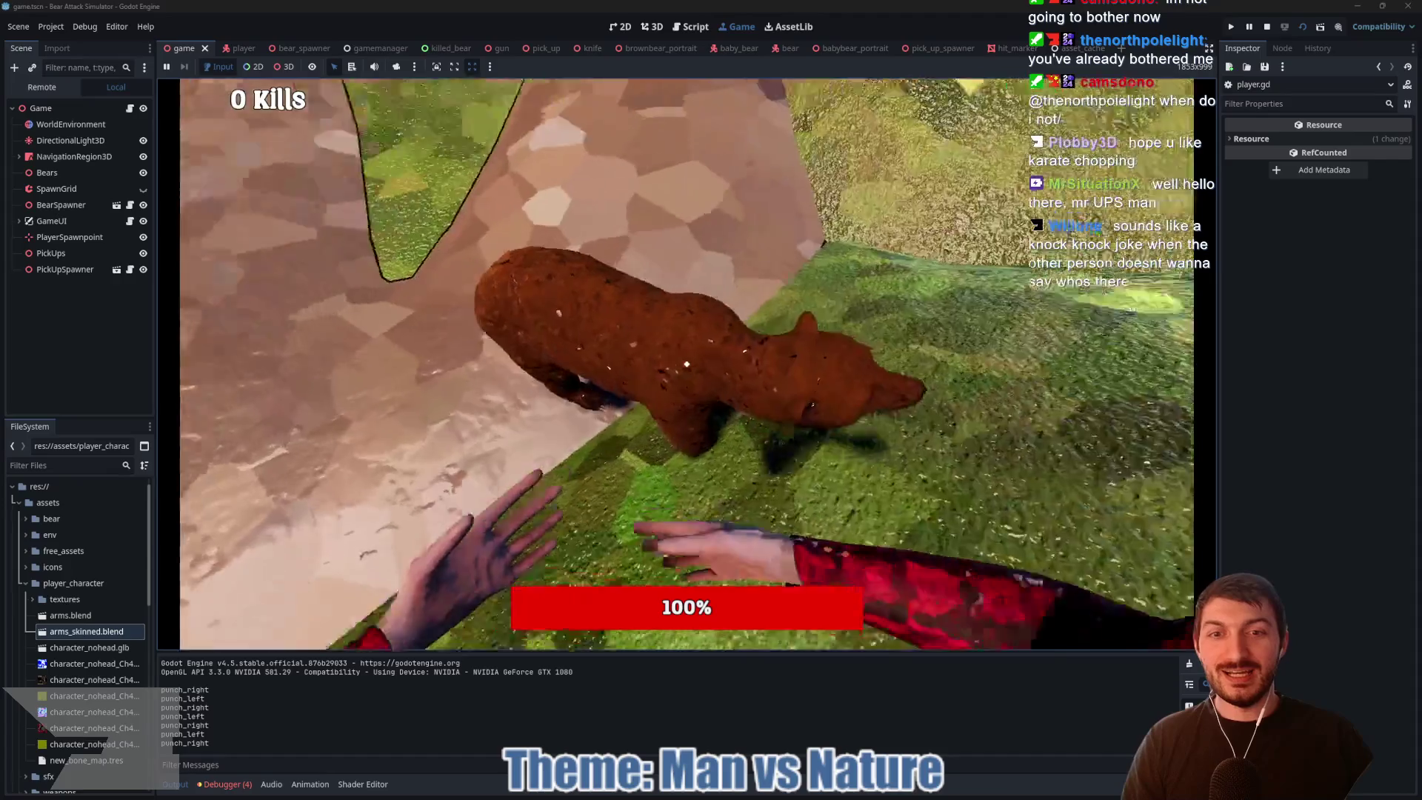
pyautogui.click(686, 364)
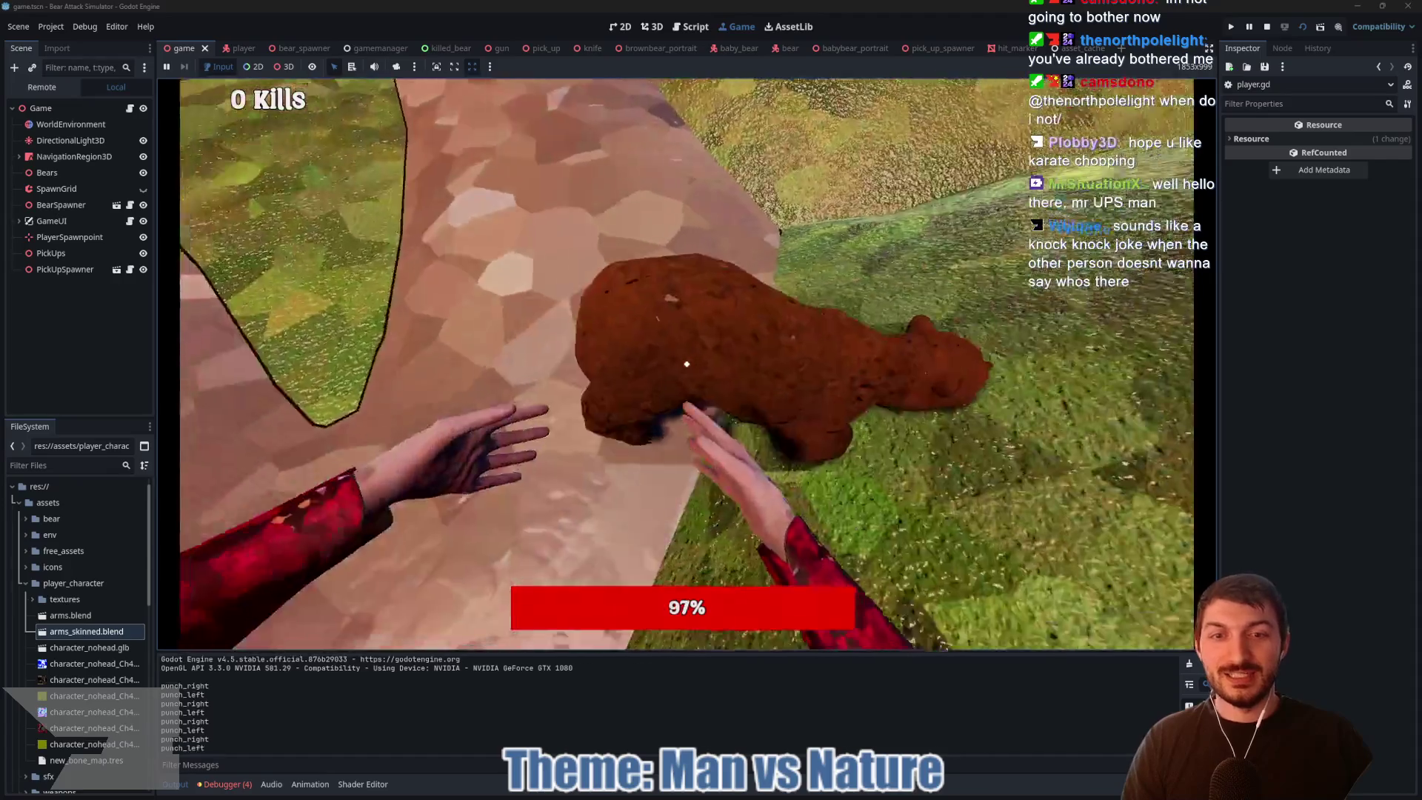
pyautogui.click(687, 364)
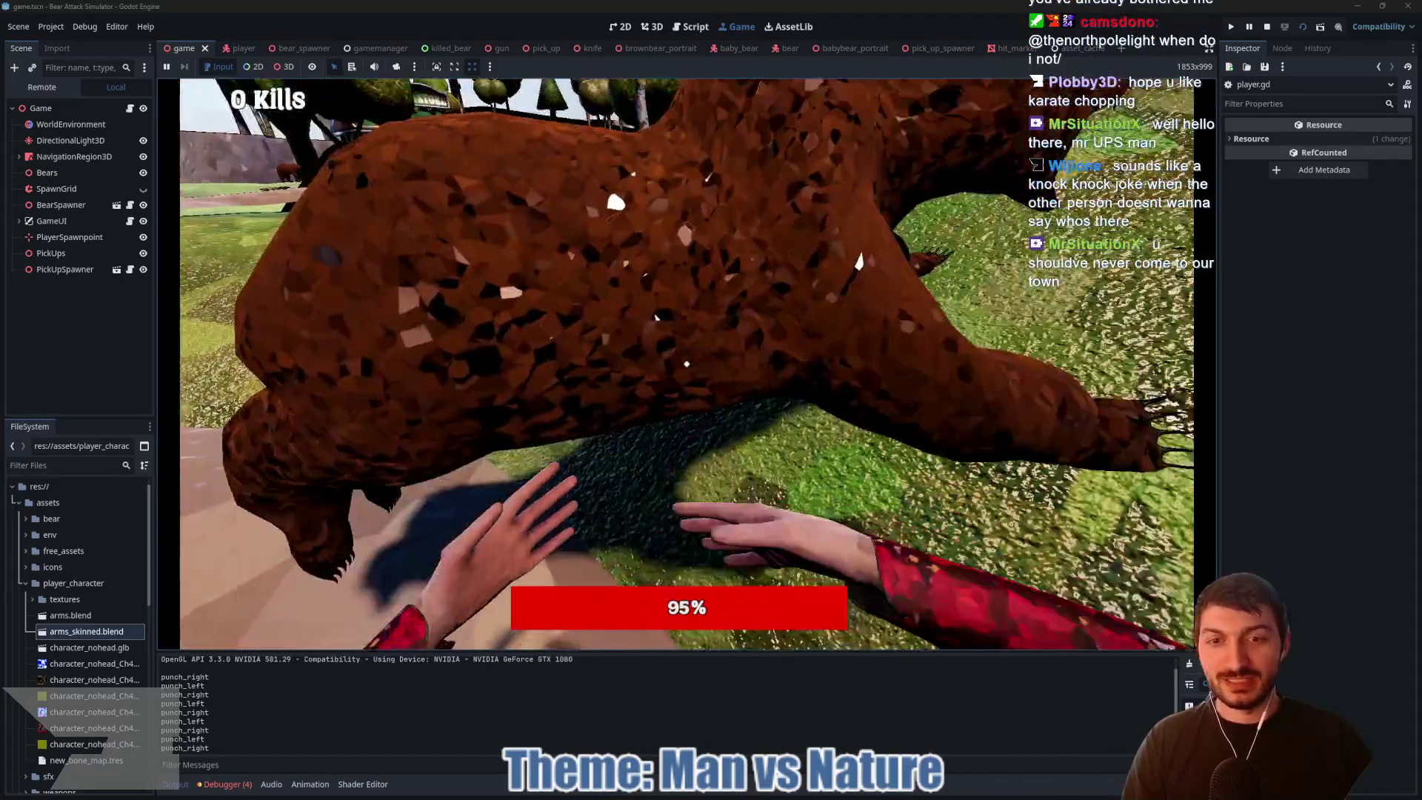
pyautogui.click(687, 364)
pyautogui.click(687, 364)
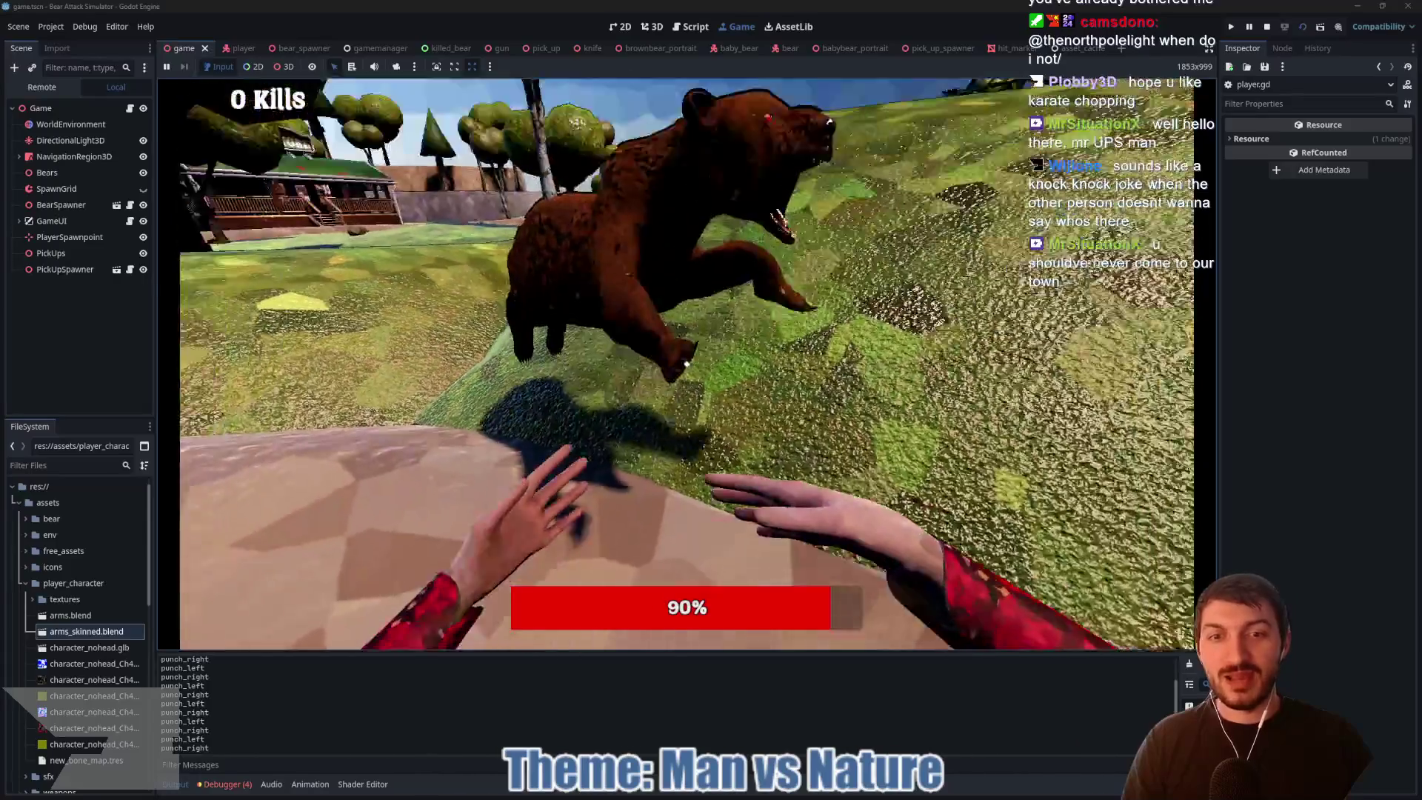
pyautogui.click(687, 364)
pyautogui.click(686, 364)
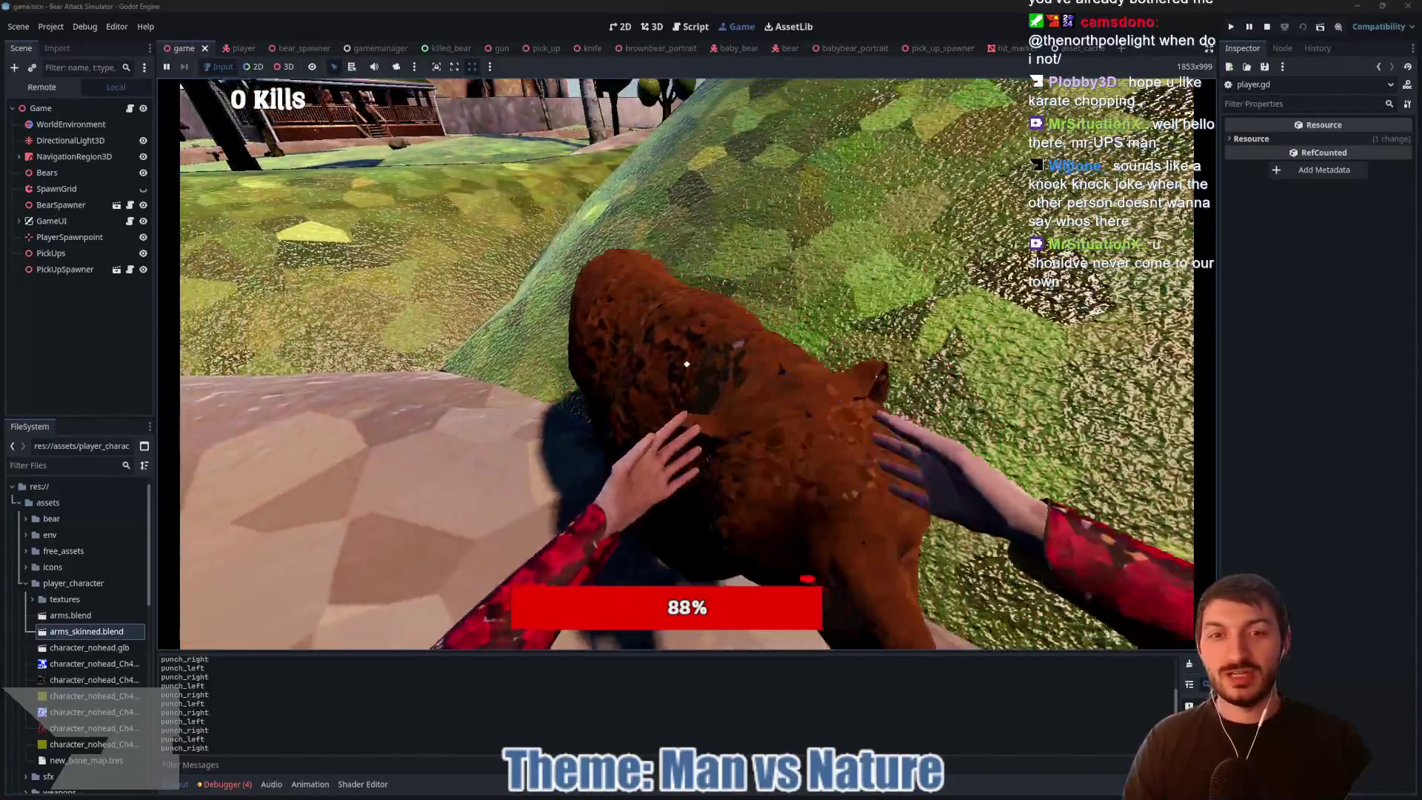
pyautogui.click(687, 364)
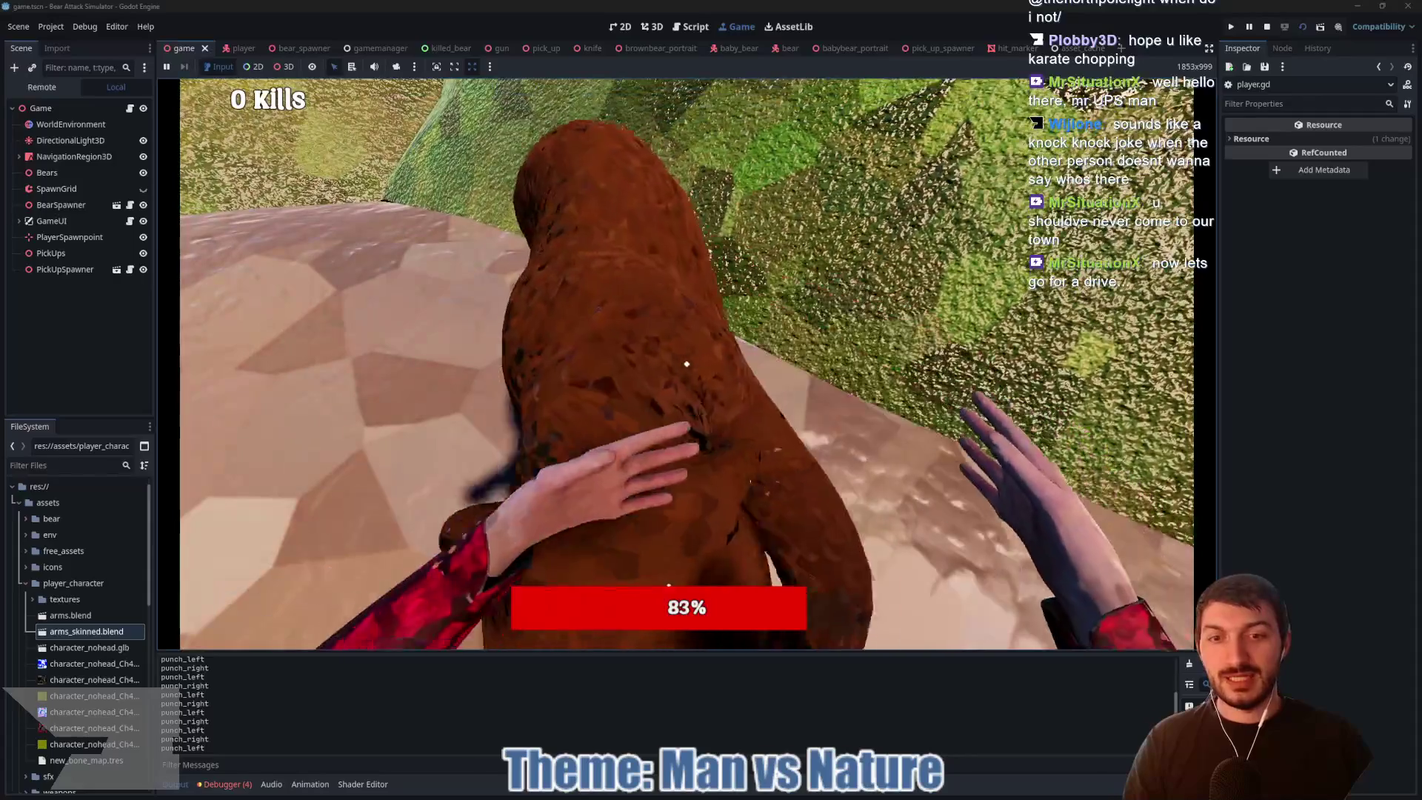
pyautogui.click(687, 363)
pyautogui.click(687, 363)
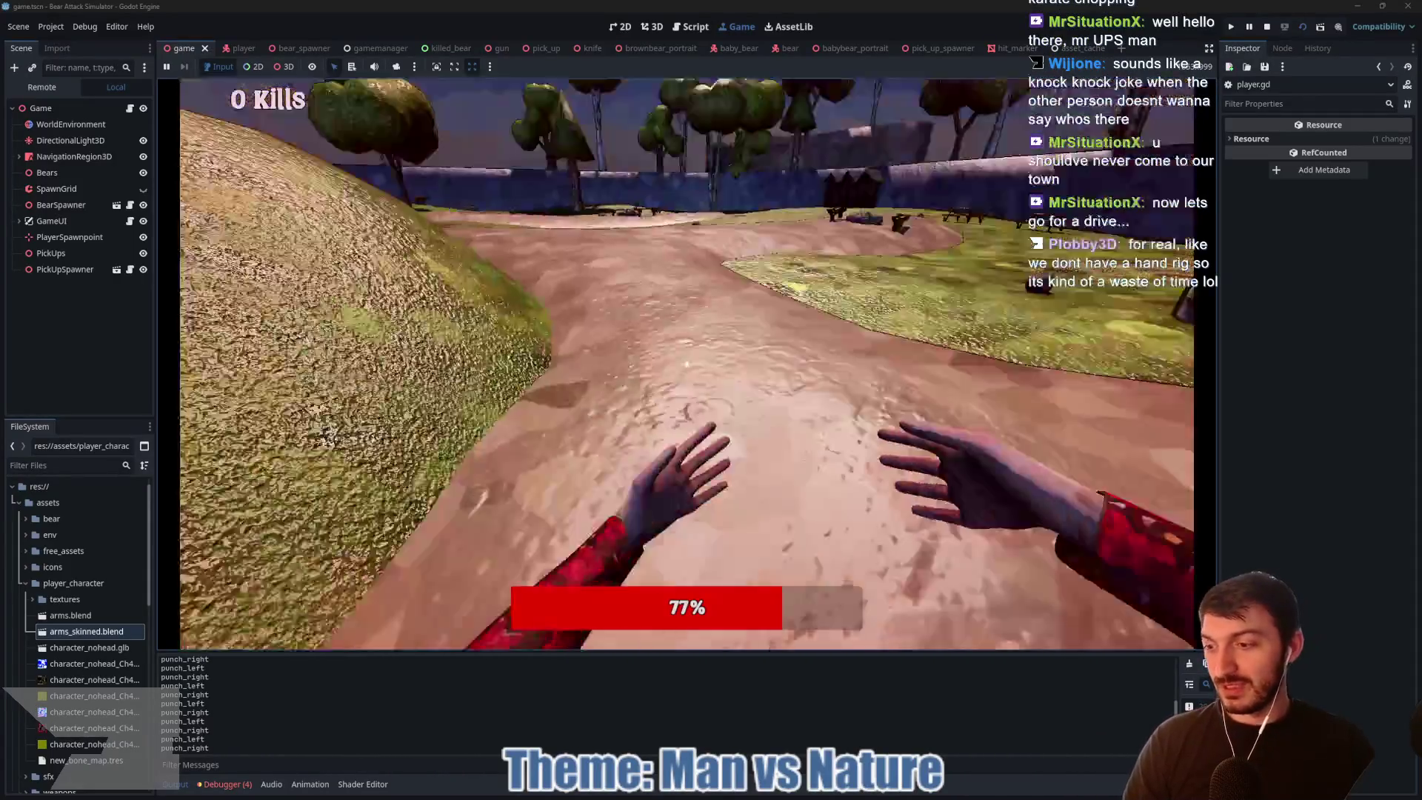
pyautogui.click(687, 364)
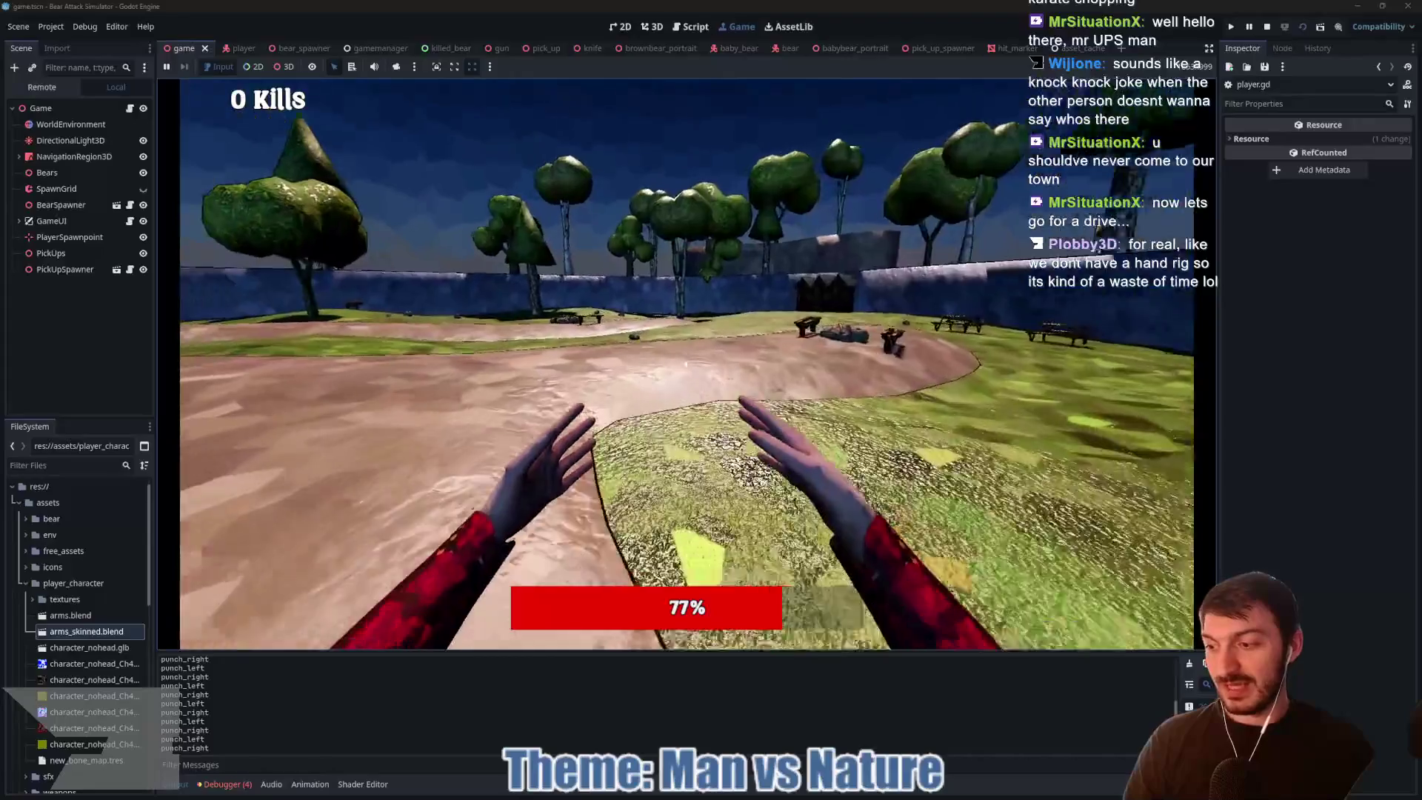
# Step: Walk along the path to the Camp Store porch and pick up the item with E
pyautogui.press('w')
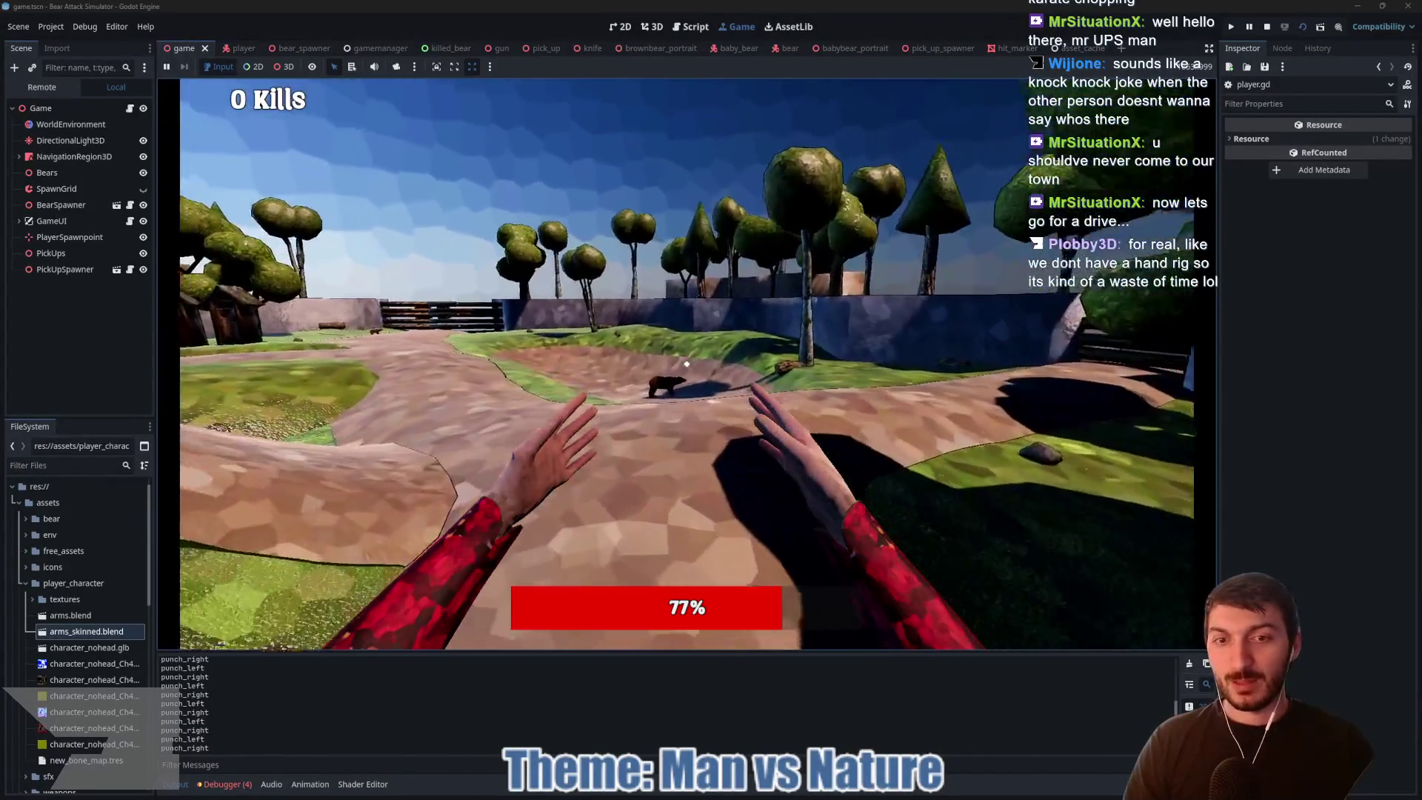
pyautogui.moveTo(687, 364)
pyautogui.press('w')
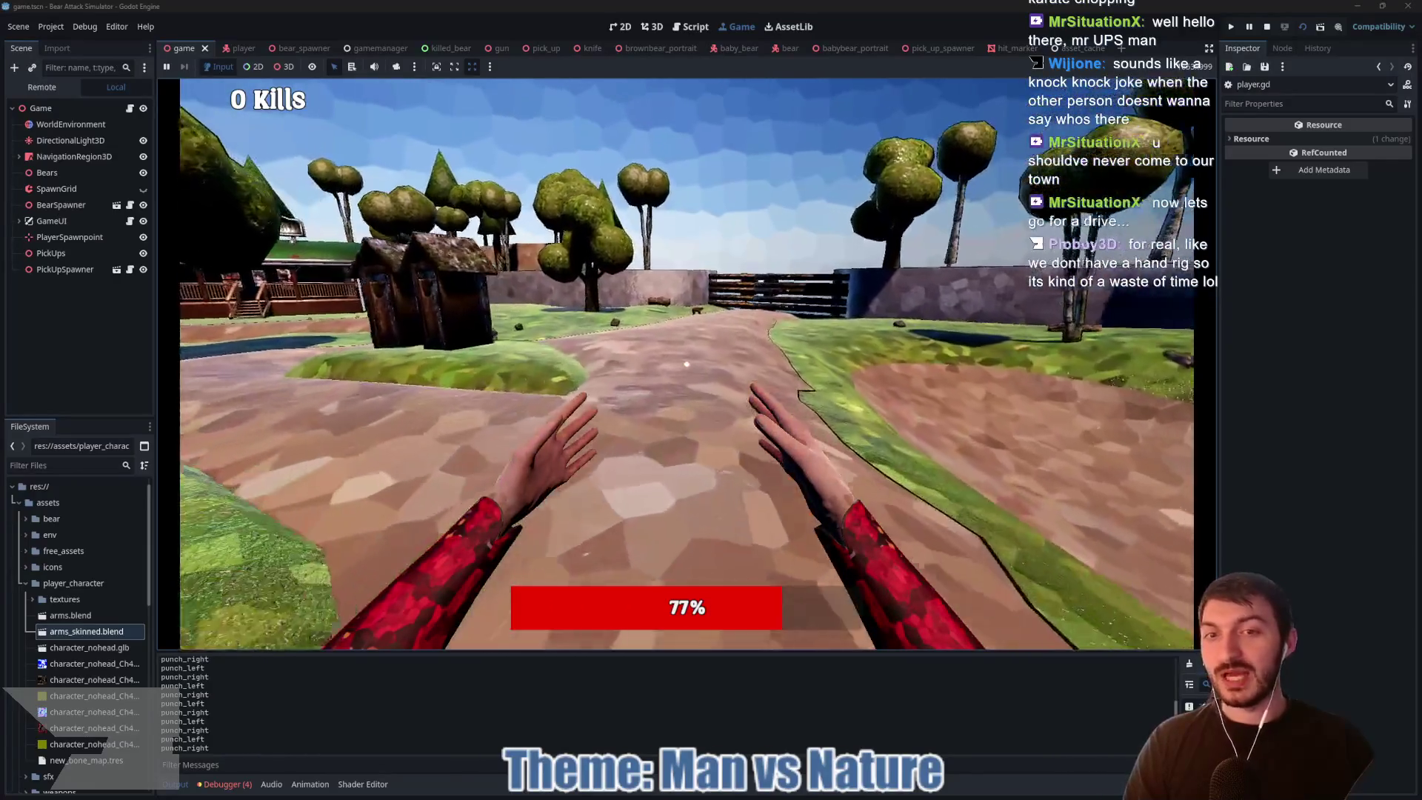
pyautogui.press('w')
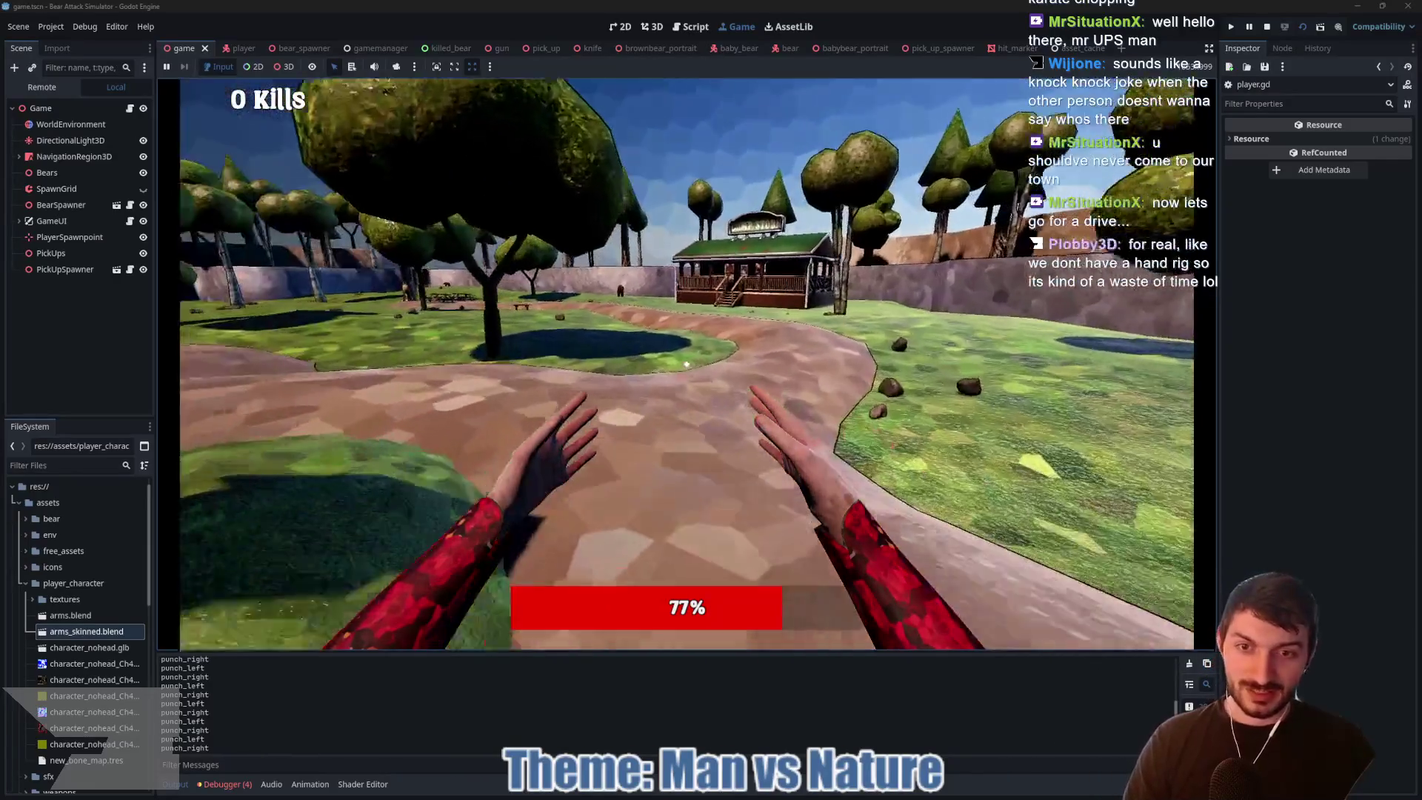
pyautogui.press('w')
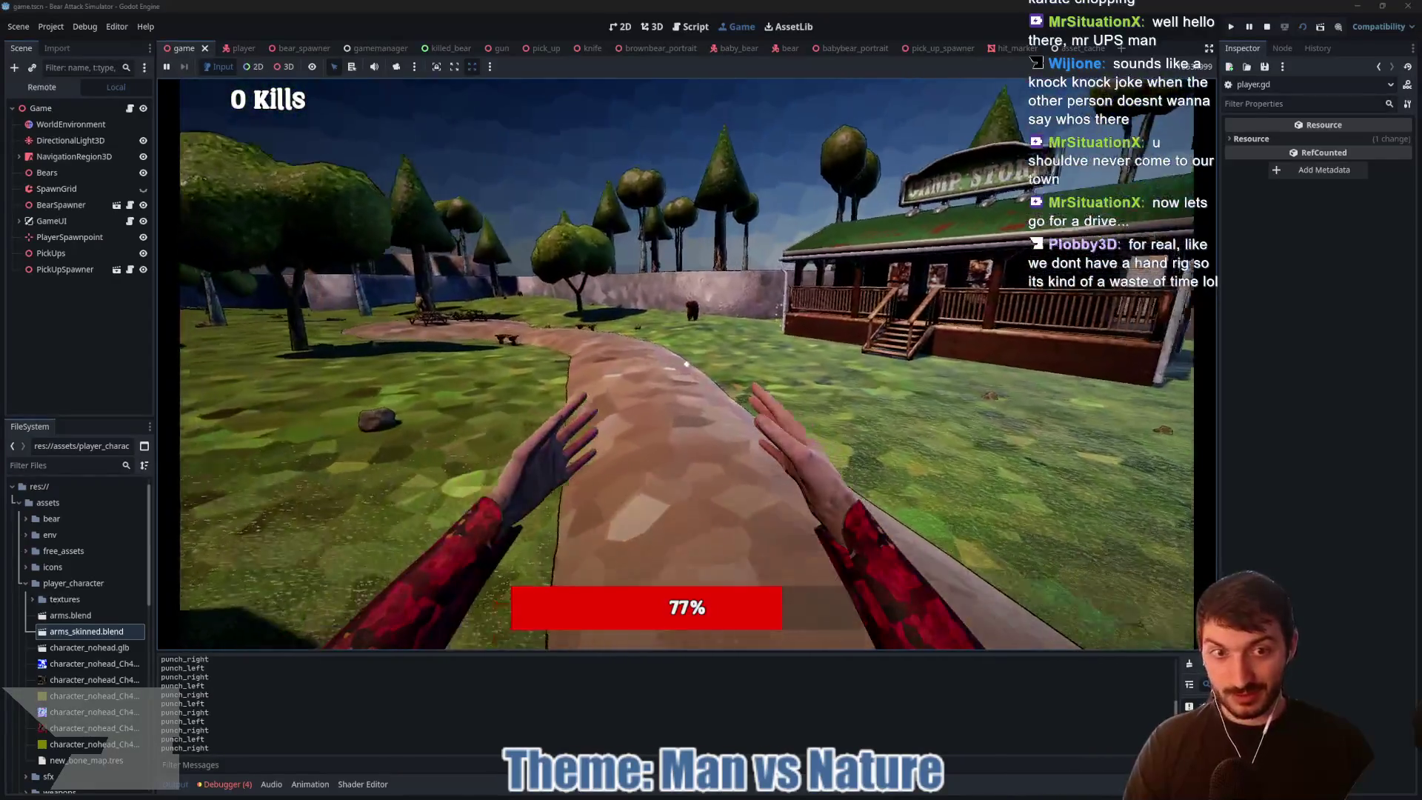
pyautogui.press('w')
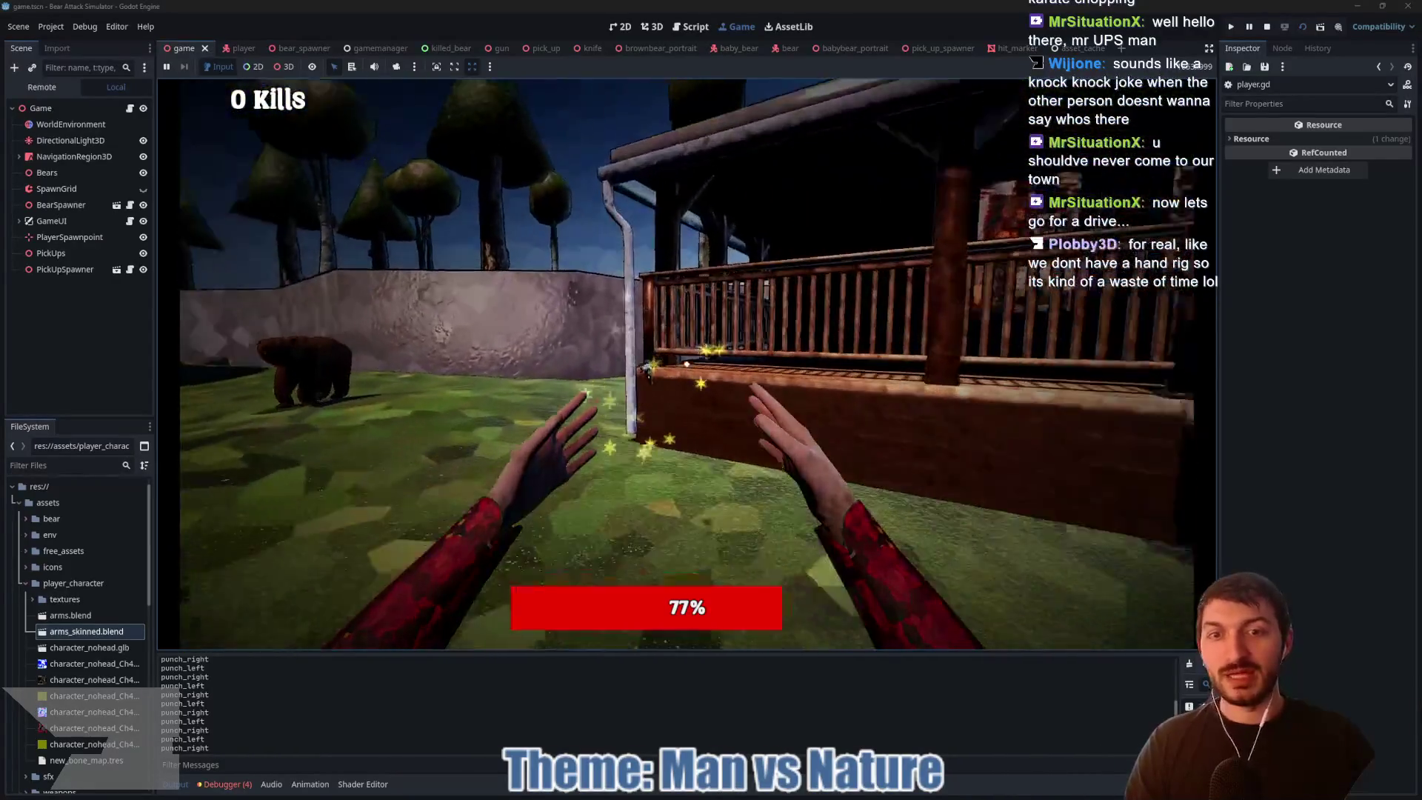
pyautogui.press('e')
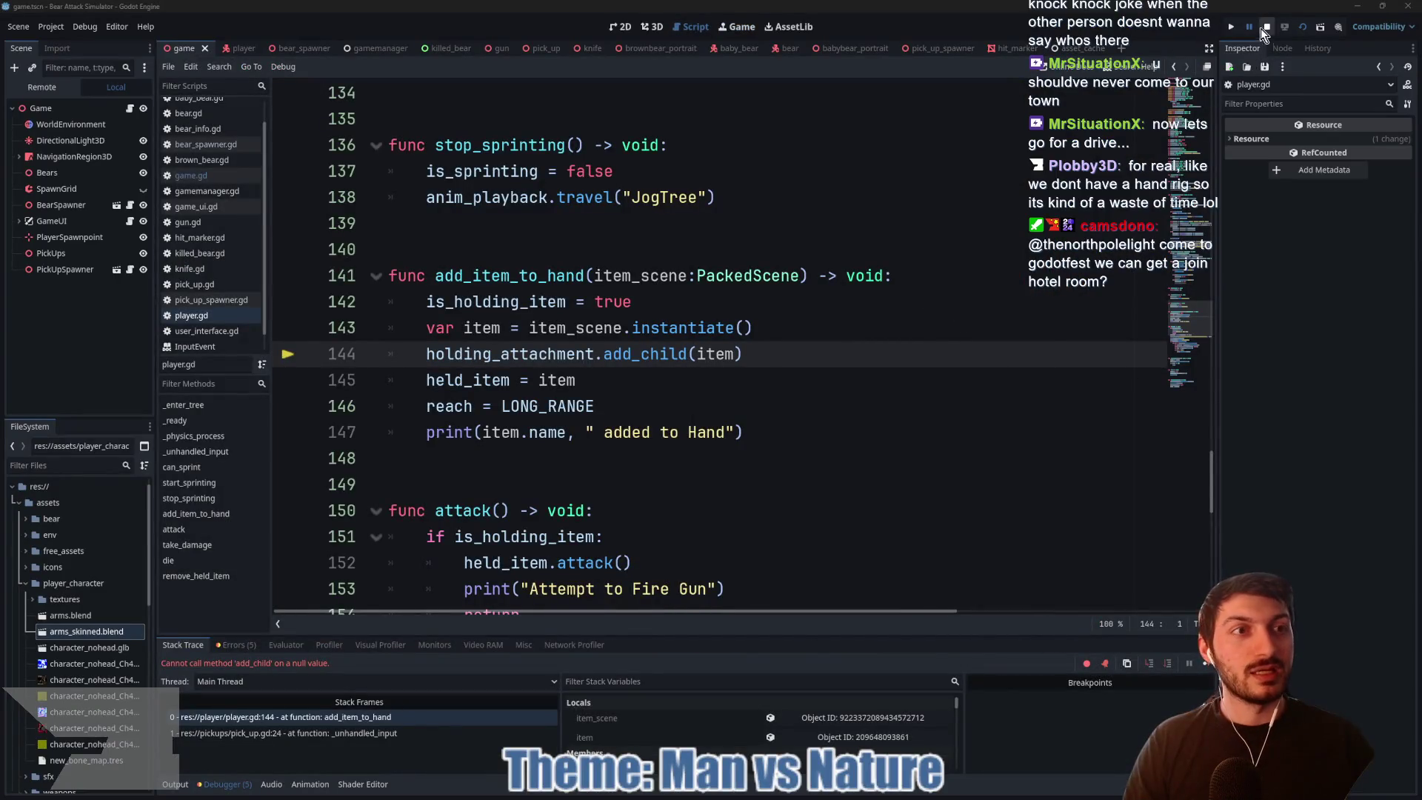
# Step: Stop the paused debug session and place the caret at the end of line 145
pyautogui.click(1262, 28)
pyautogui.moveTo(701, 360)
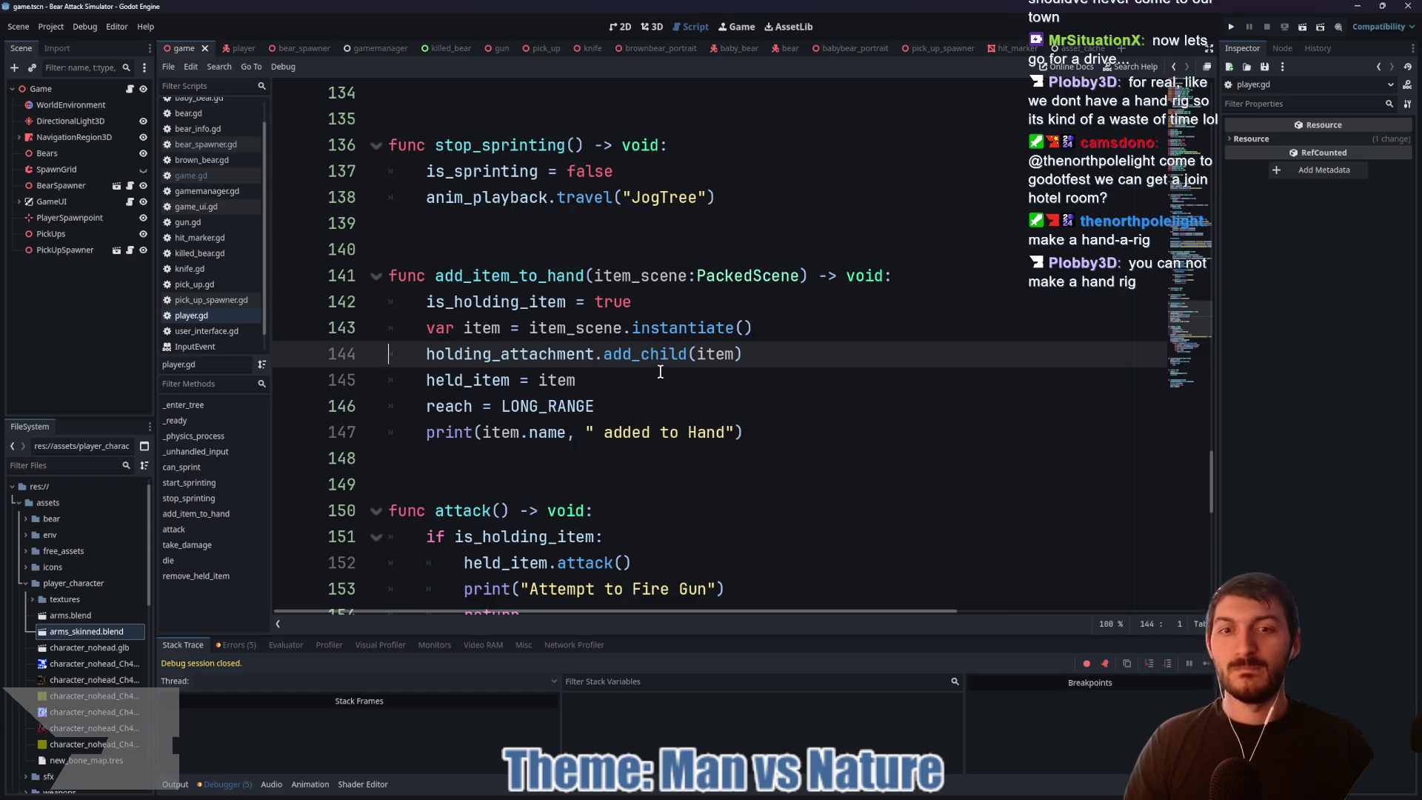
pyautogui.click(661, 372)
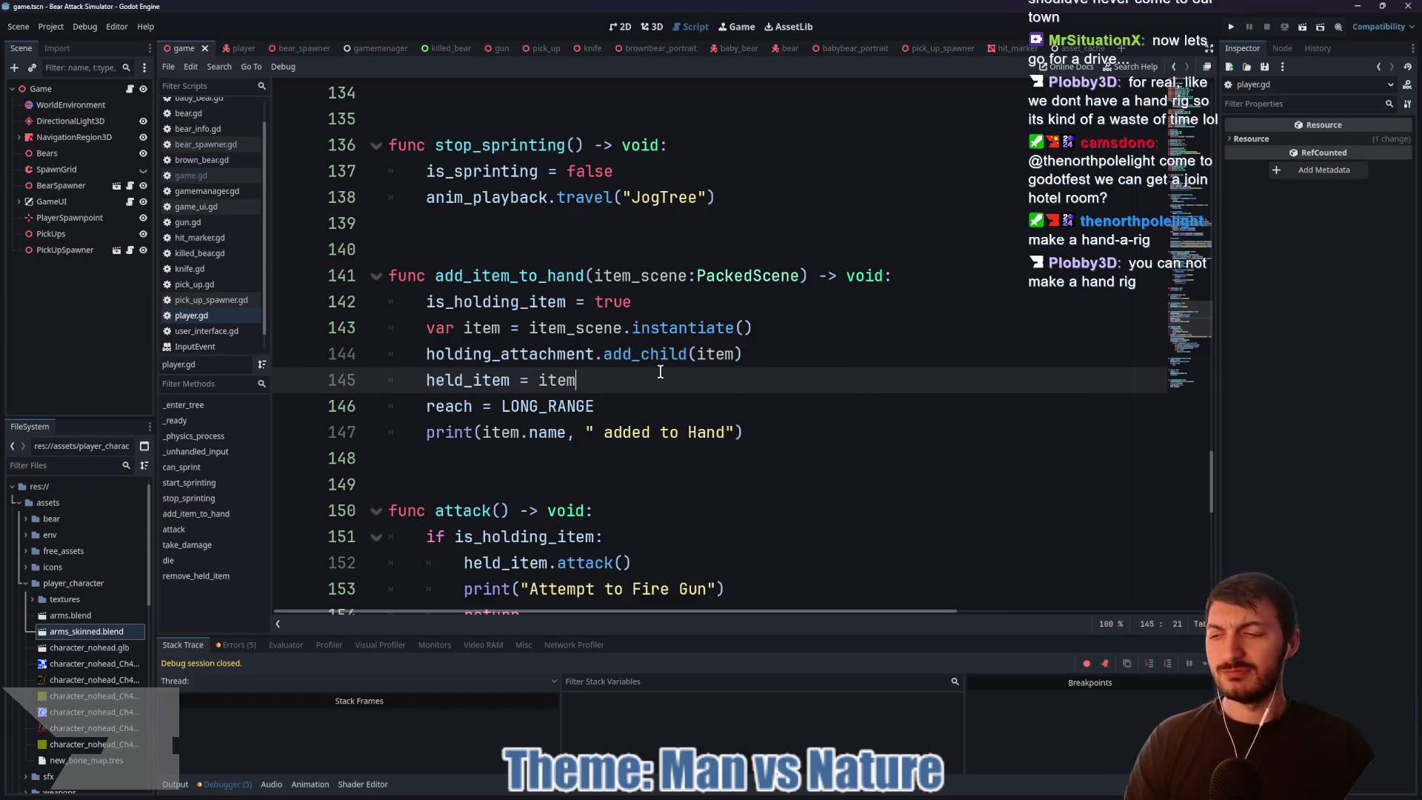
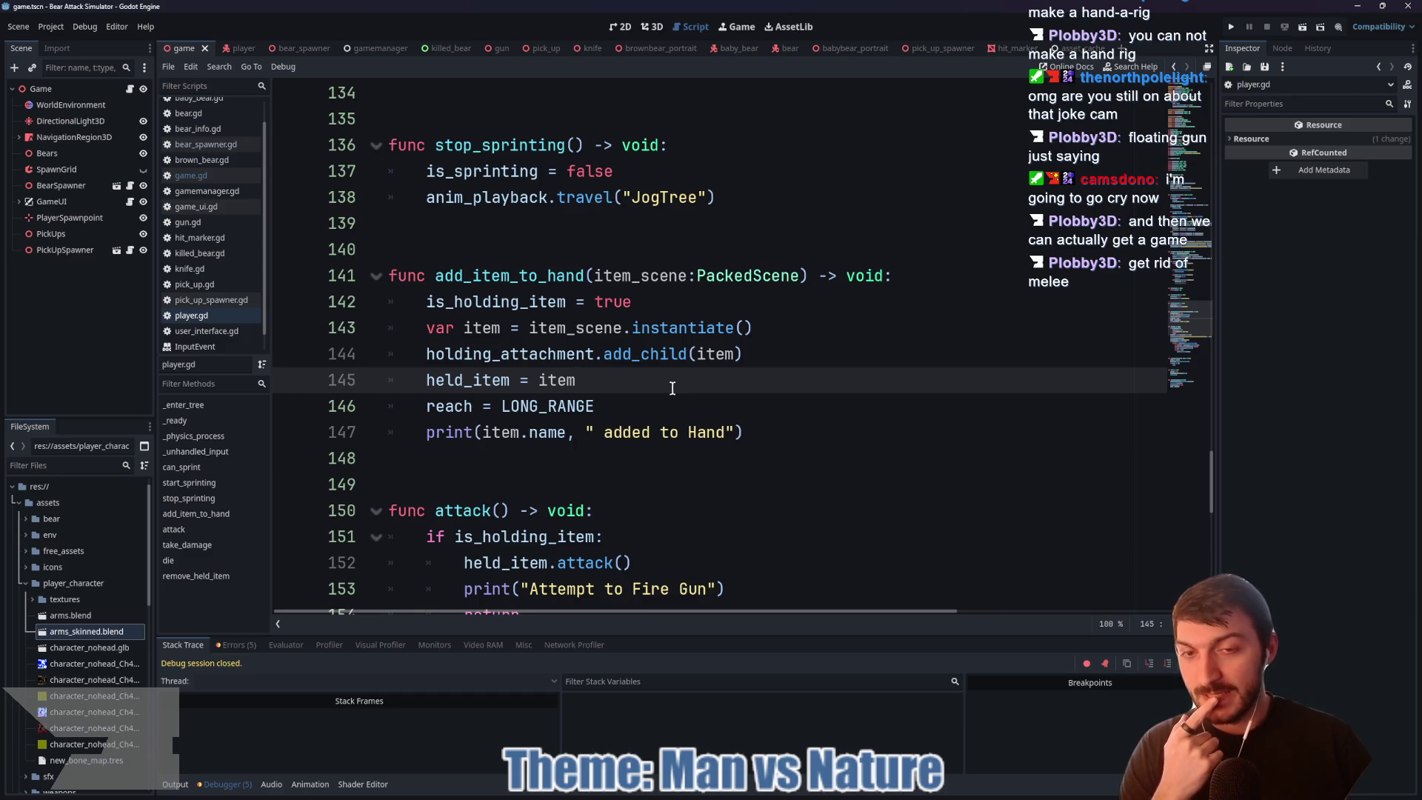
# Step: Remove the extra blank line after attack() in player.gd and save the script
pyautogui.scroll(-2, 652, 377)
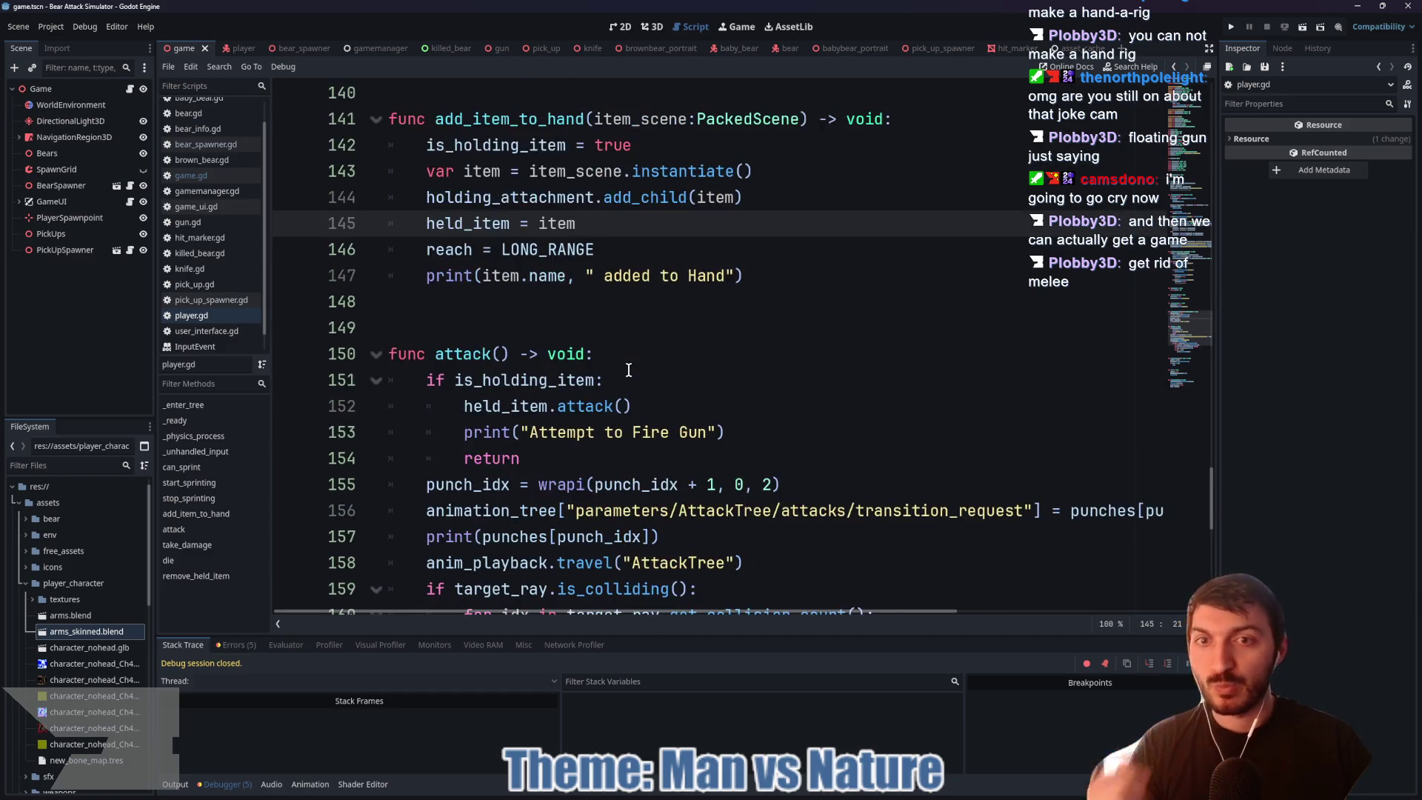
pyautogui.click(642, 239)
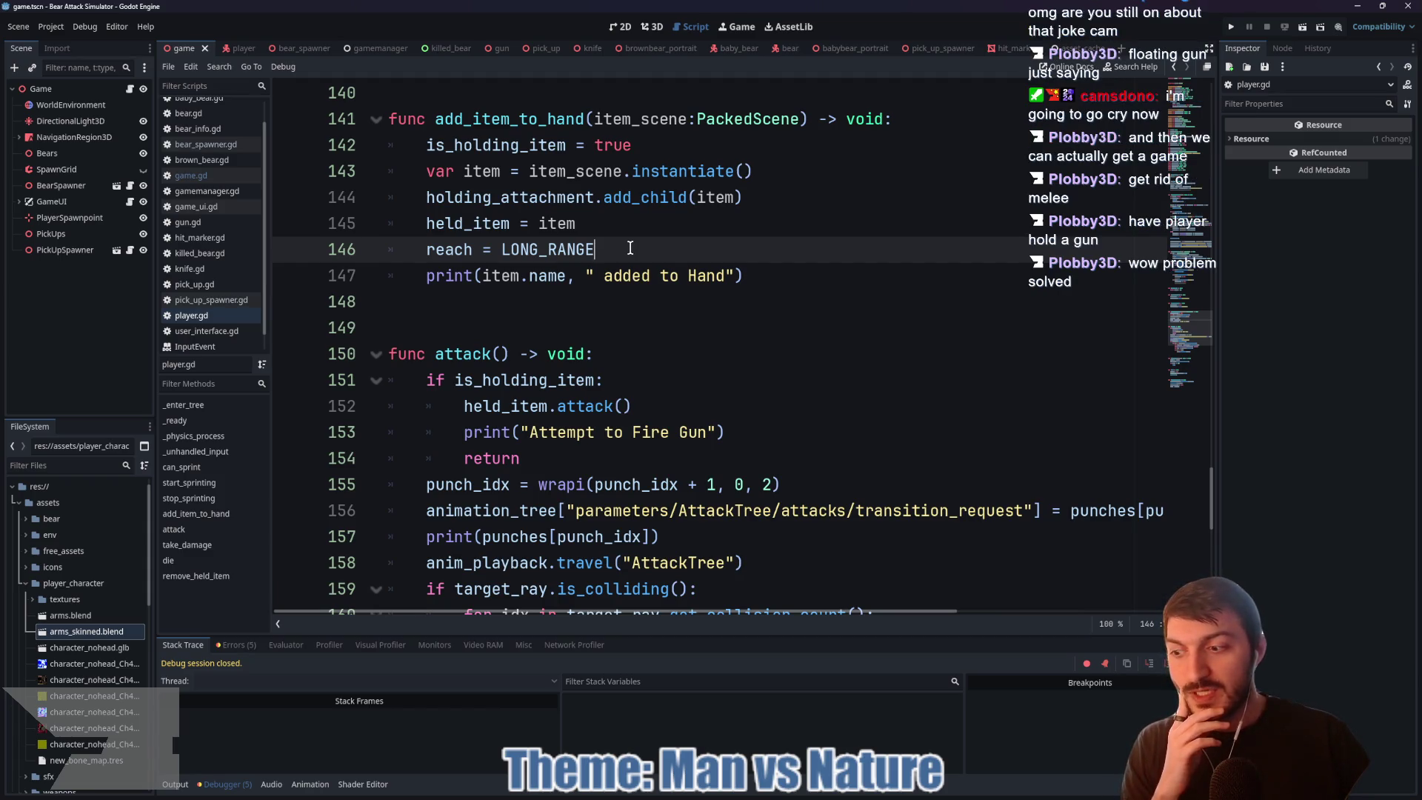
pyautogui.scroll(1, 633, 249)
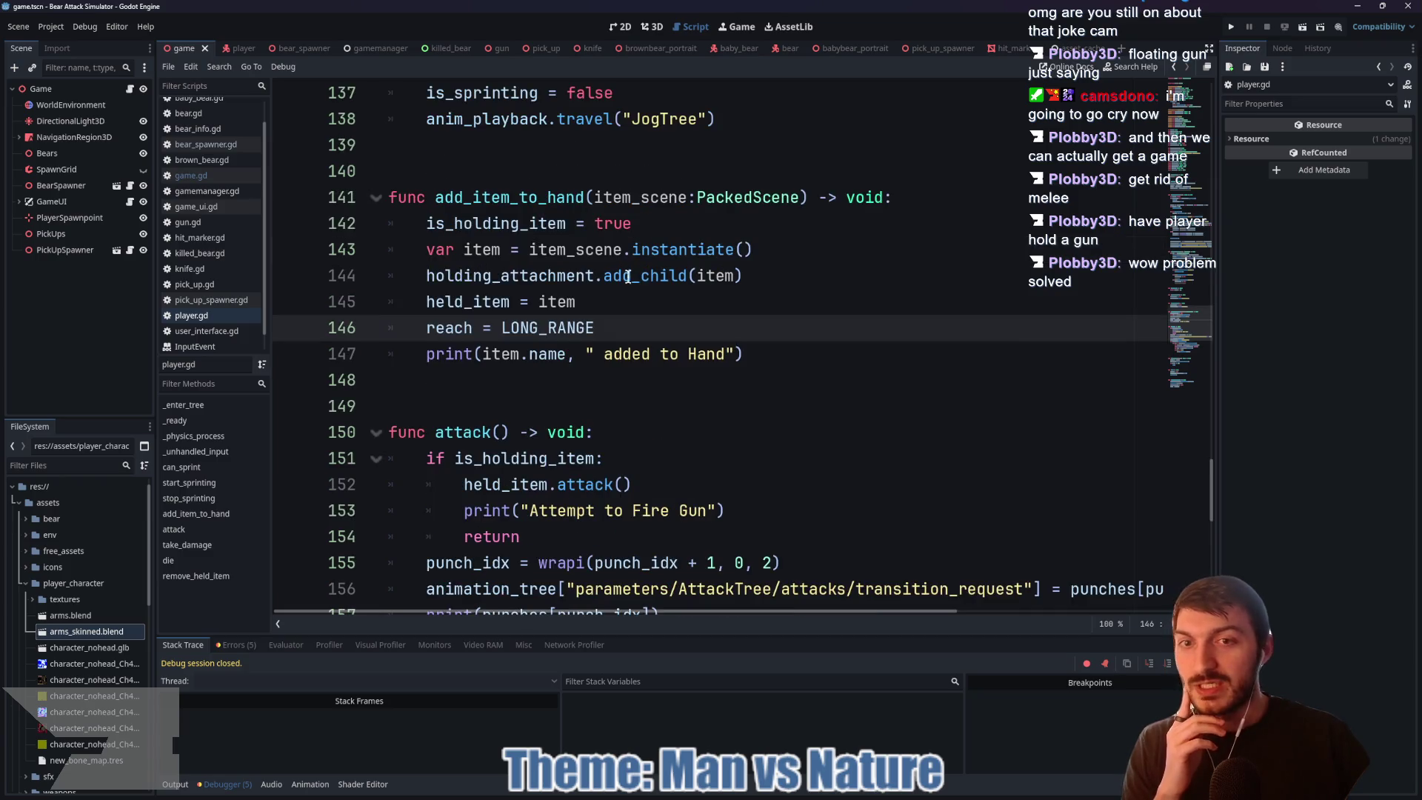
pyautogui.click(622, 295)
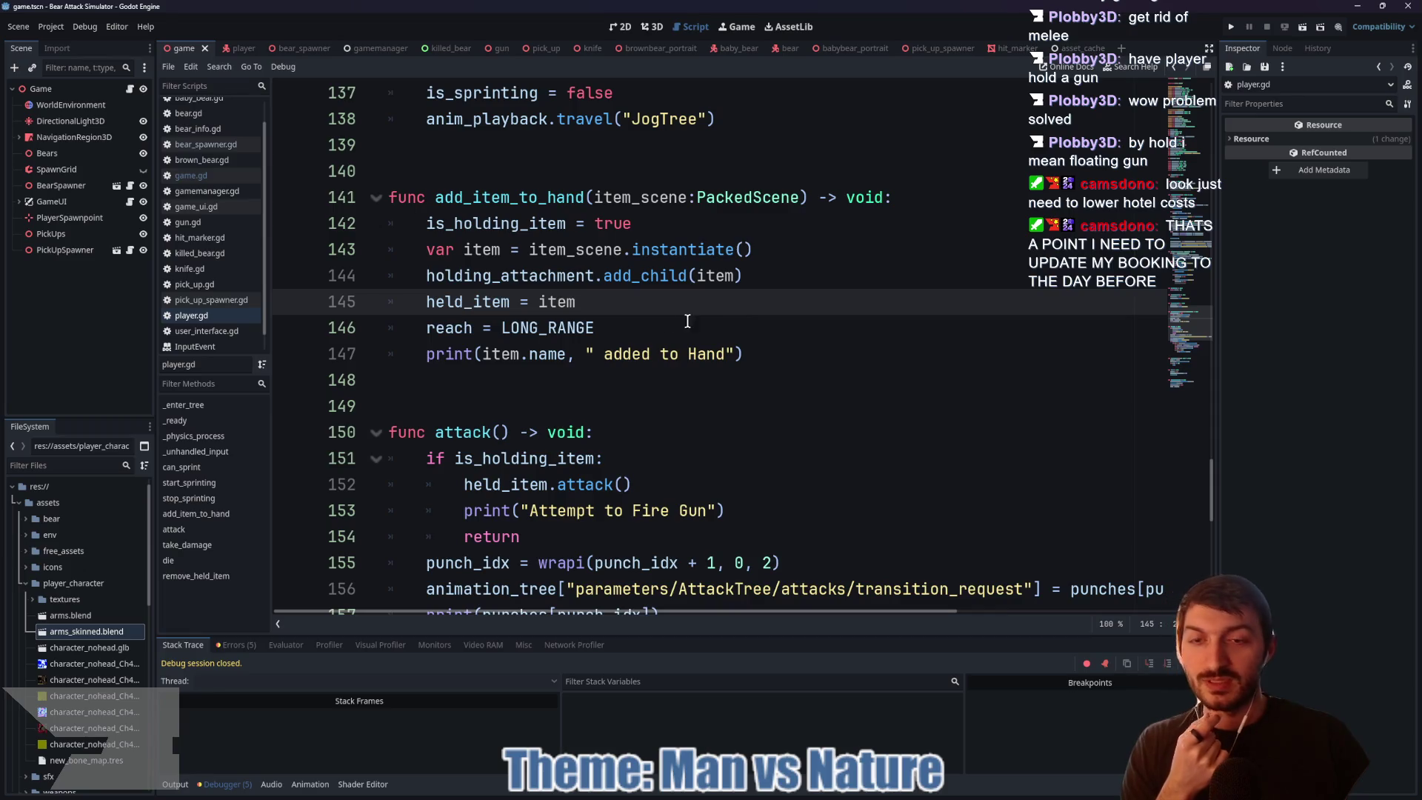
pyautogui.scroll(-5, 652, 334)
pyautogui.scroll(4, 670, 392)
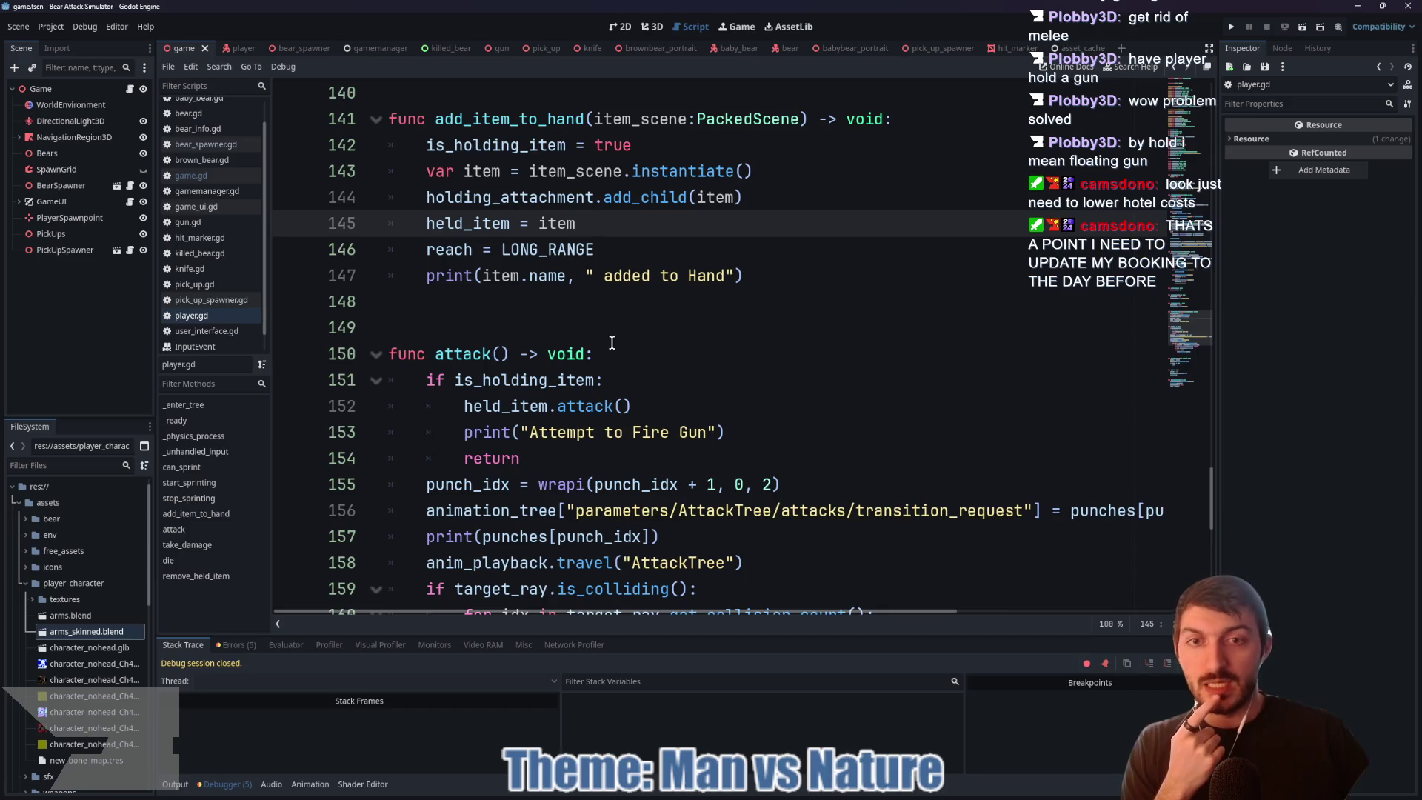
pyautogui.scroll(-2, 612, 343)
pyautogui.scroll(-1, 729, 321)
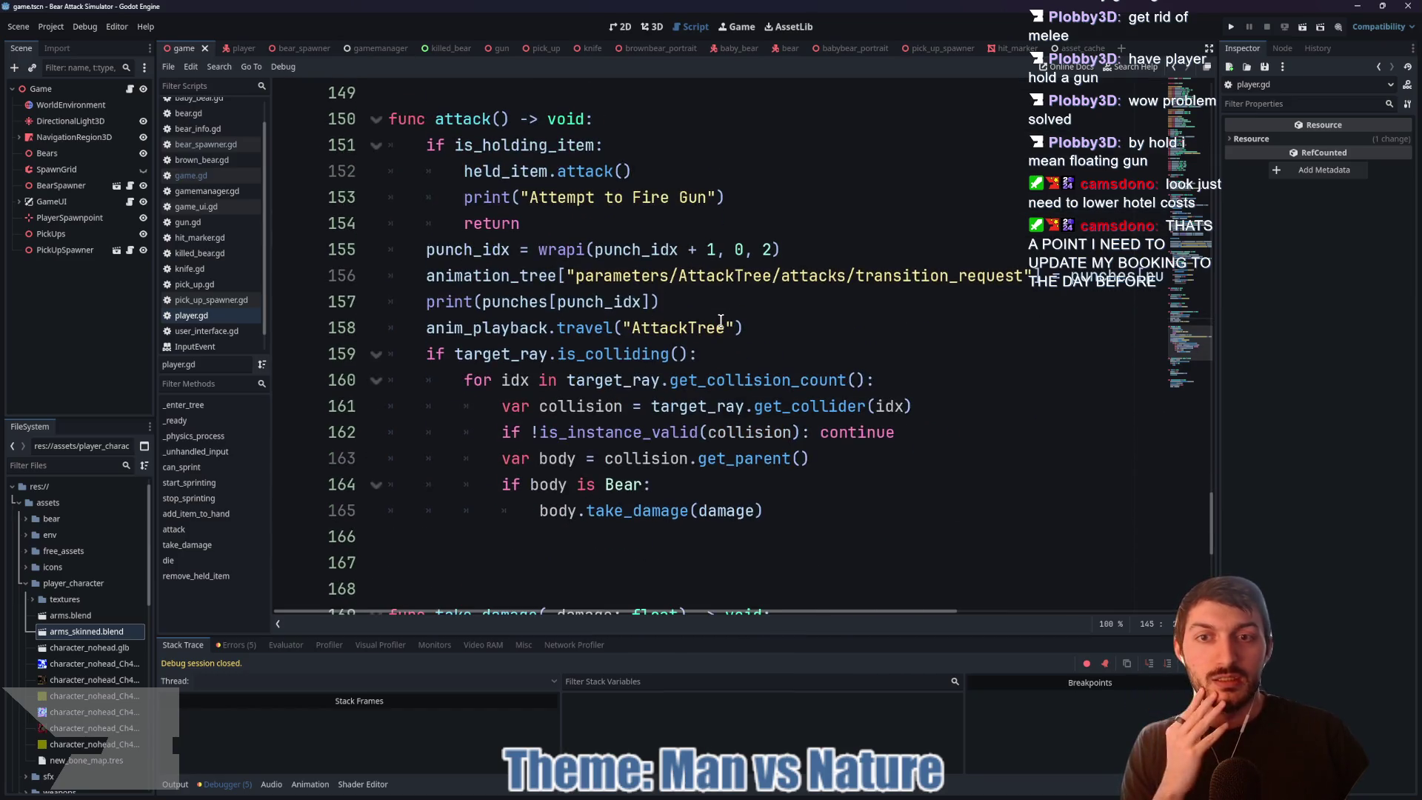
pyautogui.scroll(-3, 719, 320)
pyautogui.click(697, 332)
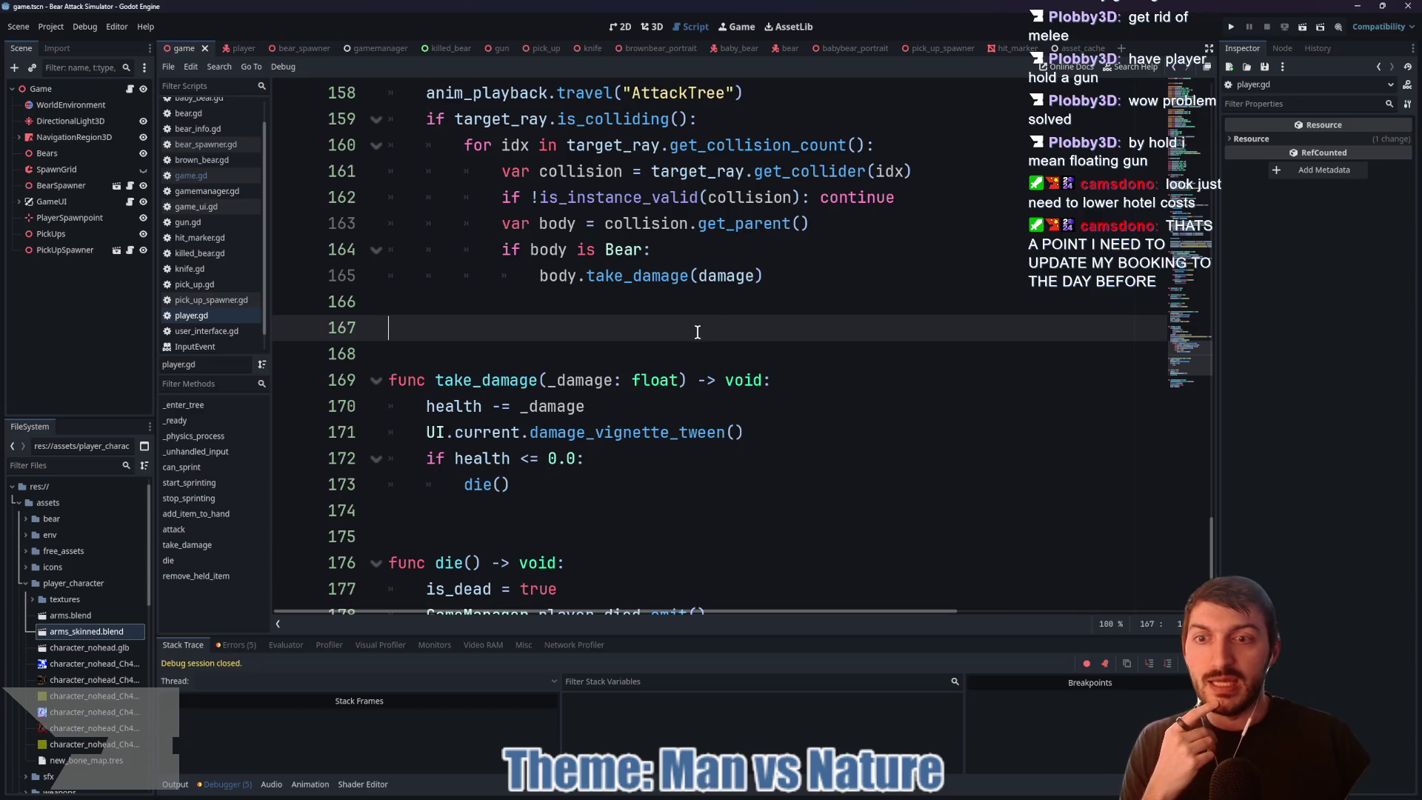
pyautogui.press('BackSpace')
pyautogui.hotkey('ctrl', 's')
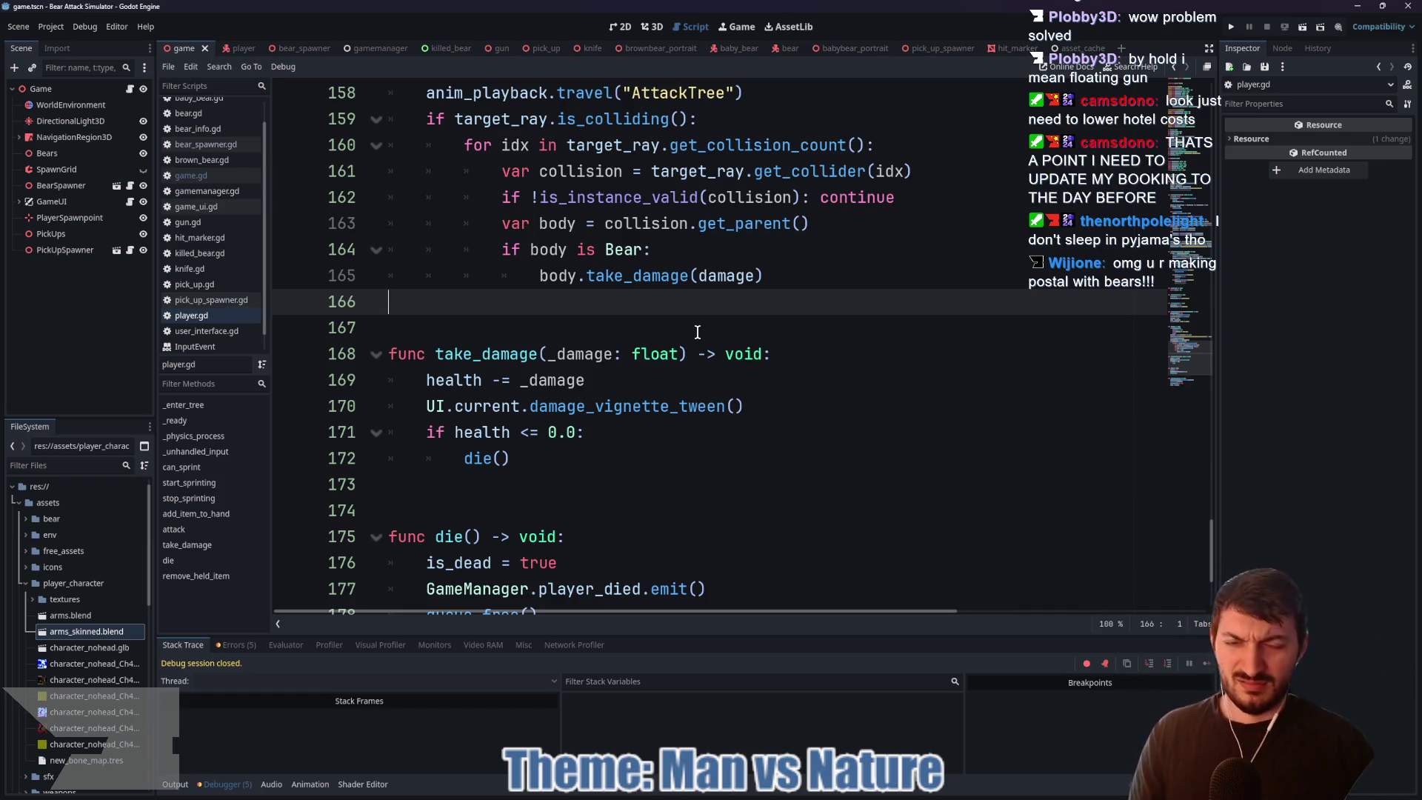
# Step: Switch over to the bear_spawner scene
pyautogui.click(566, 320)
pyautogui.scroll(-3, 595, 334)
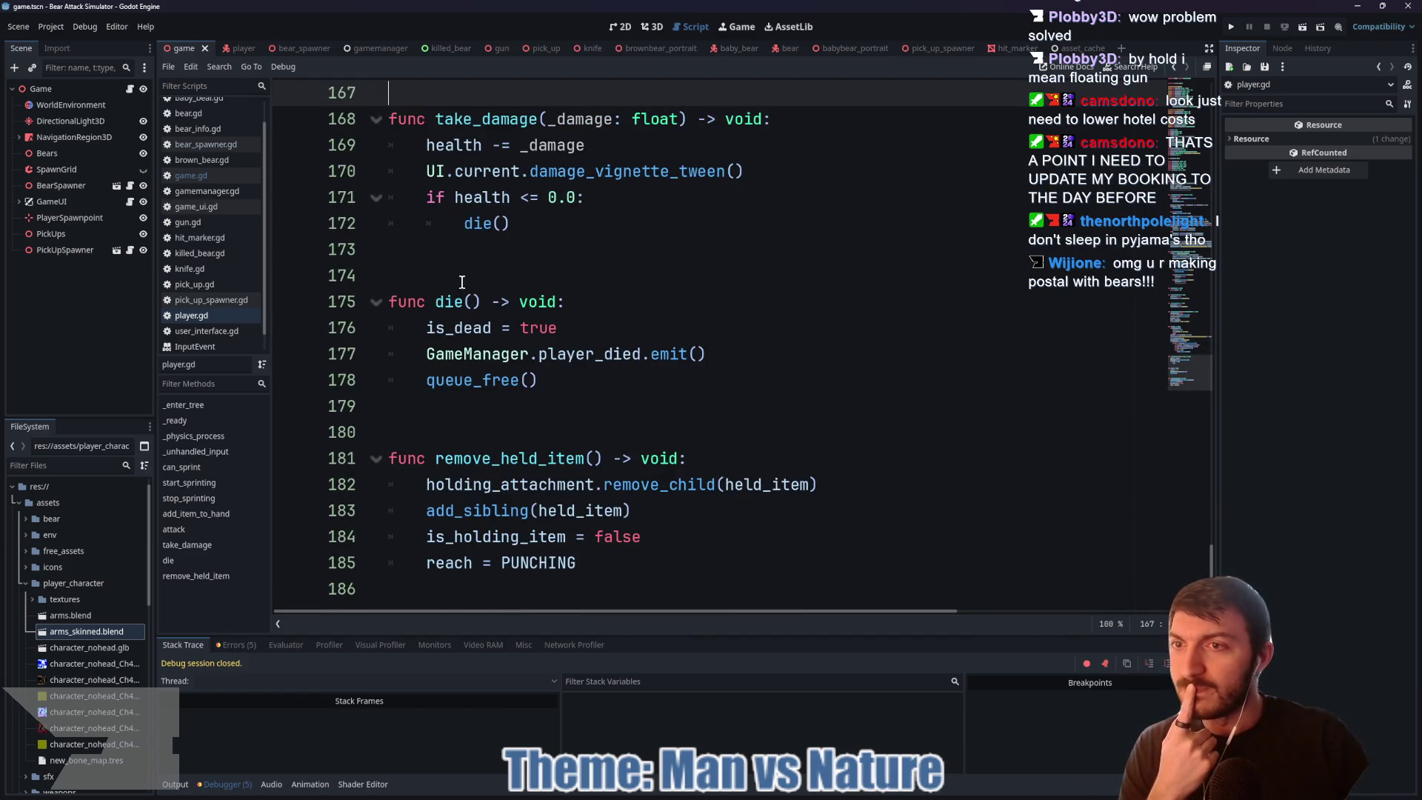
pyautogui.click(303, 46)
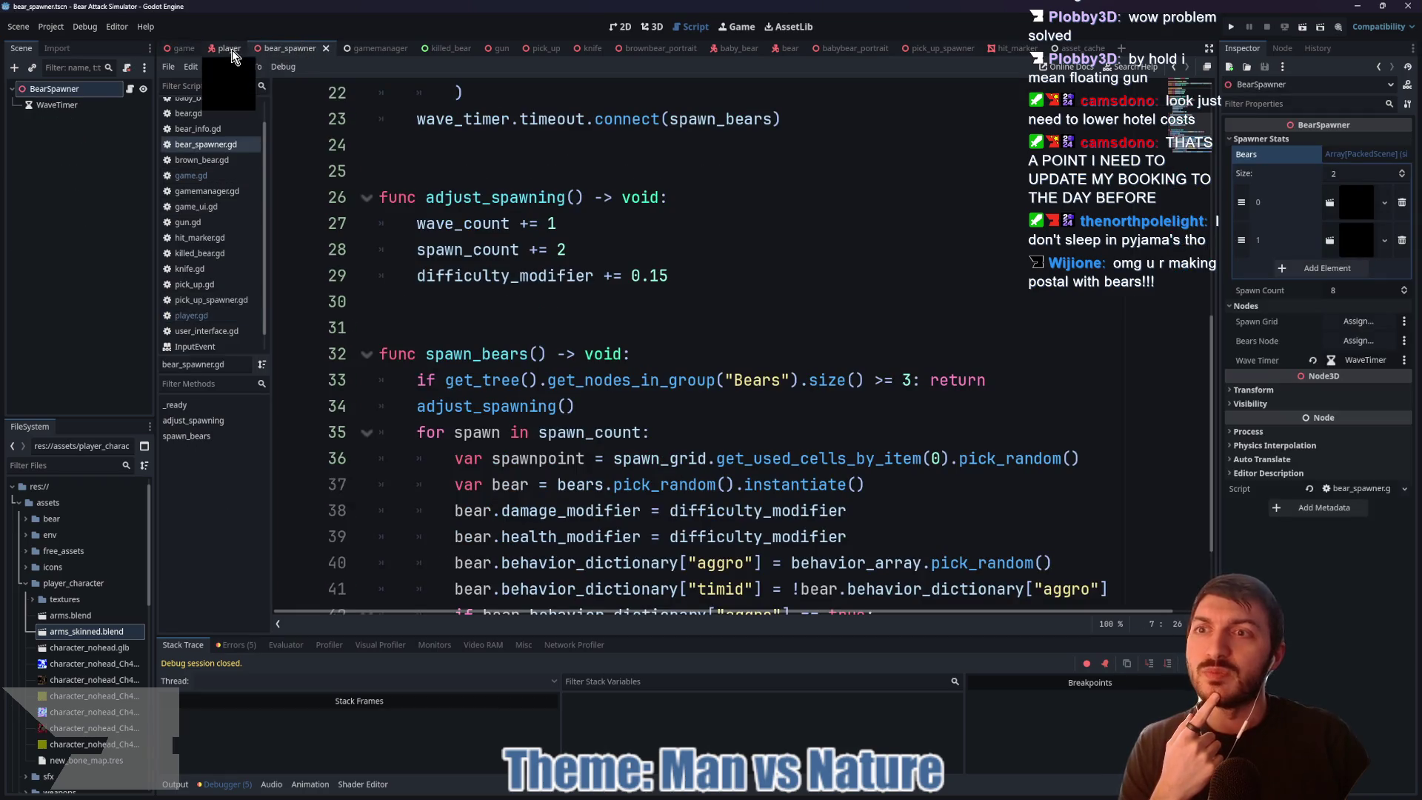
# Step: Bring up the player scene in the 3D workspace and orbit around the arms model
pyautogui.click(231, 49)
pyautogui.scroll(4, 524, 378)
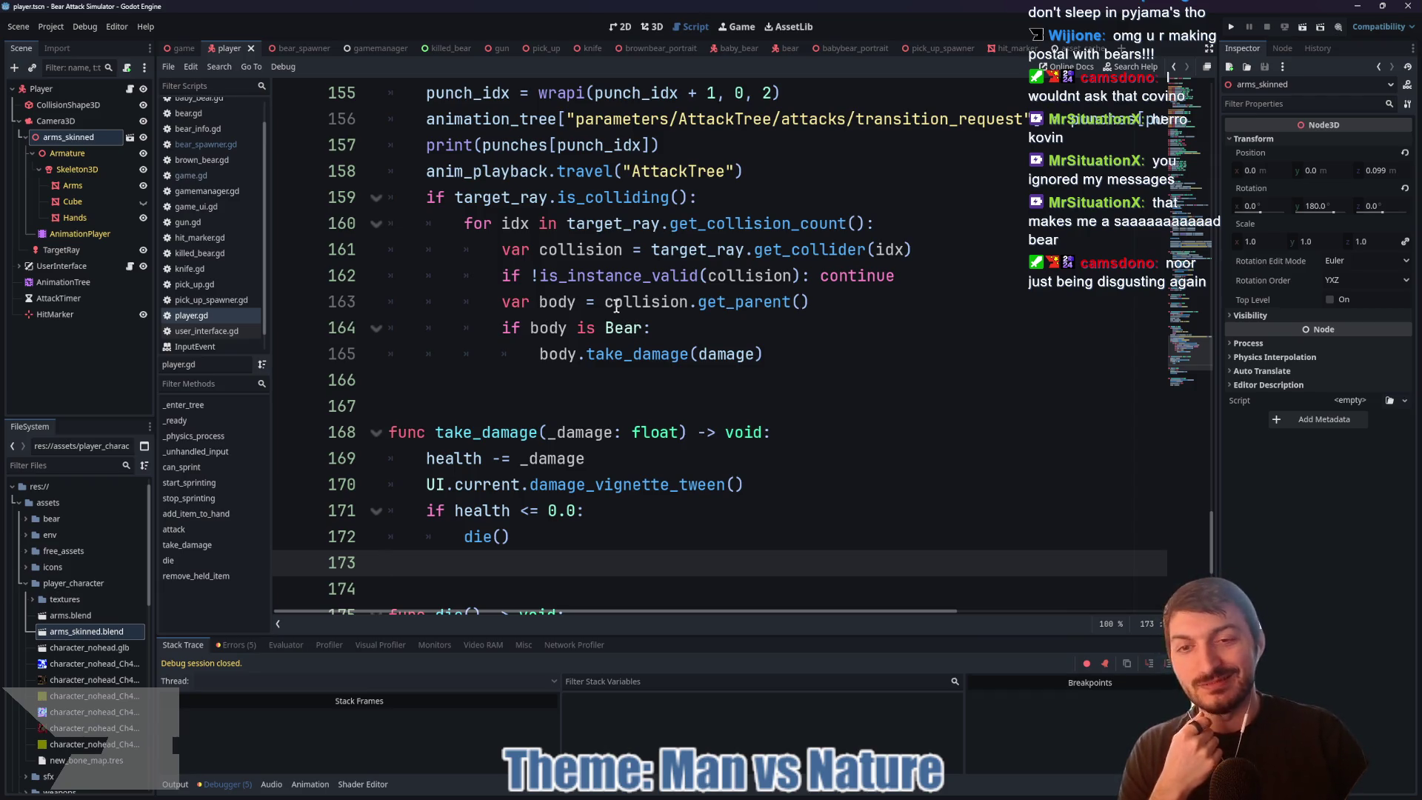
pyautogui.click(570, 391)
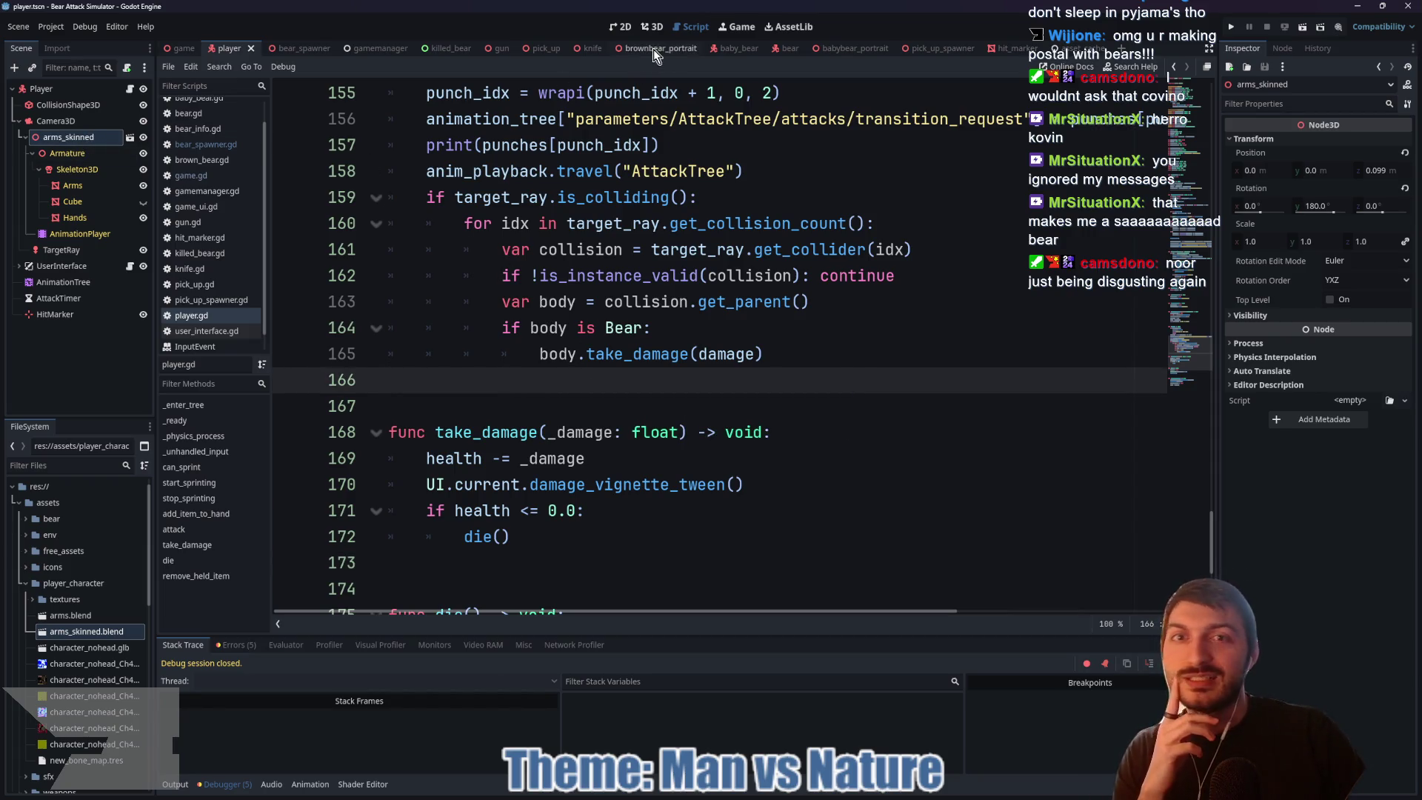
pyautogui.click(651, 27)
pyautogui.moveTo(794, 262); pyautogui.dragTo(371, 241)
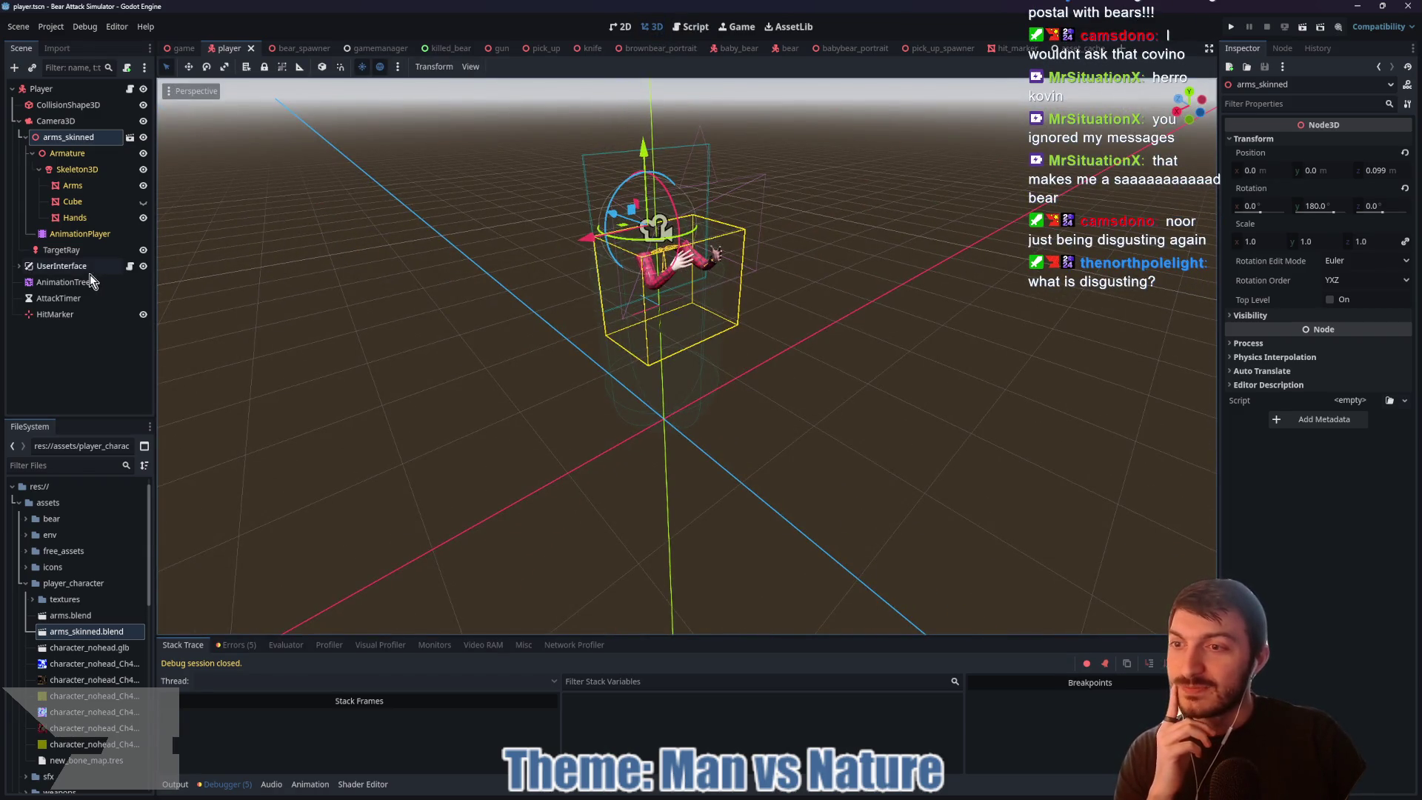
# Step: Try adding a child under the Cube mesh node and dismiss the foreign-scene alert
pyautogui.click(65, 282)
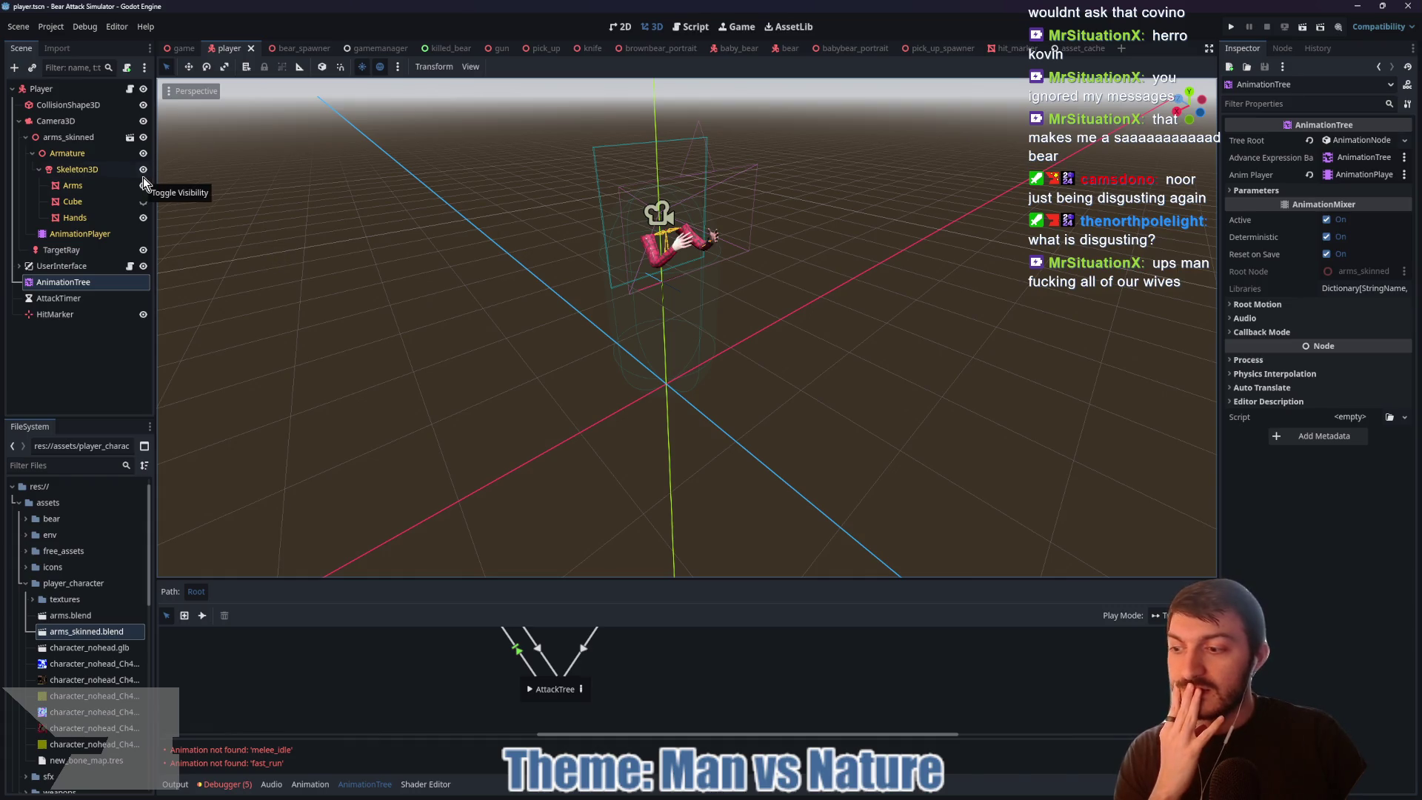
pyautogui.click(82, 198)
pyautogui.press('Delete')
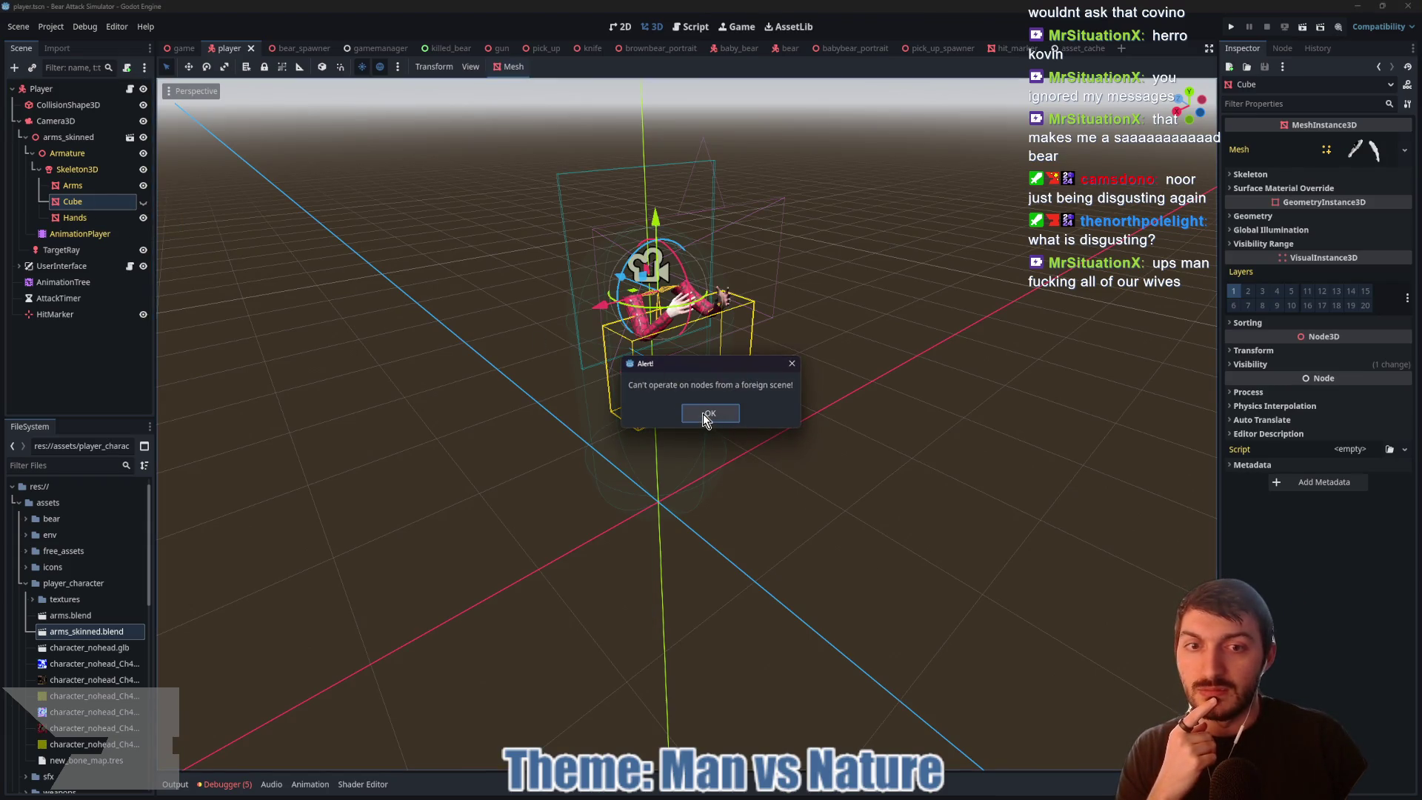
pyautogui.click(706, 416)
# Step: Add a BoneAttachment3D child node under the arms model's Skeleton3D
pyautogui.click(75, 185)
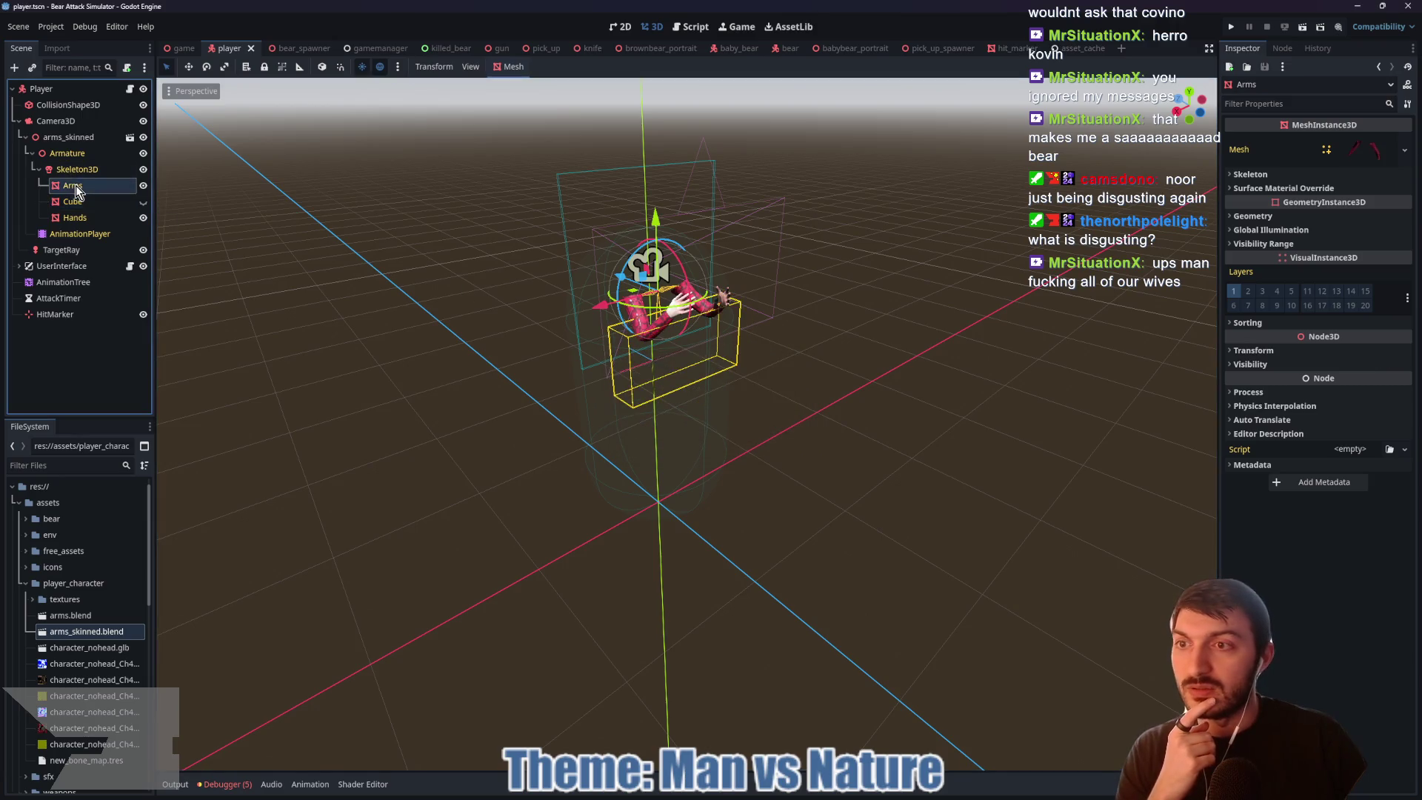
pyautogui.click(71, 169)
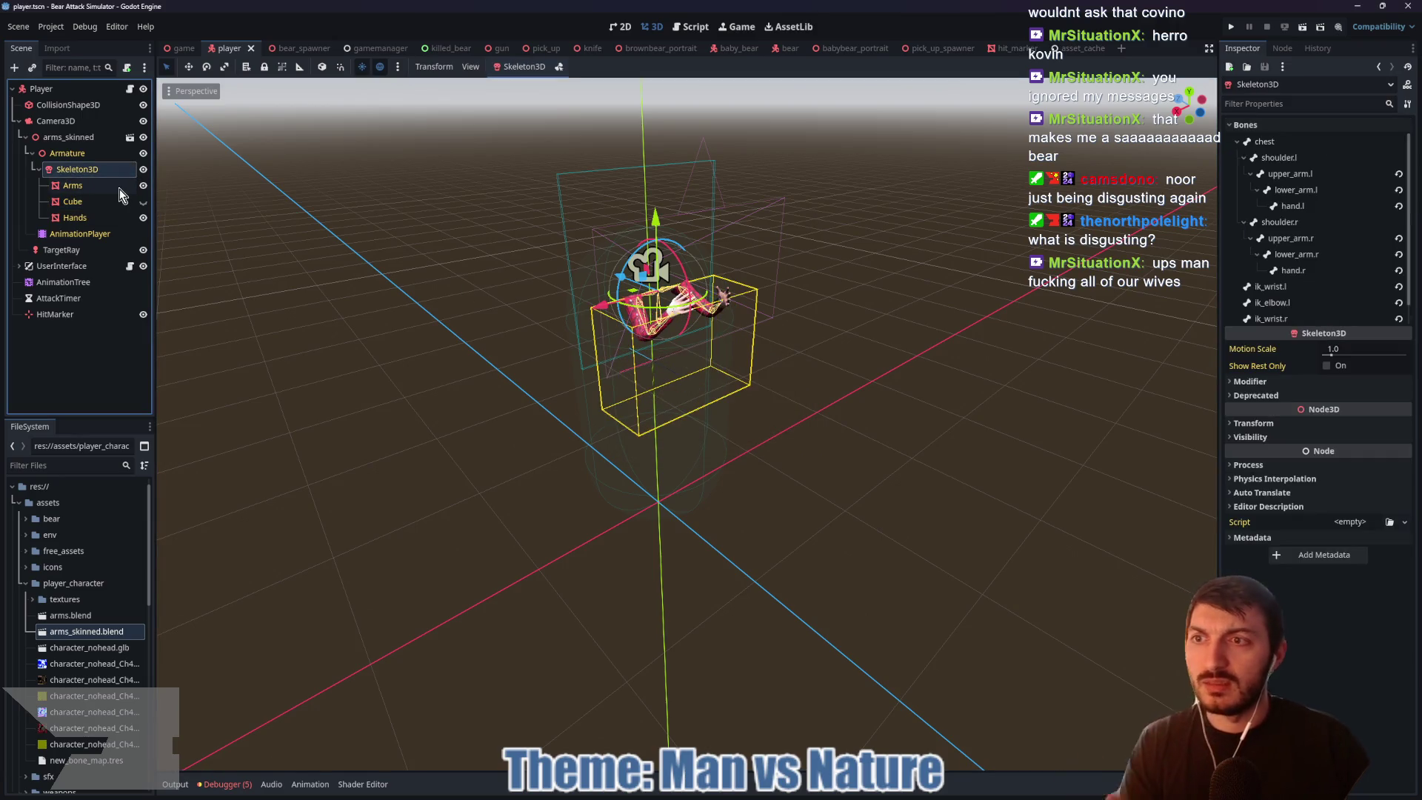
pyautogui.hotkey('ctrl', 'a')
pyautogui.write('non')
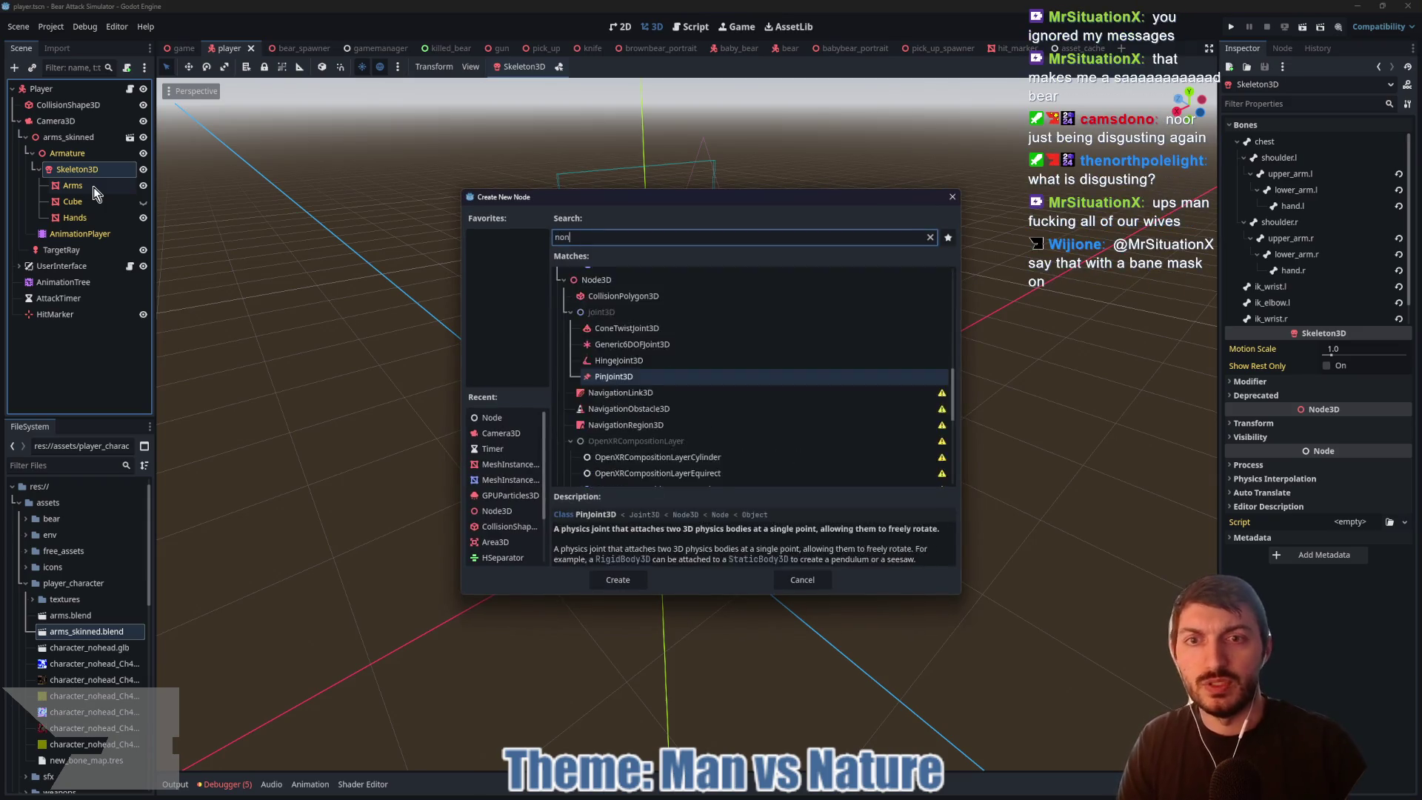
pyautogui.press('BackSpace')
pyautogui.press('BackSpace')
pyautogui.press('BackSpace')
pyautogui.write('bone')
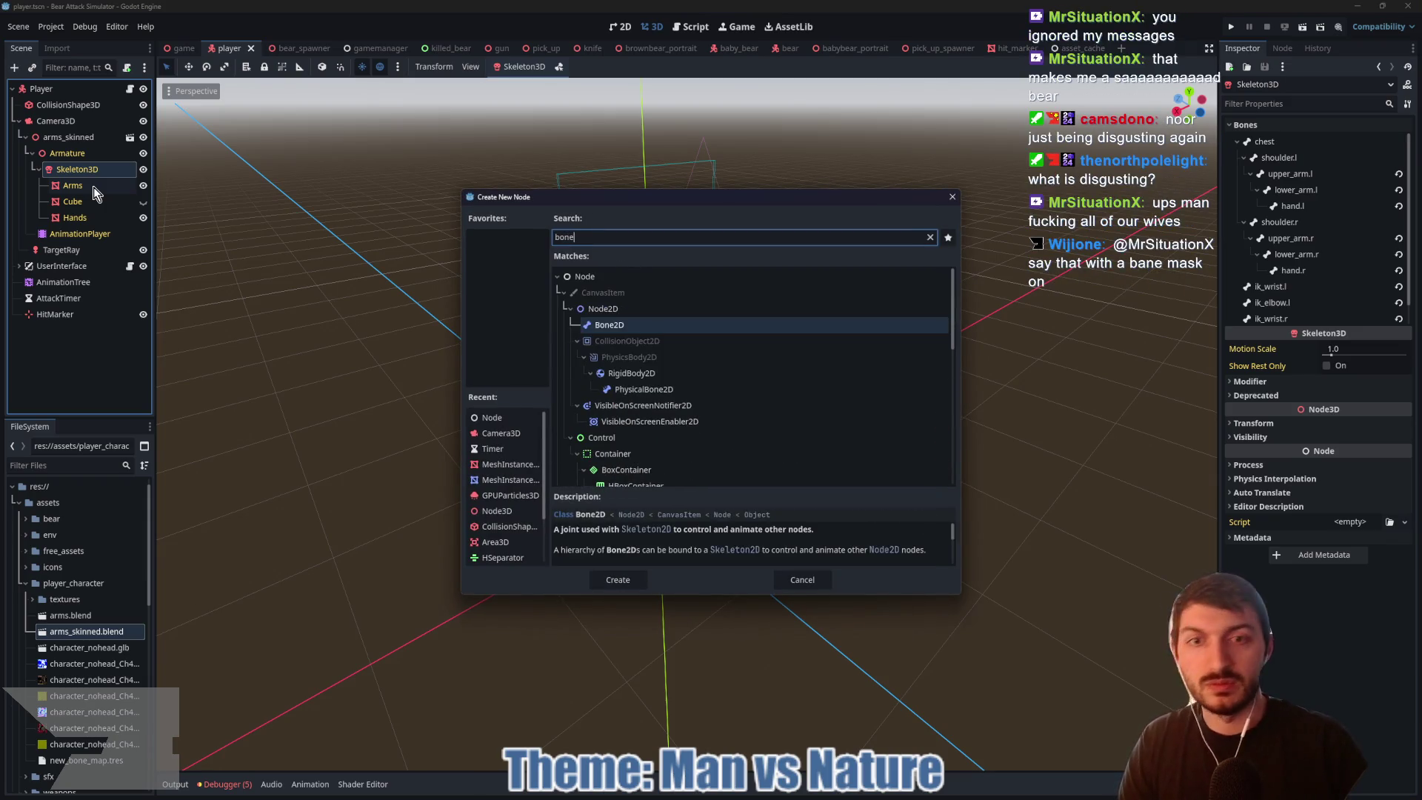
pyautogui.write('att')
pyautogui.press('Return')
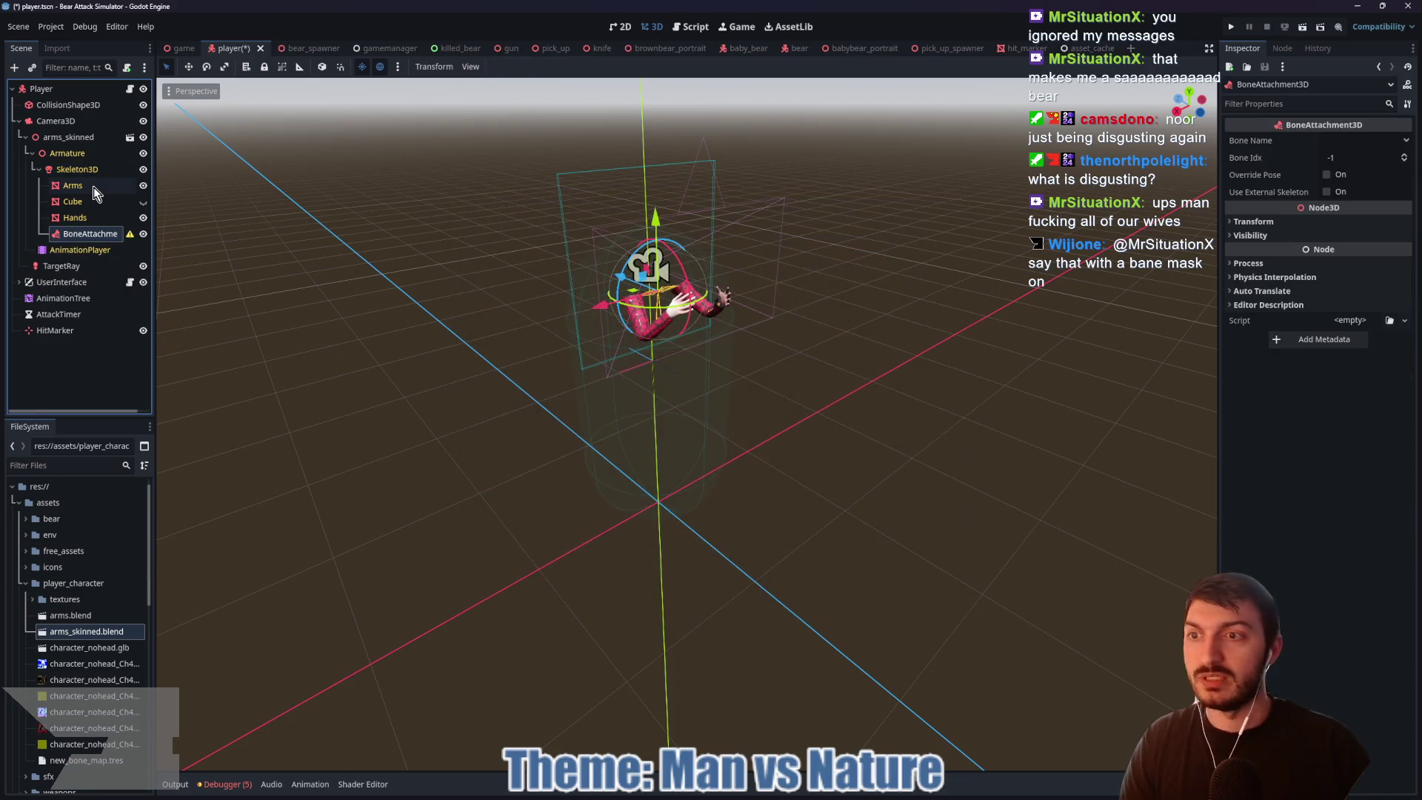
pyautogui.click(1367, 140)
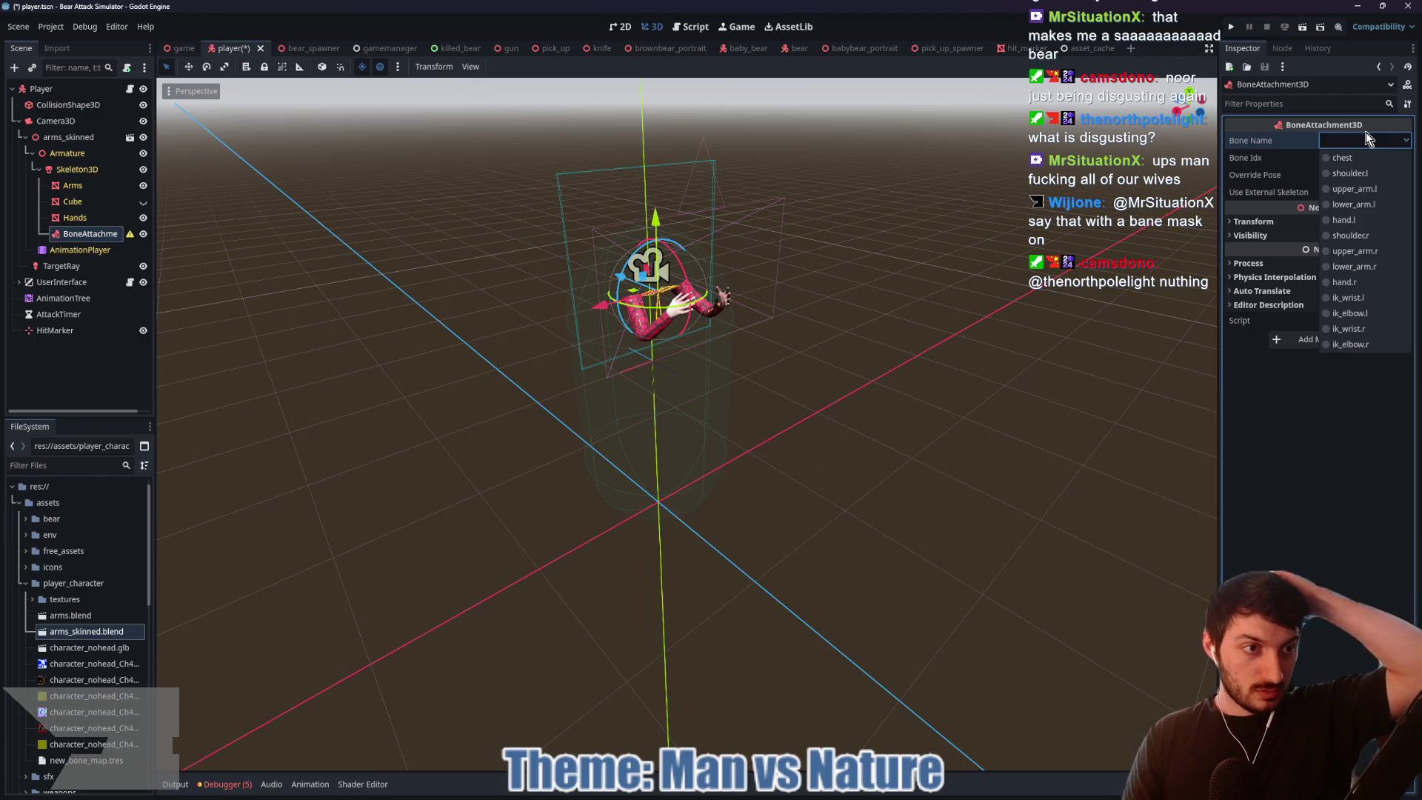
# Step: Bind the bone attachment to the hand.r bone and nudge it slightly upward
pyautogui.click(1344, 282)
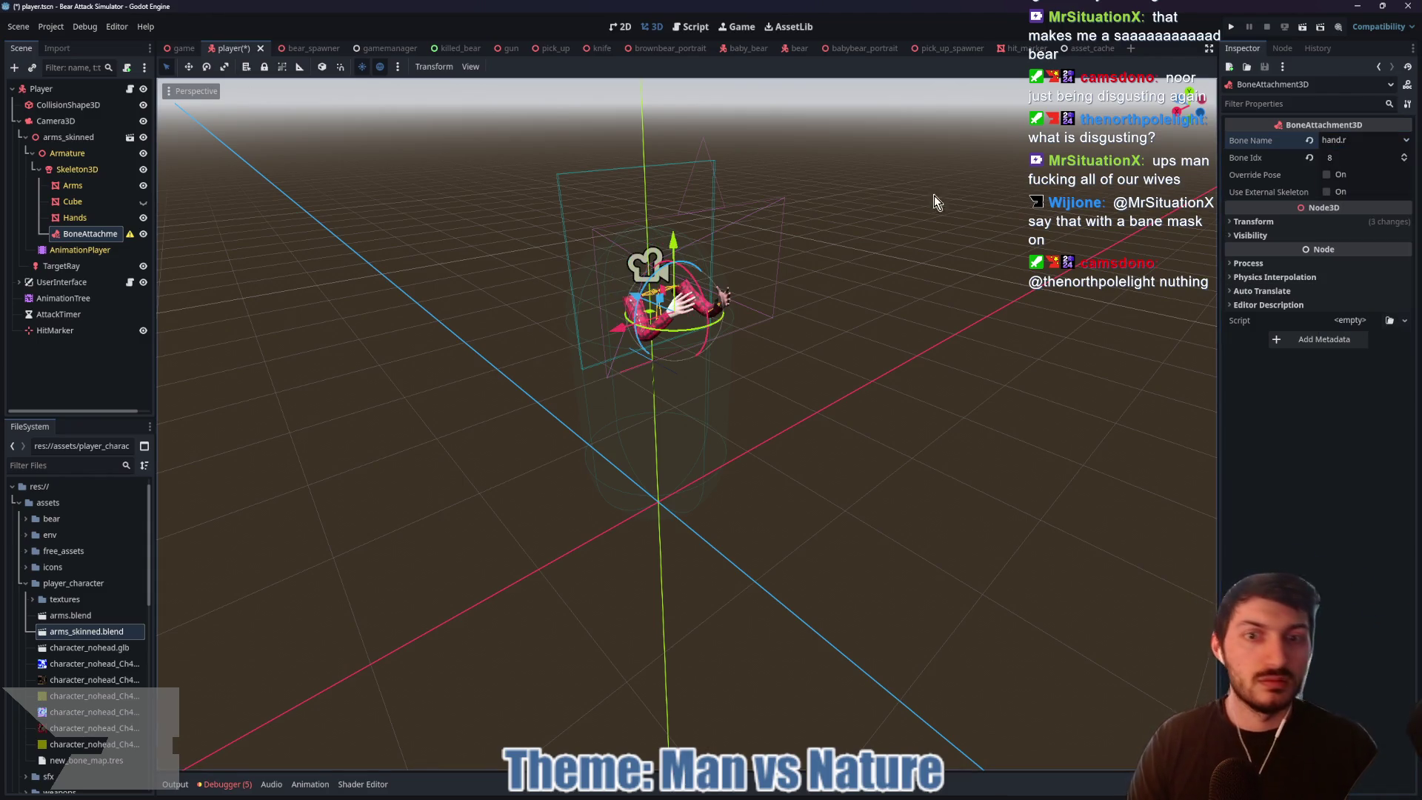
pyautogui.moveTo(868, 283)
pyautogui.mouseDown()
pyautogui.moveTo(652, 298)
pyautogui.moveTo(535, 282)
pyautogui.moveTo(585, 292)
pyautogui.mouseUp()
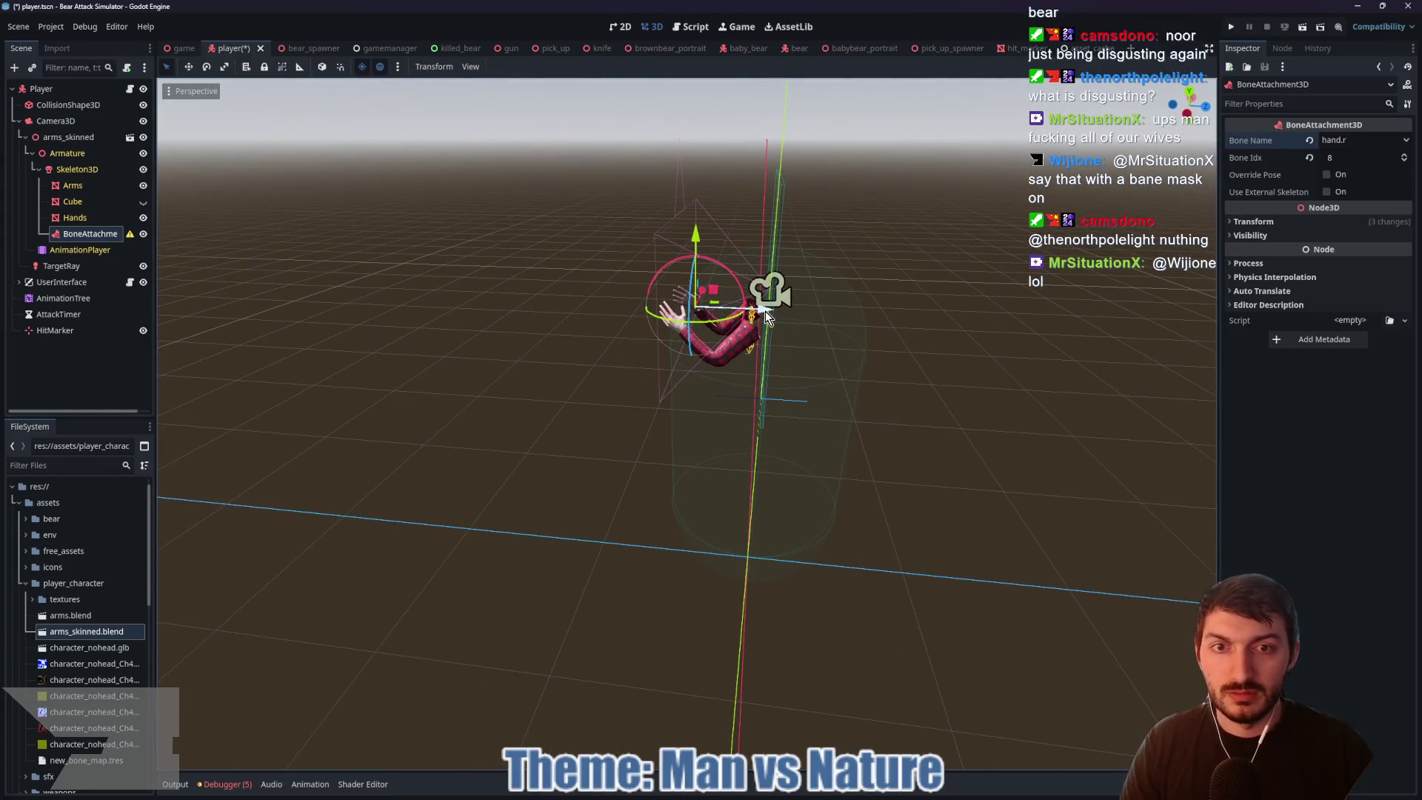
pyautogui.moveTo(692, 232); pyautogui.dragTo(692, 228)
pyautogui.moveTo(129, 234)
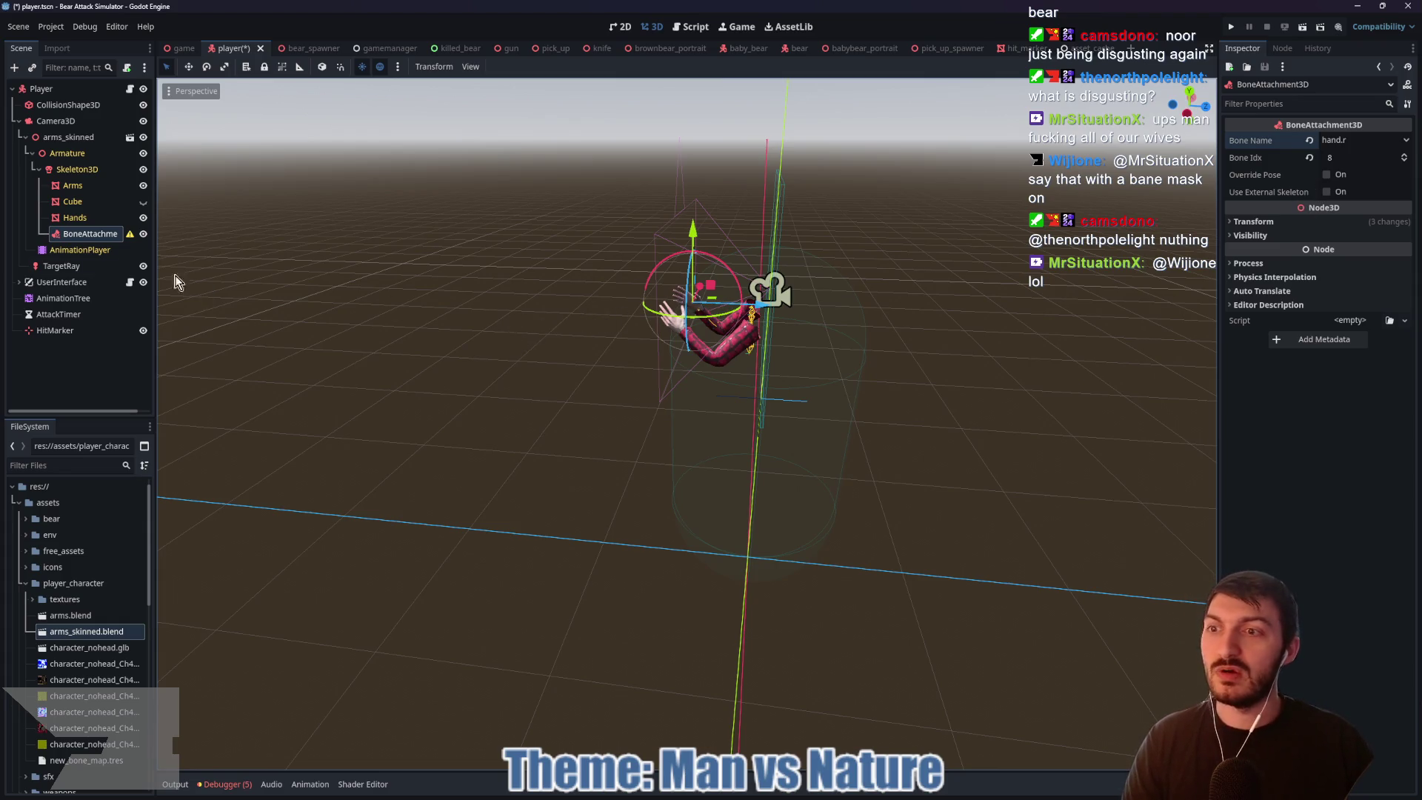
# Step: Assign the BoneAttachment3D node as the Player's holding attachment
pyautogui.click(53, 89)
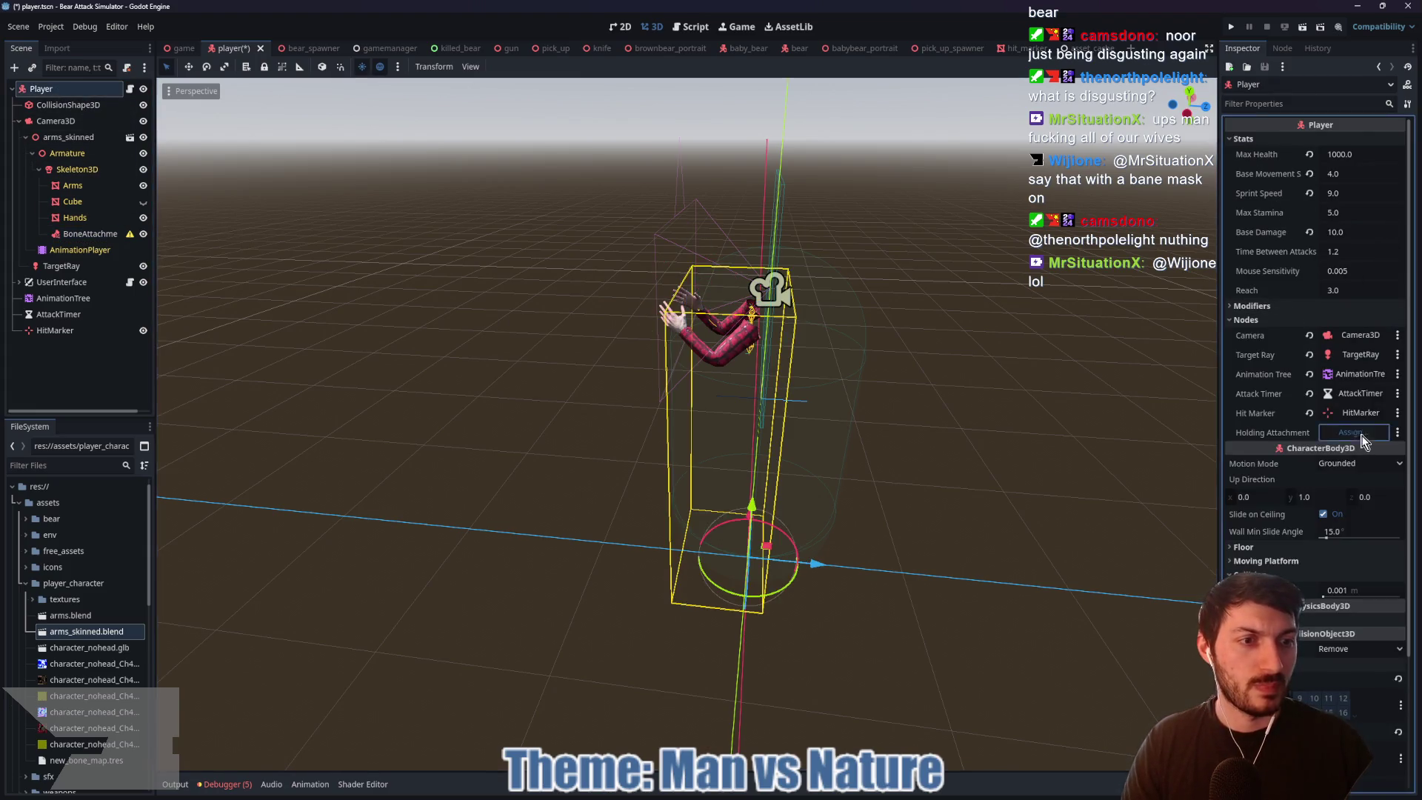
pyautogui.click(1365, 432)
pyautogui.click(711, 339)
pyautogui.click(669, 580)
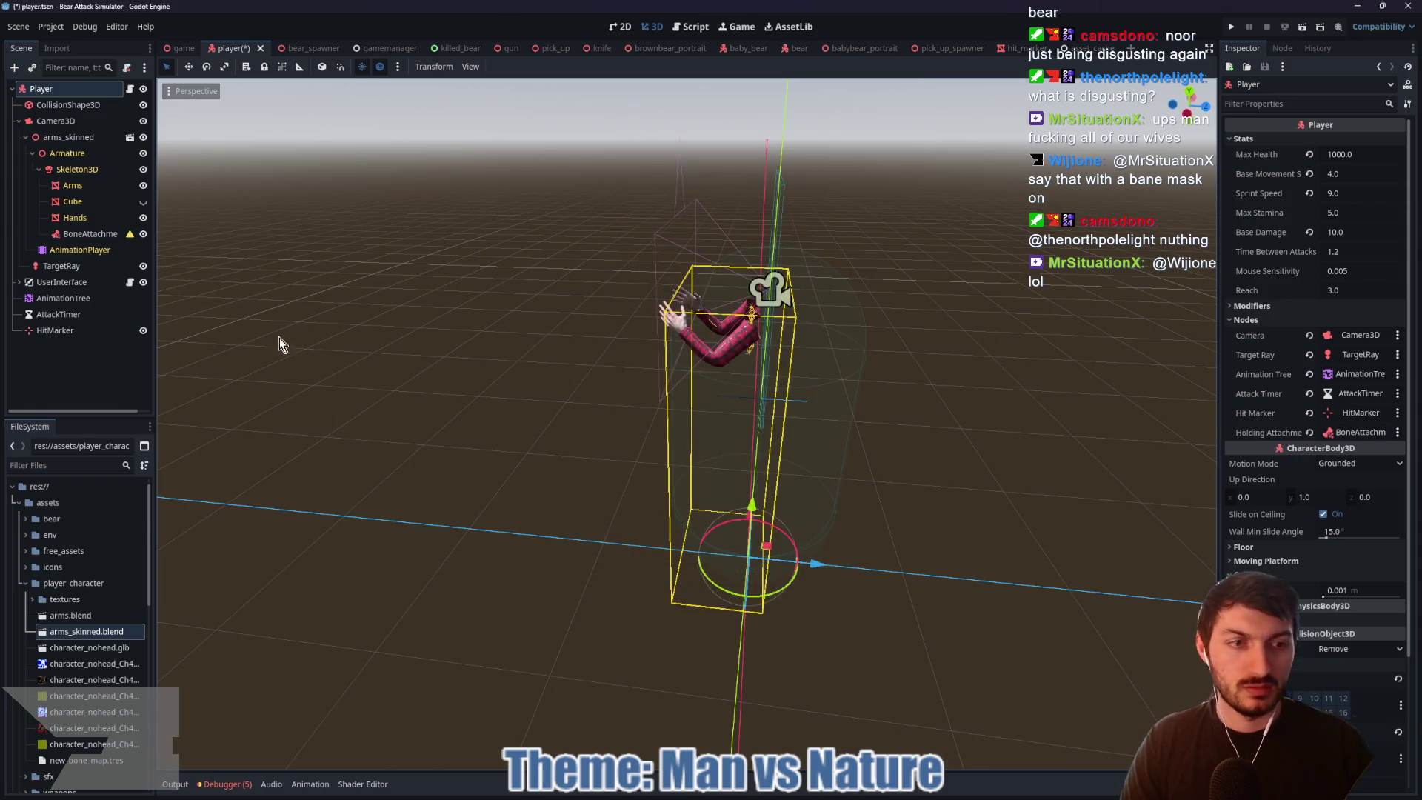
# Step: Rename the attachment to HoldingAttachment, save the scene, and review the Player's properties
pyautogui.doubleClick(108, 235)
pyautogui.write('Hol')
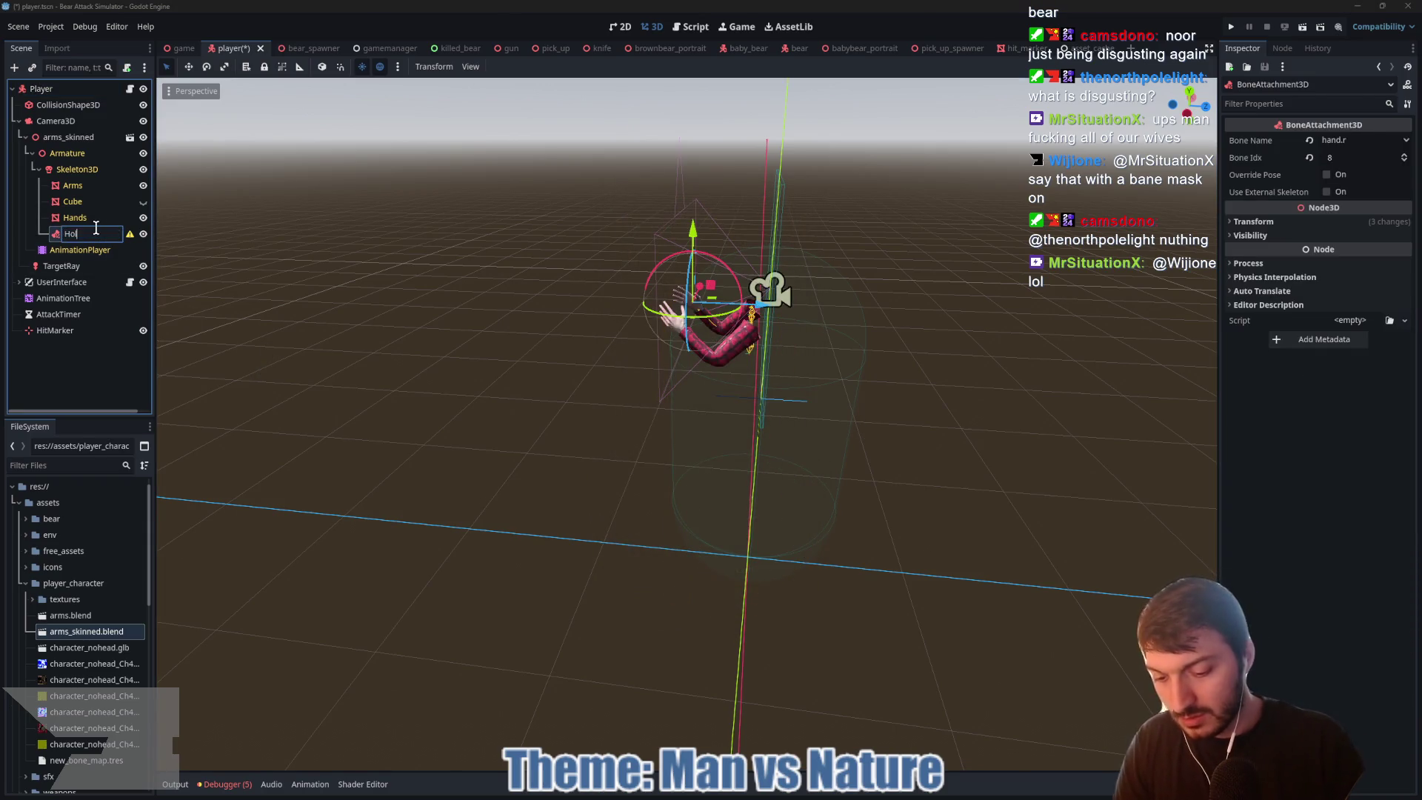
pyautogui.write('ment')
pyautogui.press('Return')
pyautogui.hotkey('ctrl', 's')
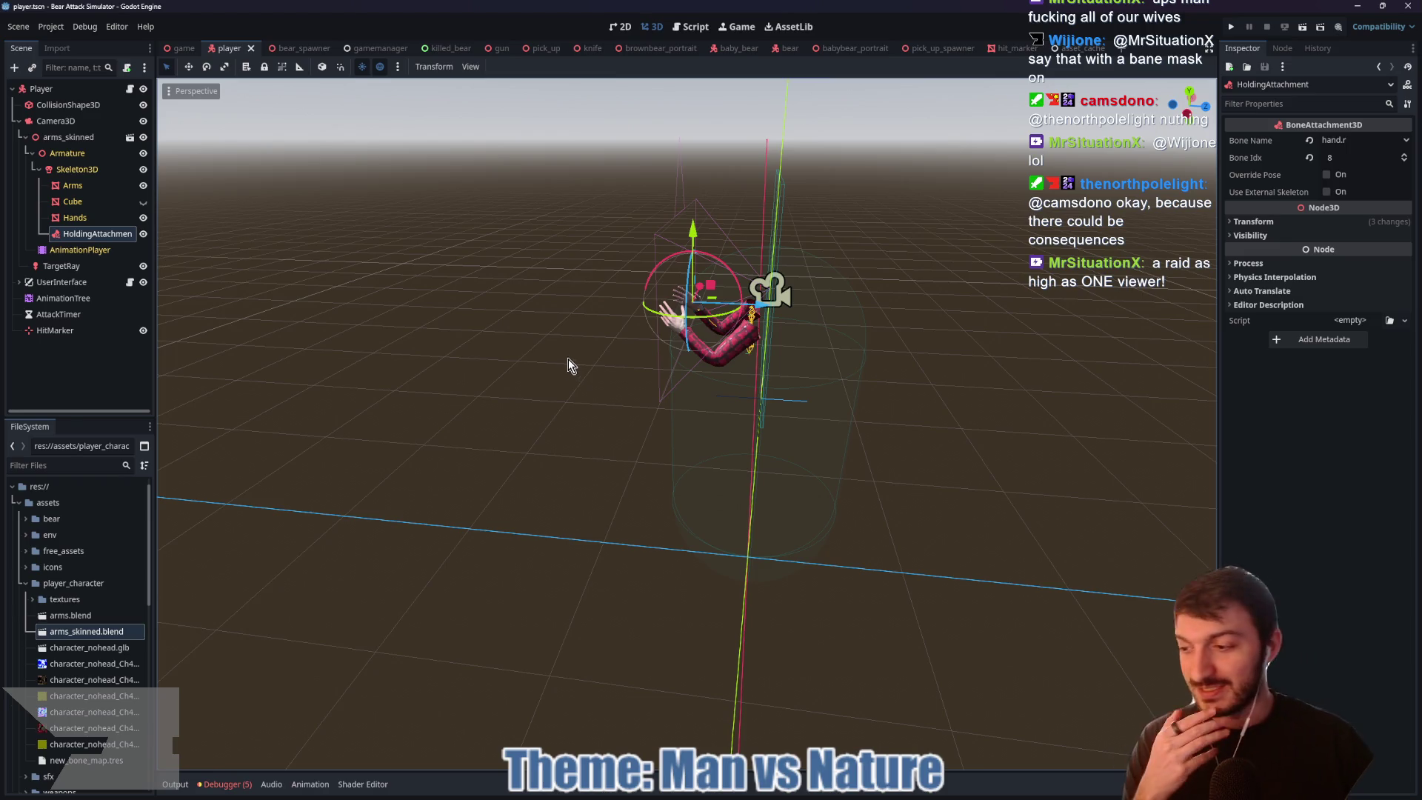
pyautogui.click(44, 89)
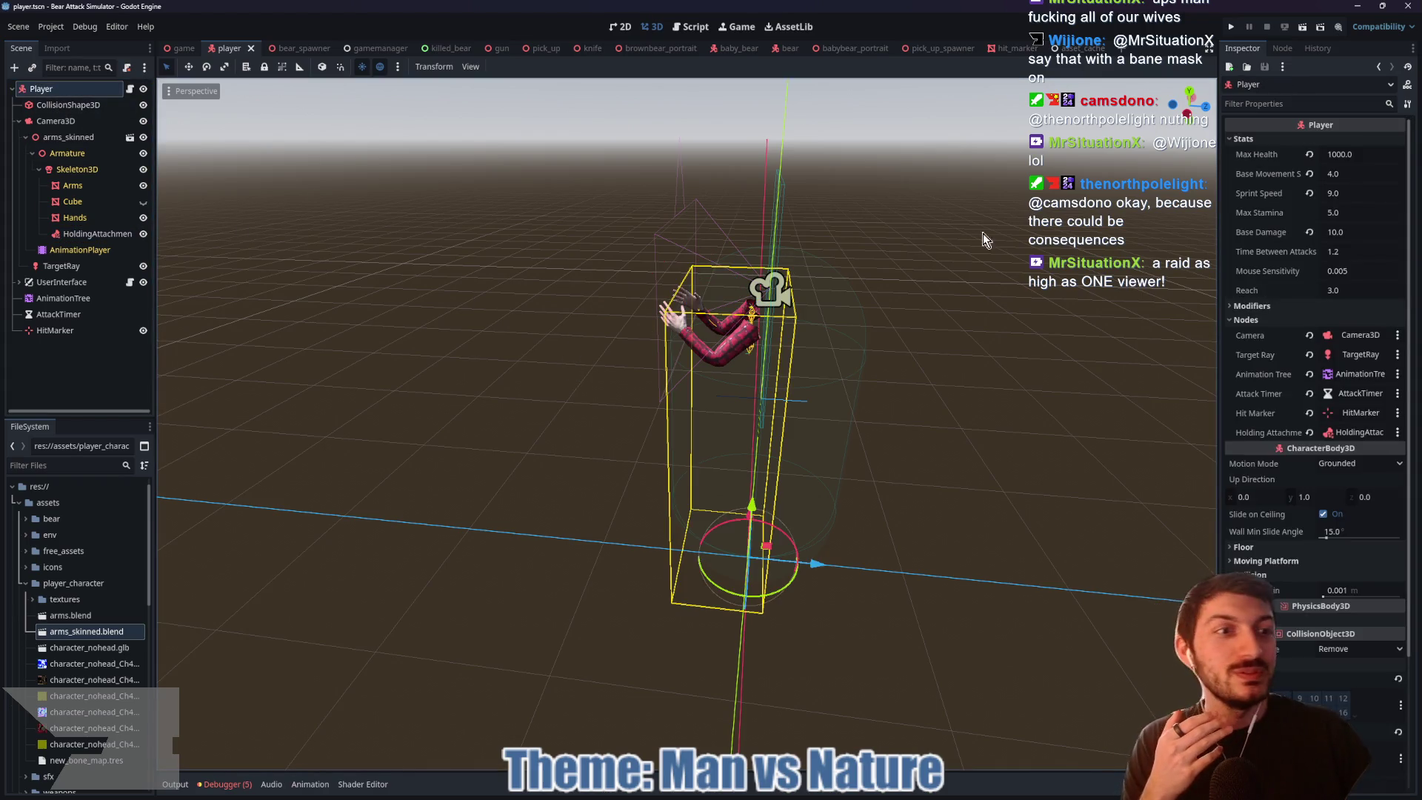
pyautogui.click(1259, 307)
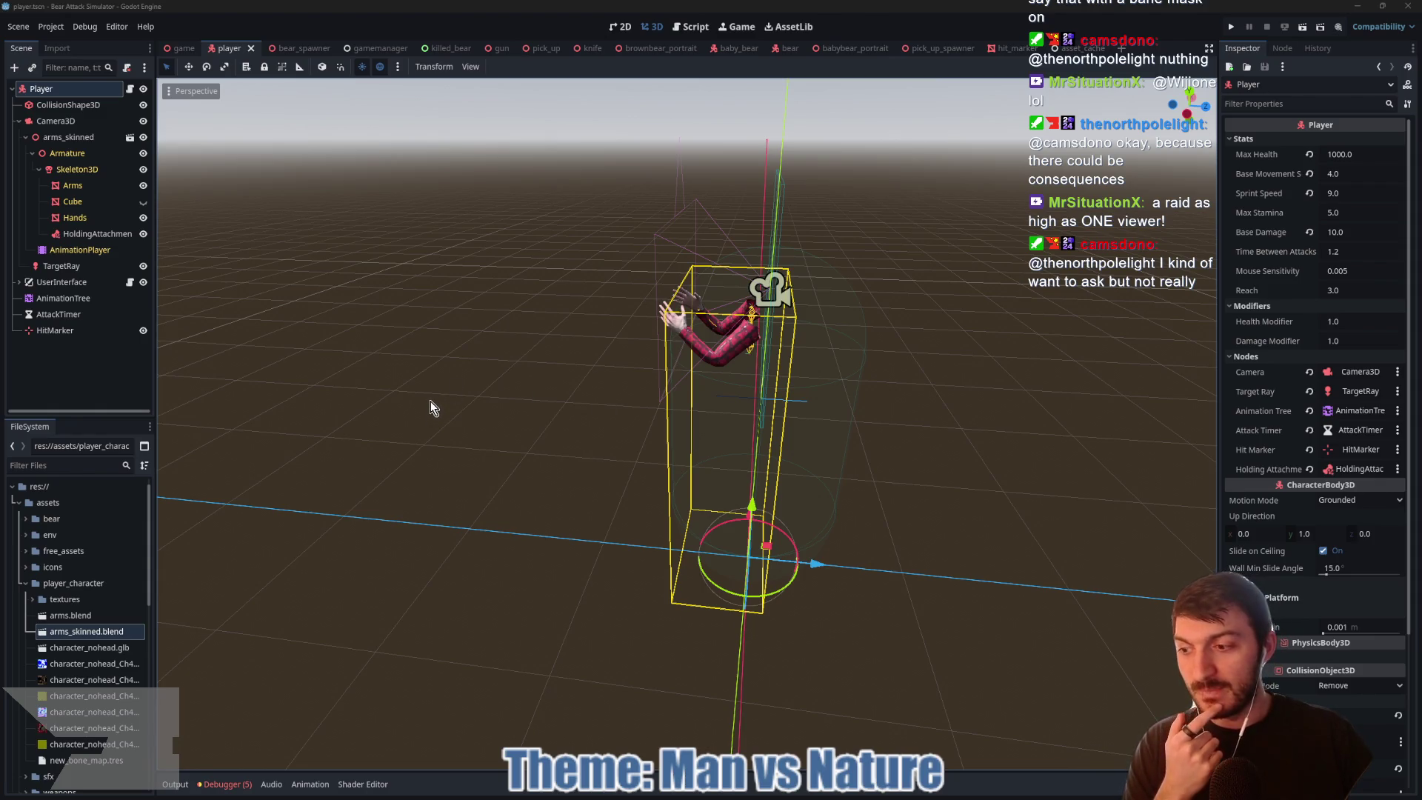
# Step: Save the player scene and inspect the TargetRay shape cast's properties
pyautogui.moveTo(435, 394); pyautogui.dragTo(454, 390)
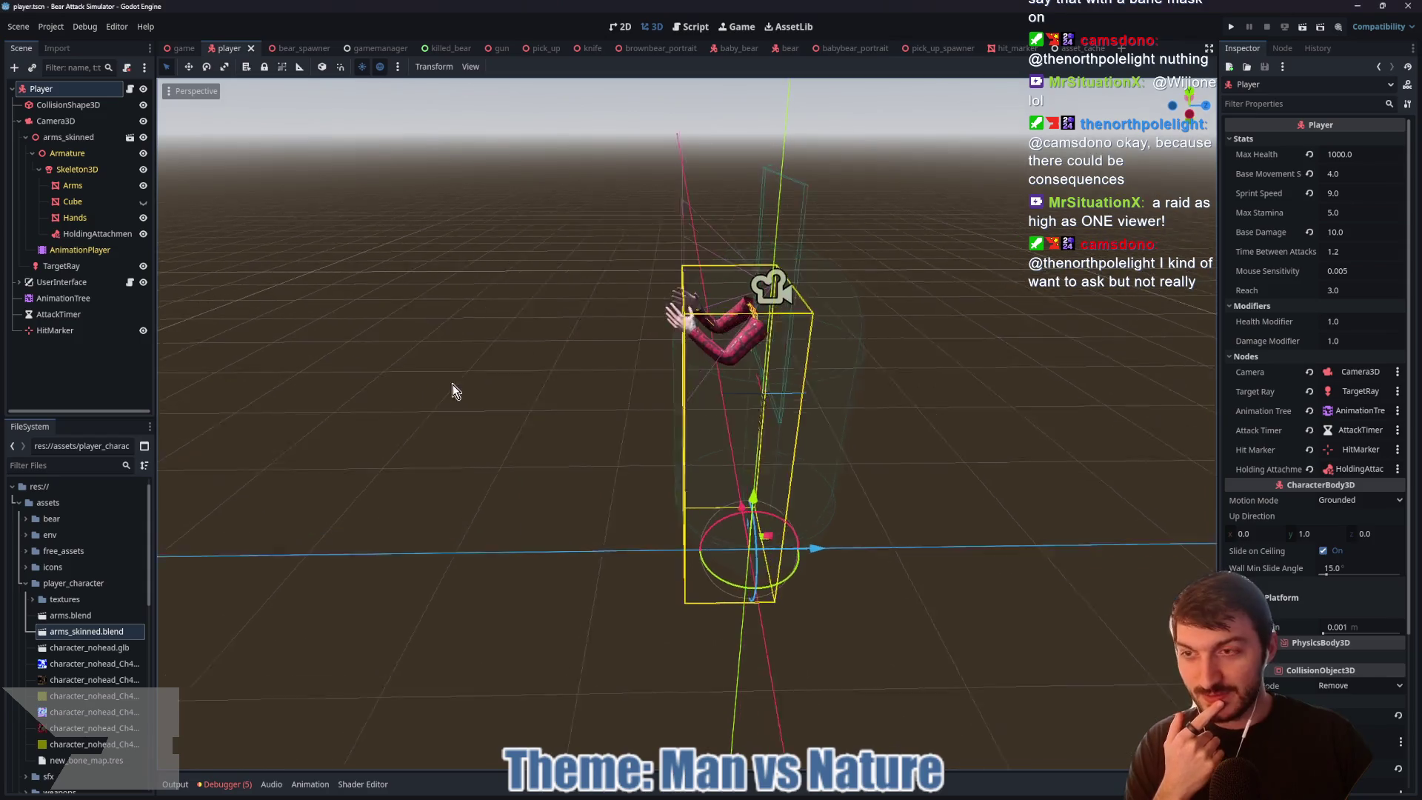
pyautogui.hotkey('ctrl', 's')
pyautogui.moveTo(526, 276)
pyautogui.mouseDown()
pyautogui.moveTo(569, 279)
pyautogui.moveTo(524, 278)
pyautogui.mouseUp()
pyautogui.moveTo(363, 198)
pyautogui.mouseDown()
pyautogui.moveTo(533, 260)
pyautogui.moveTo(425, 233)
pyautogui.mouseUp()
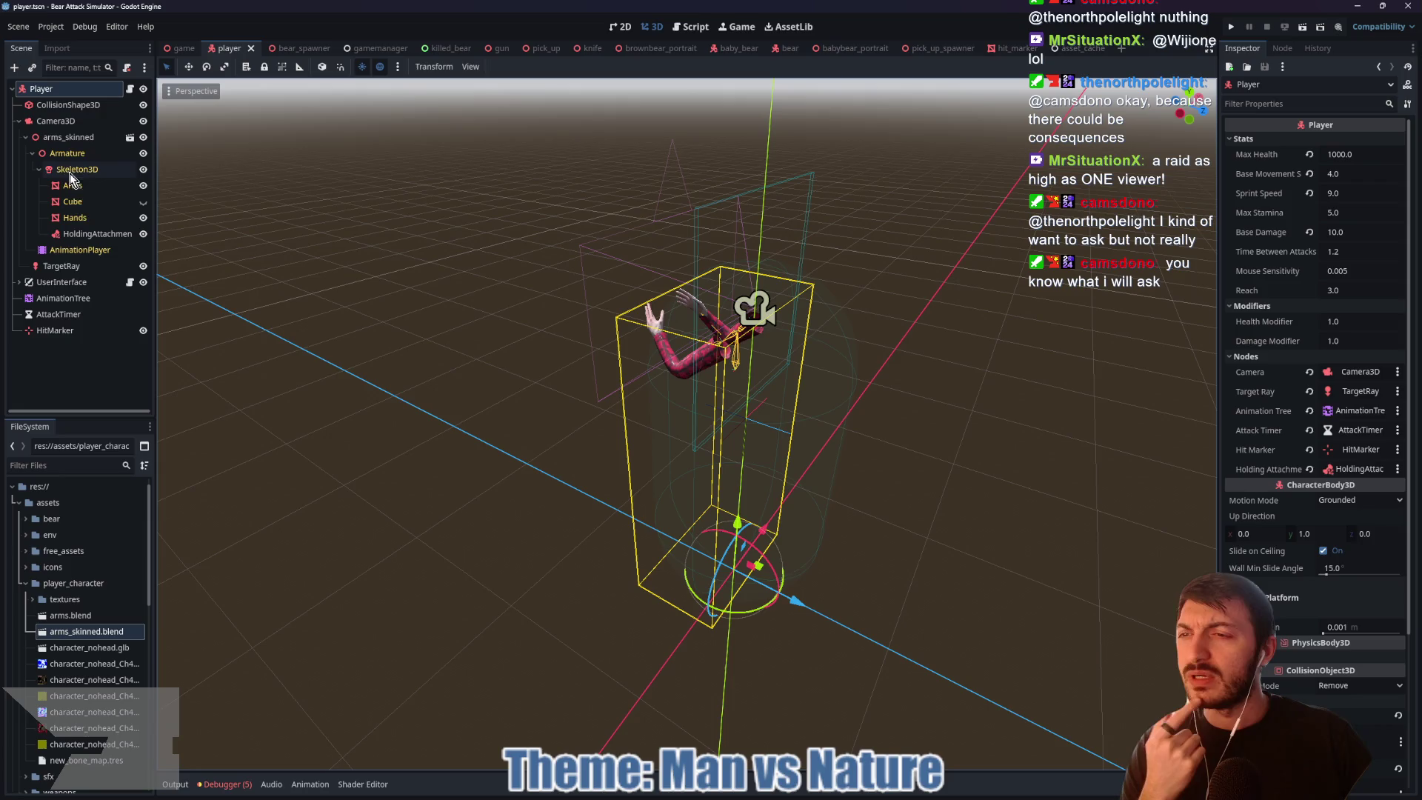
pyautogui.click(52, 265)
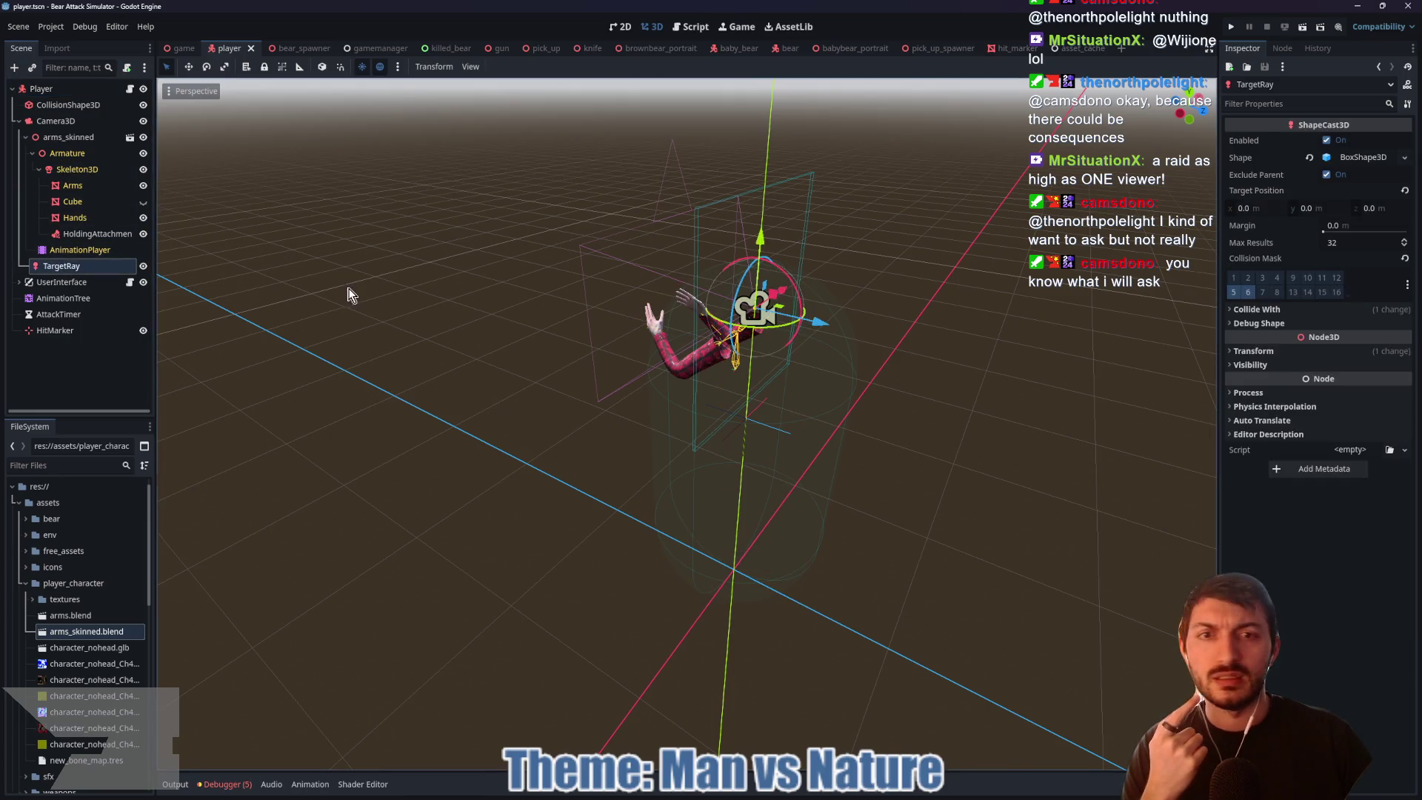
# Step: Set TargetRay's Target Position z to 2.0 and save the player scene
pyautogui.click(1386, 208)
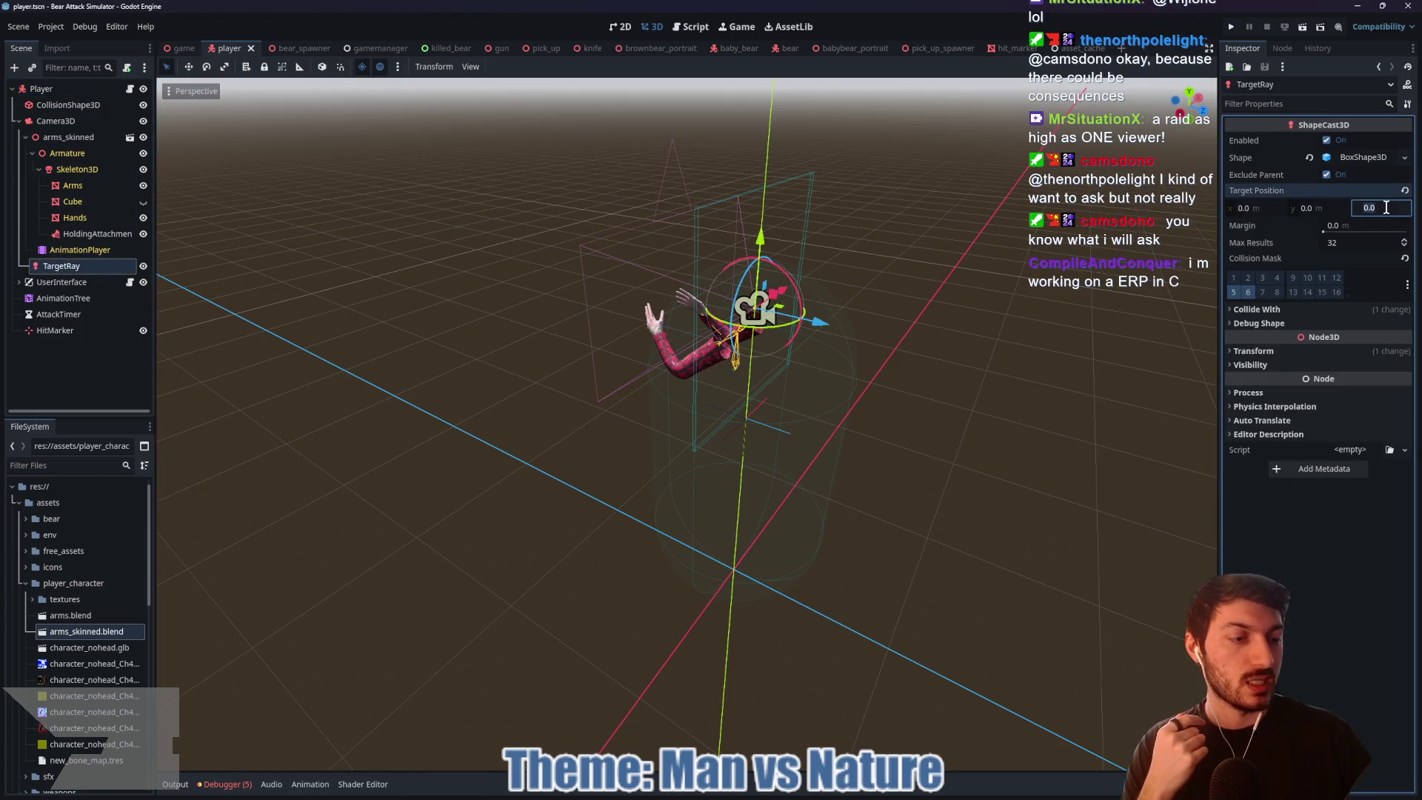
pyautogui.write('2')
pyautogui.press('Return')
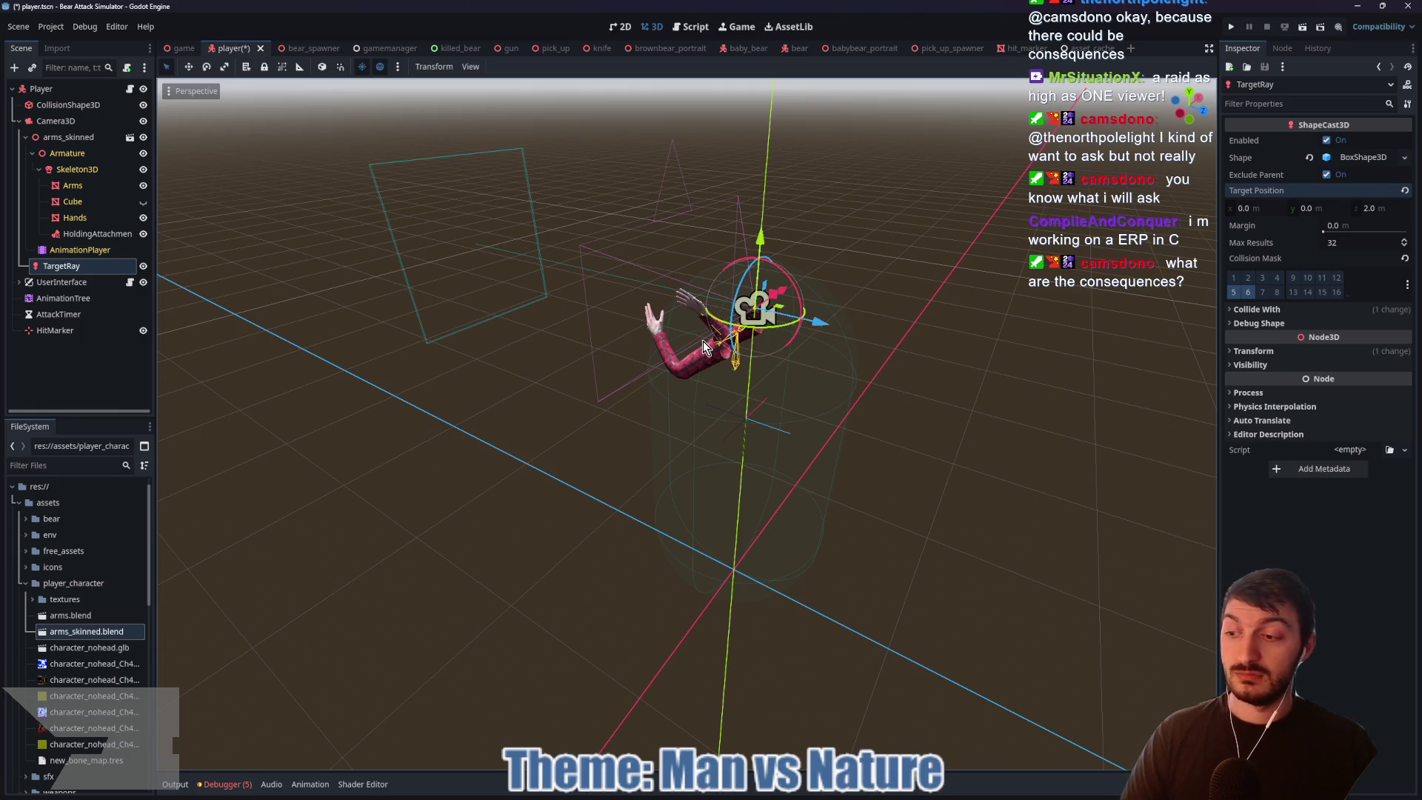
pyautogui.hotkey('ctrl', 's')
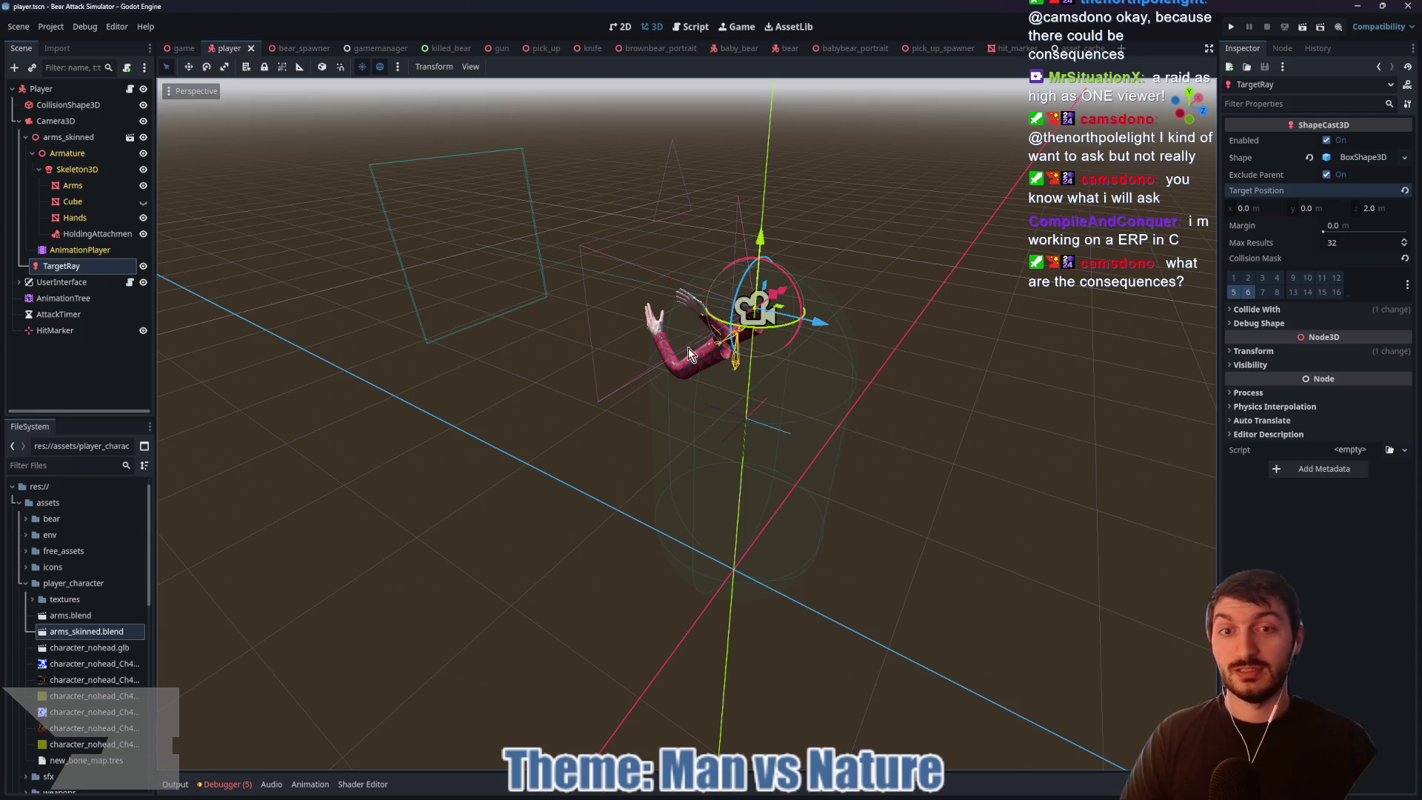
# Step: Recheck the target position, reselect Player, then open the game scene and run it
pyautogui.moveTo(478, 362)
pyautogui.mouseDown()
pyautogui.moveTo(602, 359)
pyautogui.moveTo(548, 340)
pyautogui.moveTo(558, 368)
pyautogui.moveTo(499, 361)
pyautogui.moveTo(571, 364)
pyautogui.mouseUp()
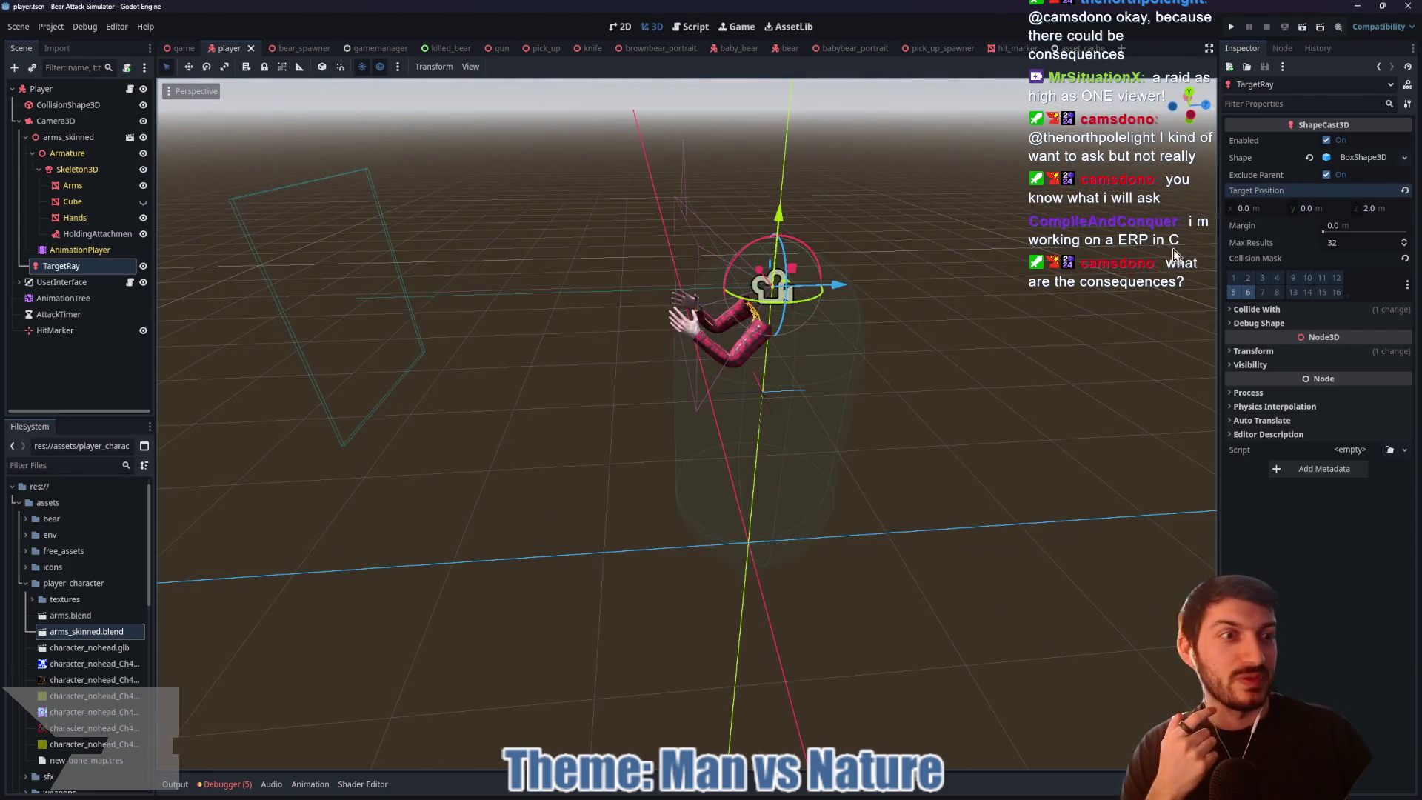
pyautogui.click(1366, 210)
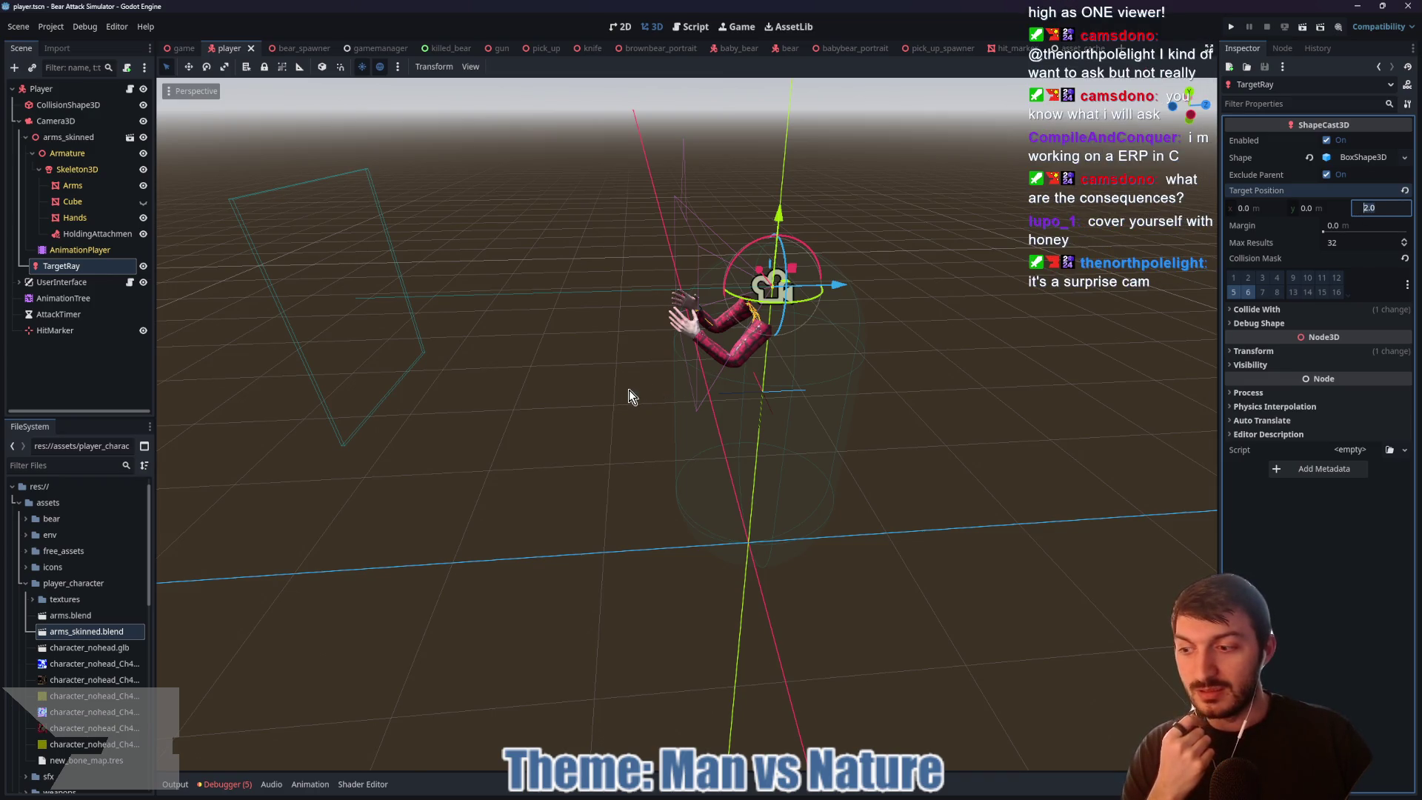
pyautogui.moveTo(632, 393); pyautogui.dragTo(584, 385)
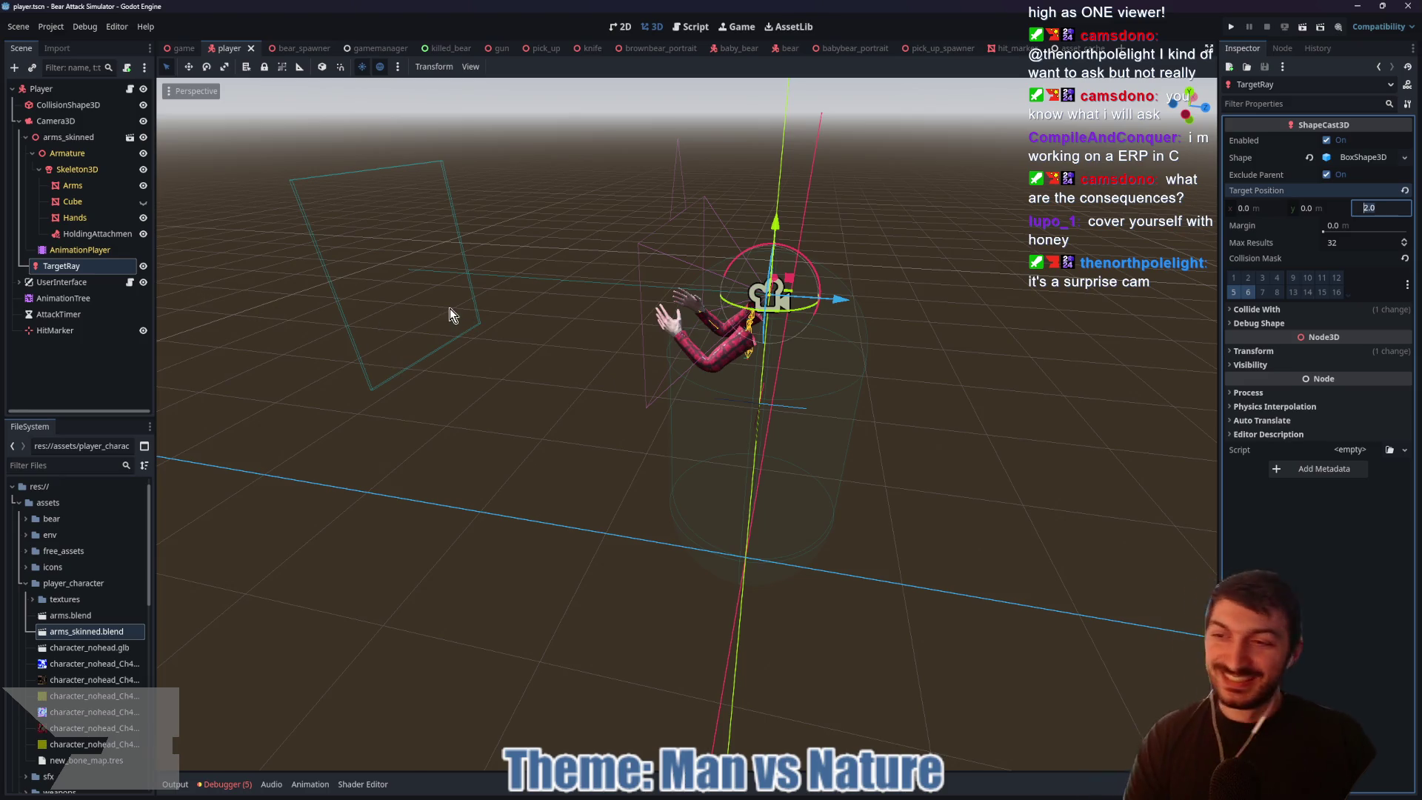
pyautogui.click(57, 89)
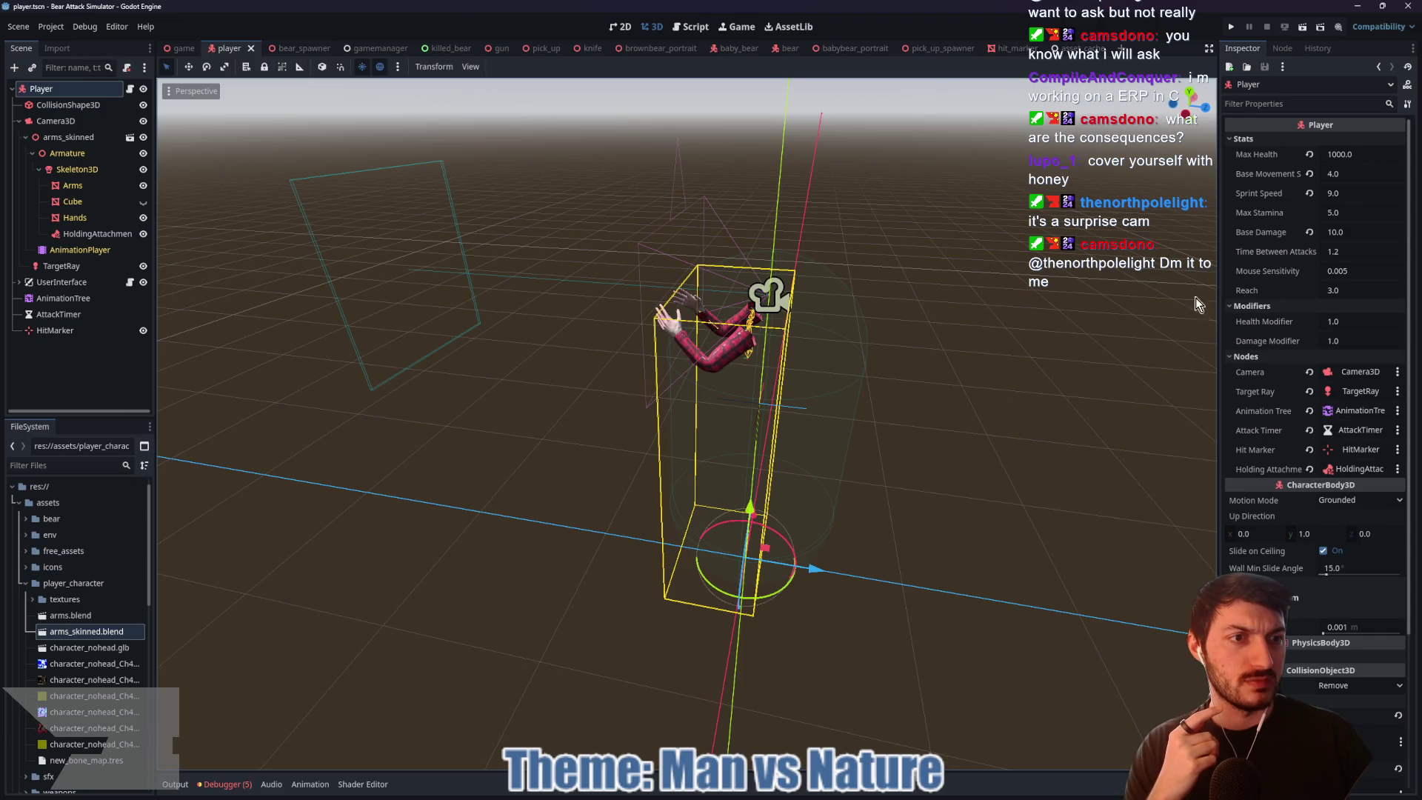
pyautogui.moveTo(534, 378); pyautogui.dragTo(547, 381)
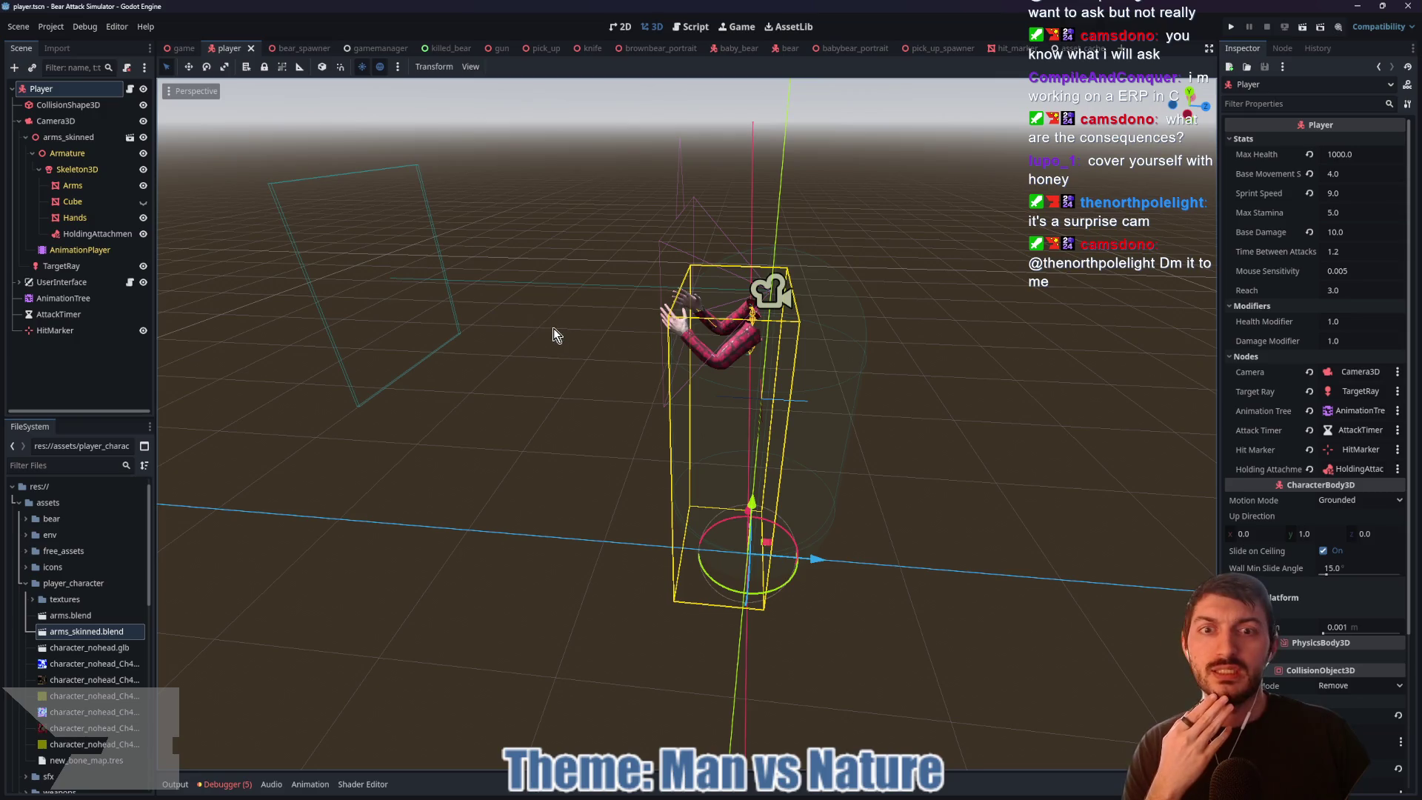
pyautogui.click(190, 48)
pyautogui.press('F5')
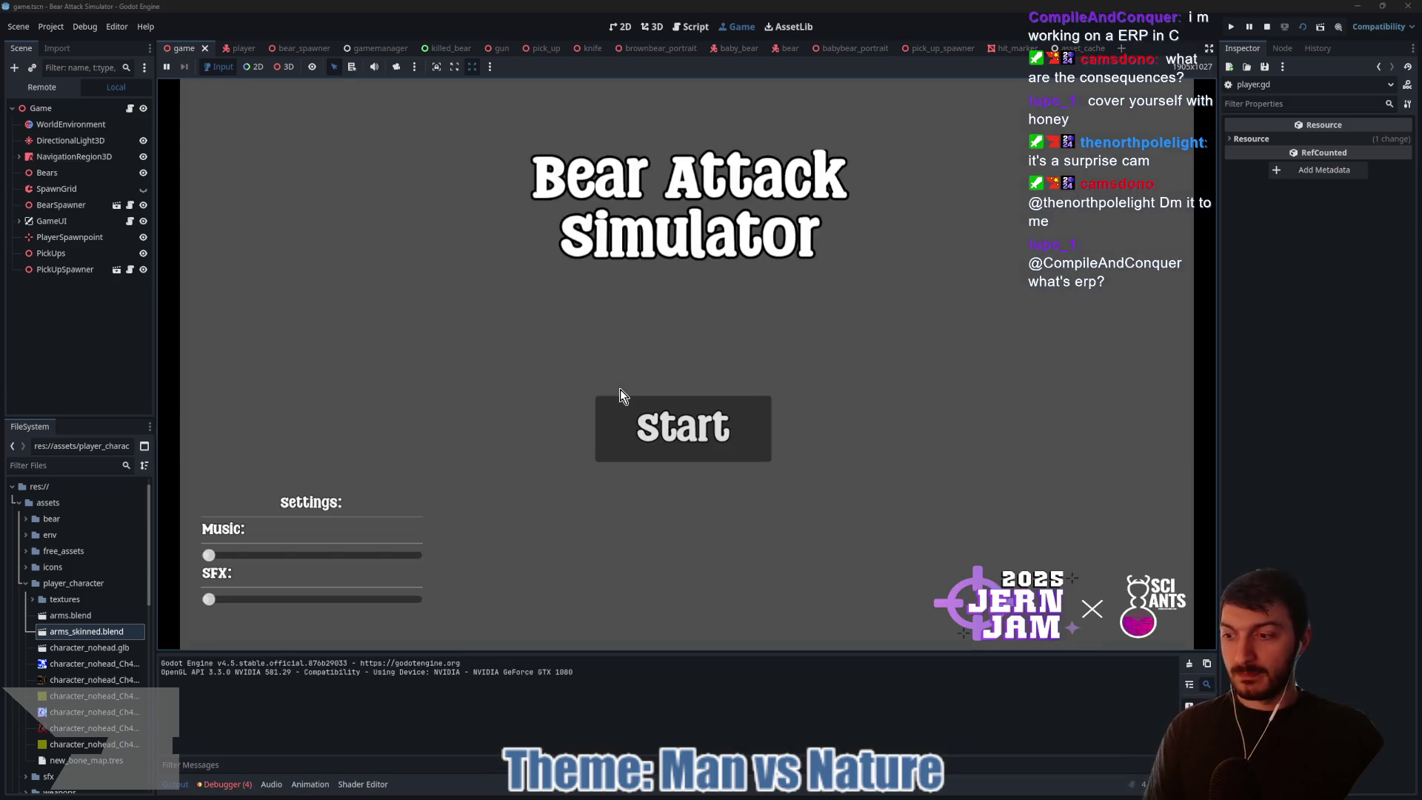
# Step: Start the game, punch a bear, walk across the level and fire at a bear
pyautogui.click(670, 445)
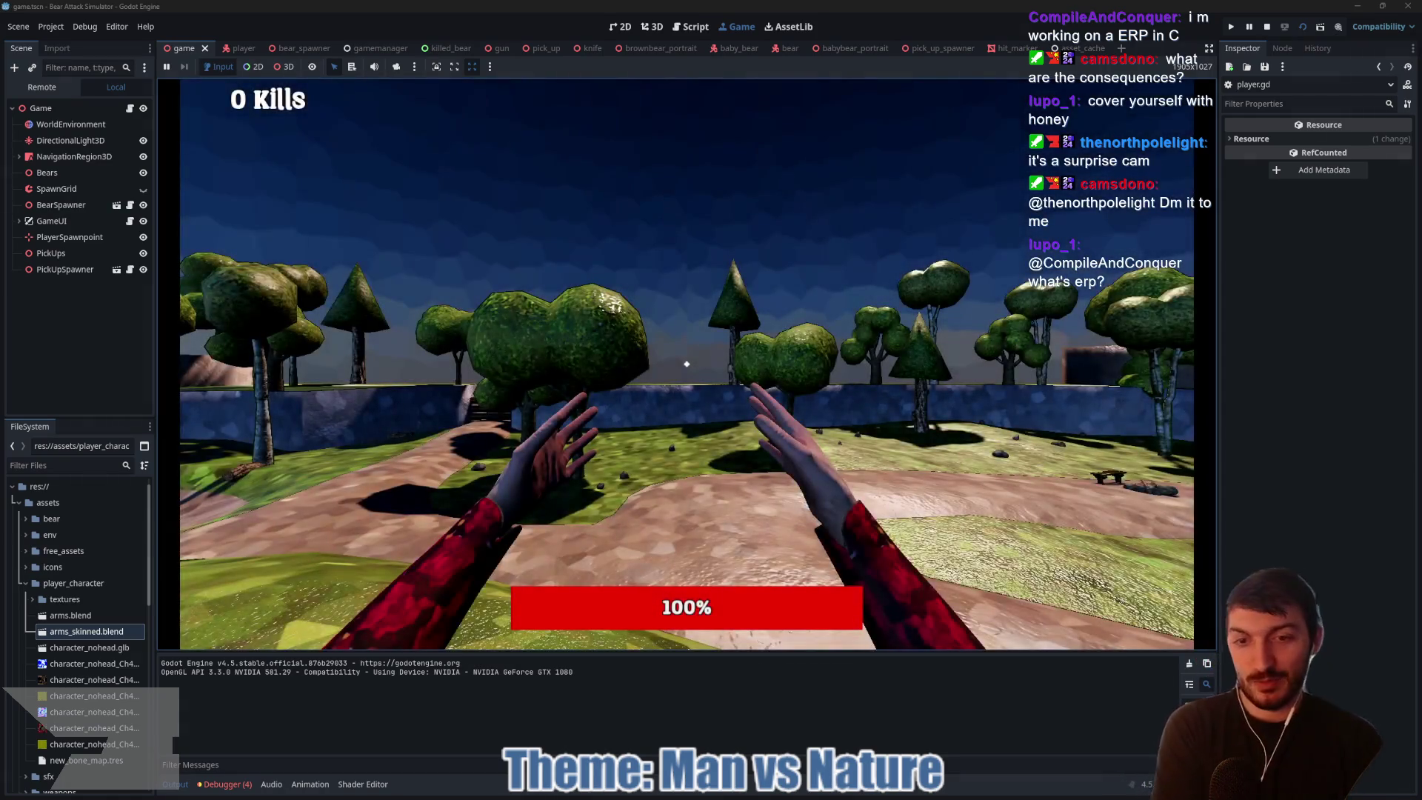
pyautogui.moveTo(687, 364)
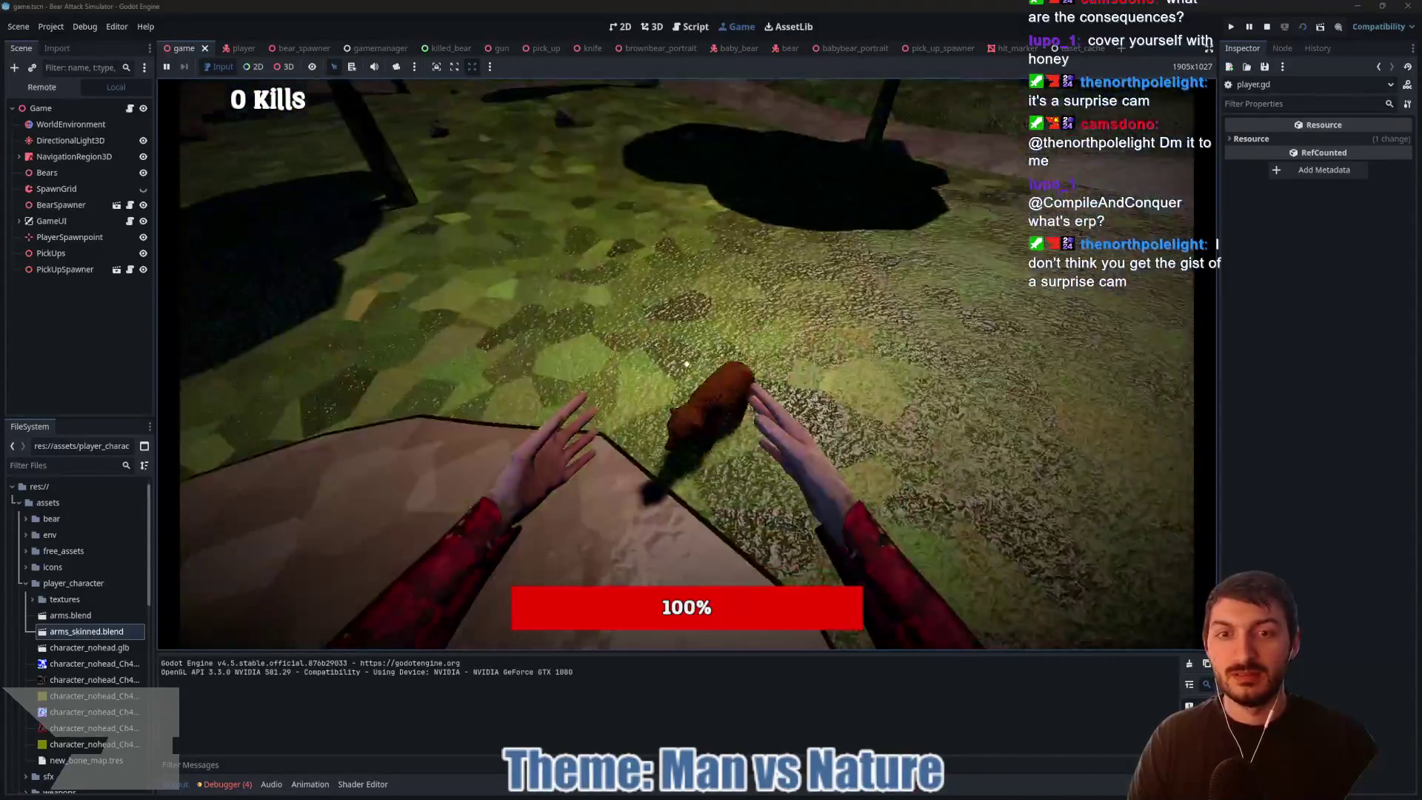
pyautogui.click(687, 363)
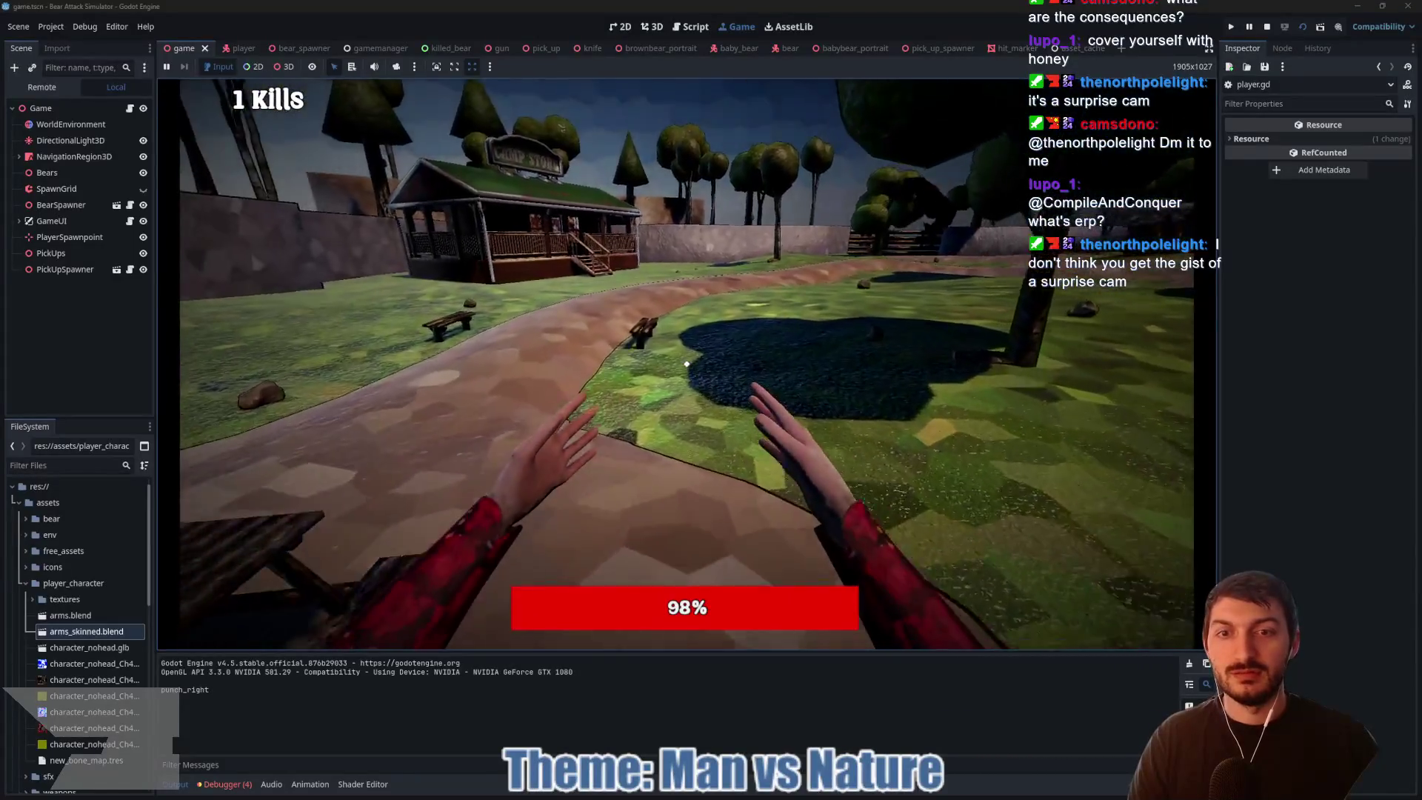
pyautogui.moveTo(687, 364)
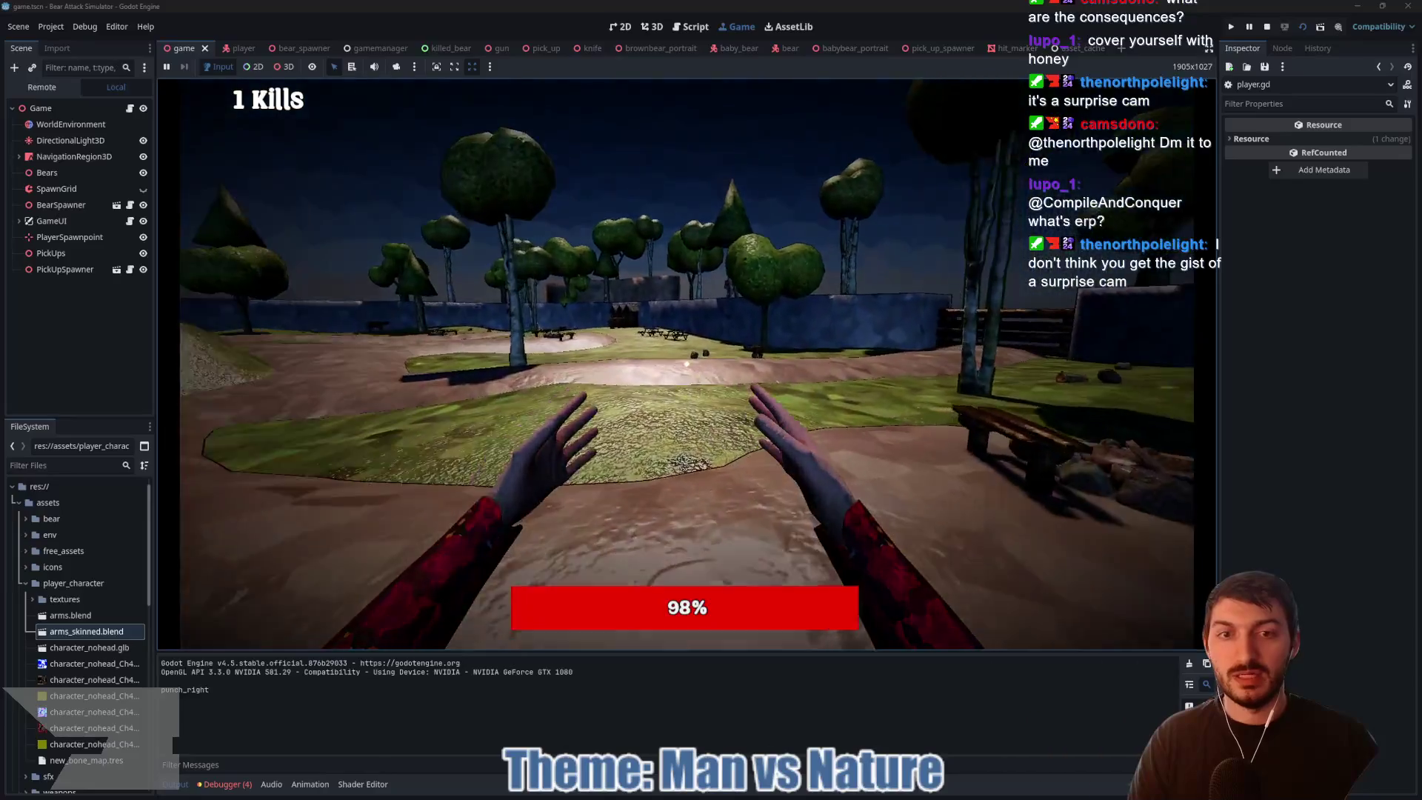
pyautogui.press('w')
pyautogui.press('w')
pyautogui.press('w')
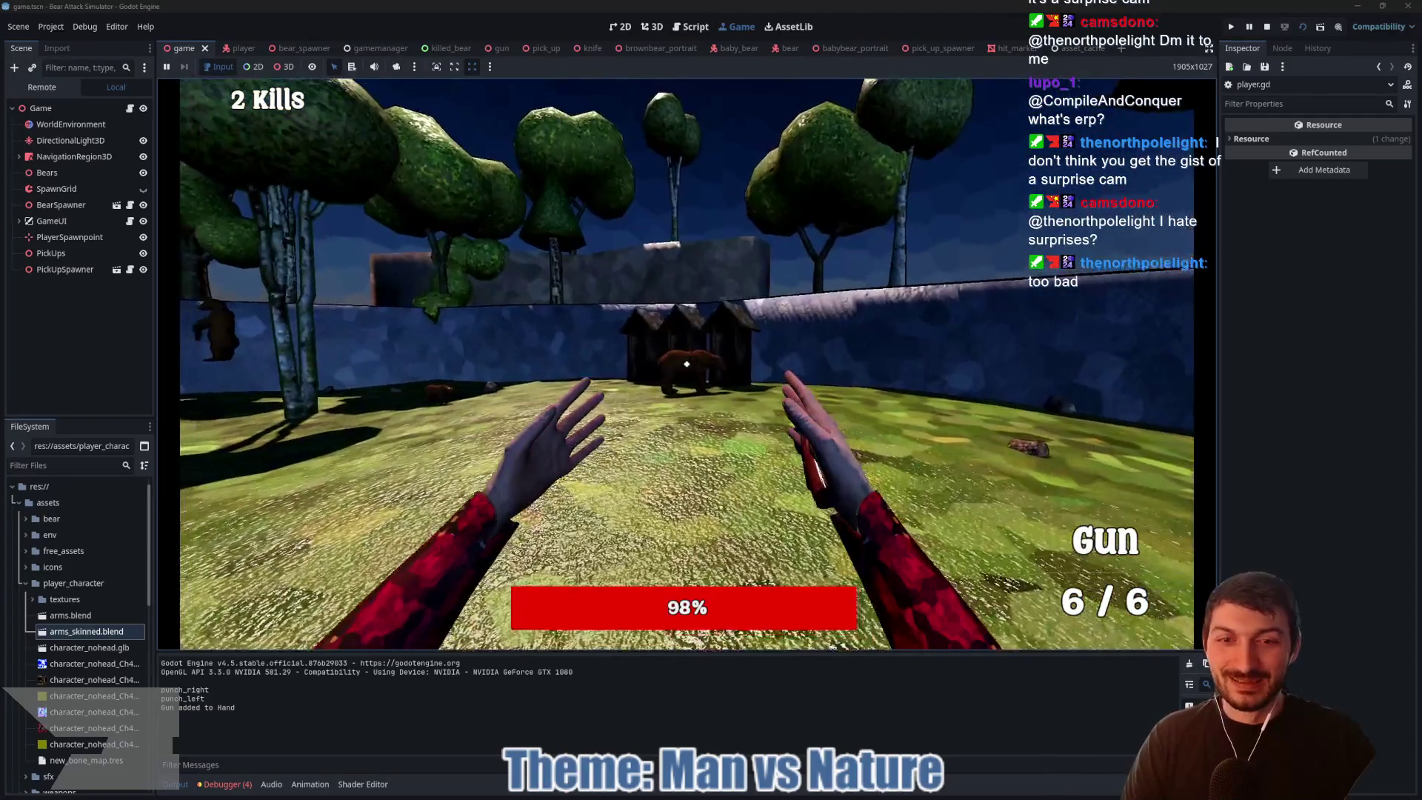
pyautogui.click(686, 363)
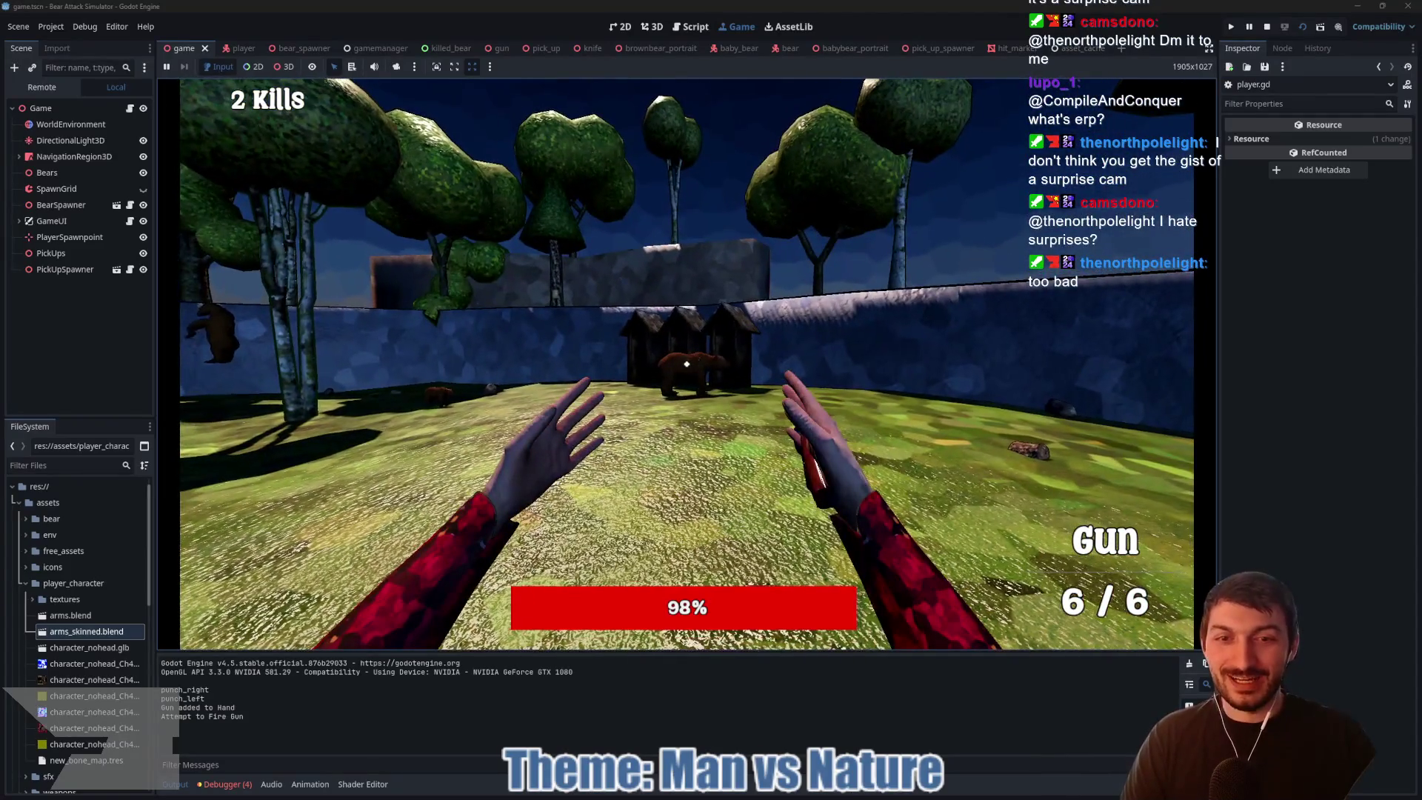
pyautogui.click(686, 364)
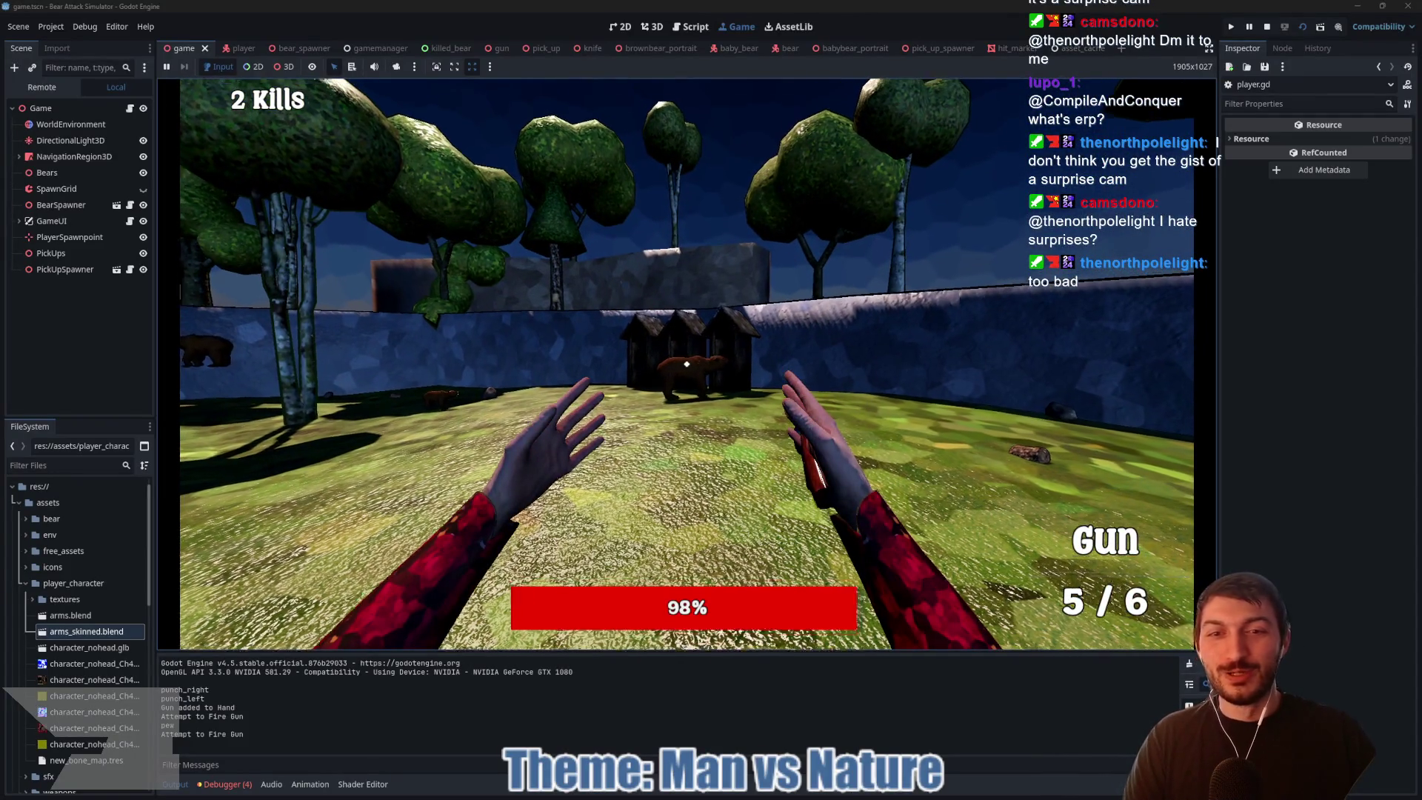
pyautogui.click(687, 364)
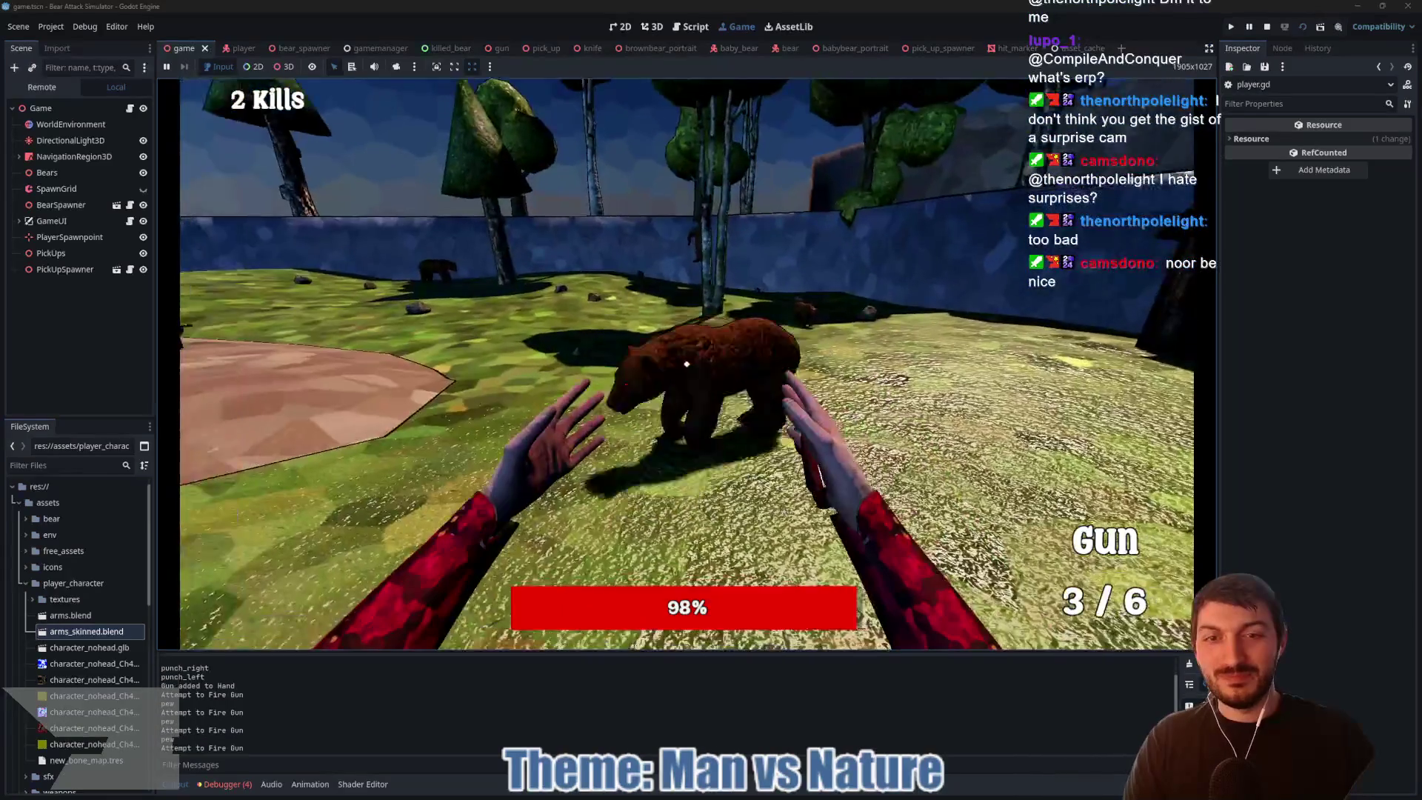
pyautogui.click(687, 363)
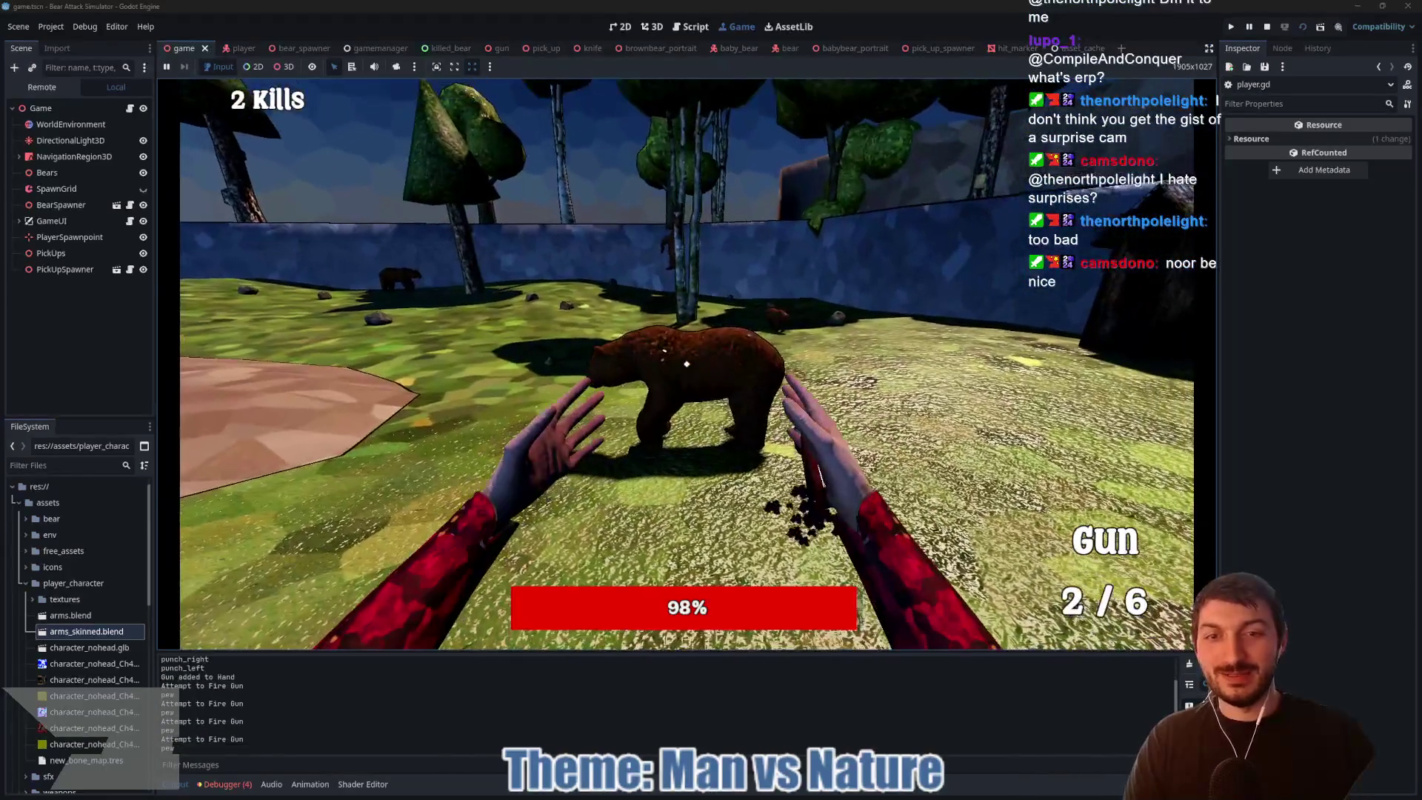
pyautogui.click(687, 364)
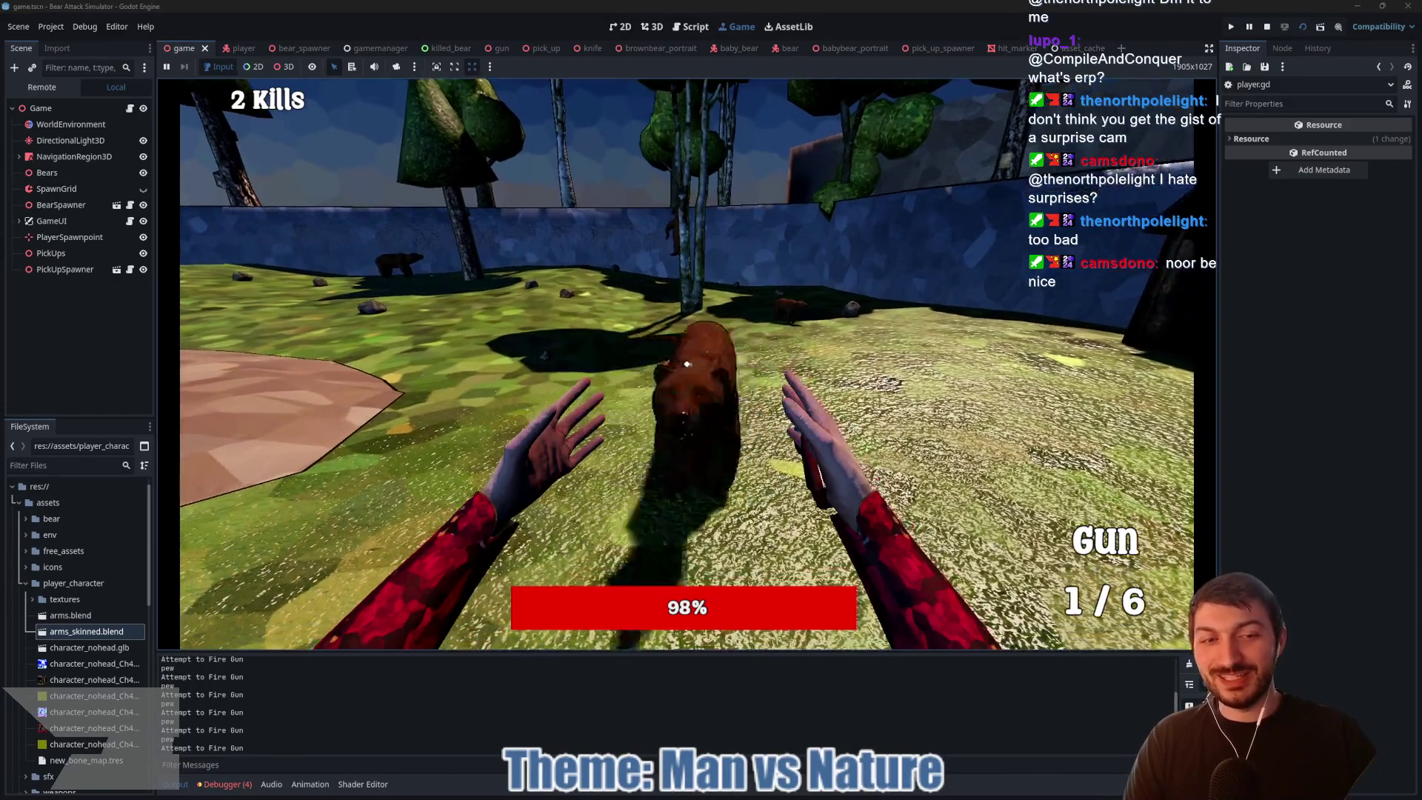
pyautogui.click(687, 364)
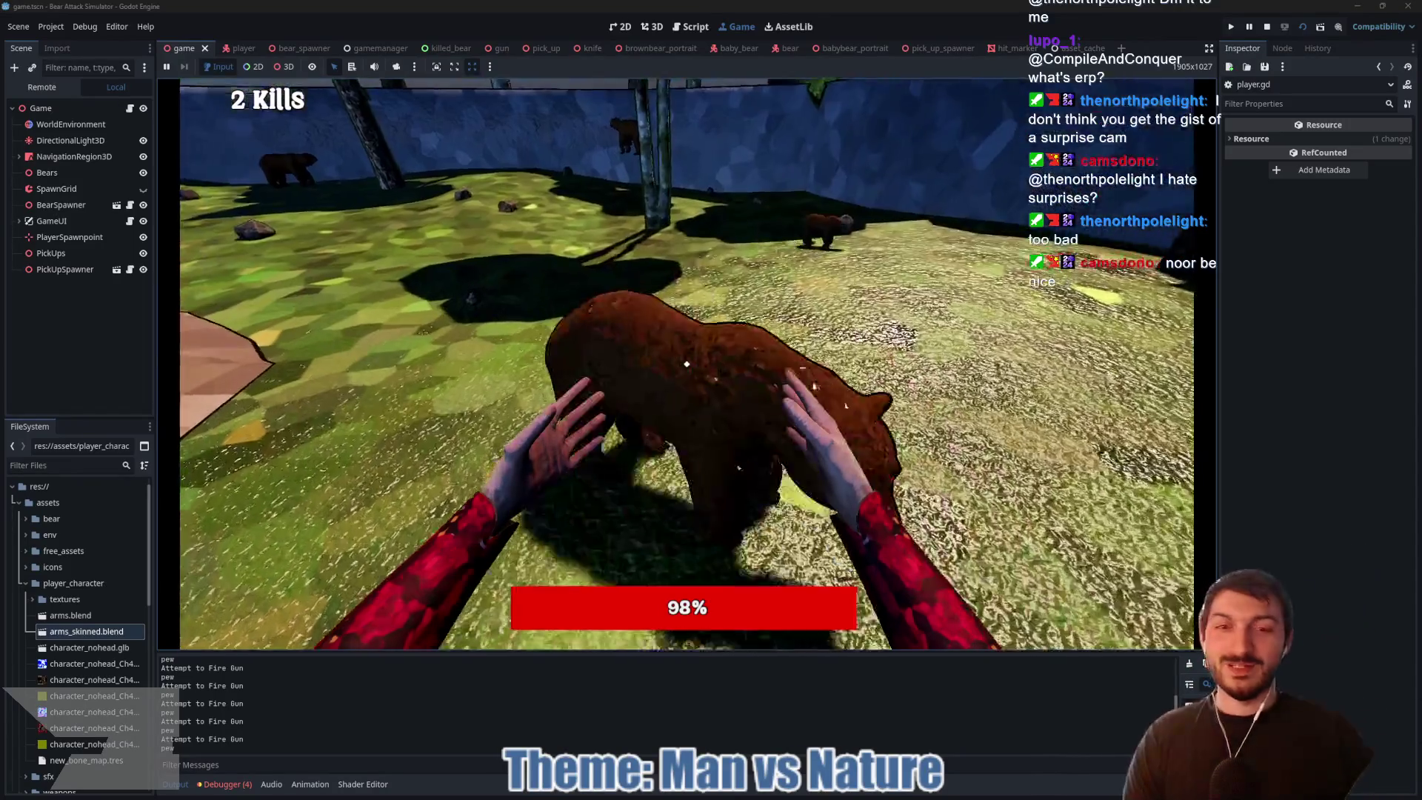
# Step: Punch the approaching bears repeatedly until the kill counter rises
pyautogui.click(686, 363)
pyautogui.click(686, 363)
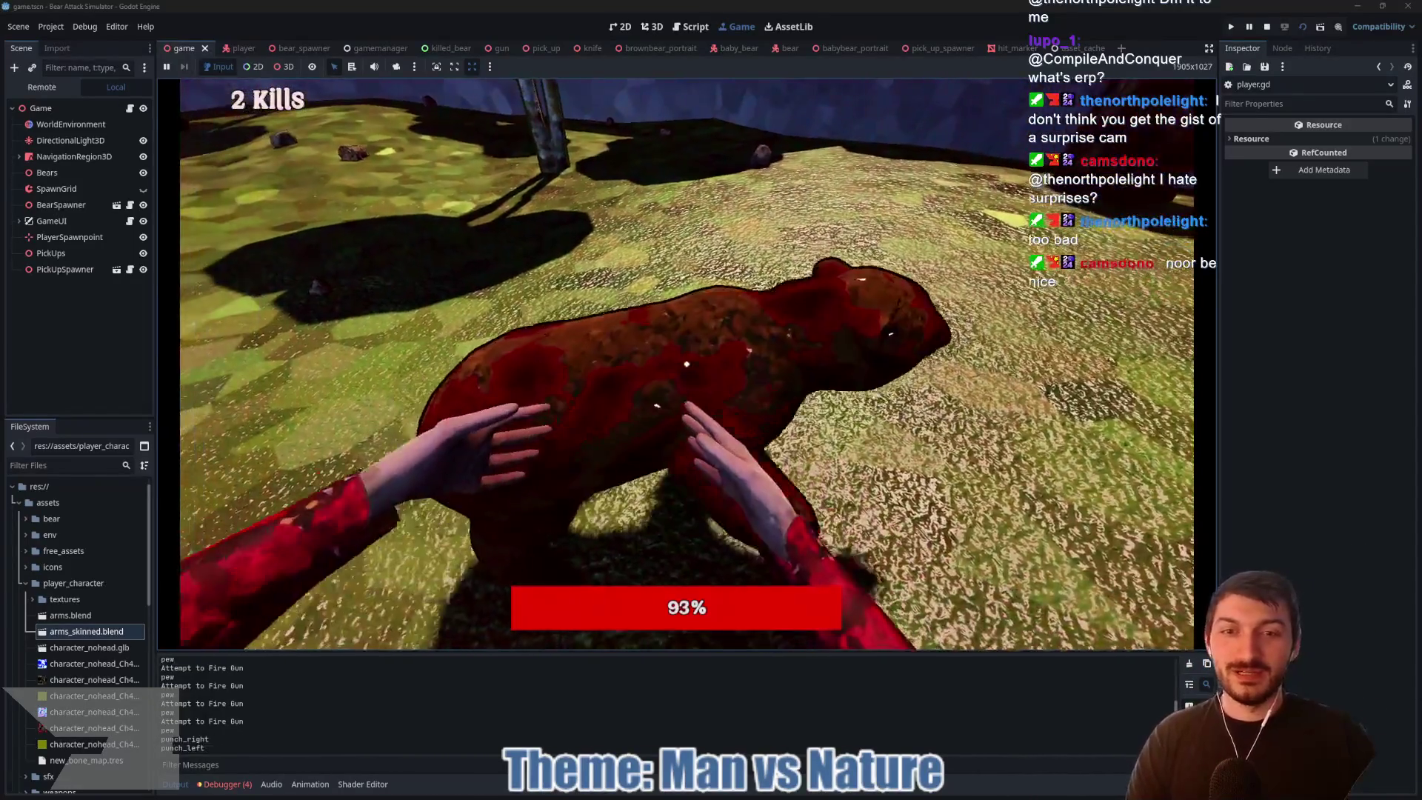
pyautogui.click(686, 364)
pyautogui.click(687, 364)
pyautogui.click(687, 363)
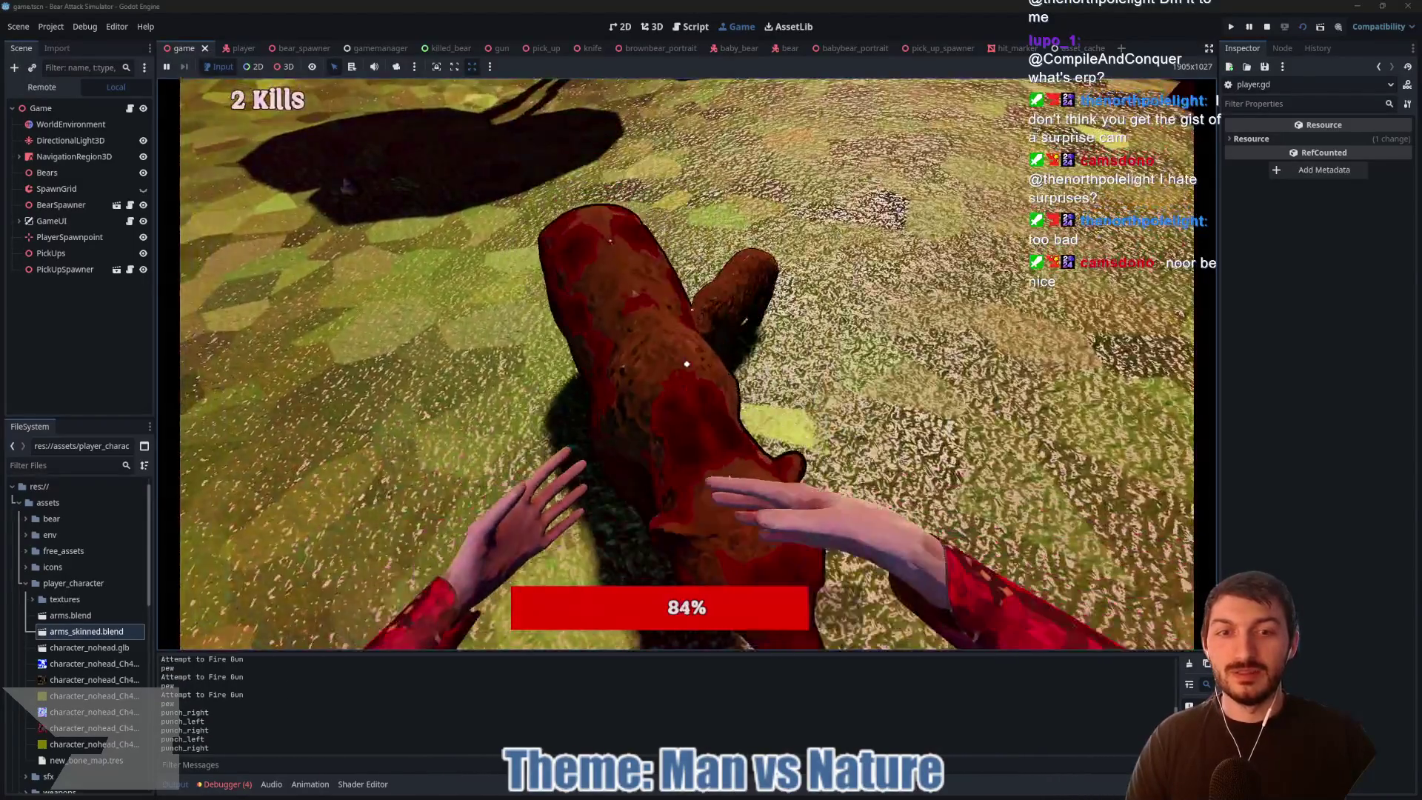
pyautogui.click(687, 364)
pyautogui.click(686, 363)
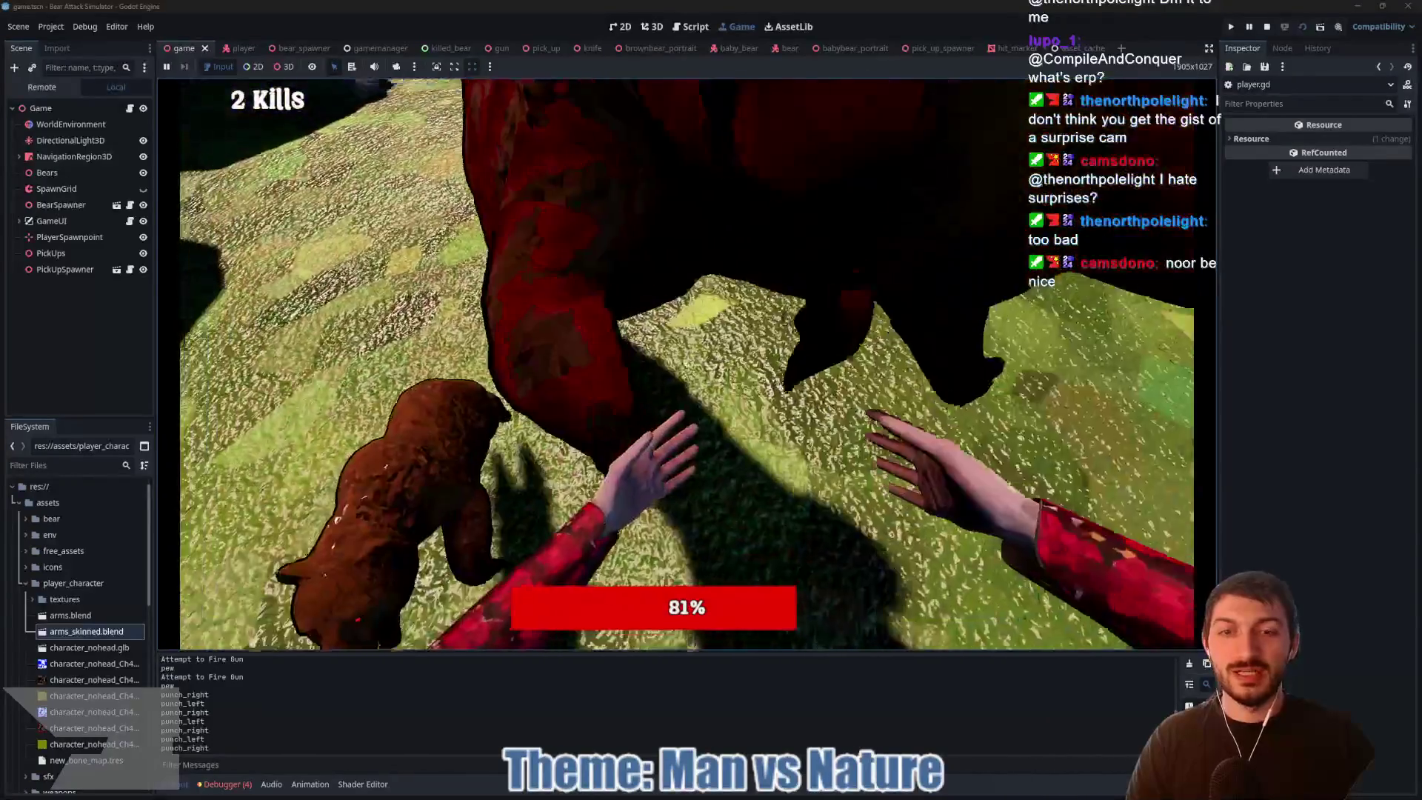
pyautogui.click(687, 363)
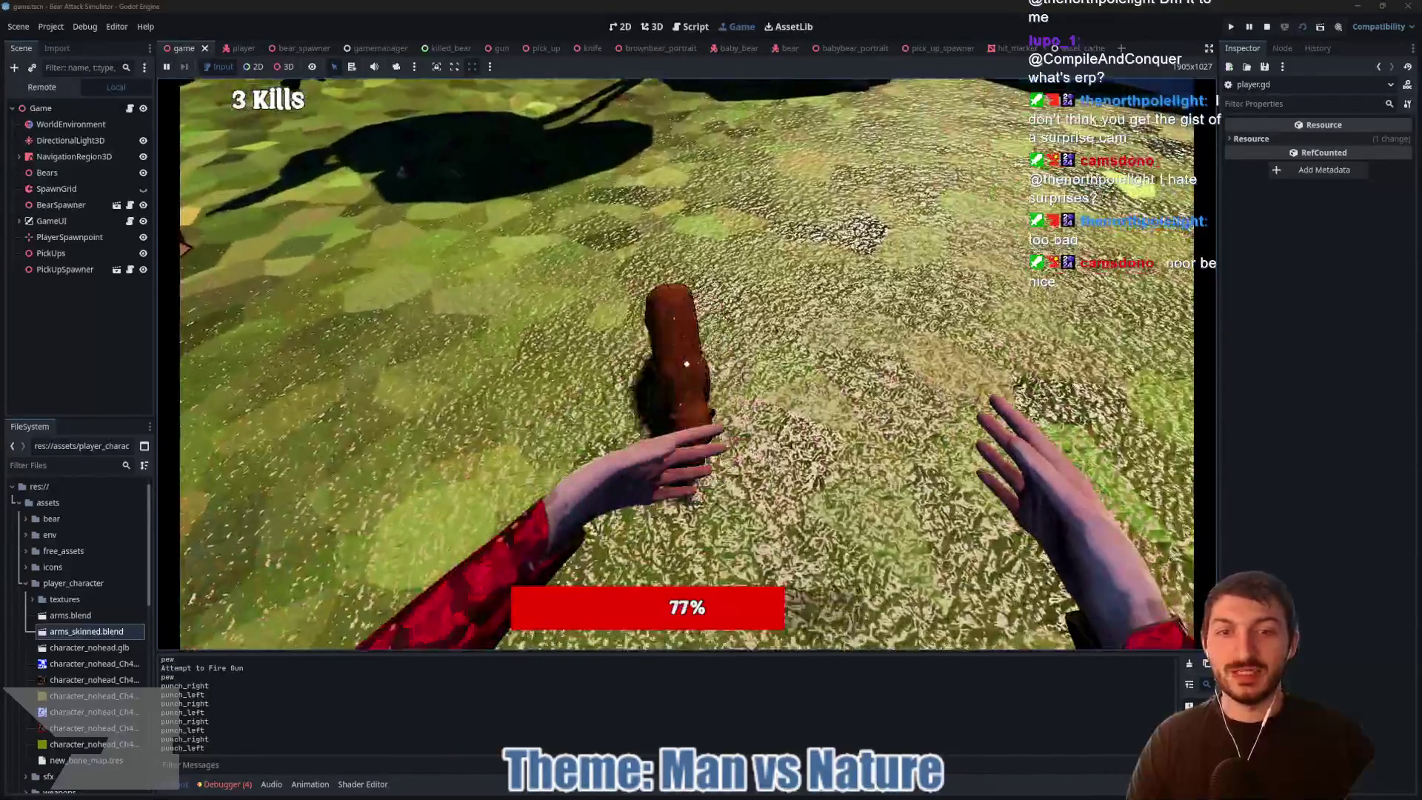
pyautogui.click(686, 364)
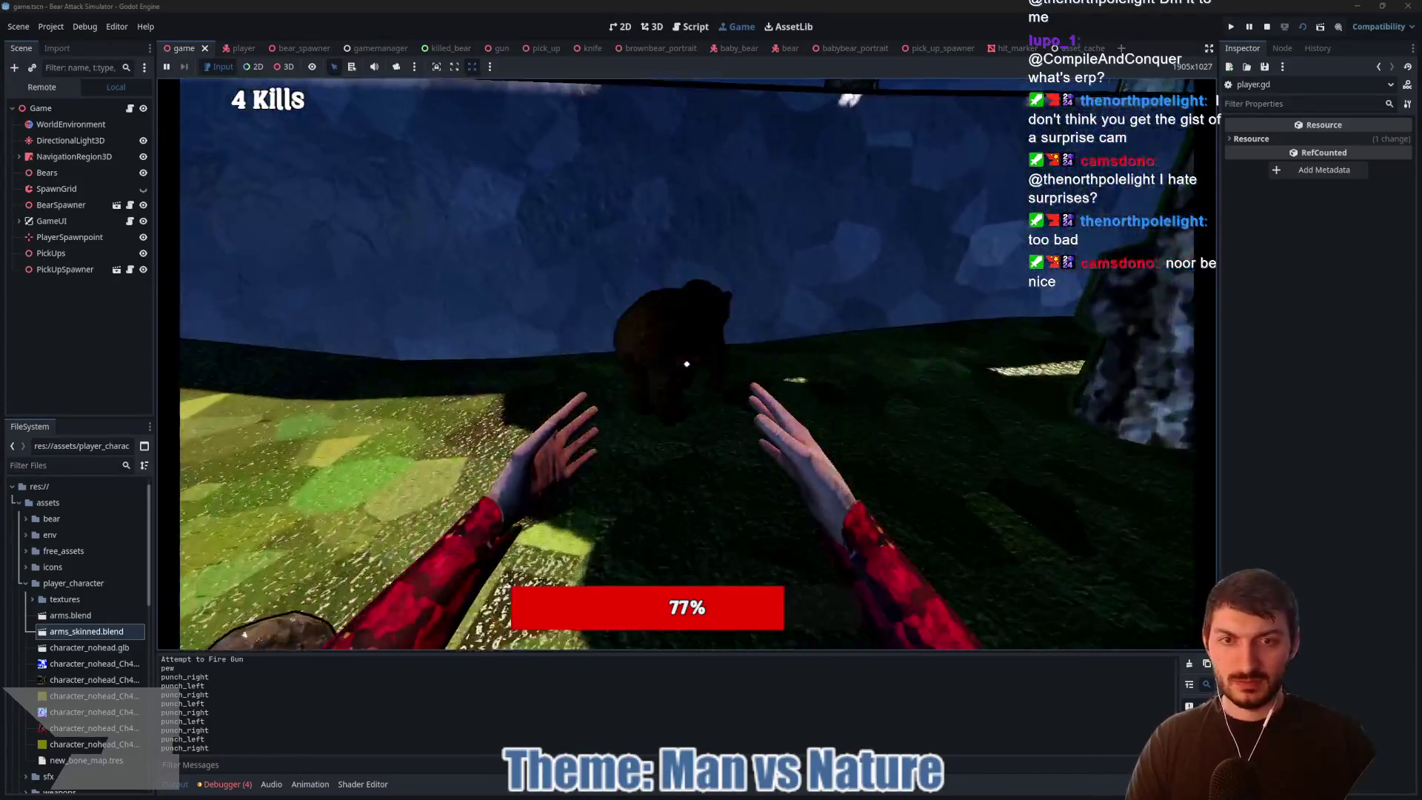
# Step: Keep punching the charging bears in front of the player
pyautogui.click(686, 364)
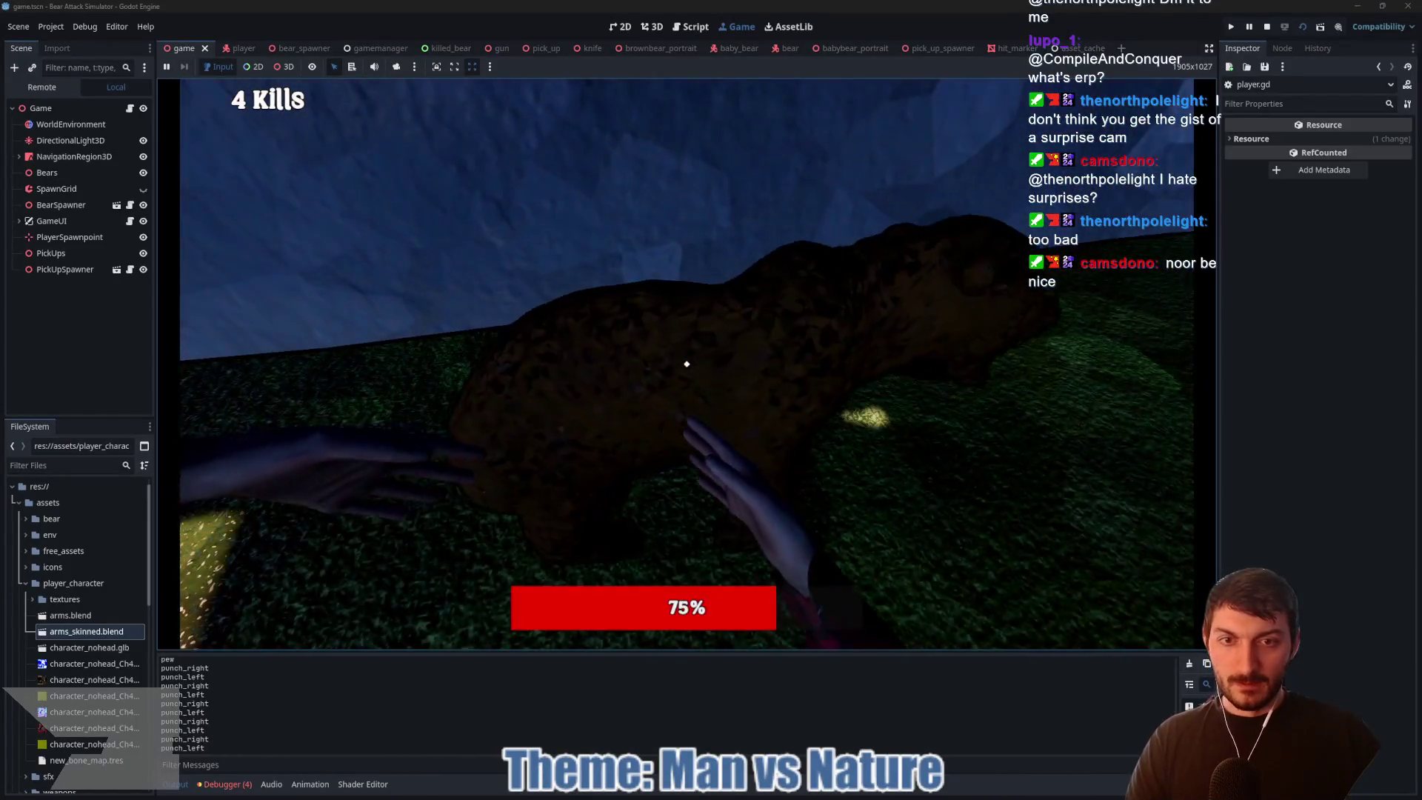
pyautogui.click(686, 364)
pyautogui.click(687, 364)
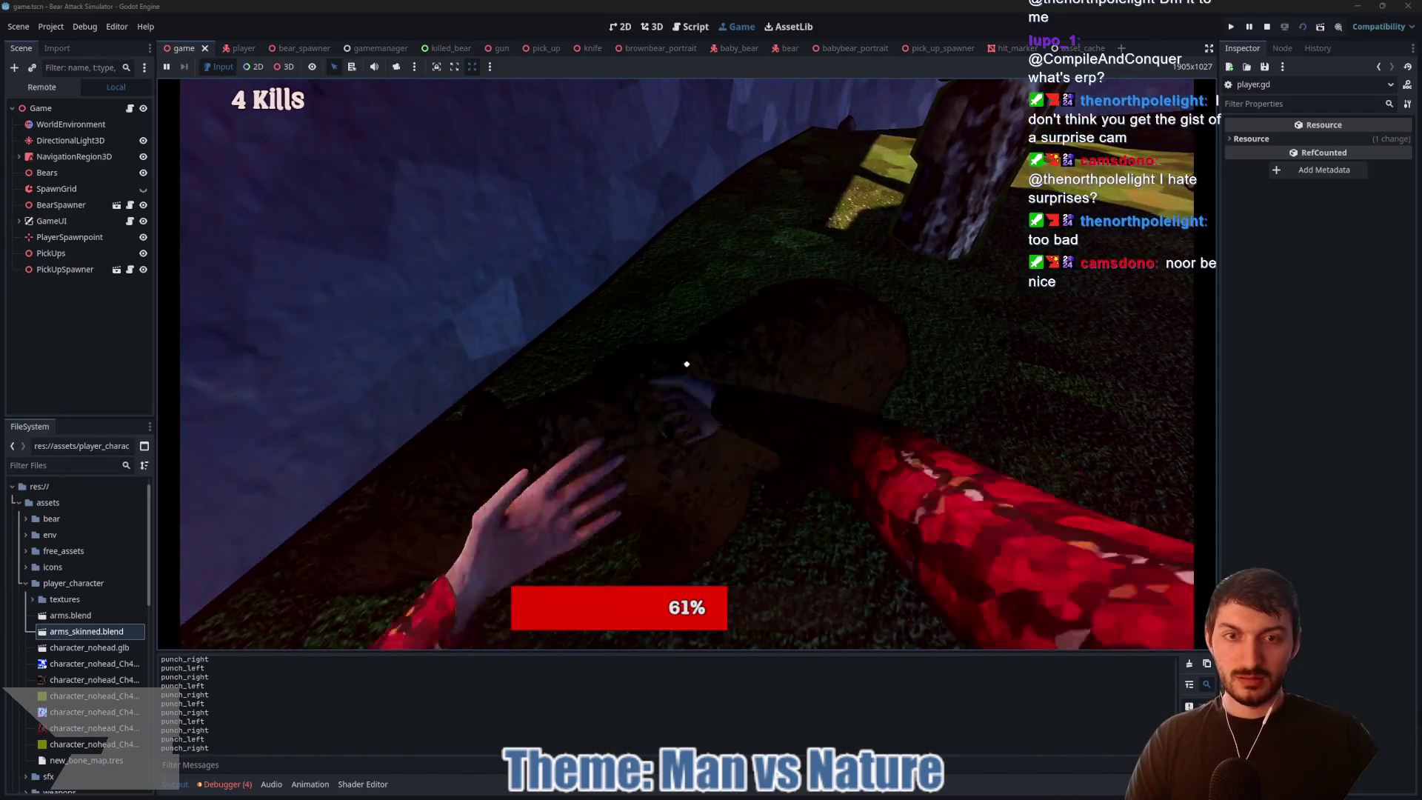
pyautogui.click(686, 364)
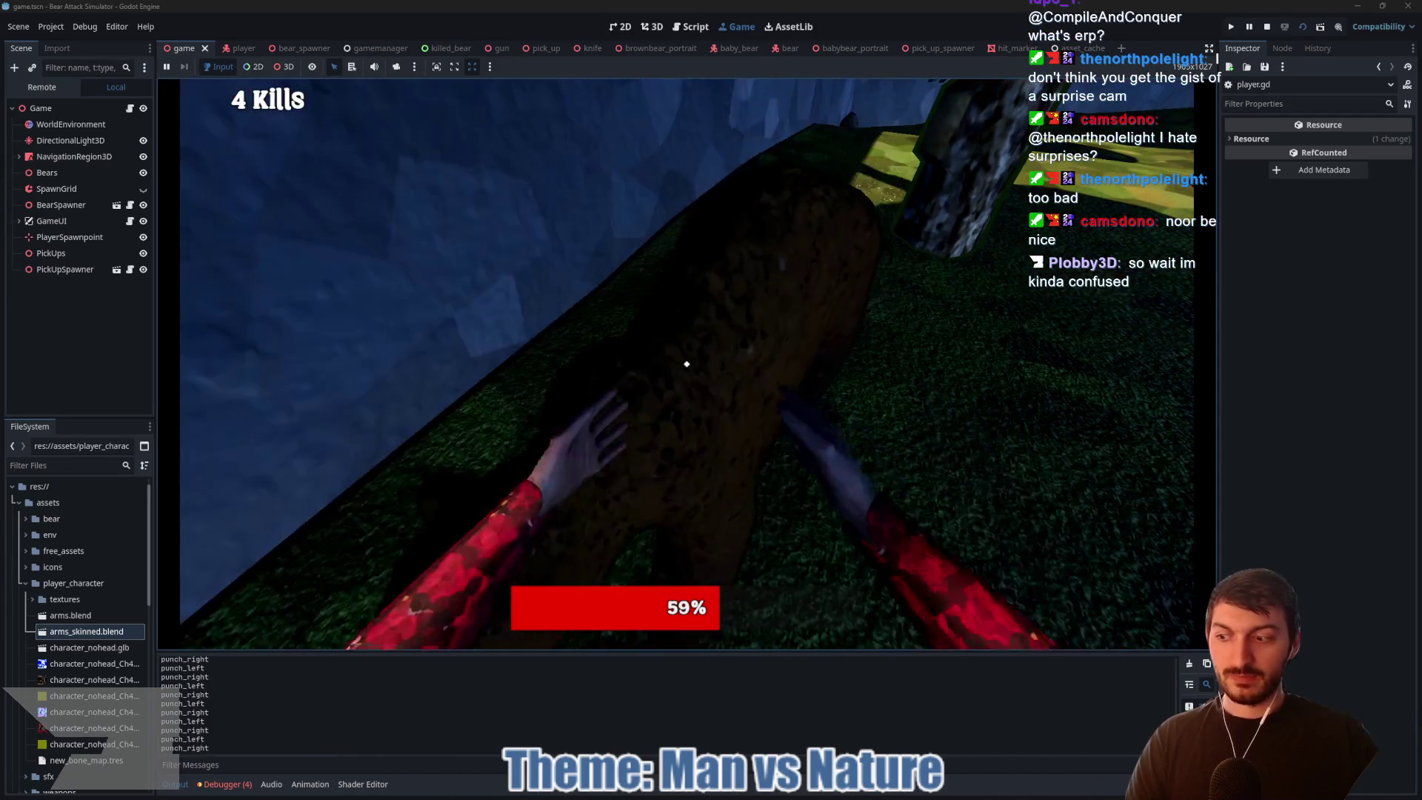
pyautogui.click(686, 364)
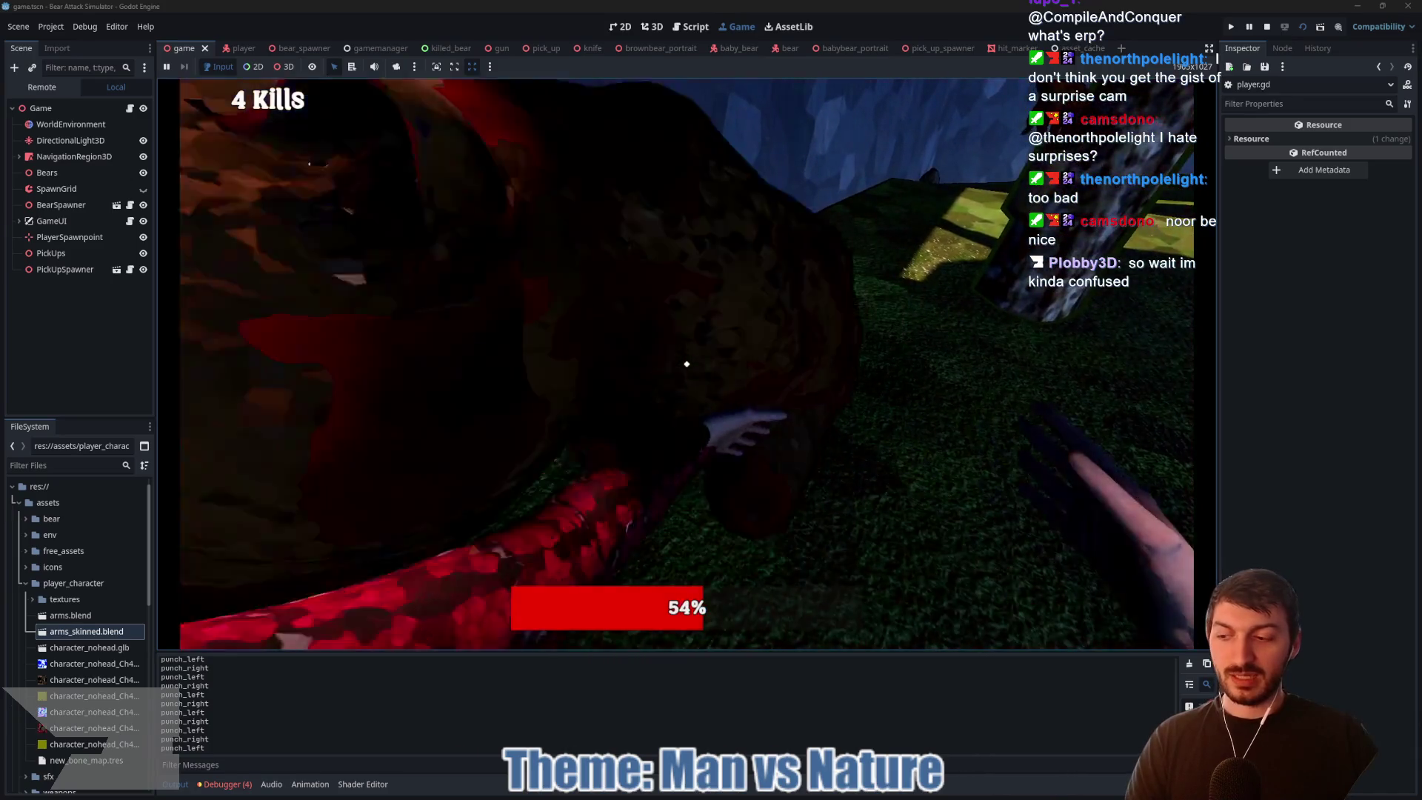
pyautogui.click(687, 364)
pyautogui.click(686, 363)
pyautogui.click(686, 364)
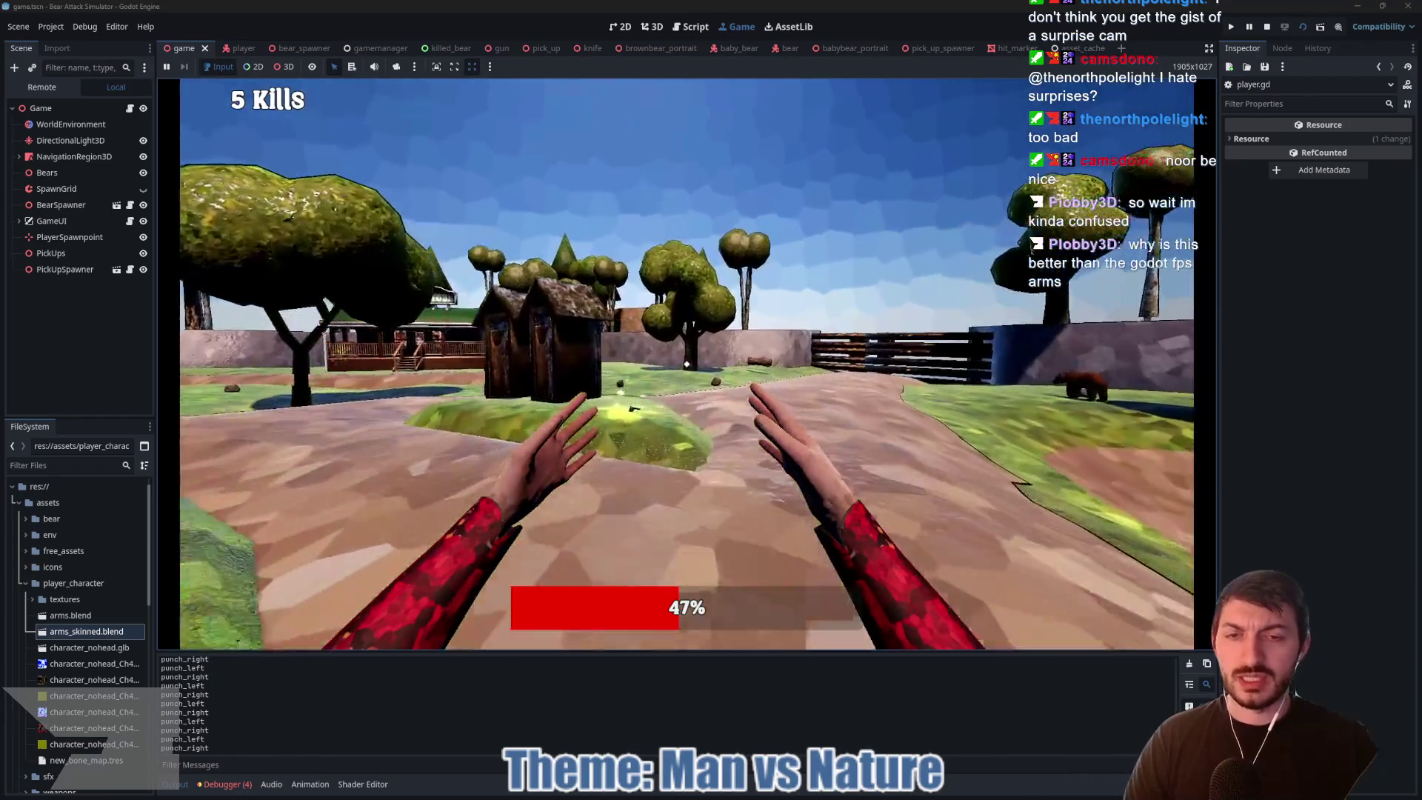
# Step: Pick up the gun with E, shoot a bear three times, then stop the game
pyautogui.press('e')
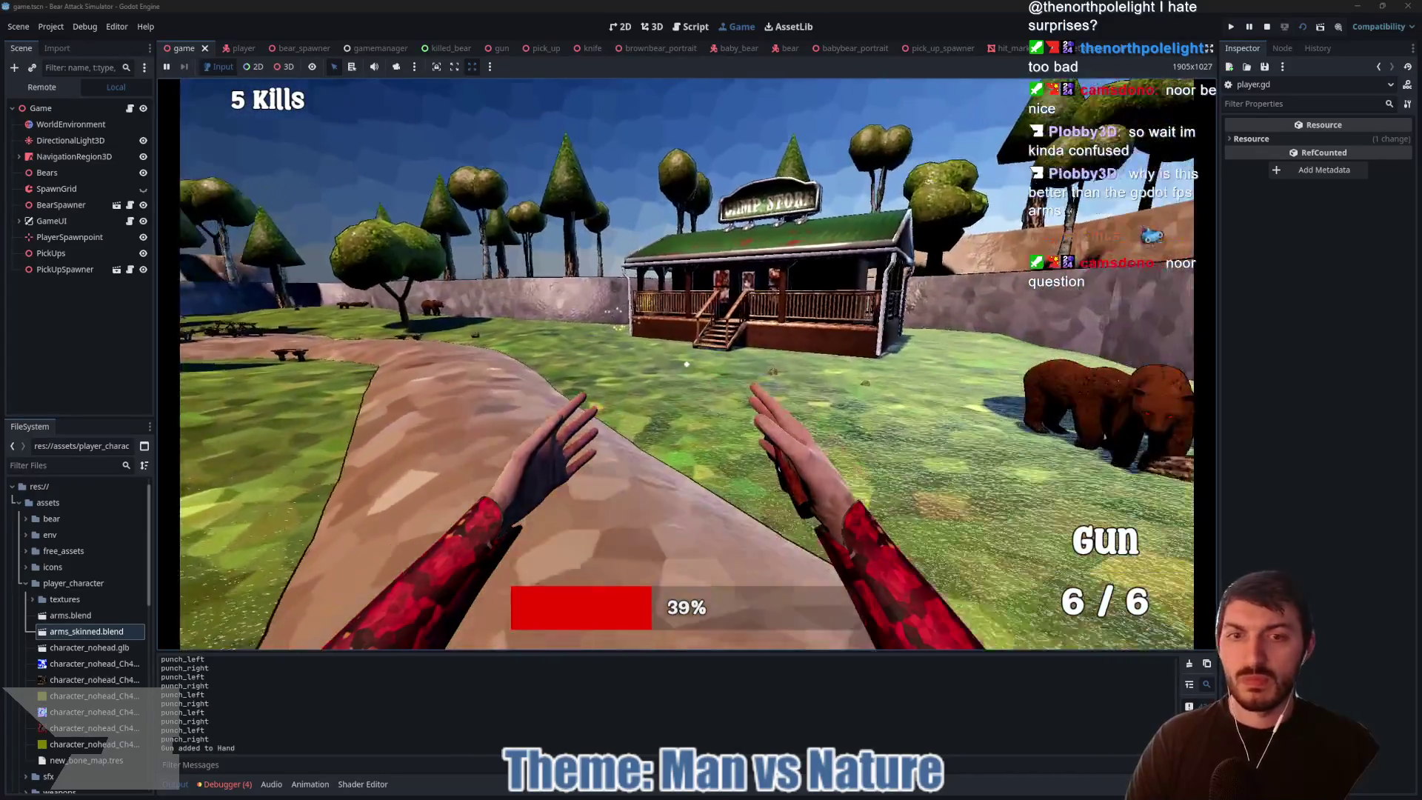
pyautogui.click(686, 364)
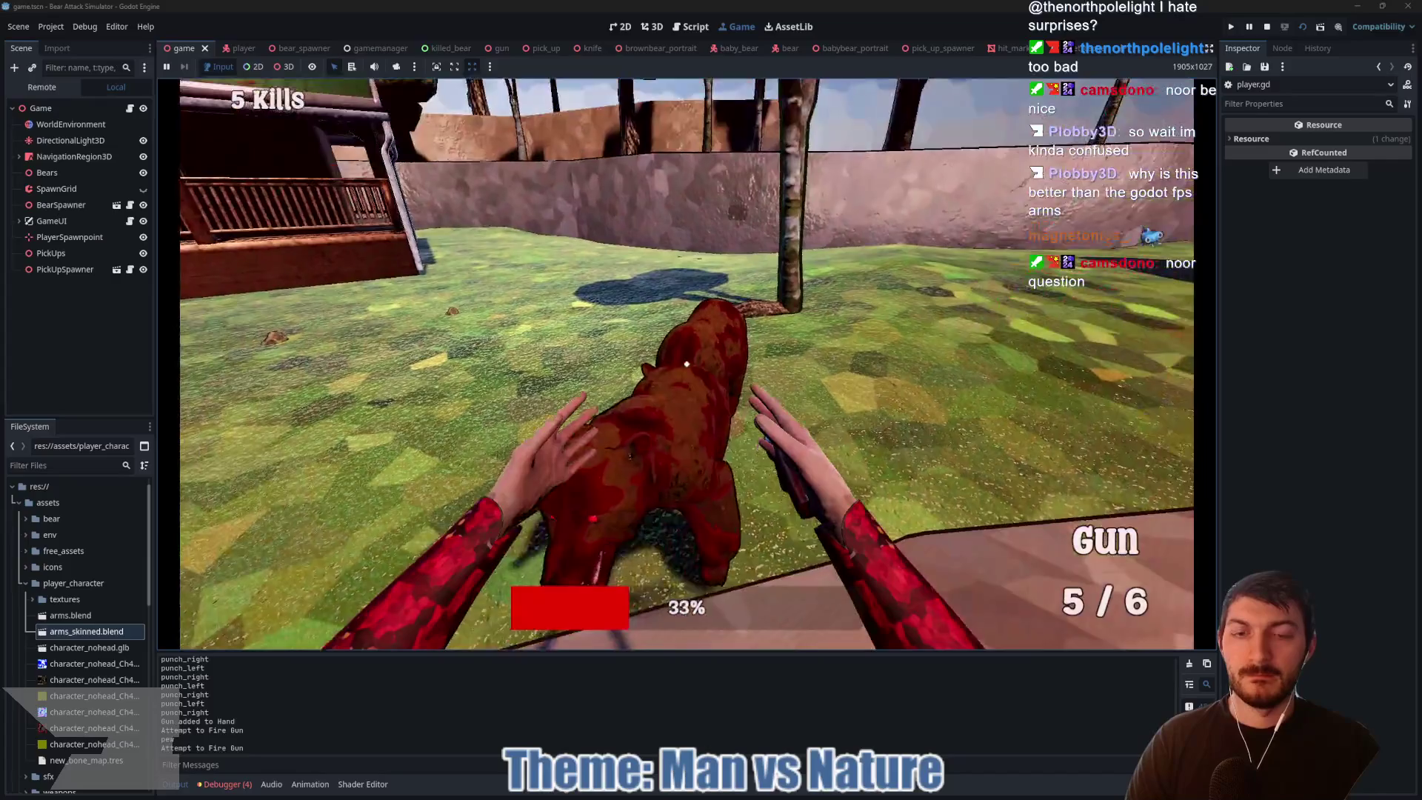
pyautogui.click(687, 363)
pyautogui.click(686, 364)
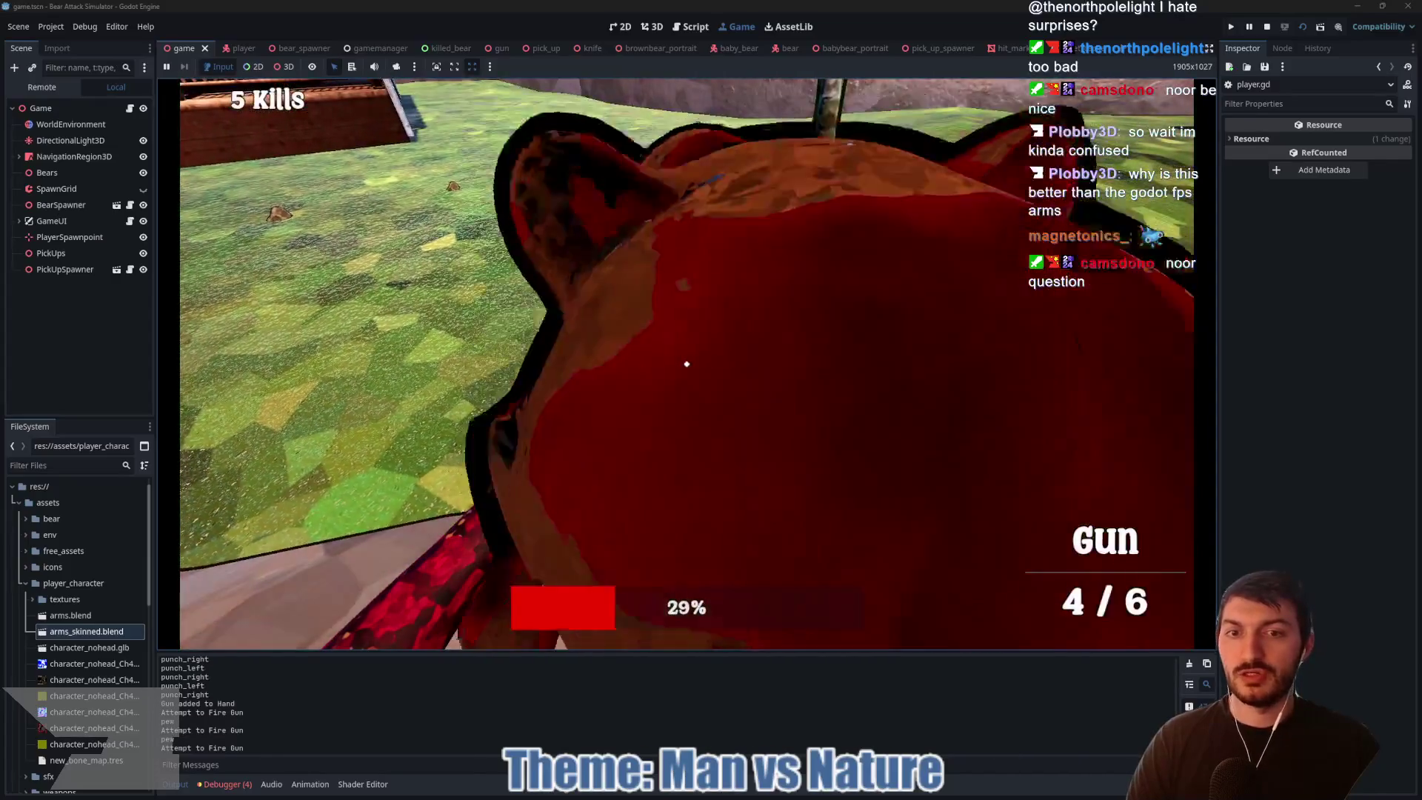
pyautogui.press('F8')
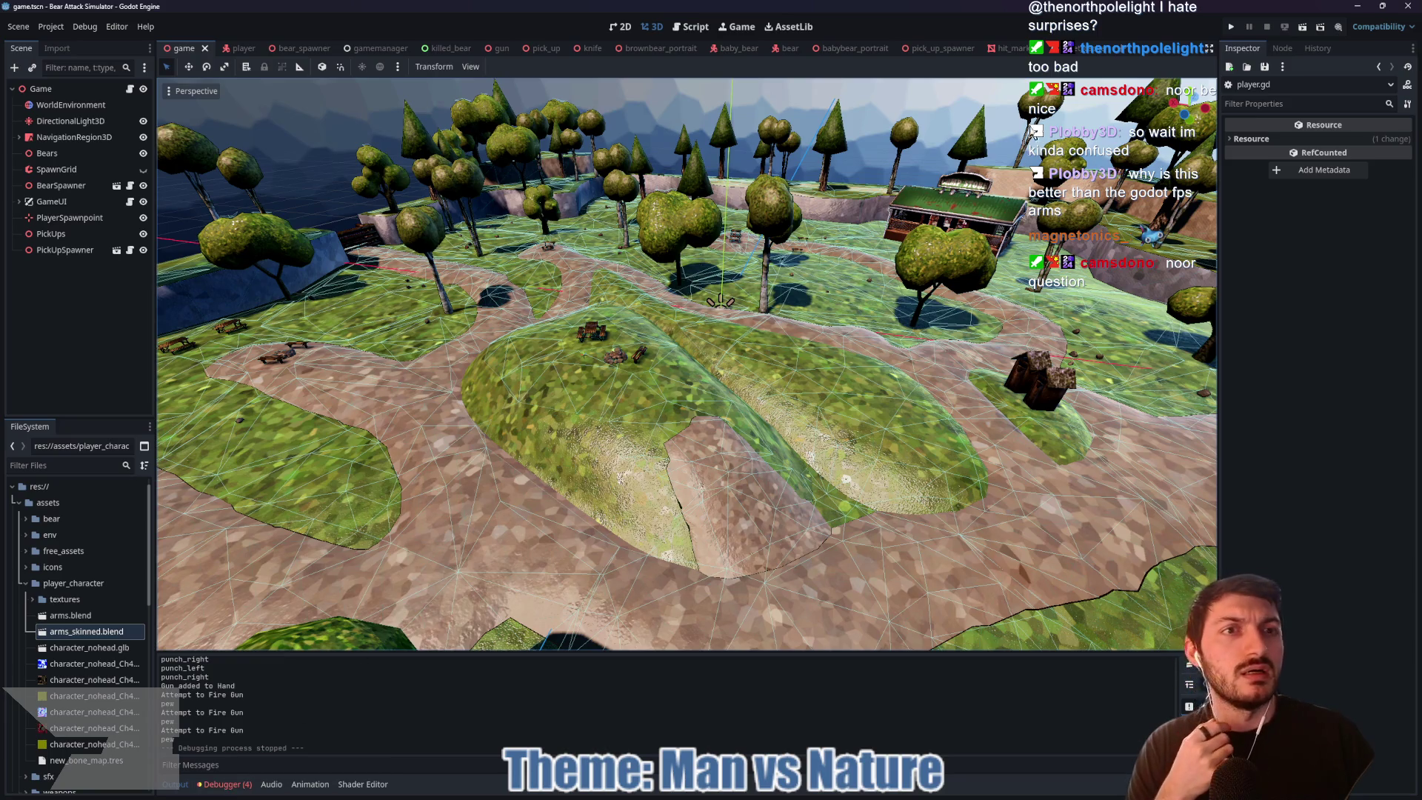
# Step: Read the PickUp node's pick_up.gd script via the pick_up_spawner and pick_up scenes
pyautogui.click(927, 49)
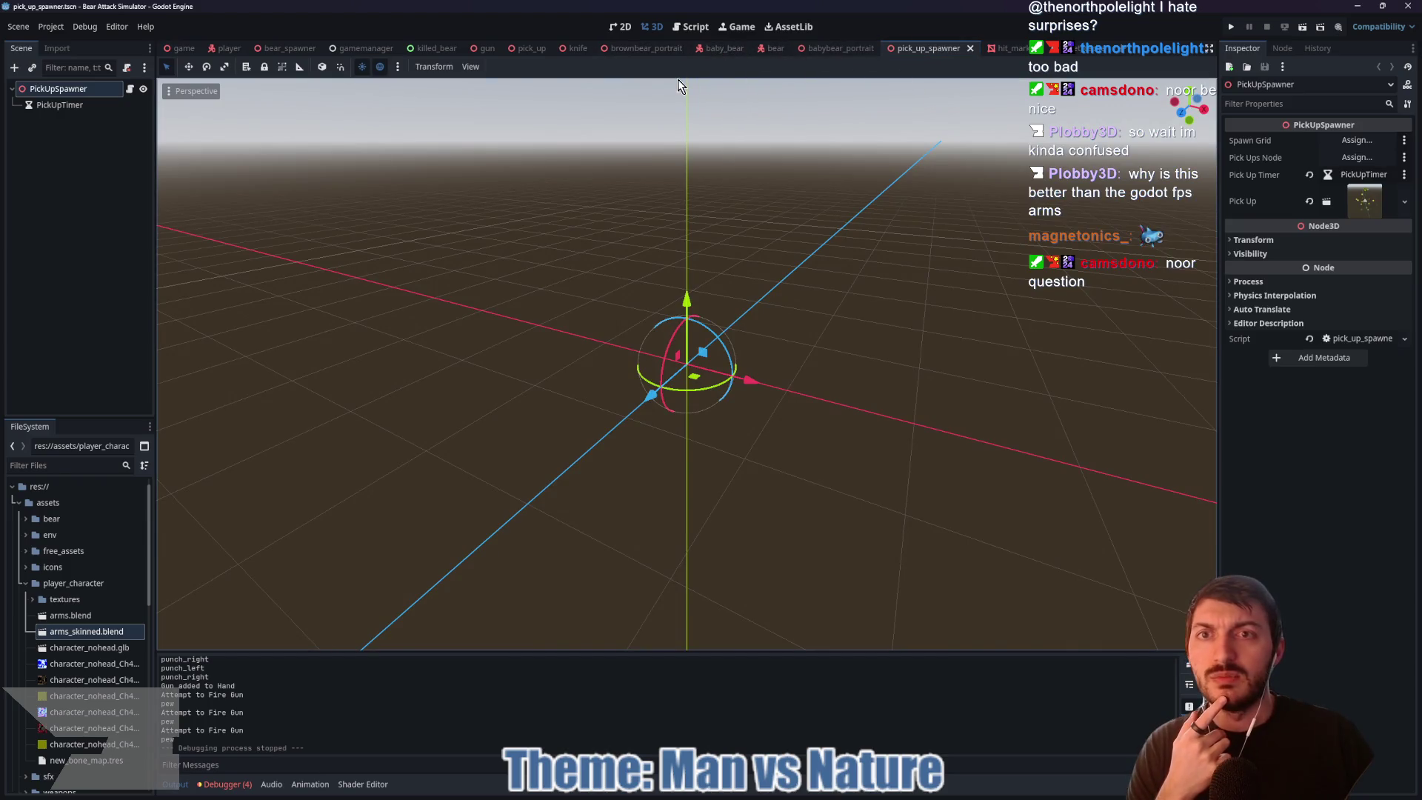
pyautogui.click(530, 48)
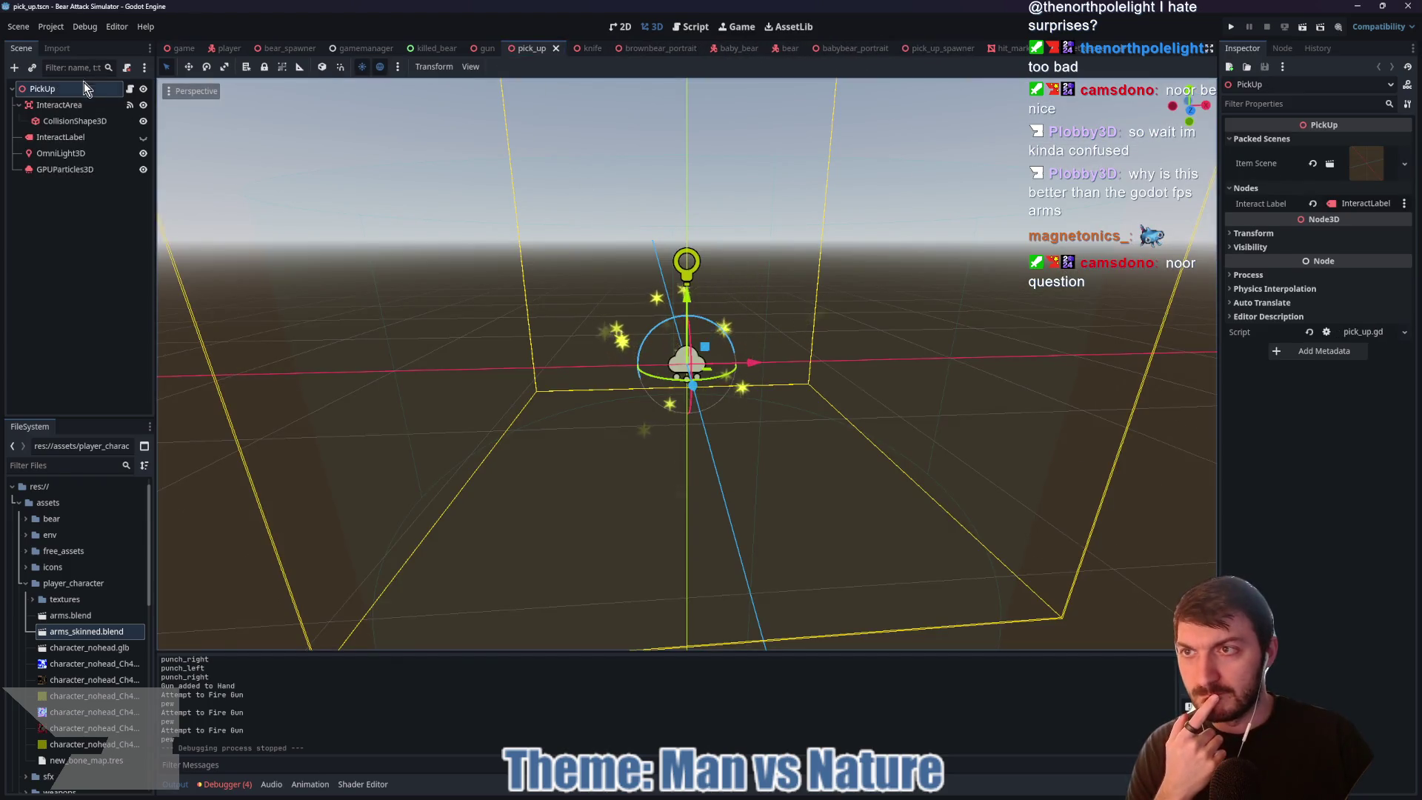
pyautogui.click(129, 89)
pyautogui.scroll(-1, 634, 324)
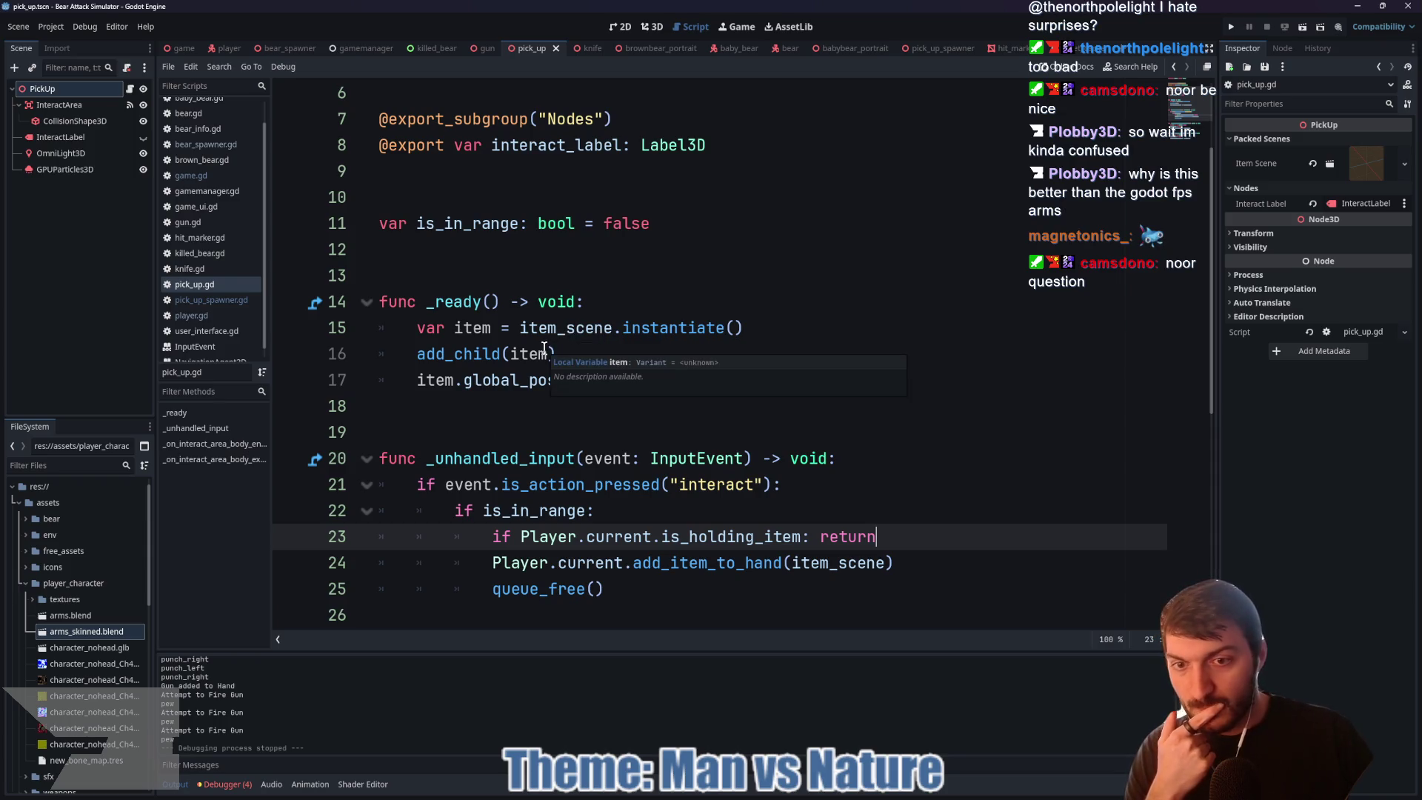
pyautogui.scroll(2, 544, 348)
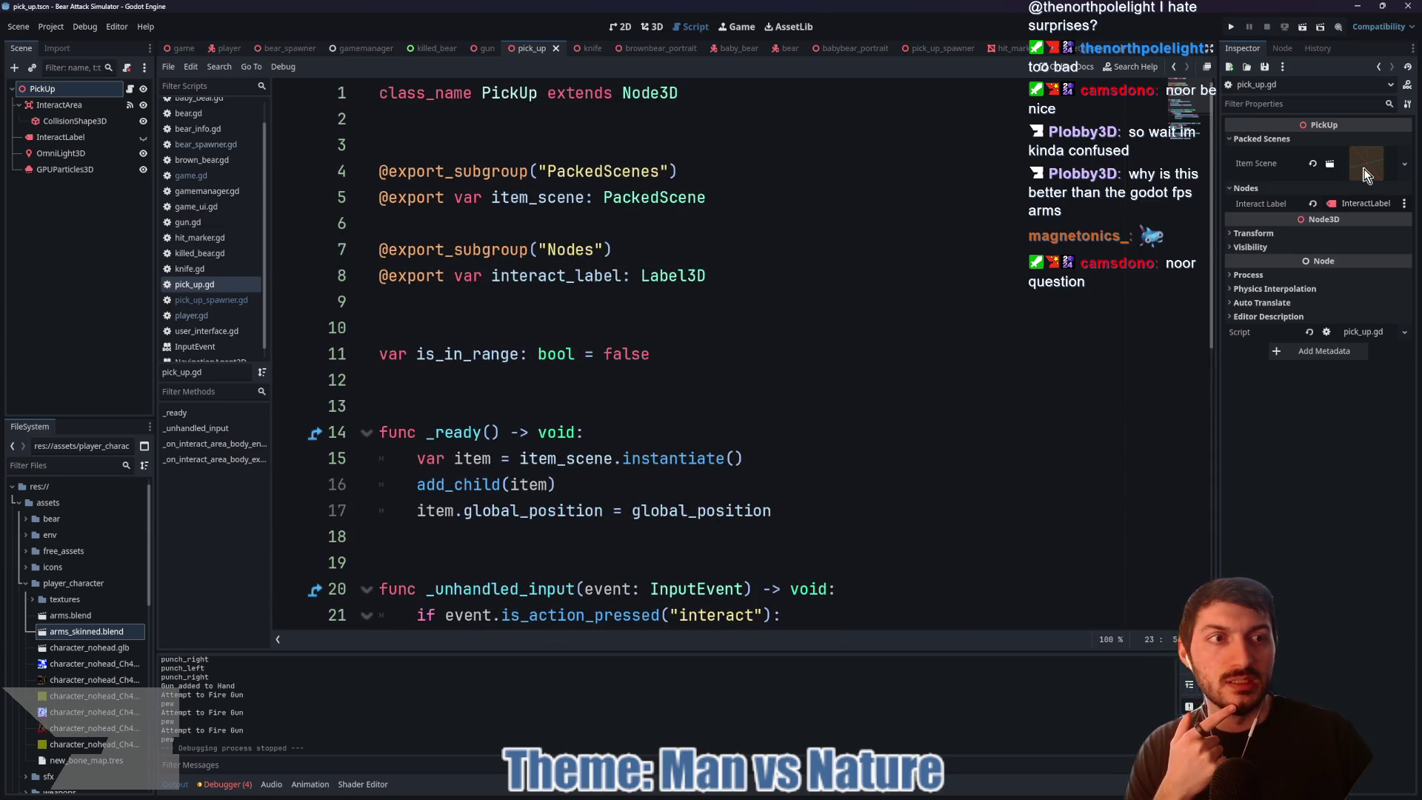
pyautogui.moveTo(1363, 169)
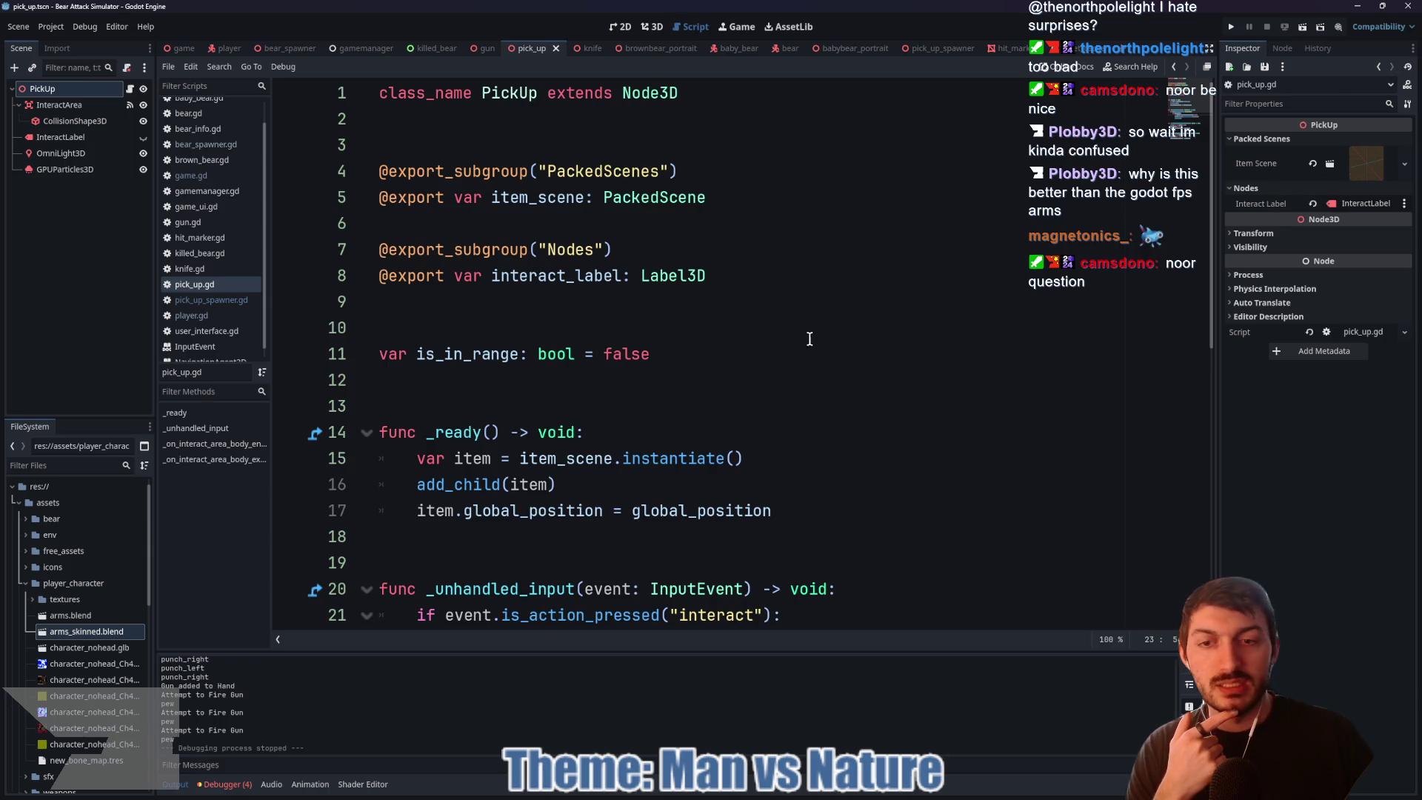
pyautogui.click(1050, 50)
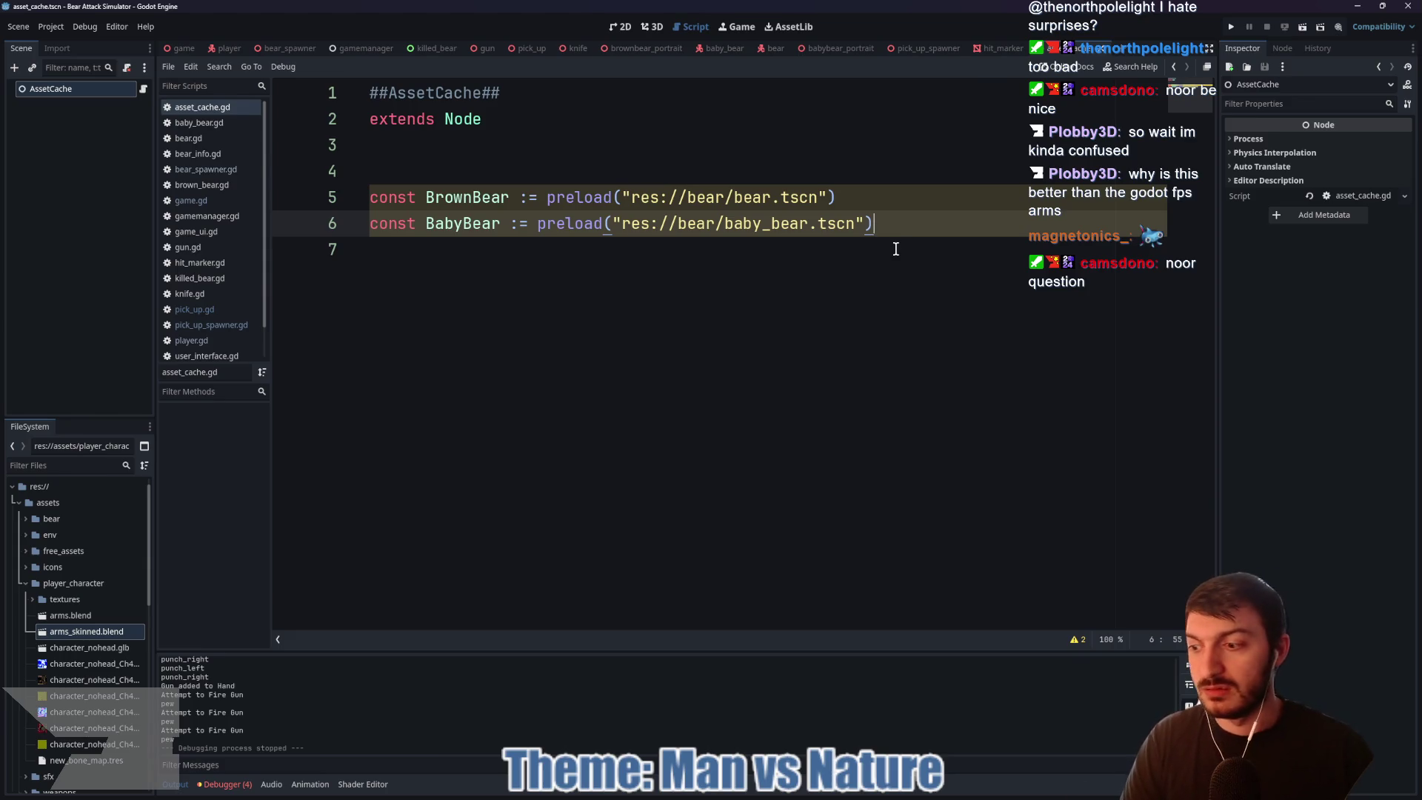
# Step: Add a ##Bears heading above the bear preloads in asset_cache.gd
pyautogui.press('Return')
pyautogui.click(421, 169)
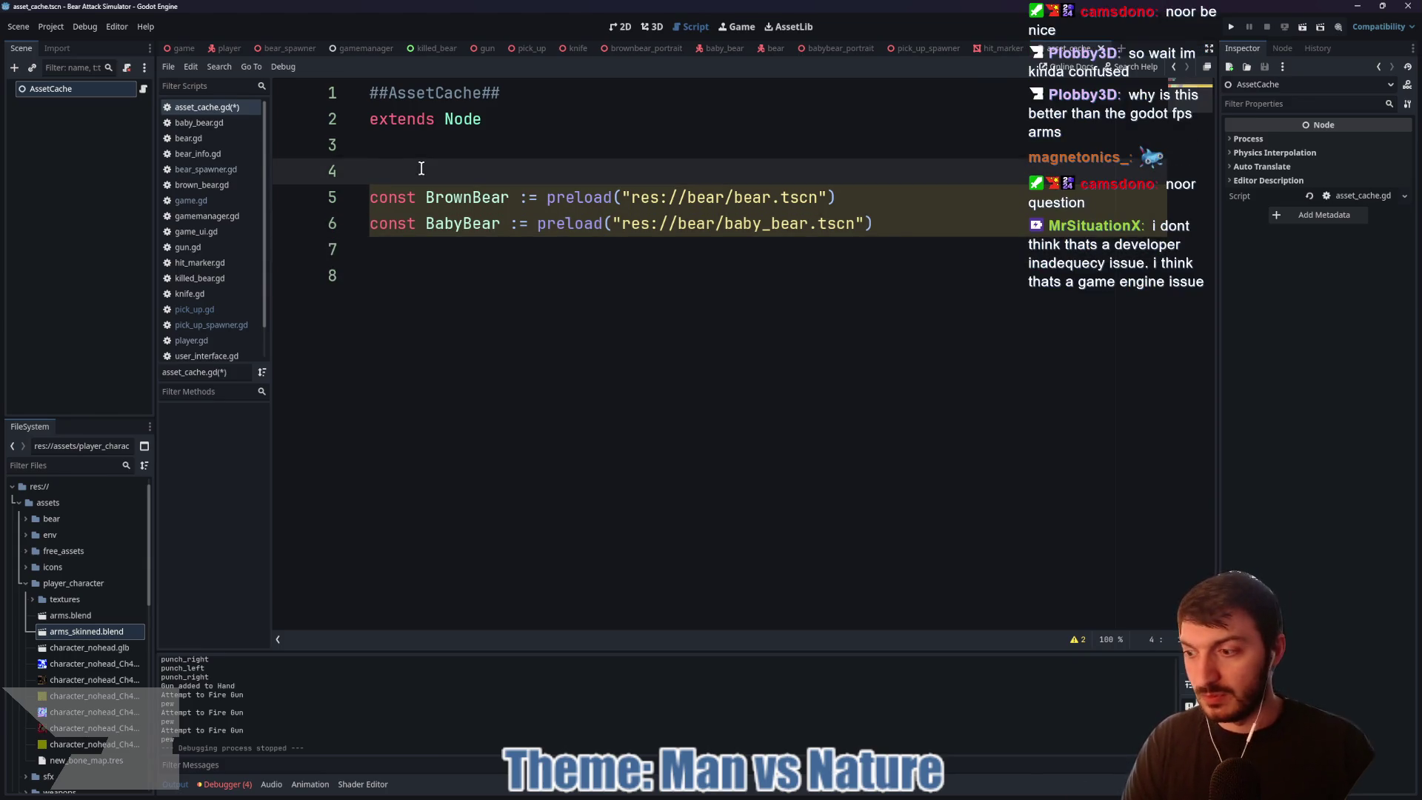
pyautogui.write('##Bears')
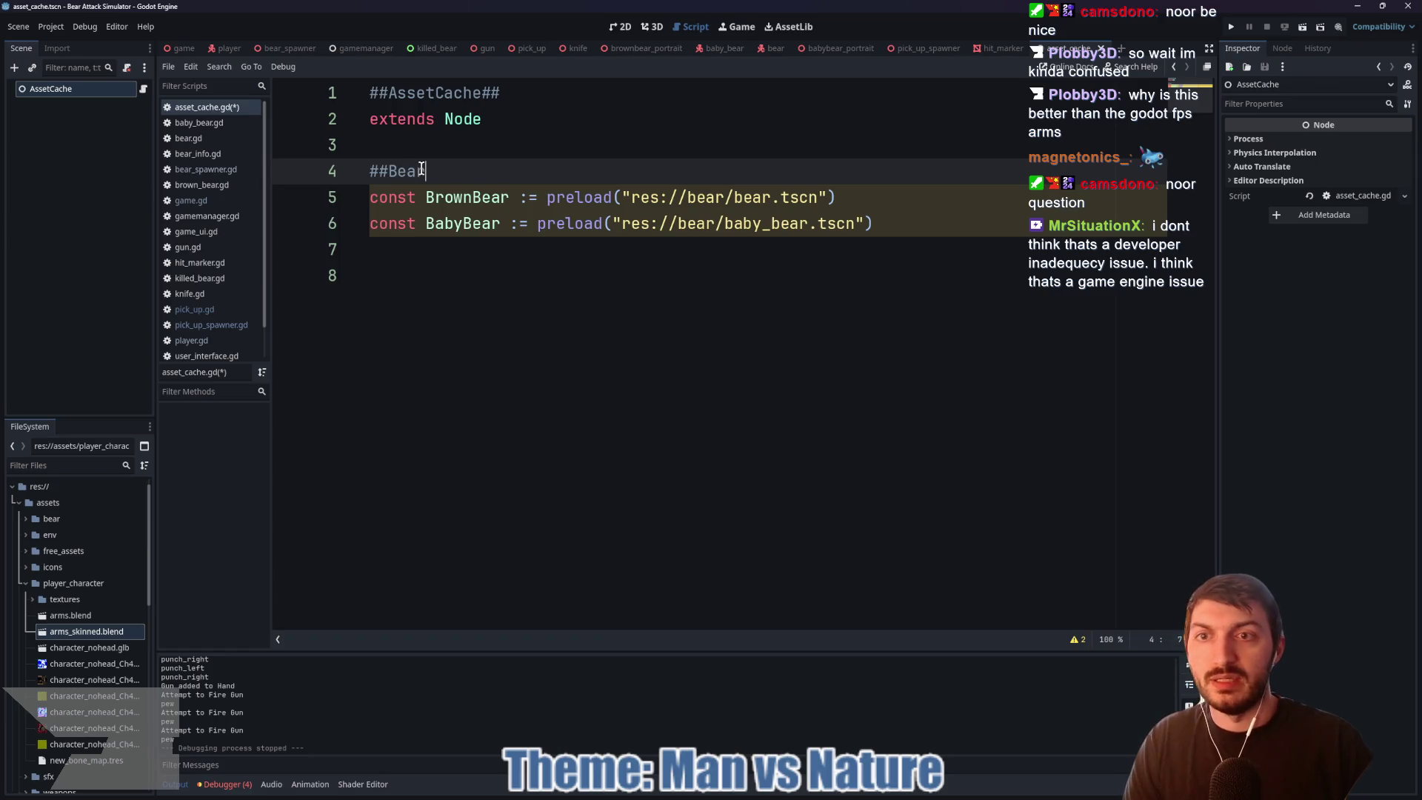
# Step: Start a ##PickUps section beginning const Gun := preload("res:
pyautogui.click(417, 258)
pyautogui.press('Return')
pyautogui.write('##')
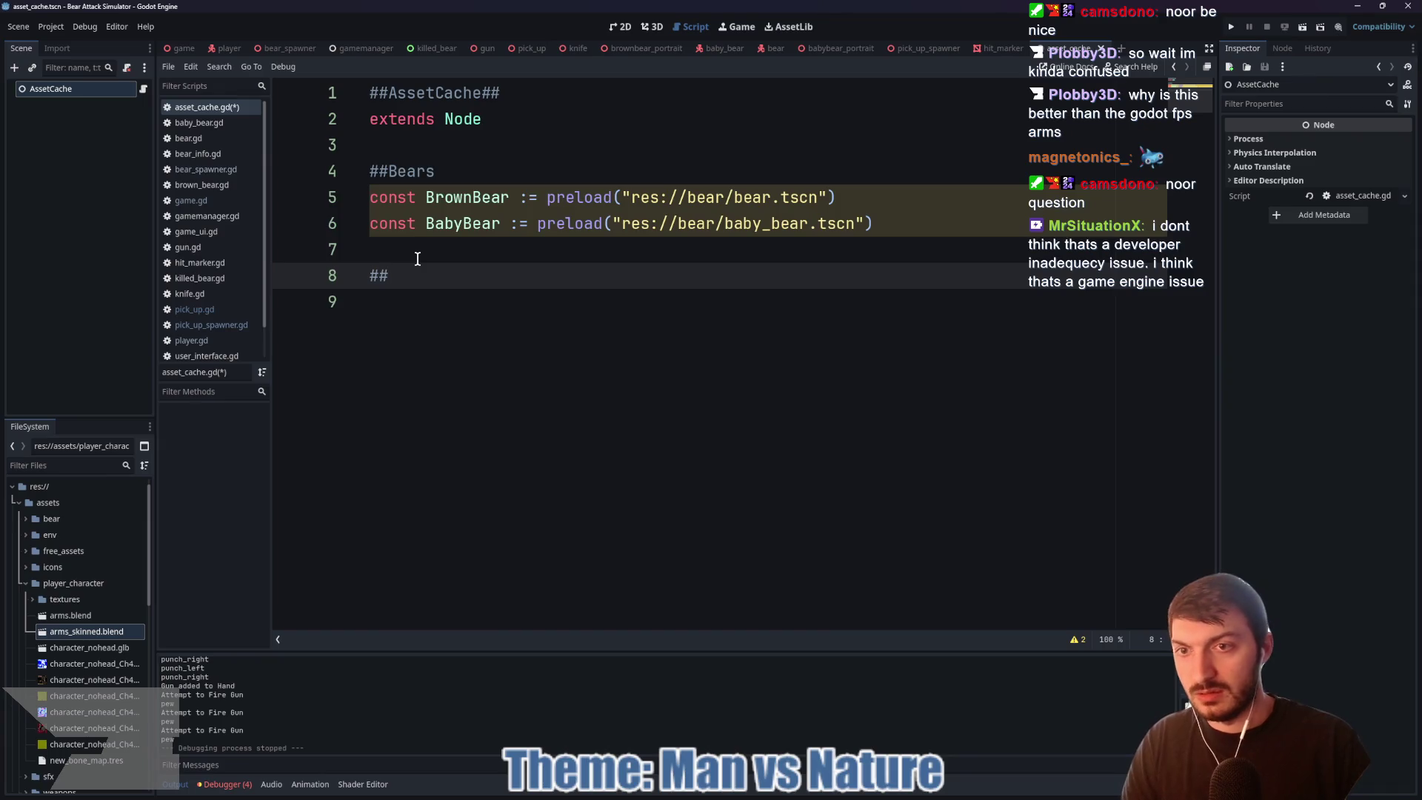
pyautogui.write('PickUps')
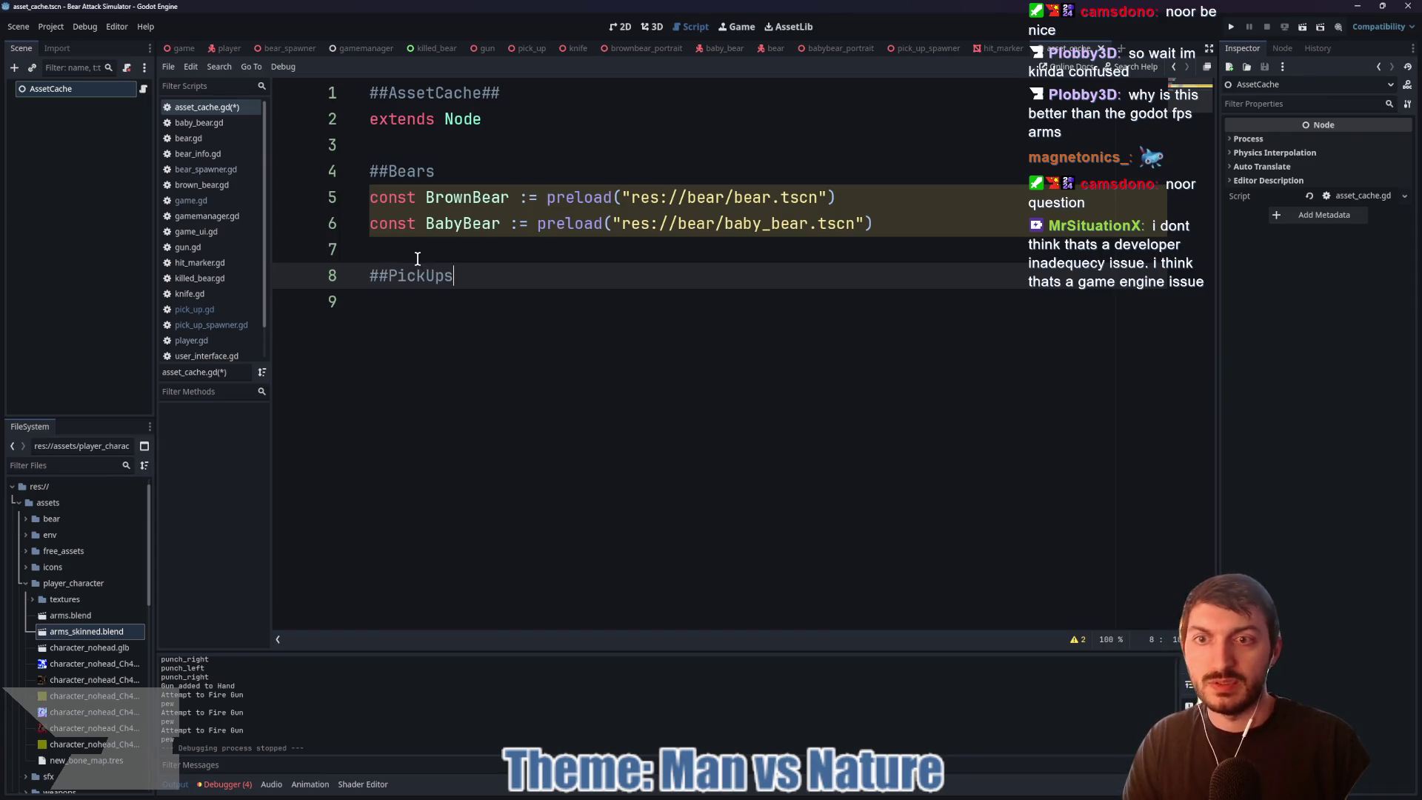
pyautogui.press('Return')
pyautogui.write('const Gun:')
pyautogui.press('BackSpace')
pyautogui.write(':')
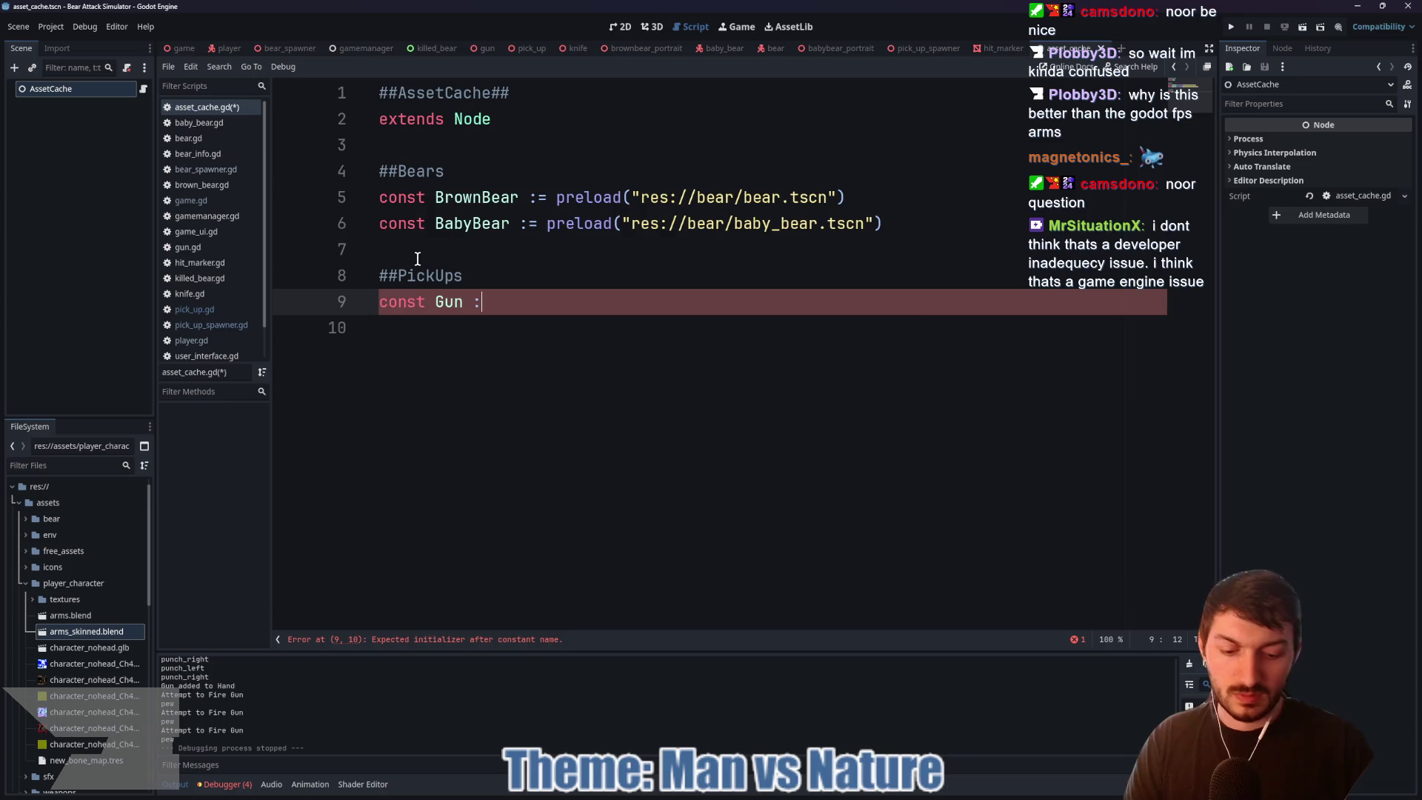
pyautogui.write('= preload')
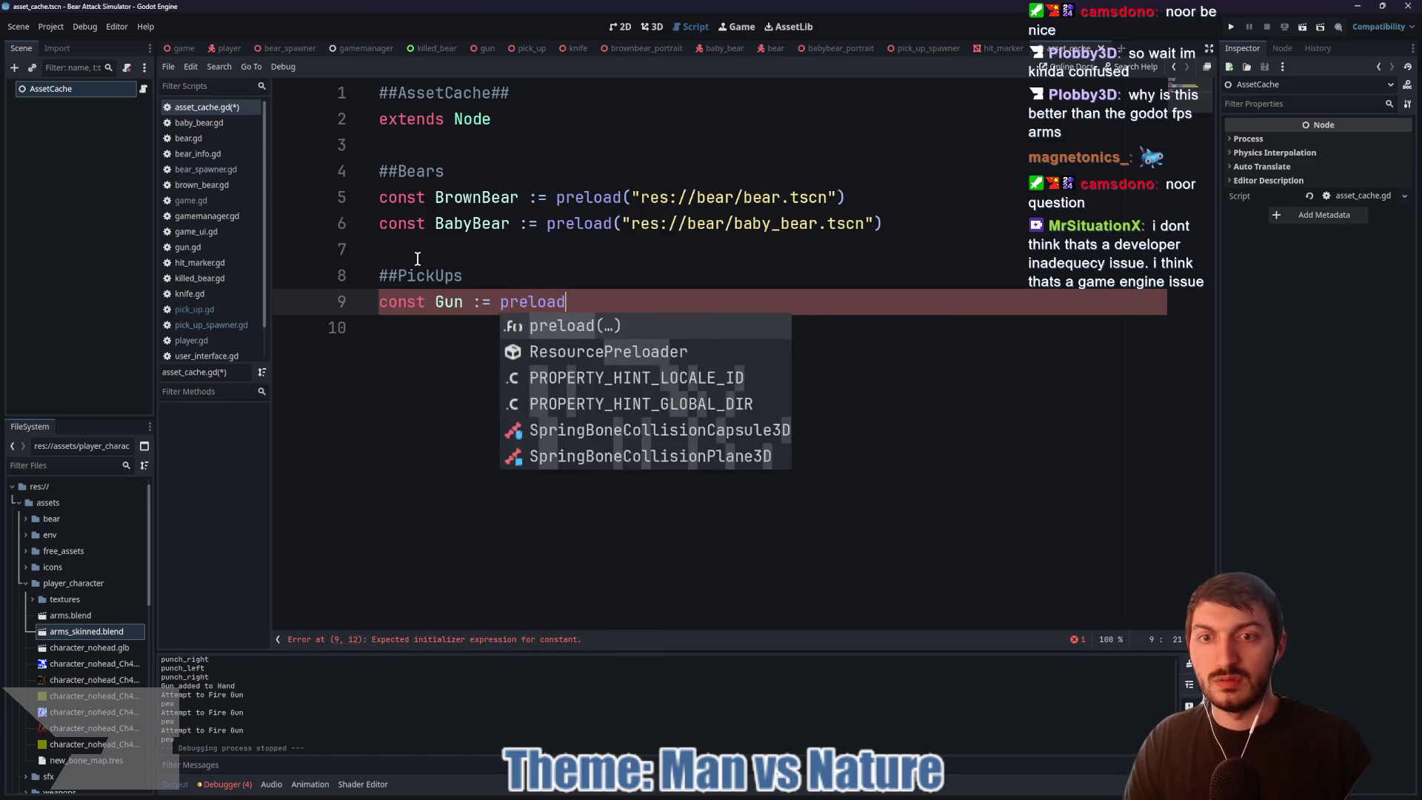
pyautogui.press('Escape')
pyautogui.write('(')
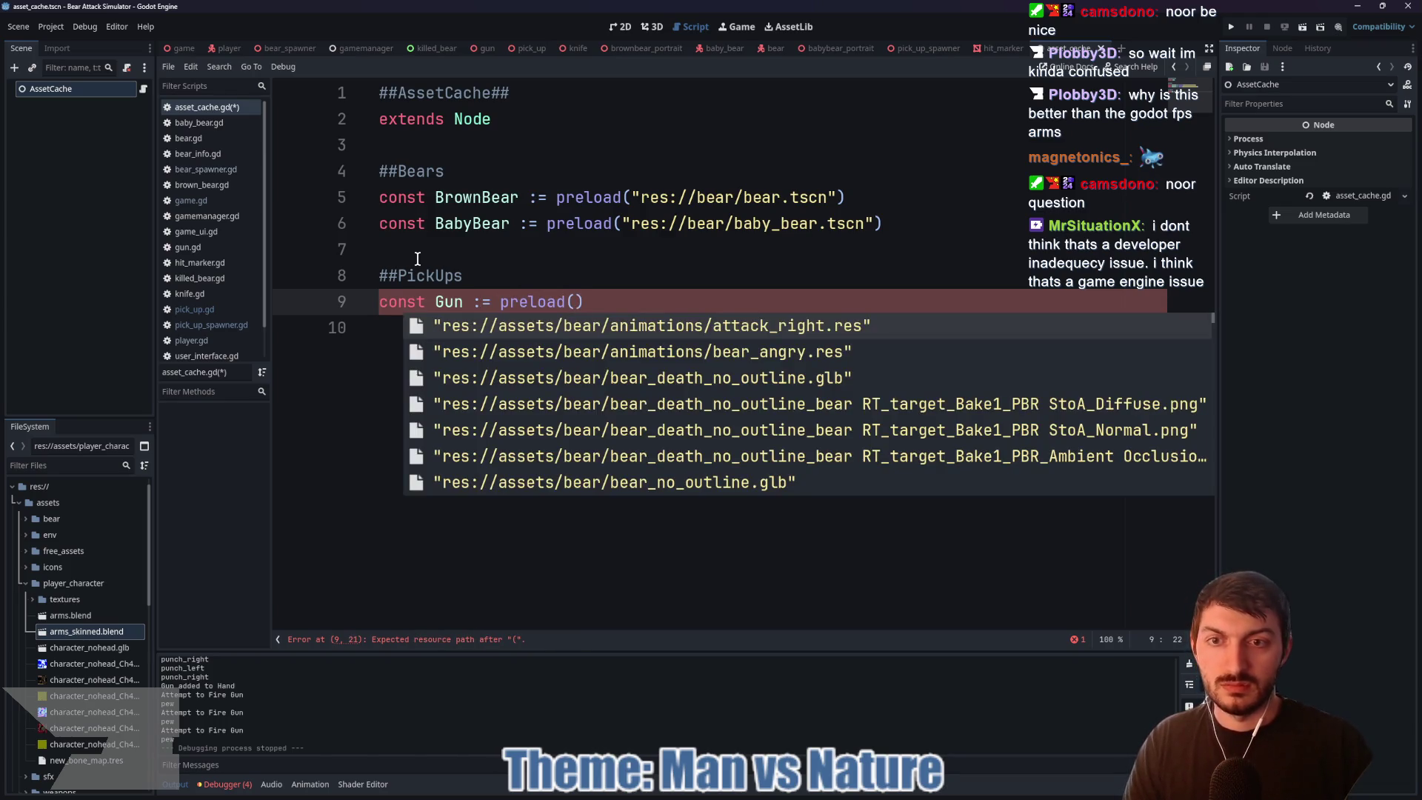
pyautogui.write('"res:')
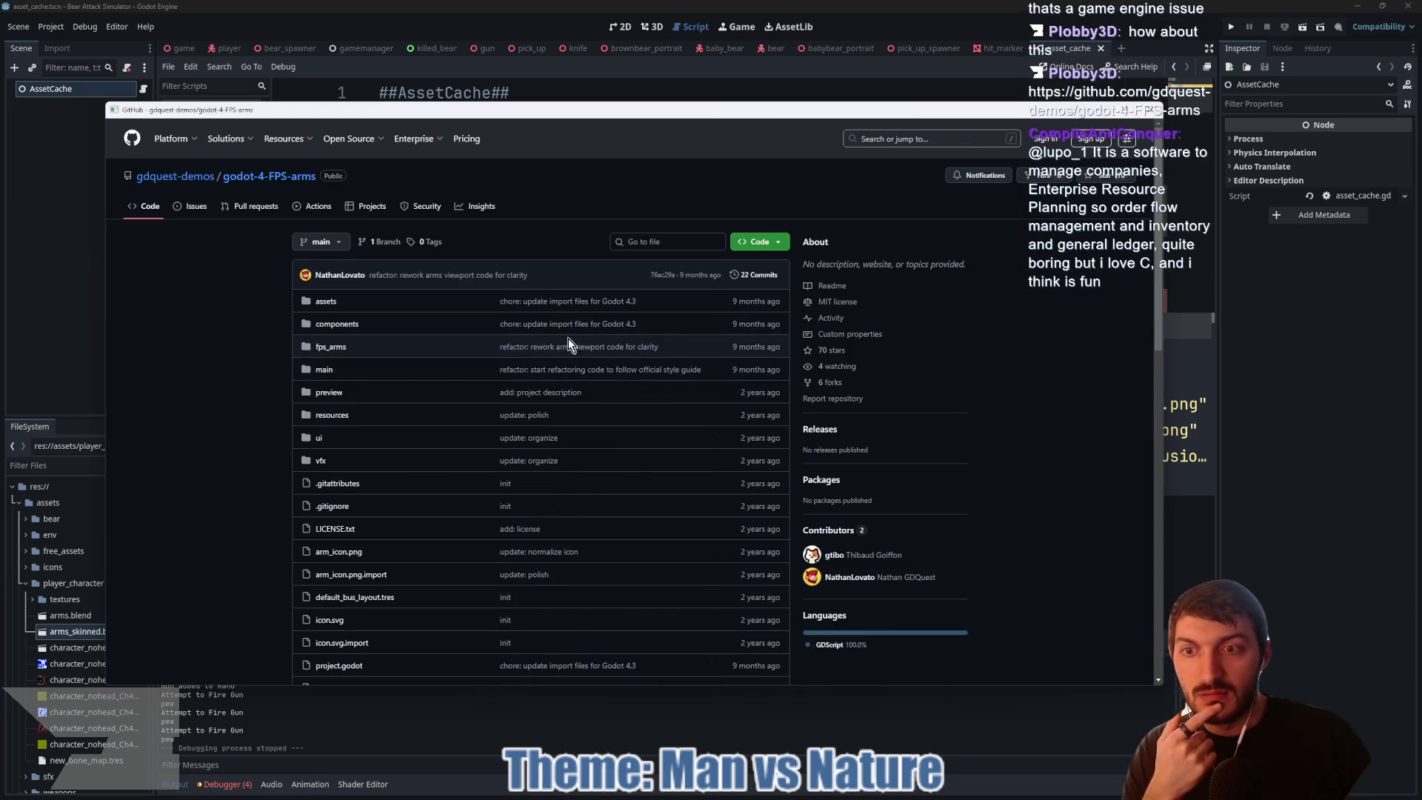
pyautogui.scroll(-3, 438, 349)
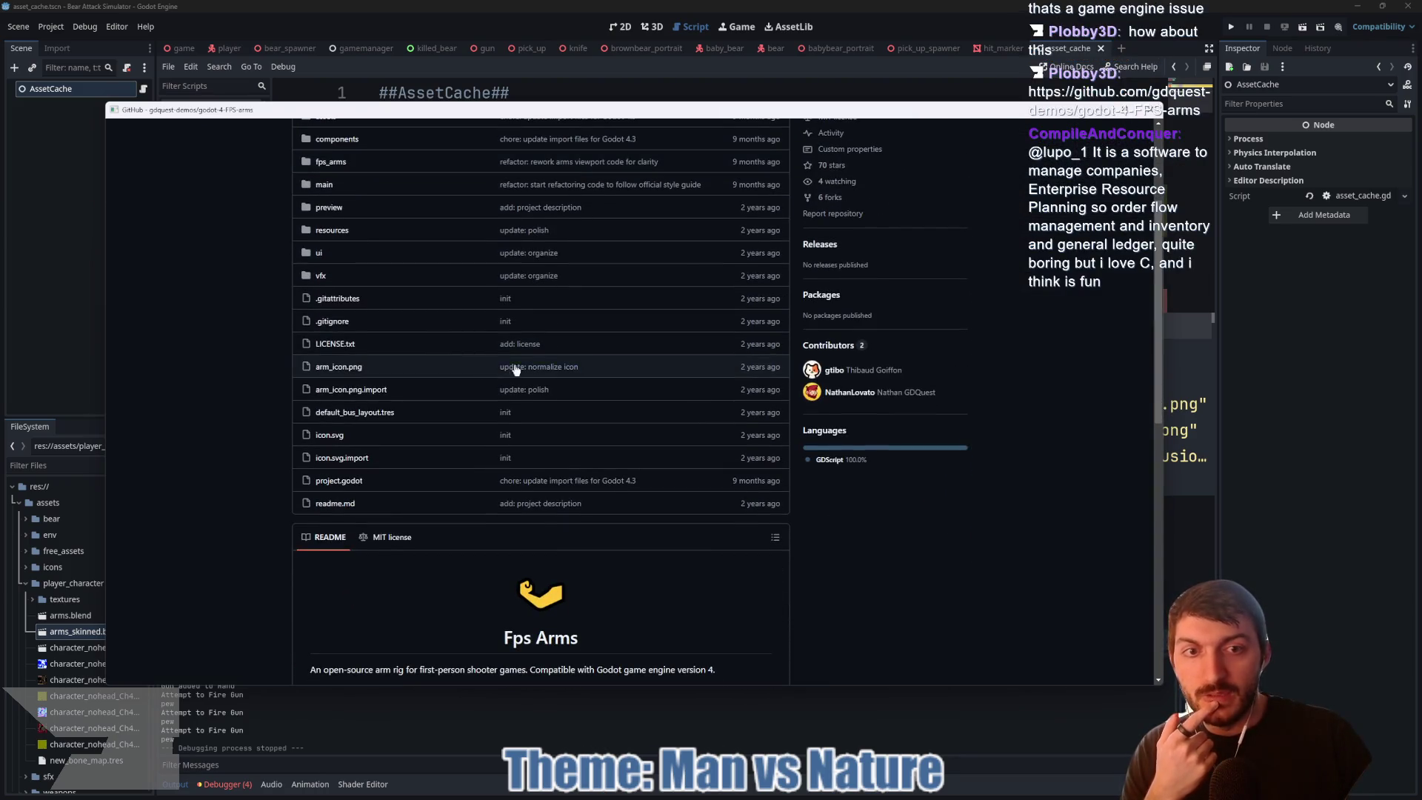
pyautogui.scroll(-5, 386, 402)
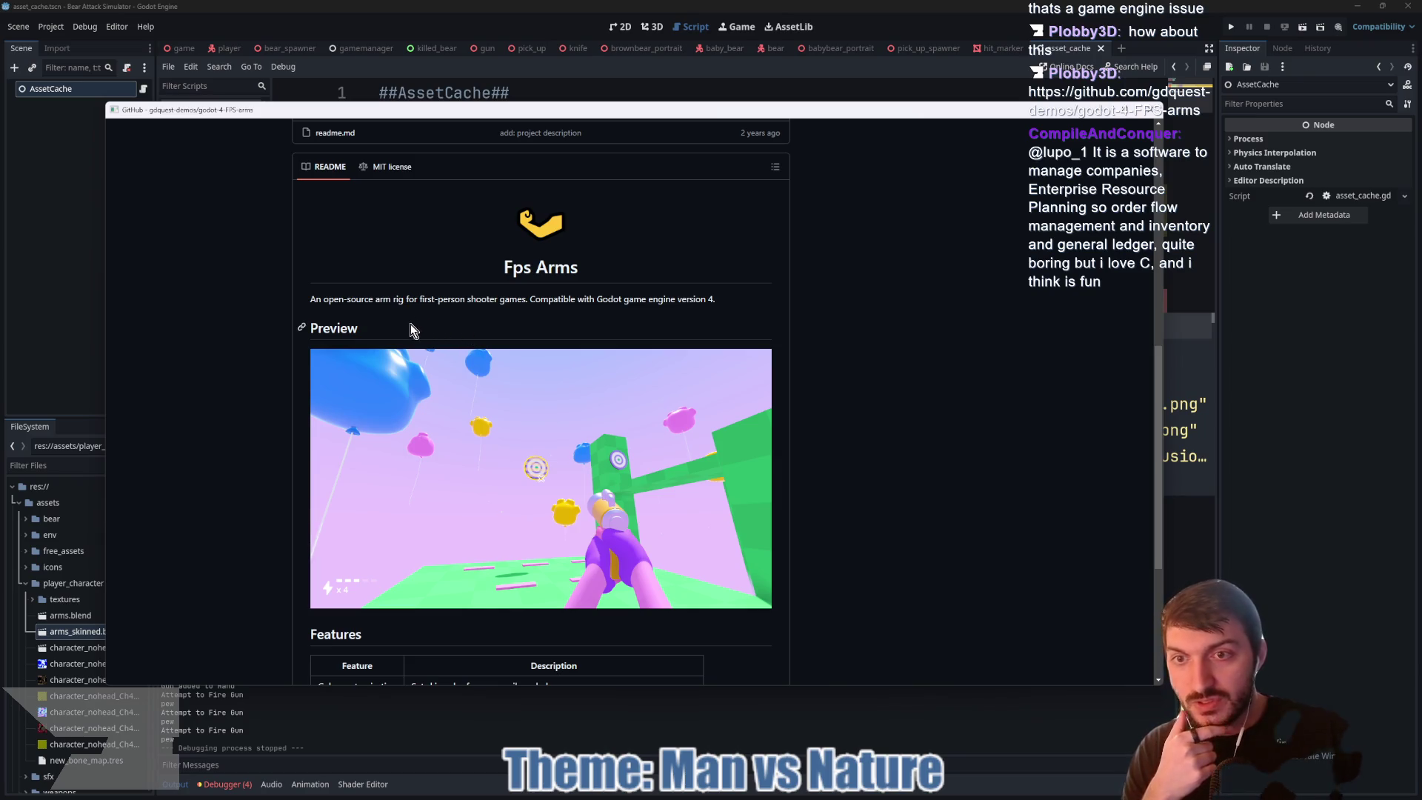
pyautogui.scroll(-4, 420, 324)
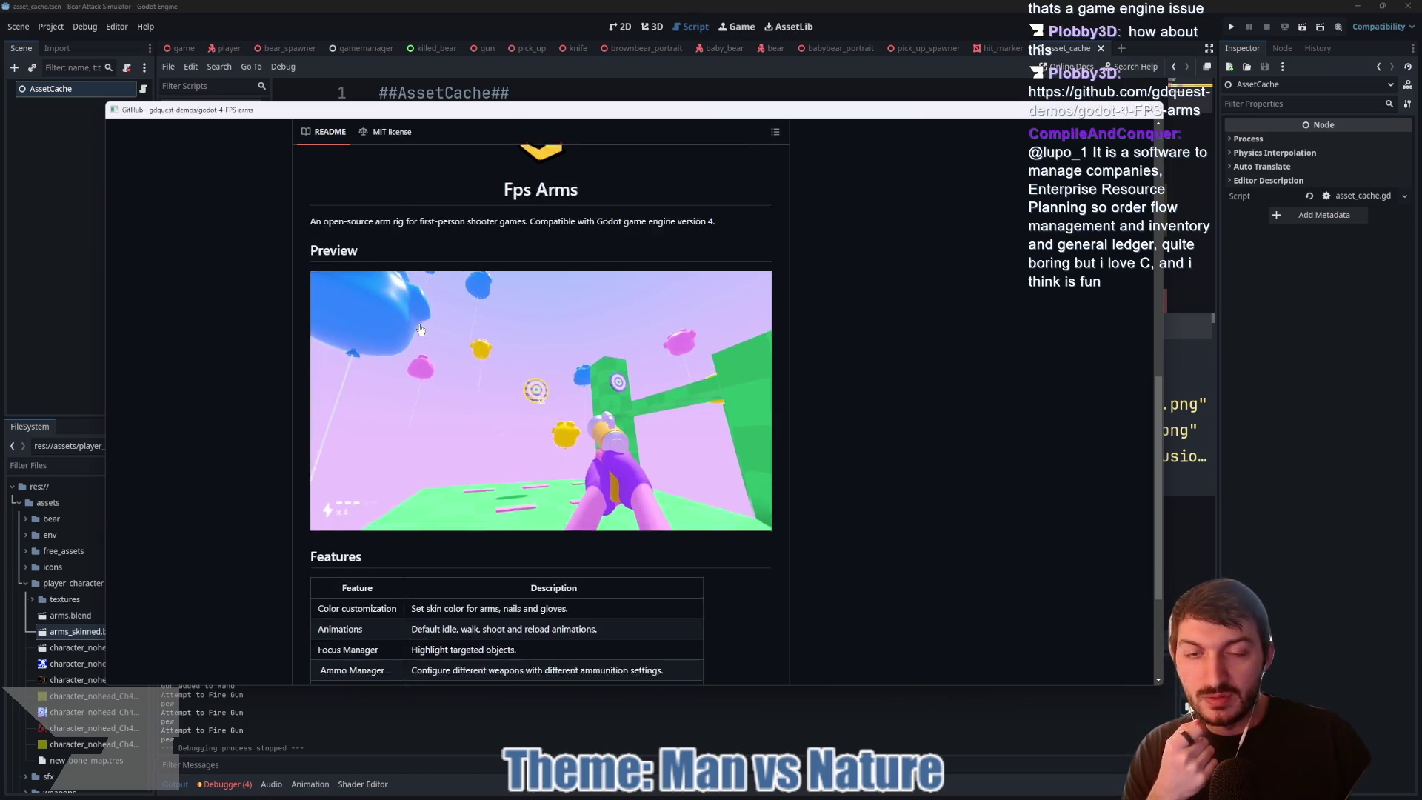
pyautogui.scroll(3, 455, 367)
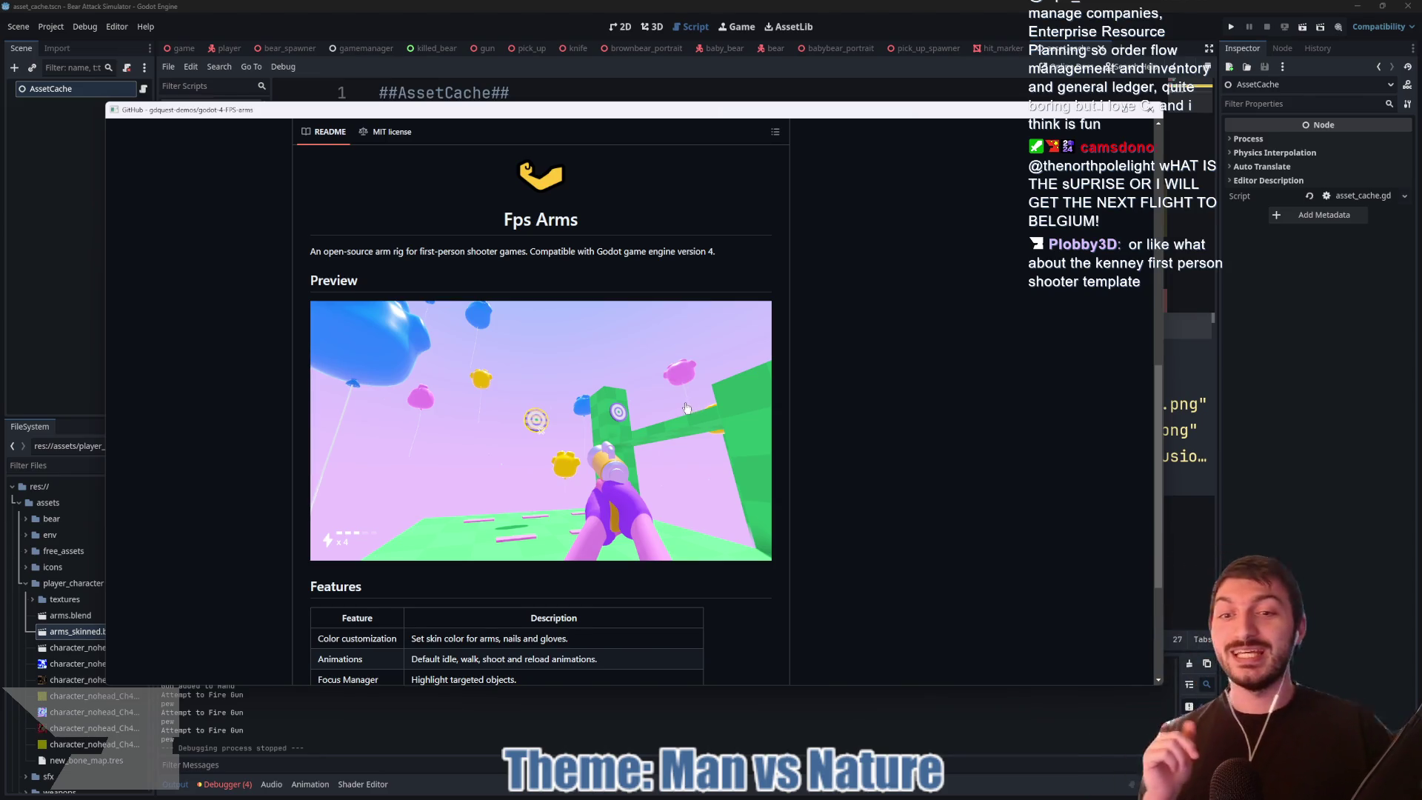
pyautogui.scroll(-1, 687, 407)
pyautogui.scroll(-2, 688, 407)
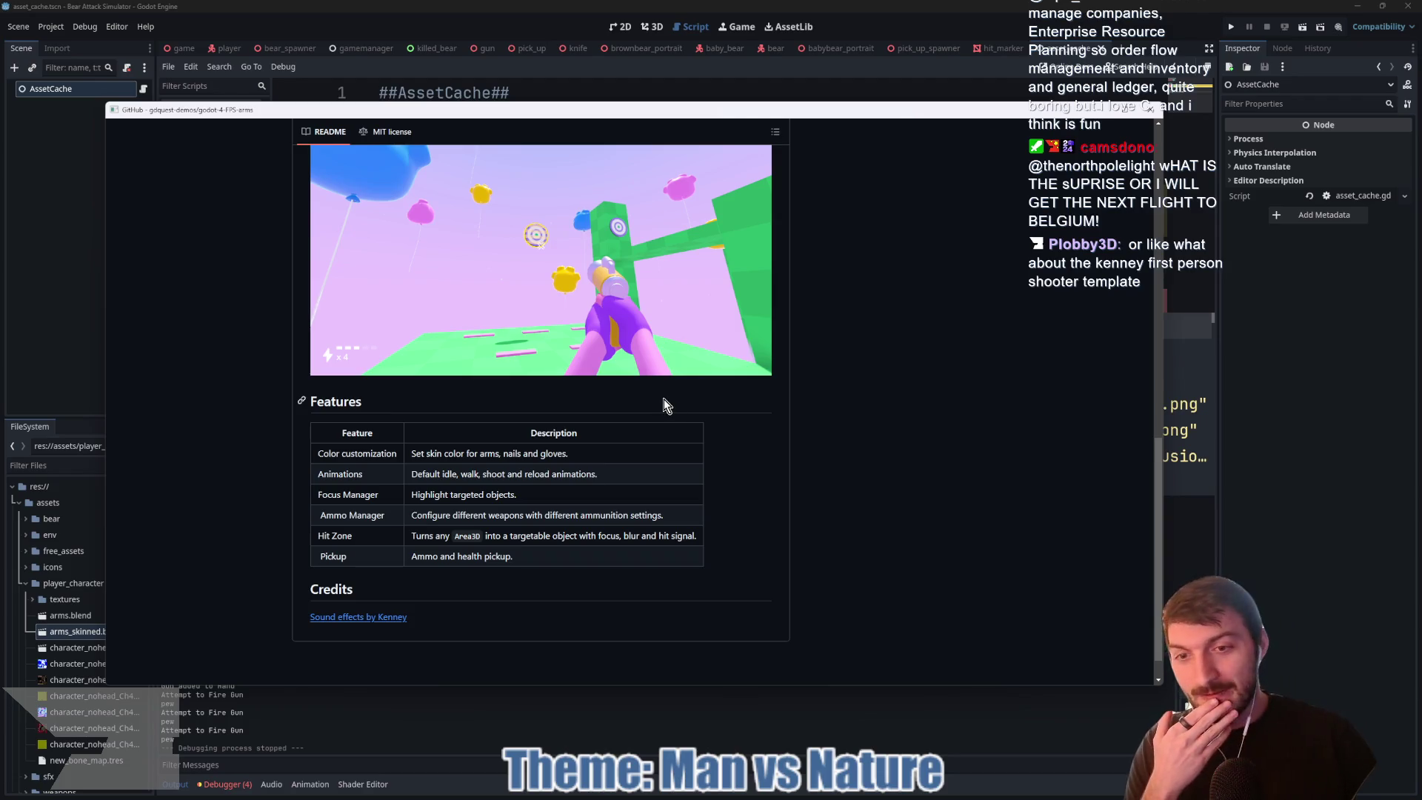
pyautogui.scroll(-1, 667, 400)
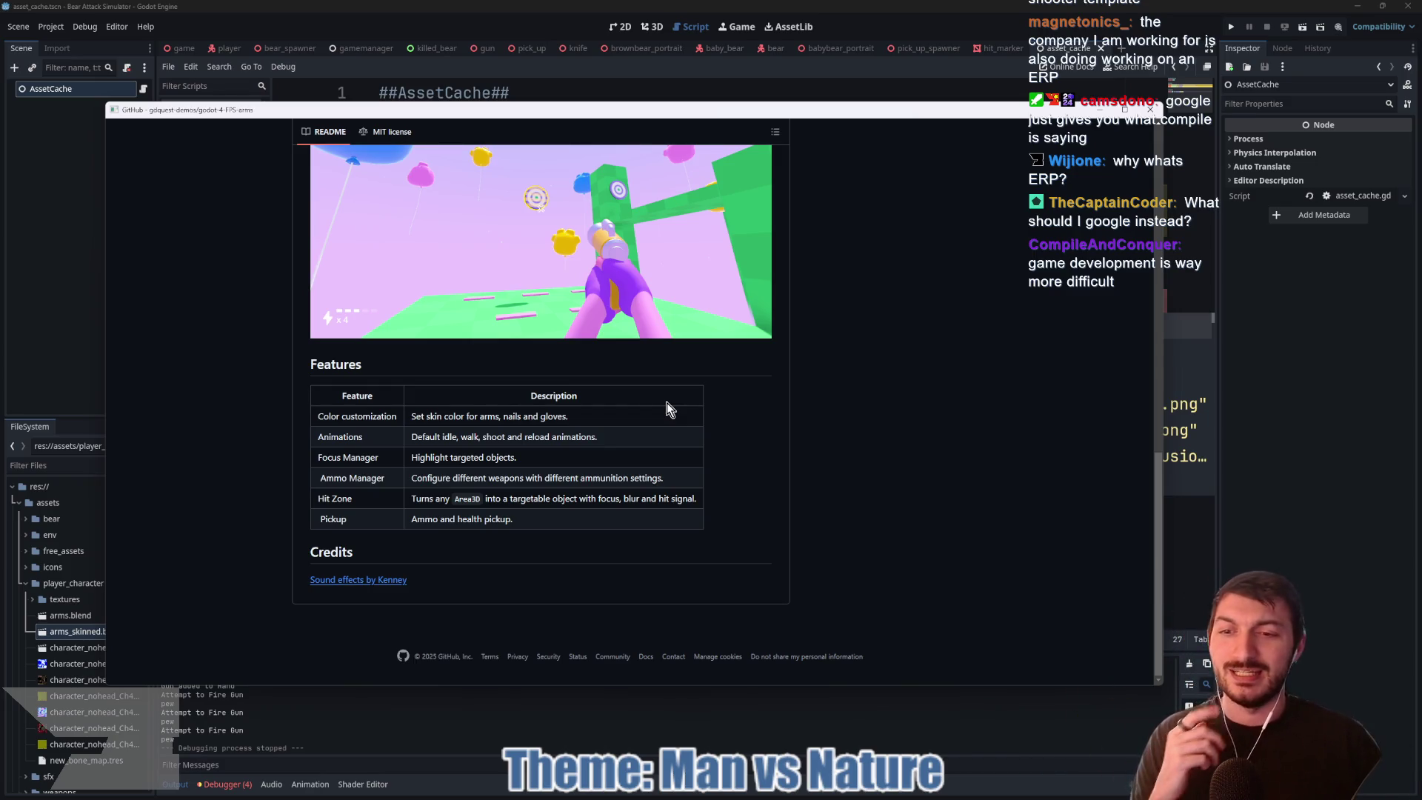
pyautogui.scroll(10, 666, 407)
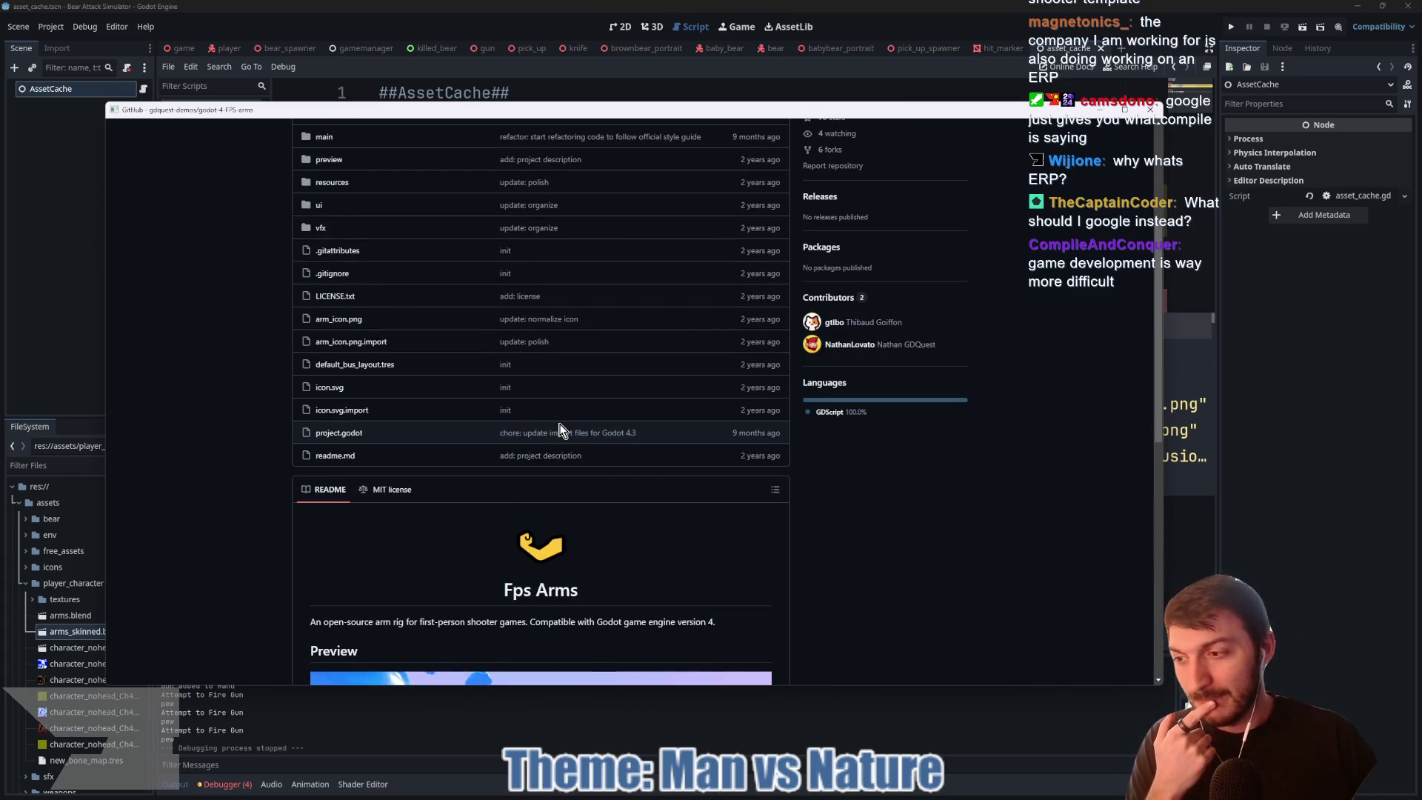
pyautogui.scroll(4, 560, 433)
pyautogui.scroll(3, 559, 430)
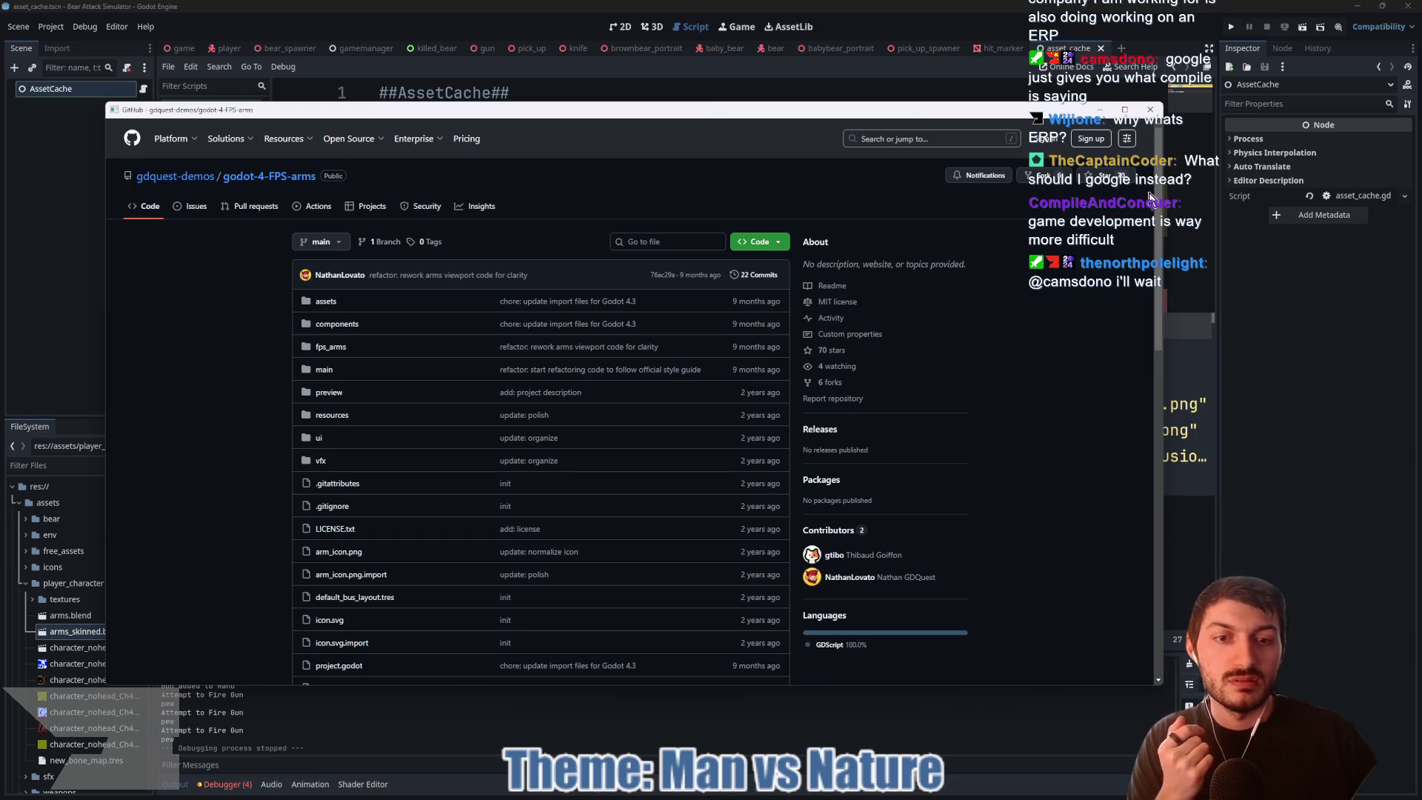
pyautogui.click(1150, 109)
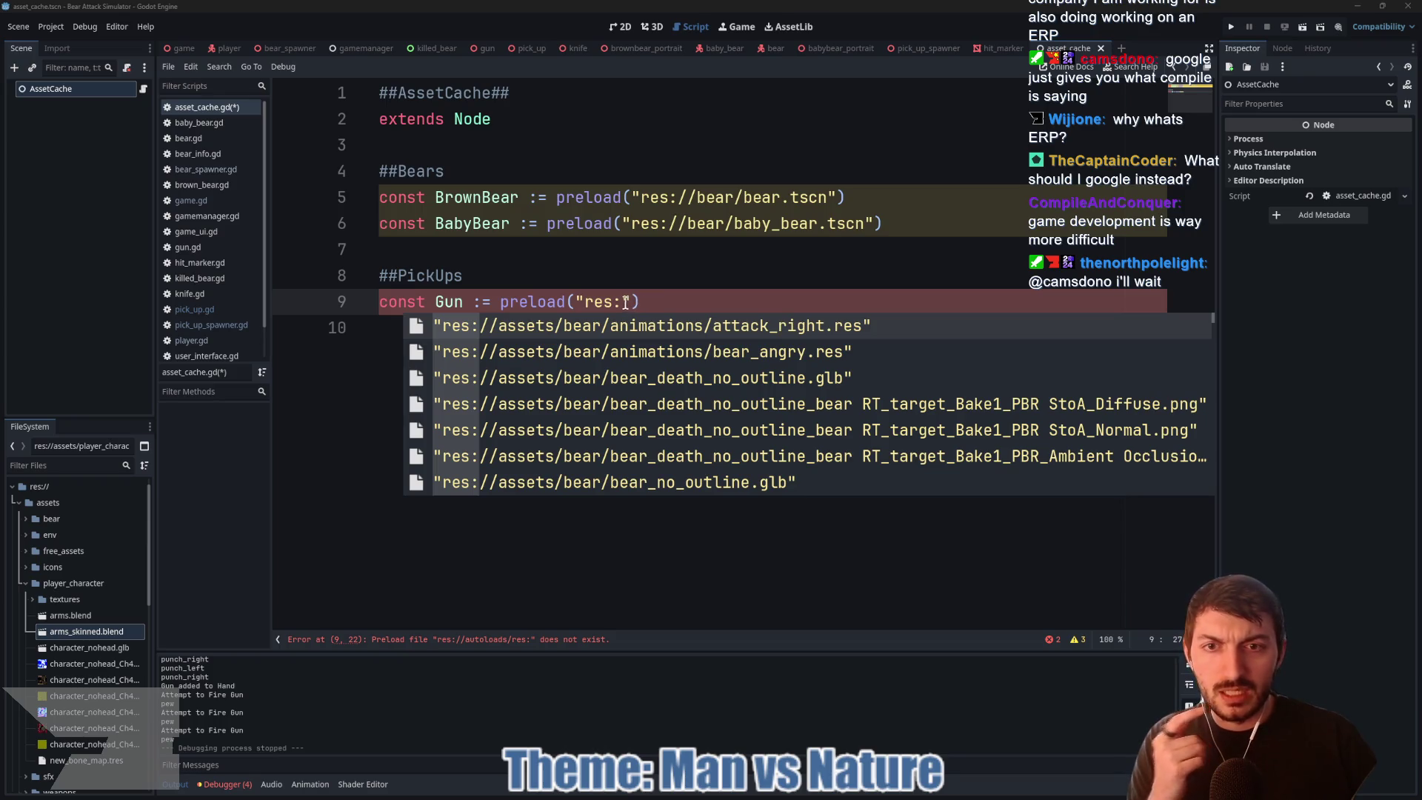
# Step: Dismiss the path autocomplete and place the cursor after res: on line 9
pyautogui.press('Escape')
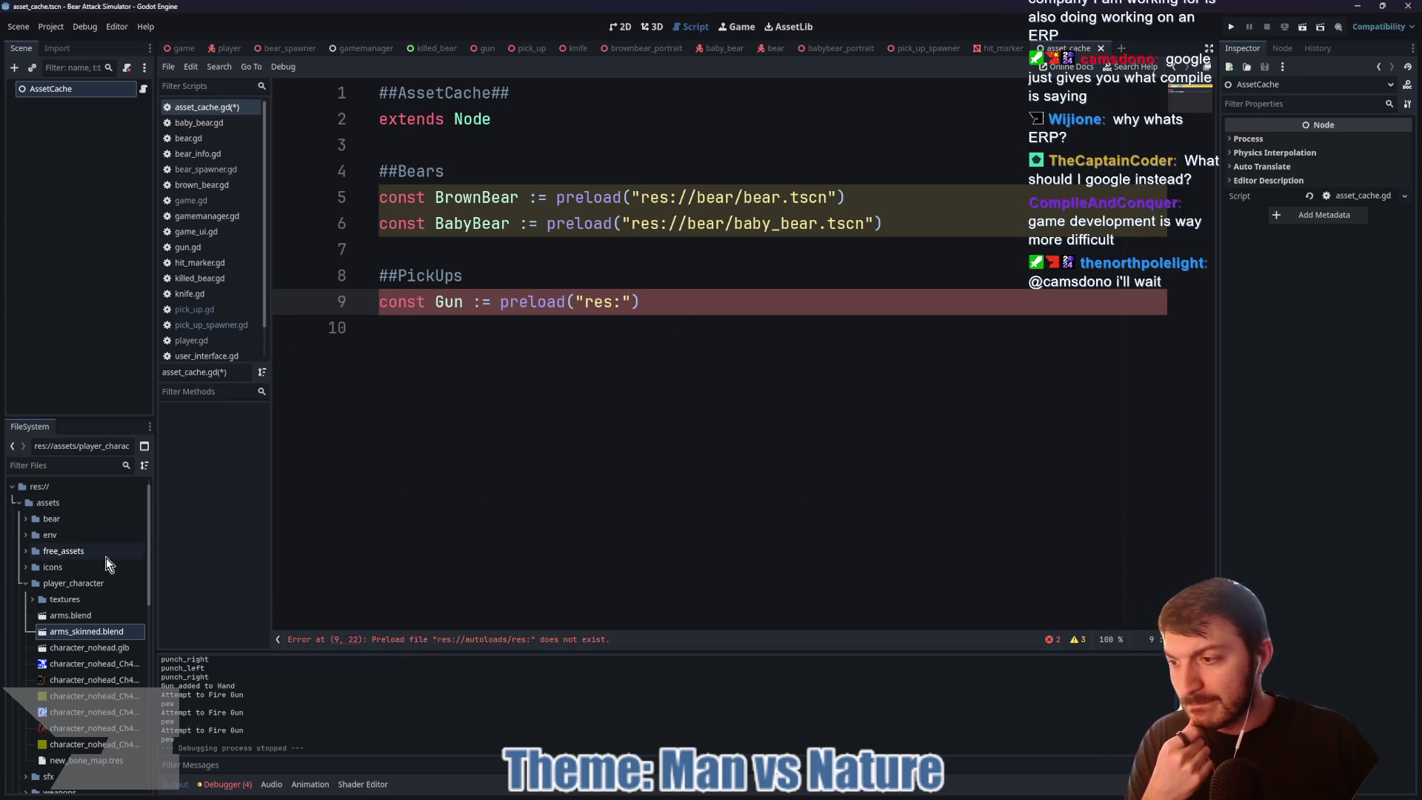
pyautogui.scroll(-3, 89, 598)
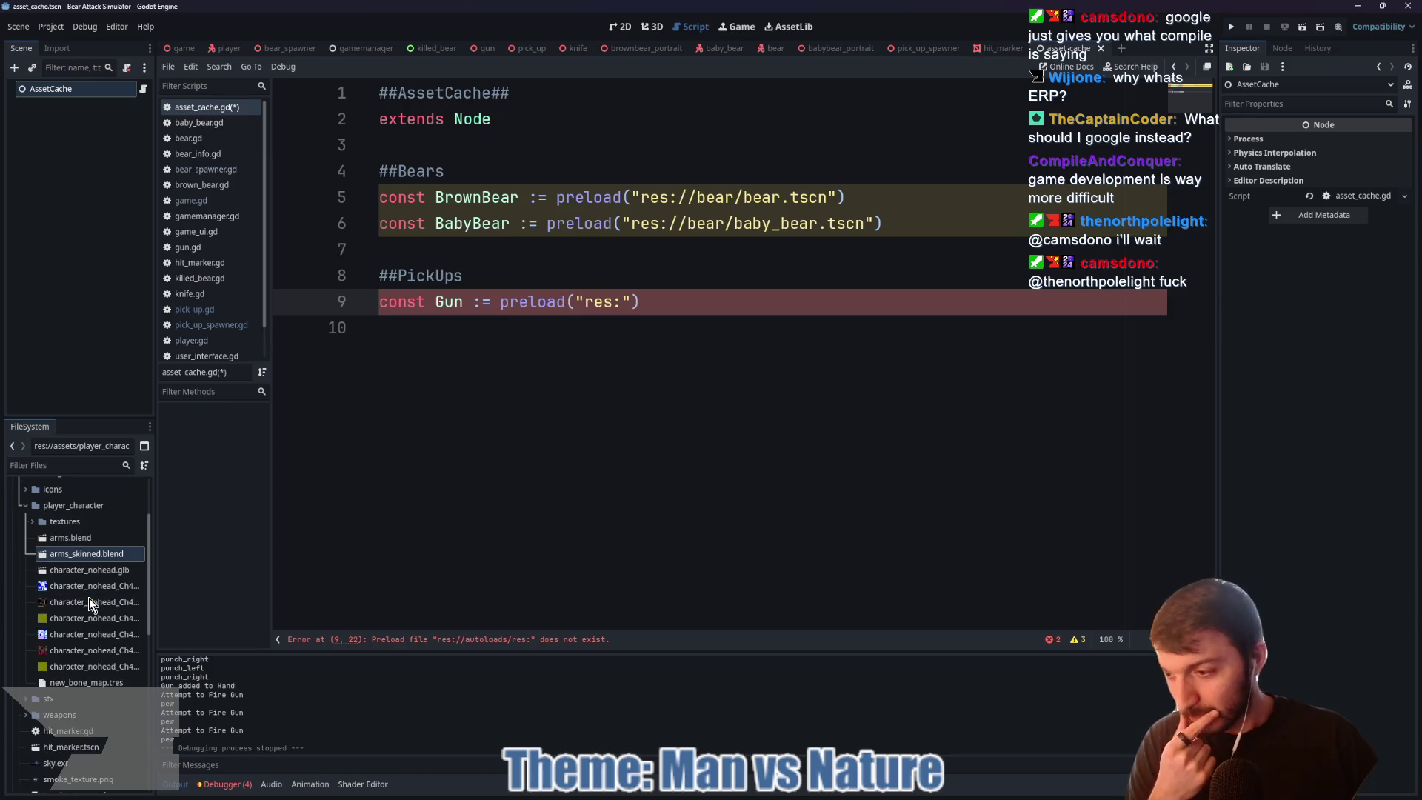
pyautogui.scroll(-2, 90, 598)
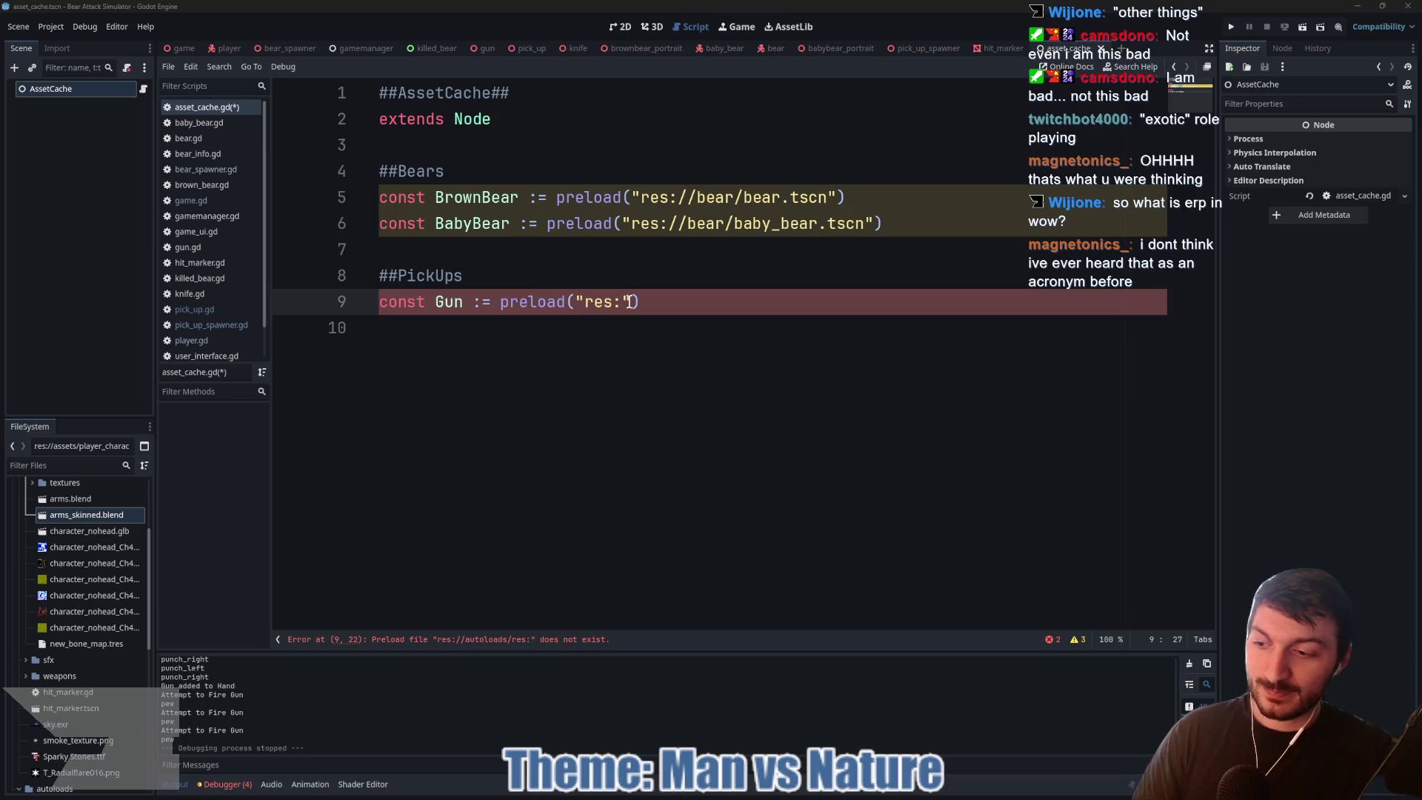
pyautogui.click(623, 301)
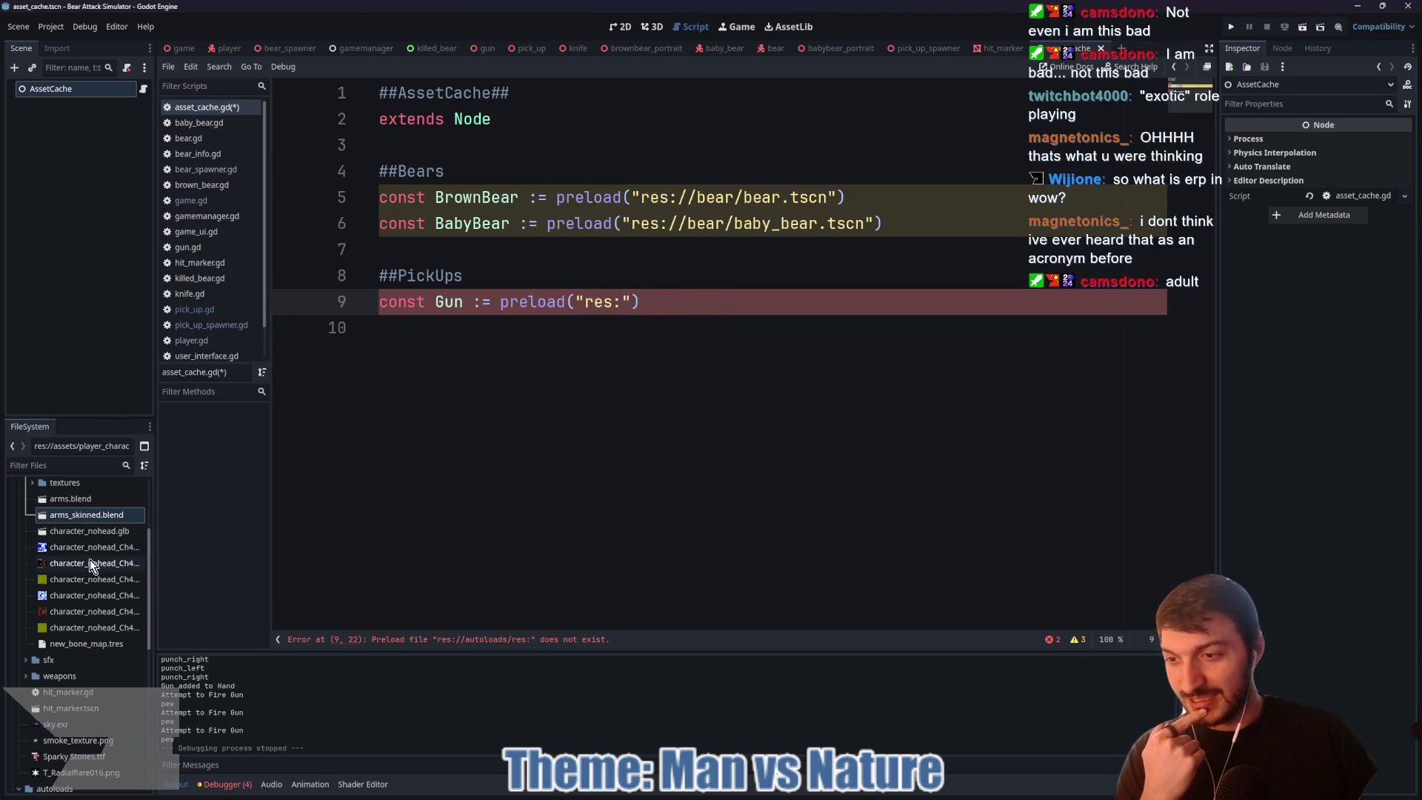
# Step: Search the FileSystem dock for the gun scene, then focus its filter box
pyautogui.scroll(-2, 89, 555)
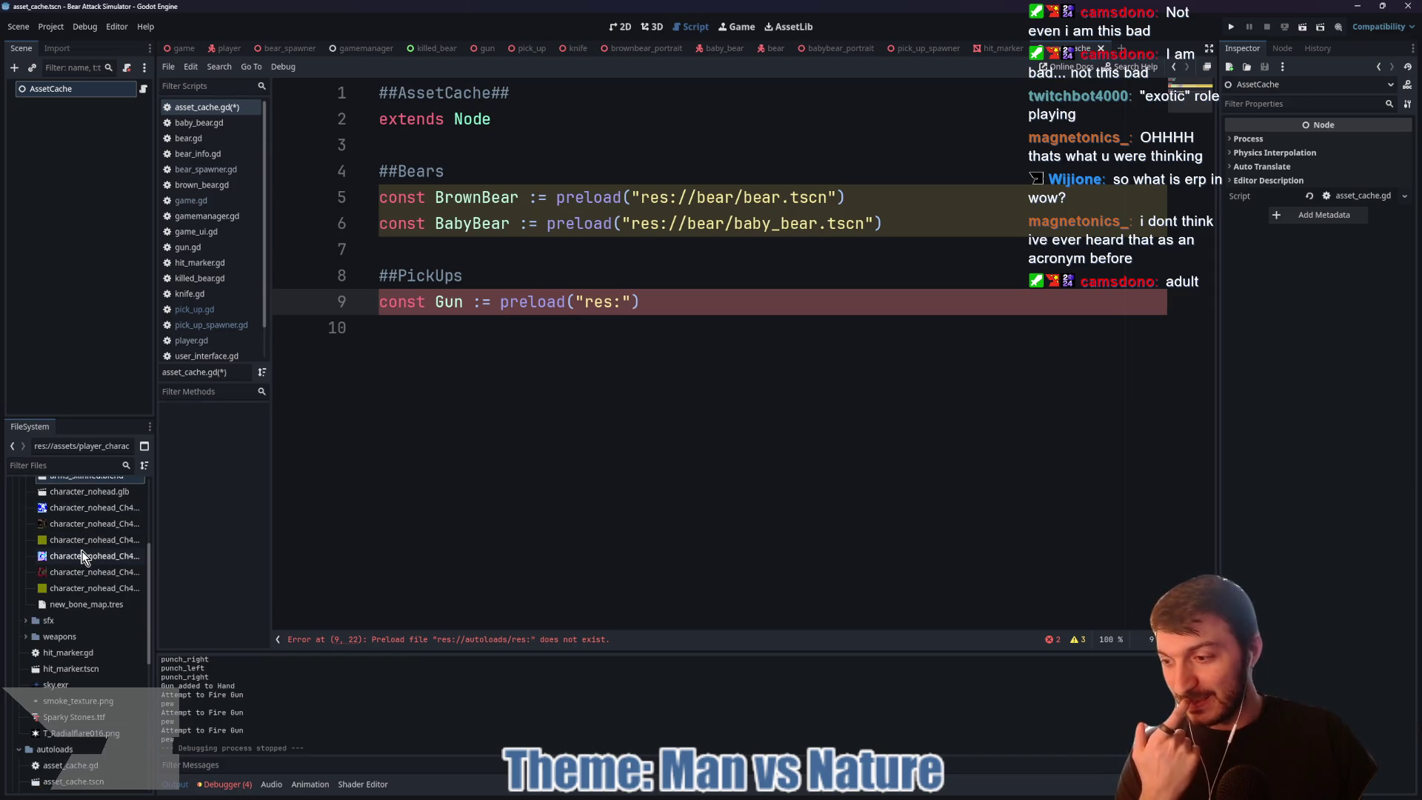
pyautogui.scroll(-2, 86, 563)
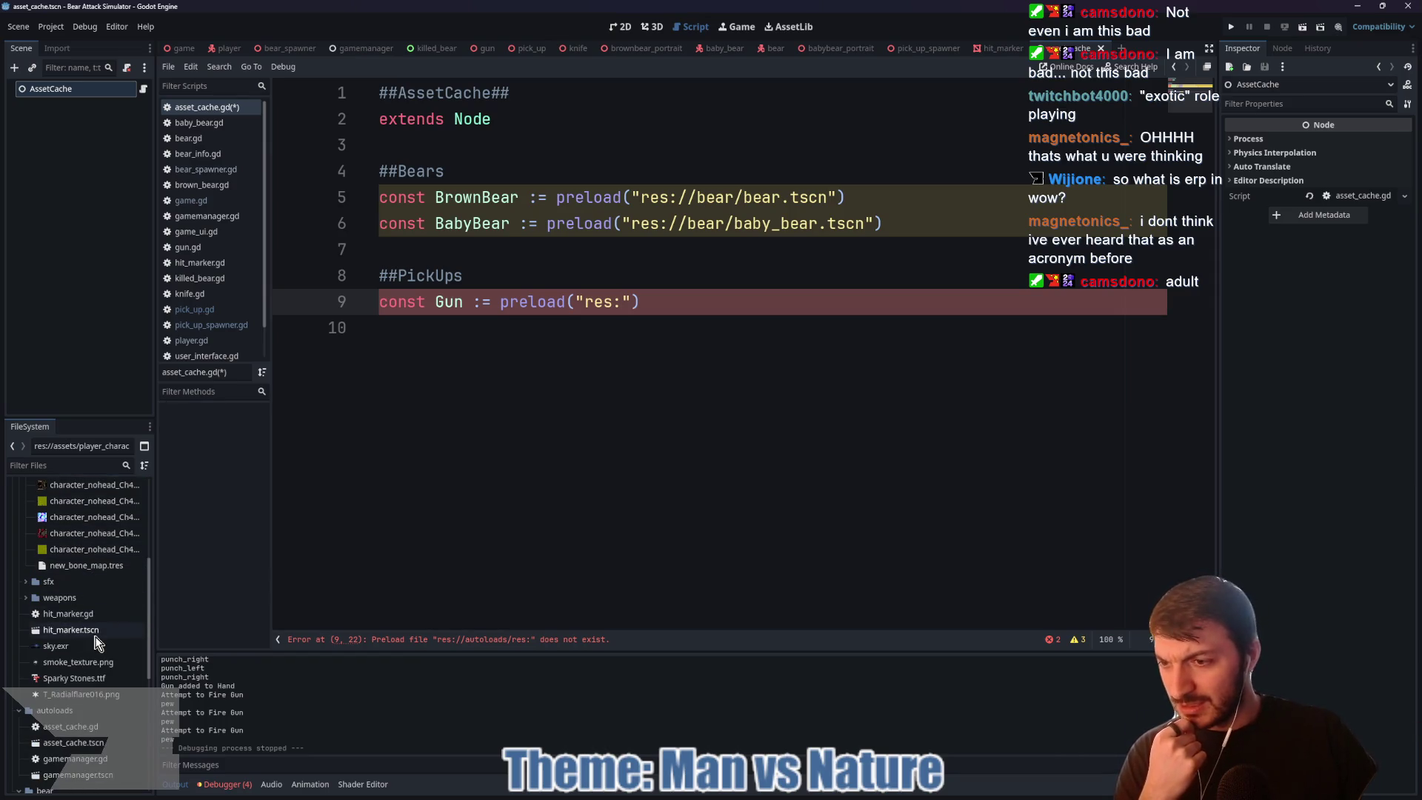
pyautogui.scroll(6, 69, 605)
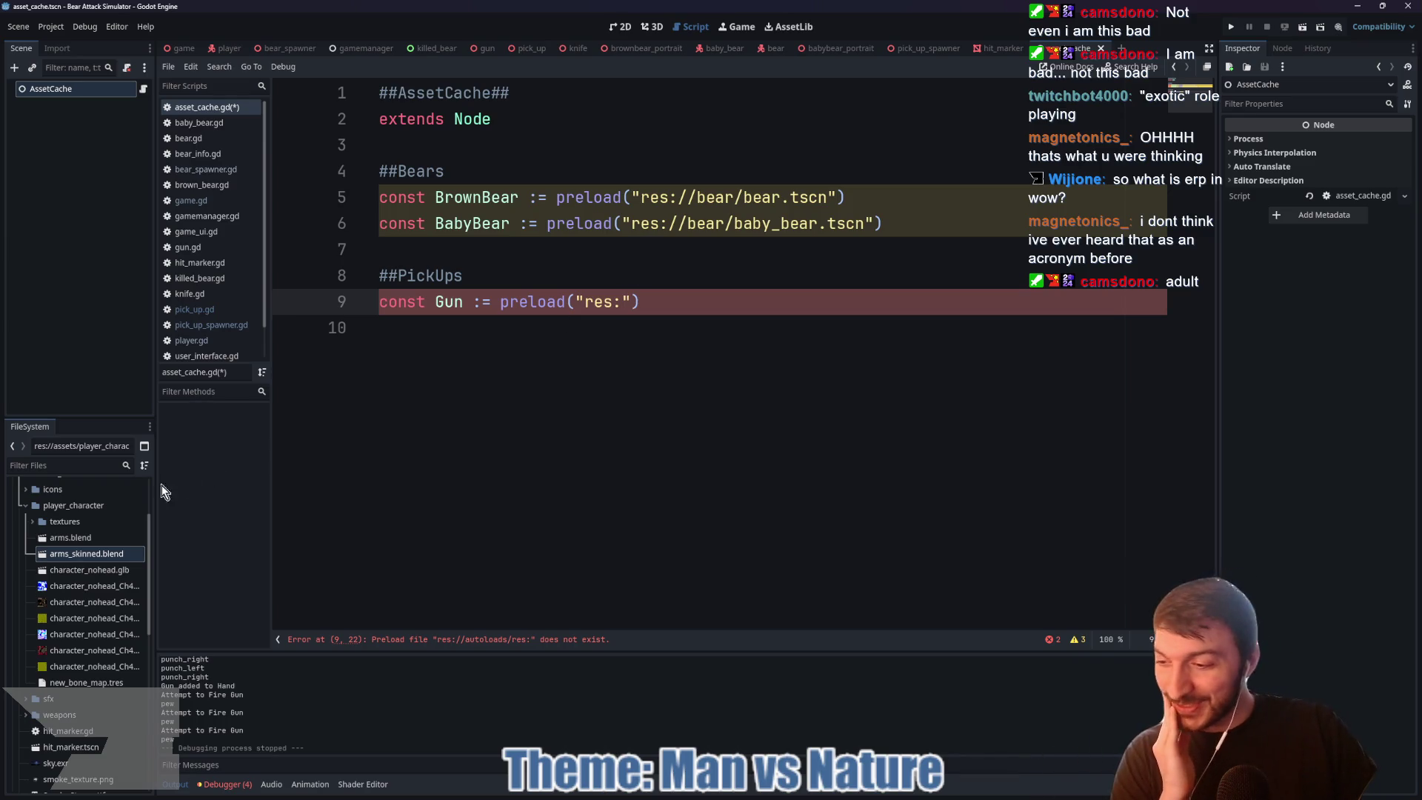
pyautogui.scroll(-2, 69, 574)
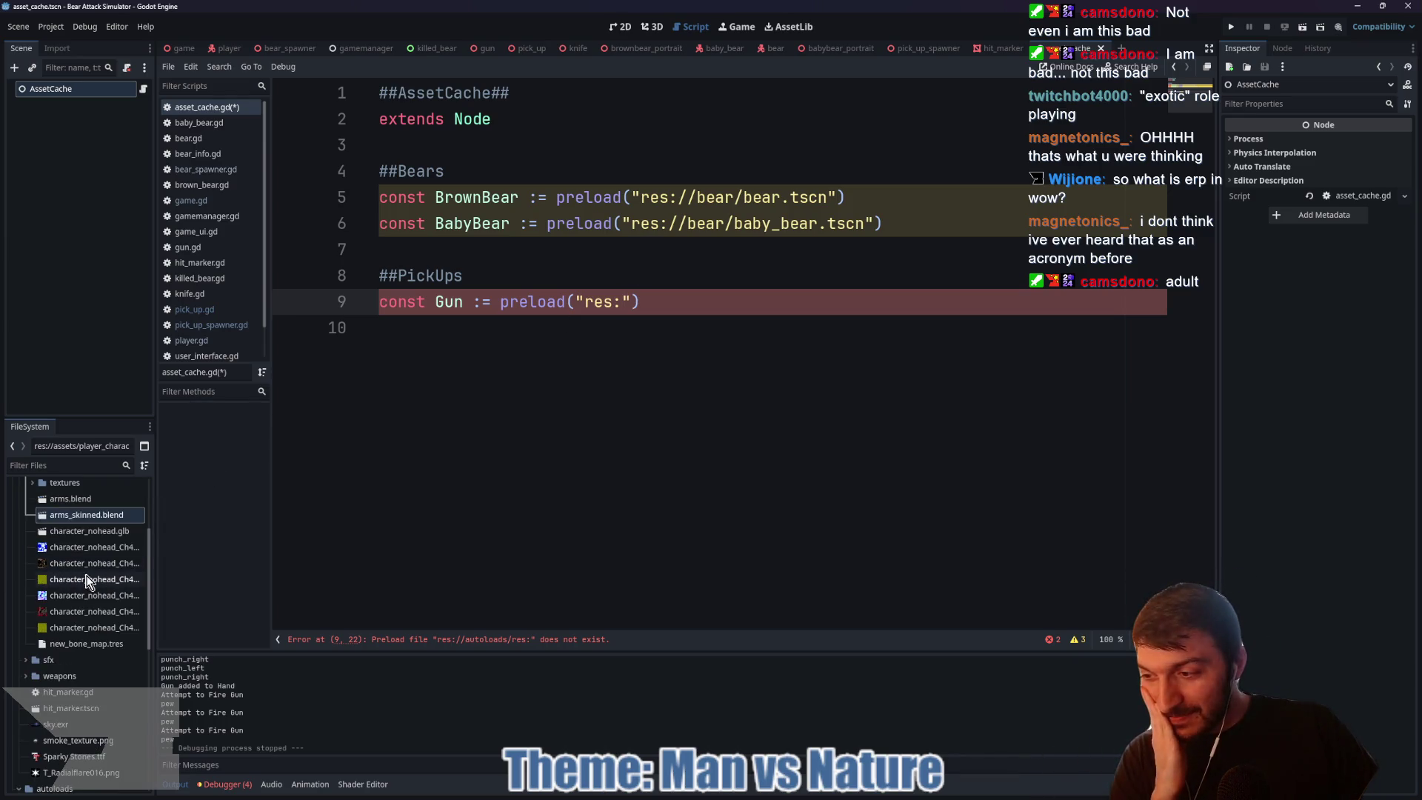
pyautogui.scroll(-2, 97, 585)
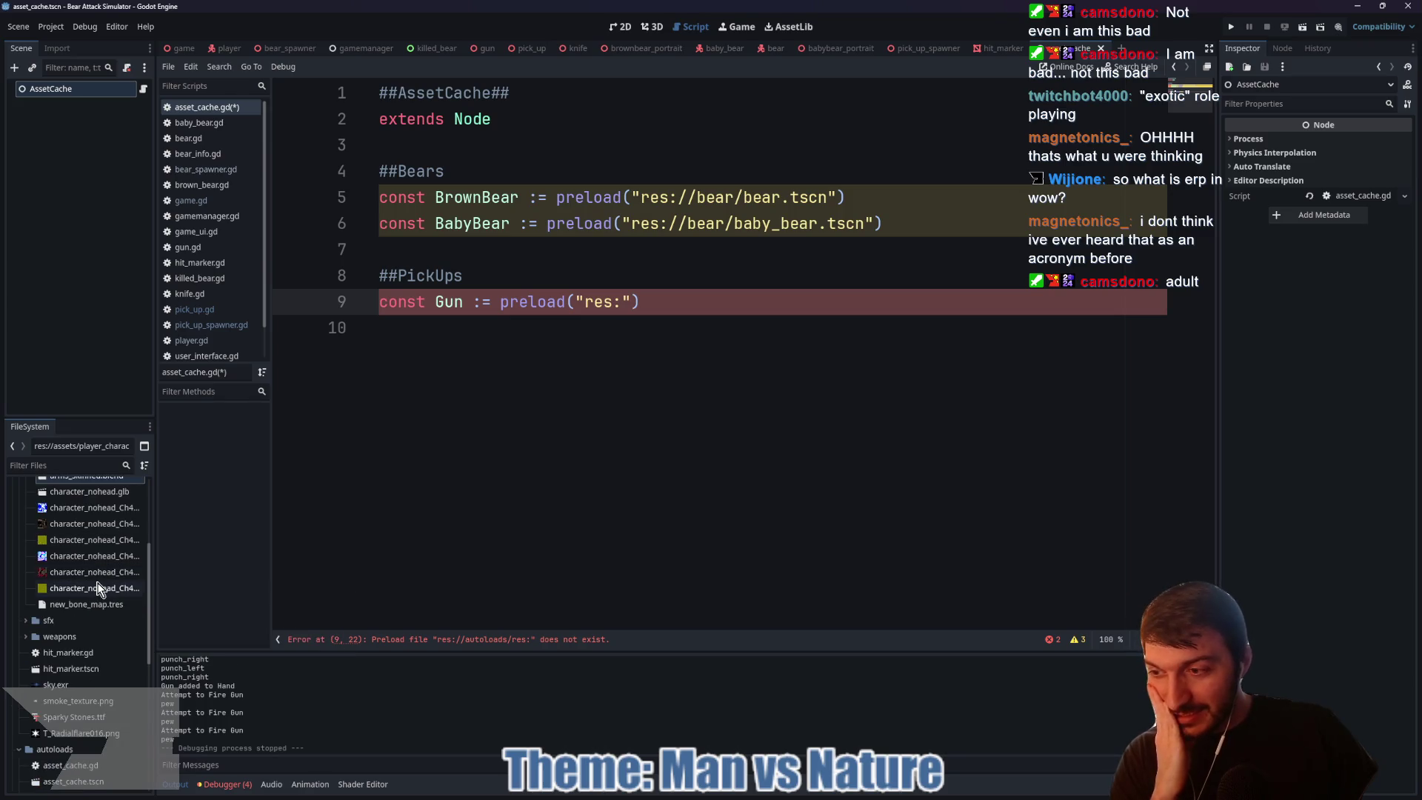
pyautogui.scroll(-2, 95, 604)
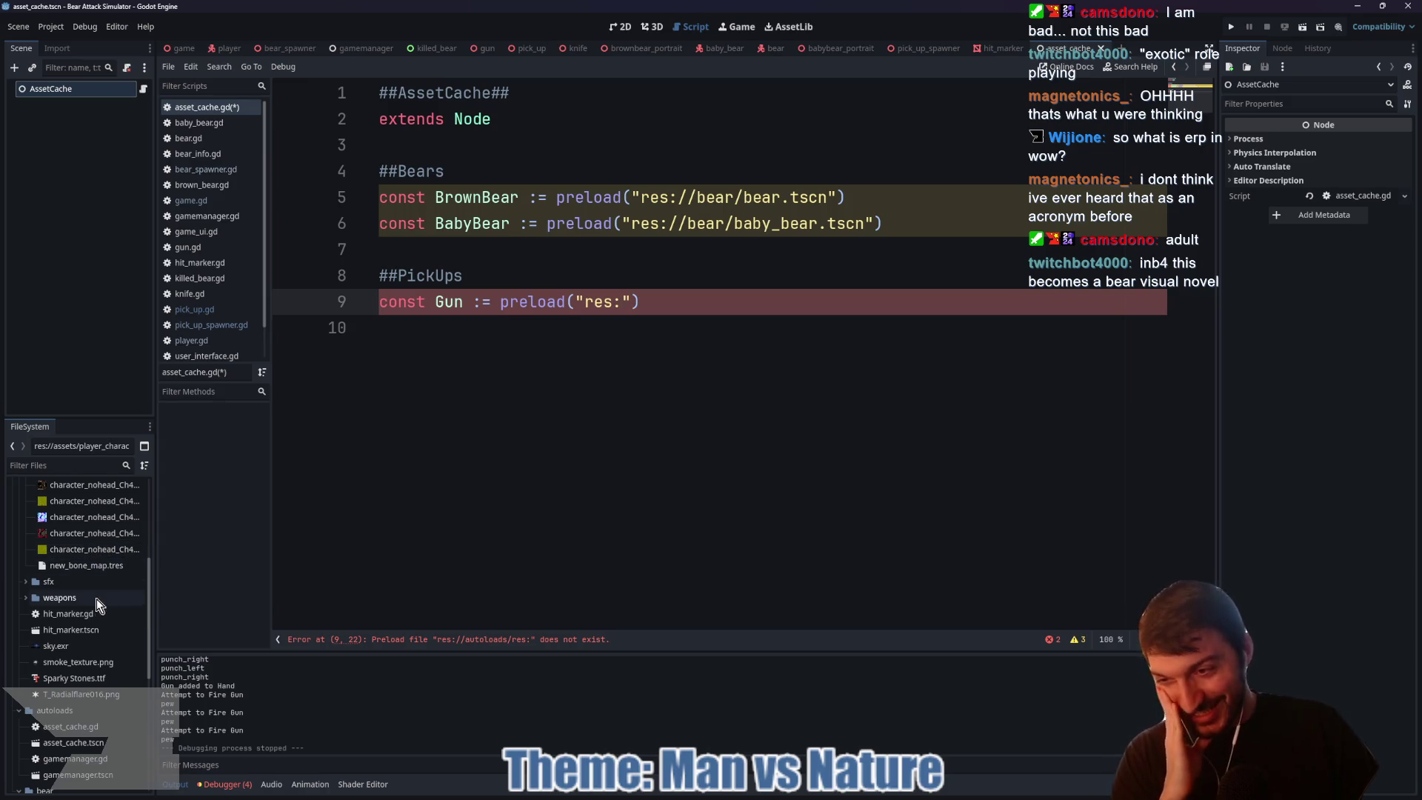
pyautogui.scroll(-2, 87, 579)
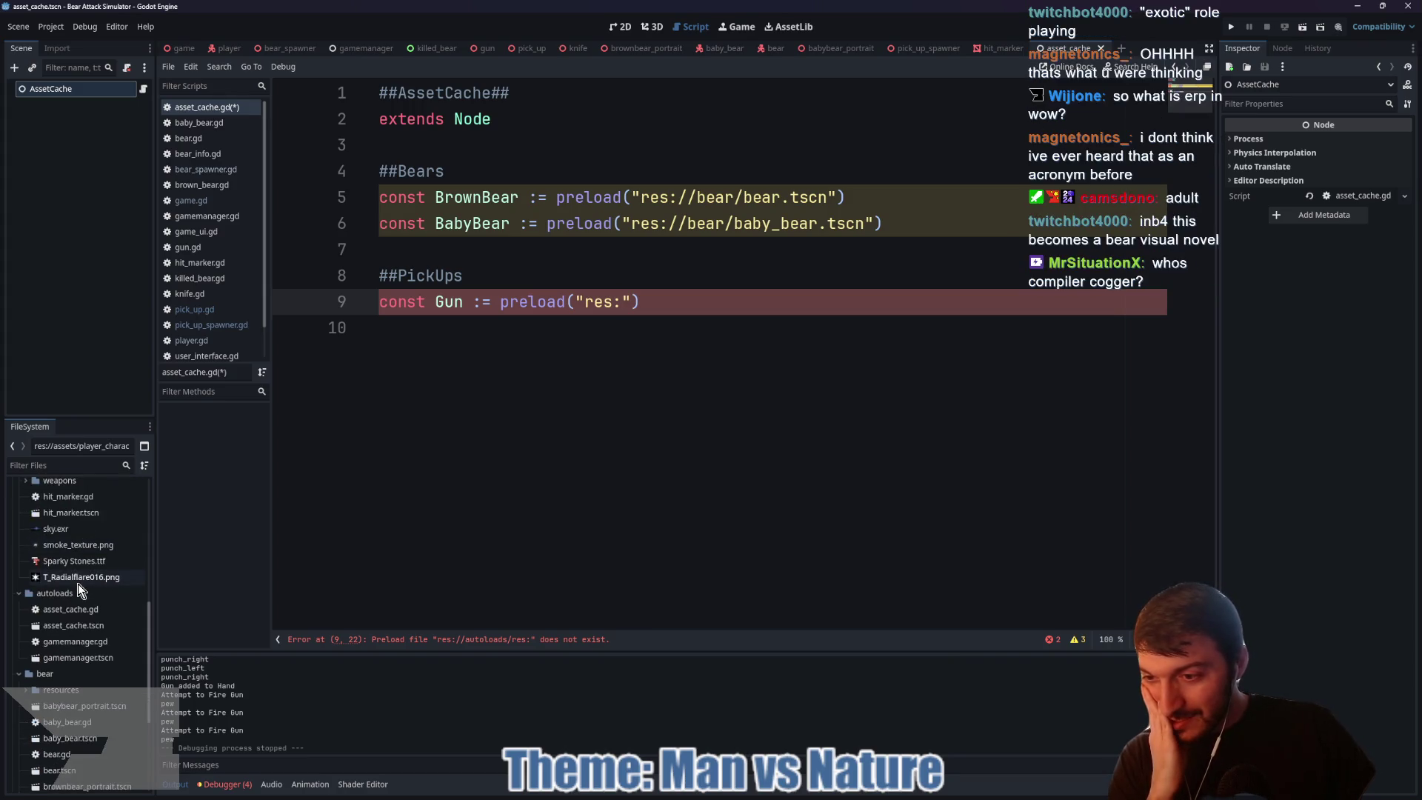
pyautogui.click(65, 465)
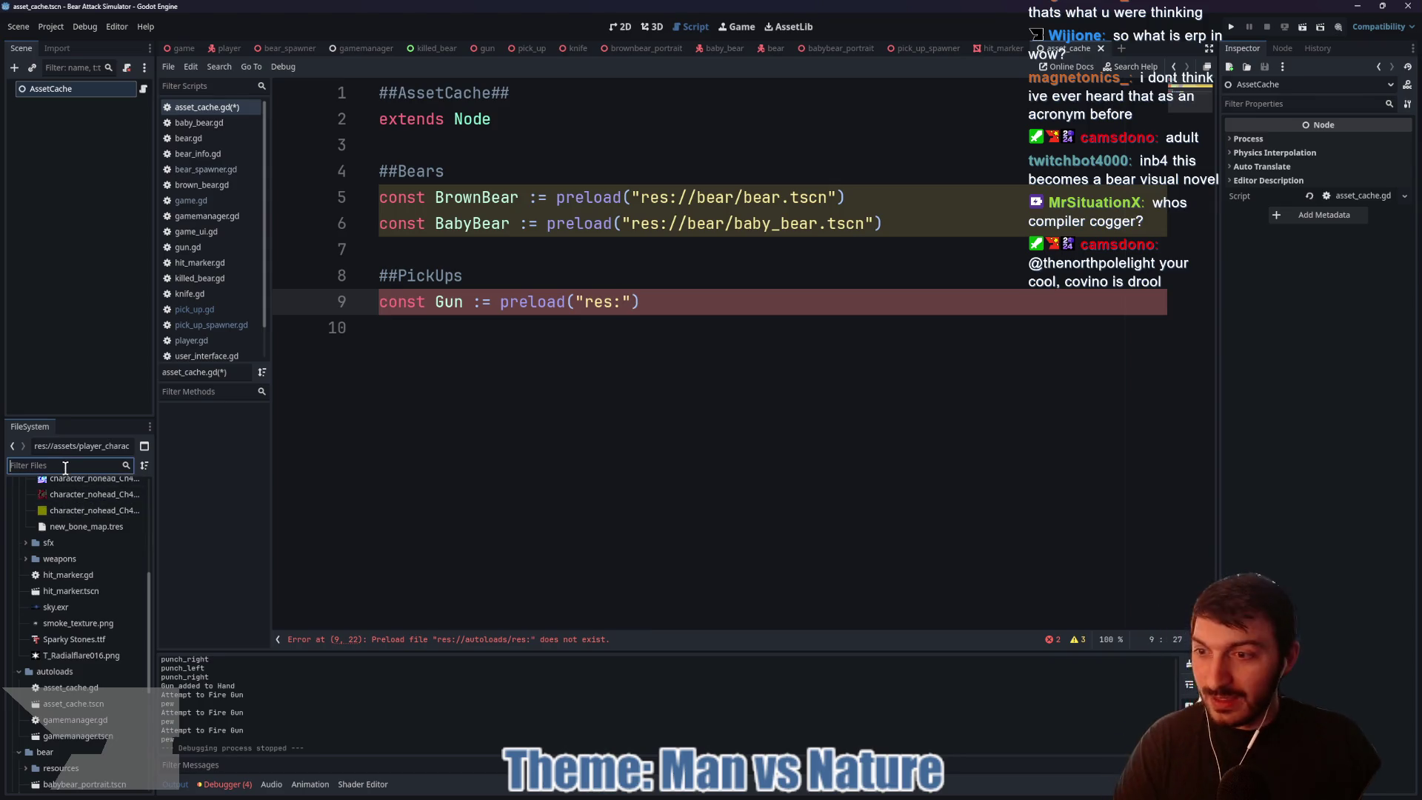
# Step: Filter the FileSystem for 'gun' and copy the path of gun.tscn
pyautogui.write('gun')
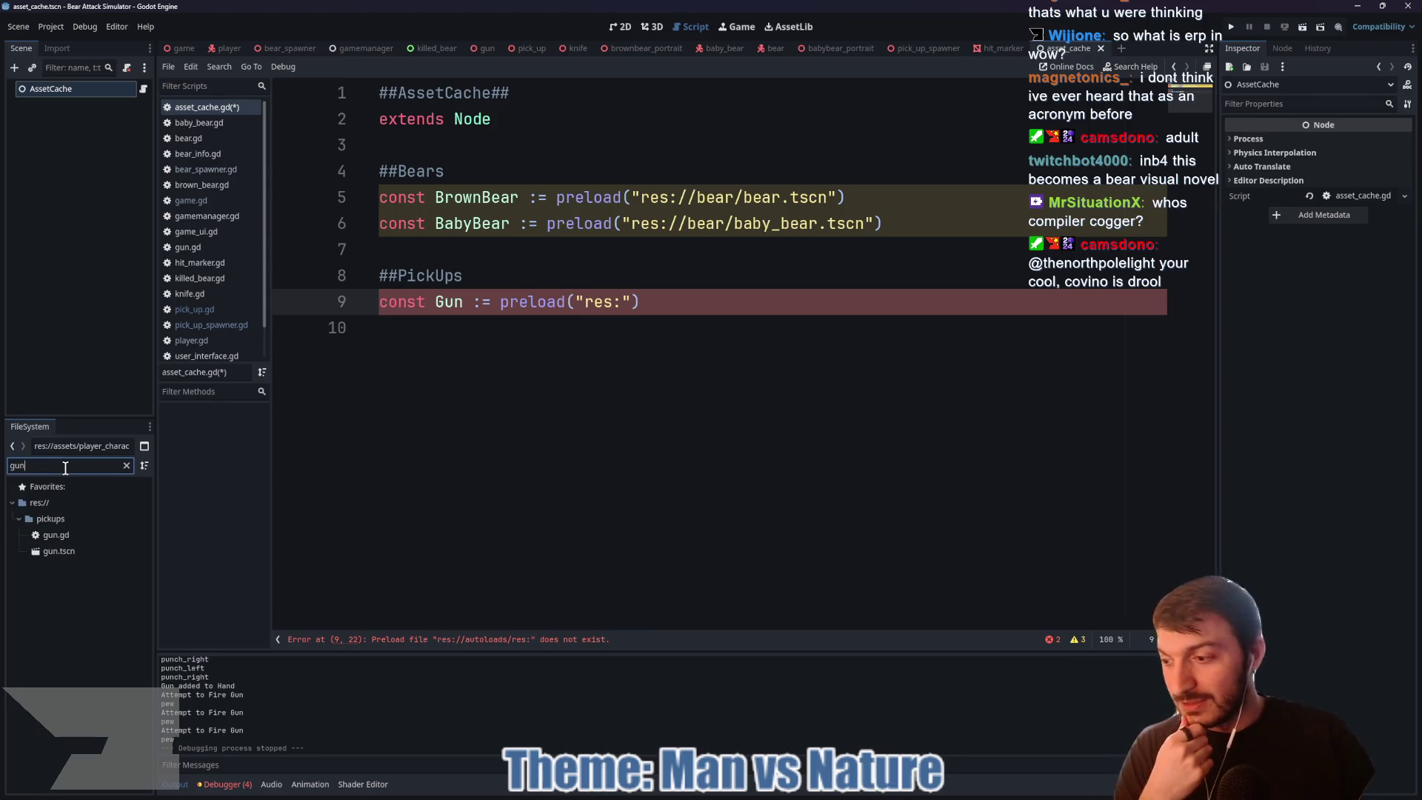
pyautogui.click(83, 552)
pyautogui.rightClick(83, 553)
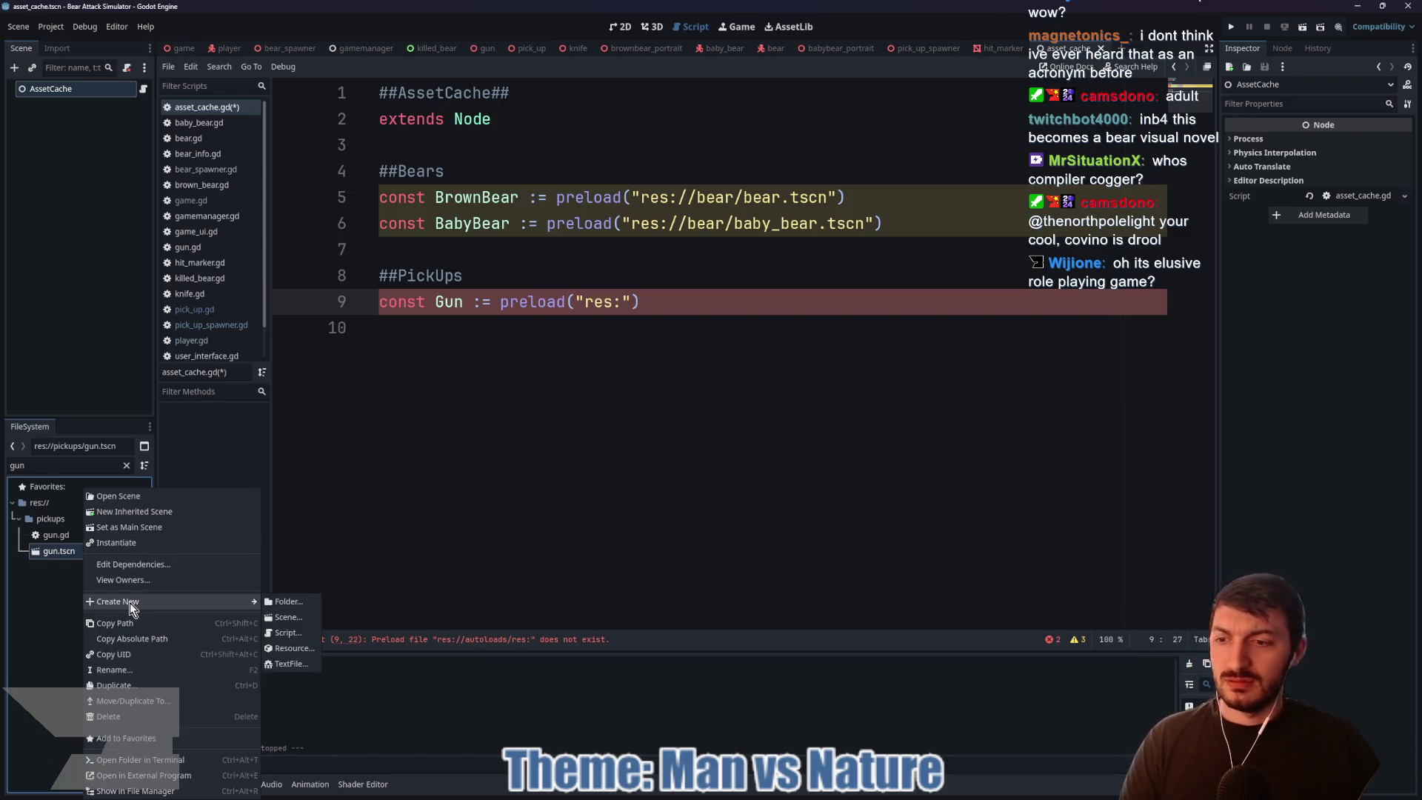
pyautogui.click(142, 624)
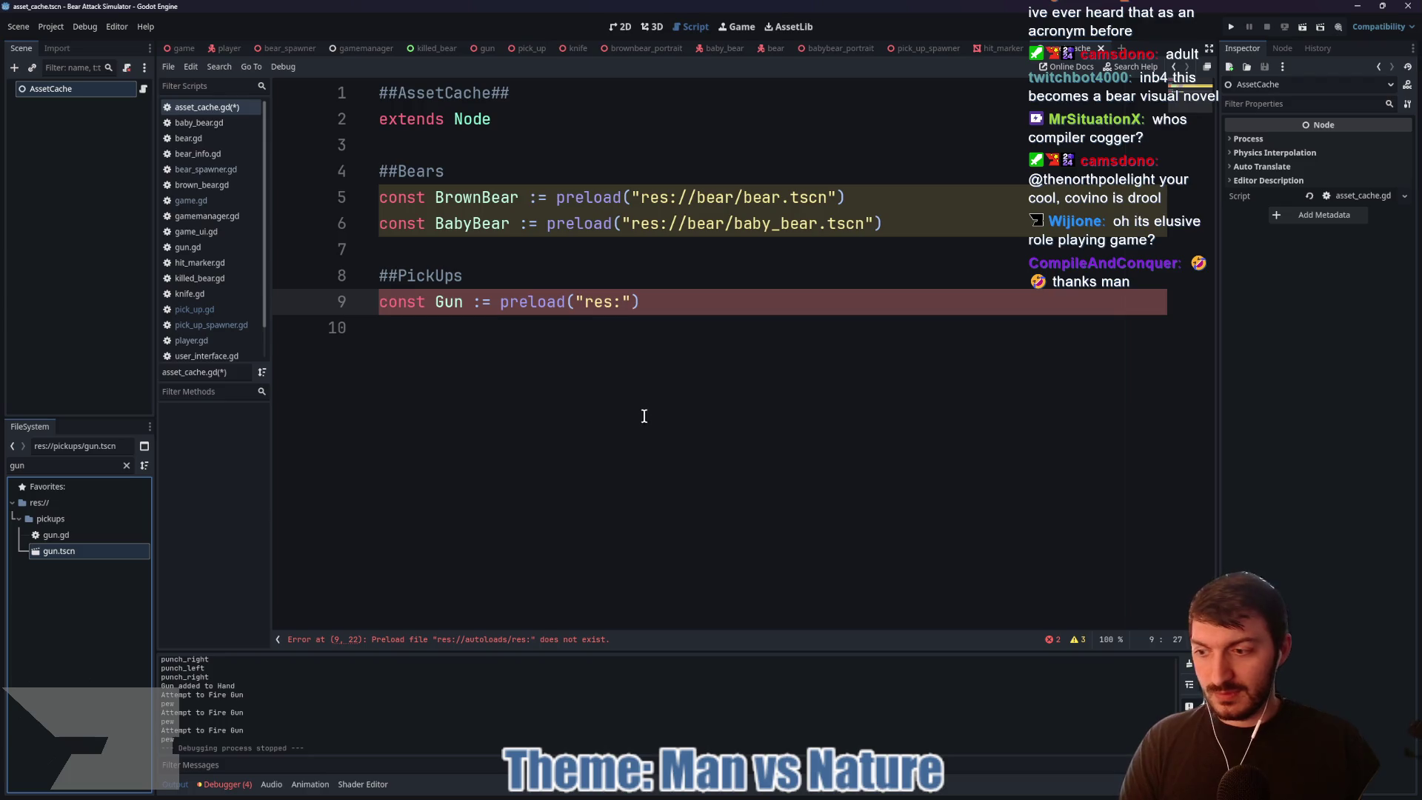
# Step: Replace res: on line 9 with res://pickups/gun.tscn and save asset_cache.gd
pyautogui.moveTo(627, 301); pyautogui.dragTo(585, 302)
pyautogui.write('res://pickups/gun.tscn')
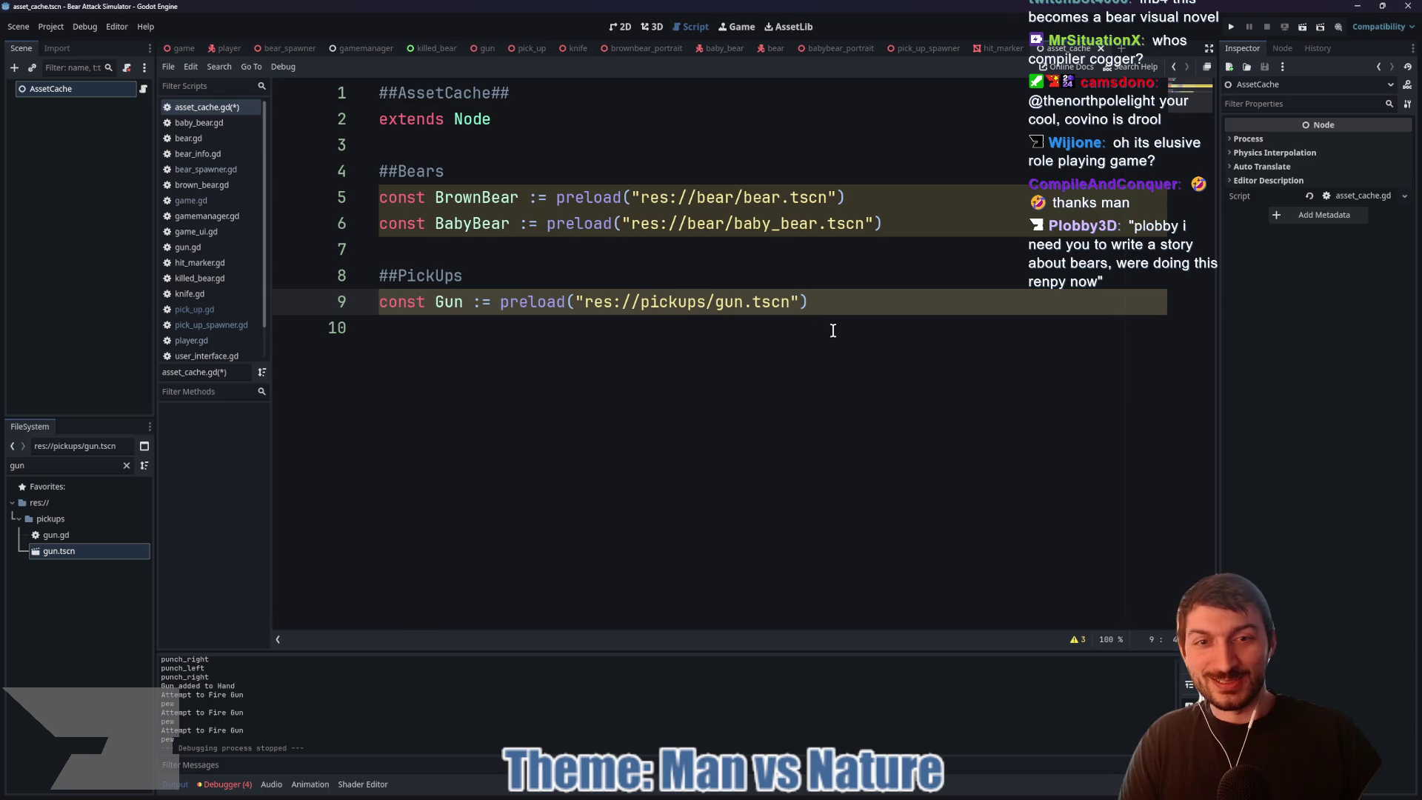
pyautogui.hotkey('ctrl', 's')
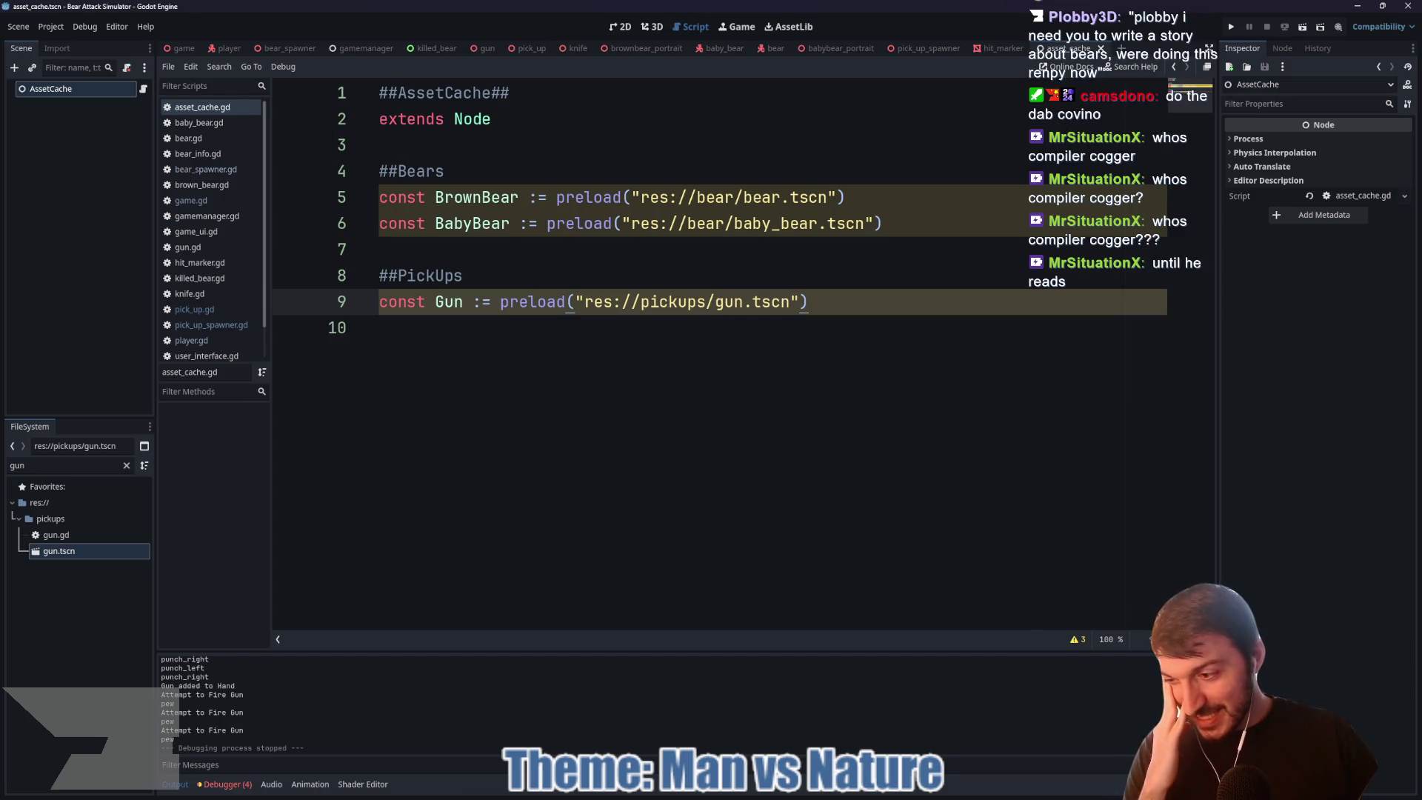
pyautogui.moveTo(0, 149); pyautogui.dragTo(432, 149)
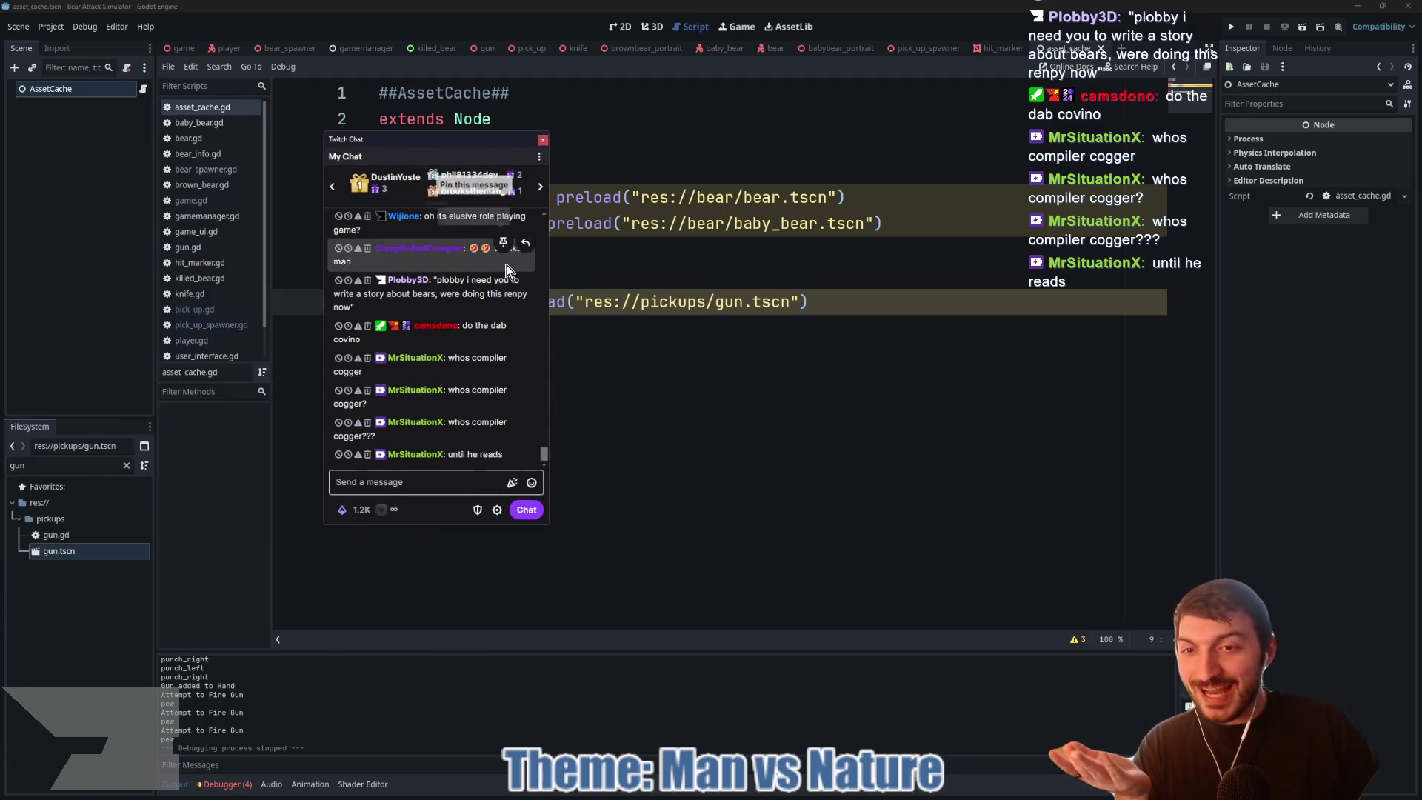
# Step: Move the Twitch chat aside, save the asset cache scene, and switch to pick_up_spawner.gd
pyautogui.scroll(3, 529, 296)
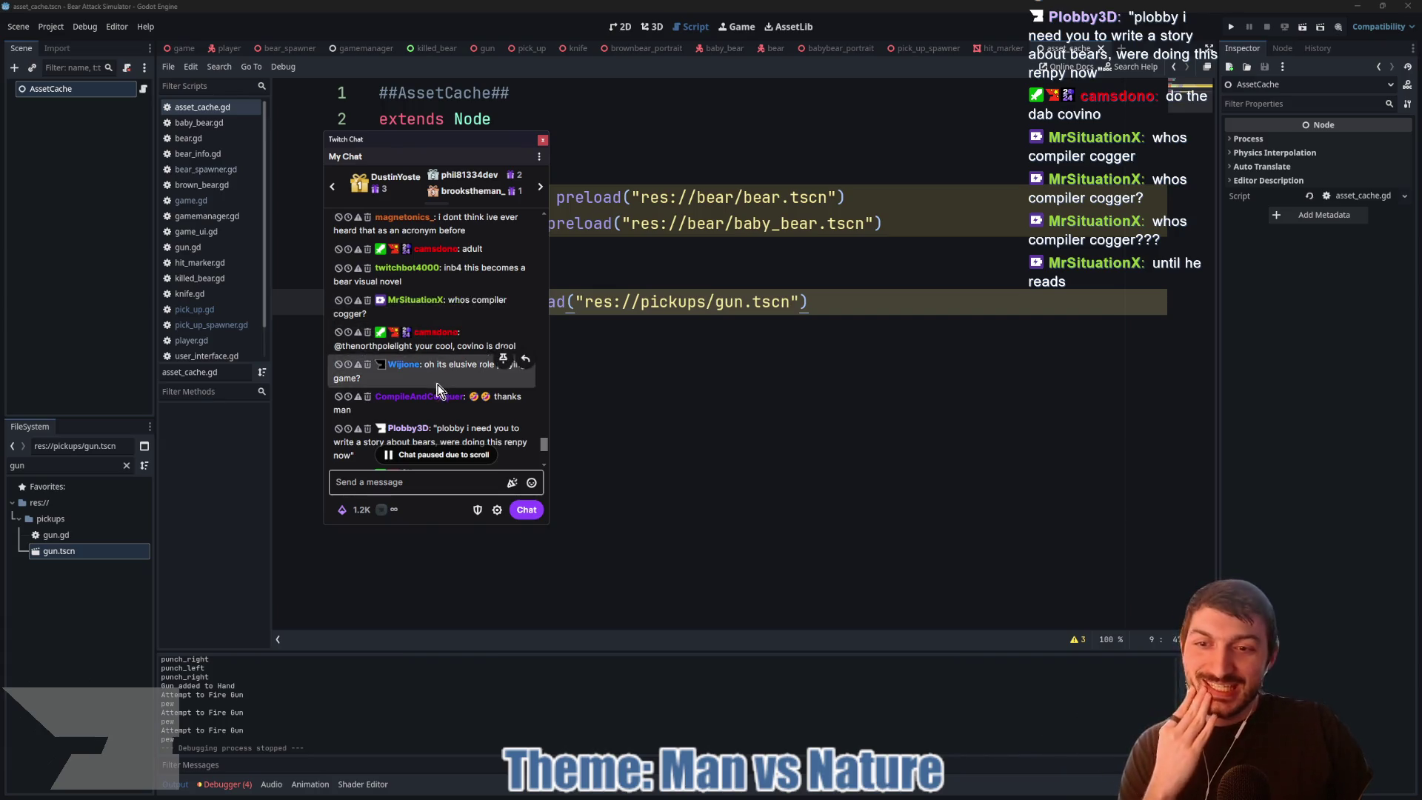
pyautogui.scroll(-3, 439, 377)
pyautogui.moveTo(433, 140)
pyautogui.mouseDown()
pyautogui.moveTo(0, 179)
pyautogui.moveTo(0, 225)
pyautogui.mouseUp()
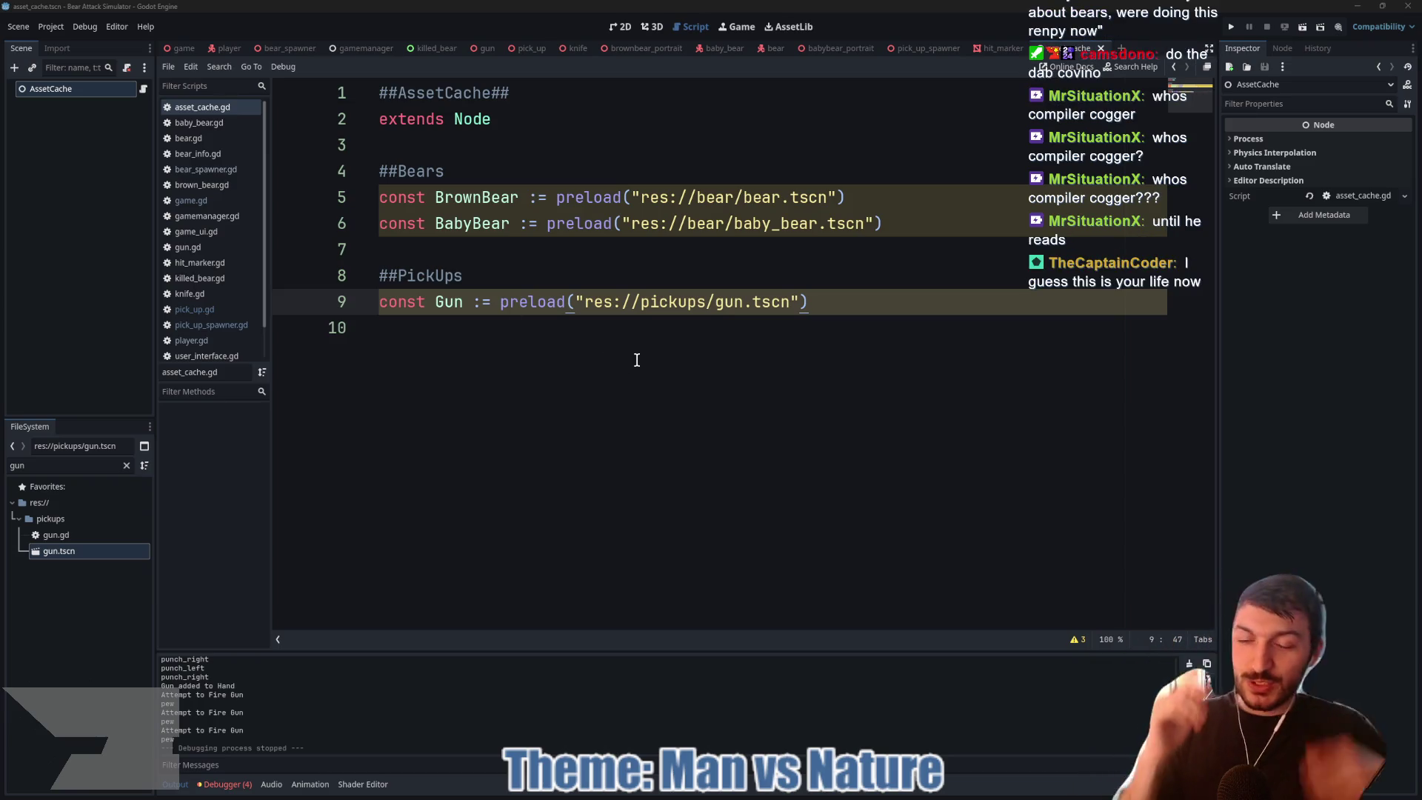
pyautogui.click(637, 360)
pyautogui.hotkey('ctrl', 's')
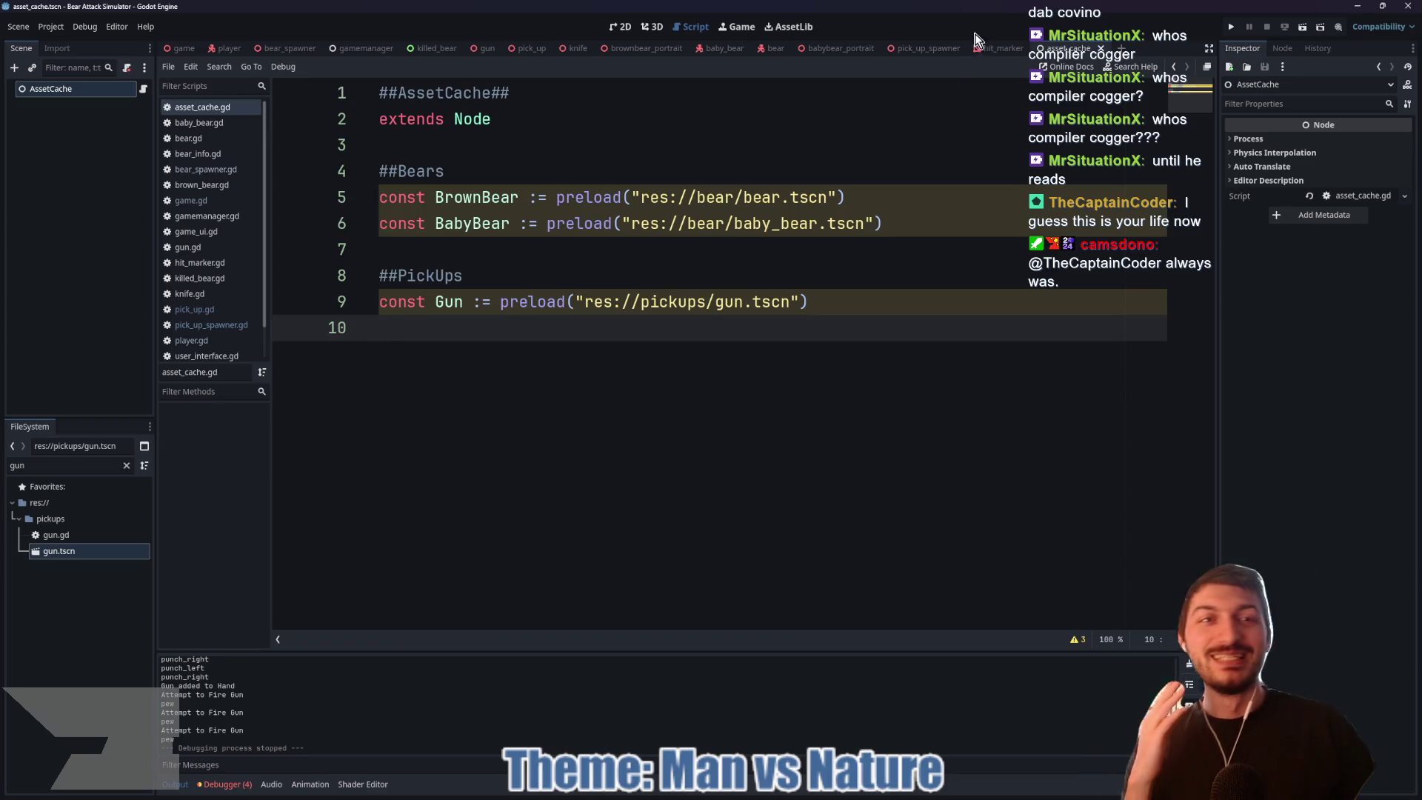
pyautogui.hotkey('ctrl', 'shift', 'Tab')
pyautogui.hotkey('ctrl', 'shift', 'Tab')
pyautogui.click(662, 382)
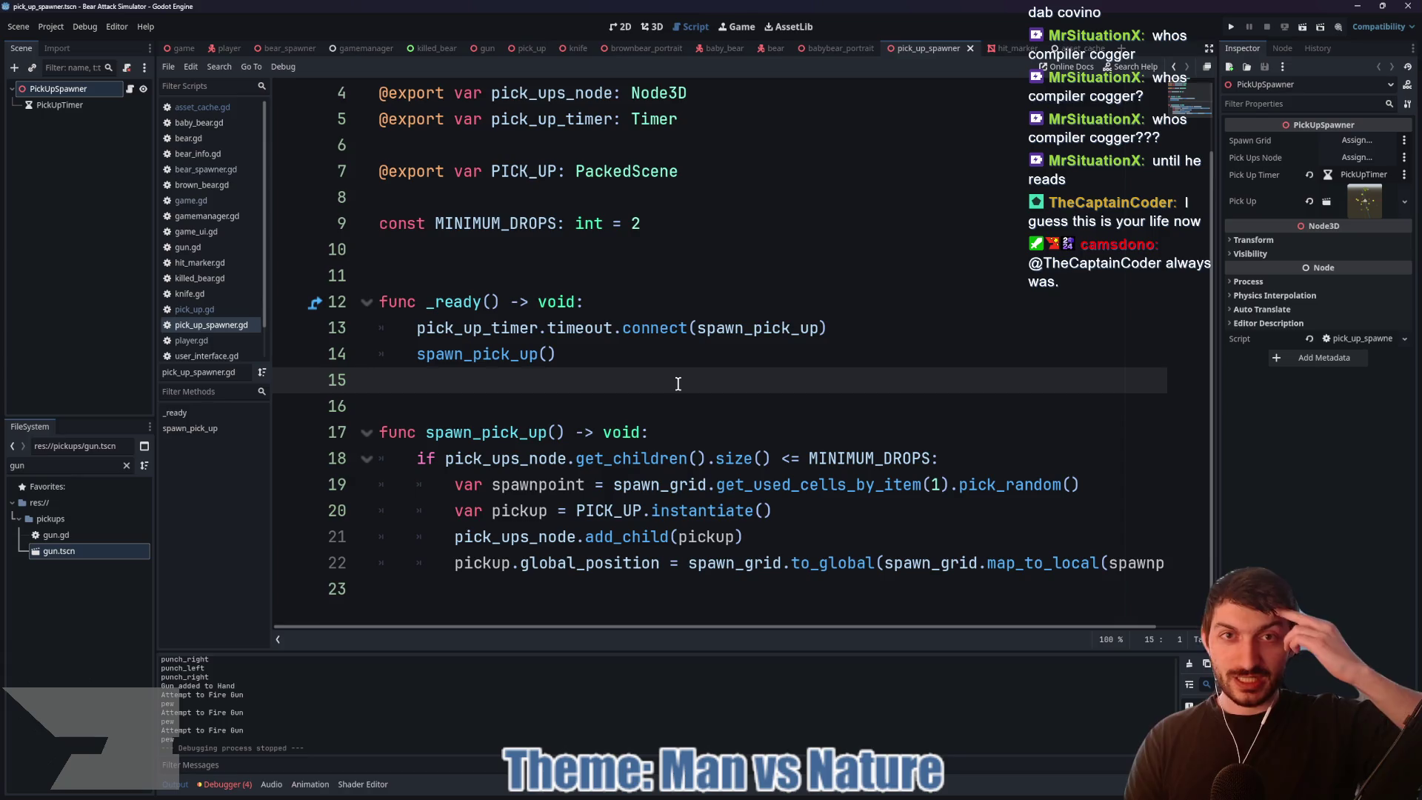
# Step: Close Blender's 'arms' window and bring up the Jern Jam 2025 itch.io page in Edge
pyautogui.moveTo(780, 796)
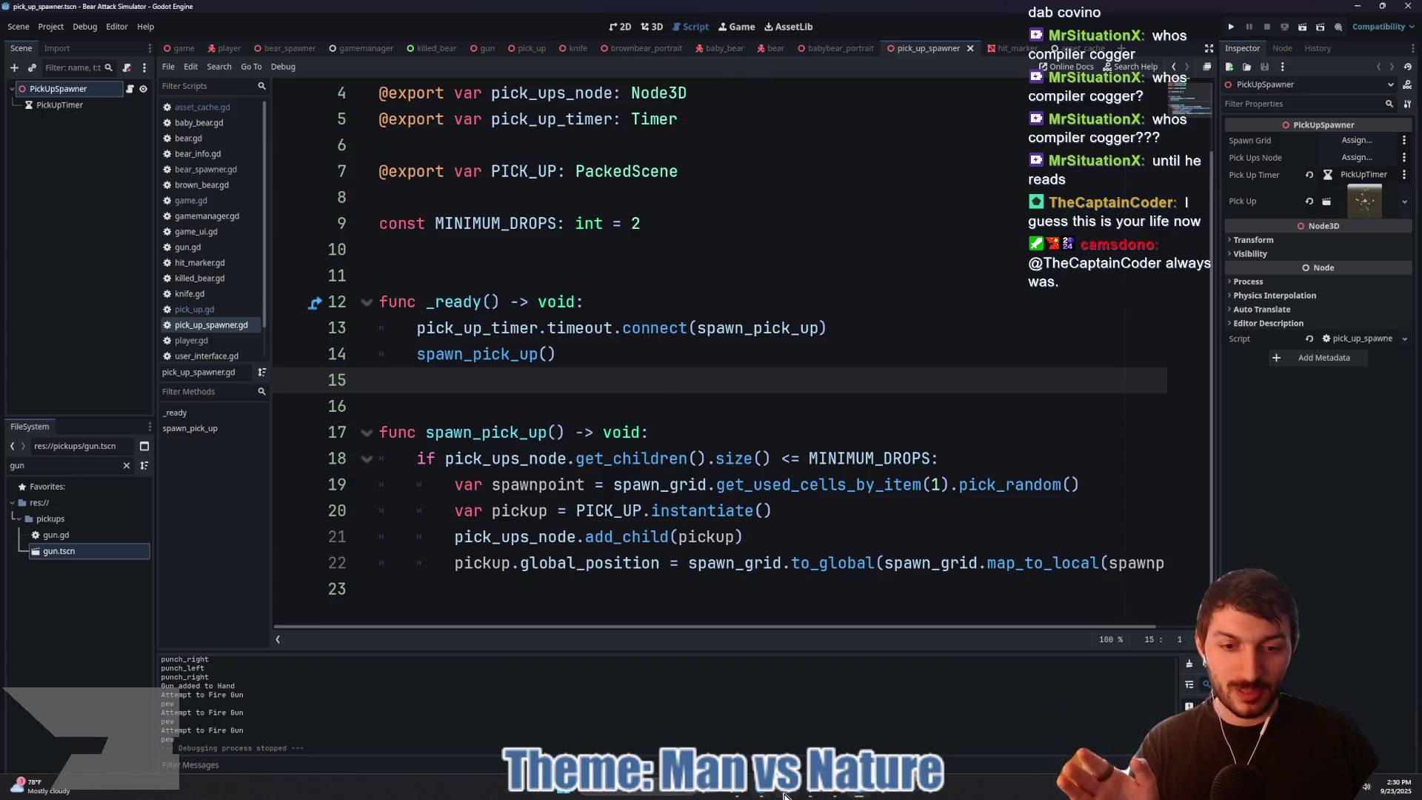
pyautogui.moveTo(837, 795)
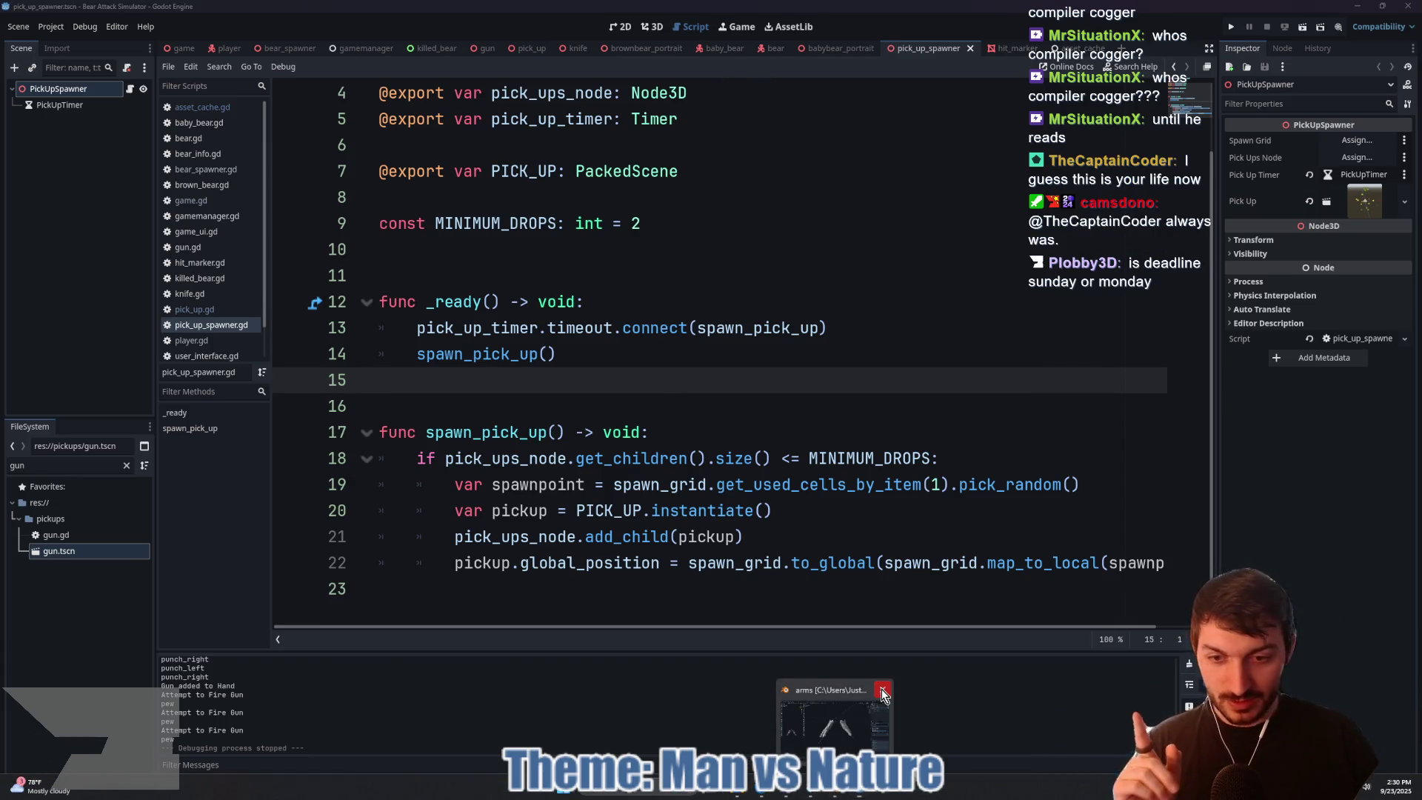
pyautogui.click(882, 689)
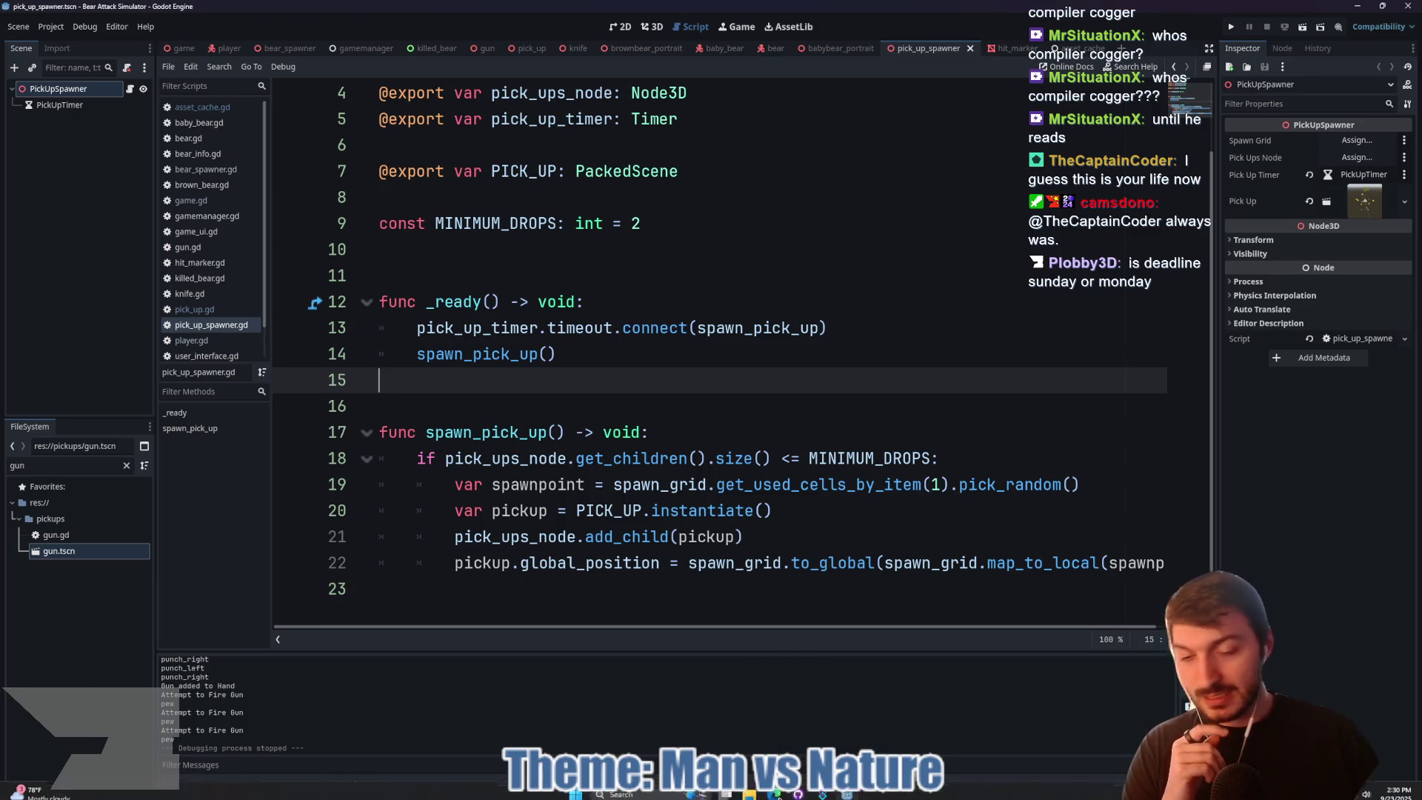
pyautogui.moveTo(782, 794)
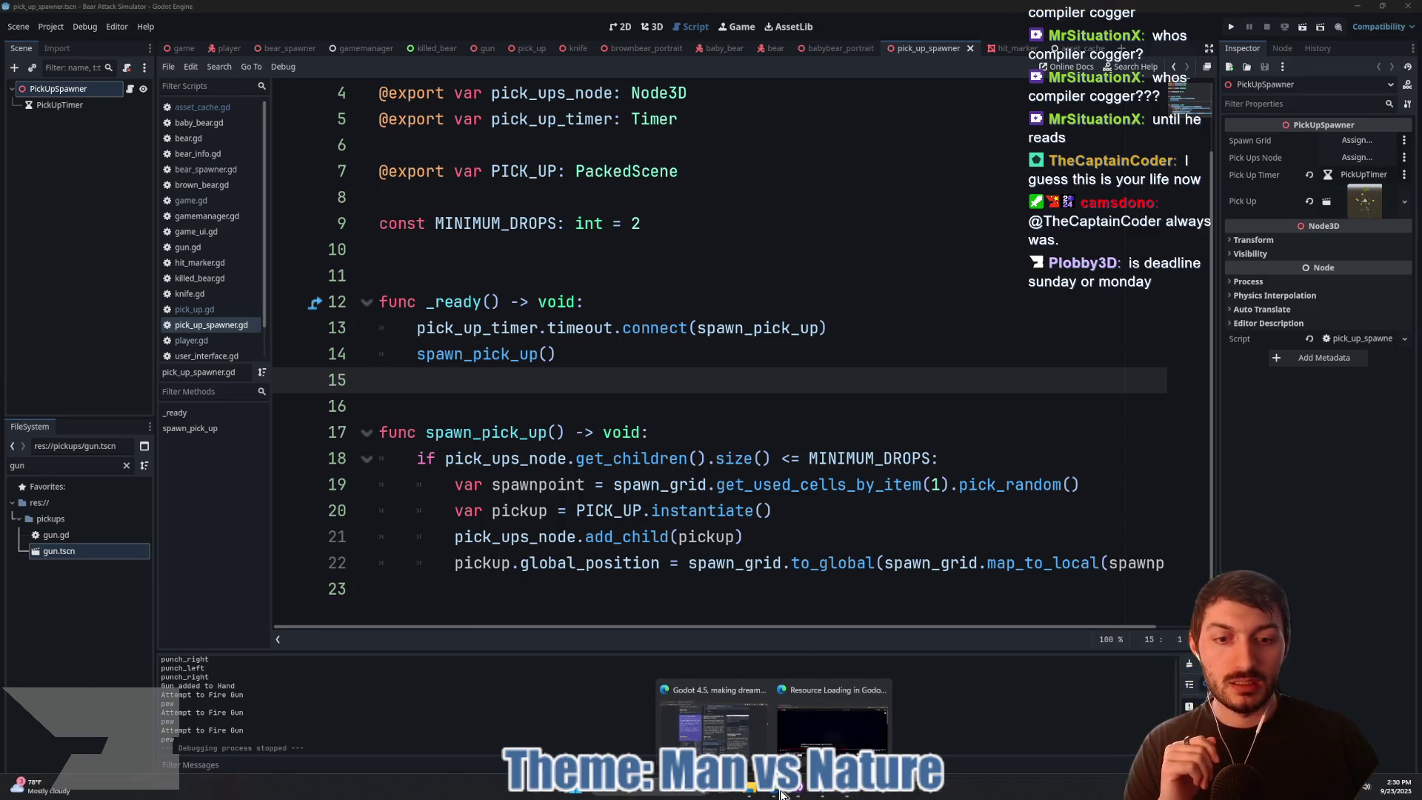
pyautogui.click(743, 744)
pyautogui.click(279, 121)
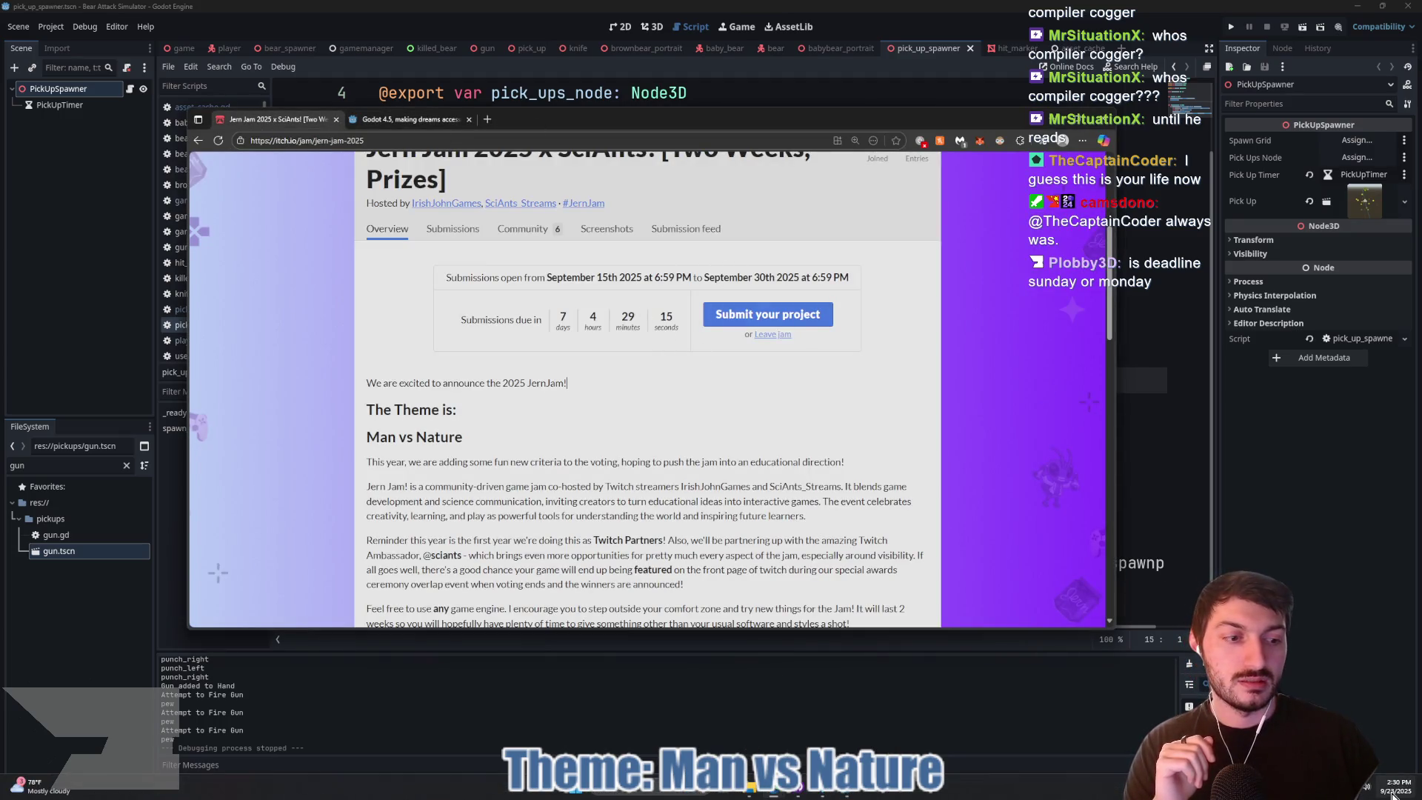
# Step: Dismiss both pending Windows notifications from the notification centre
pyautogui.click(1392, 790)
pyautogui.click(1401, 66)
pyautogui.click(1401, 65)
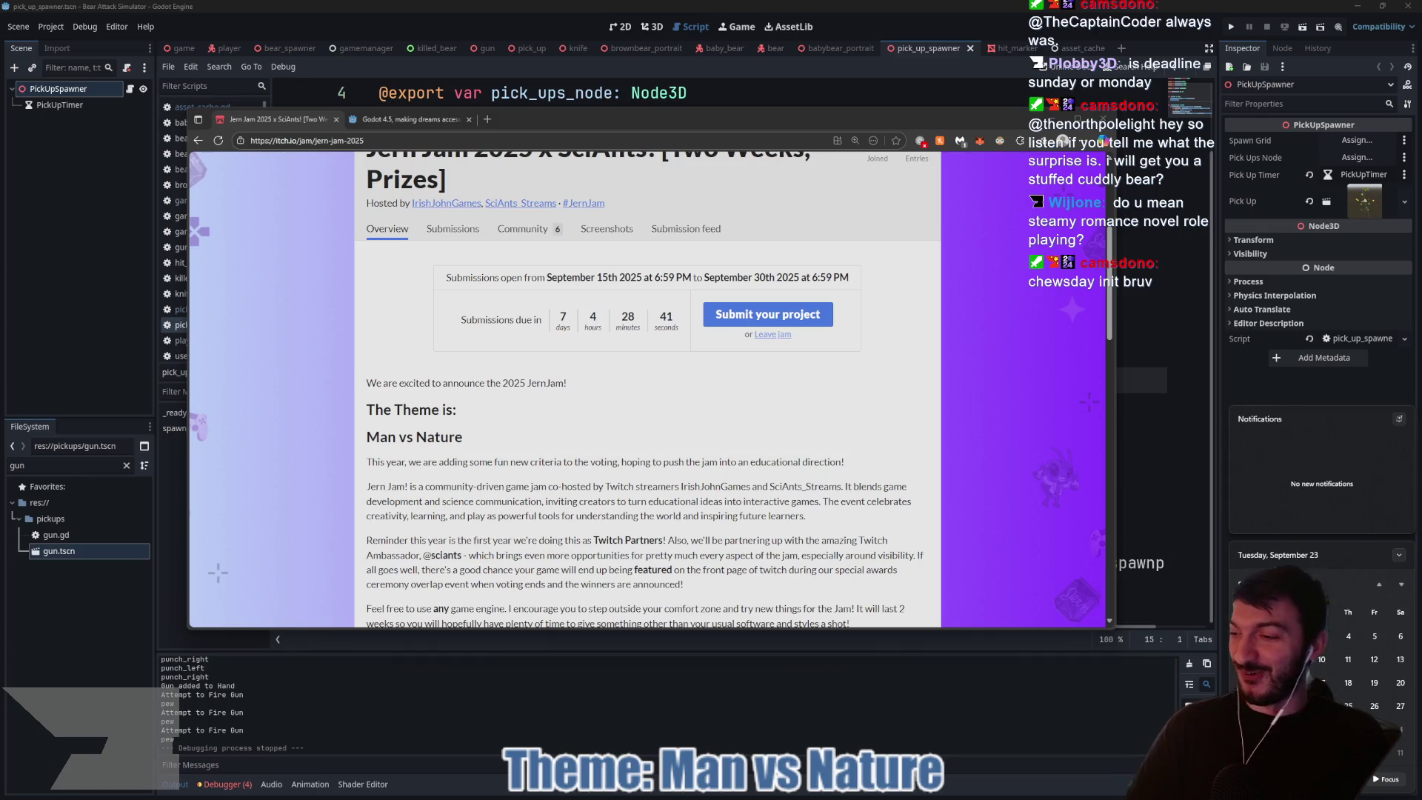
pyautogui.click(649, 447)
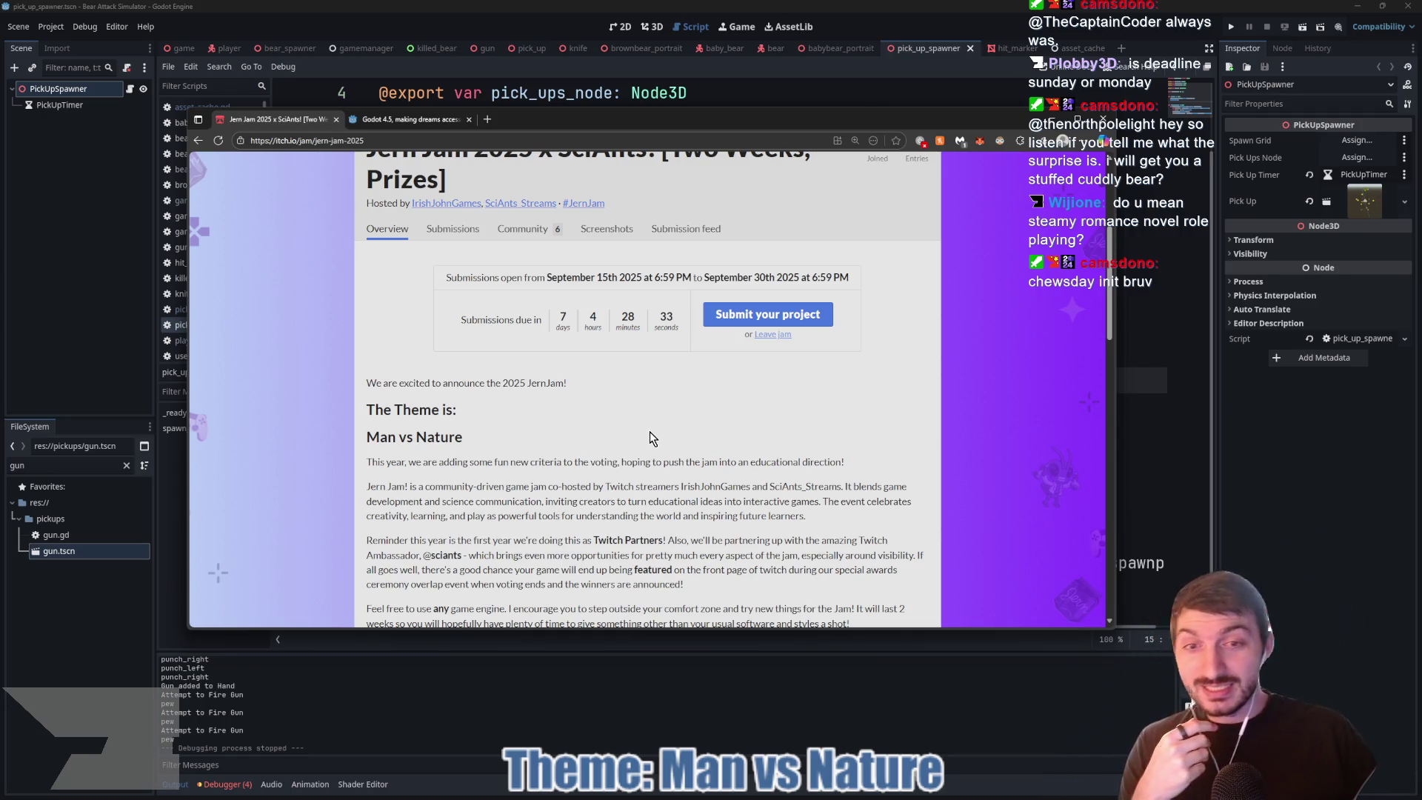
# Step: Read the jam description, then return to Godot with the cursor on line 16
pyautogui.moveTo(642, 501); pyautogui.dragTo(505, 486)
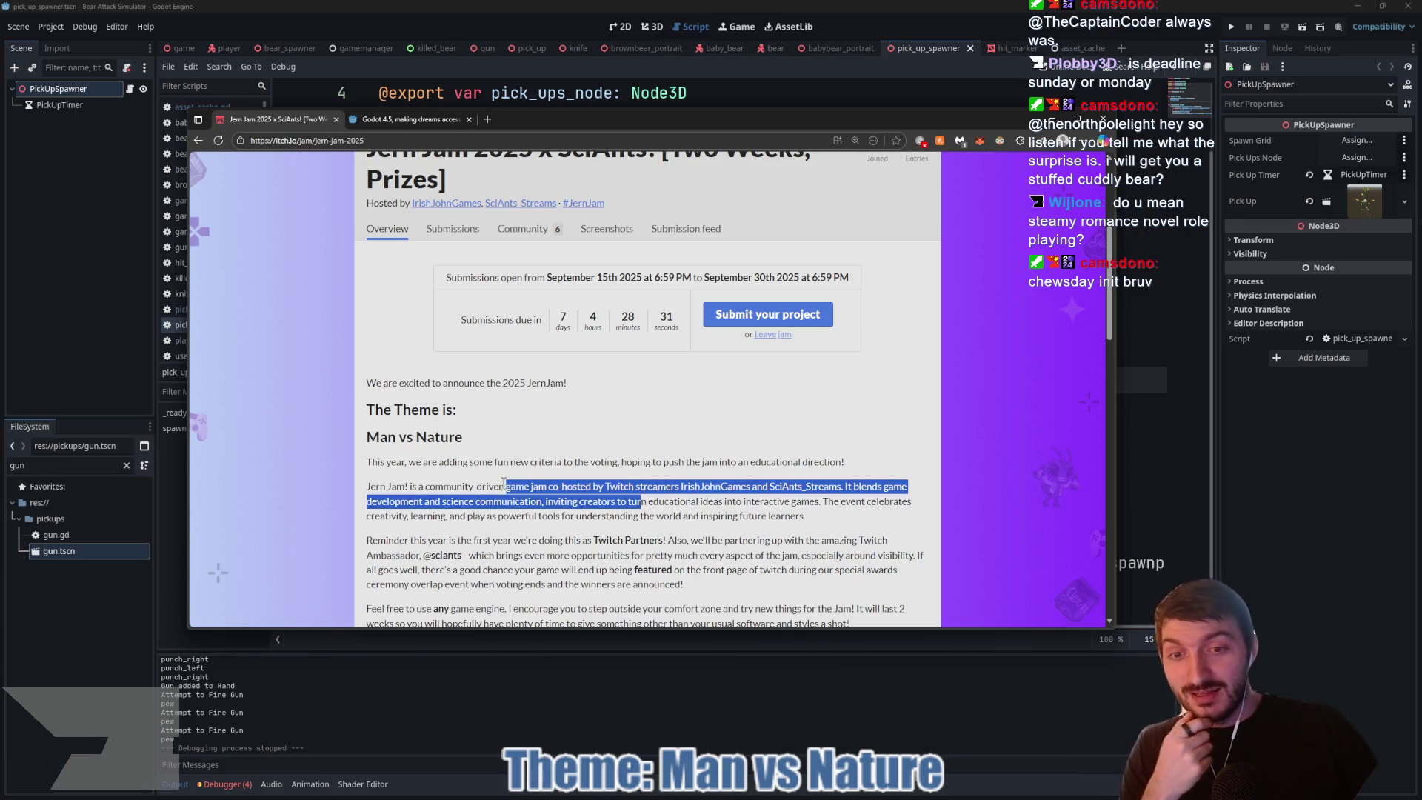
pyautogui.click(432, 473)
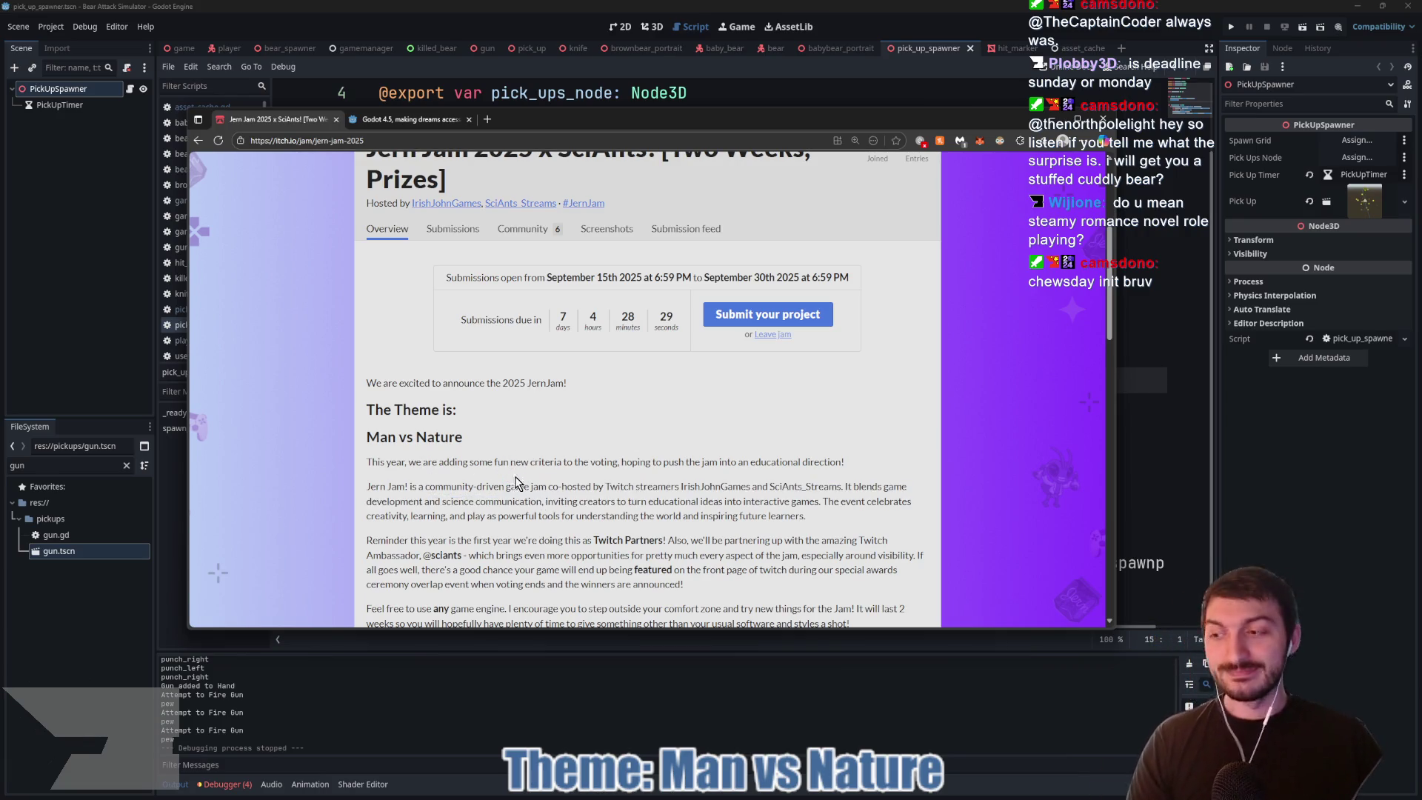
pyautogui.click(1145, 459)
pyautogui.click(534, 407)
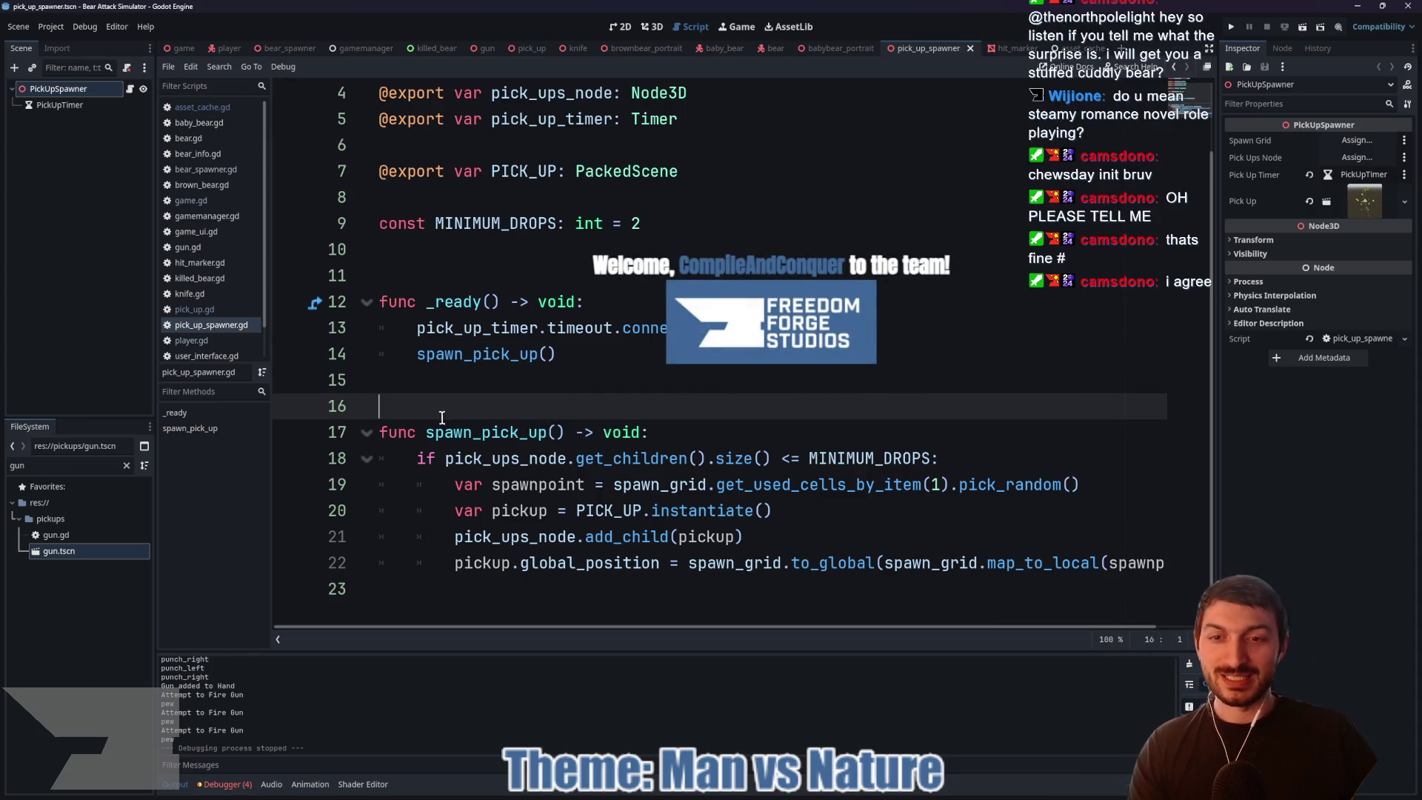
# Step: Save the pick_up_spawner scene and briefly look at hit_marker before returning
pyautogui.hotkey('ctrl', 's')
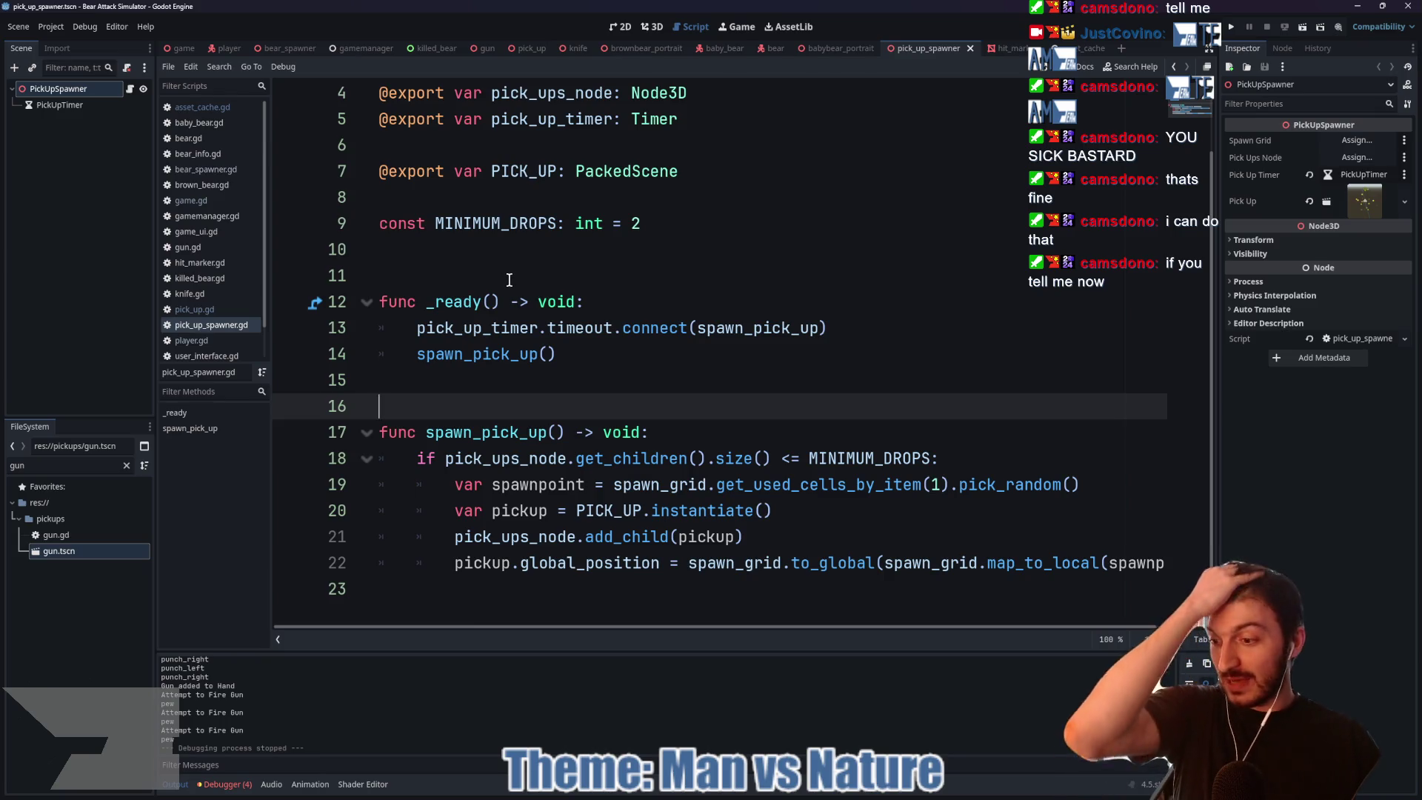
pyautogui.scroll(2, 520, 294)
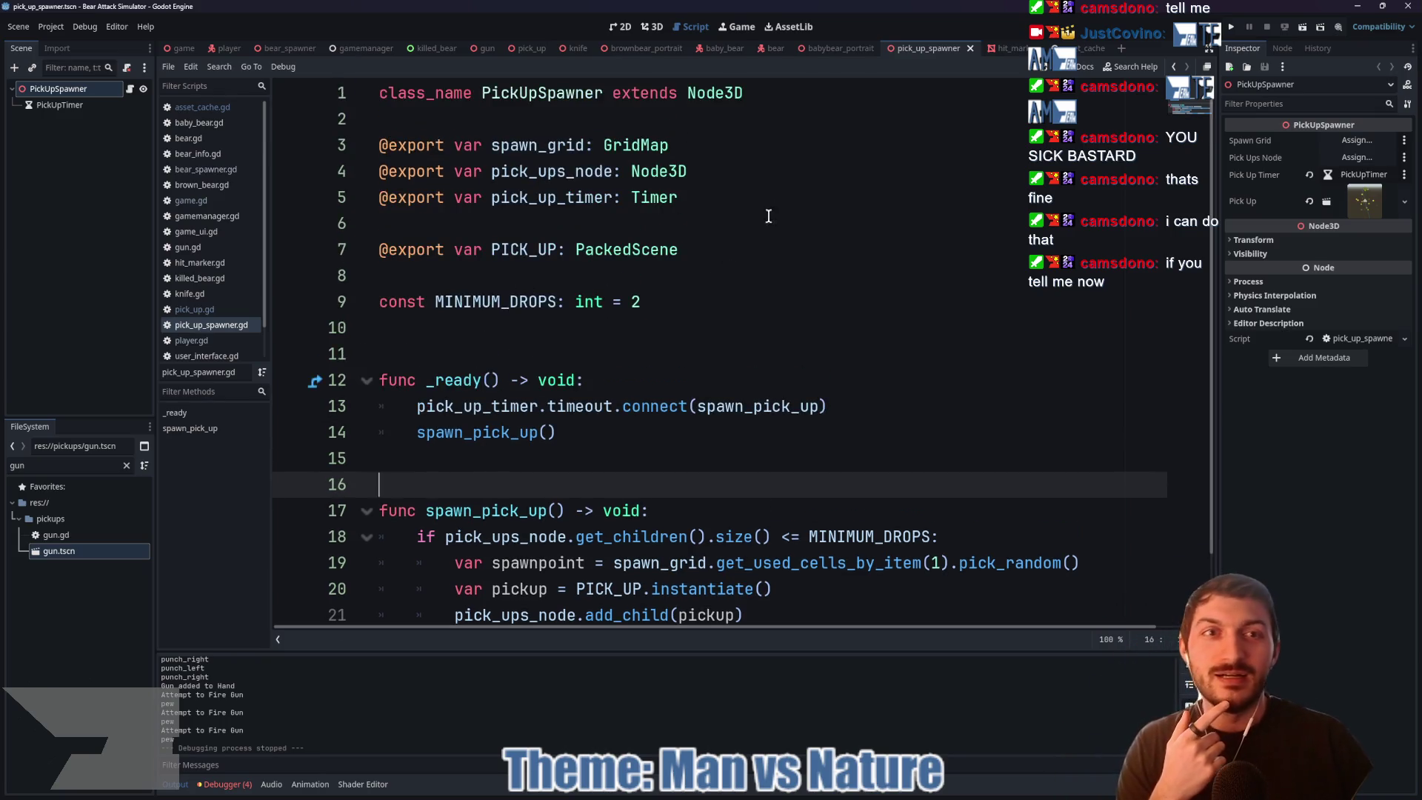
pyautogui.click(1010, 48)
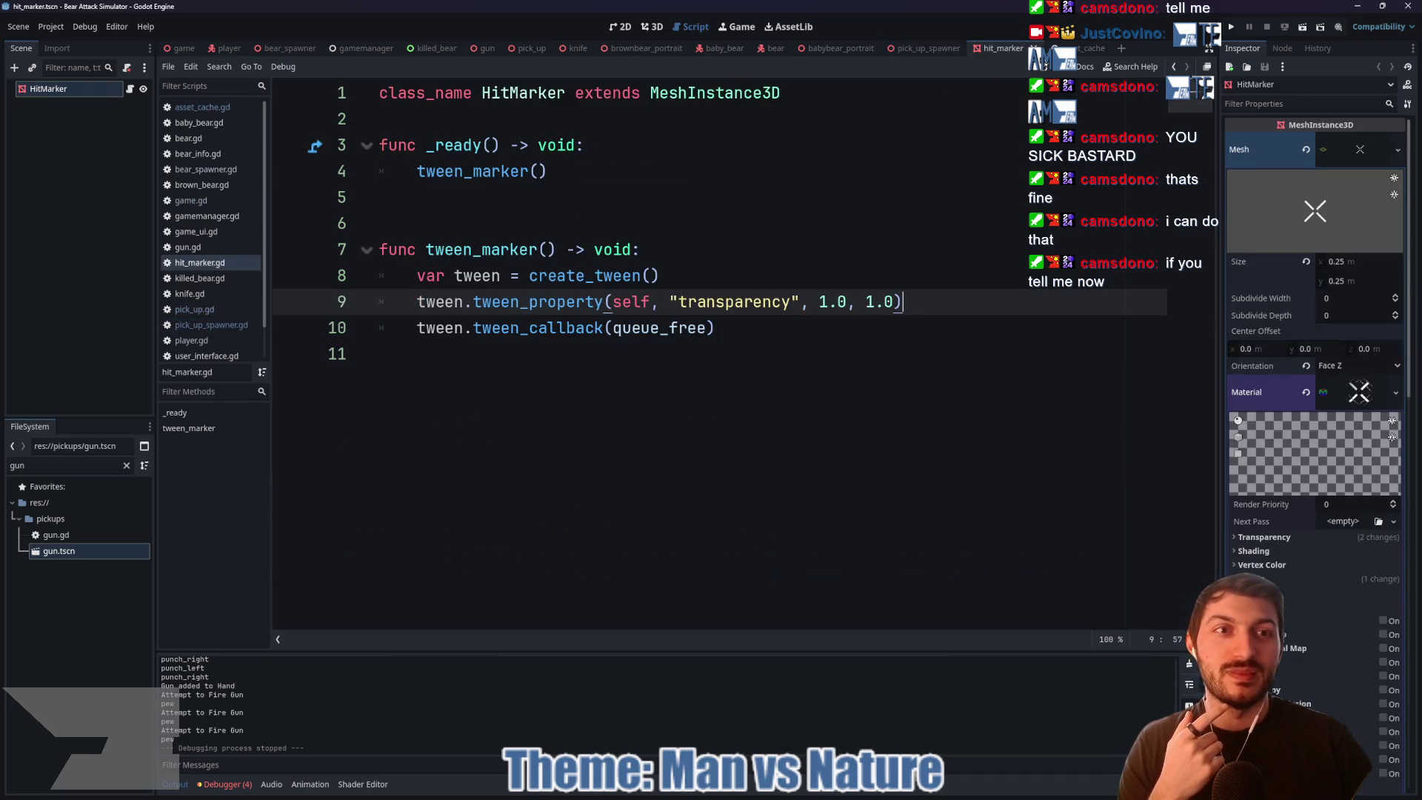
pyautogui.click(1082, 48)
pyautogui.click(926, 47)
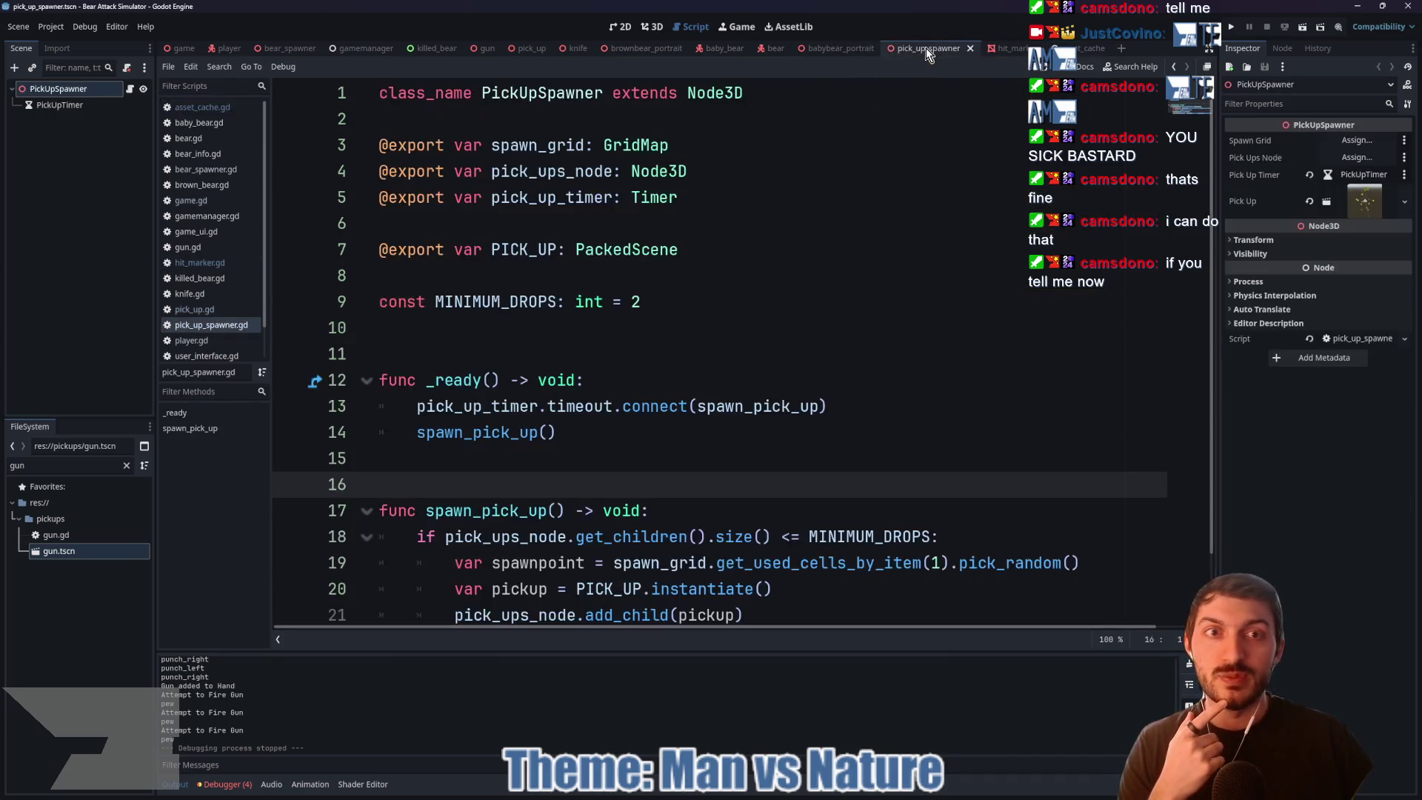
# Step: Select PICK_UP.instantiate() on line 20, then the PICK_UP name on line 7
pyautogui.scroll(-1, 616, 465)
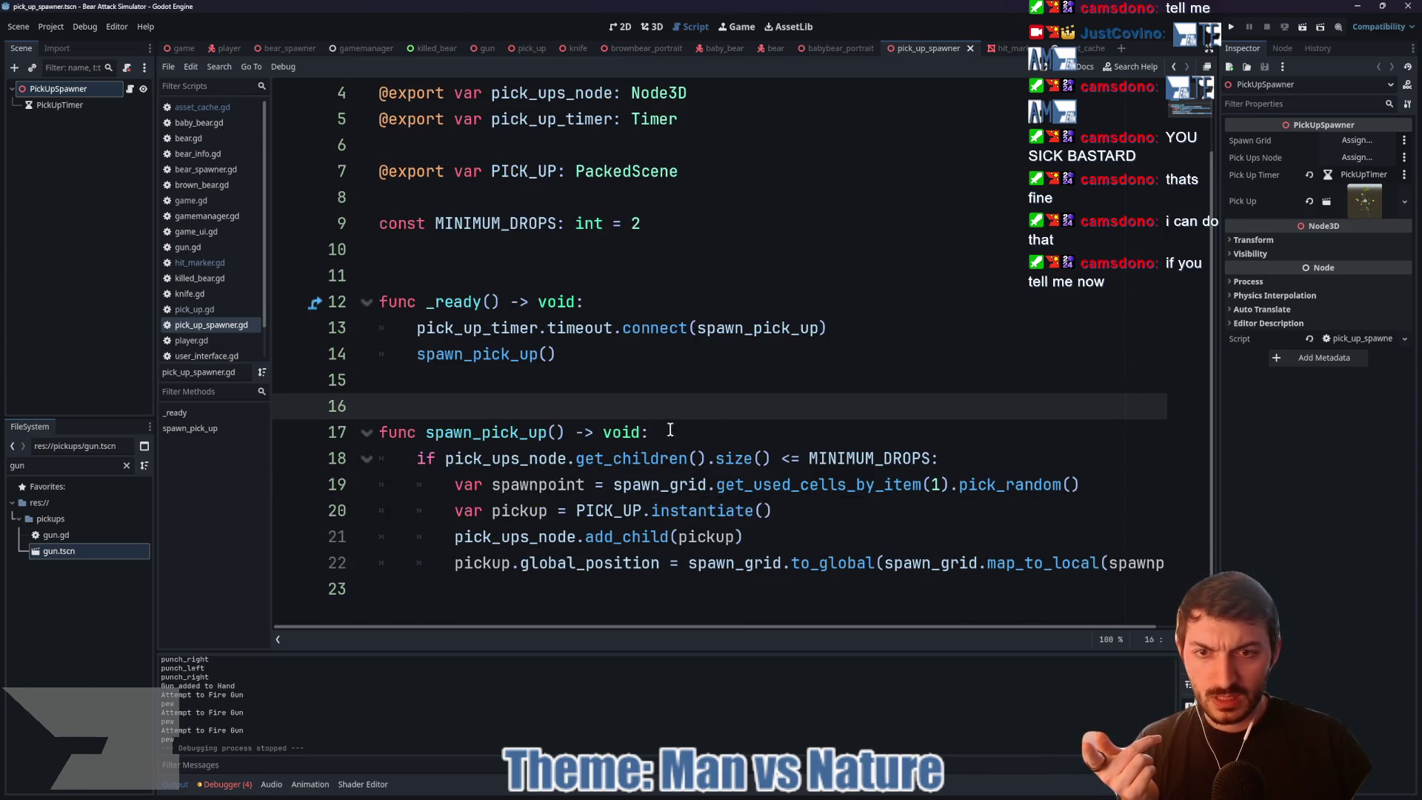
pyautogui.moveTo(575, 511); pyautogui.dragTo(790, 516)
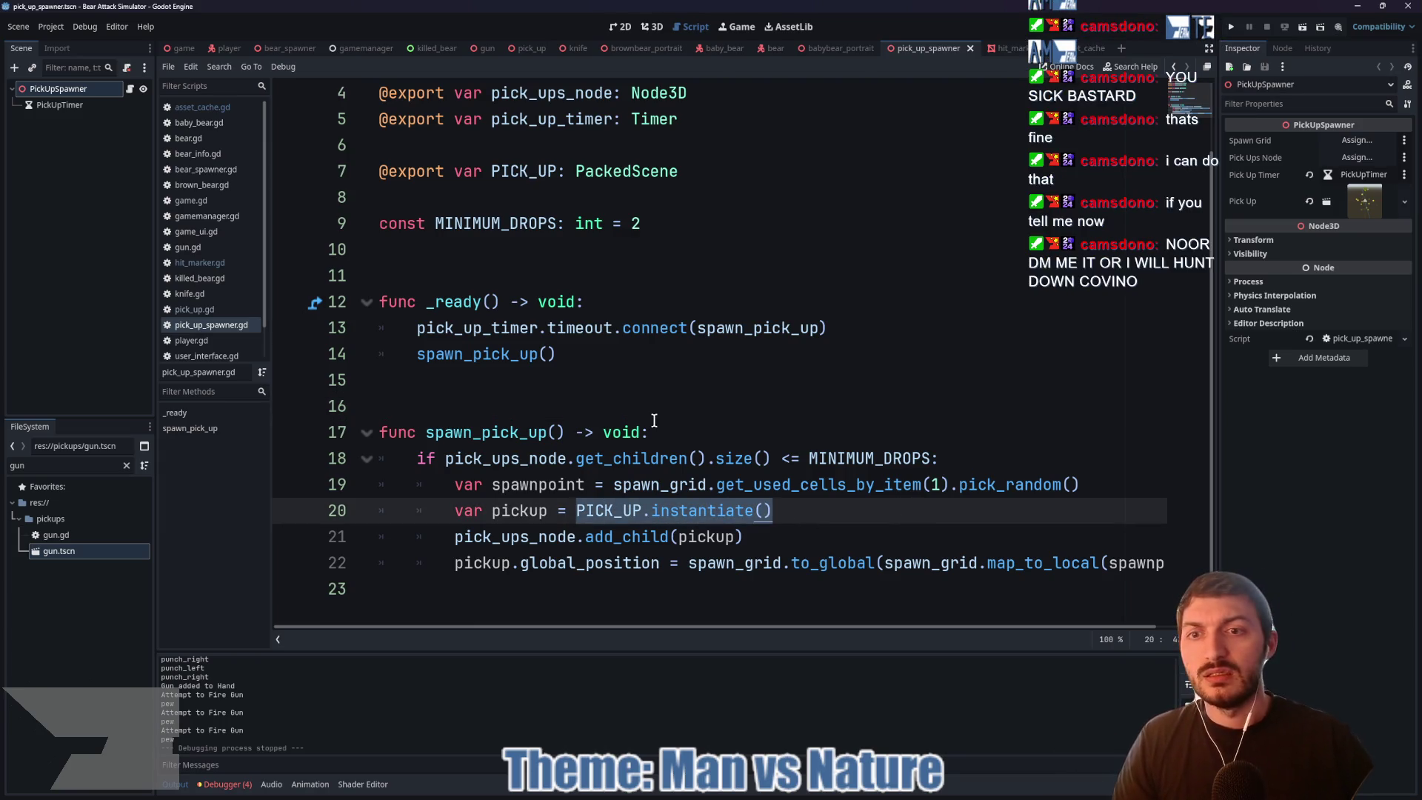
pyautogui.scroll(1, 525, 511)
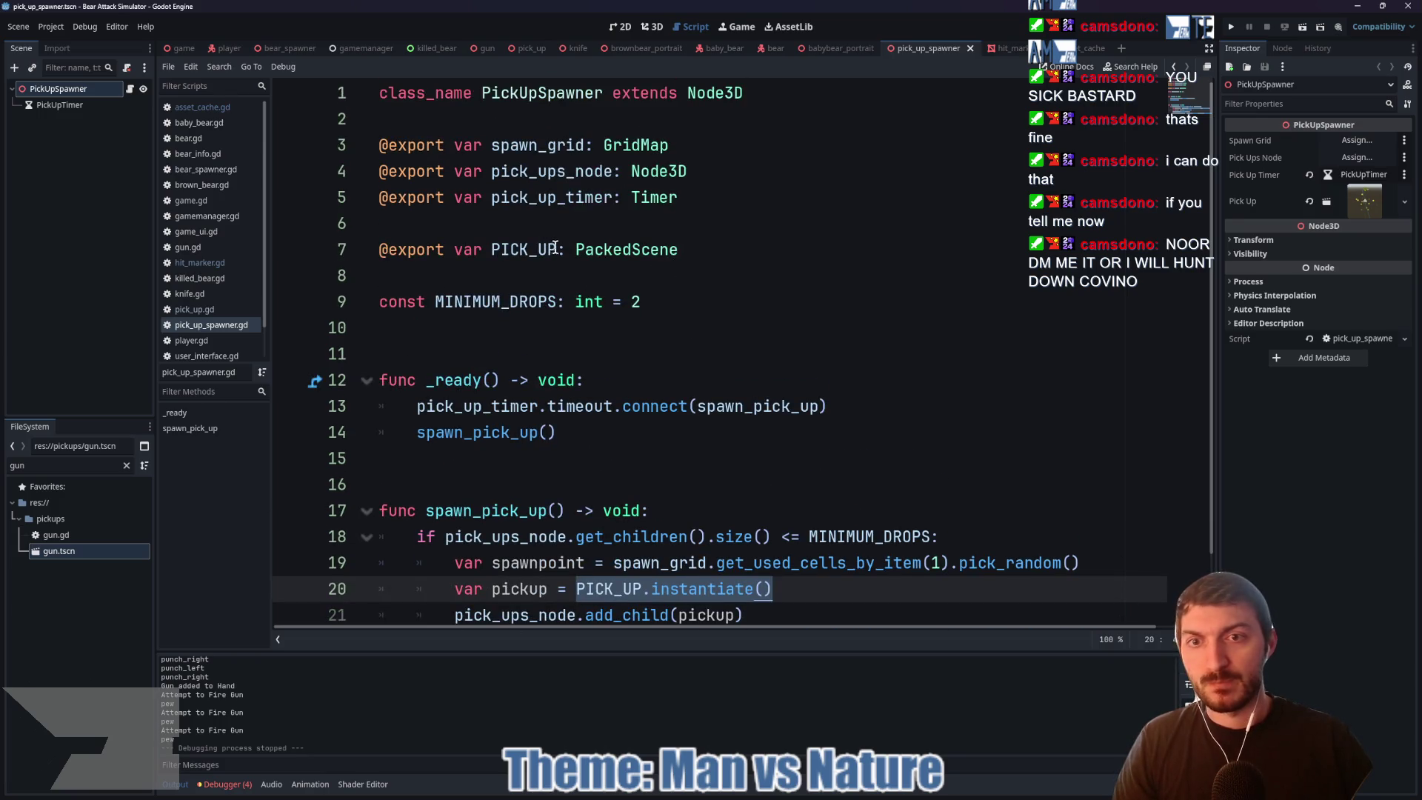
pyautogui.moveTo(556, 249); pyautogui.dragTo(492, 243)
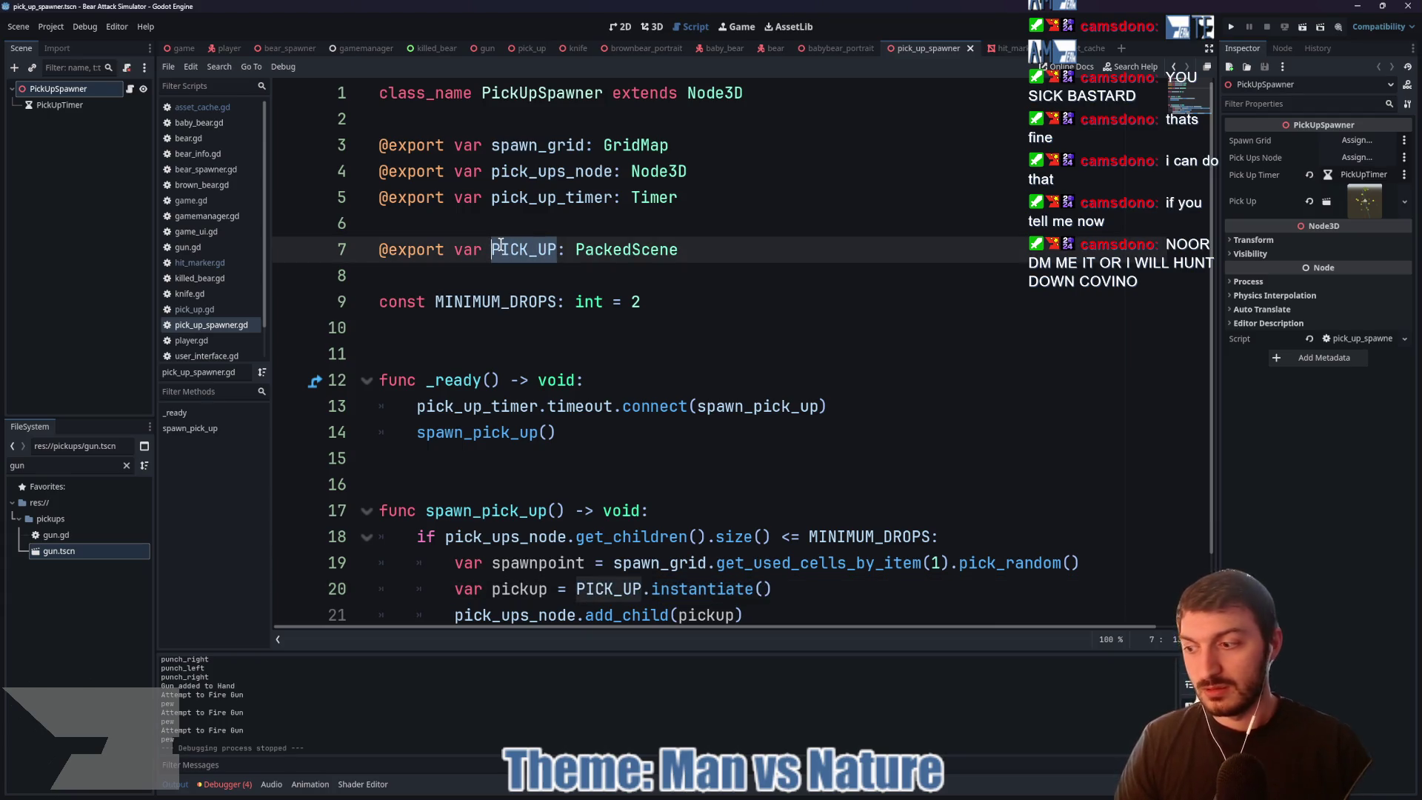
# Step: Redefine line 7 as pick_ups: Array, beginning an = [AssetCa initialiser
pyautogui.write('pick_ups')
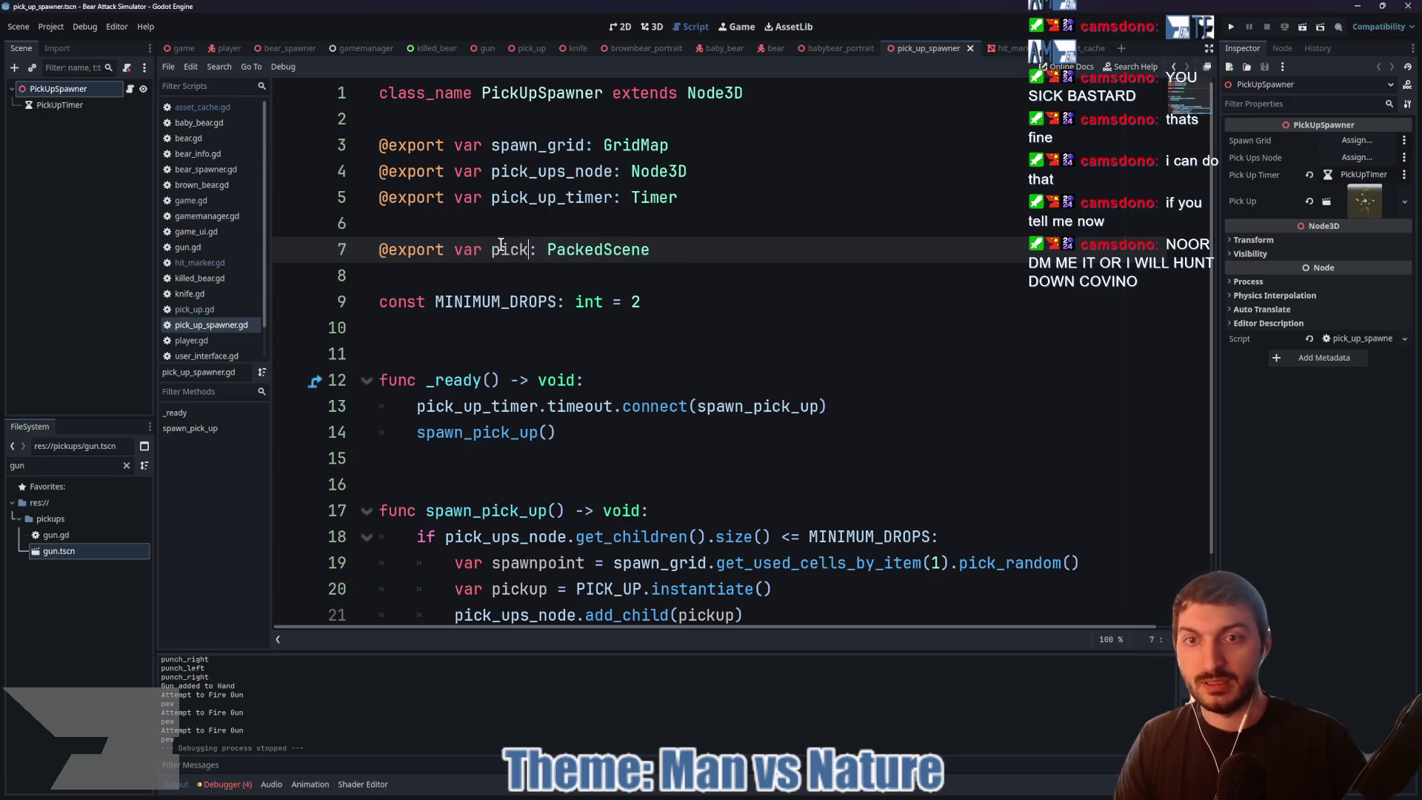
pyautogui.moveTo(741, 254); pyautogui.dragTo(581, 251)
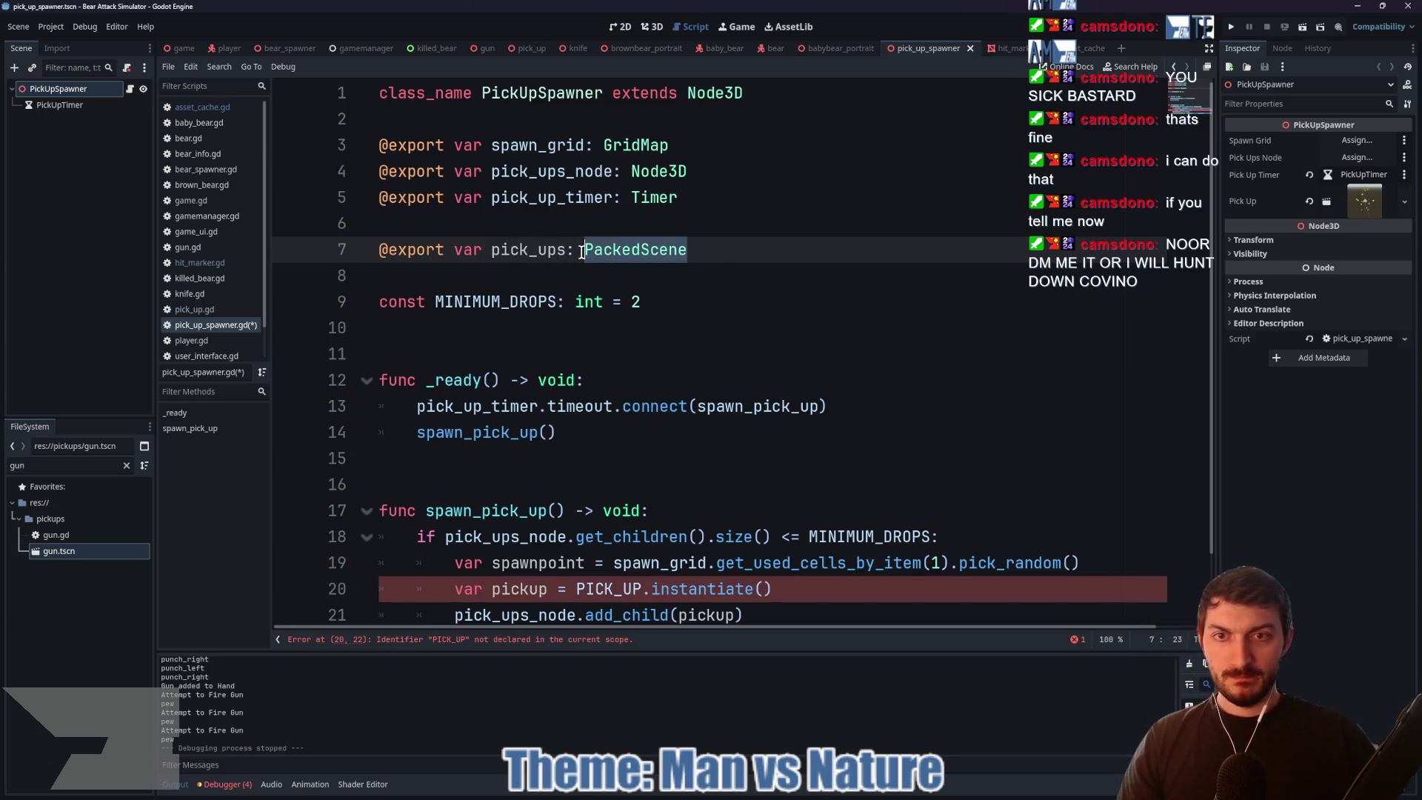
pyautogui.write('Array')
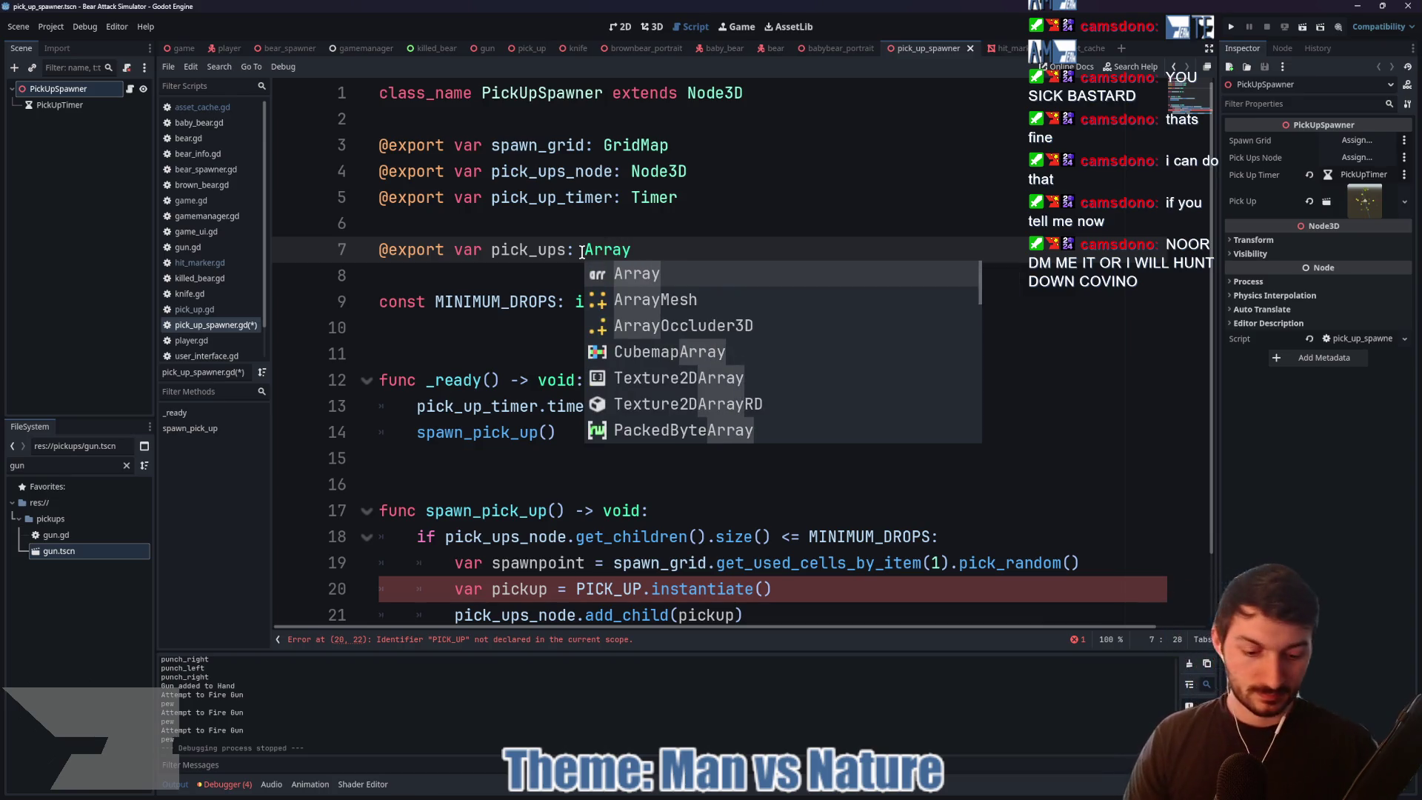
pyautogui.write('[')
pyautogui.press('BackSpace')
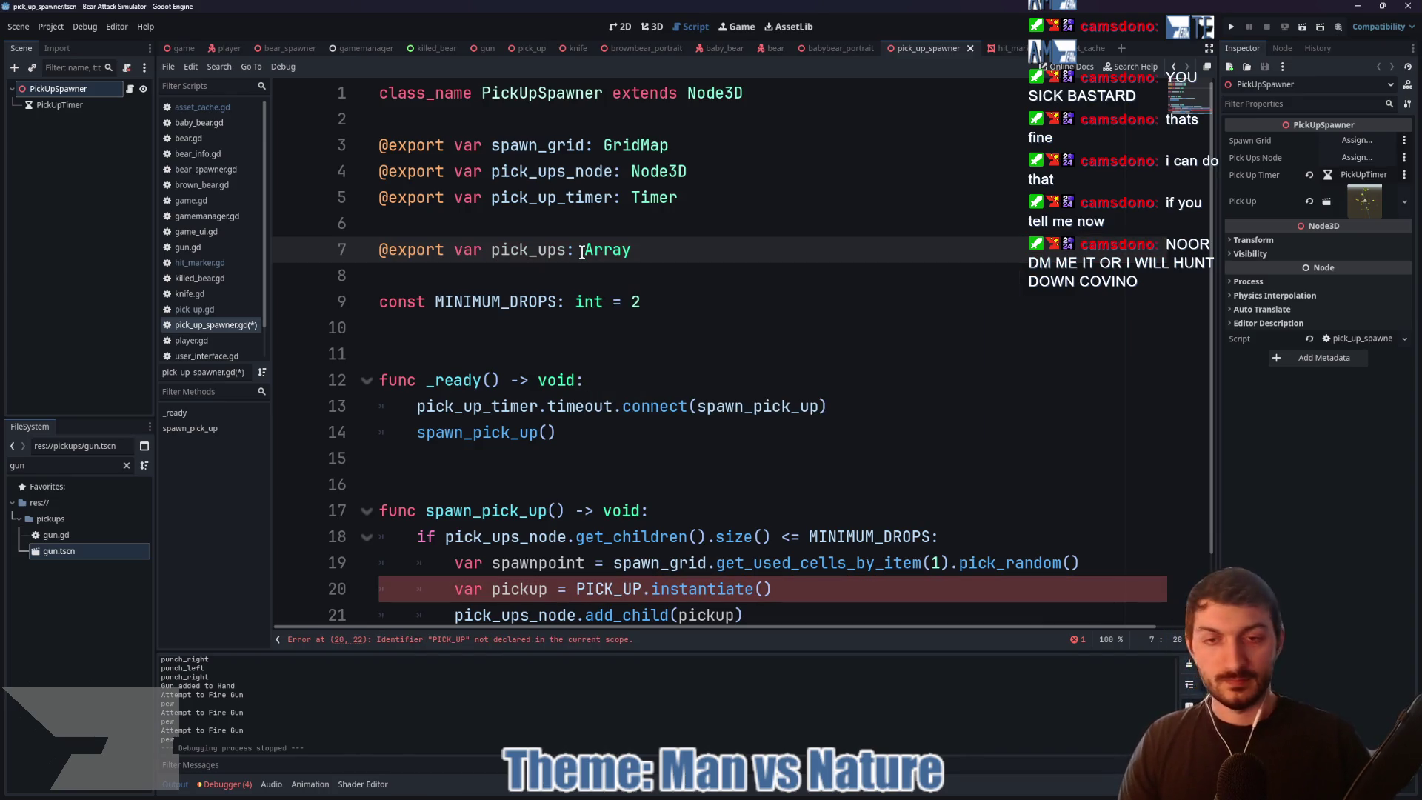
pyautogui.write('= [A')
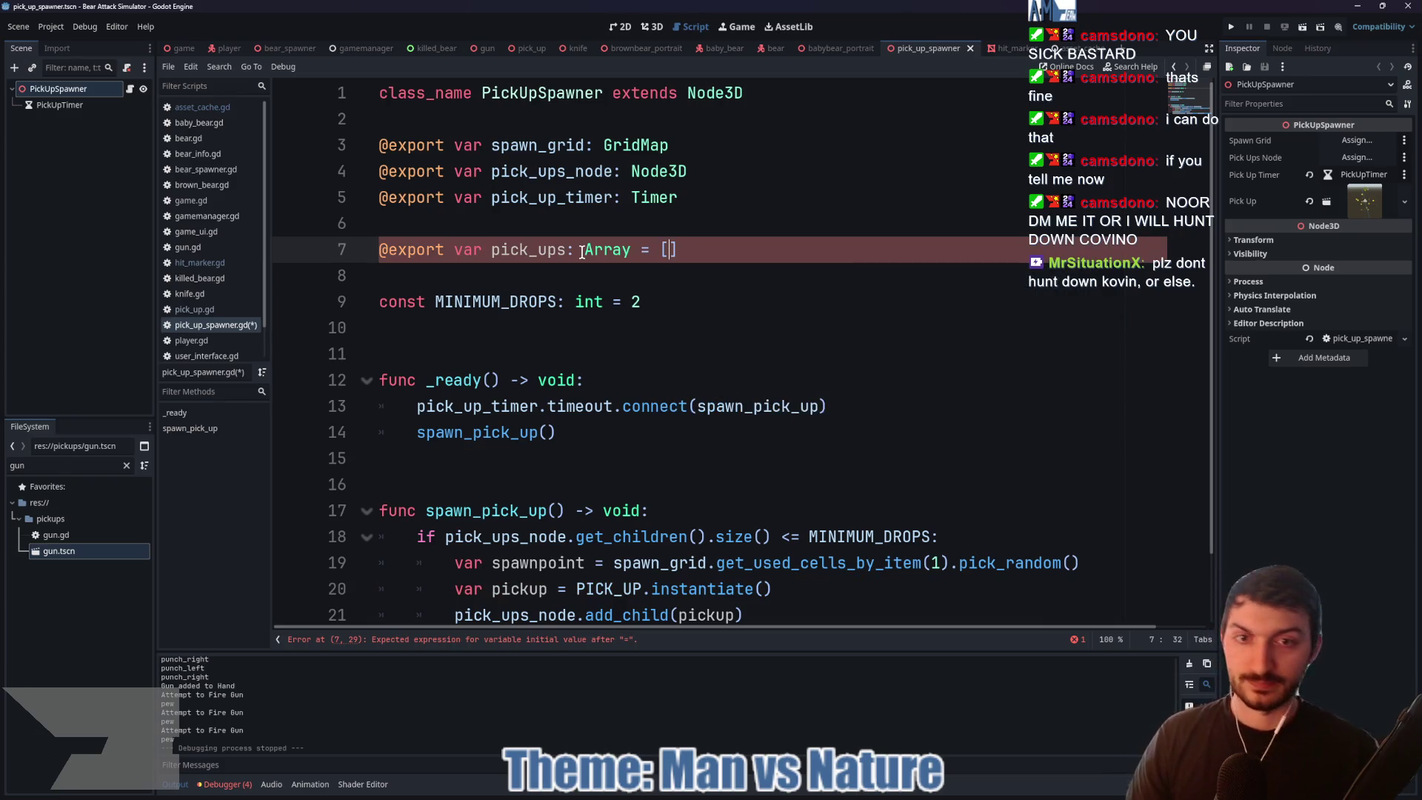
pyautogui.write('ssetCa')
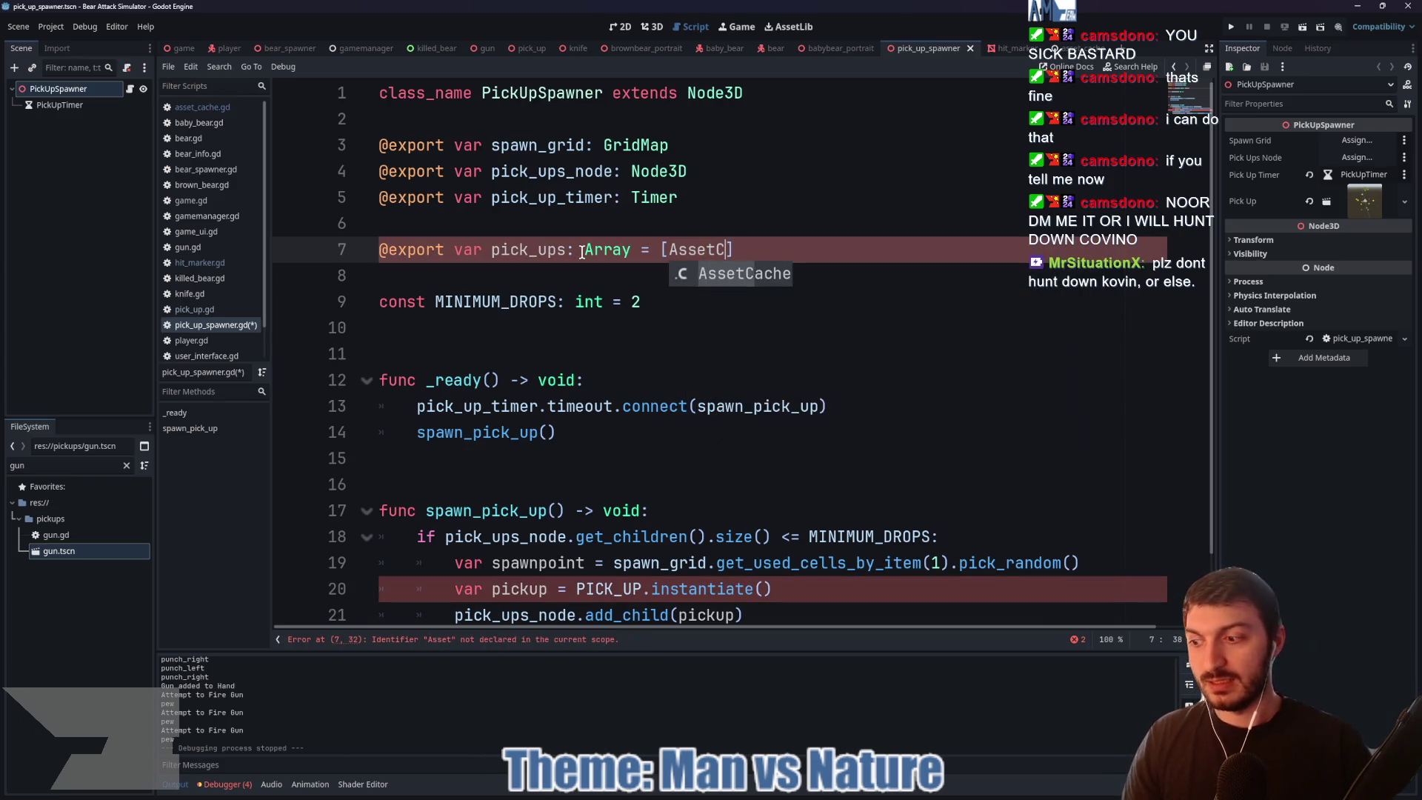